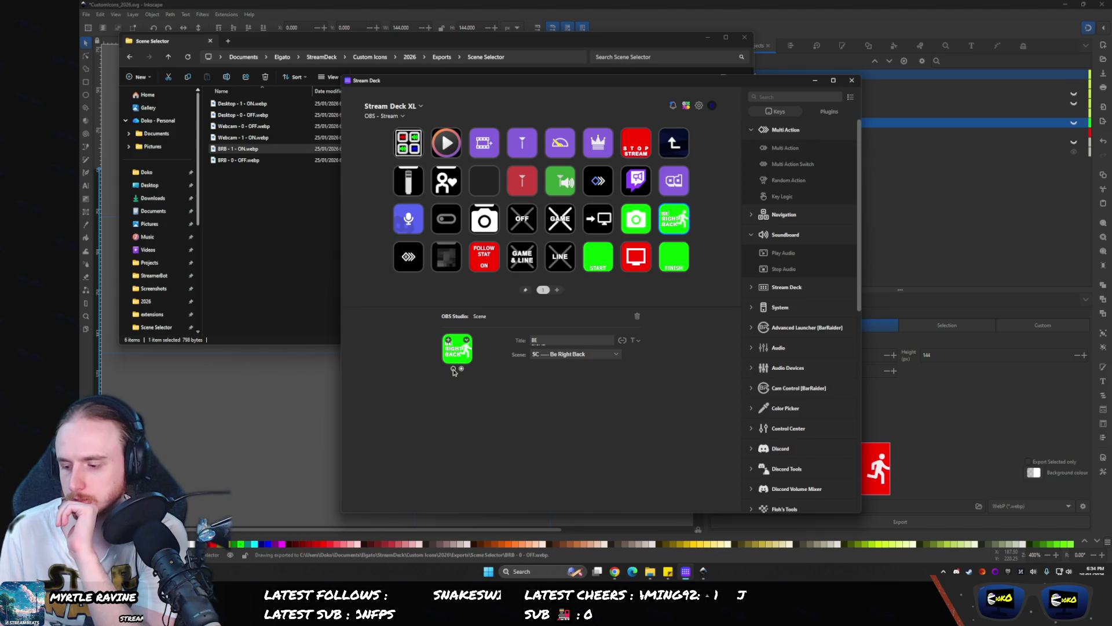
- Set BRB - 1 - ON.webp as the Be Right Back key's green-state image, then return to Inkscape
{"action": "left_click", "coordinate": [453, 368]}
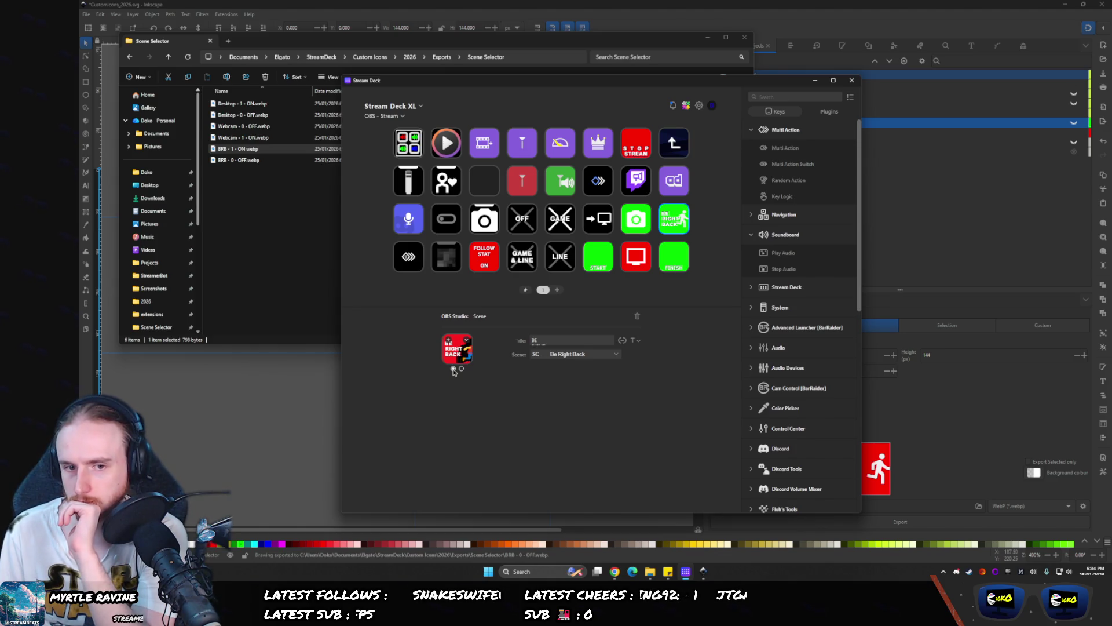
{"action": "left_click", "coordinate": [218, 150]}
{"action": "left_click_drag", "start_coordinate": [218, 150], "coordinate": [453, 366]}
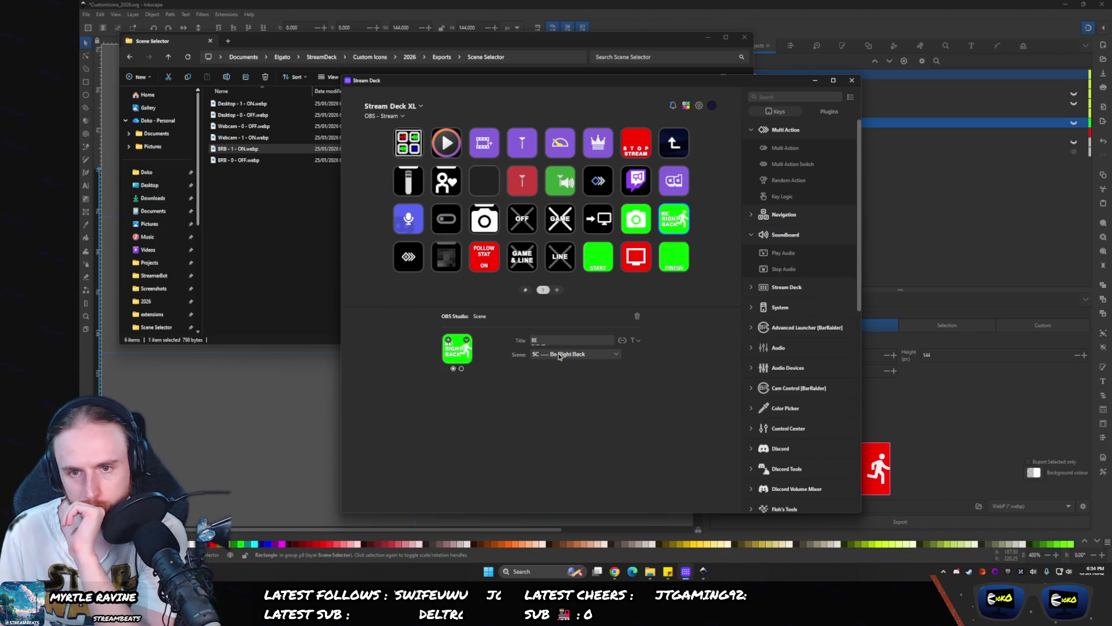
{"action": "left_click", "coordinate": [791, 33]}
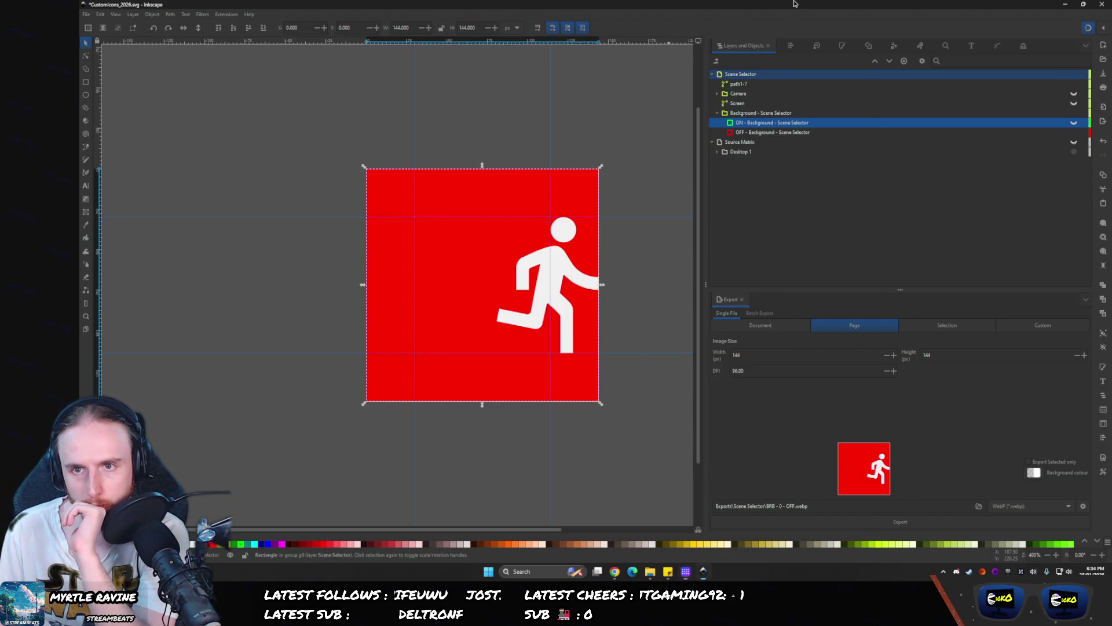
- Centre the running figure horizontally on the page and re-export BRB - 0 - OFF.webp, replacing the old file
{"action": "left_click", "coordinate": [570, 257]}
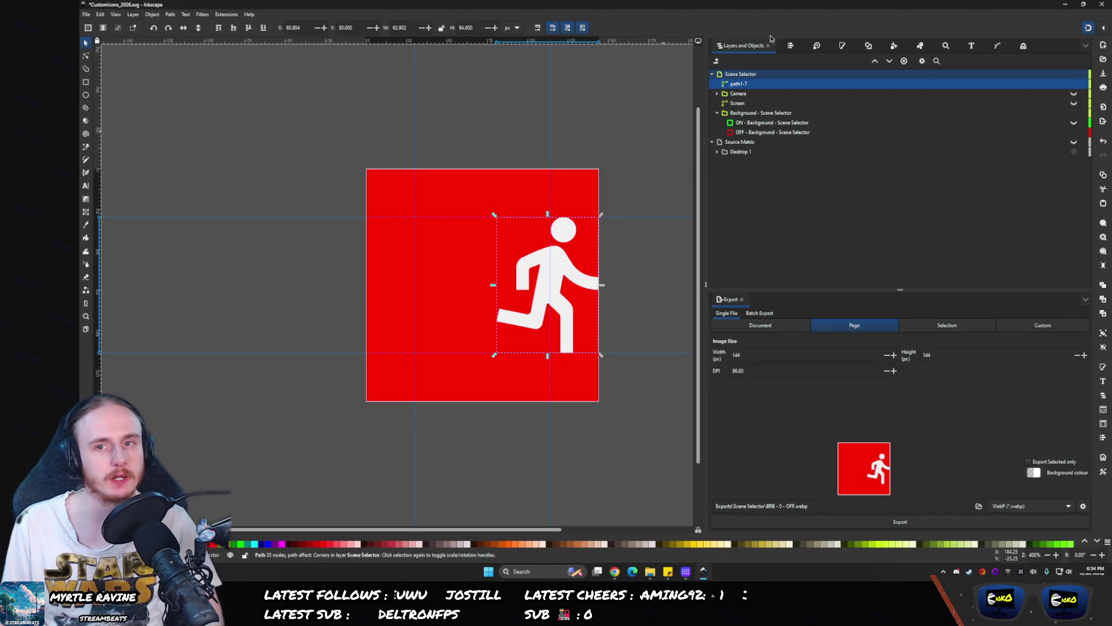
{"action": "left_click", "coordinate": [791, 46]}
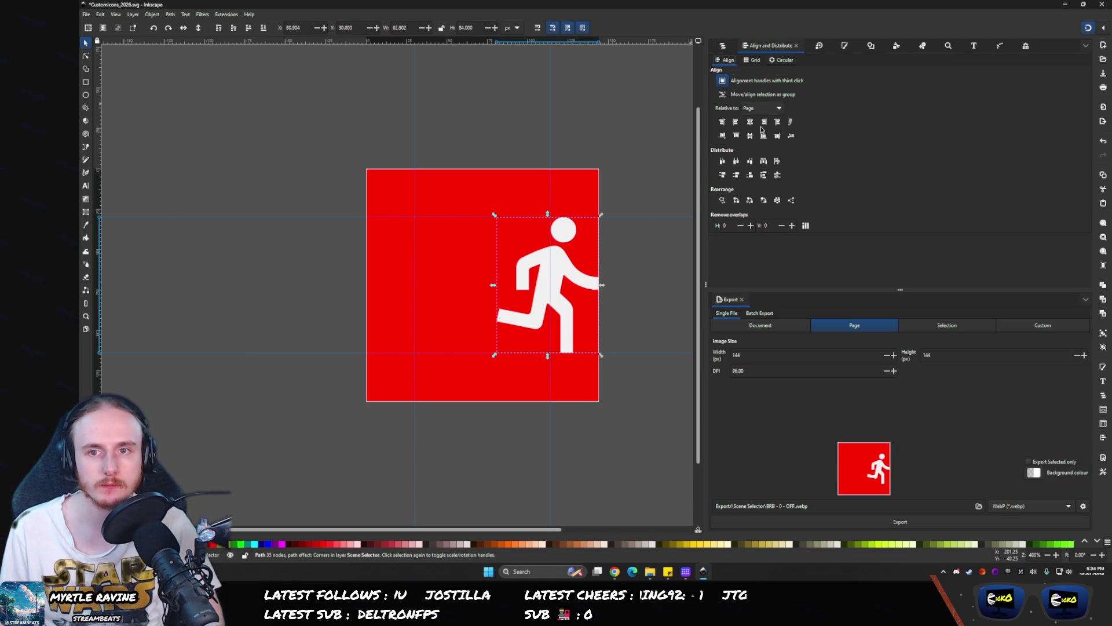
{"action": "left_click", "coordinate": [750, 123]}
{"action": "left_click", "coordinate": [723, 45]}
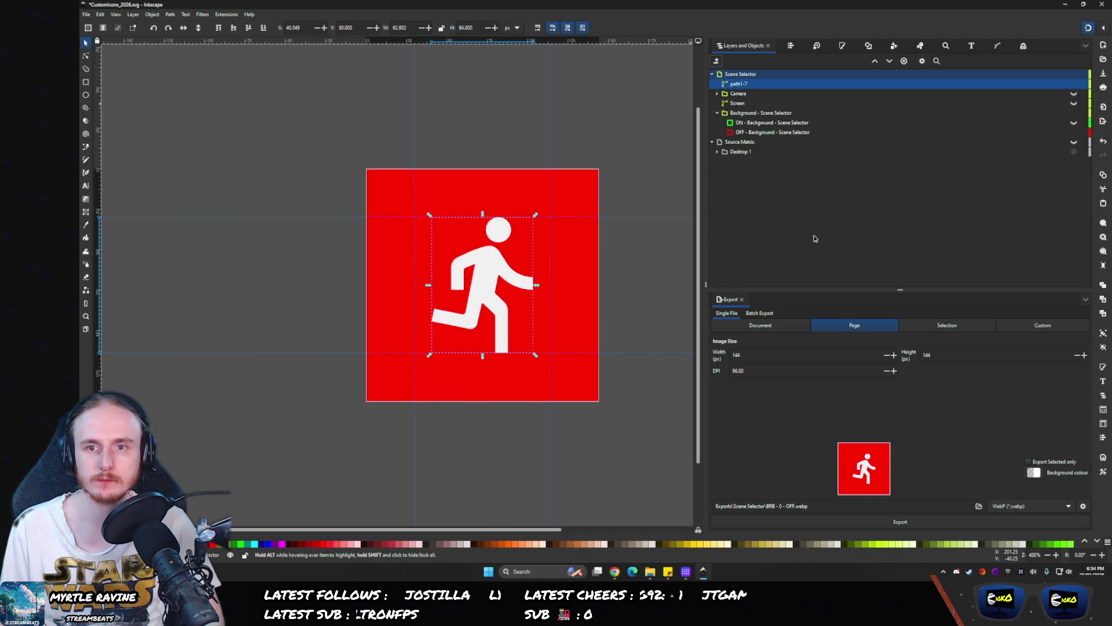
{"action": "left_click", "coordinate": [822, 521]}
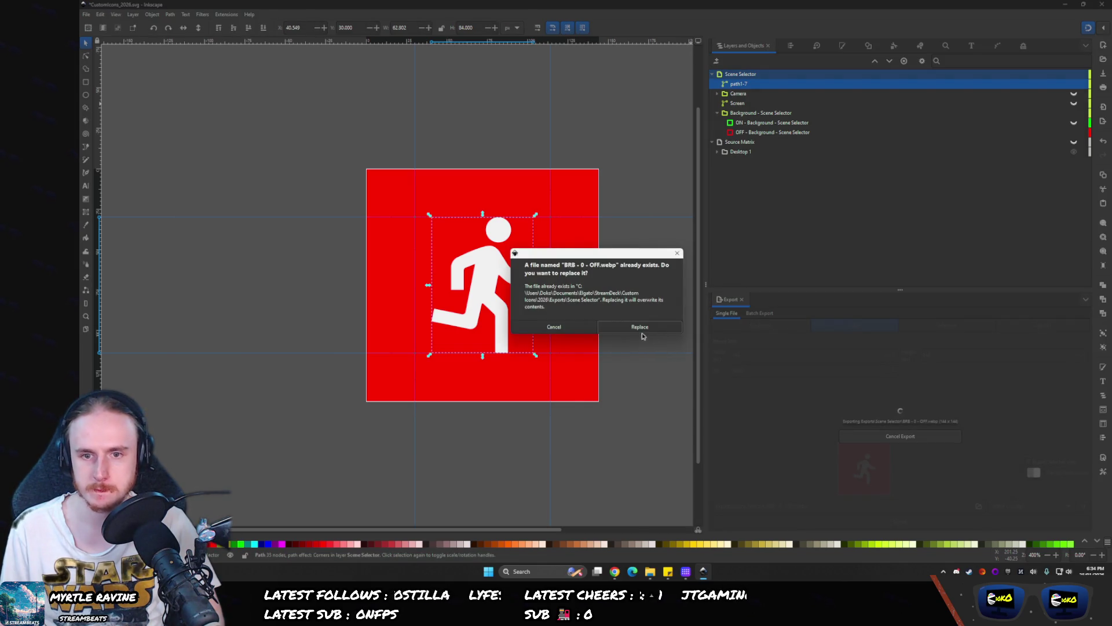
{"action": "left_click", "coordinate": [641, 326]}
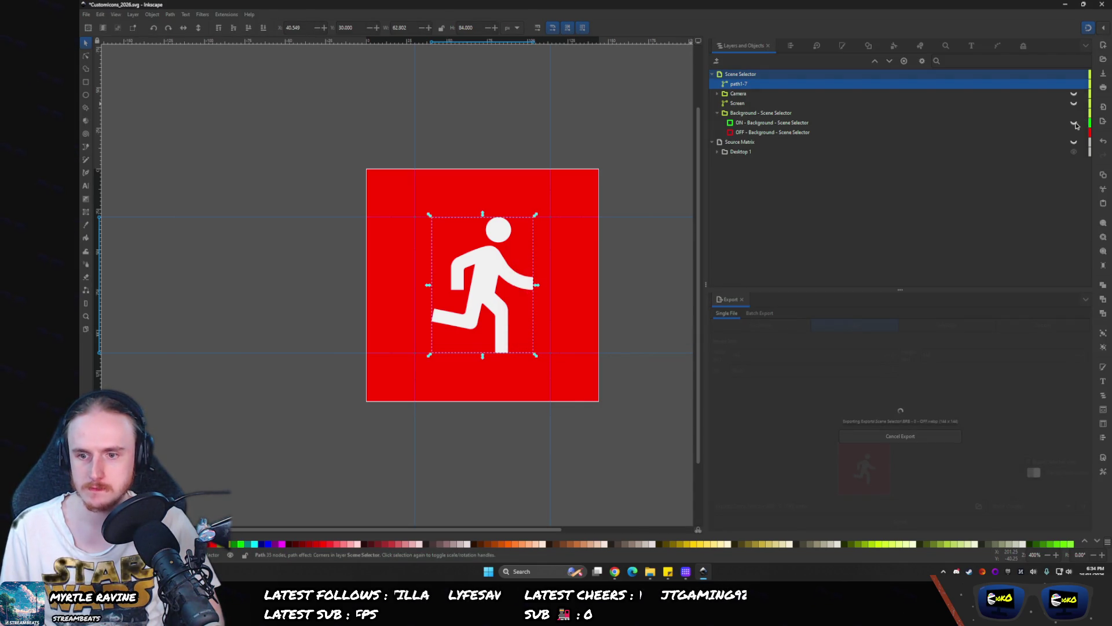
- Show the green background and export it as BRB - 1 - ON.webp, overwriting the existing file
{"action": "left_click", "coordinate": [1074, 124]}
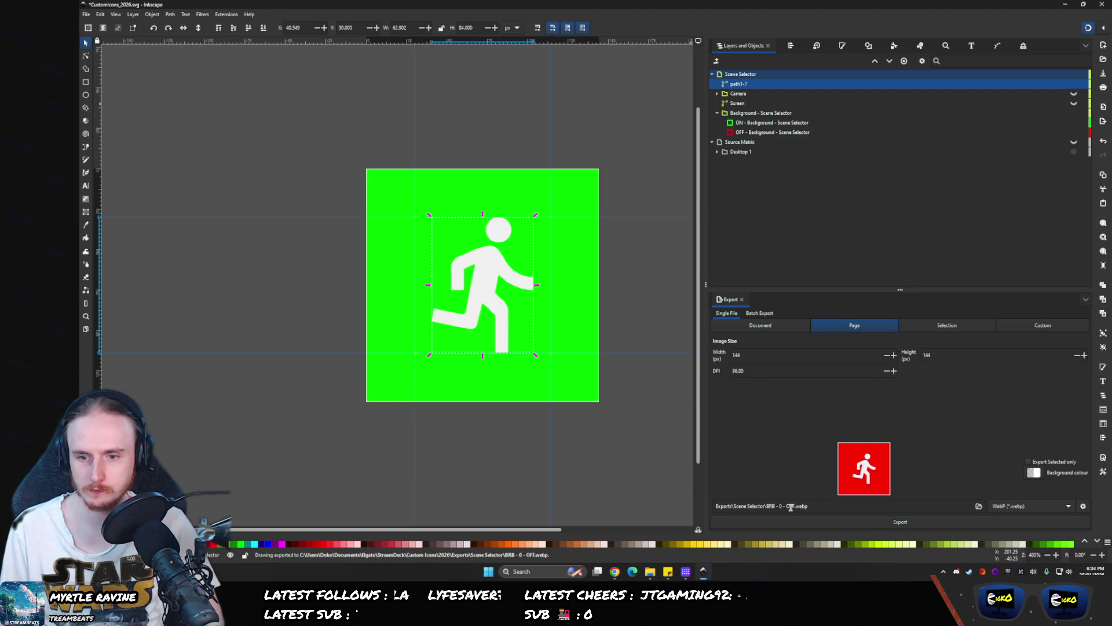
{"action": "left_click", "coordinate": [791, 507]}
{"action": "key", "text": "Delete"}
{"action": "key", "text": "Delete"}
{"action": "type", "text": "N"}
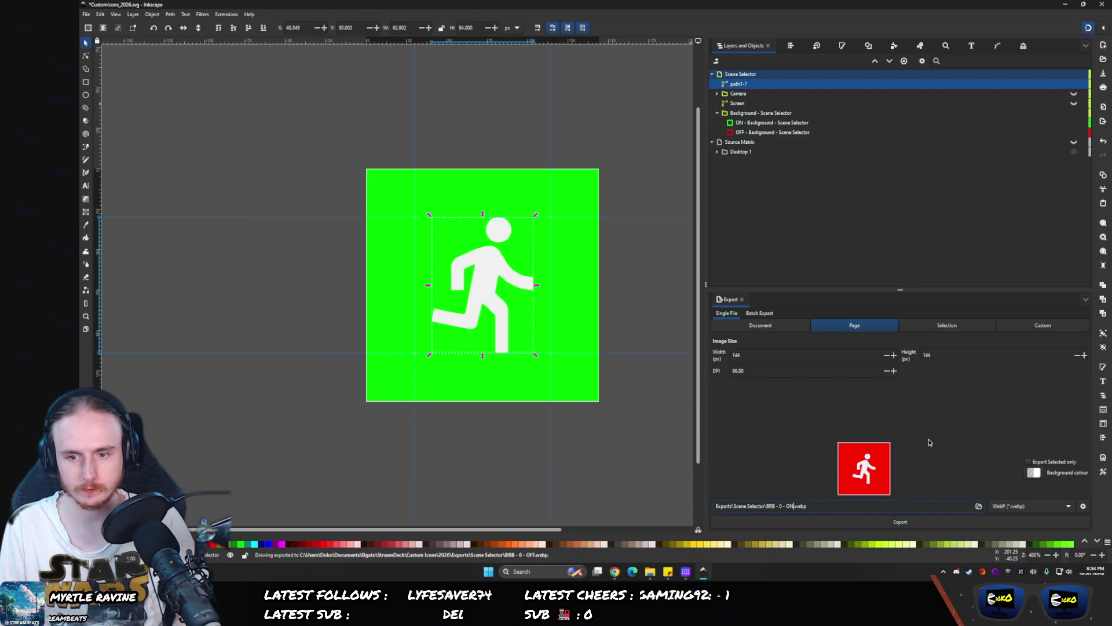
{"action": "key", "text": "Delete"}
{"action": "type", "text": "1"}
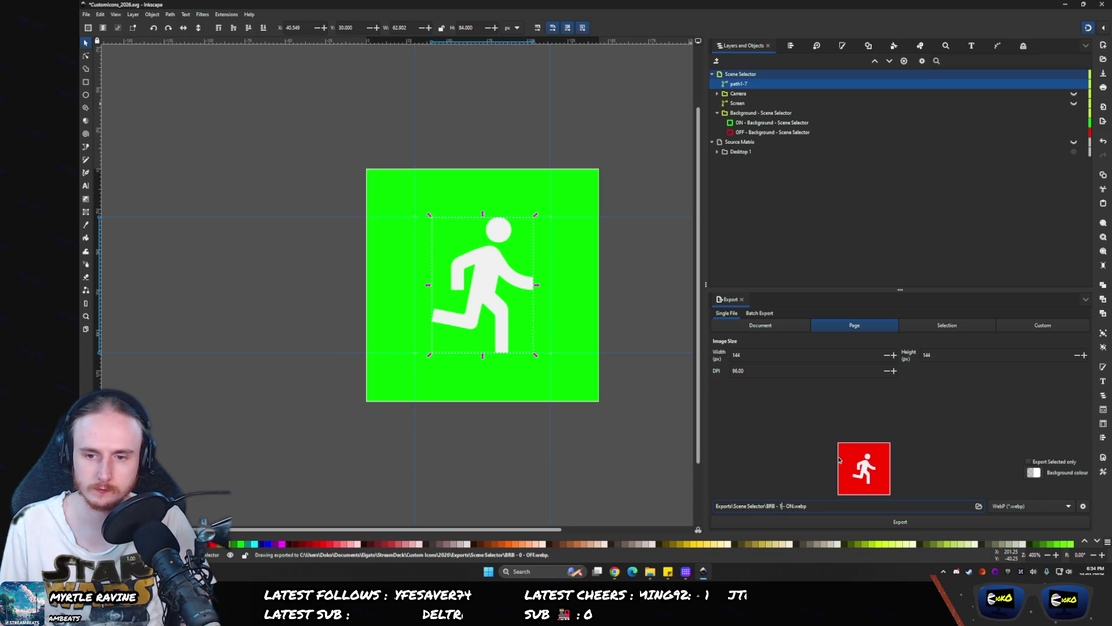
{"action": "left_click", "coordinate": [784, 524]}
{"action": "left_click", "coordinate": [619, 328]}
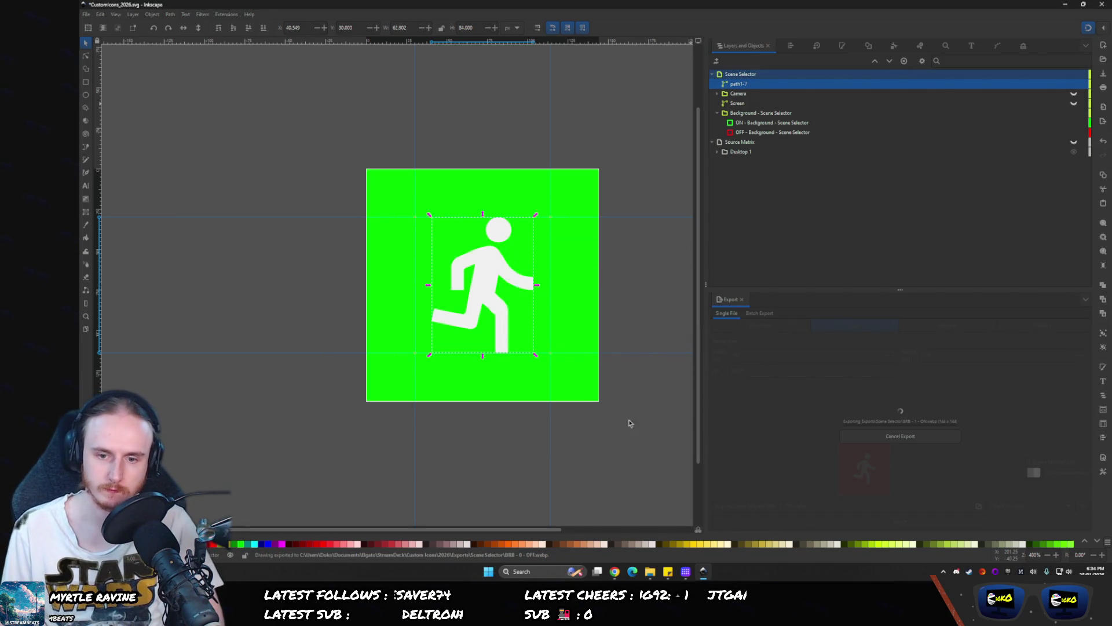
- Bring up the Scene Selector folder of exported icons alongside Stream Deck
{"action": "left_click", "coordinate": [648, 574]}
{"action": "left_click", "coordinate": [650, 573]}
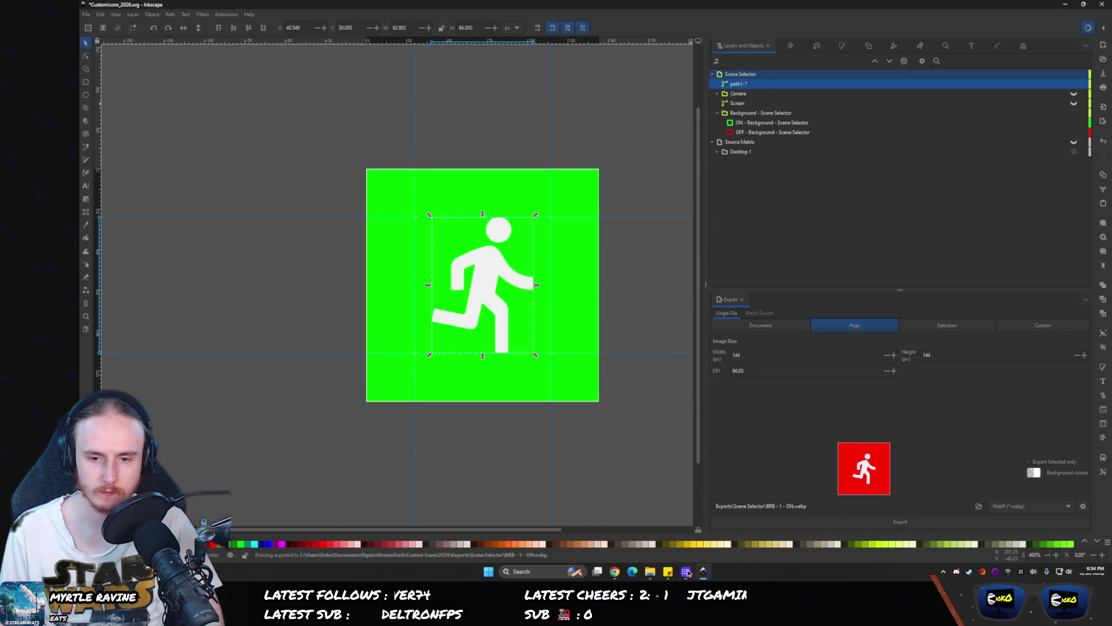
{"action": "left_click", "coordinate": [687, 572]}
{"action": "key", "text": "alt+Tab"}
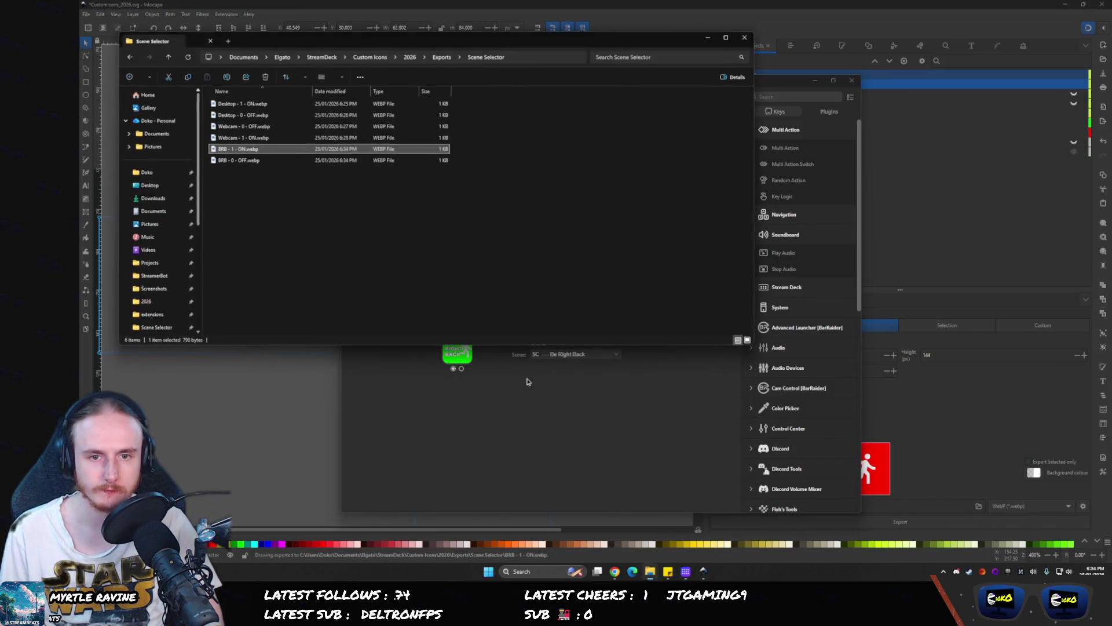
- Drop BRB - 1 - ON.webp and BRB - 0 - OFF.webp onto the key's green and red states
{"action": "mouse_move", "coordinate": [230, 149]}
{"action": "left_mouse_down"}
{"action": "mouse_move", "coordinate": [458, 325]}
{"action": "mouse_move", "coordinate": [457, 354]}
{"action": "left_mouse_up"}
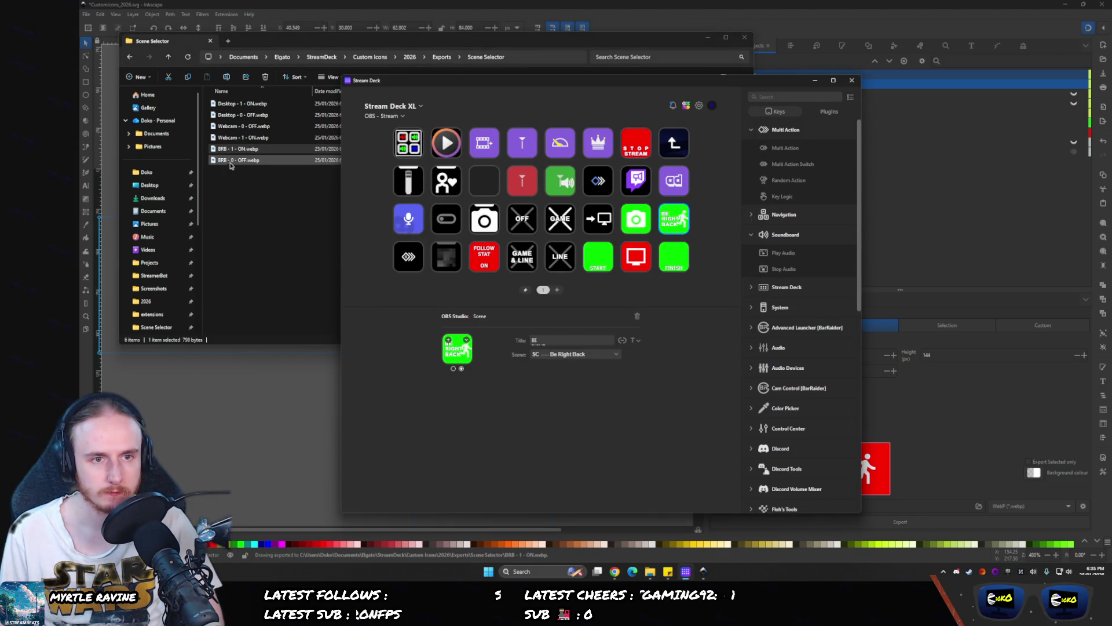
{"action": "left_click", "coordinate": [453, 369]}
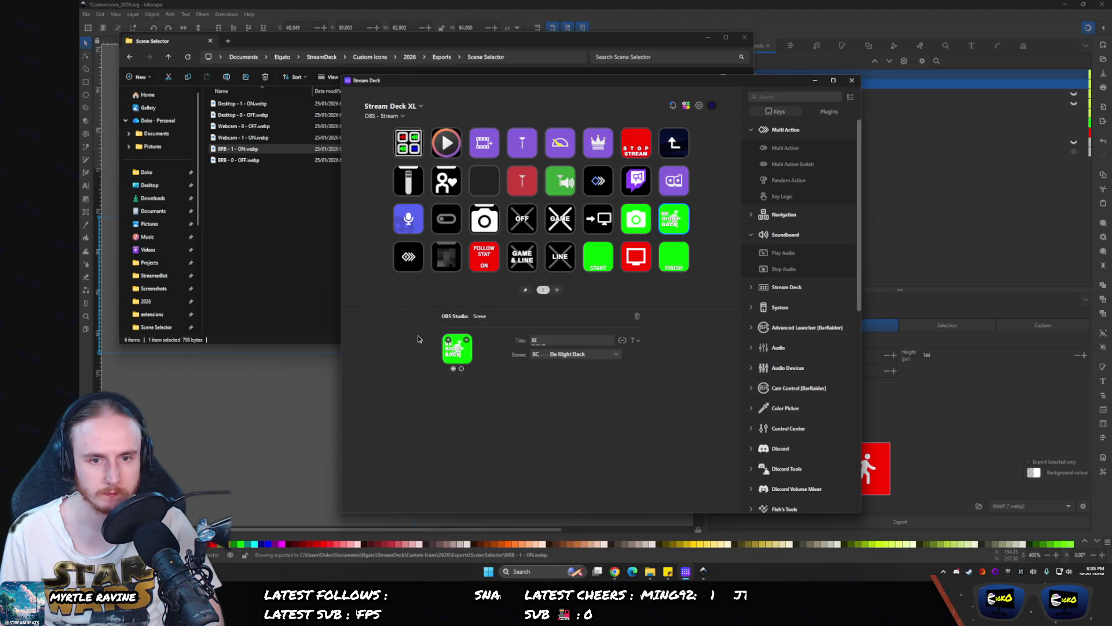
{"action": "mouse_move", "coordinate": [237, 160]}
{"action": "left_mouse_down"}
{"action": "mouse_move", "coordinate": [467, 330]}
{"action": "mouse_move", "coordinate": [464, 355]}
{"action": "left_mouse_up"}
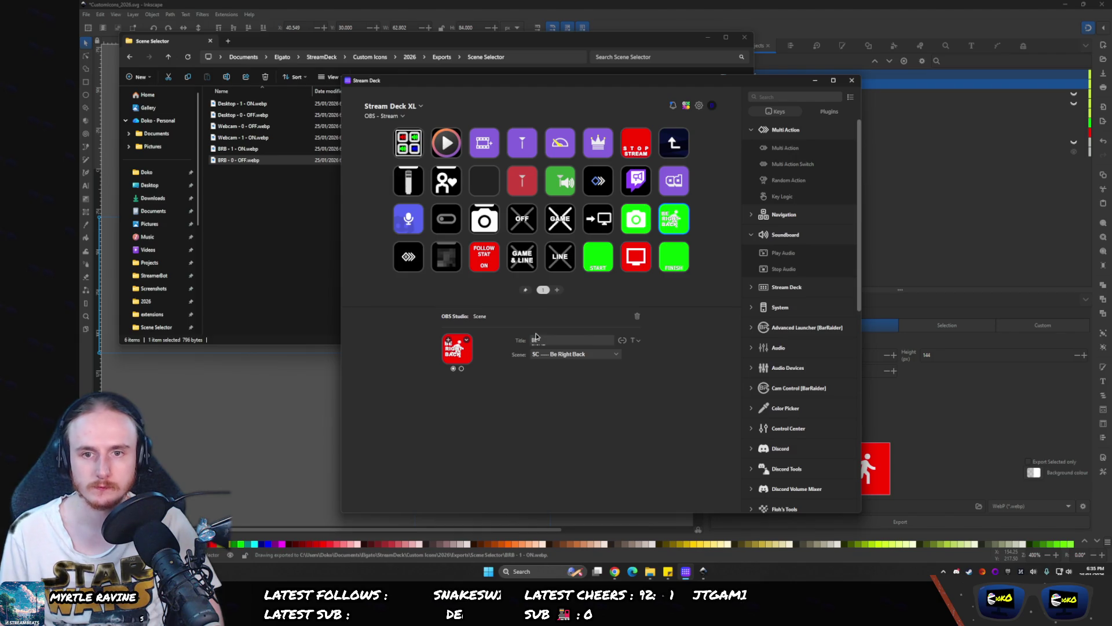
- Title the key BRB and move the title to the bottom
{"action": "double_click", "coordinate": [598, 336]}
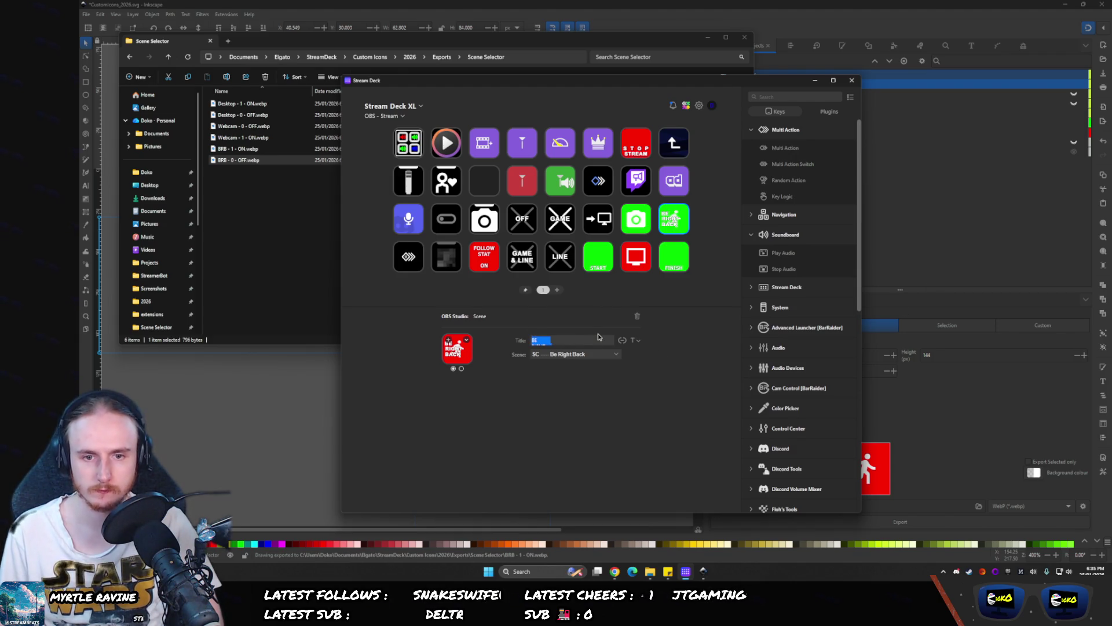
{"action": "type", "text": "BRB"}
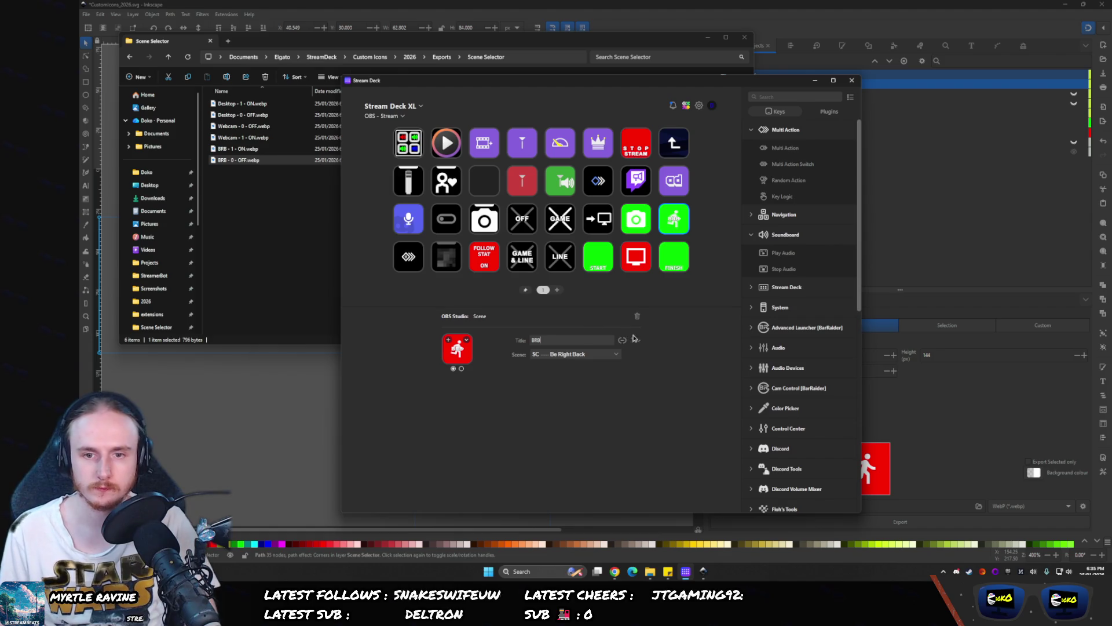
{"action": "left_click", "coordinate": [634, 340]}
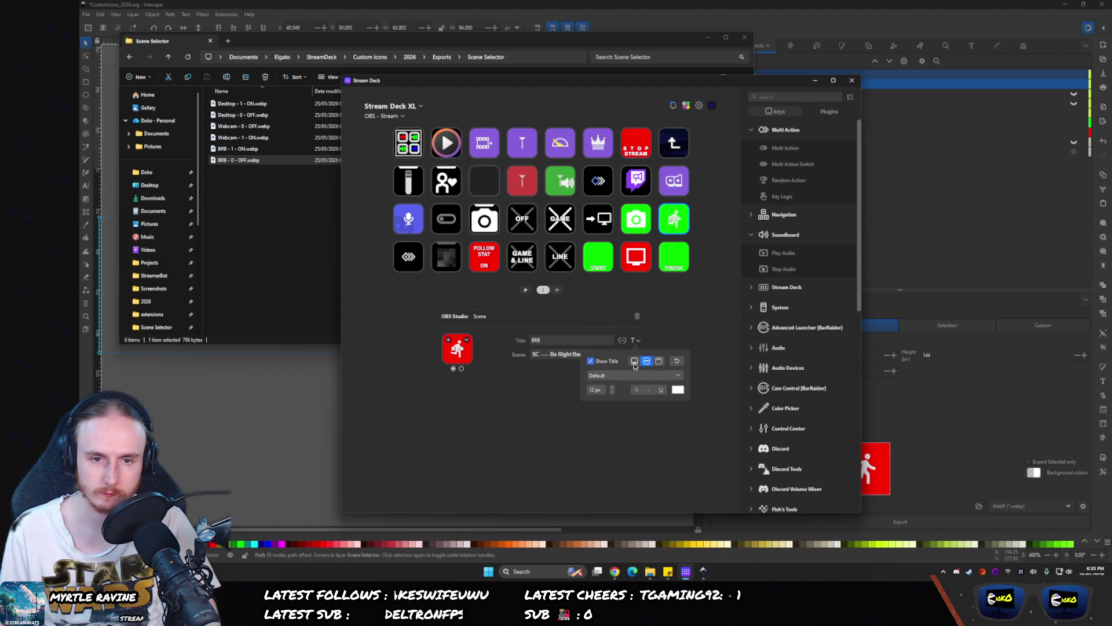
{"action": "left_click", "coordinate": [634, 361]}
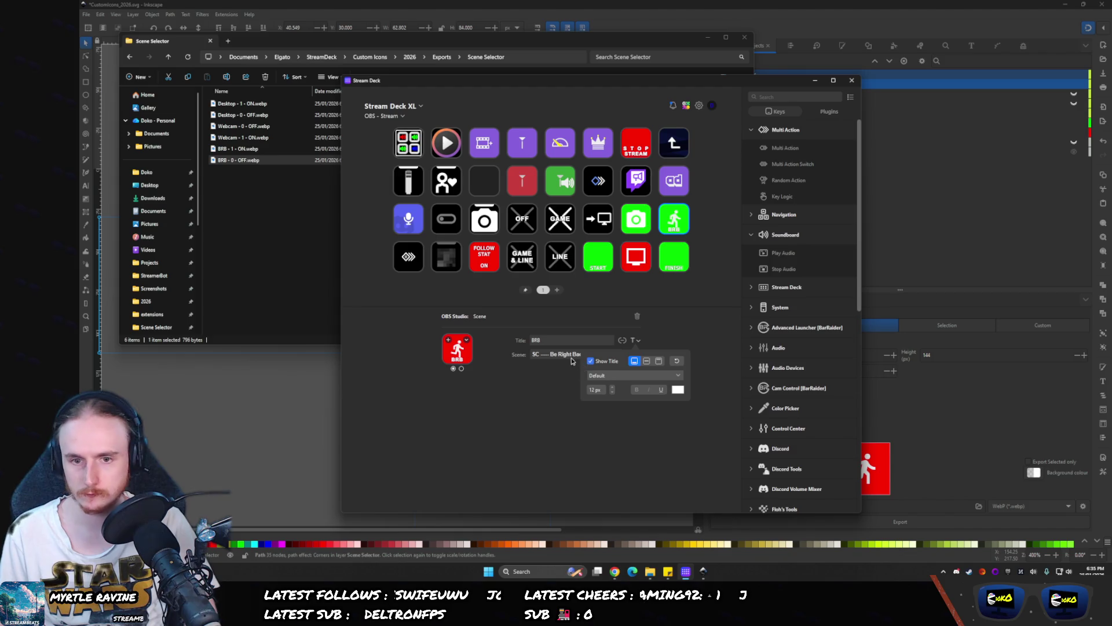
- Clear the title, change its vertical alignment, and preview the green and red states
{"action": "double_click", "coordinate": [536, 340]}
{"action": "left_click", "coordinate": [564, 328]}
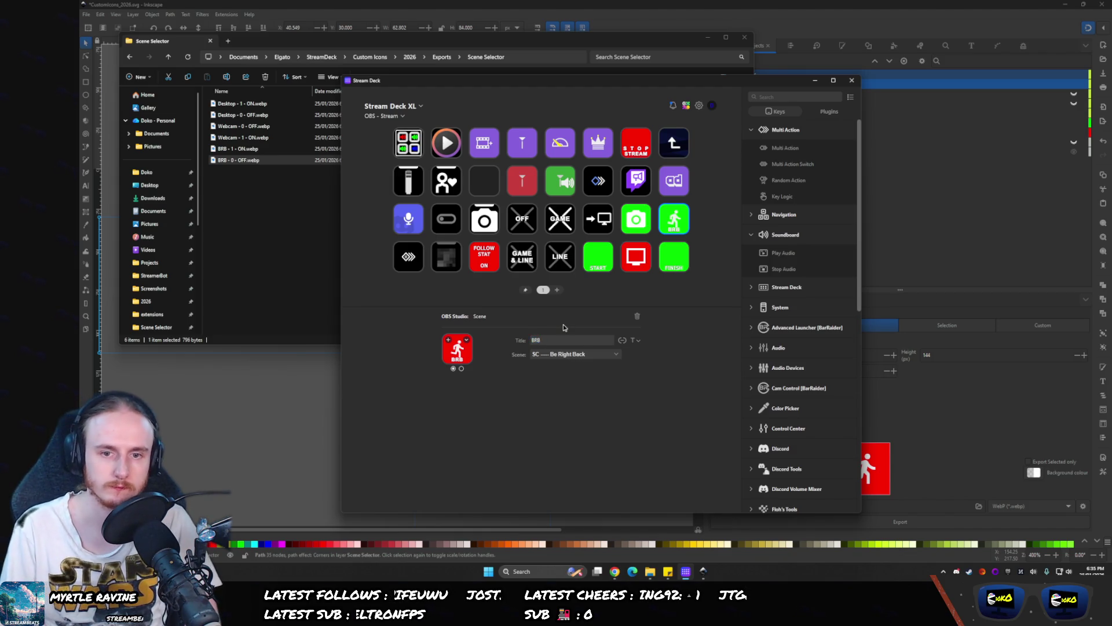
{"action": "left_click", "coordinate": [551, 337]}
{"action": "key", "text": "BackSpace"}
{"action": "key", "text": "BackSpace"}
{"action": "key", "text": "BackSpace"}
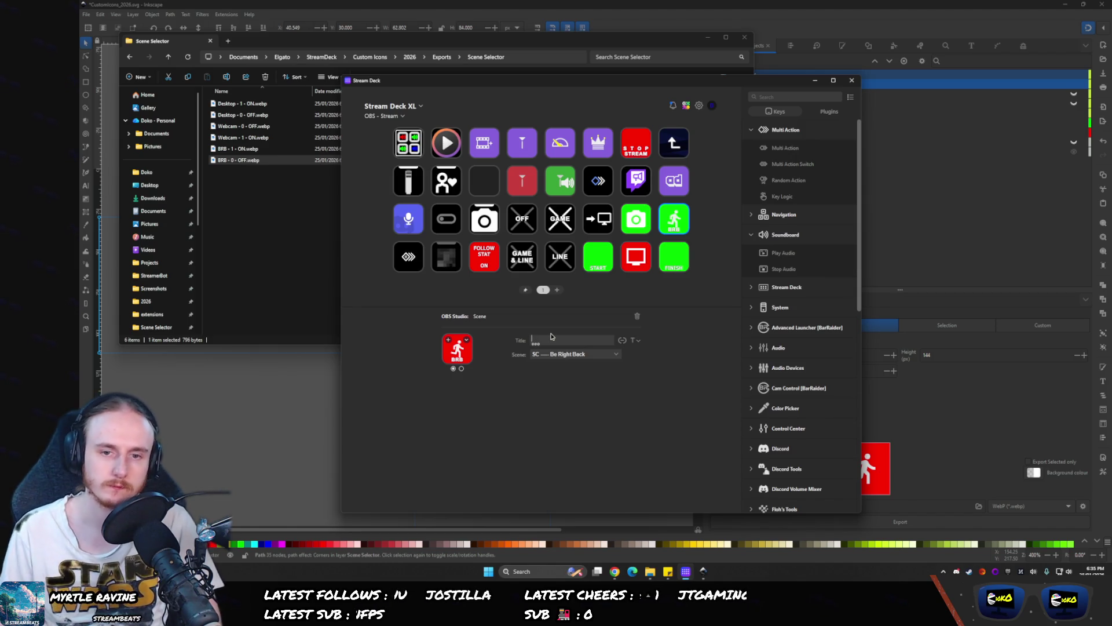
{"action": "left_click", "coordinate": [635, 340]}
{"action": "left_click", "coordinate": [647, 361]}
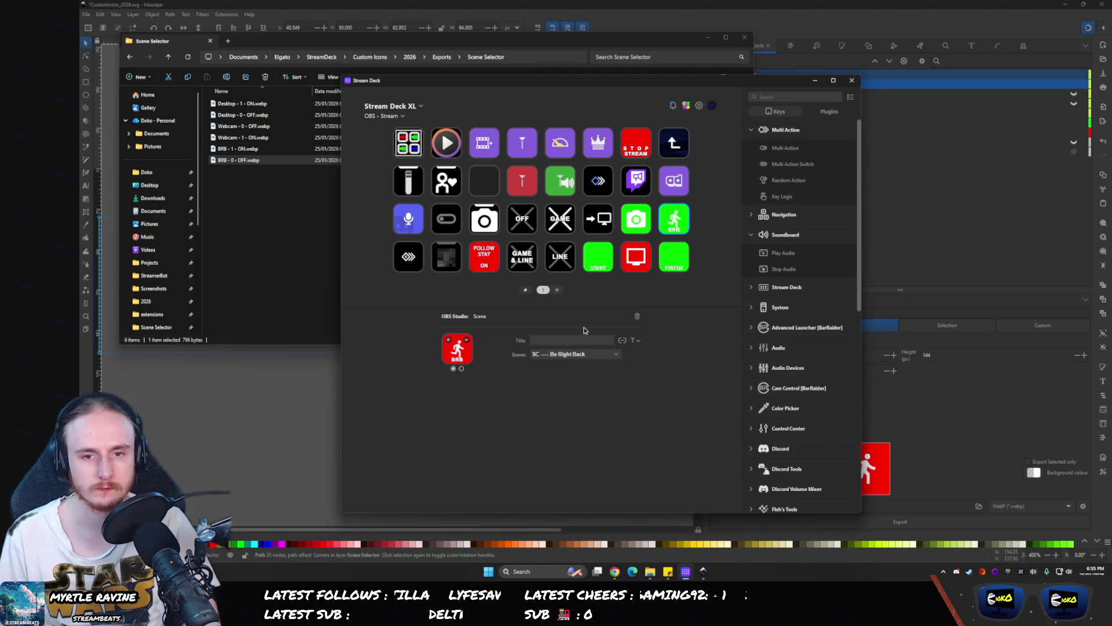
{"action": "left_click", "coordinate": [461, 368]}
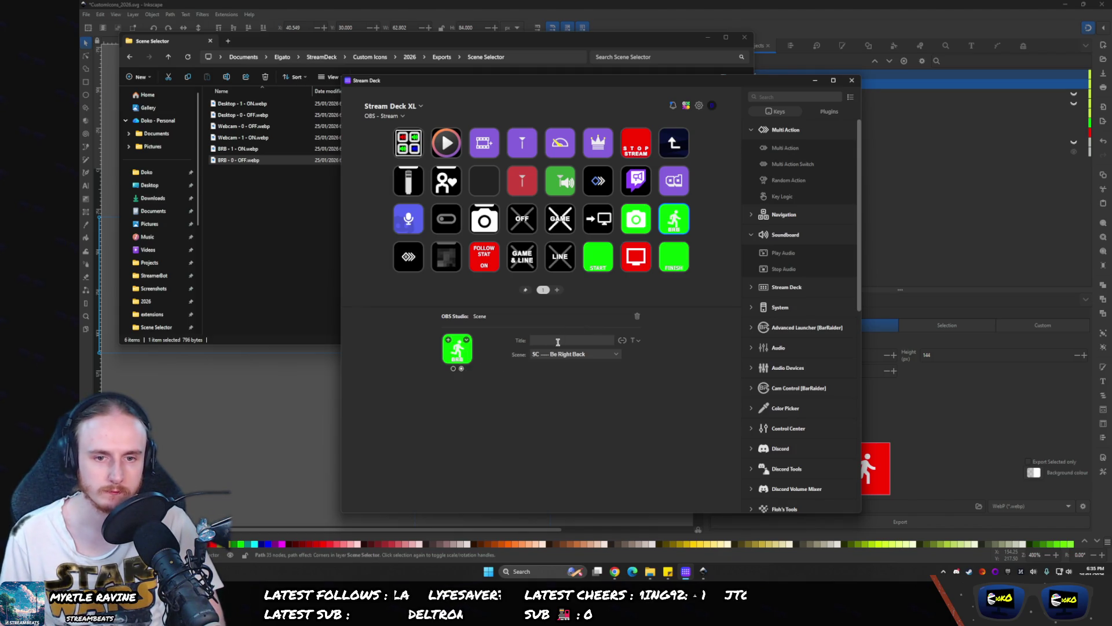
{"action": "left_click", "coordinate": [453, 368]}
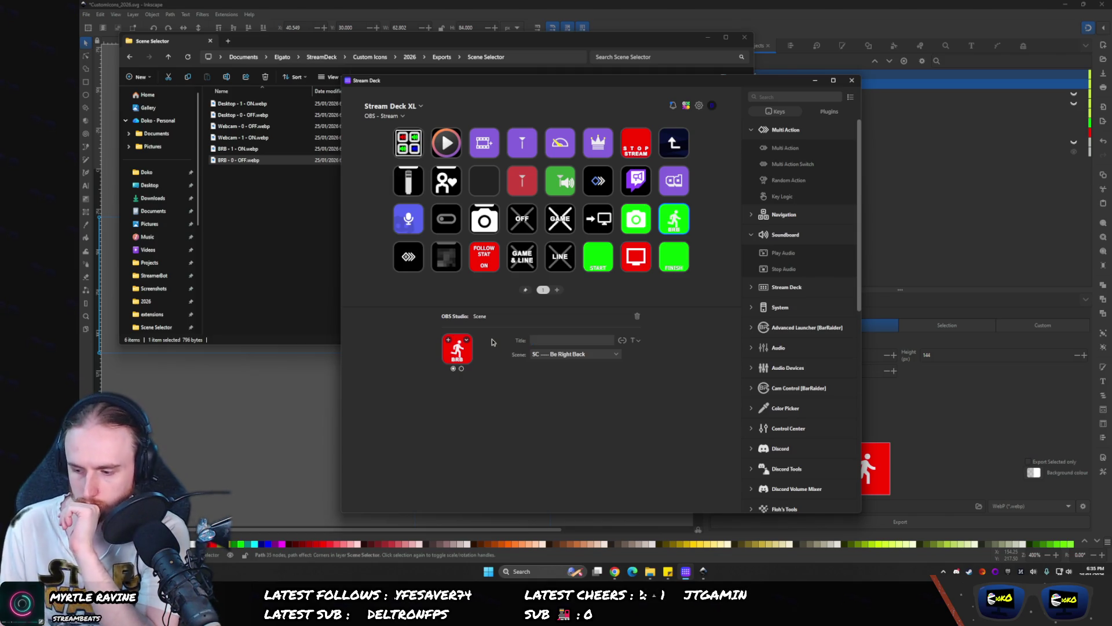
- Make the key's title colour black and increase its text size
{"action": "left_click", "coordinate": [637, 341]}
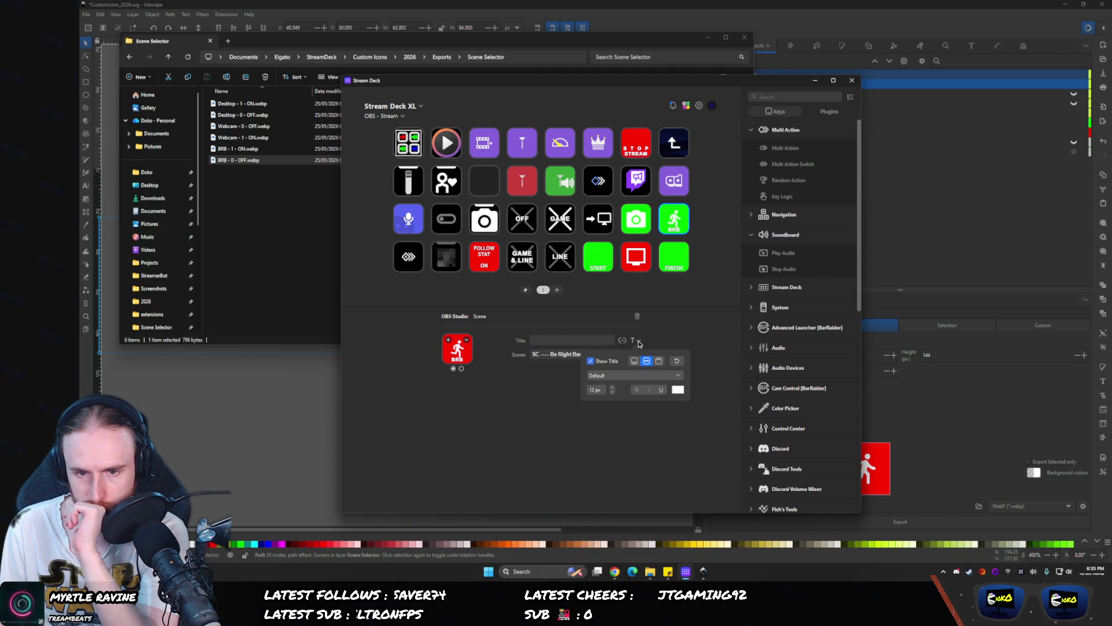
{"action": "left_click", "coordinate": [677, 391]}
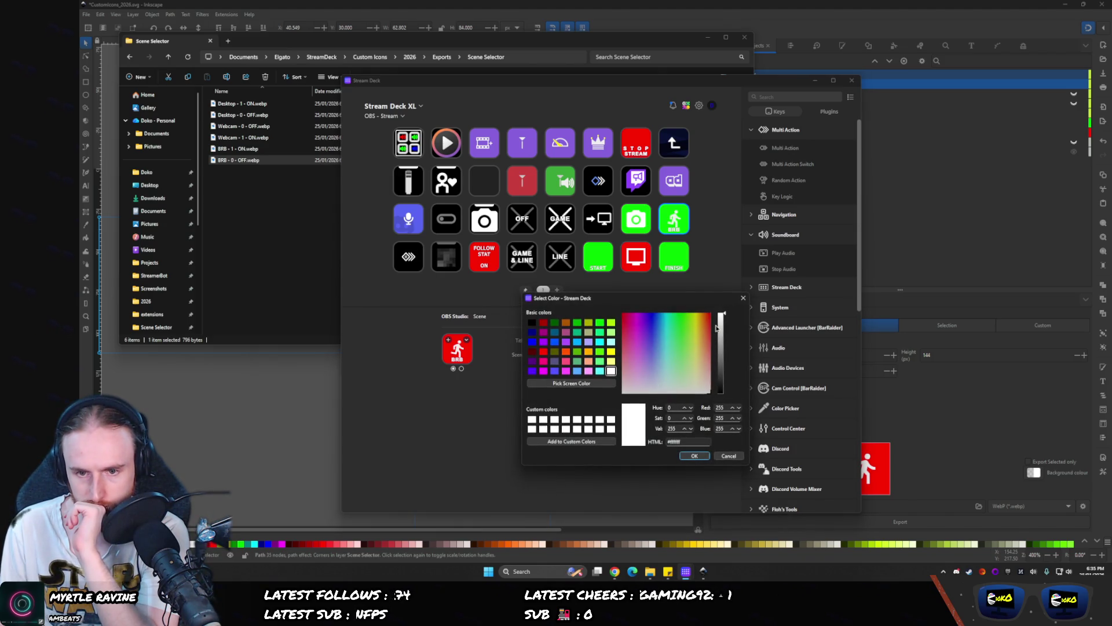
{"action": "left_click", "coordinate": [532, 323]}
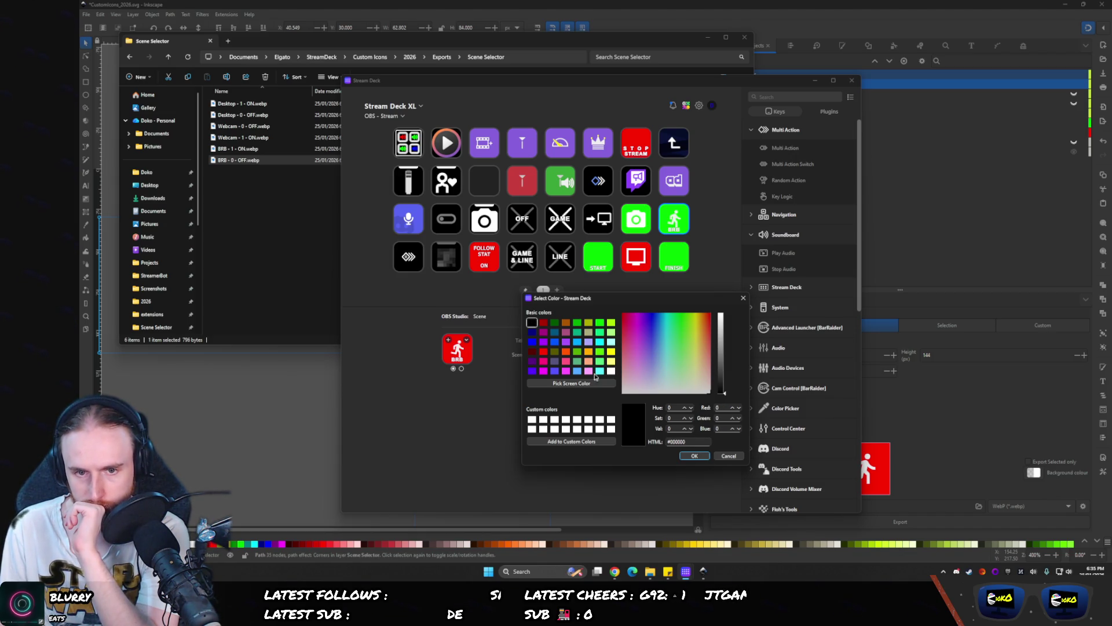
{"action": "left_click", "coordinate": [691, 457]}
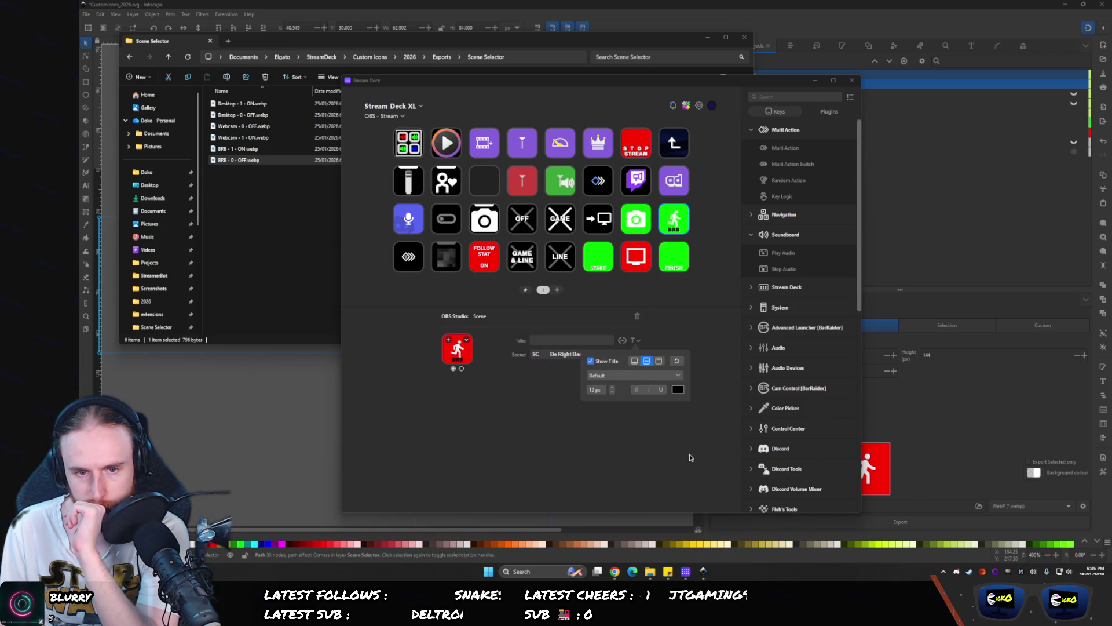
{"action": "left_click", "coordinate": [613, 390]}
{"action": "left_click", "coordinate": [613, 390]}
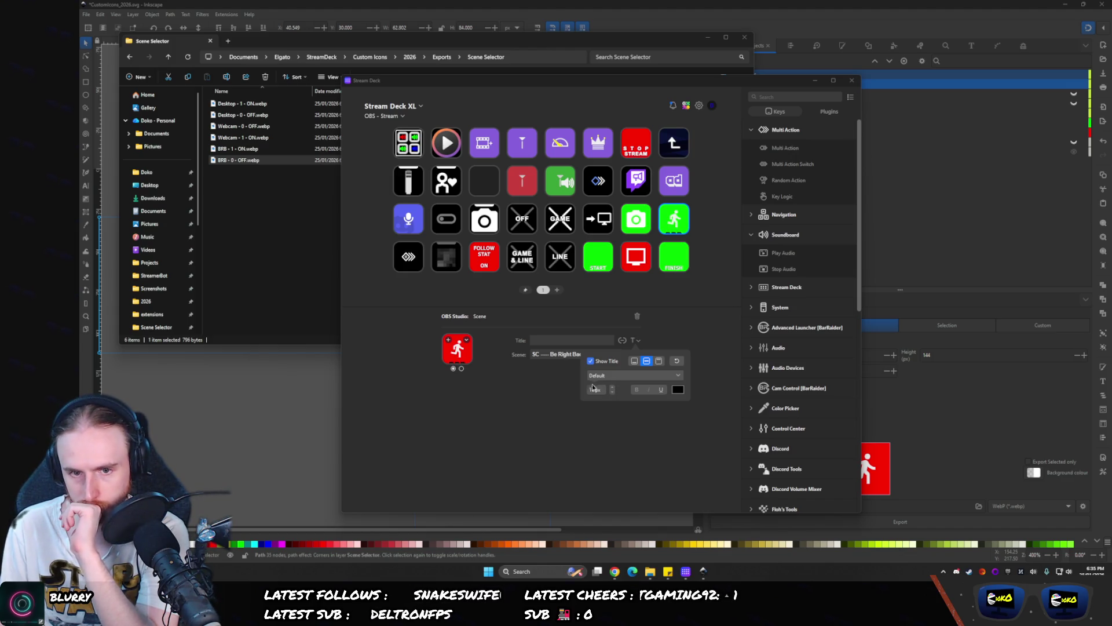
- Enter BRB as the title and align it to the bottom of the key
{"action": "left_click", "coordinate": [587, 338]}
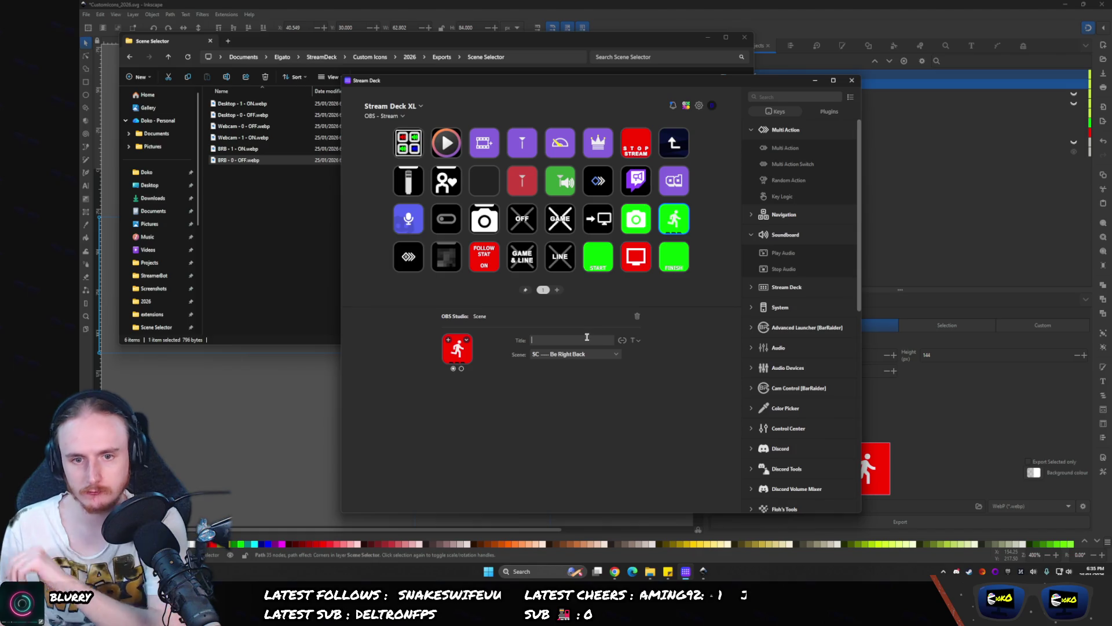
{"action": "type", "text": "BRB"}
{"action": "left_click", "coordinate": [637, 341]}
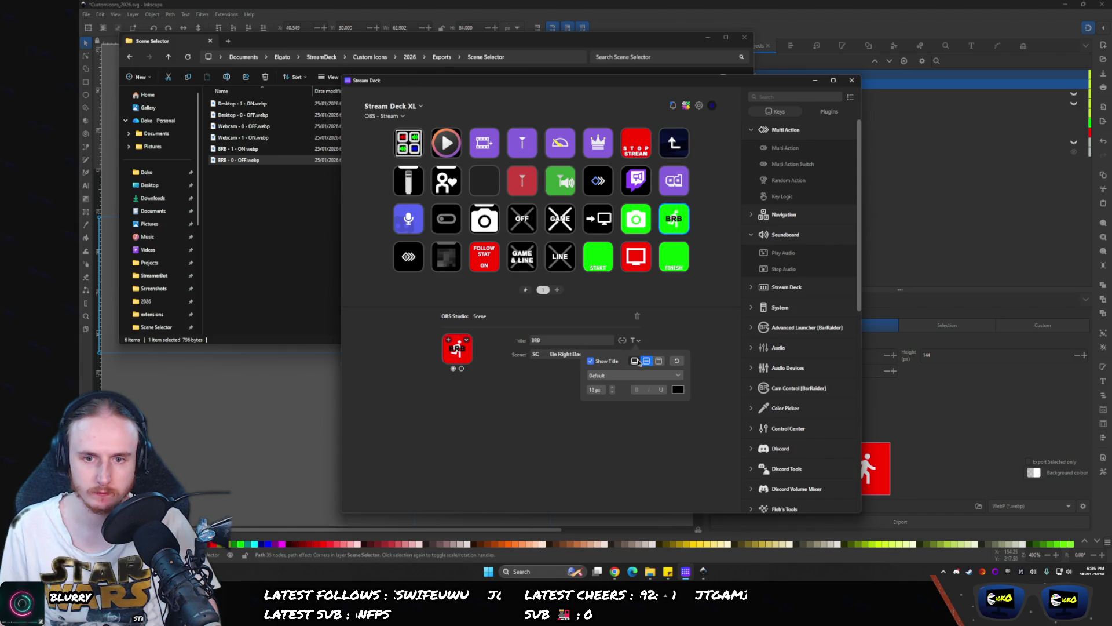
{"action": "left_click", "coordinate": [658, 361]}
{"action": "left_click", "coordinate": [520, 429]}
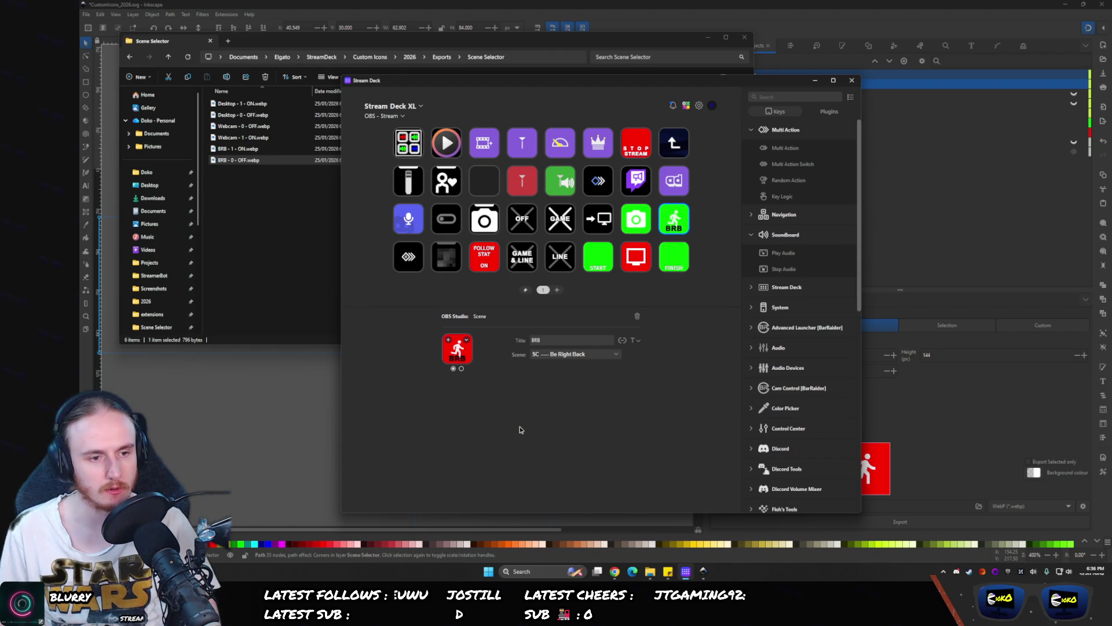
- Try Impact, Arial and Bold for the title, then revert the font to Default
{"action": "left_click", "coordinate": [637, 340]}
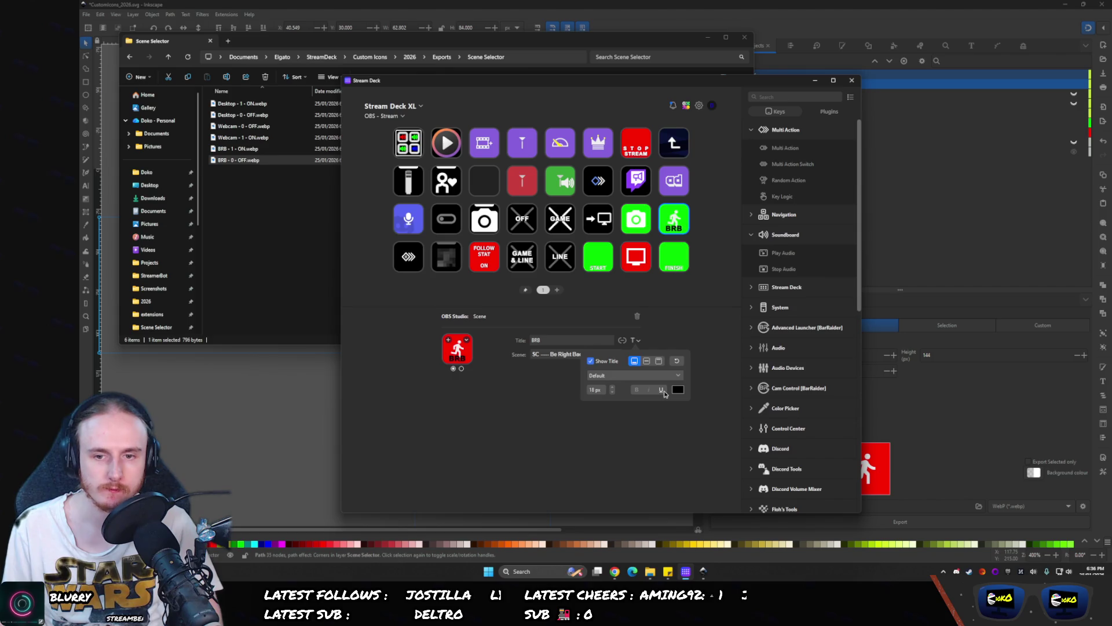
{"action": "left_click", "coordinate": [614, 376]}
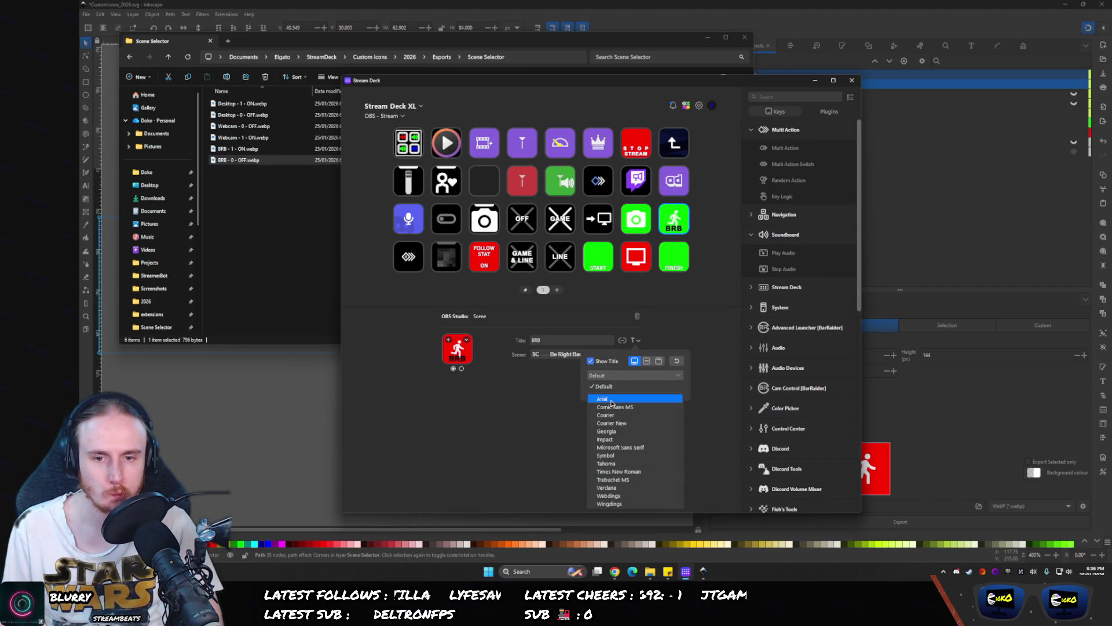
{"action": "left_click", "coordinate": [615, 439]}
{"action": "left_click", "coordinate": [620, 376]}
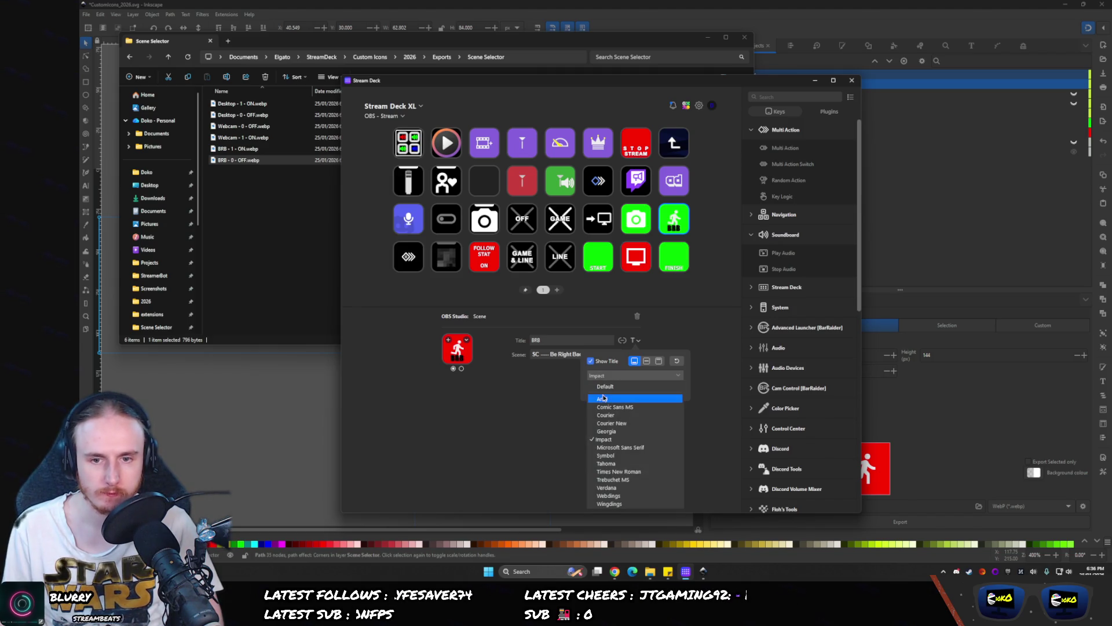
{"action": "left_click", "coordinate": [609, 399]}
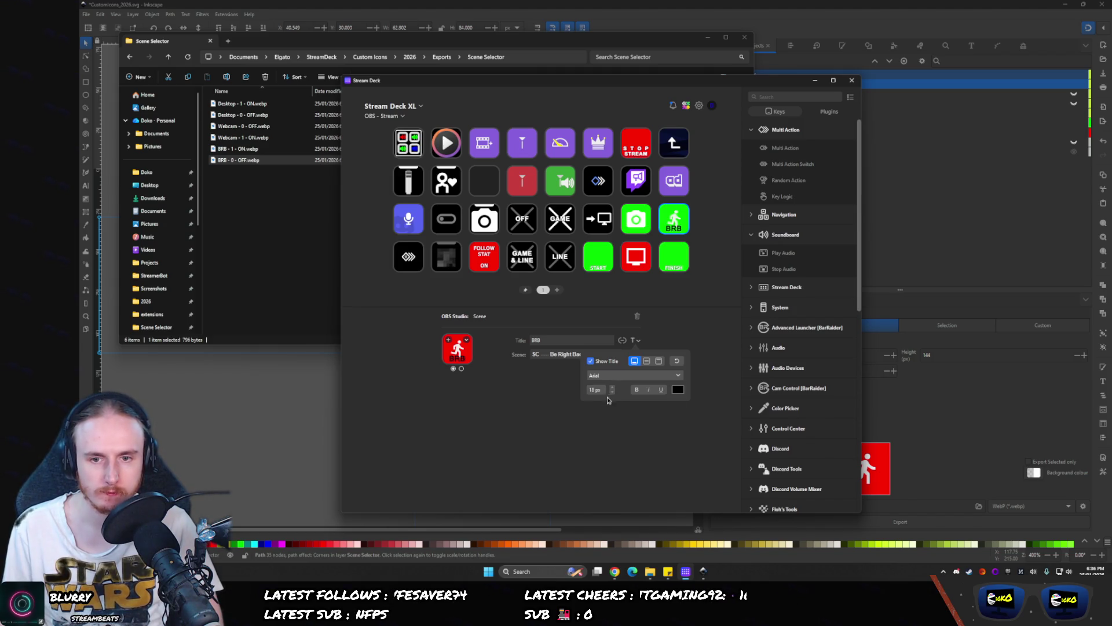
{"action": "left_click", "coordinate": [637, 390]}
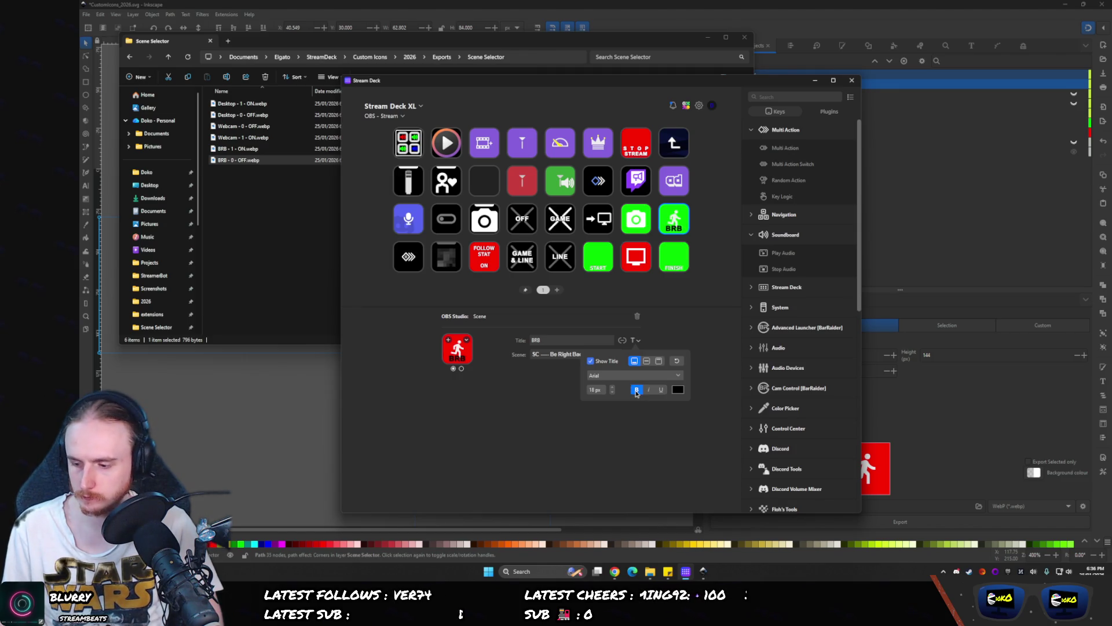
{"action": "left_click", "coordinate": [607, 378]}
{"action": "left_click", "coordinate": [630, 387]}
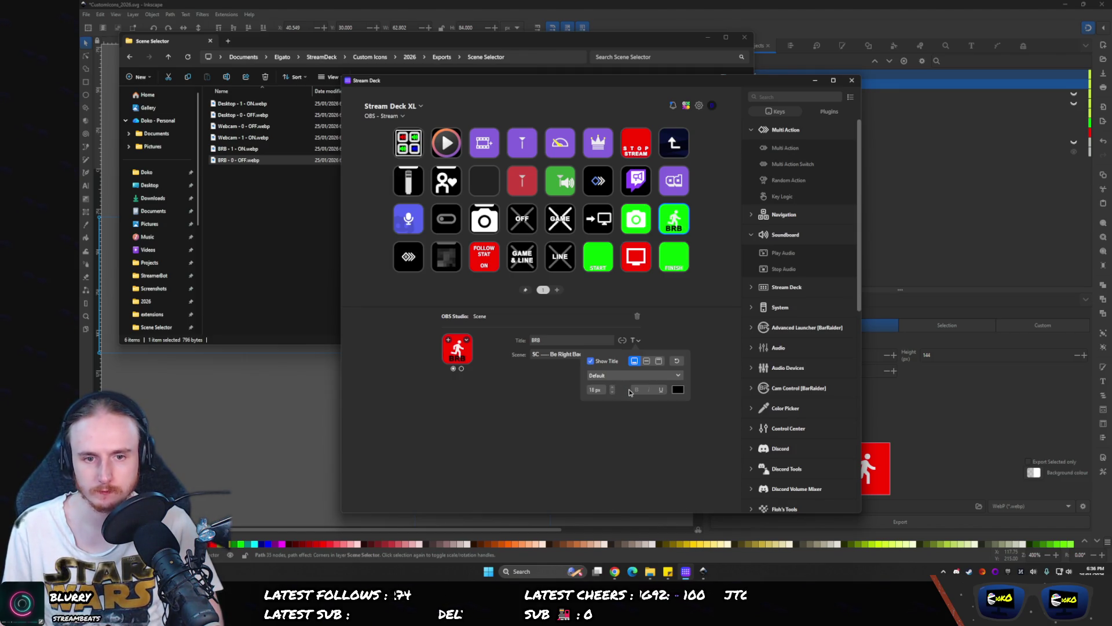
{"action": "left_click", "coordinate": [617, 428]}
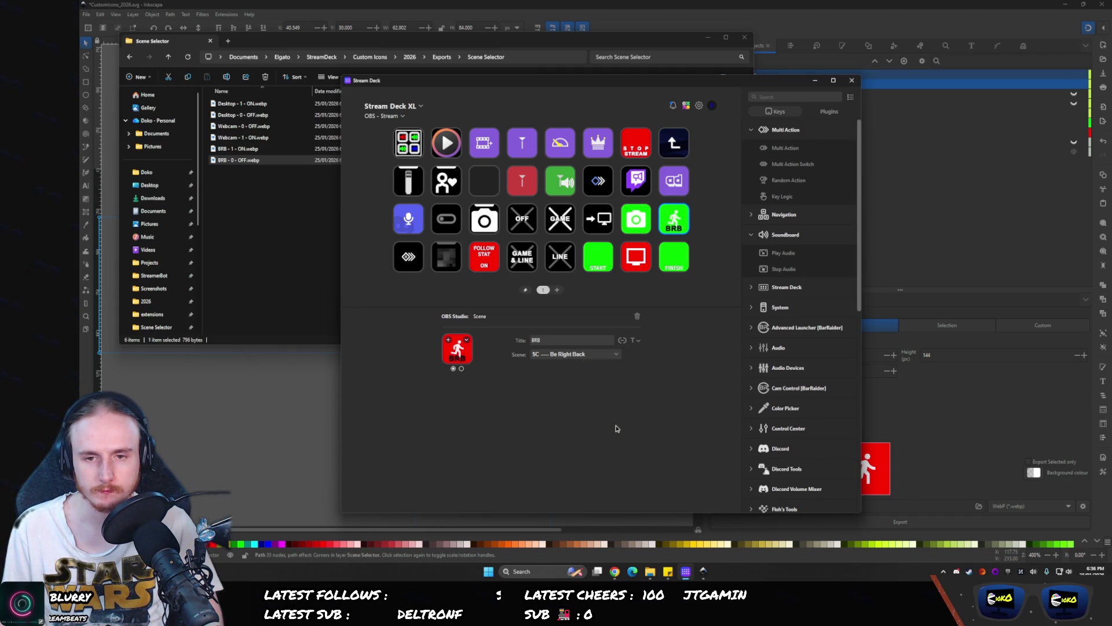
- Filter the Google Material Icons set for play and pick the play-arrow icon
{"action": "left_click", "coordinate": [614, 572]}
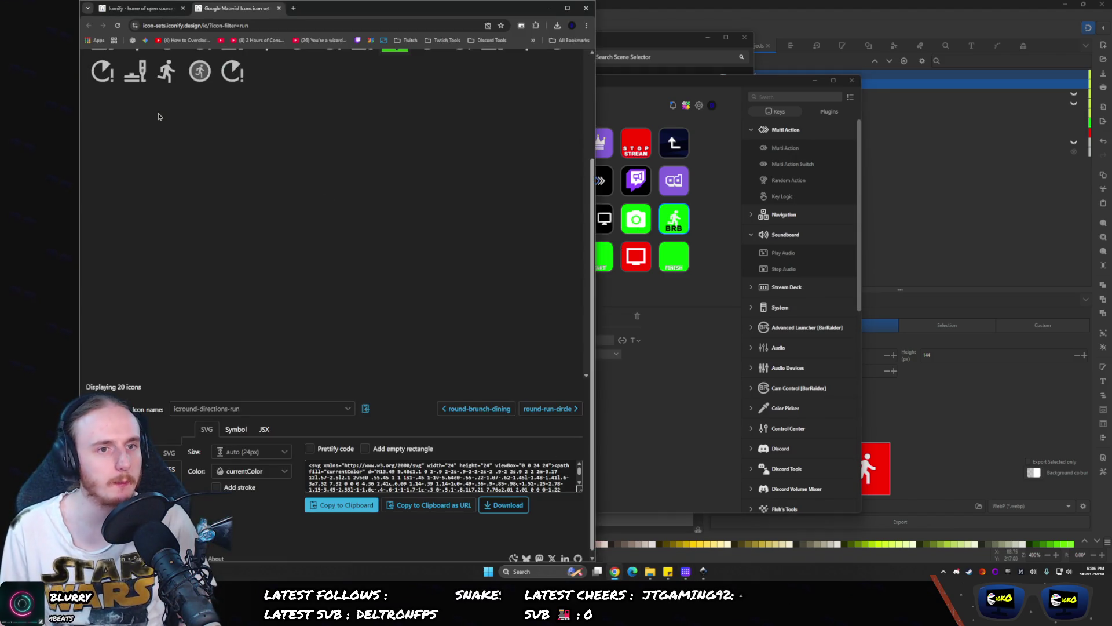
{"action": "scroll", "coordinate": [510, 442], "scroll_direction": "up", "scroll_amount": 1}
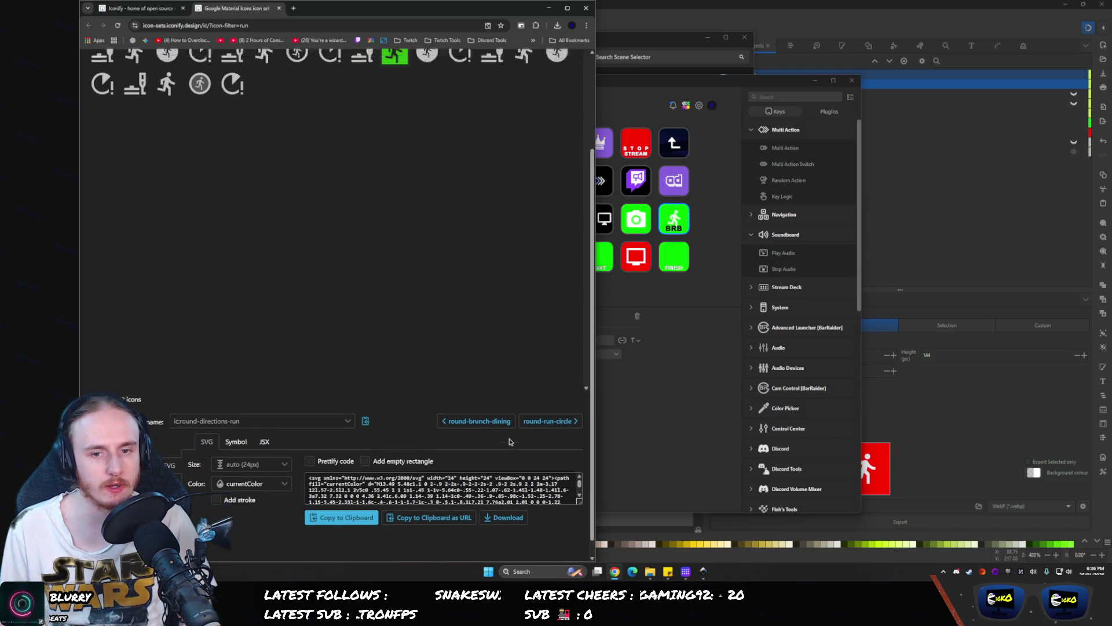
{"action": "scroll", "coordinate": [510, 442], "scroll_direction": "up", "scroll_amount": 2}
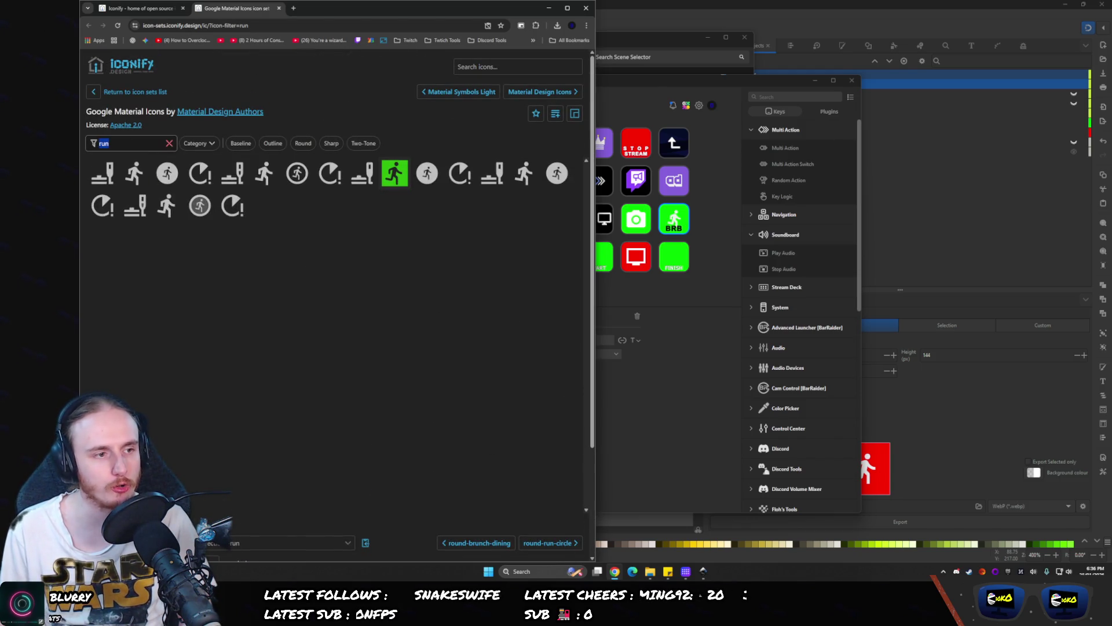
{"action": "type", "text": "start"}
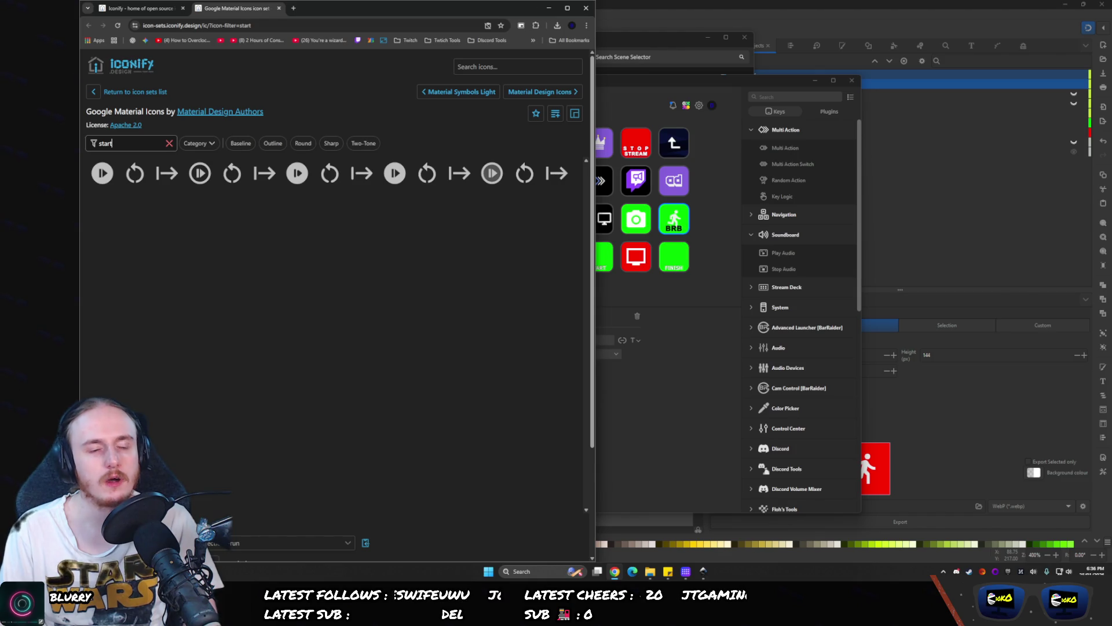
{"action": "key", "text": "ctrl+a"}
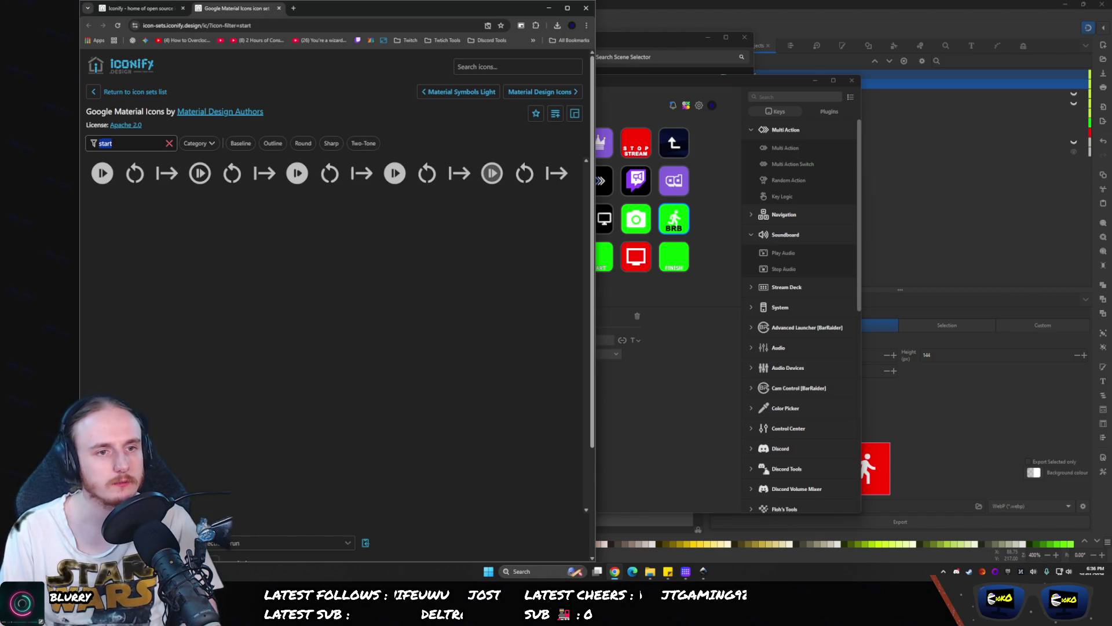
{"action": "type", "text": "play"}
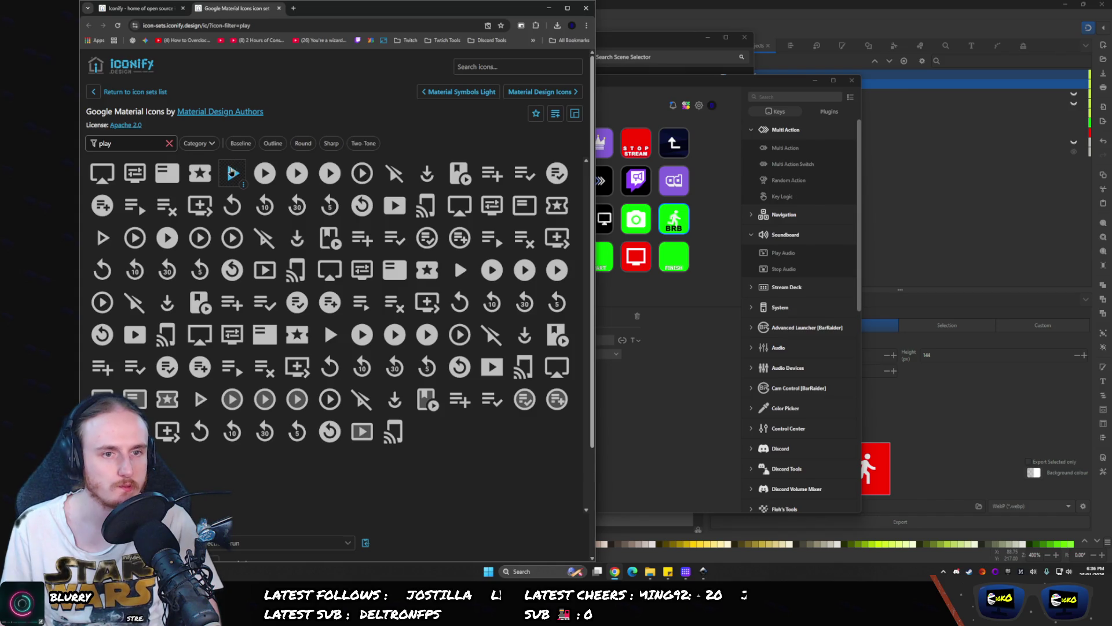
{"action": "left_click", "coordinate": [231, 173]}
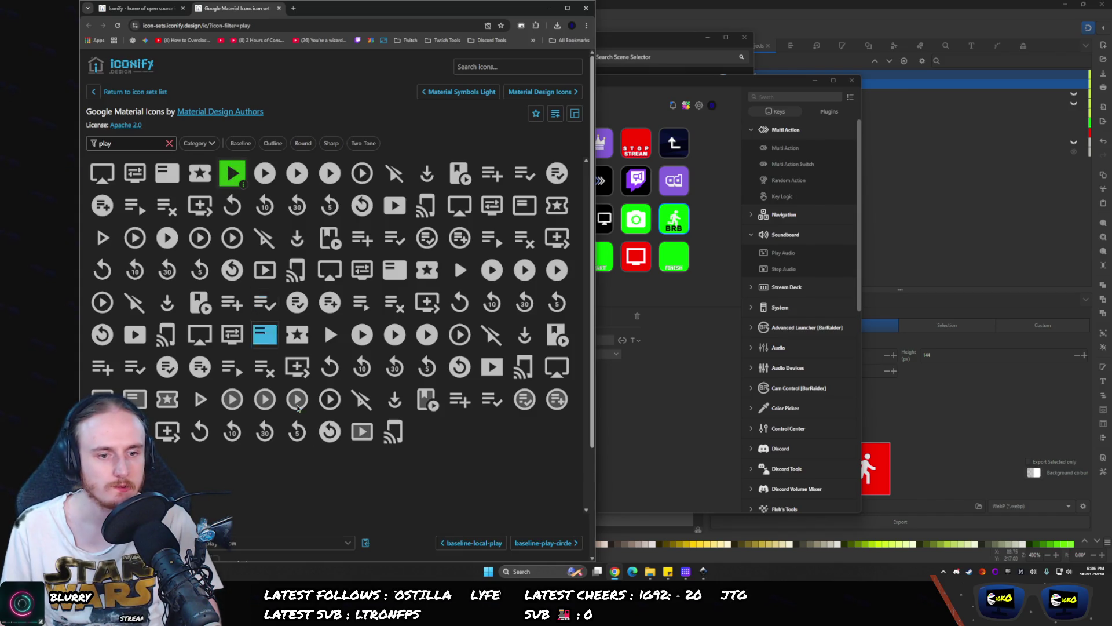
- Select the baseline-smart-display play-in-screen icon and download it as SVG
{"action": "scroll", "coordinate": [352, 530], "scroll_direction": "down", "scroll_amount": 3}
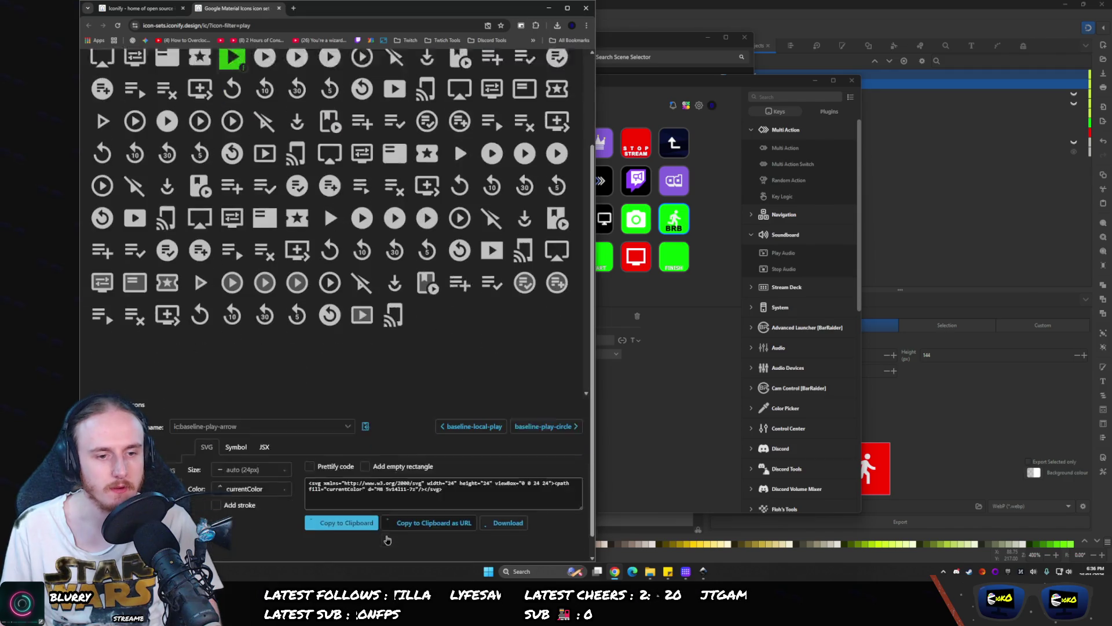
{"action": "scroll", "coordinate": [367, 435], "scroll_direction": "up", "scroll_amount": 3}
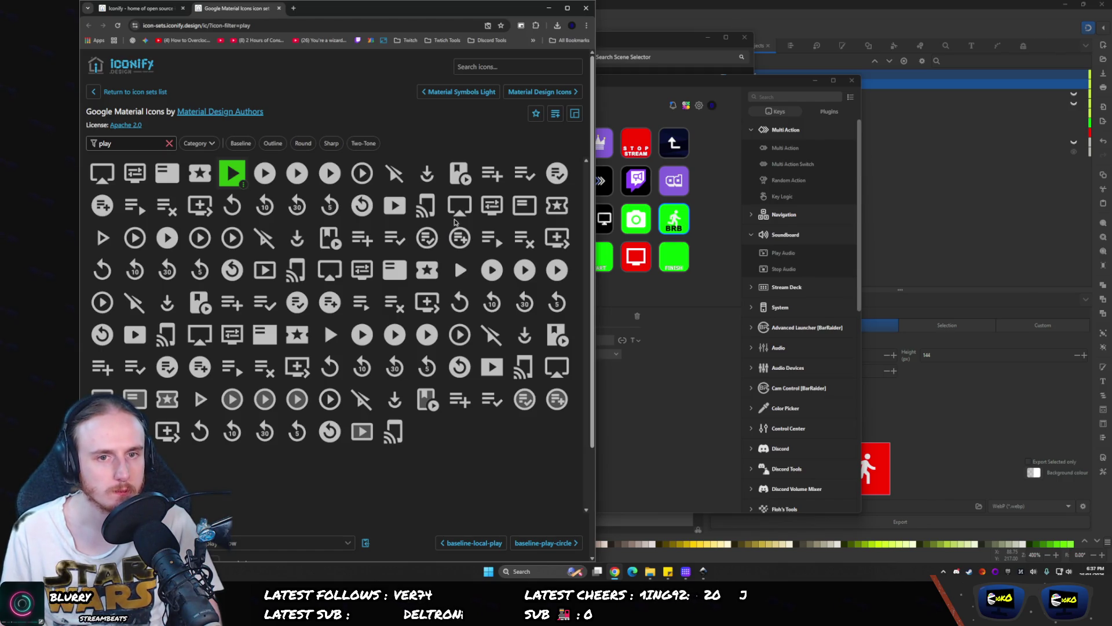
{"action": "left_click", "coordinate": [398, 214]}
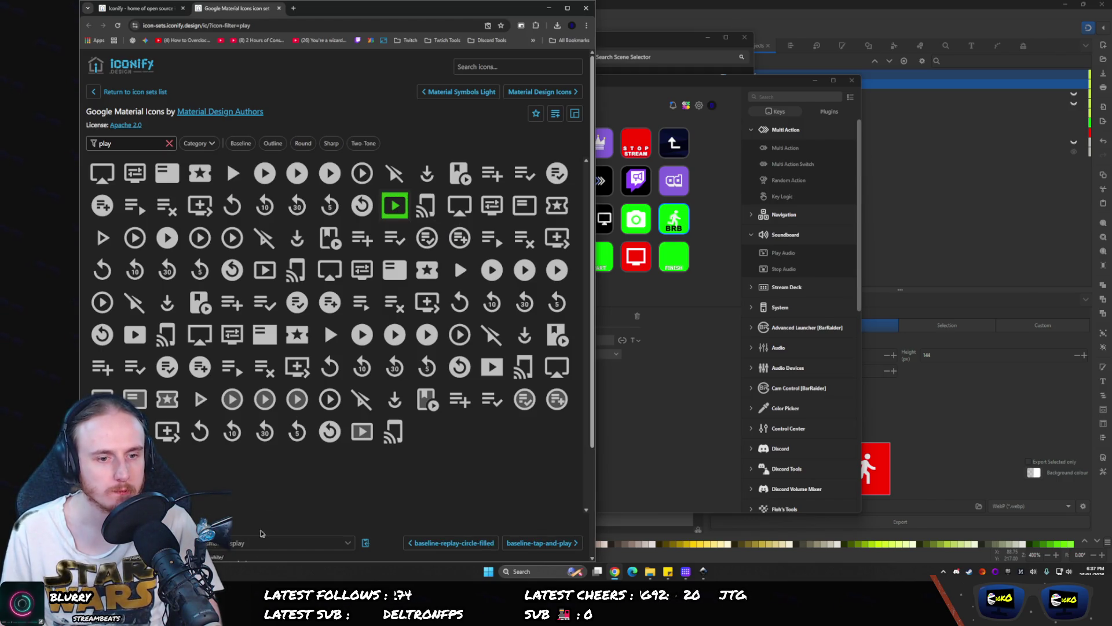
{"action": "scroll", "coordinate": [300, 554], "scroll_direction": "down", "scroll_amount": 2}
{"action": "scroll", "coordinate": [299, 555], "scroll_direction": "up", "scroll_amount": 2}
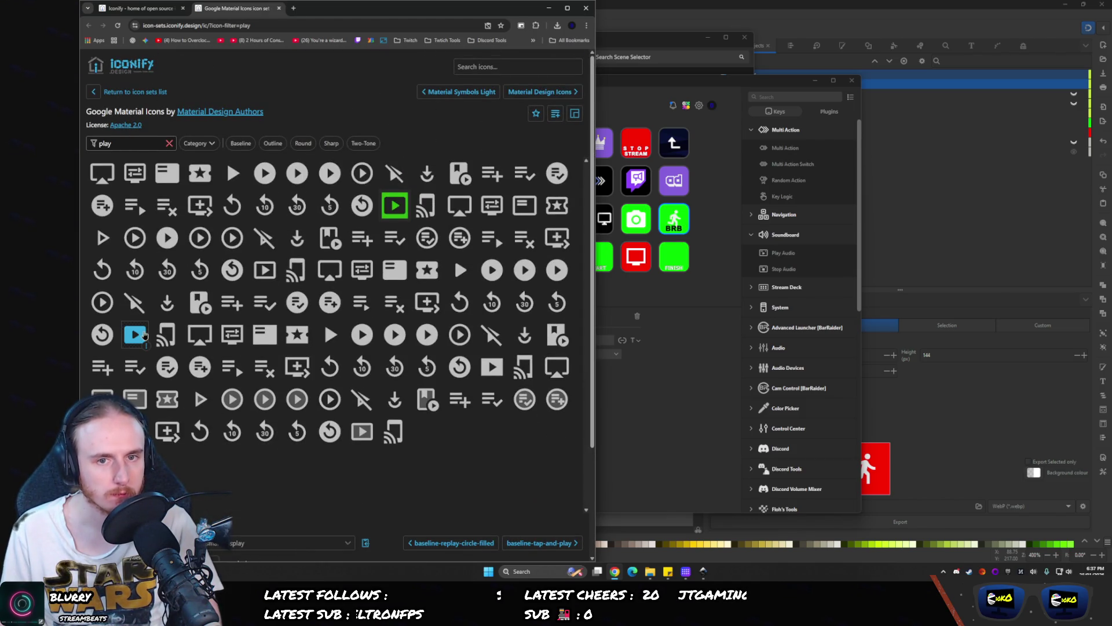
{"action": "scroll", "coordinate": [295, 551], "scroll_direction": "down", "scroll_amount": 2}
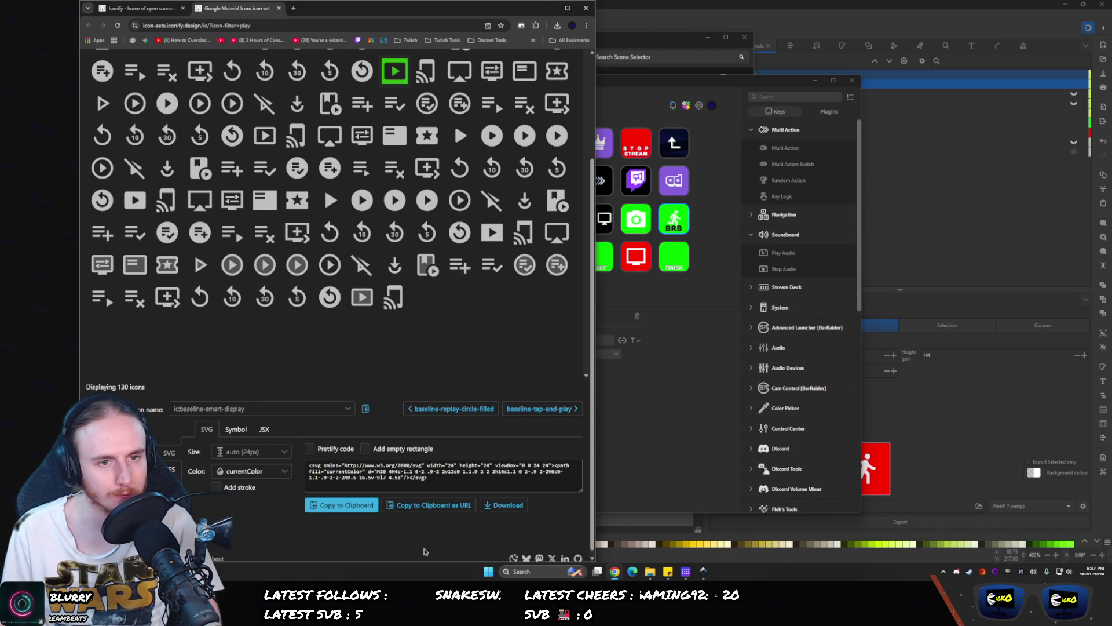
{"action": "left_click", "coordinate": [490, 504]}
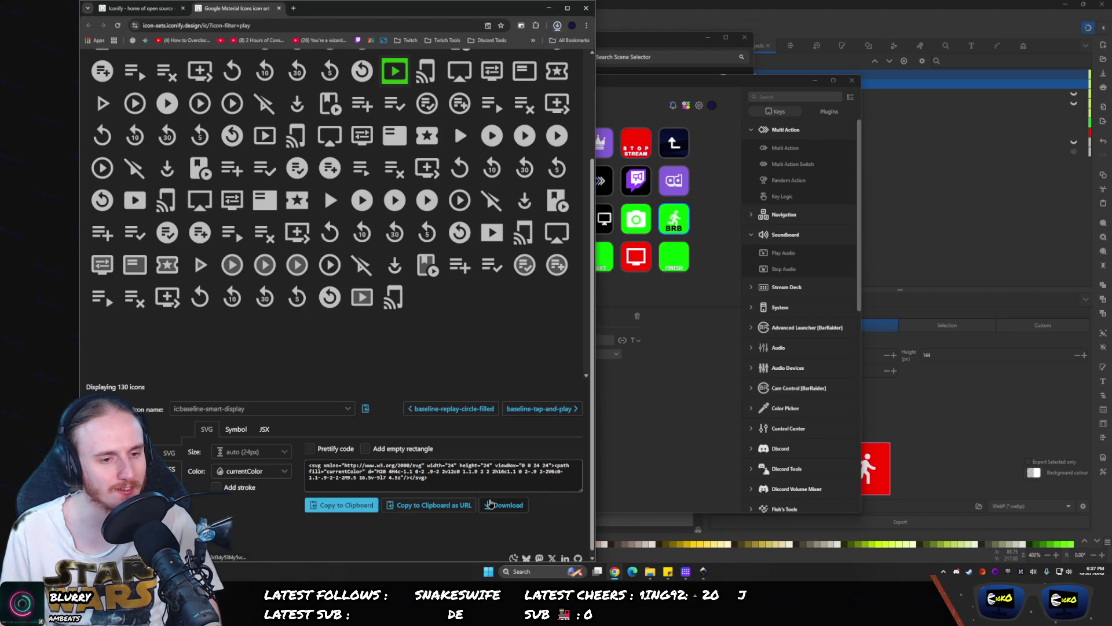
- Change the icon filter to stop
{"action": "scroll", "coordinate": [120, 145], "scroll_direction": "up", "scroll_amount": 2}
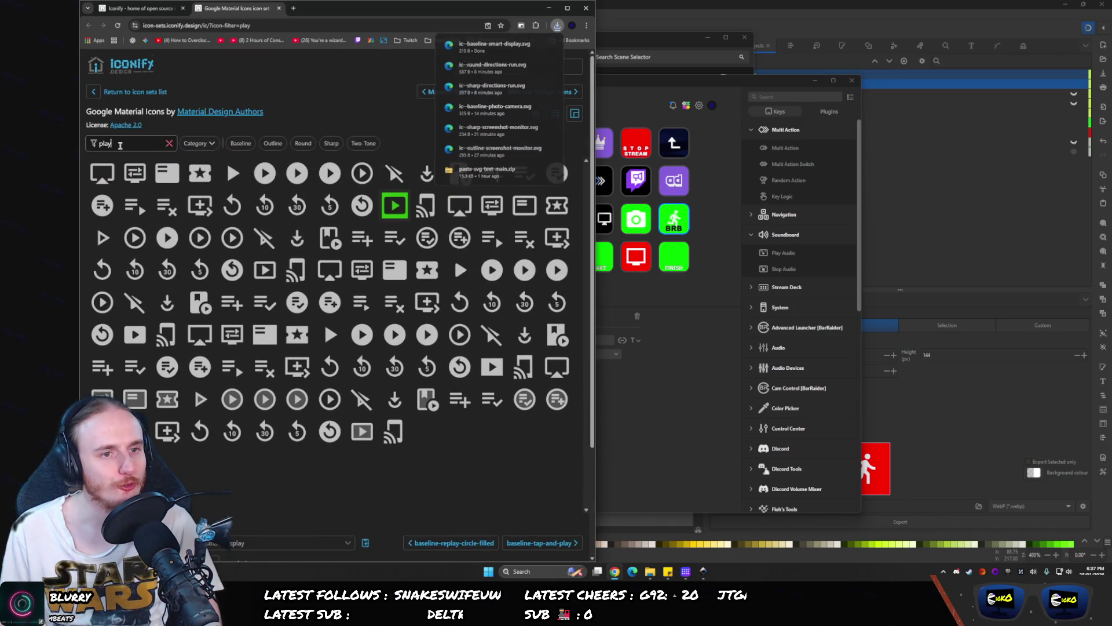
{"action": "left_click", "coordinate": [120, 145]}
{"action": "key", "text": "BackSpace"}
{"action": "key", "text": "BackSpace"}
{"action": "key", "text": "BackSpace"}
{"action": "type", "text": "stop"}
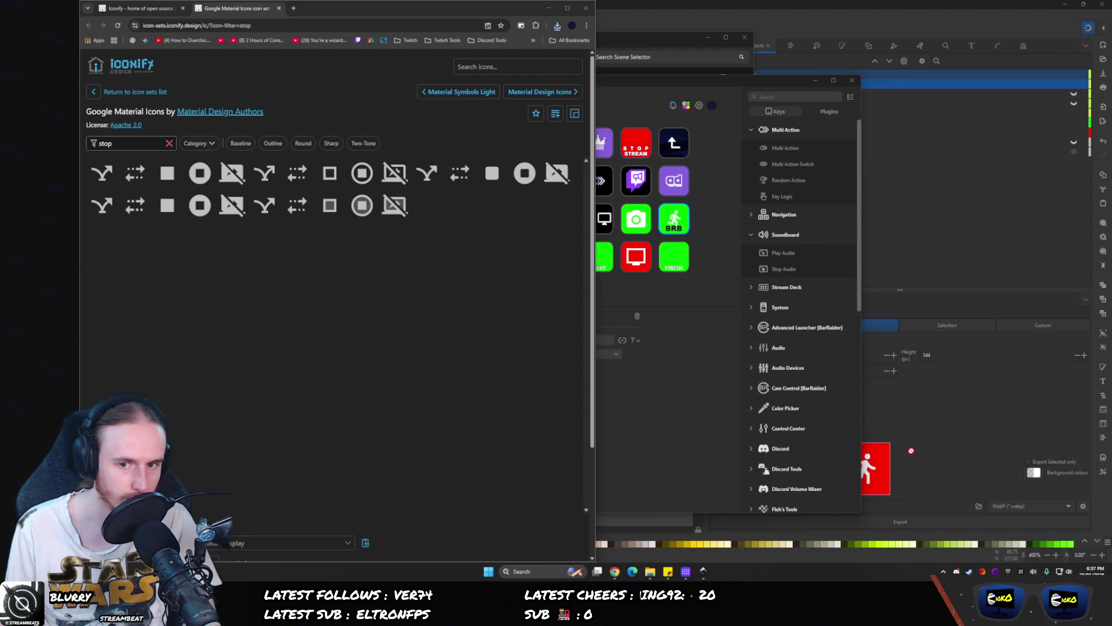
{"action": "key", "text": "alt+Tab"}
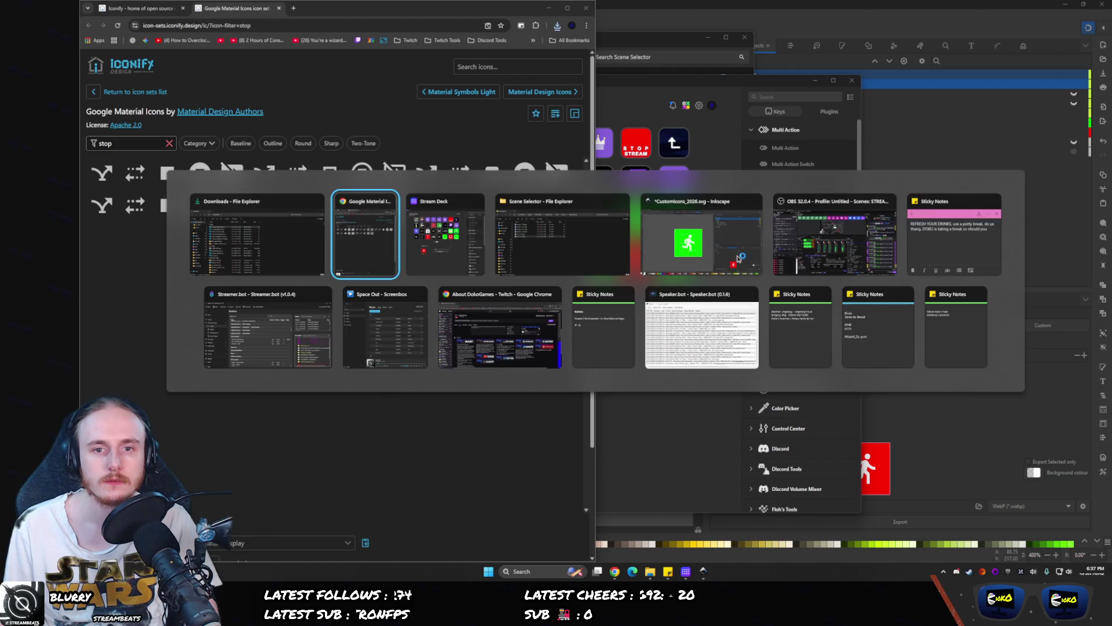
- Paste the play icon into the Inkscape drawing as editable objects
{"action": "key", "text": "alt+Tab"}
{"action": "key", "text": "alt+Tab"}
{"action": "key", "text": "alt+Tab"}
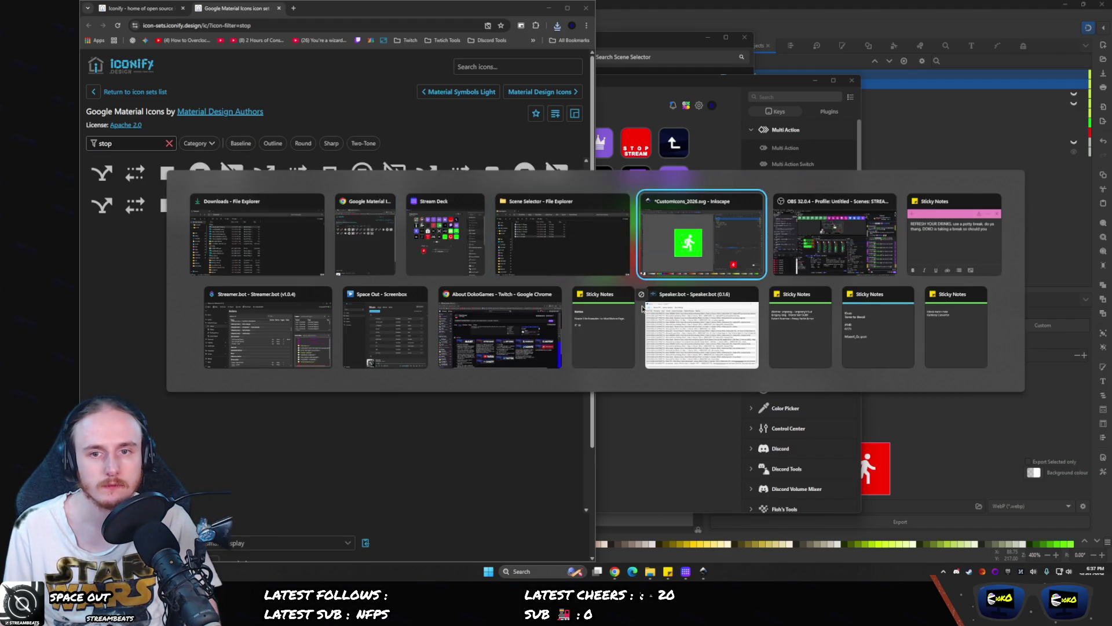
{"action": "key", "text": "ctrl+v"}
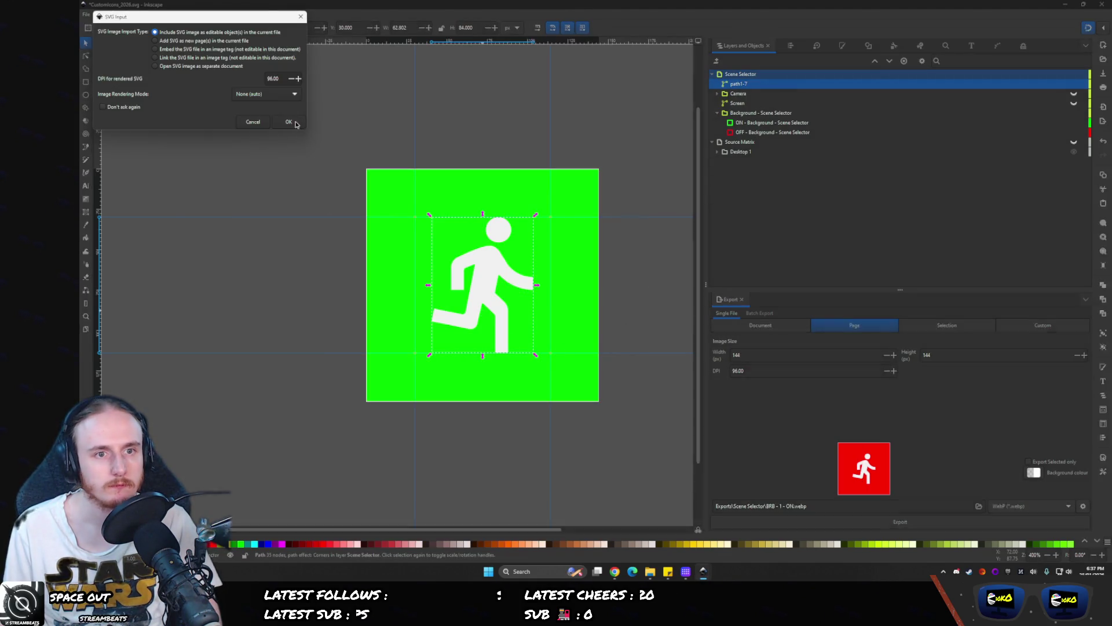
{"action": "left_click", "coordinate": [291, 121]}
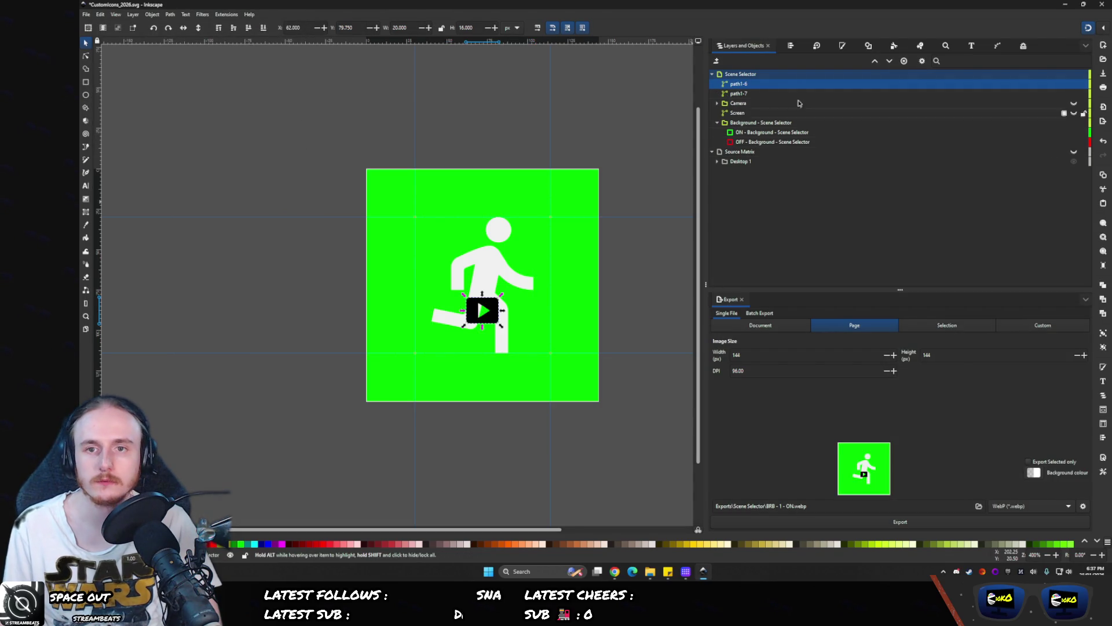
- Rename path1-7 to BRB and path1-6 to PLAY in Layers and Objects
{"action": "left_click", "coordinate": [764, 93]}
{"action": "type", "text": "BRB"}
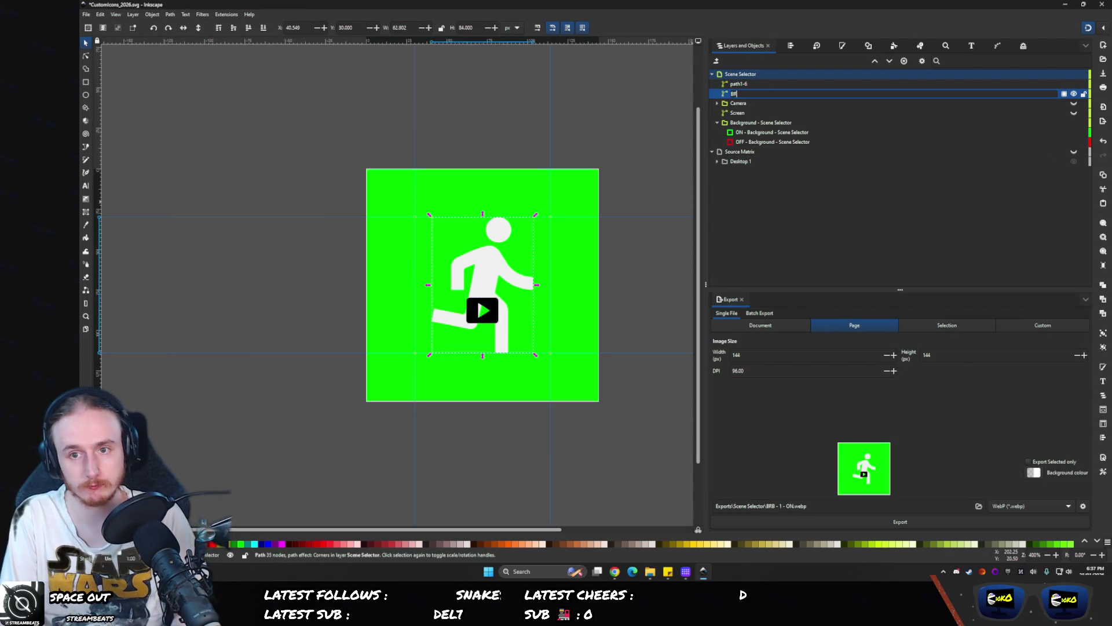
{"action": "key", "text": "Return"}
{"action": "double_click", "coordinate": [747, 83]}
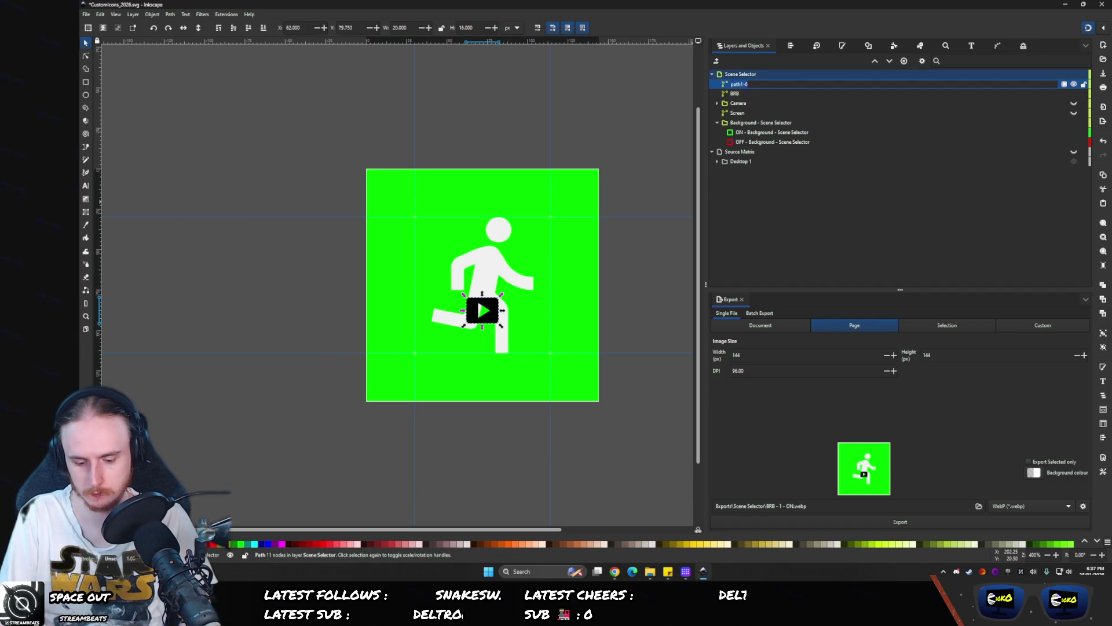
{"action": "type", "text": "PLAY"}
{"action": "key", "text": "Return"}
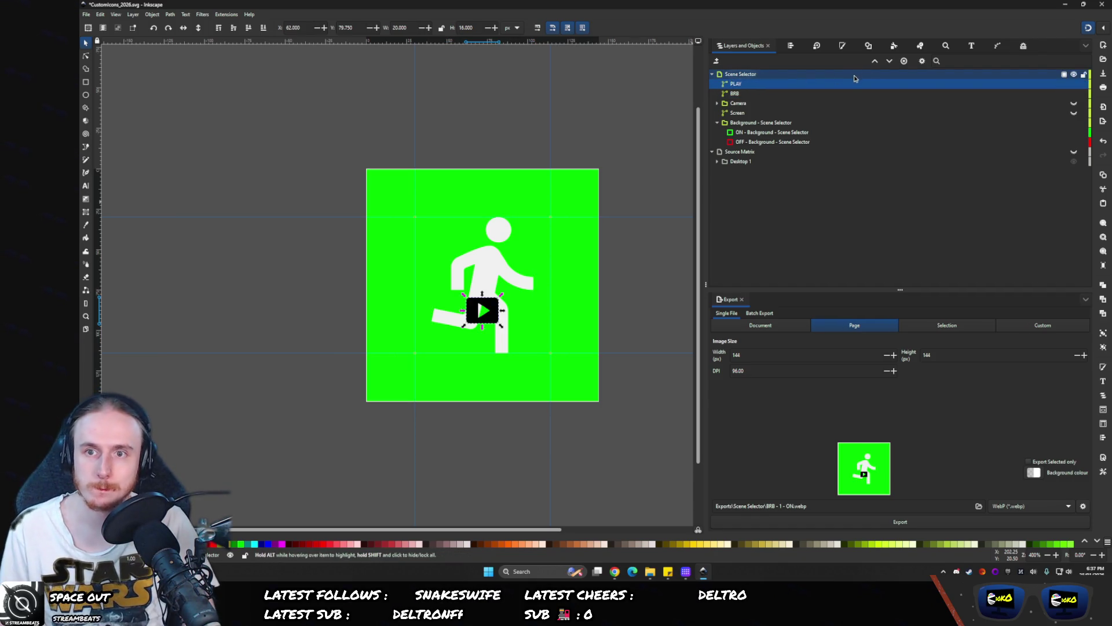
- Centre the play icon vertically and enlarge it to about 105 × 84
{"action": "left_click", "coordinate": [790, 45]}
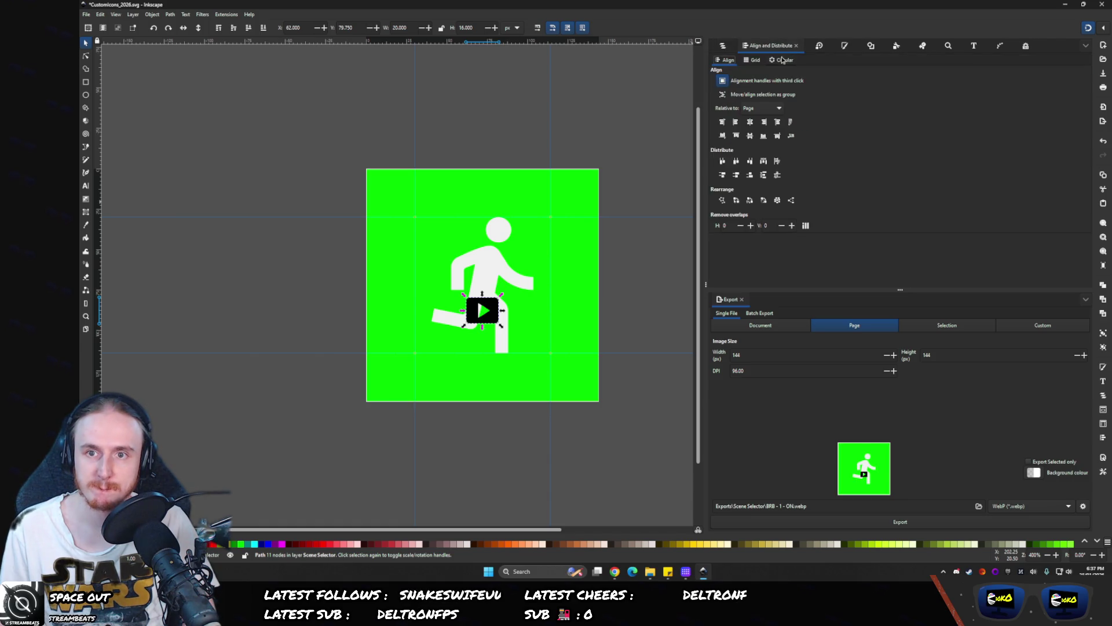
{"action": "left_click", "coordinate": [749, 135]}
{"action": "left_click", "coordinate": [724, 45]}
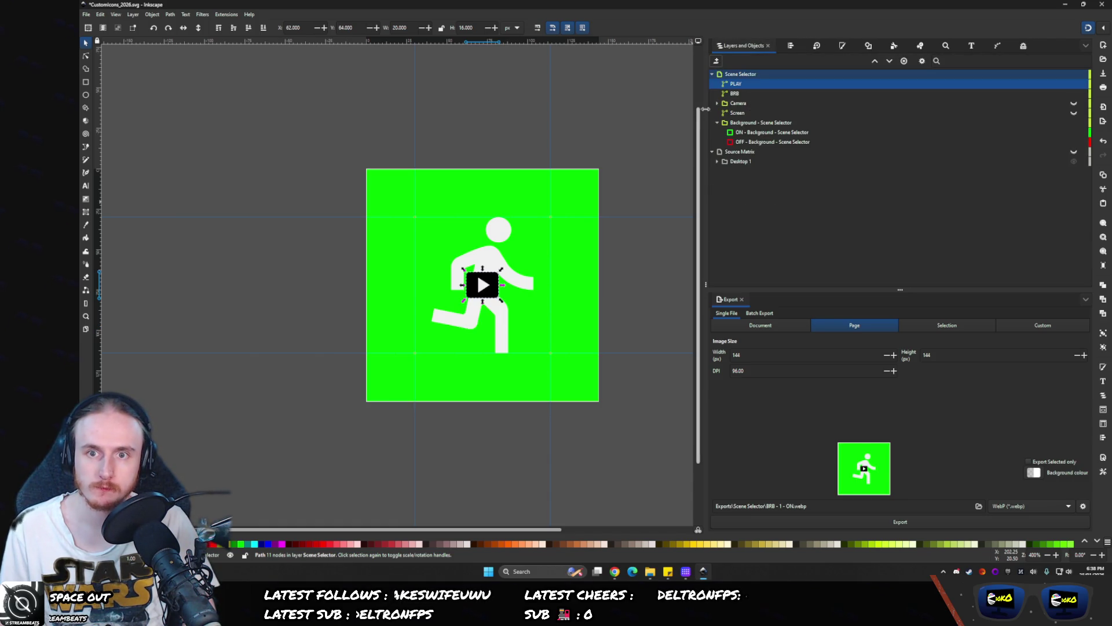
{"action": "left_click_drag", "start_coordinate": [483, 269], "coordinate": [487, 218]}
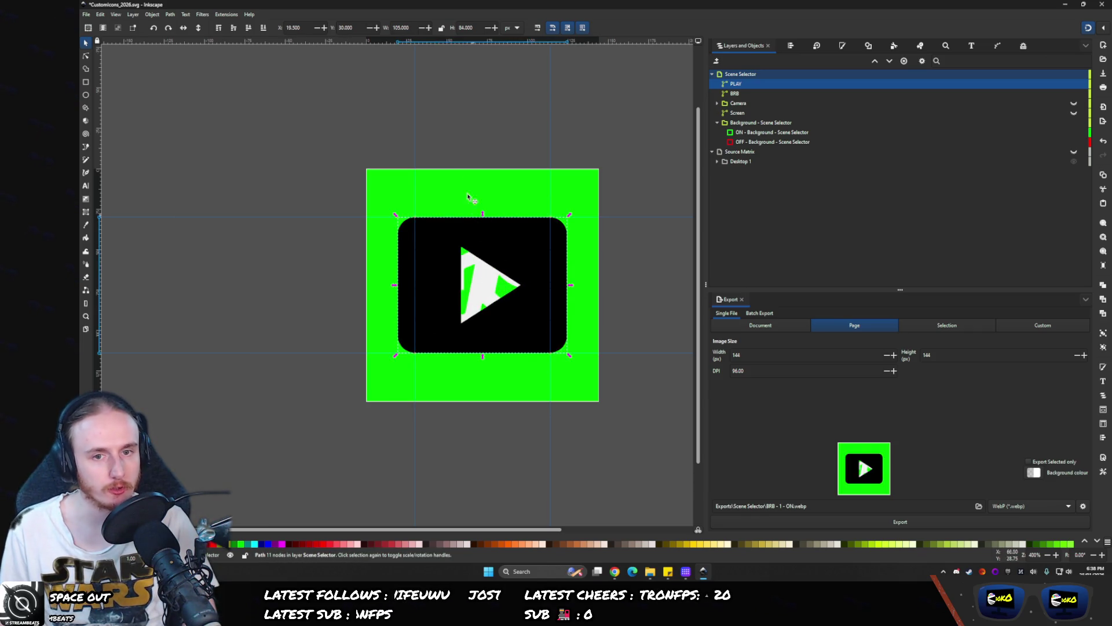
{"action": "scroll", "coordinate": [460, 303], "scroll_direction": "up", "scroll_amount": 2}
{"action": "left_click_drag", "start_coordinate": [488, 158], "coordinate": [446, 180]}
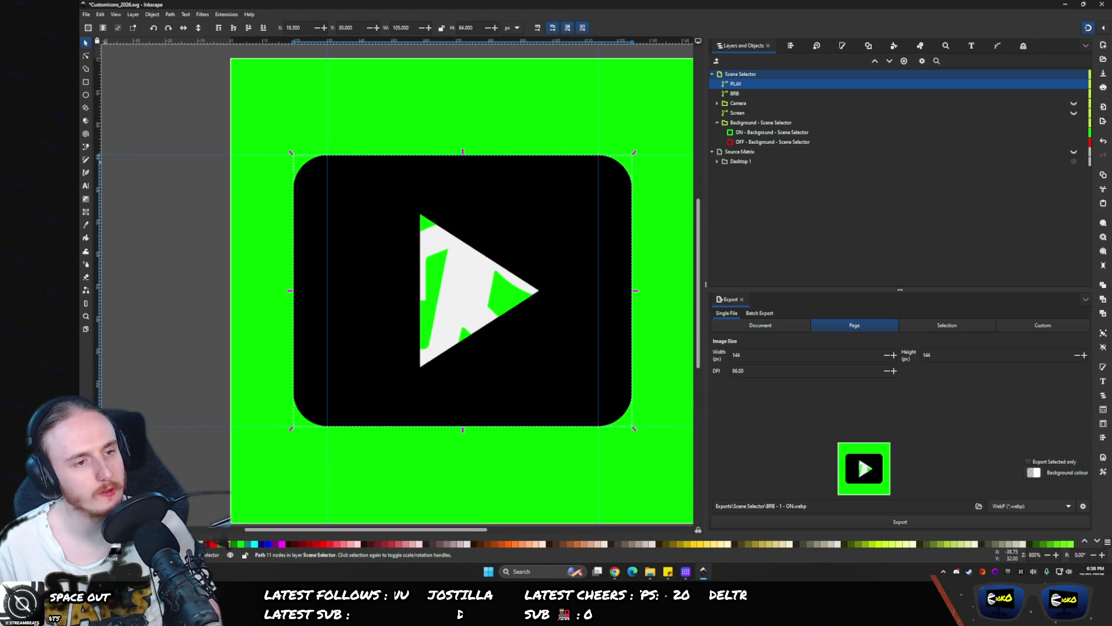
{"action": "left_click", "coordinate": [702, 572]}
{"action": "left_click", "coordinate": [614, 571]}
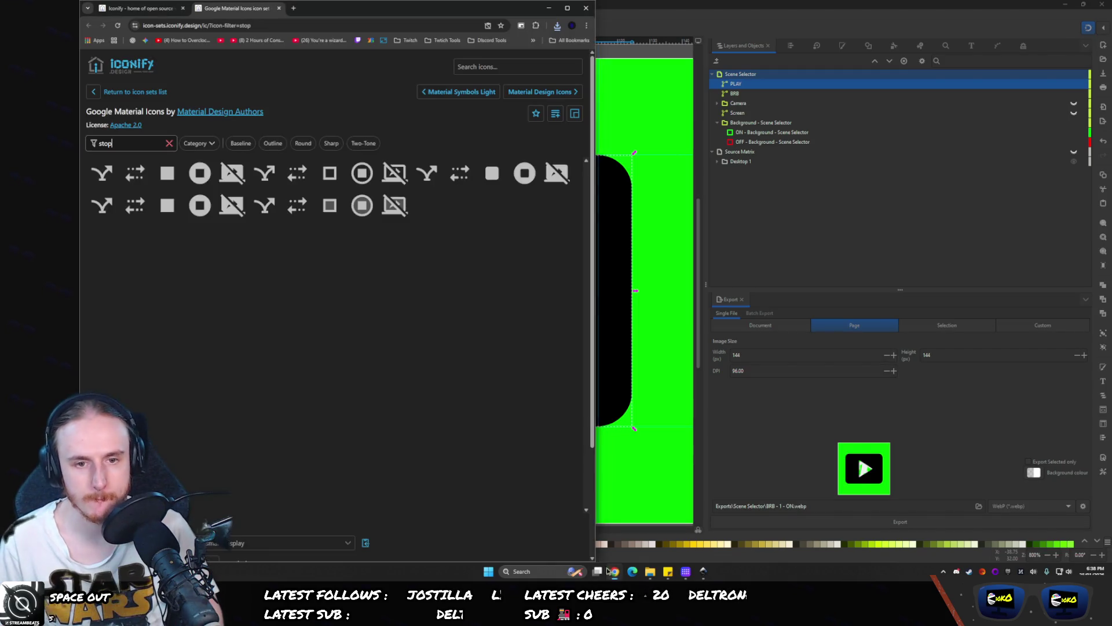
- Download Iconify's sharp-stop-circle SVG and import it into the drawing as a 20 × 20 path
{"action": "left_click", "coordinate": [200, 180]}
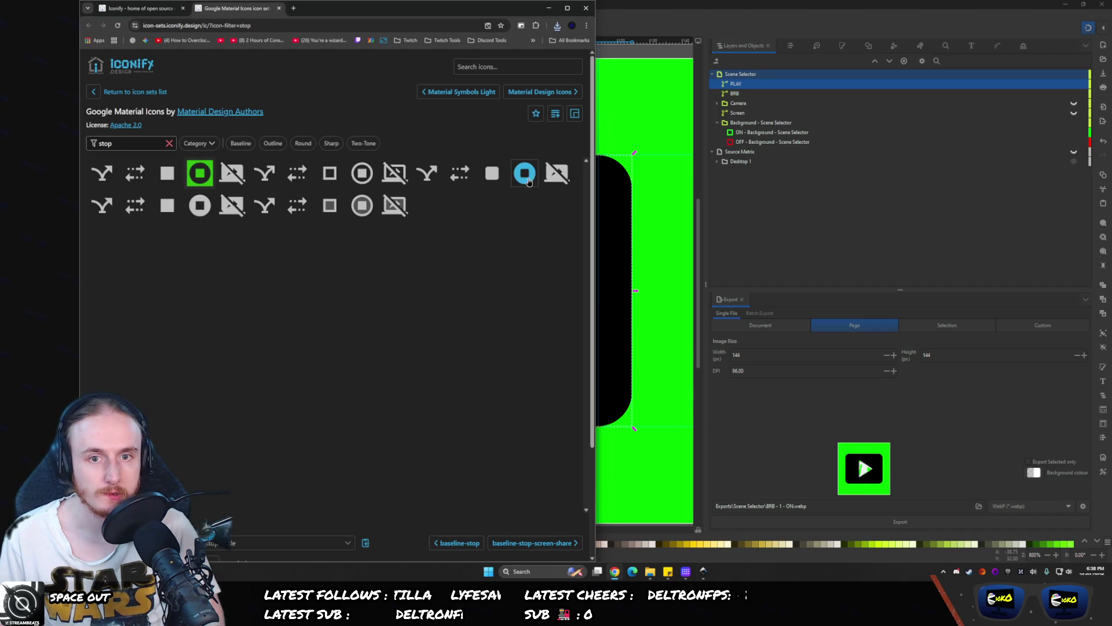
{"action": "left_click", "coordinate": [200, 205]}
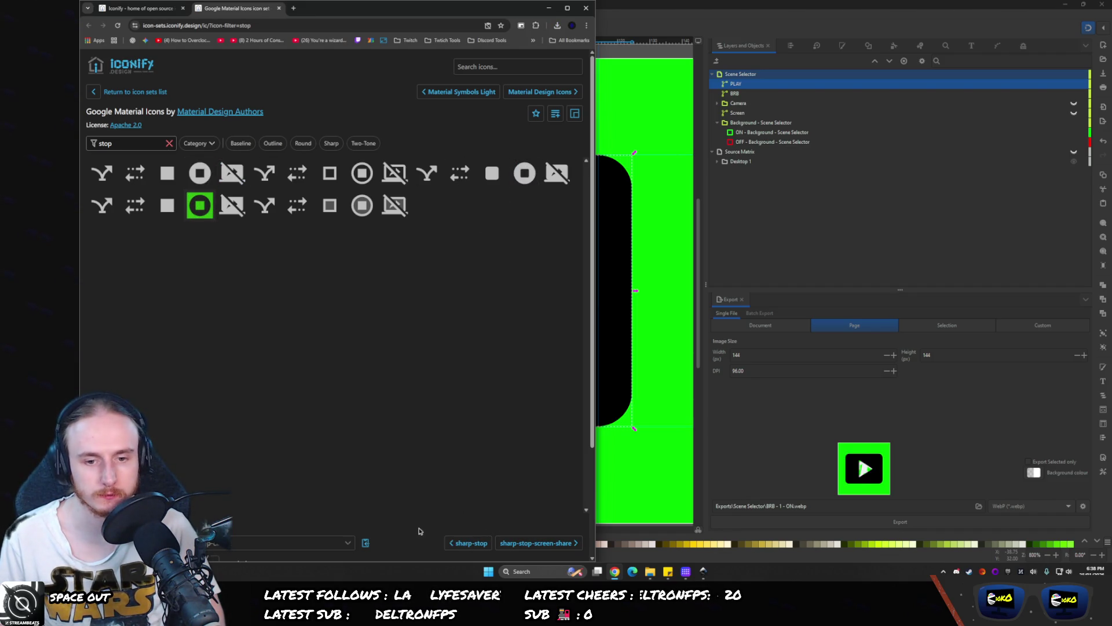
{"action": "scroll", "coordinate": [423, 536], "scroll_direction": "down", "scroll_amount": 3}
{"action": "left_click", "coordinate": [504, 499]}
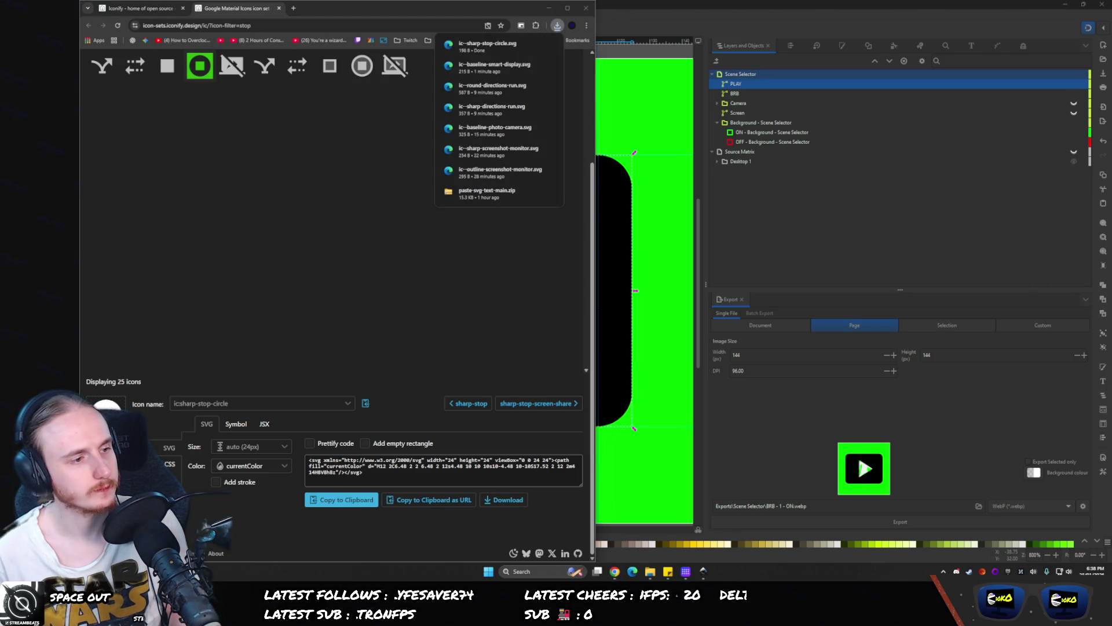
{"action": "mouse_move", "coordinate": [487, 47]}
{"action": "left_mouse_down"}
{"action": "mouse_move", "coordinate": [680, 282]}
{"action": "mouse_move", "coordinate": [635, 283]}
{"action": "left_mouse_up"}
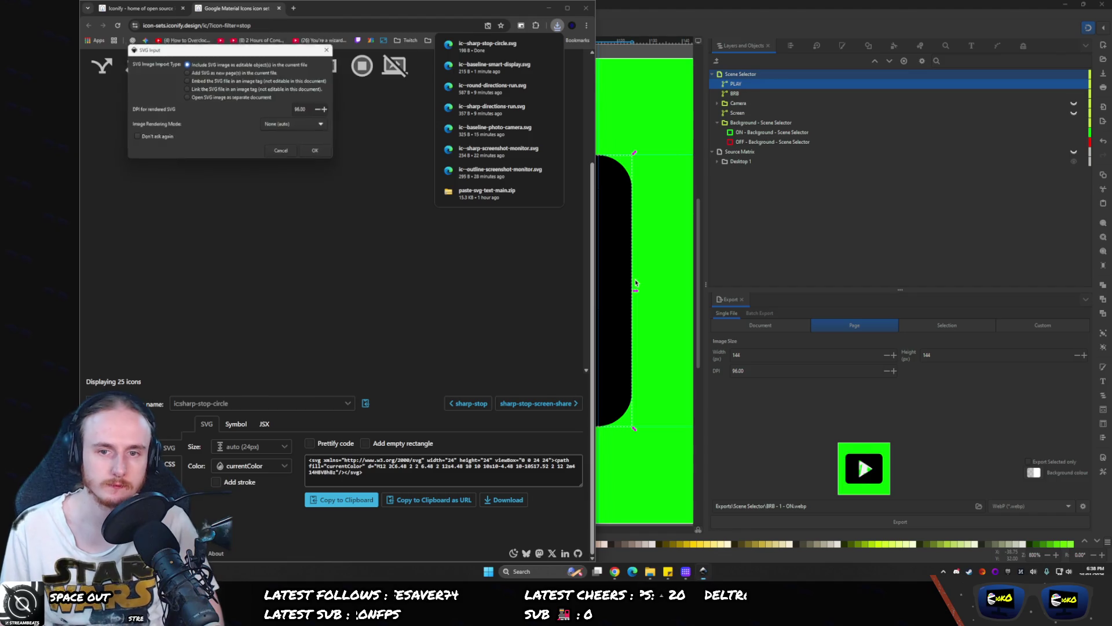
{"action": "left_click", "coordinate": [315, 150]}
{"action": "left_click", "coordinate": [717, 19]}
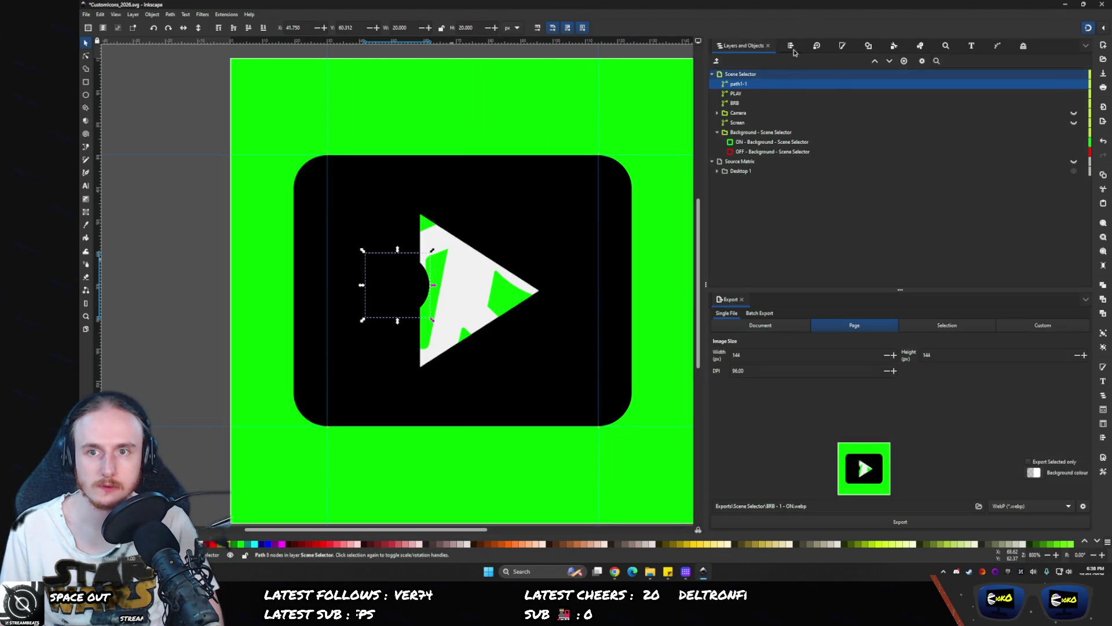
- Centre the stop circle, scale it to 84 × 84, colour it olive, then enlarge to about 117 px
{"action": "key", "text": "ctrl+shift+a"}
{"action": "key", "text": "ctrl+alt+KP_5"}
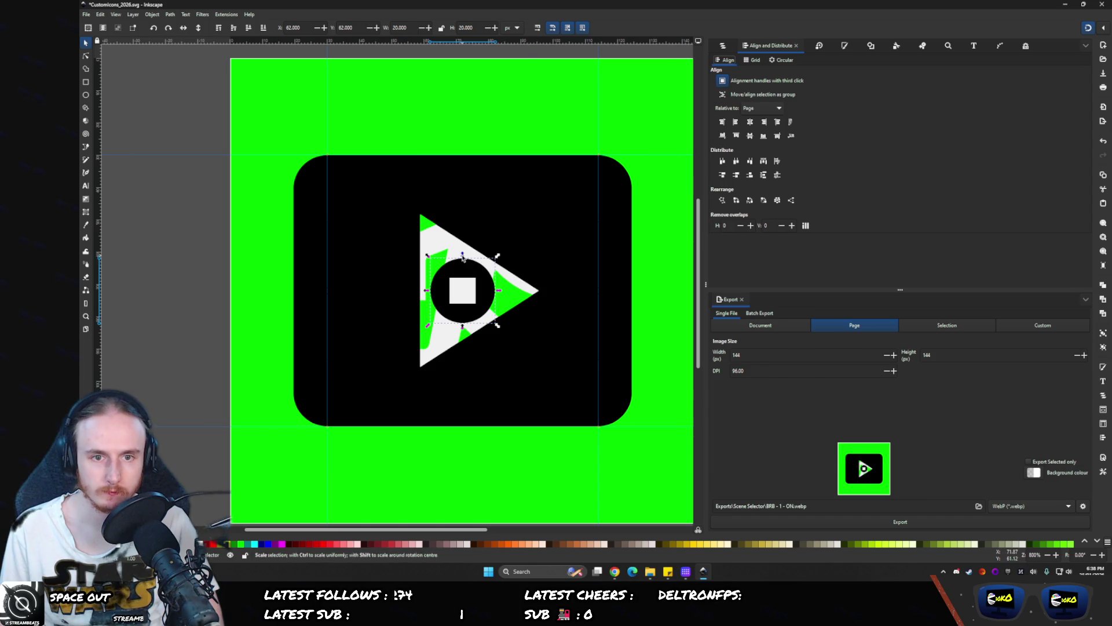
{"action": "left_click_drag", "start_coordinate": [463, 255], "coordinate": [460, 150]}
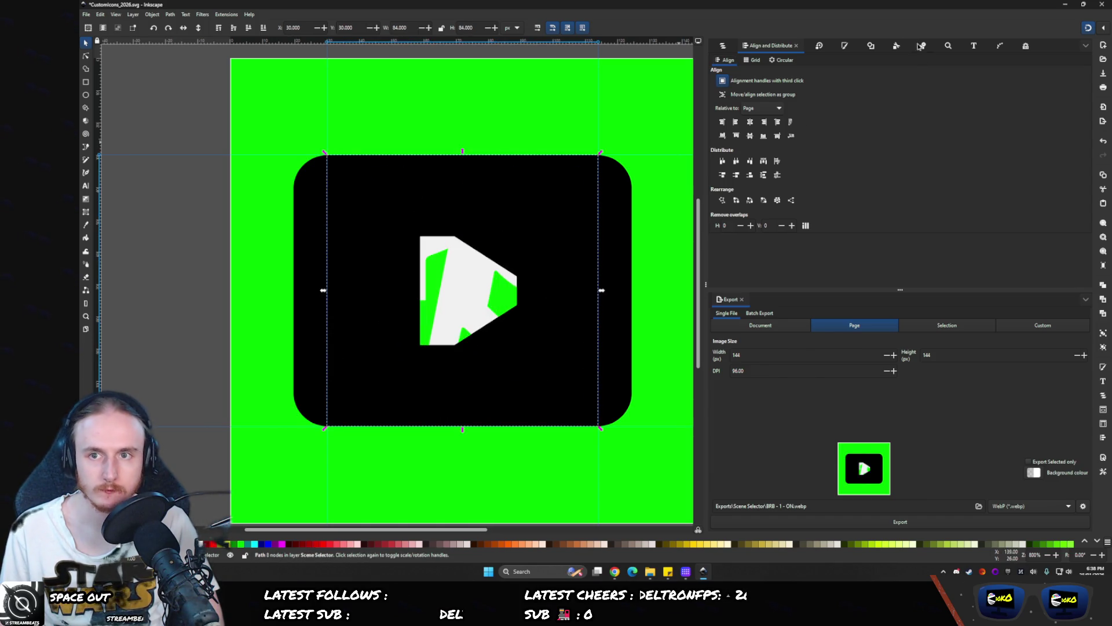
{"action": "left_click", "coordinate": [844, 45]}
{"action": "left_click", "coordinate": [770, 130]}
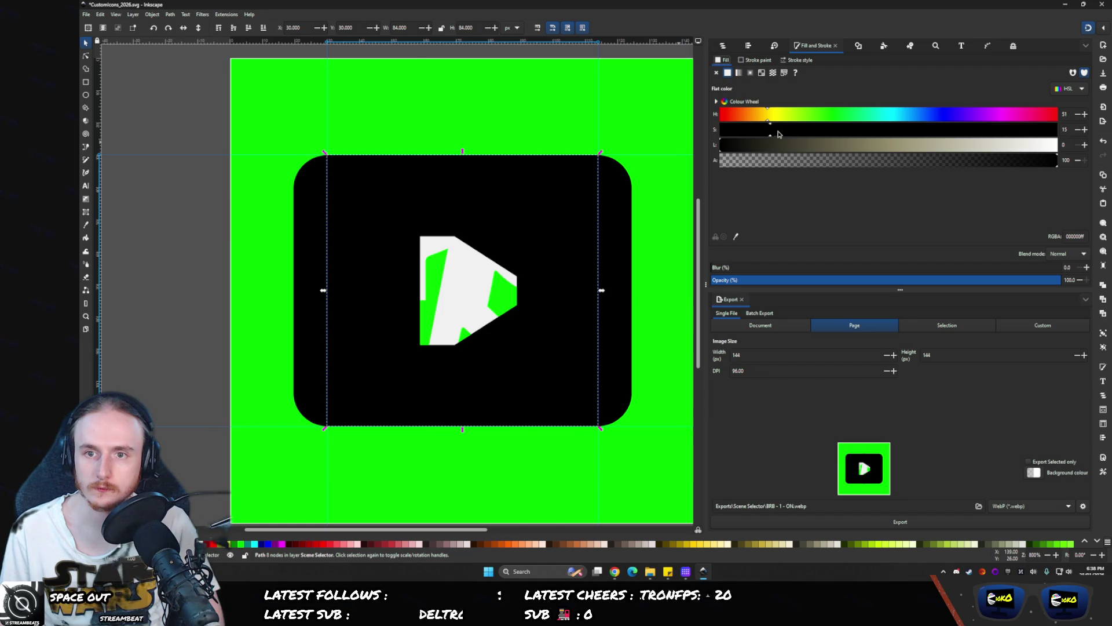
{"action": "left_click", "coordinate": [824, 145]}
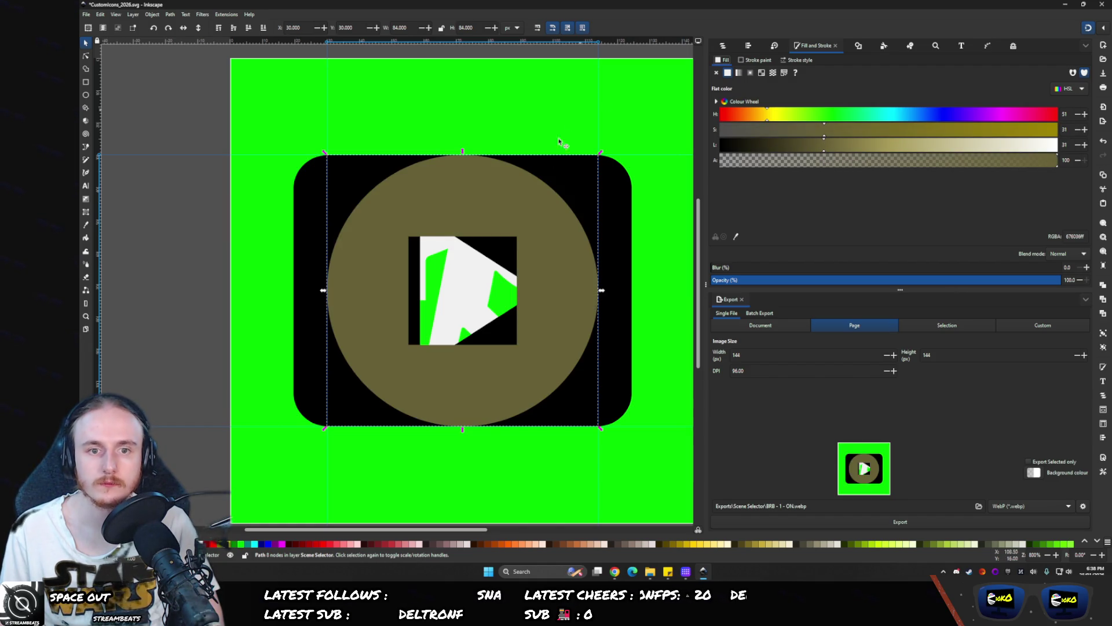
{"action": "left_click_drag", "start_coordinate": [462, 151], "coordinate": [467, 97]}
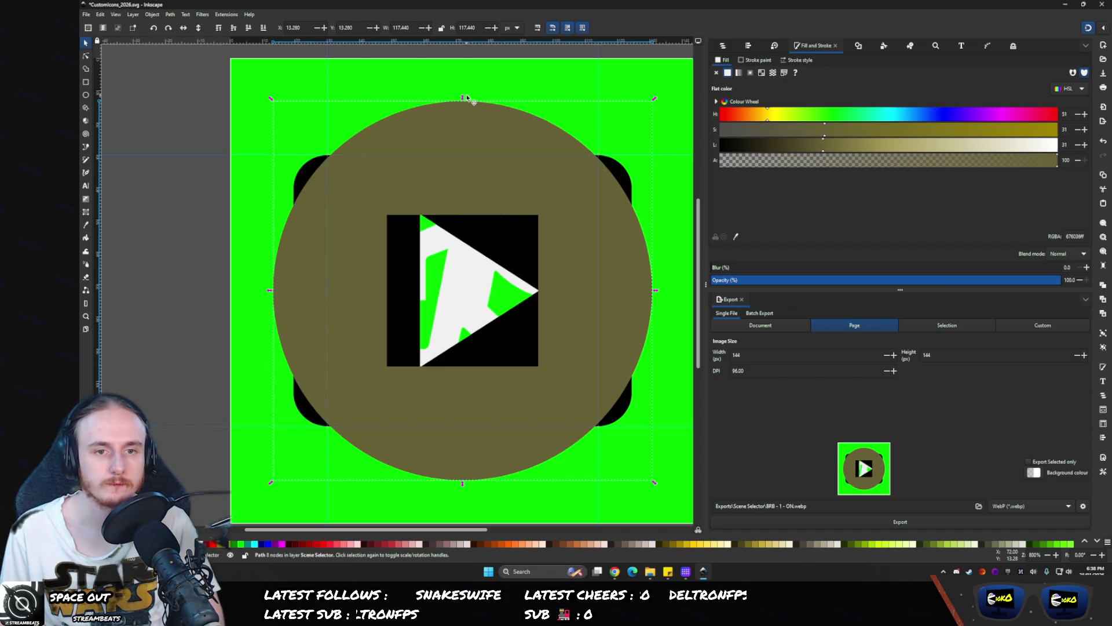
- Move PLAY above the circle and add guides along the play square's top and right edges
{"action": "left_click", "coordinate": [722, 45]}
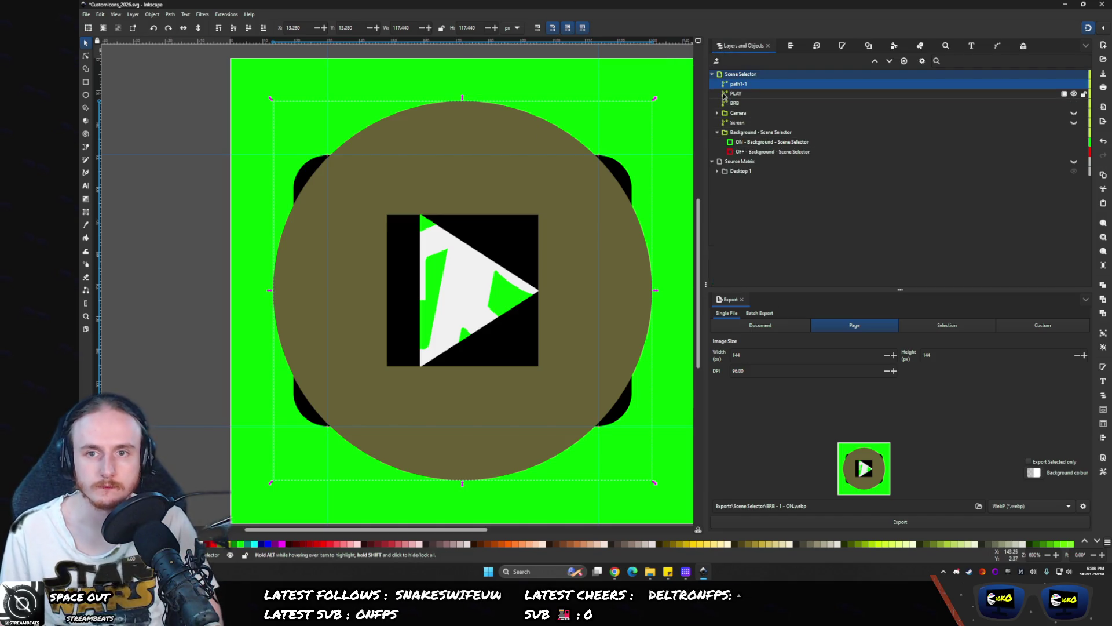
{"action": "mouse_move", "coordinate": [724, 95]}
{"action": "left_mouse_down"}
{"action": "mouse_move", "coordinate": [731, 83]}
{"action": "mouse_move", "coordinate": [741, 101]}
{"action": "left_mouse_up"}
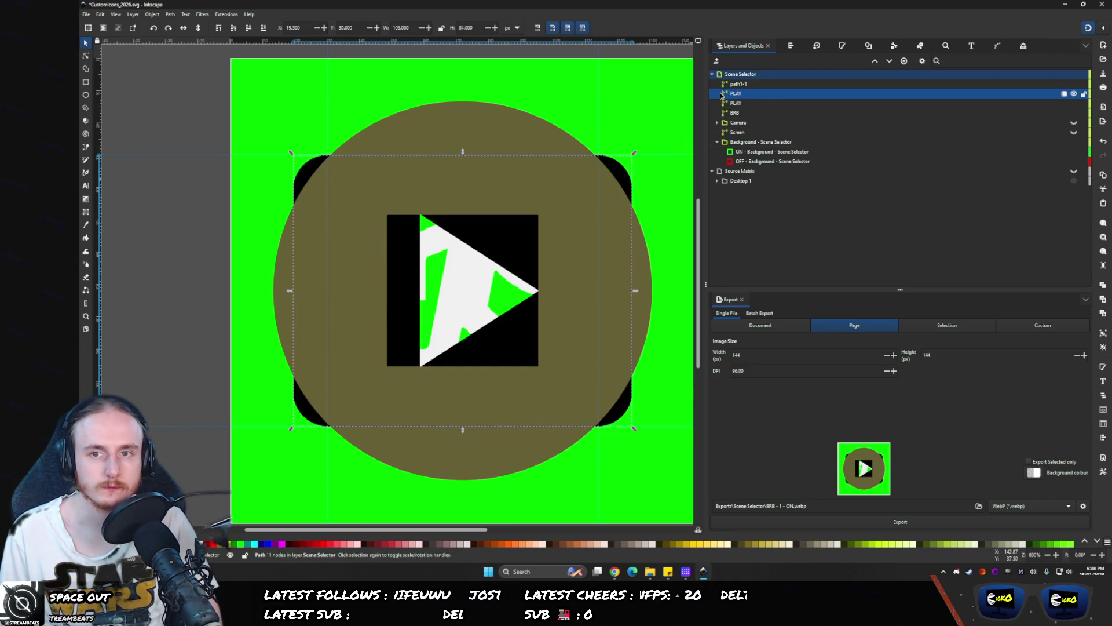
{"action": "mouse_move", "coordinate": [176, 41]}
{"action": "left_mouse_down"}
{"action": "mouse_move", "coordinate": [360, 169]}
{"action": "mouse_move", "coordinate": [387, 216]}
{"action": "left_mouse_up"}
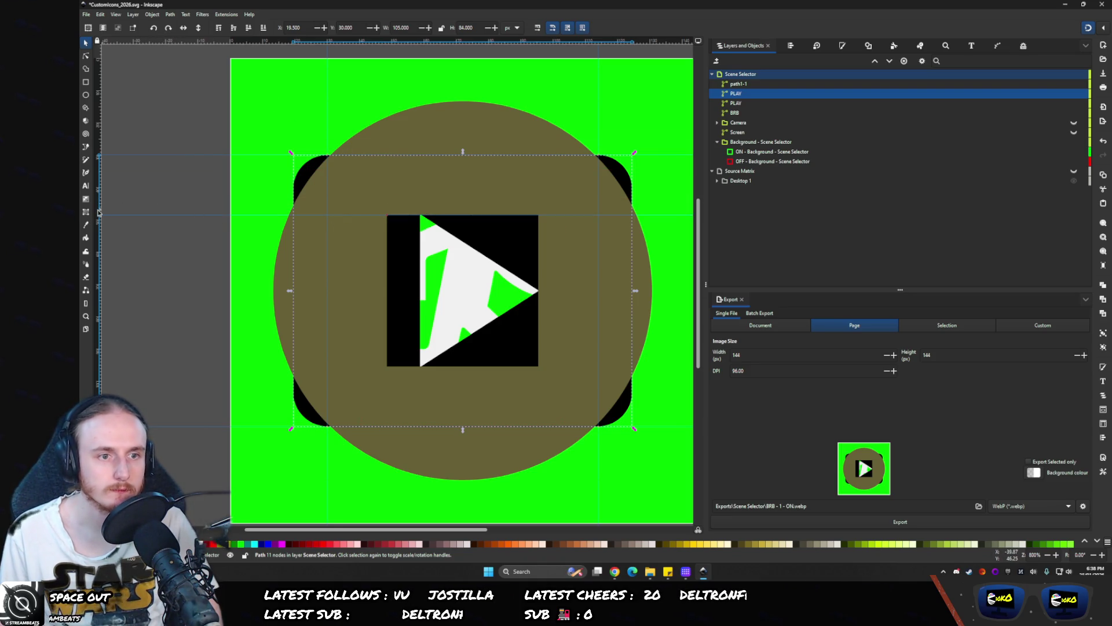
{"action": "left_click_drag", "start_coordinate": [539, 376], "coordinate": [539, 375]}
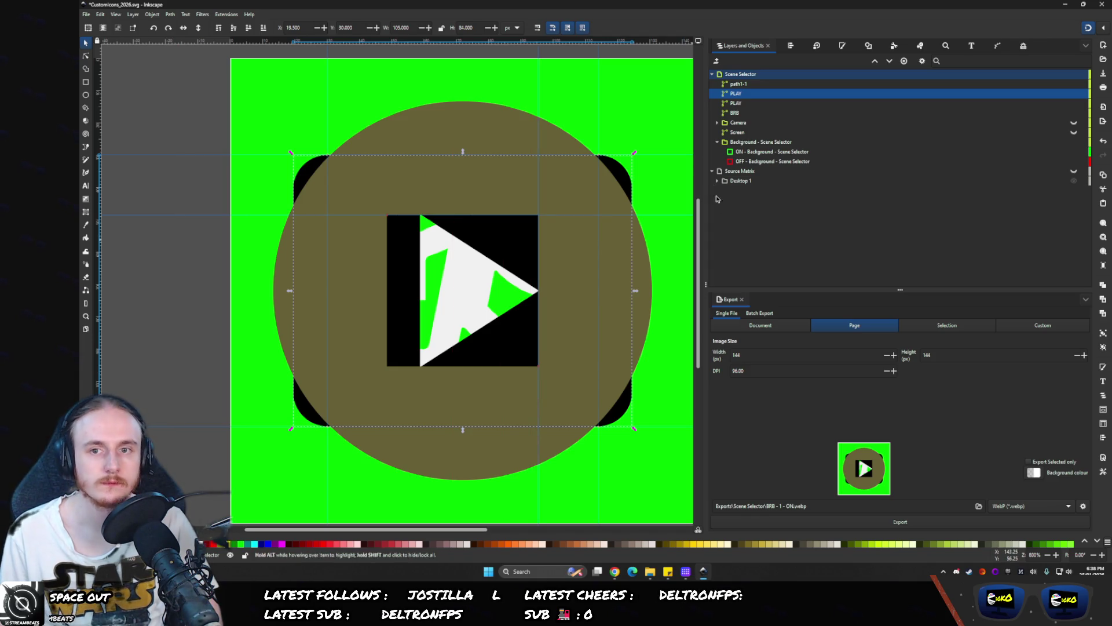
{"action": "left_click", "coordinate": [724, 94]}
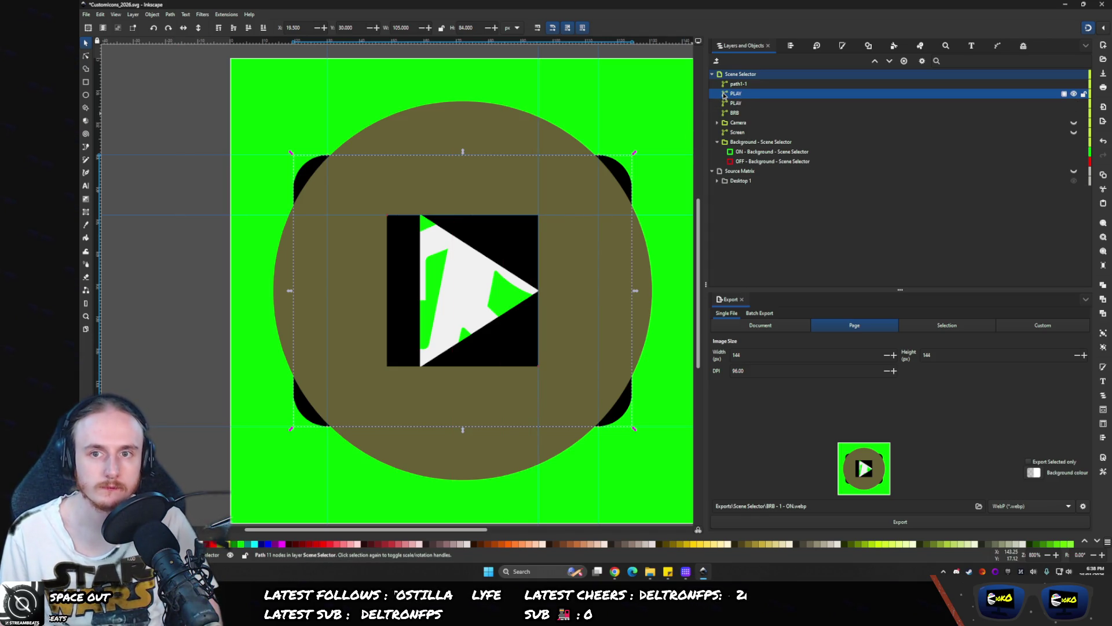
- Edit the triangle's nodes so the play shape becomes a square snapped to the guide corners
{"action": "key", "text": "n"}
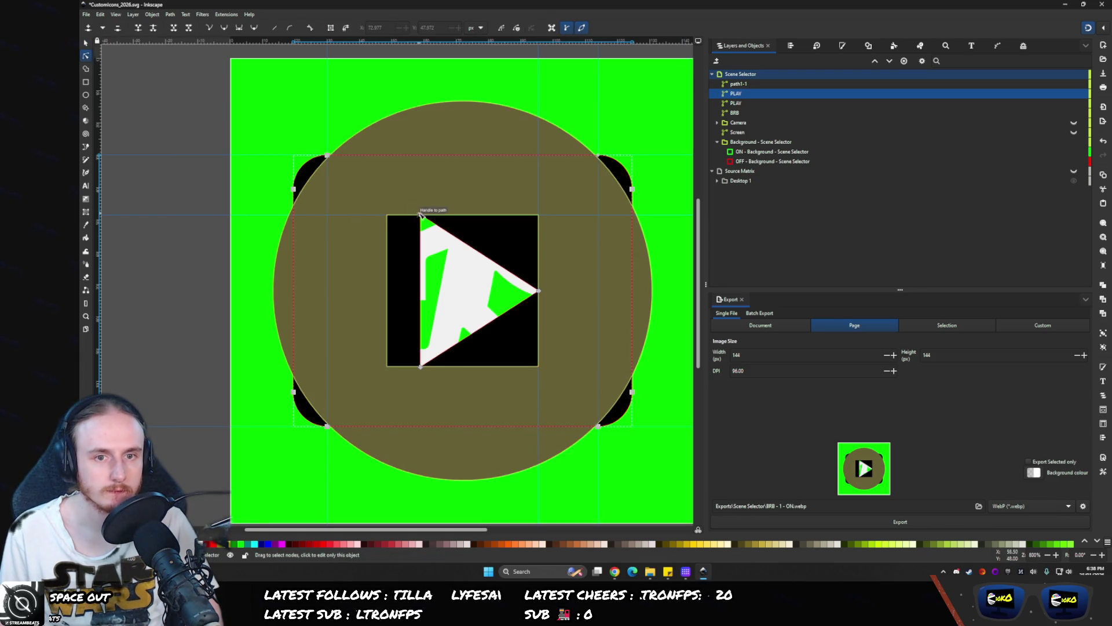
{"action": "left_click_drag", "start_coordinate": [420, 214], "coordinate": [387, 215]}
{"action": "left_click_drag", "start_coordinate": [420, 366], "coordinate": [387, 365]}
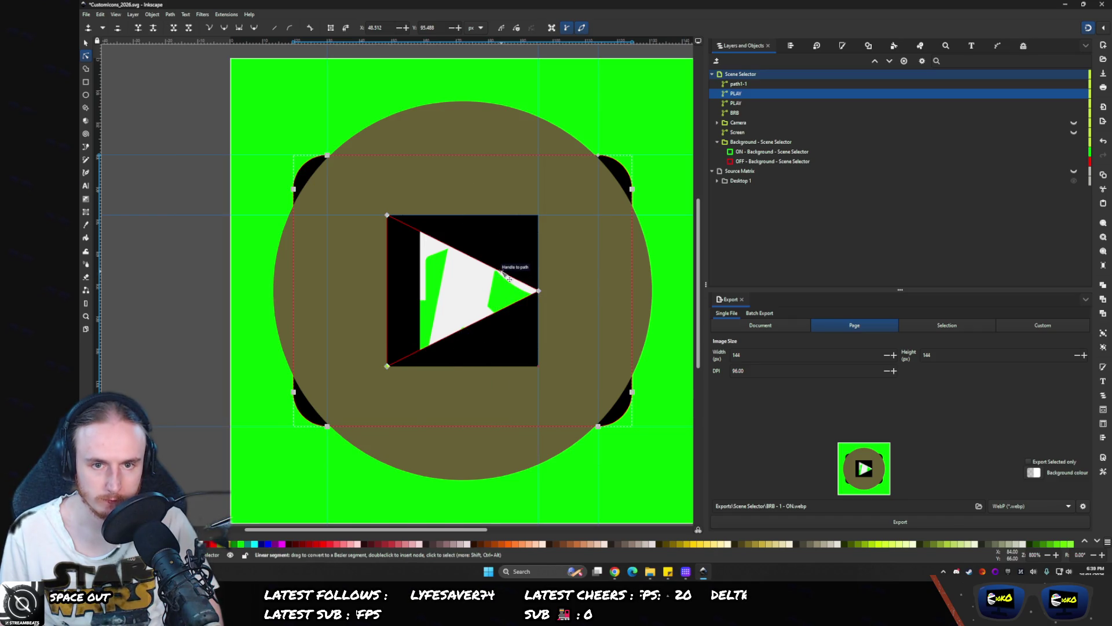
{"action": "double_click", "coordinate": [506, 277]}
{"action": "mouse_move", "coordinate": [505, 277]}
{"action": "left_mouse_down"}
{"action": "mouse_move", "coordinate": [550, 232]}
{"action": "mouse_move", "coordinate": [538, 215]}
{"action": "left_mouse_up"}
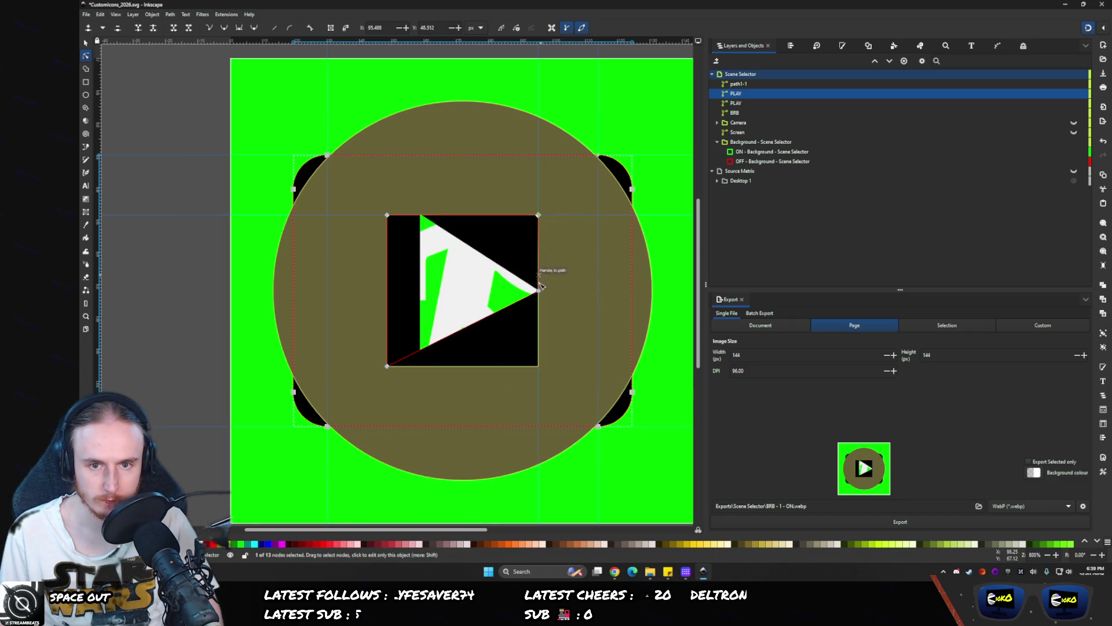
{"action": "left_click_drag", "start_coordinate": [539, 290], "coordinate": [543, 368]}
- Delete the imported circle and check the second PLAY object by toggling its visibility
{"action": "left_click", "coordinate": [730, 84]}
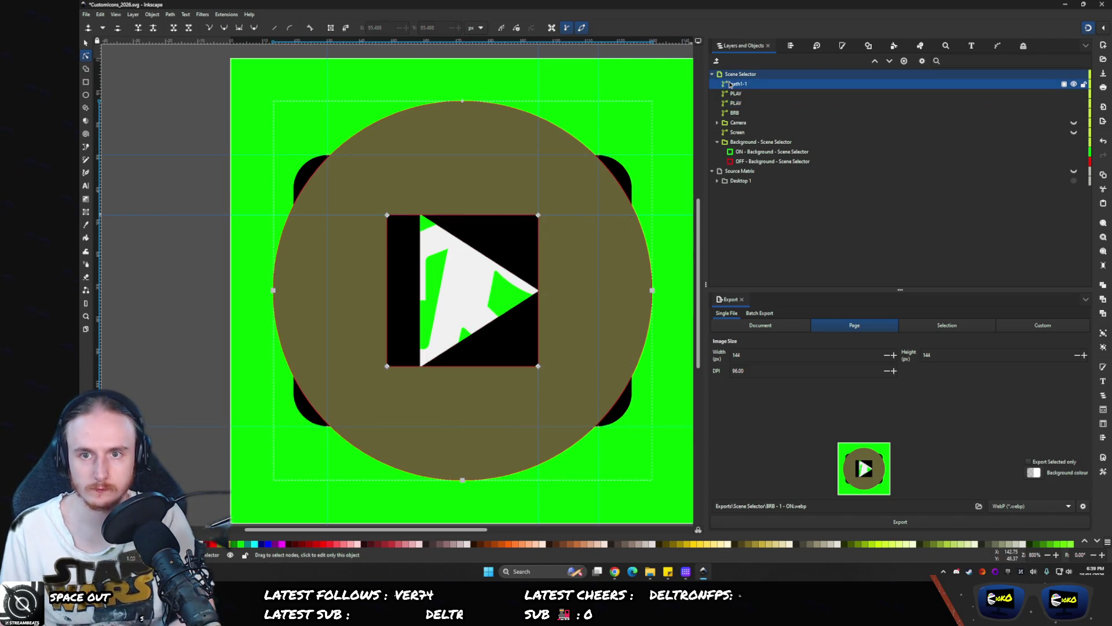
{"action": "key", "text": "Delete"}
{"action": "left_click", "coordinate": [729, 94]}
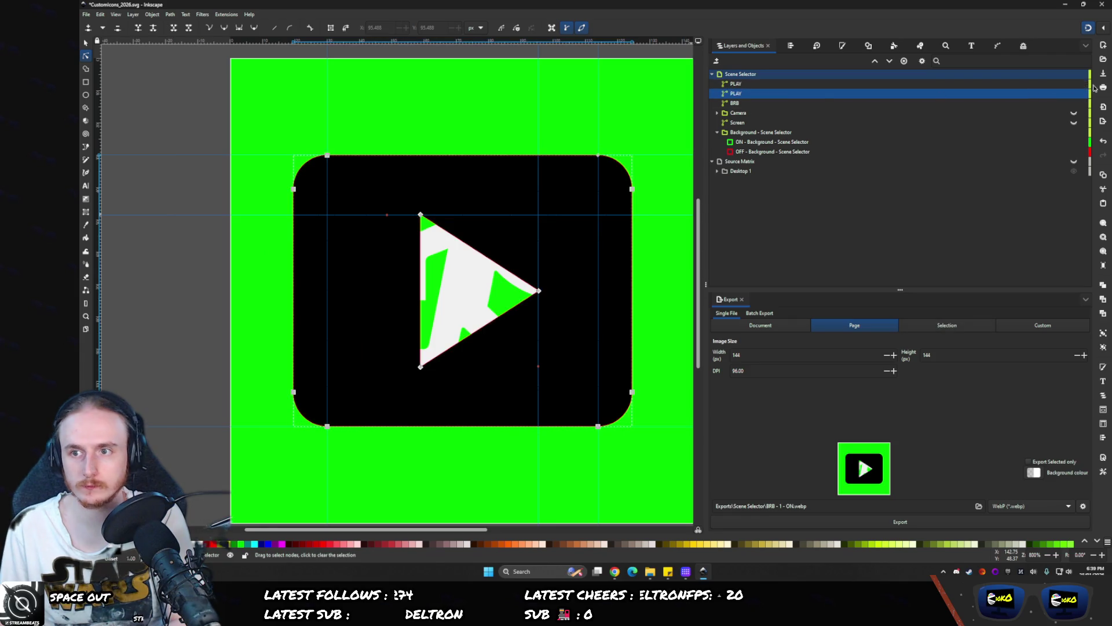
{"action": "left_click", "coordinate": [1074, 94]}
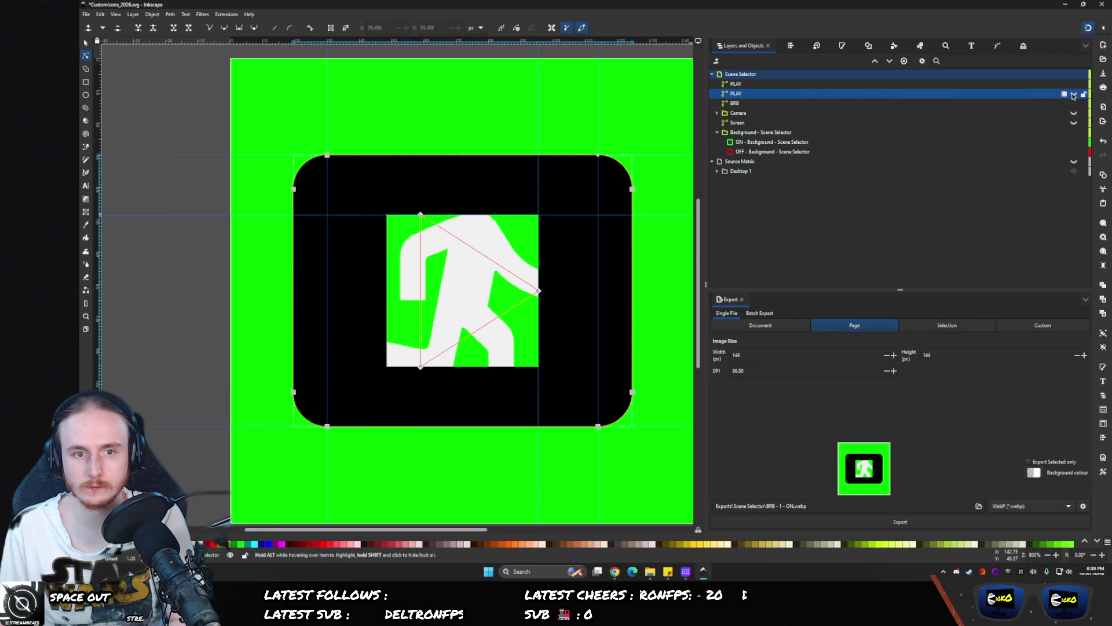
{"action": "left_click", "coordinate": [1074, 95]}
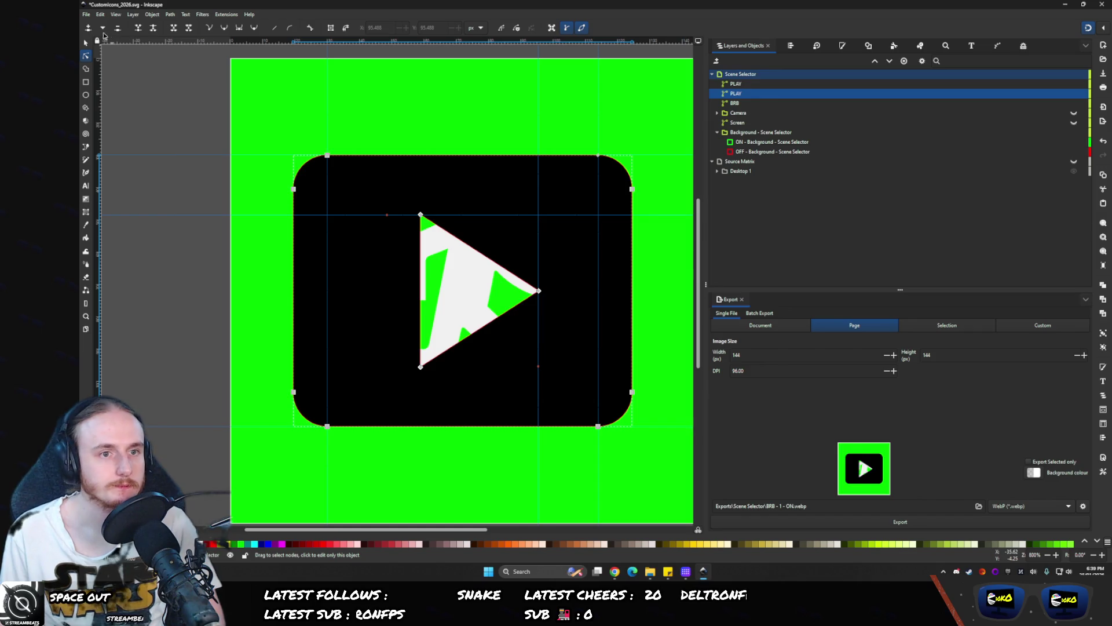
{"action": "left_click", "coordinate": [85, 42]}
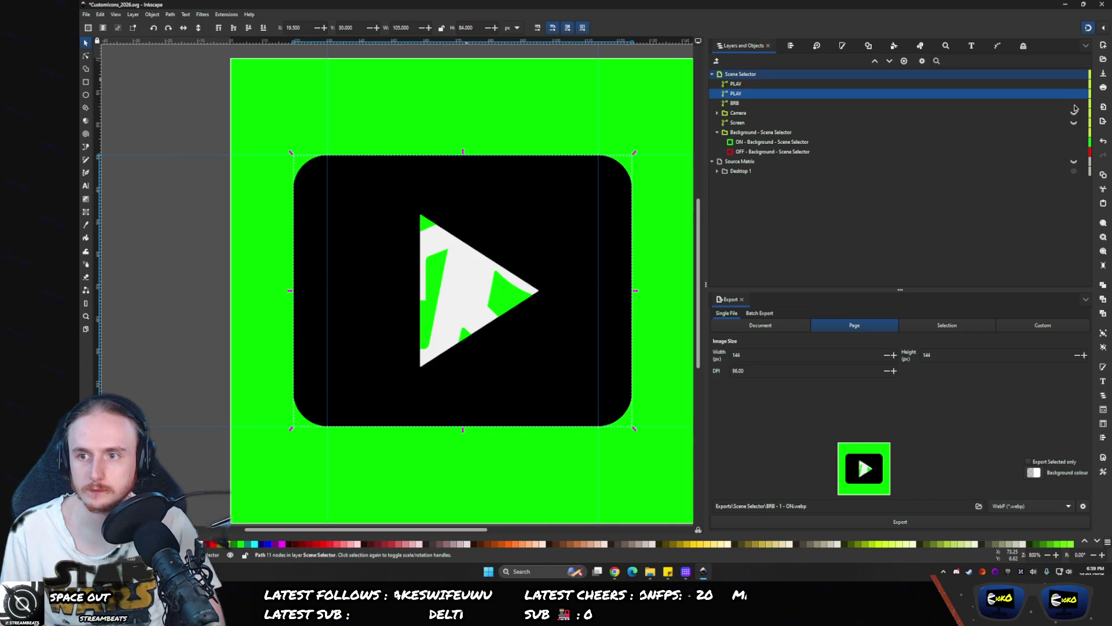
- Rename the duplicated PLAY object holding the rounded square to STOP
{"action": "left_click", "coordinate": [1074, 85]}
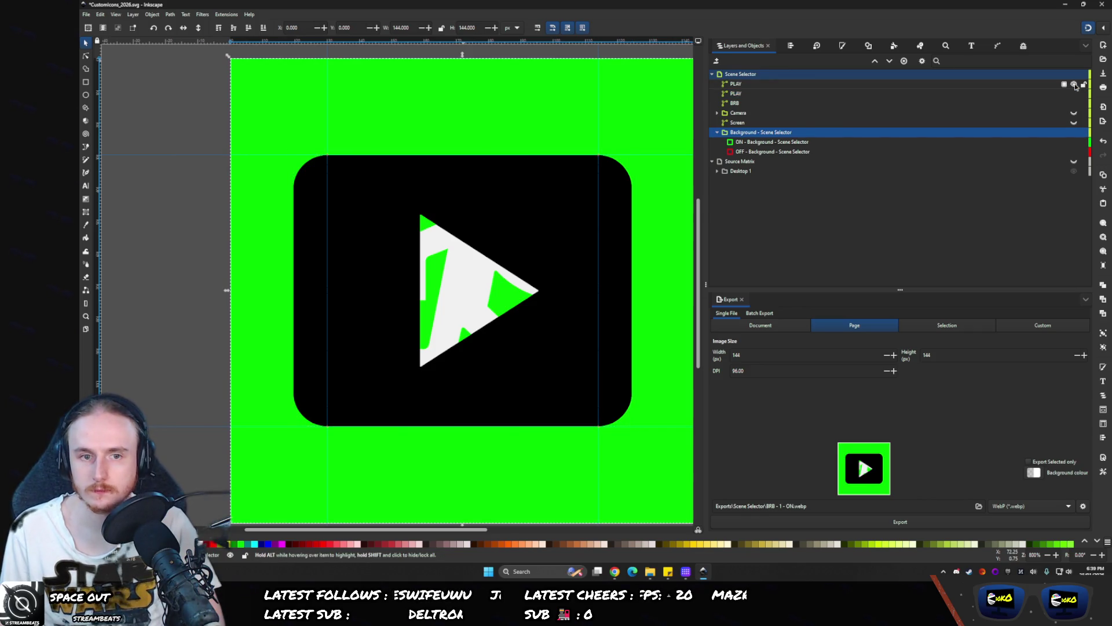
{"action": "left_click", "coordinate": [1073, 94]}
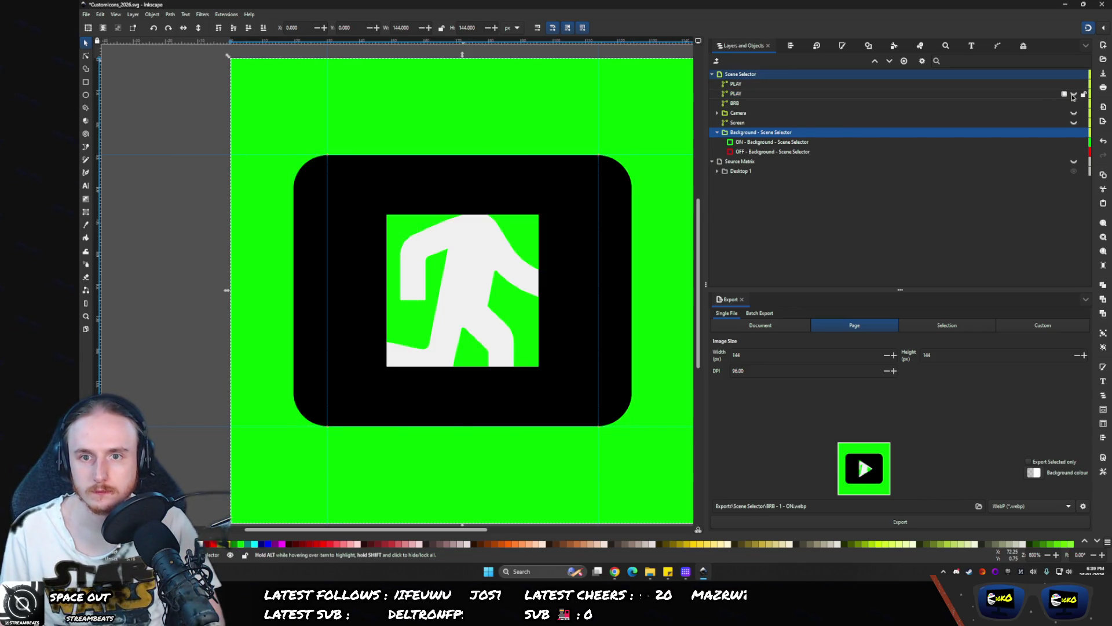
{"action": "left_click", "coordinate": [1074, 95]}
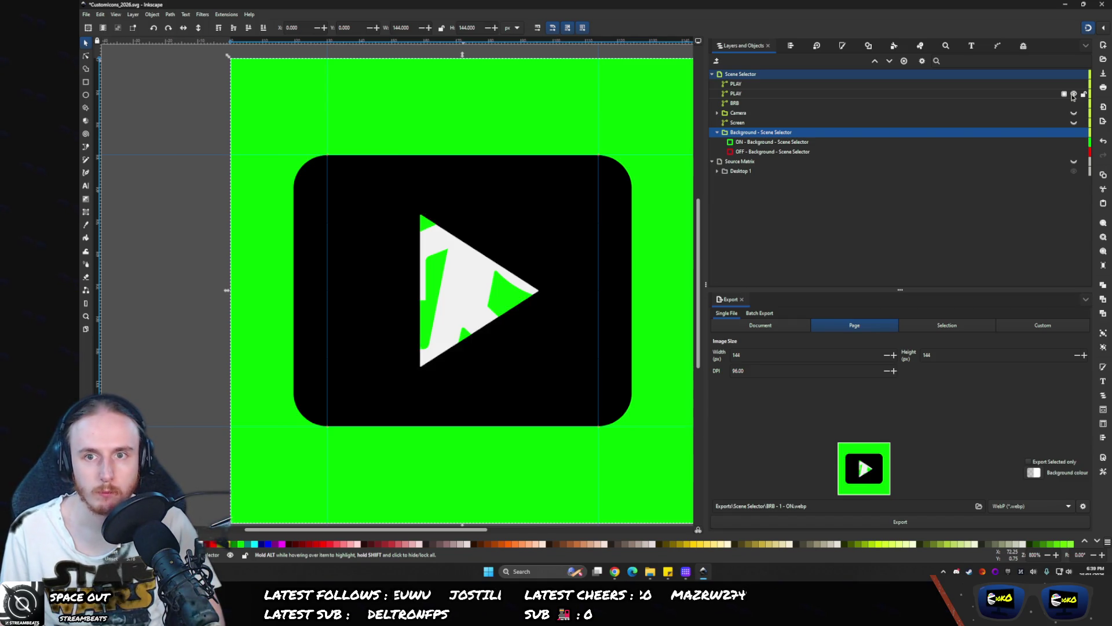
{"action": "left_click", "coordinate": [811, 84]}
{"action": "type", "text": "STOP"}
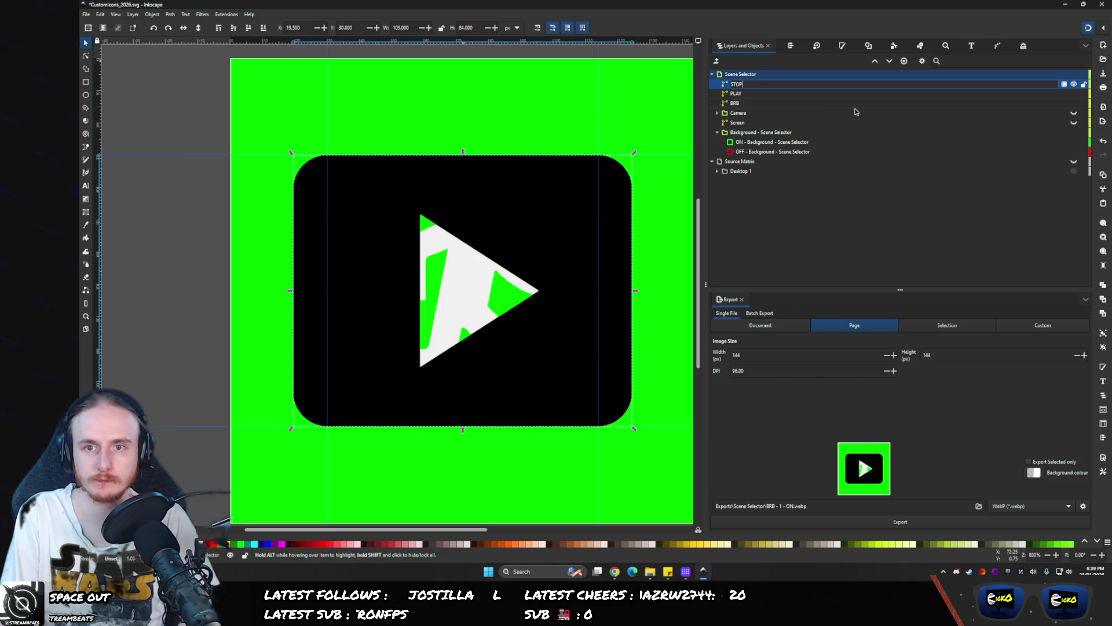
{"action": "key", "text": "Return"}
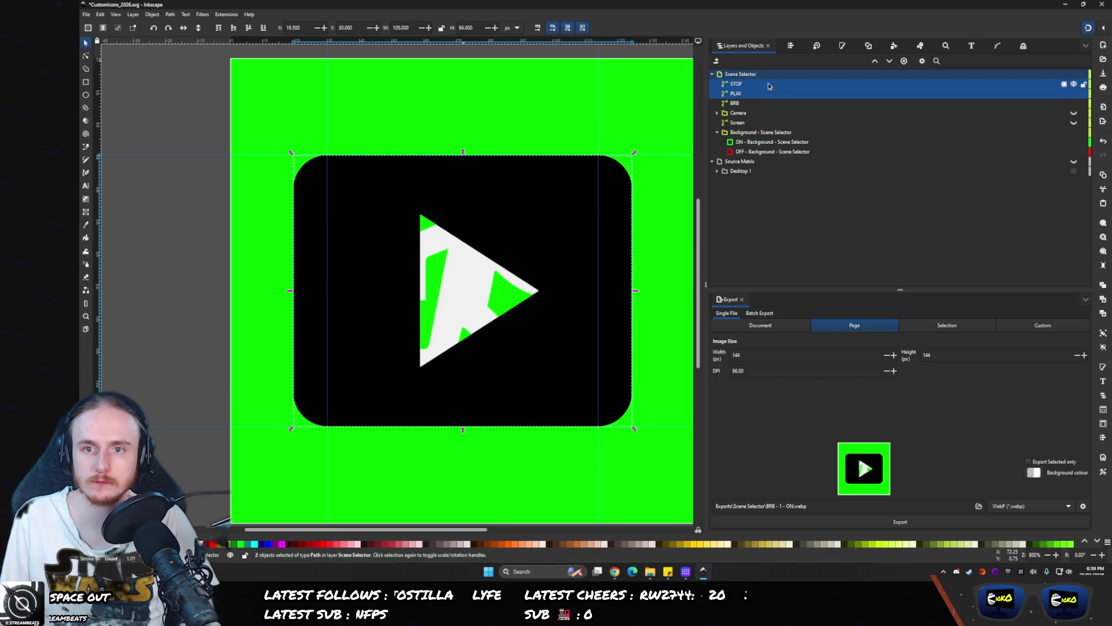
- Set Lightness to 100 so the STOP/PLAY shapes and the BRB figure are pure white
{"action": "left_click", "coordinate": [869, 45]}
{"action": "left_click", "coordinate": [803, 45]}
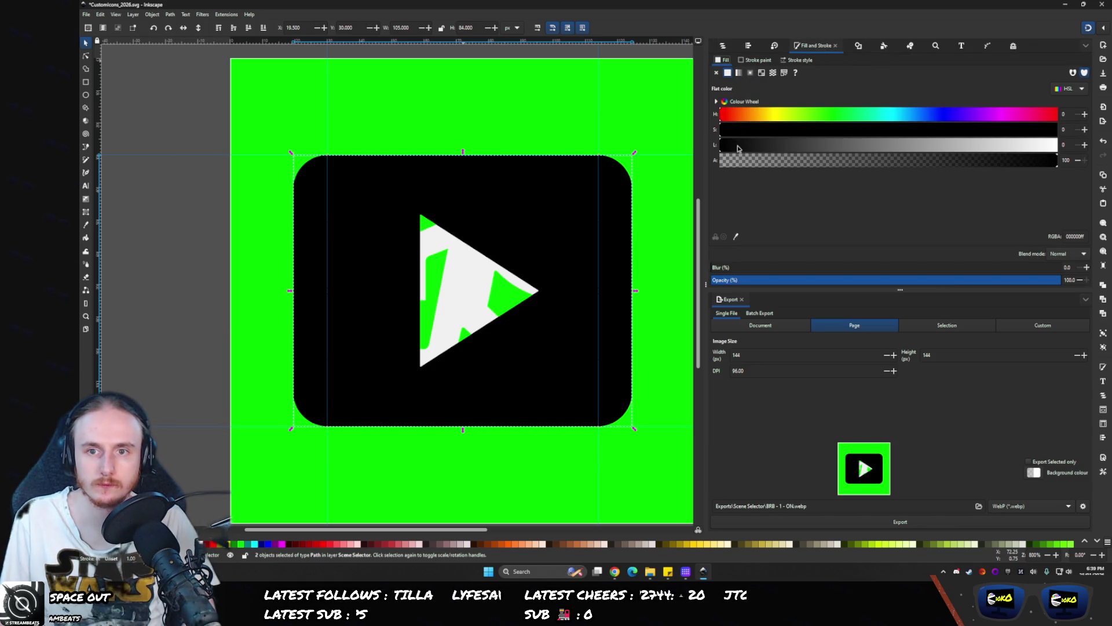
{"action": "left_click_drag", "start_coordinate": [738, 147], "coordinate": [1059, 144]}
{"action": "left_click", "coordinate": [716, 46]}
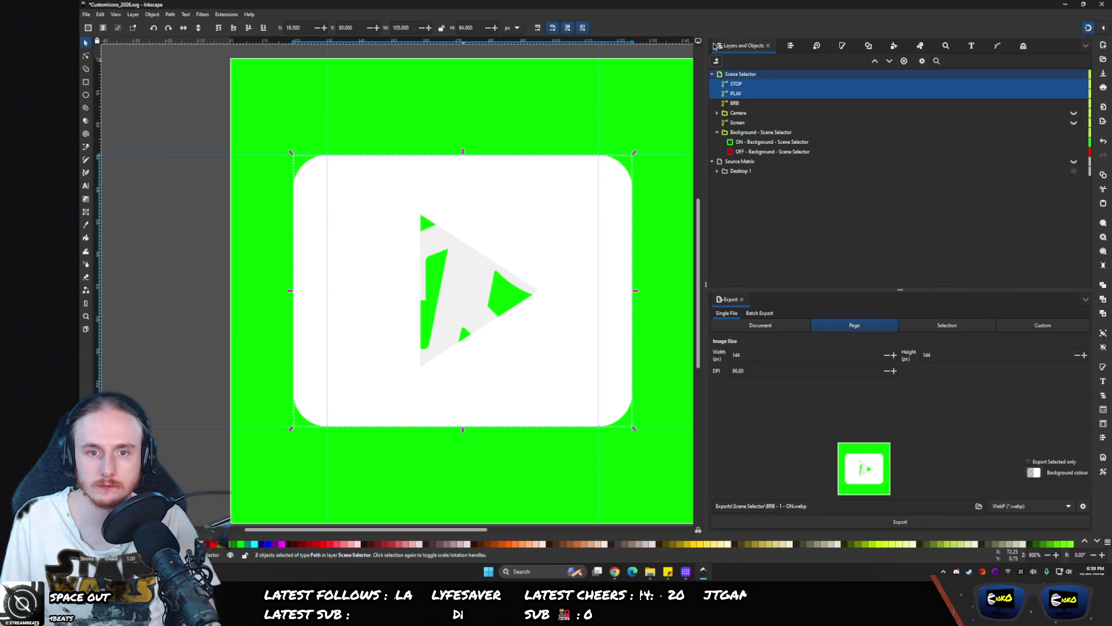
{"action": "left_click", "coordinate": [732, 104]}
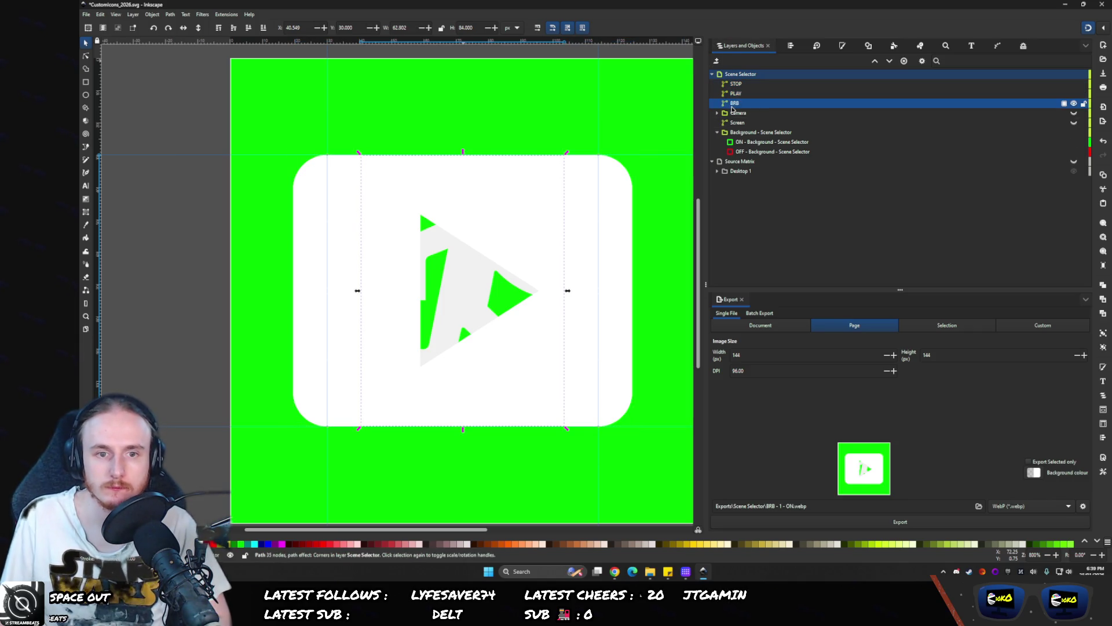
{"action": "left_click", "coordinate": [842, 49]}
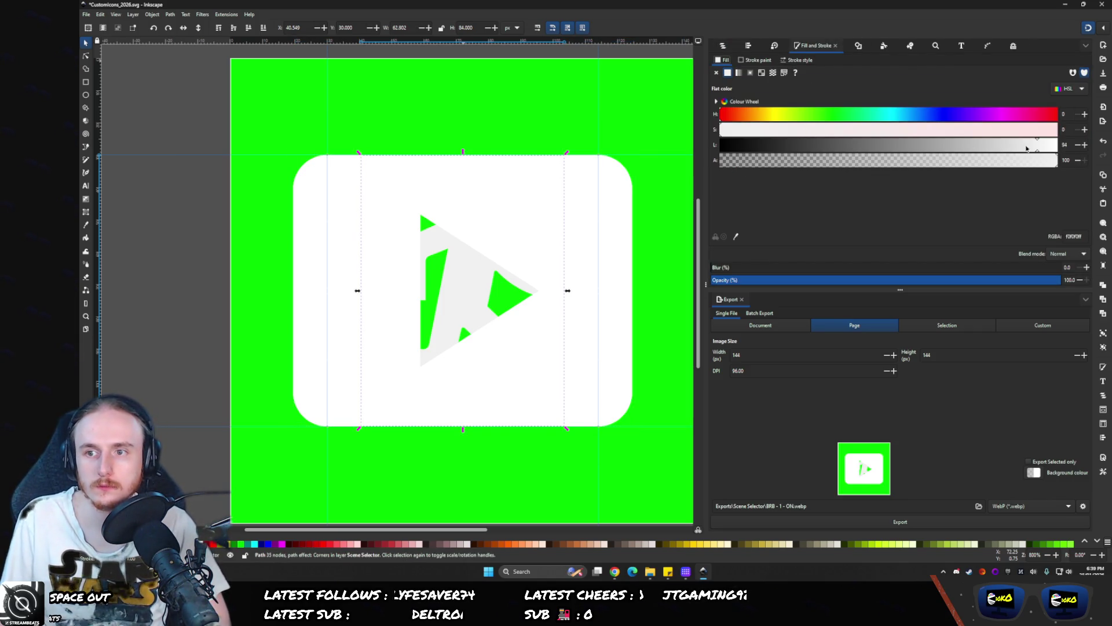
{"action": "left_click_drag", "start_coordinate": [1027, 149], "coordinate": [1060, 146]}
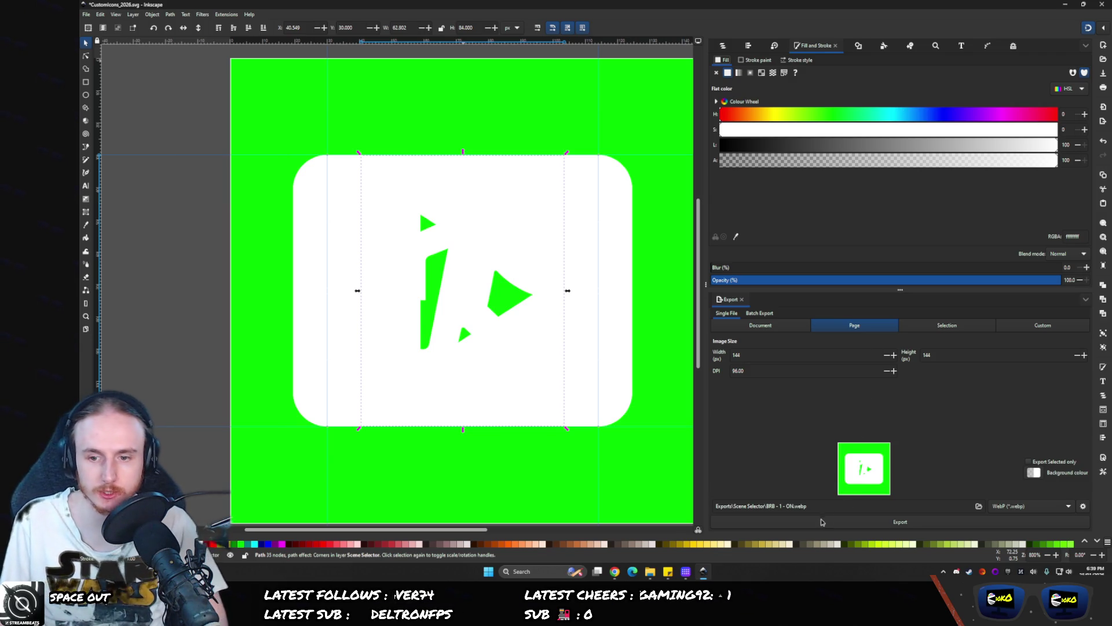
- Hide the STOP layer so only the white running figure shows on green
{"action": "key", "text": "ctrl+shift+l"}
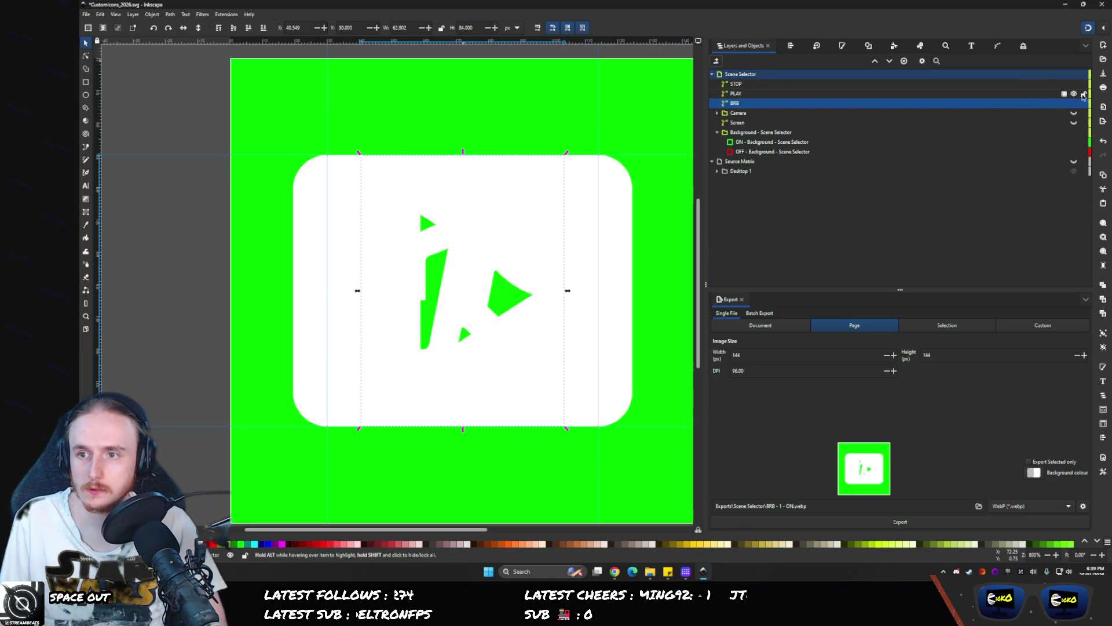
{"action": "left_click", "coordinate": [1073, 84]}
{"action": "left_click", "coordinate": [1073, 84]}
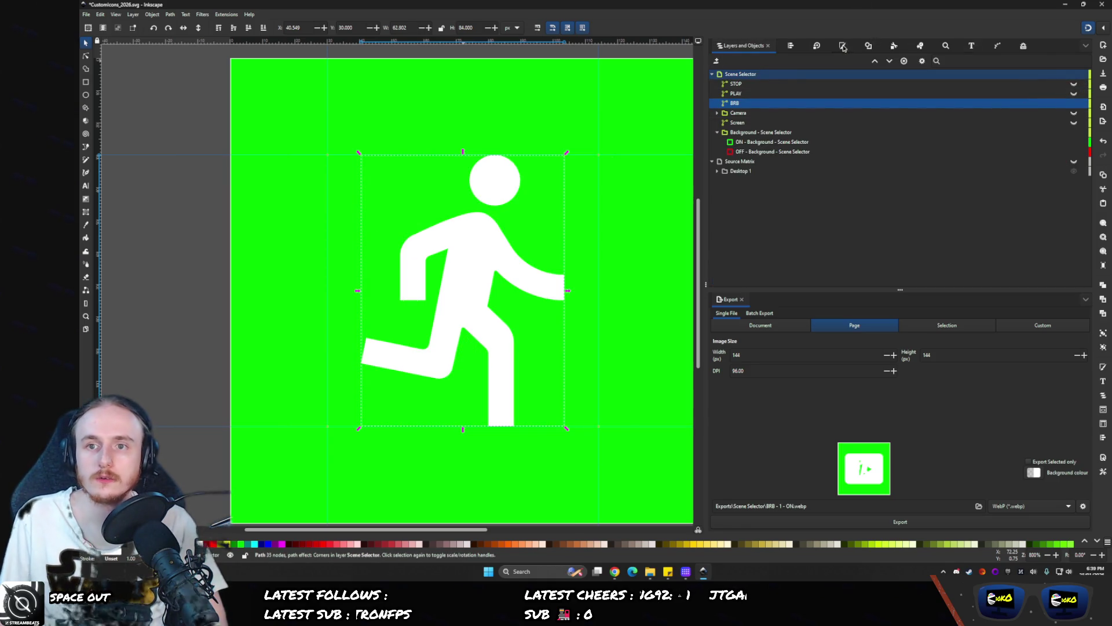
- Export the white figure on green as the BRB ON WebP, replacing the existing file
{"action": "left_click", "coordinate": [843, 46]}
{"action": "left_click", "coordinate": [787, 520]}
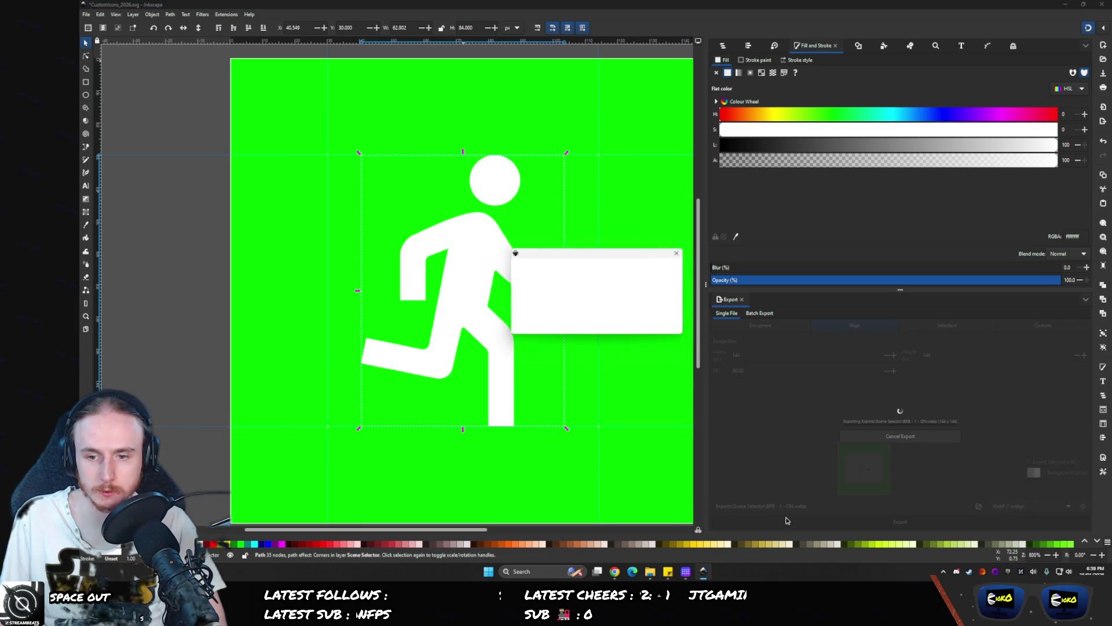
{"action": "key", "text": "Return"}
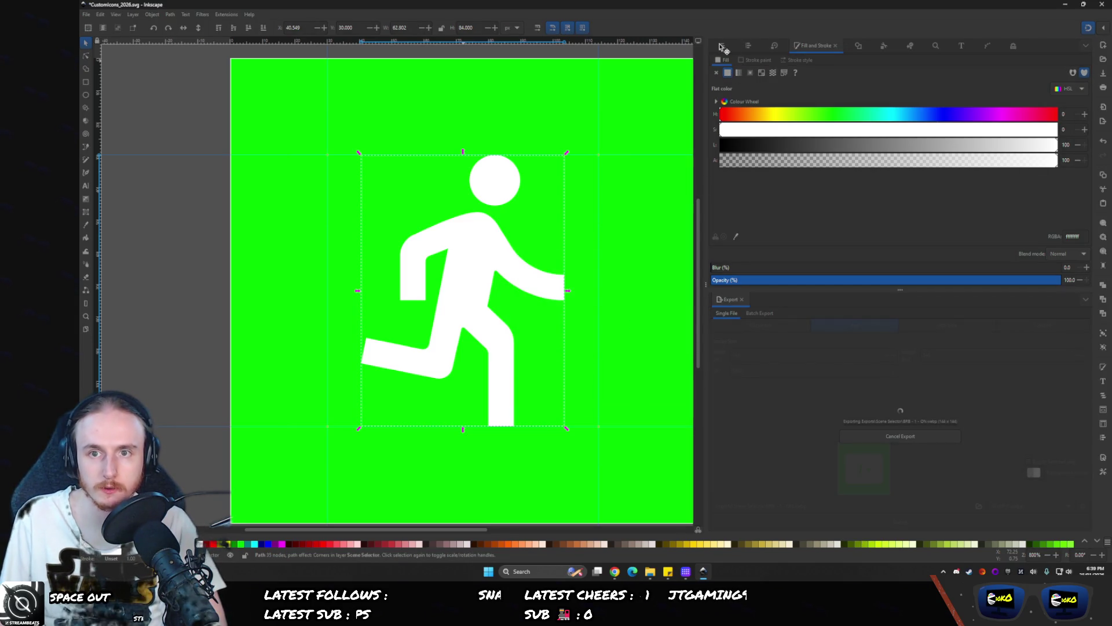
- Hide the green ON background and export the red version as BRB - 0 - OFF.webp, replacing the old file
{"action": "left_click", "coordinate": [722, 46]}
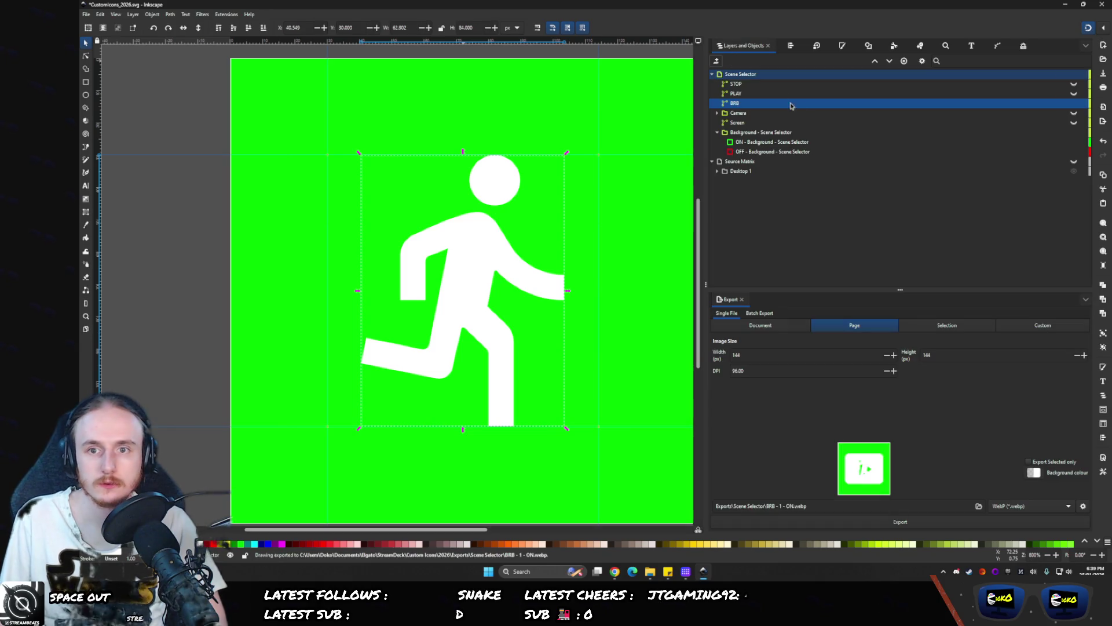
{"action": "left_click", "coordinate": [1075, 143]}
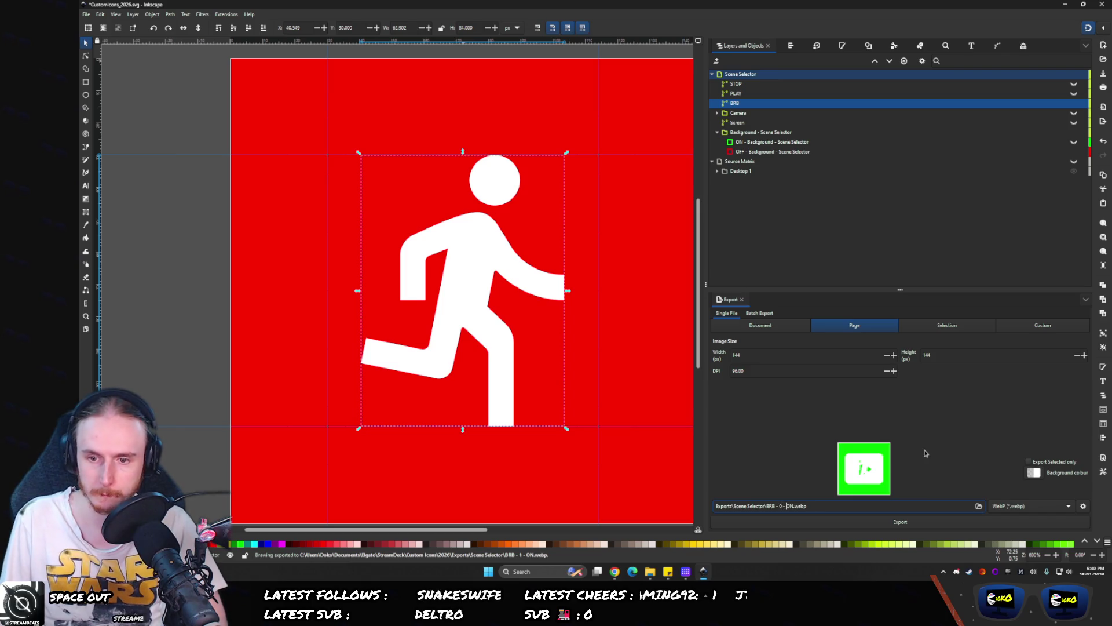
{"action": "key", "text": "Return"}
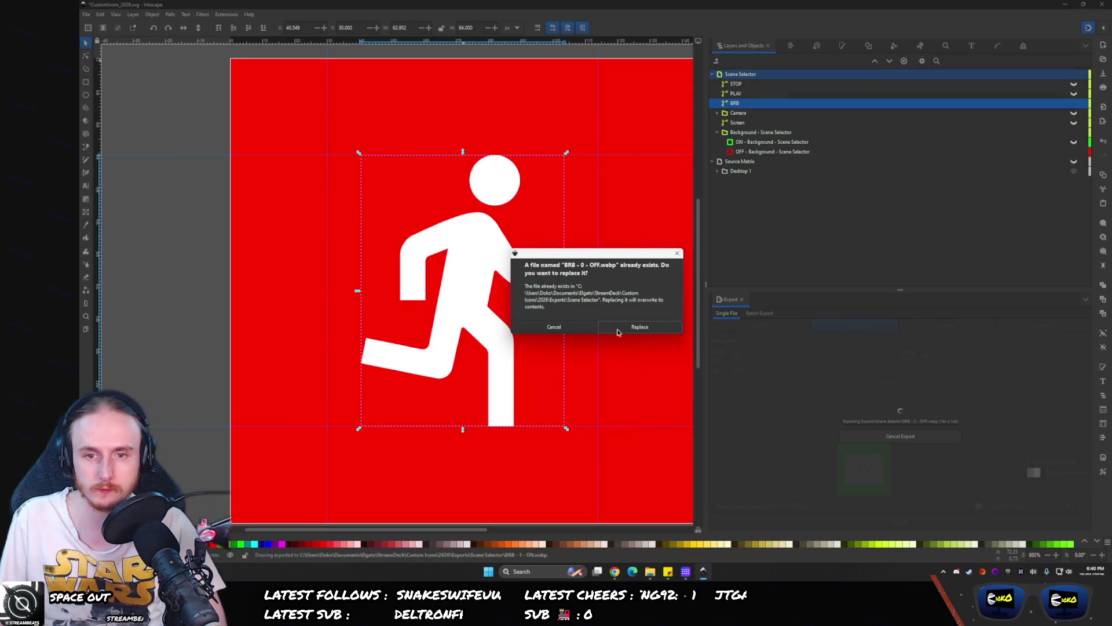
{"action": "key", "text": "Return"}
{"action": "left_click", "coordinate": [686, 571]}
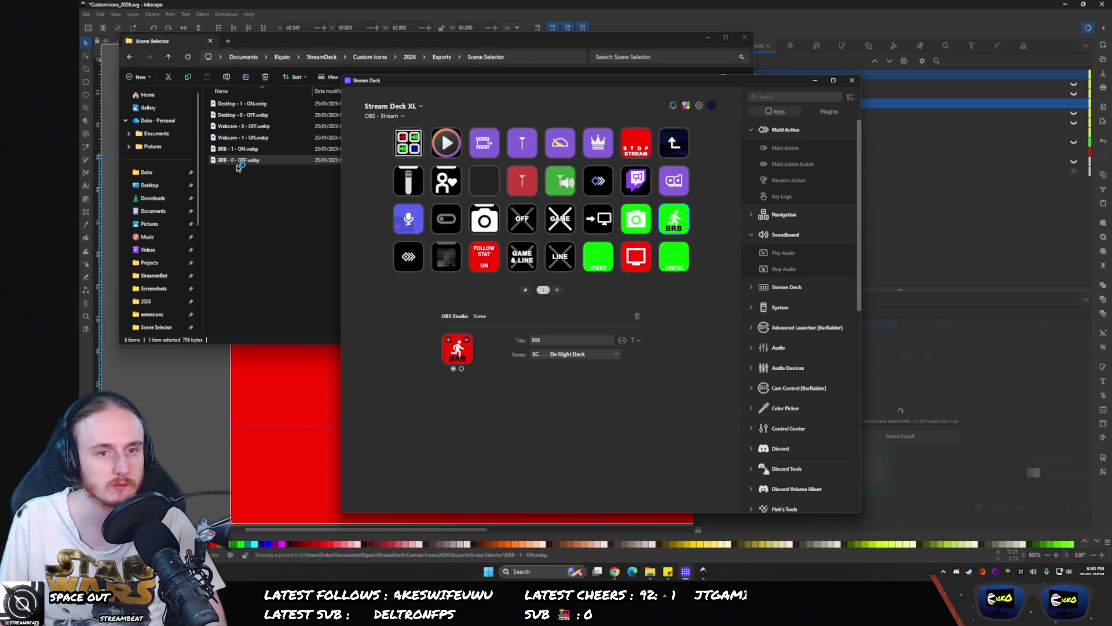
- Assign BRB - 0 - OFF.webp to the BRB key's first state and BRB - 1 - ON.webp to its second state
{"action": "mouse_move", "coordinate": [220, 163]}
{"action": "left_mouse_down"}
{"action": "mouse_move", "coordinate": [466, 339]}
{"action": "mouse_move", "coordinate": [461, 348]}
{"action": "left_mouse_up"}
{"action": "left_click", "coordinate": [461, 369]}
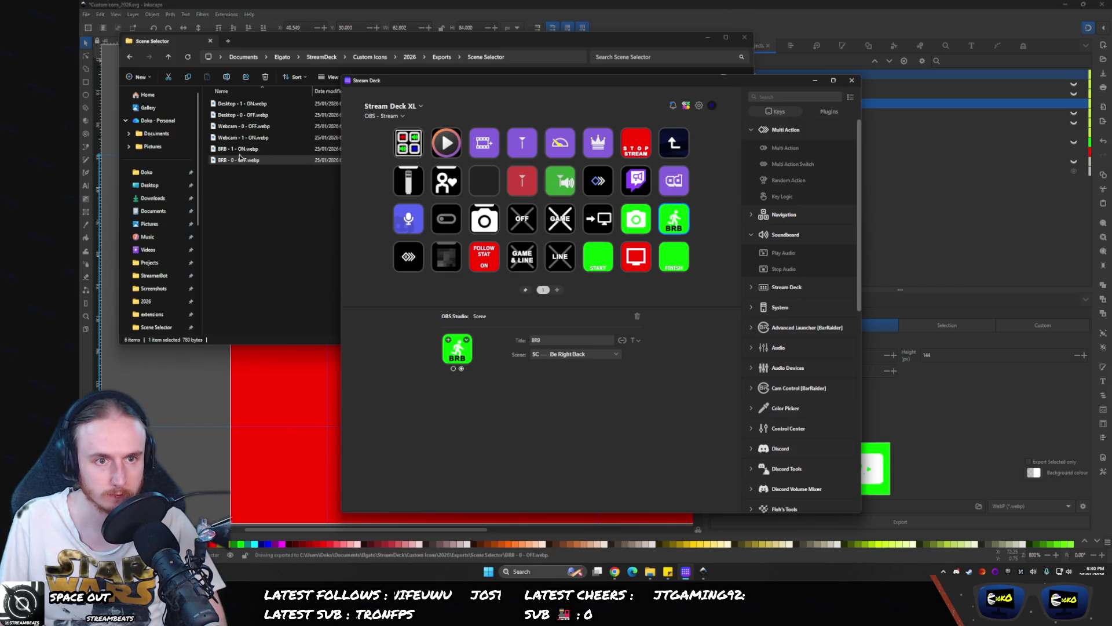
{"action": "mouse_move", "coordinate": [237, 149]}
{"action": "left_mouse_down"}
{"action": "mouse_move", "coordinate": [426, 288]}
{"action": "mouse_move", "coordinate": [458, 348]}
{"action": "left_mouse_up"}
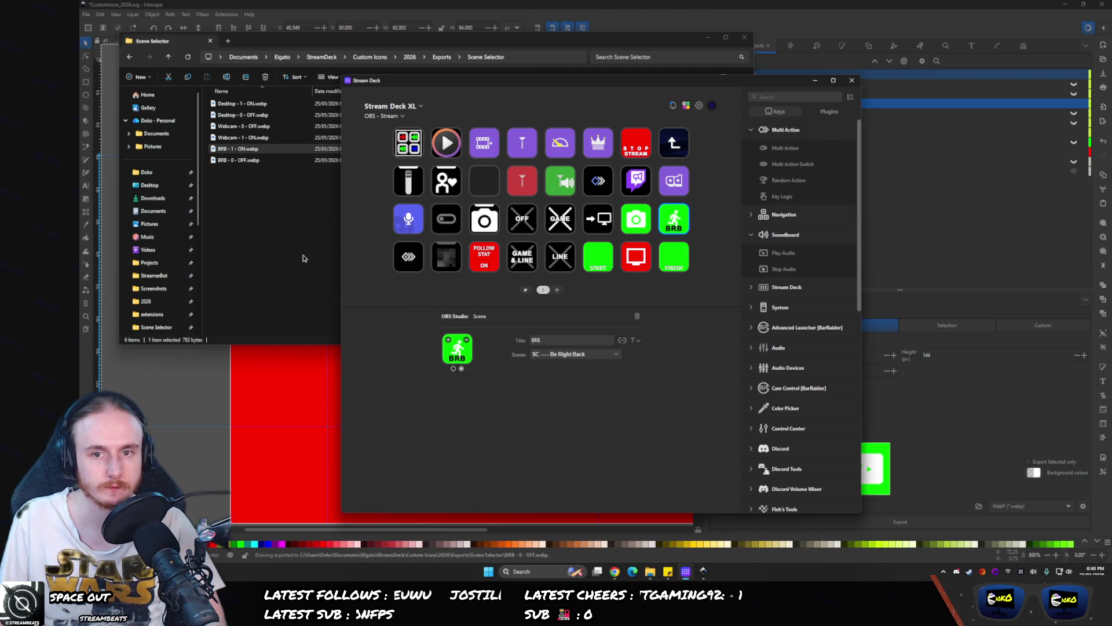
{"action": "left_click", "coordinate": [984, 231]}
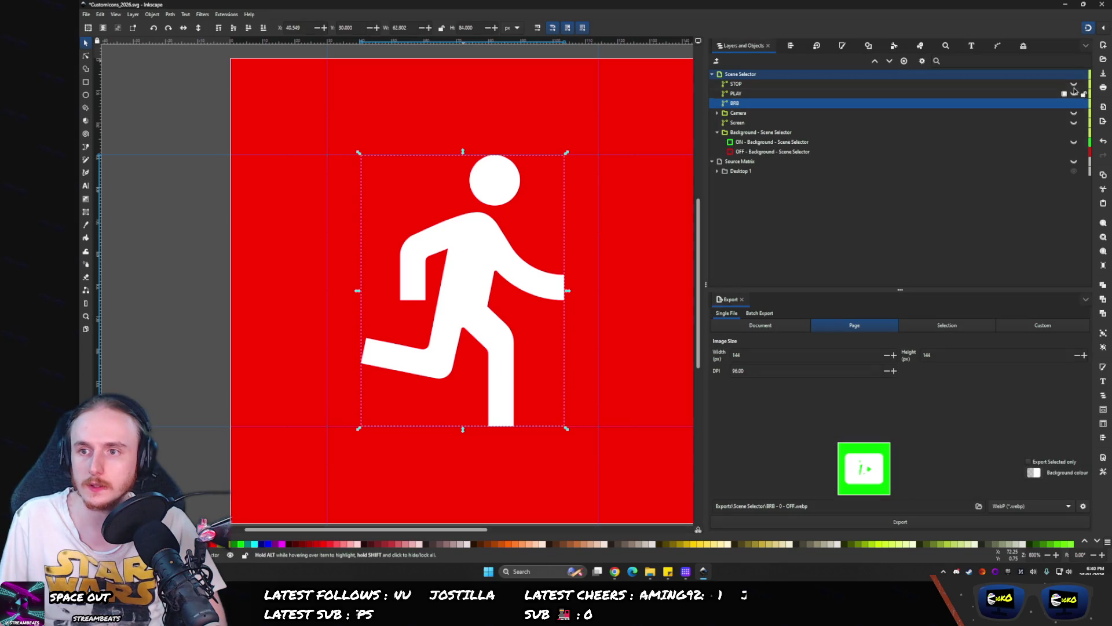
- Put START in the export filename and rename the PLAY and STOP layers to START and END
{"action": "left_click", "coordinate": [1074, 94]}
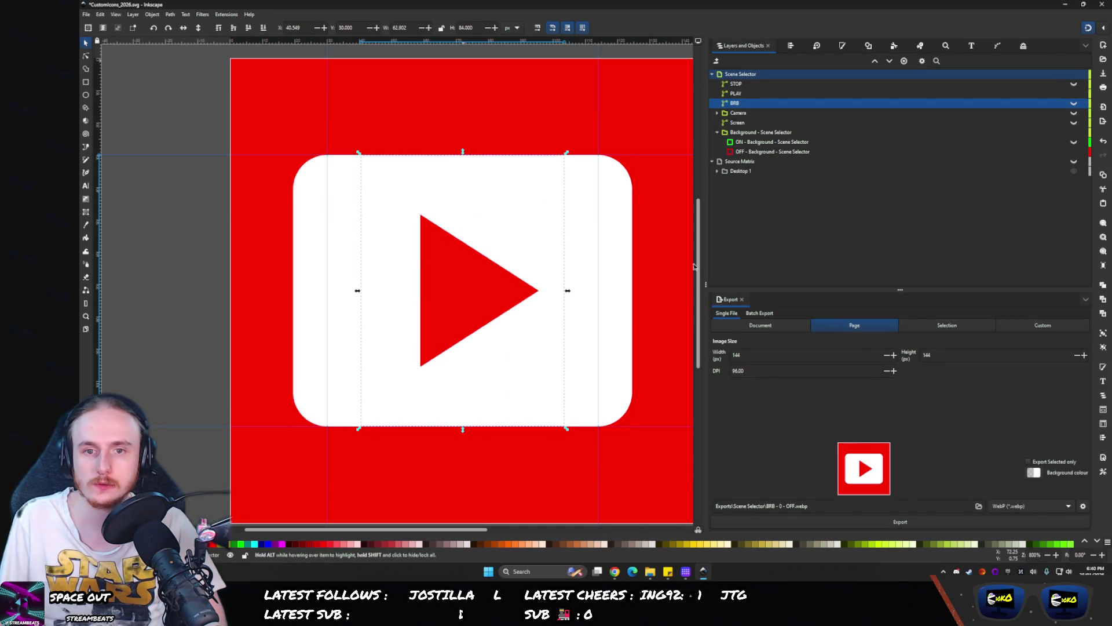
{"action": "left_click", "coordinate": [747, 522]}
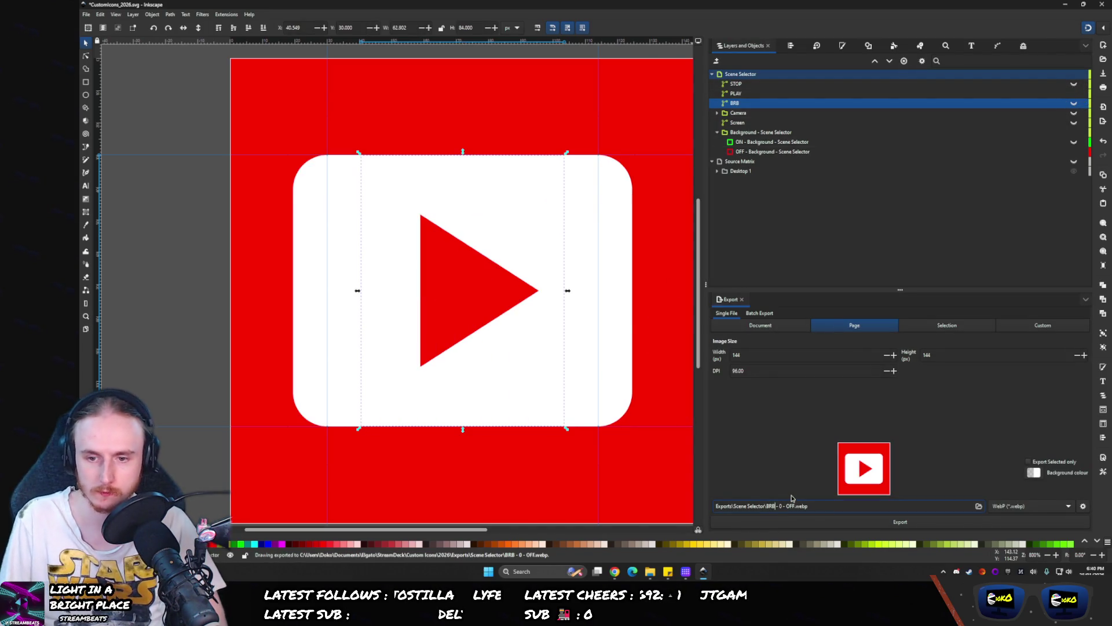
{"action": "type", "text": "START"}
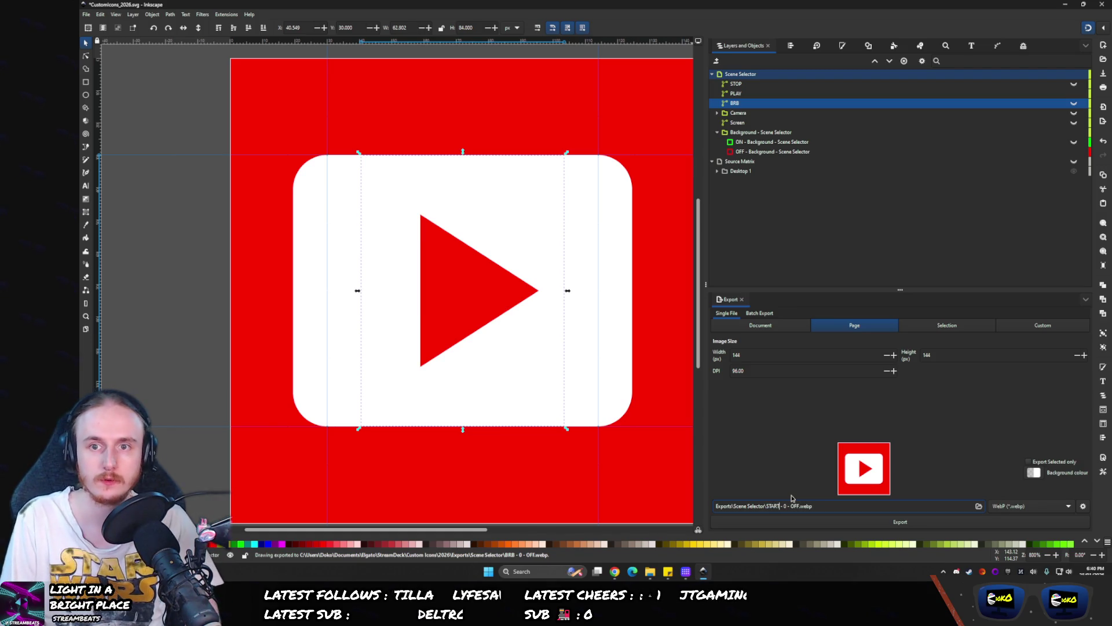
{"action": "left_click", "coordinate": [744, 93]}
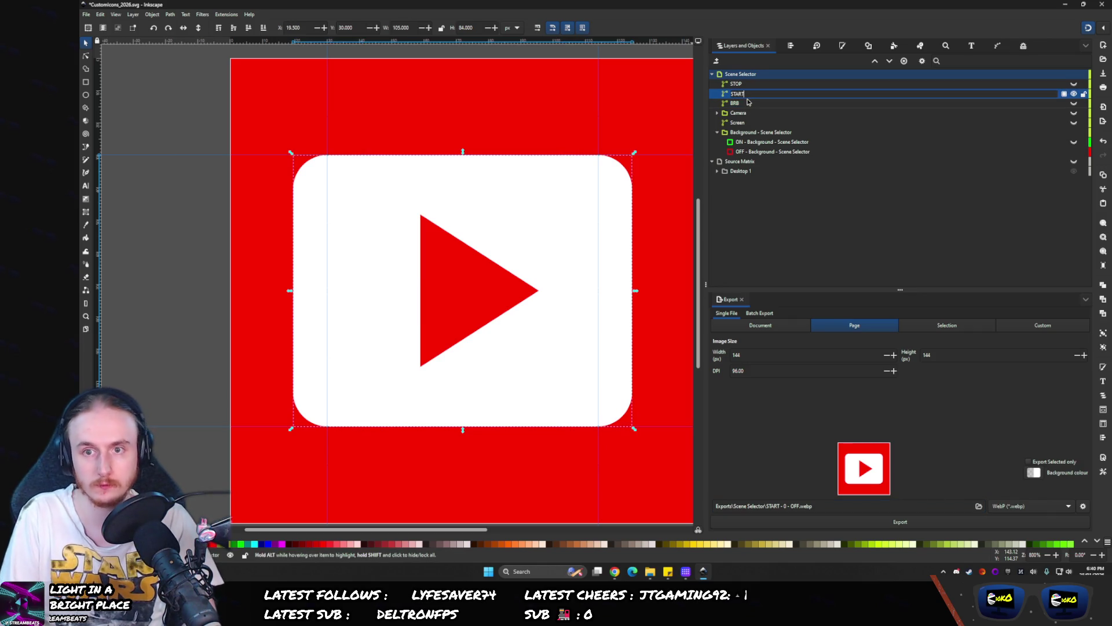
{"action": "key", "text": "shift+Tab"}
{"action": "type", "text": "E"}
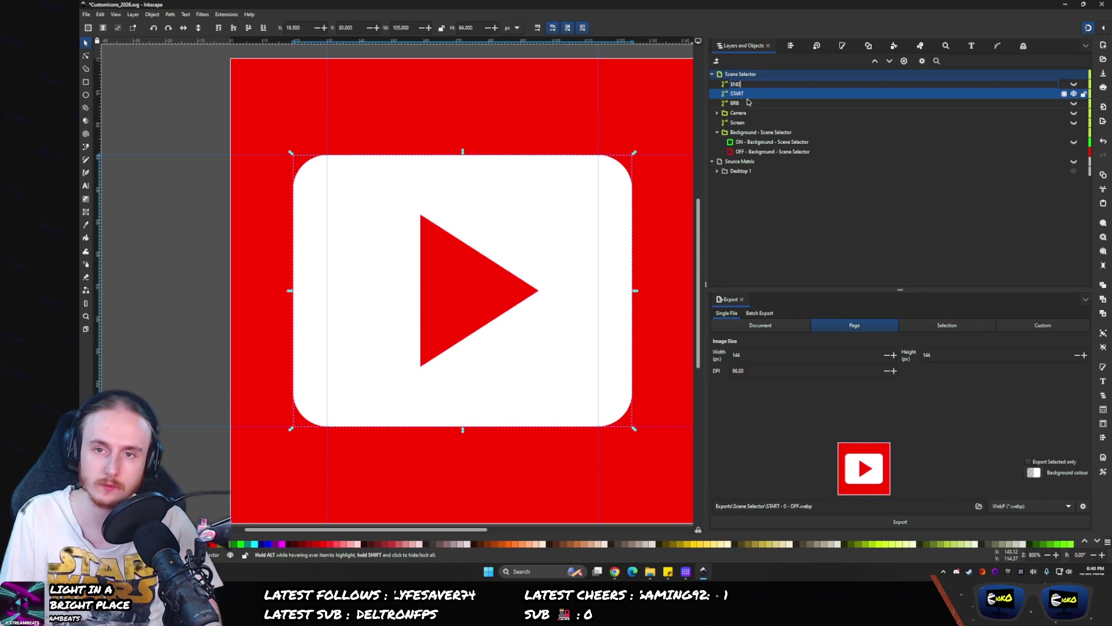
{"action": "key", "text": "Return"}
- Reorder the layers, moving BRB below Screen and END between Camera and START
{"action": "mouse_move", "coordinate": [738, 84]}
{"action": "left_mouse_down"}
{"action": "mouse_move", "coordinate": [766, 113]}
{"action": "mouse_move", "coordinate": [764, 128]}
{"action": "left_mouse_up"}
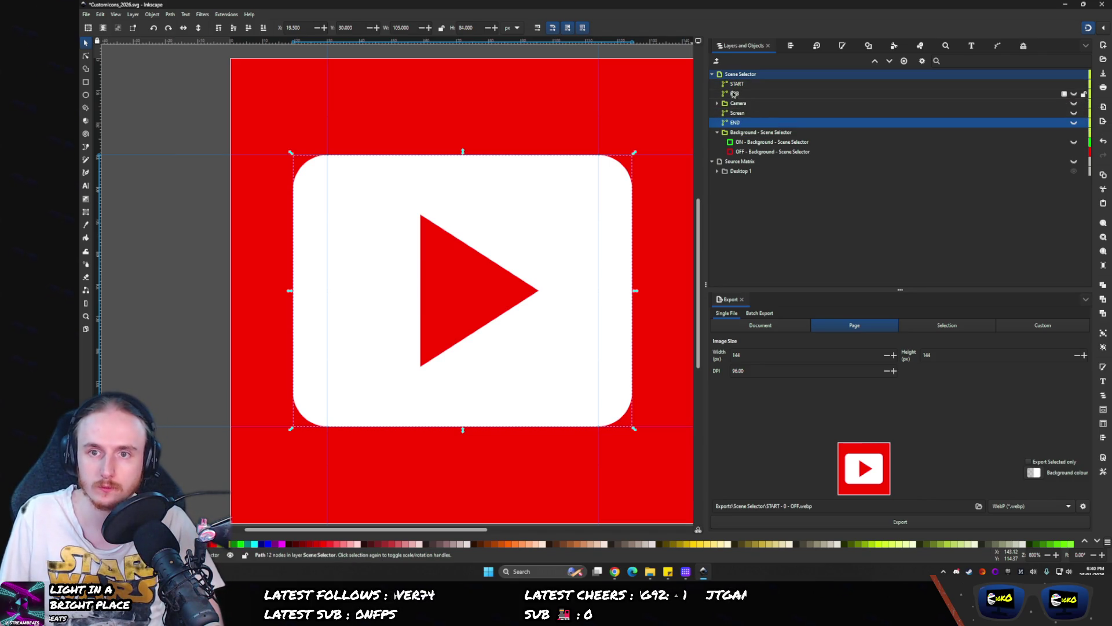
{"action": "mouse_move", "coordinate": [735, 94]}
{"action": "left_mouse_down"}
{"action": "mouse_move", "coordinate": [737, 117]}
{"action": "mouse_move", "coordinate": [731, 84]}
{"action": "mouse_move", "coordinate": [739, 101]}
{"action": "mouse_move", "coordinate": [758, 80]}
{"action": "left_mouse_up"}
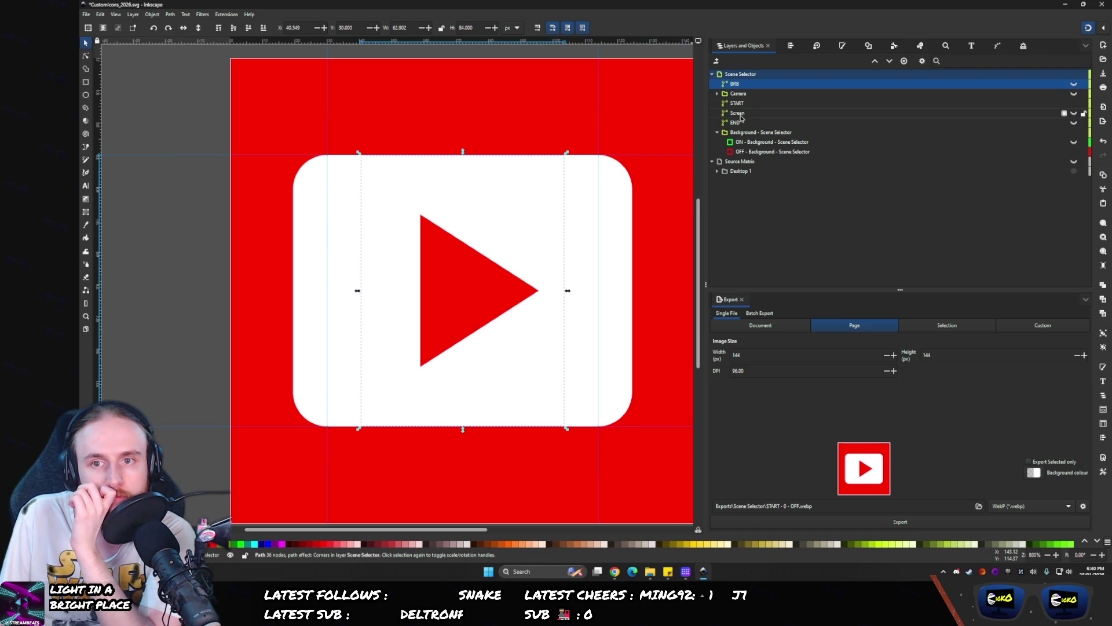
{"action": "mouse_move", "coordinate": [724, 123]}
{"action": "left_mouse_down"}
{"action": "mouse_move", "coordinate": [742, 99]}
{"action": "mouse_move", "coordinate": [738, 116]}
{"action": "left_mouse_up"}
- Rename the Screen and Camera layers to uppercase SCREEN and CAMERA
{"action": "double_click", "coordinate": [841, 113]}
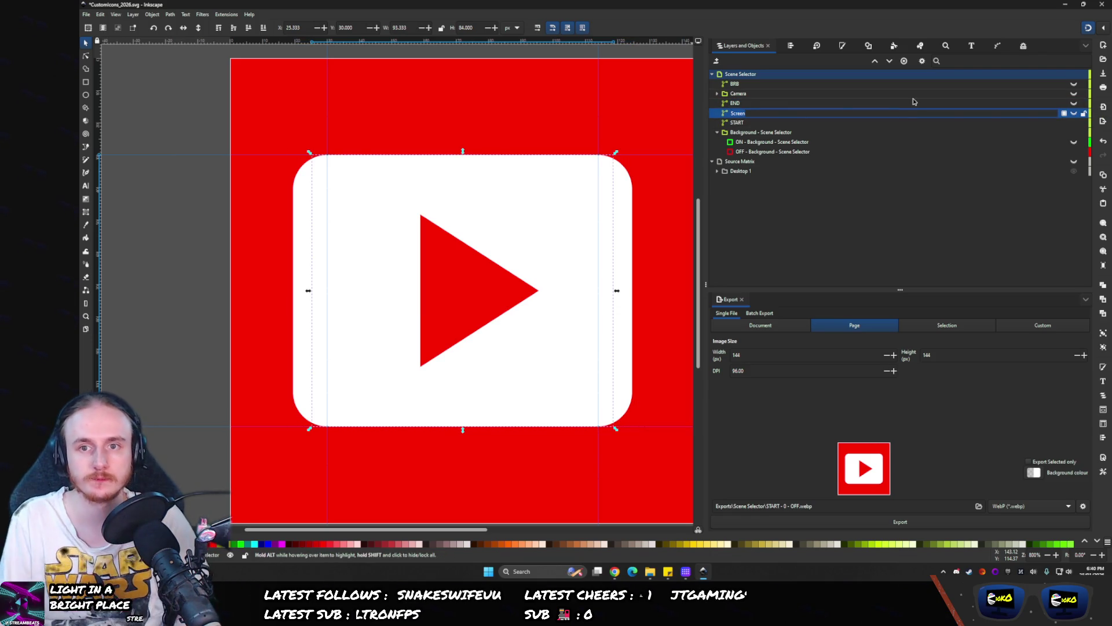
{"action": "type", "text": "SCREEN"}
{"action": "key", "text": "Return"}
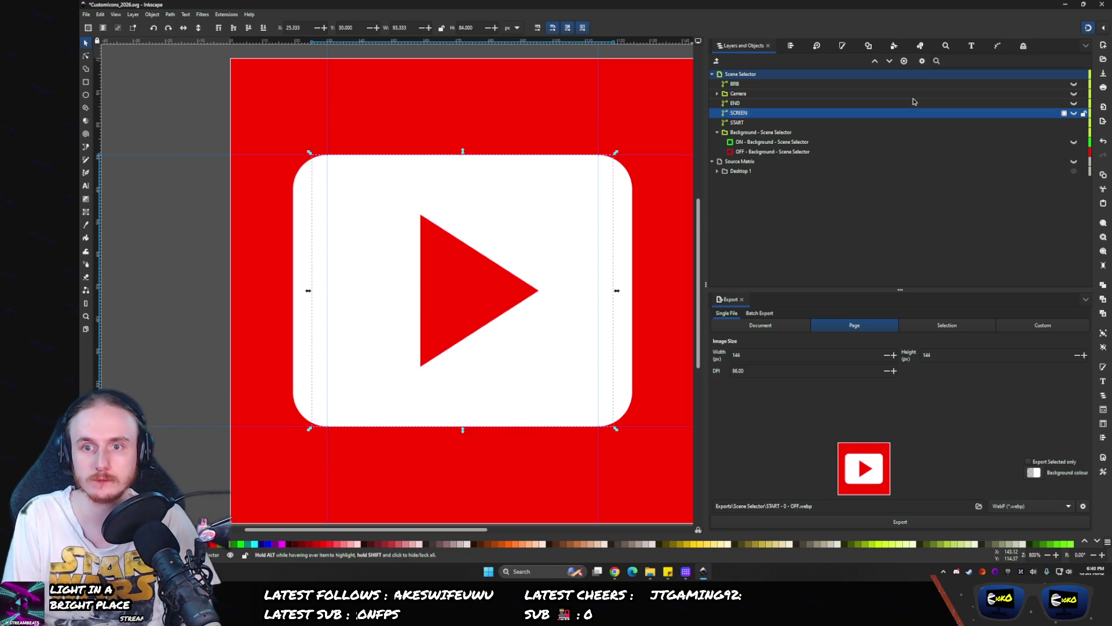
{"action": "double_click", "coordinate": [913, 98]}
{"action": "type", "text": "CAMERA"}
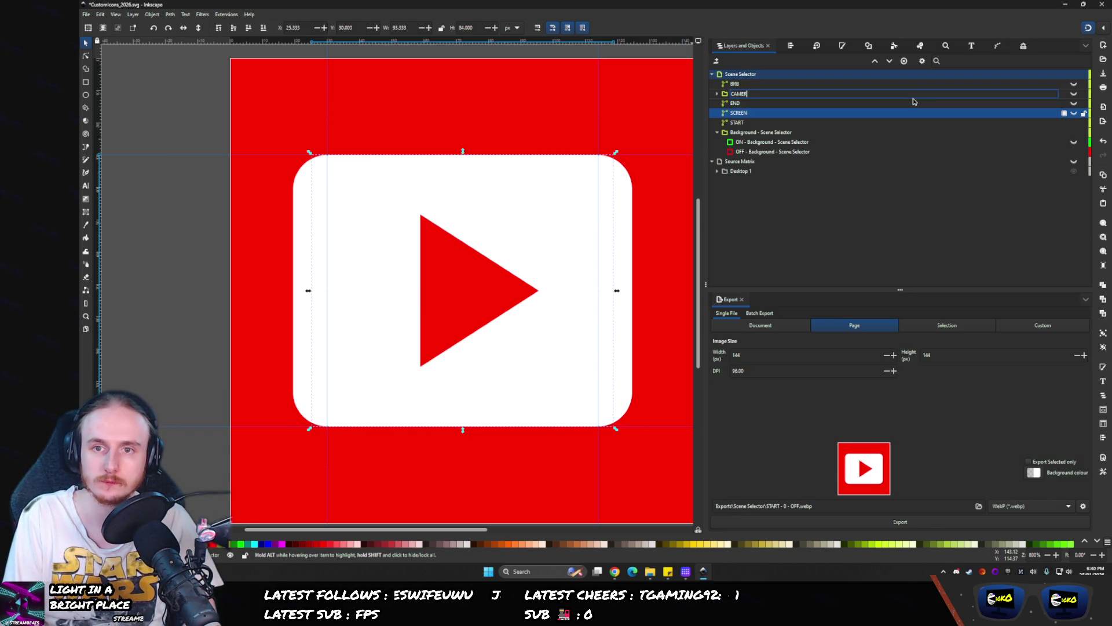
{"action": "key", "text": "Return"}
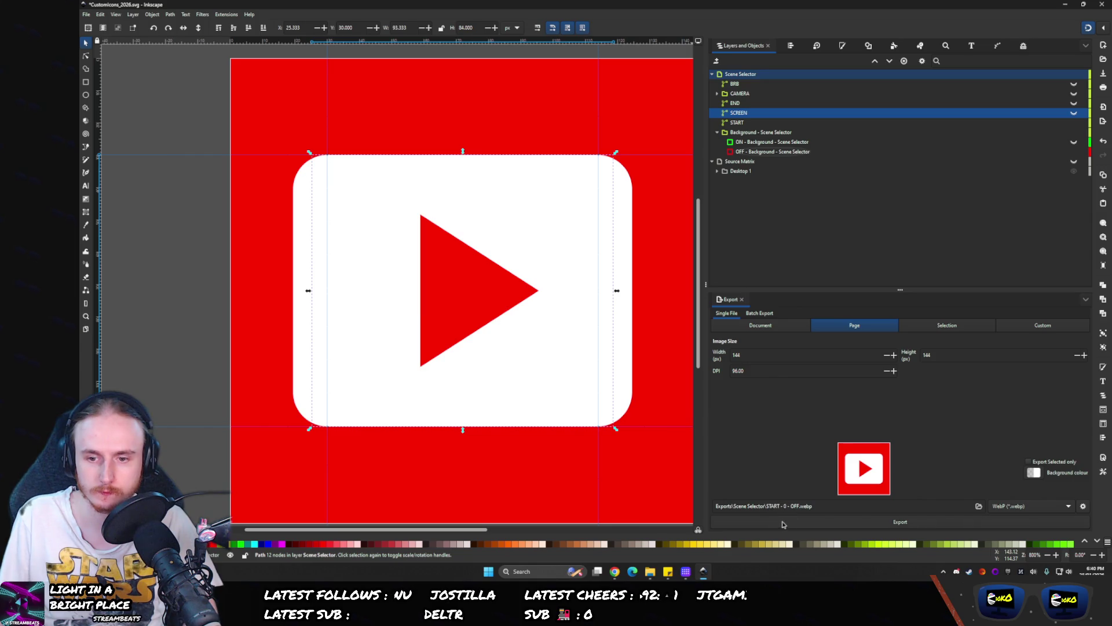
- Export the START icon as red START - 0 - OFF, then as START - 1 - ON
{"action": "left_click", "coordinate": [782, 524]}
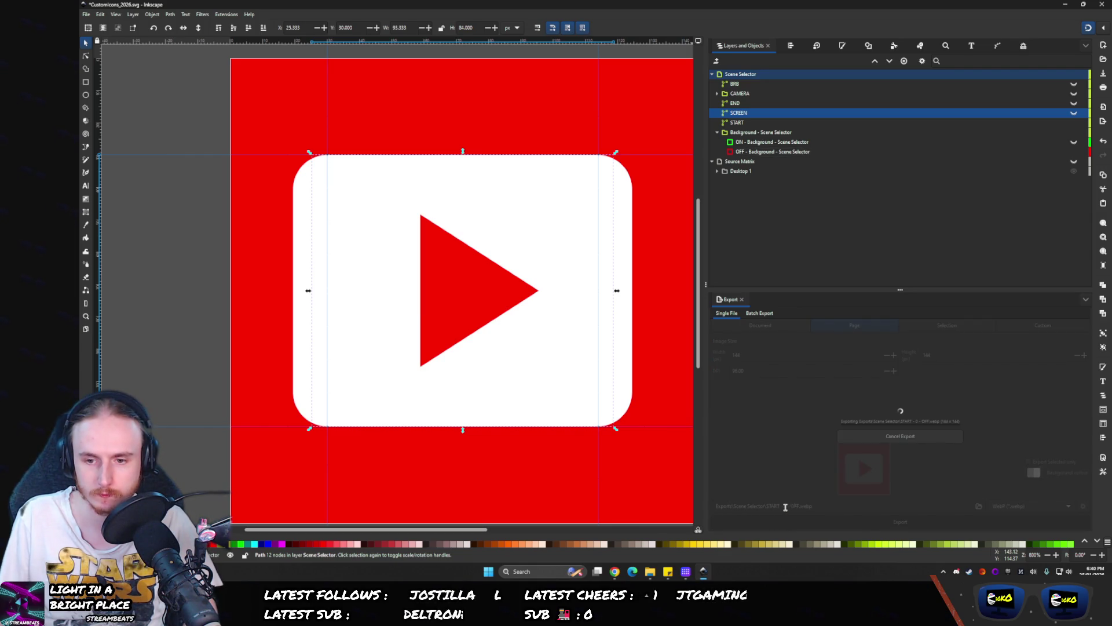
{"action": "key", "text": "BackSpace"}
{"action": "type", "text": "1"}
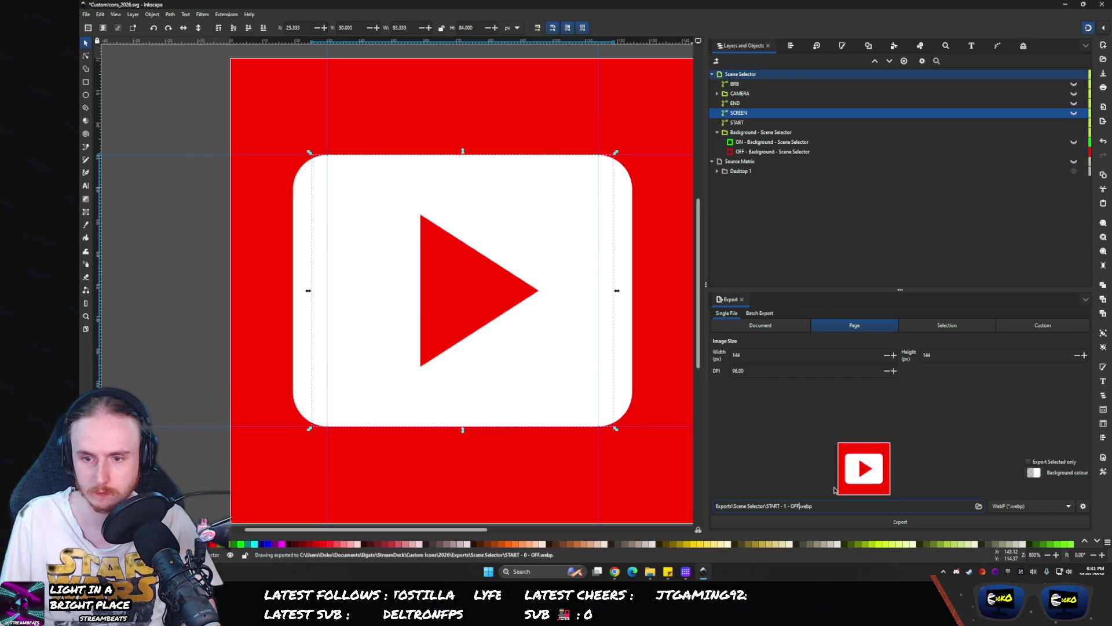
{"action": "key", "text": "BackSpace"}
{"action": "type", "text": "N"}
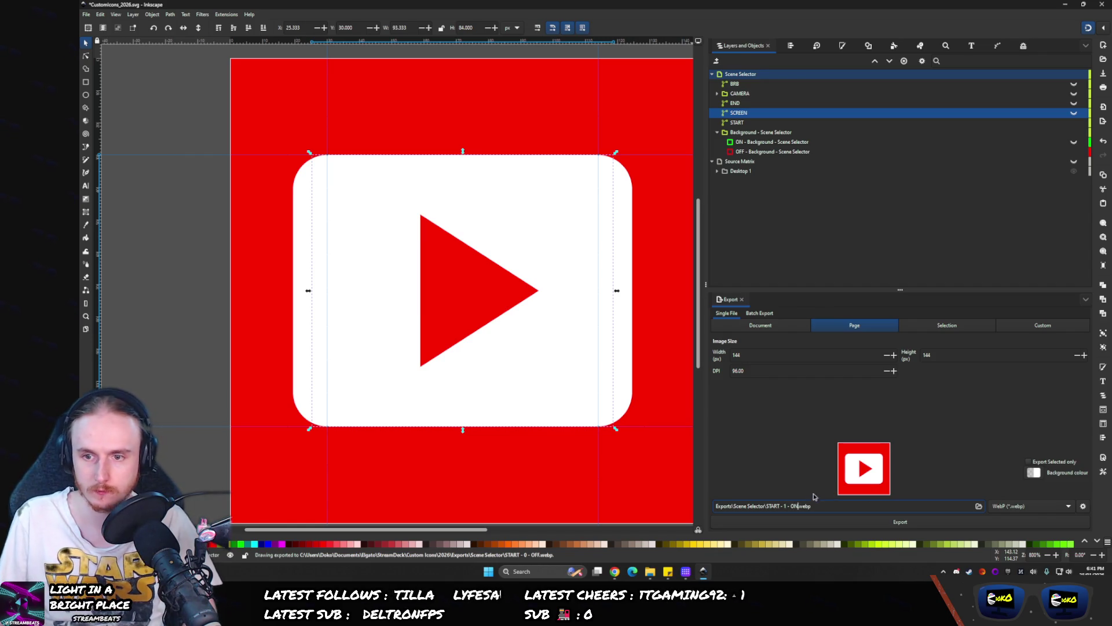
{"action": "left_click", "coordinate": [777, 521]}
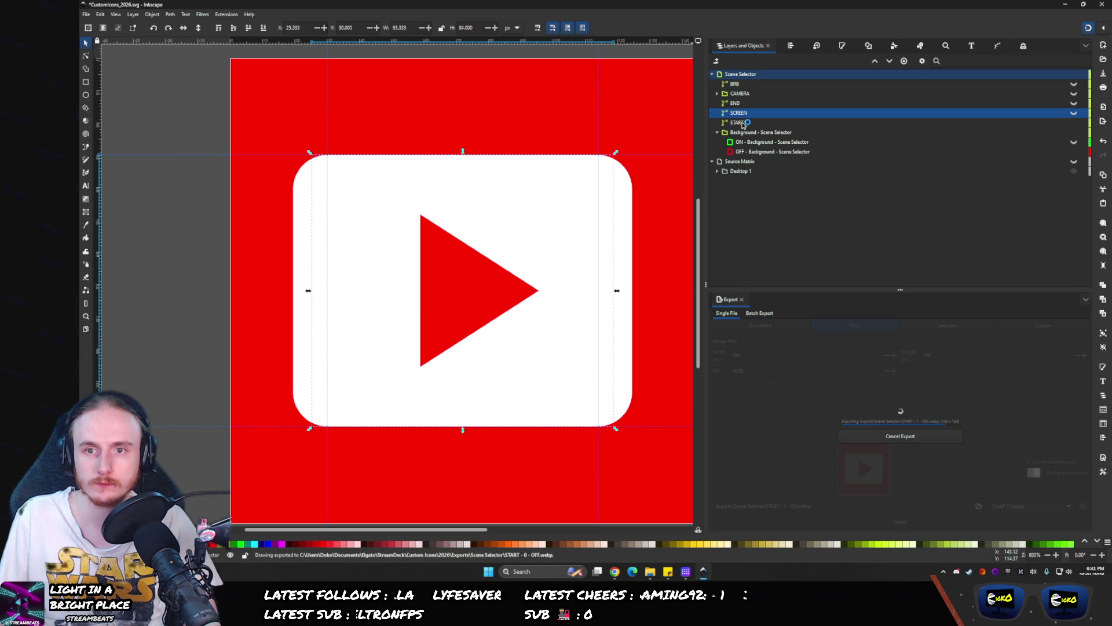
- Show the green ON background and re-export START - 1 - ON in green, overwriting the file
{"action": "left_click", "coordinate": [1074, 123]}
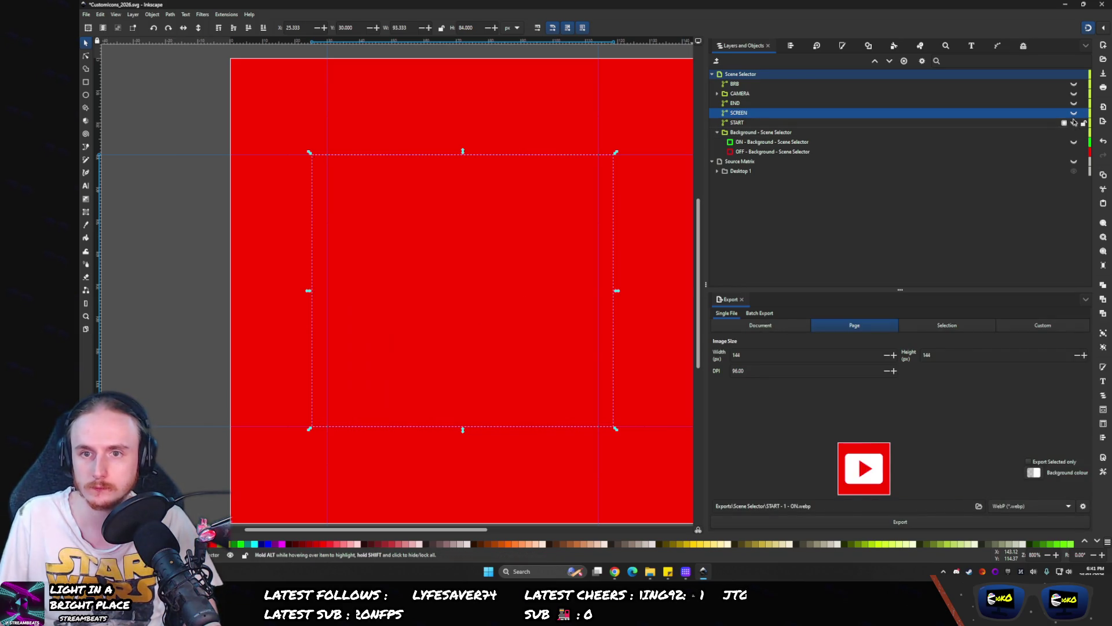
{"action": "left_click", "coordinate": [1074, 103]}
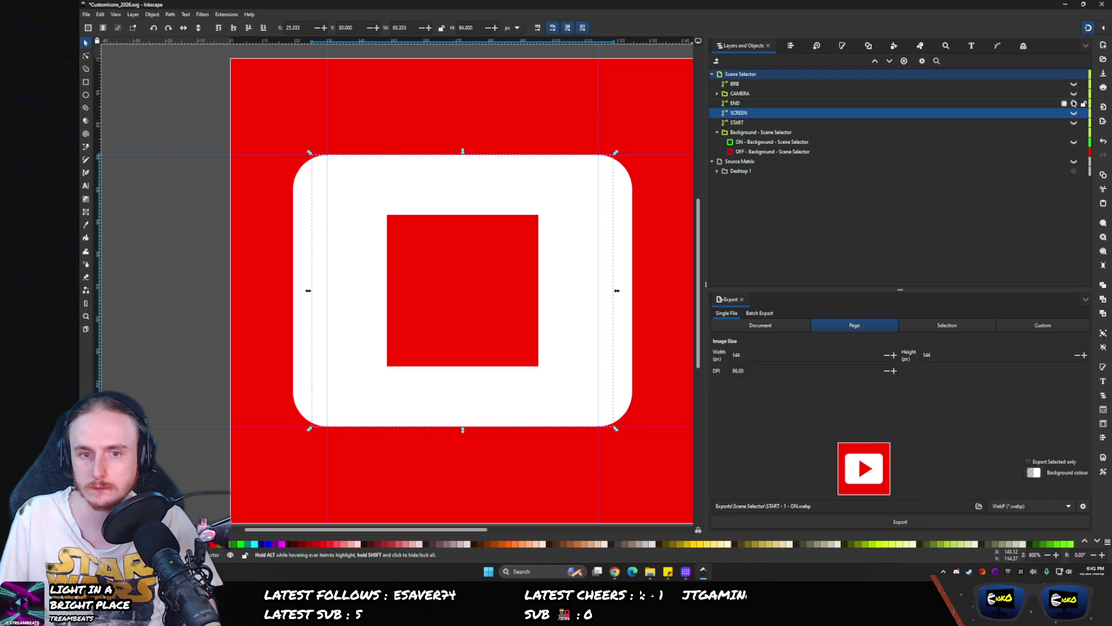
{"action": "left_click", "coordinate": [1074, 103]}
{"action": "left_click", "coordinate": [1074, 122]}
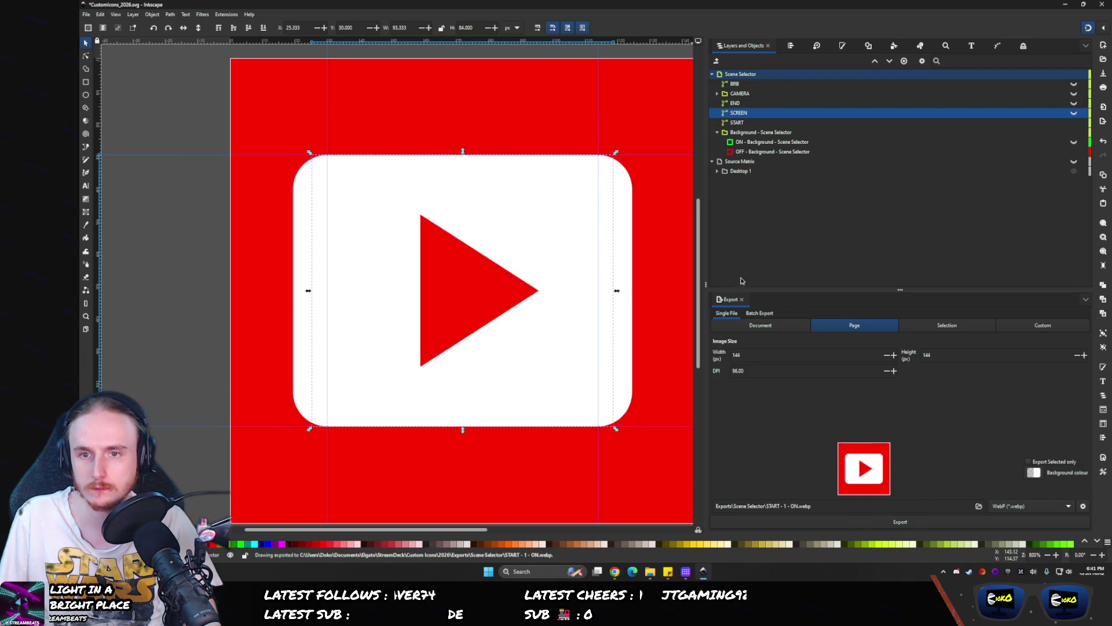
{"action": "left_click", "coordinate": [1074, 142]}
{"action": "left_click", "coordinate": [1074, 142]}
{"action": "left_click", "coordinate": [1074, 142]}
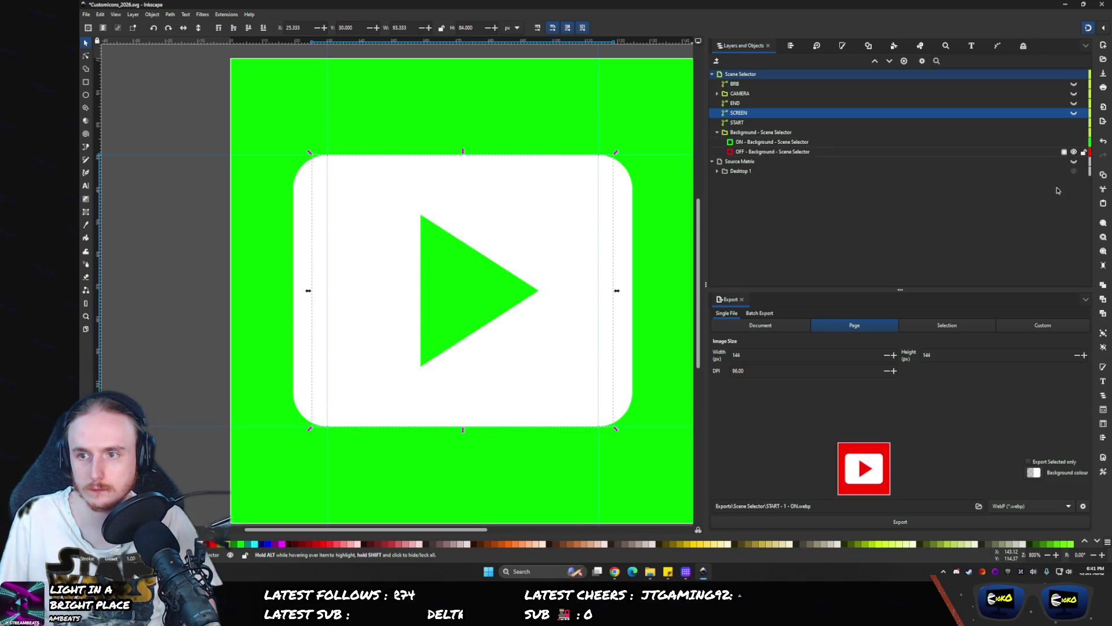
{"action": "left_click", "coordinate": [792, 521]}
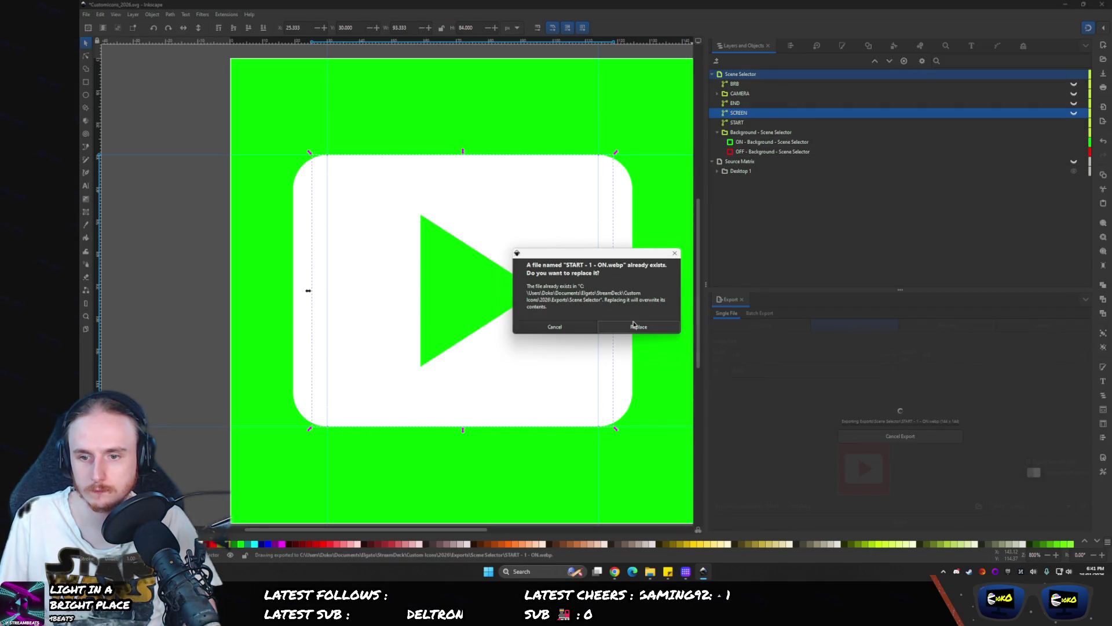
{"action": "left_click", "coordinate": [635, 326]}
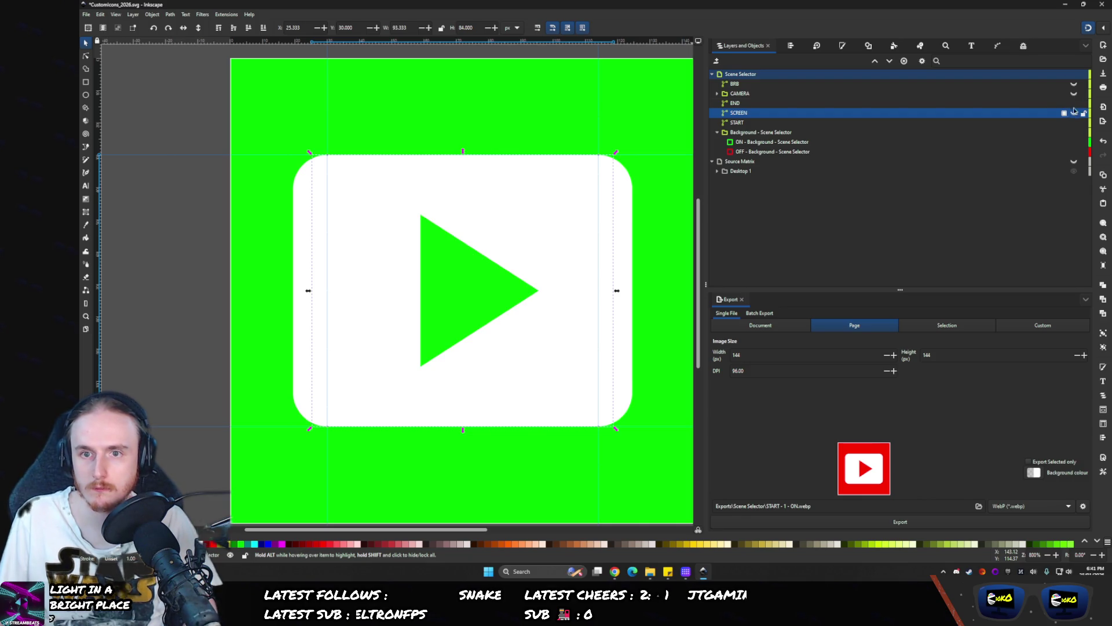
- Export the END stop icon as green END - 1 - ON and red END - 0 - OFF, then open the Scene Selector folder
{"action": "left_click", "coordinate": [1074, 123]}
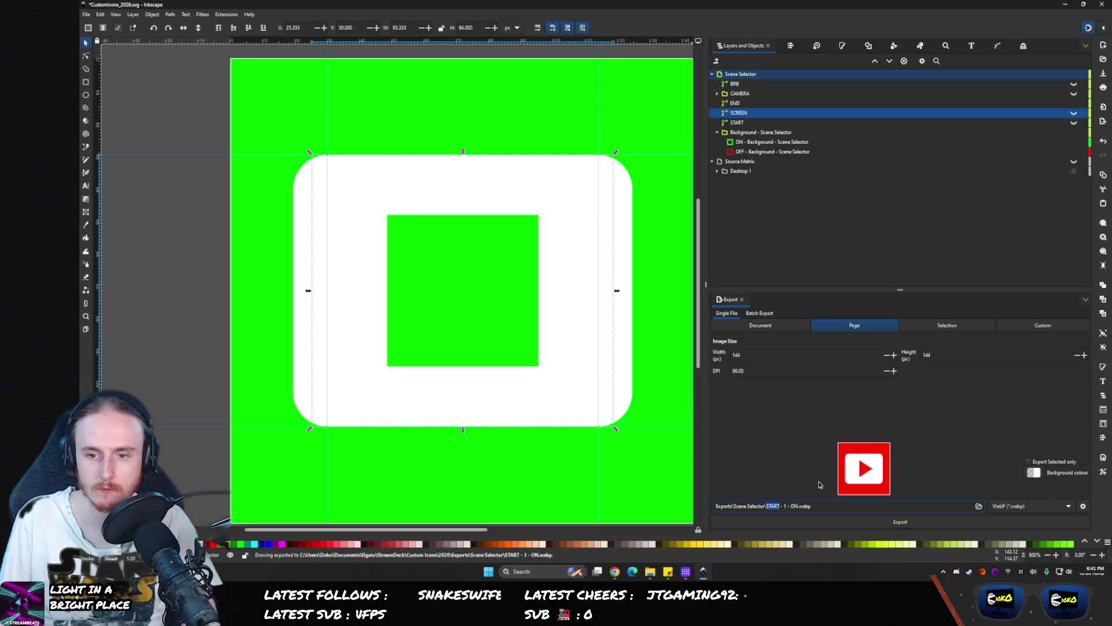
{"action": "type", "text": "END"}
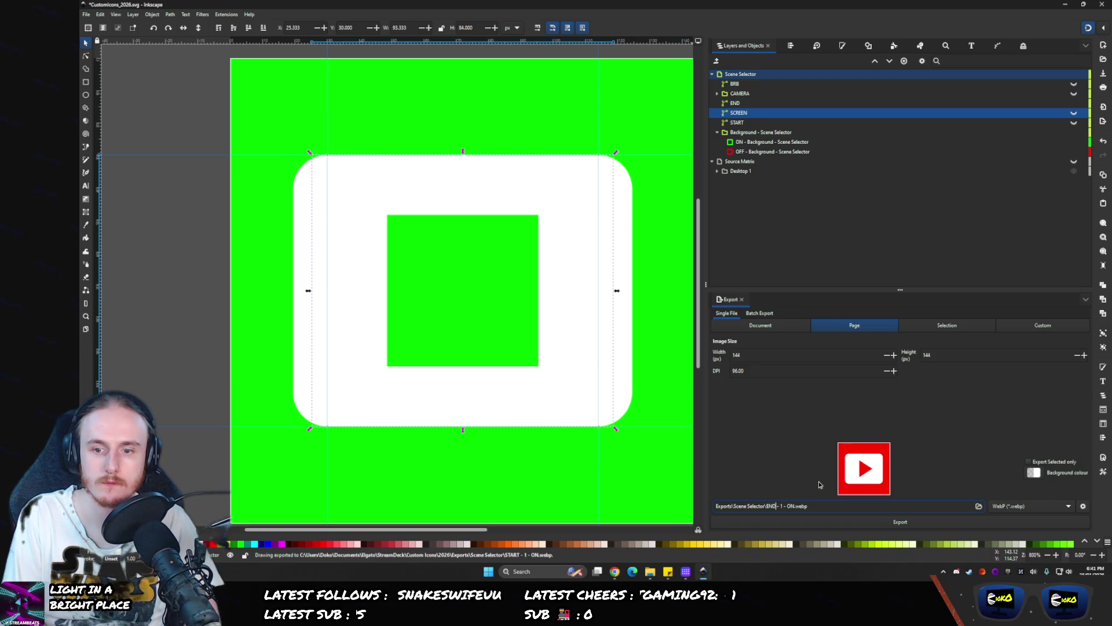
{"action": "key", "text": "Return"}
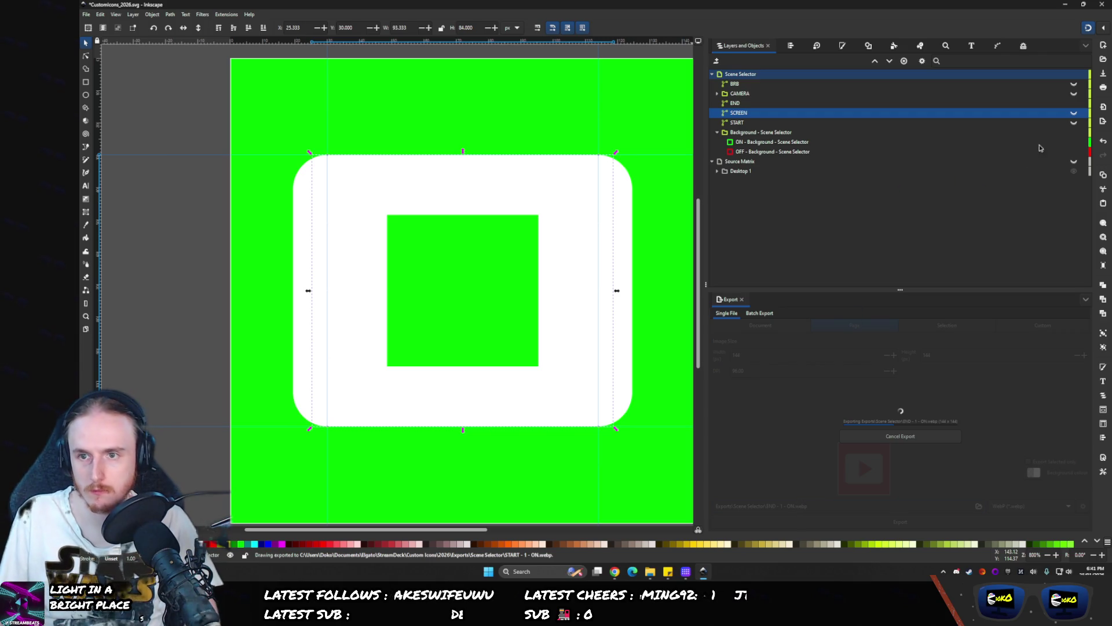
{"action": "left_click", "coordinate": [1074, 143]}
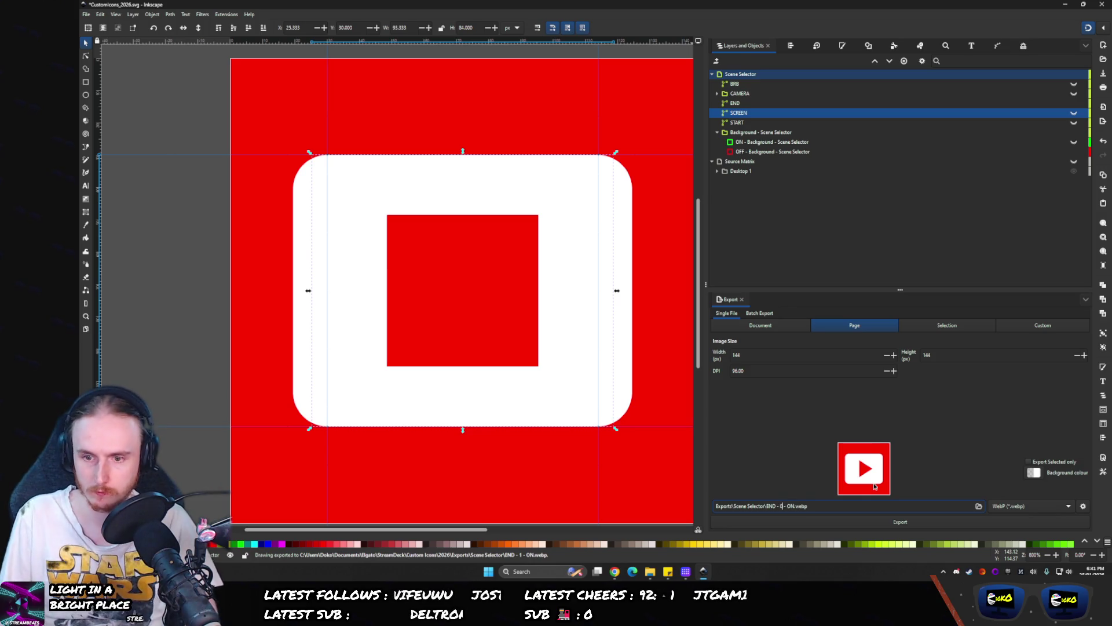
{"action": "left_click", "coordinate": [849, 506]}
{"action": "type", "text": "0FF"}
{"action": "key", "text": "Return"}
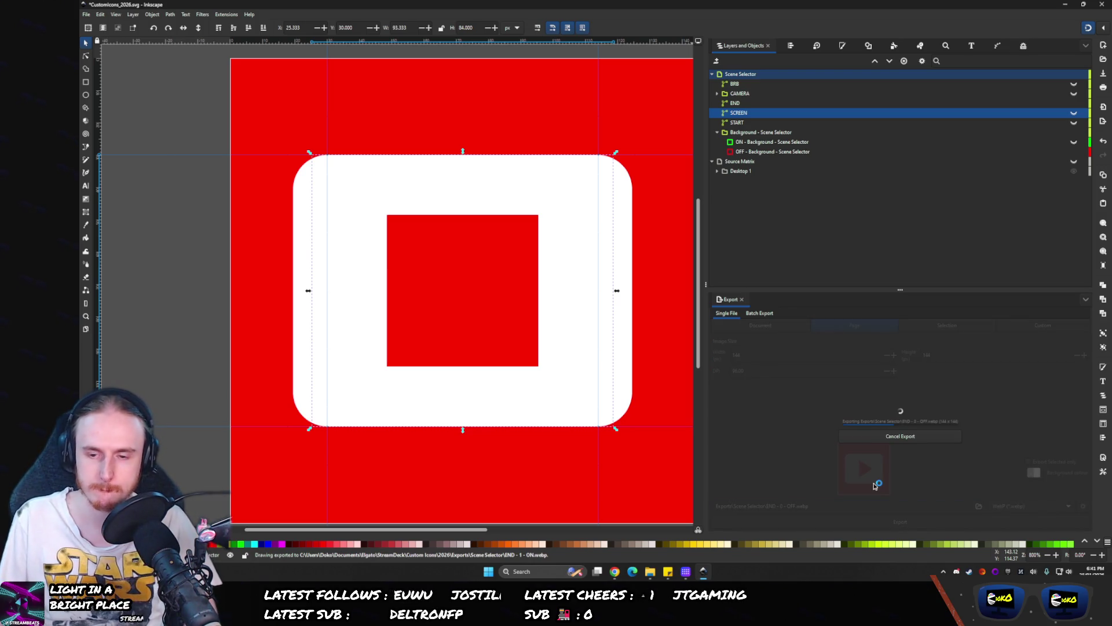
{"action": "left_click", "coordinate": [650, 571]}
{"action": "left_click", "coordinate": [686, 571]}
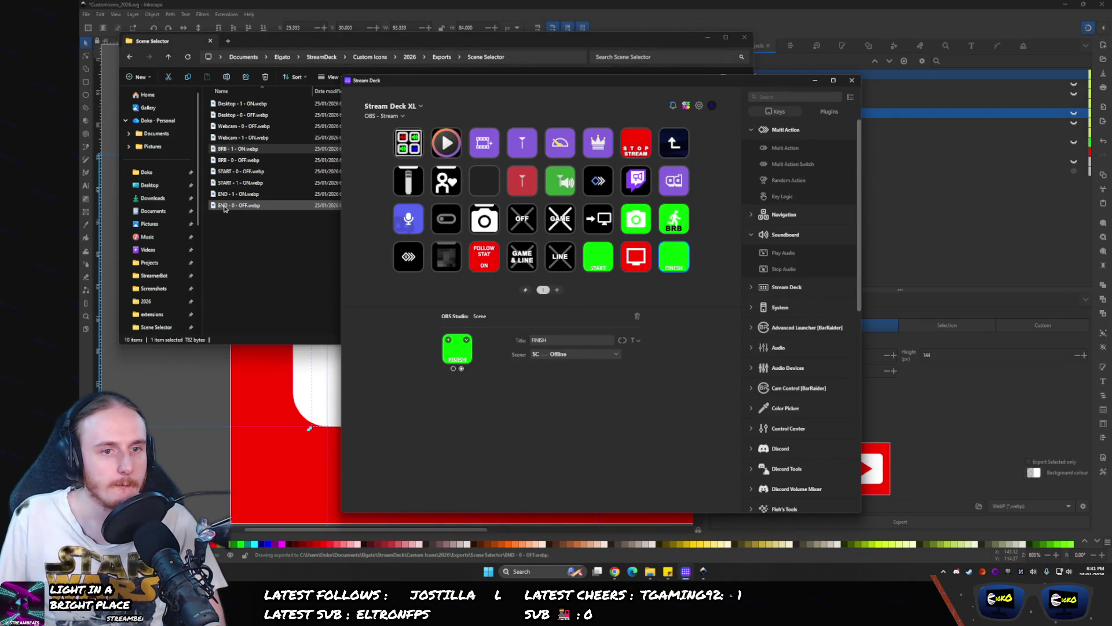
- Give the FINISH key the green/red END icons and the START key the green/red START icons
{"action": "mouse_move", "coordinate": [226, 194]}
{"action": "left_mouse_down"}
{"action": "mouse_move", "coordinate": [405, 278]}
{"action": "mouse_move", "coordinate": [457, 349]}
{"action": "left_mouse_up"}
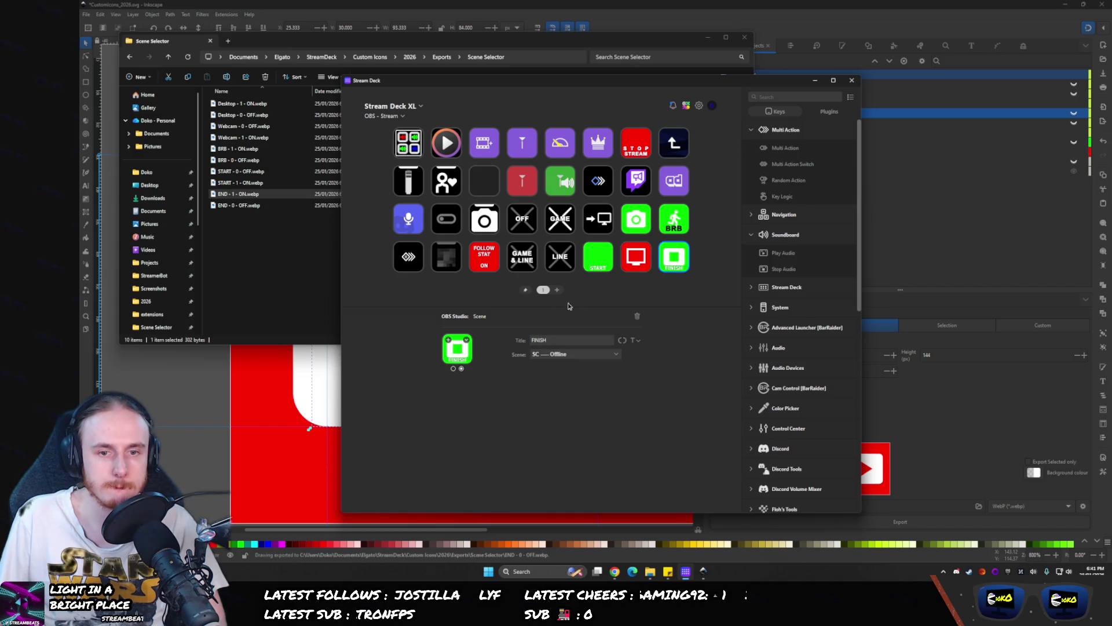
{"action": "left_click", "coordinate": [454, 369]}
{"action": "left_click_drag", "start_coordinate": [232, 205], "coordinate": [457, 348]}
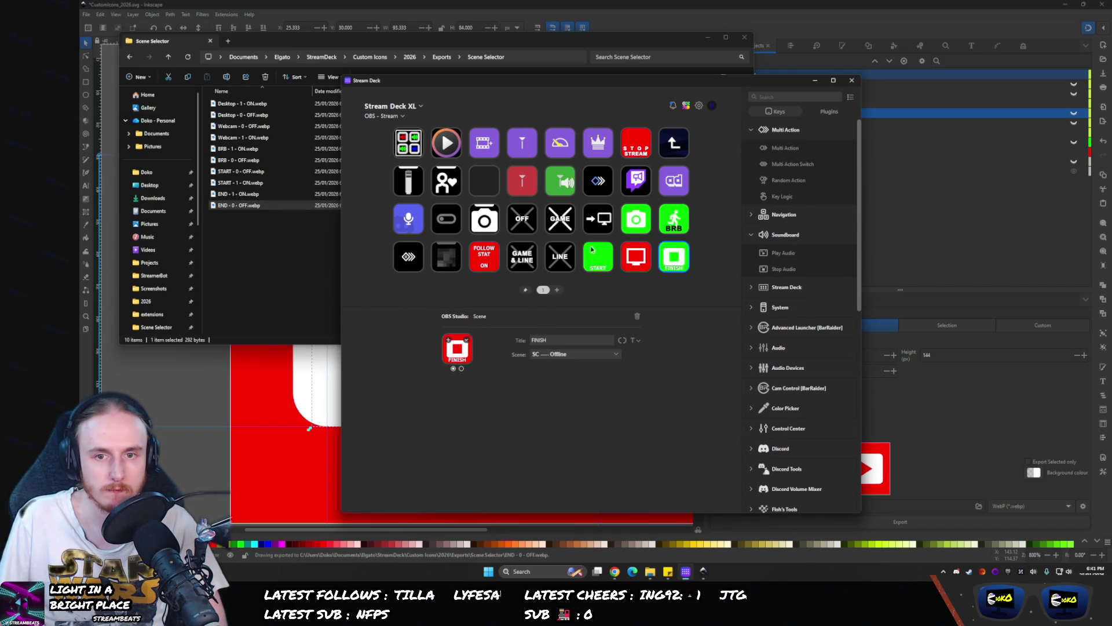
{"action": "left_click", "coordinate": [591, 249]}
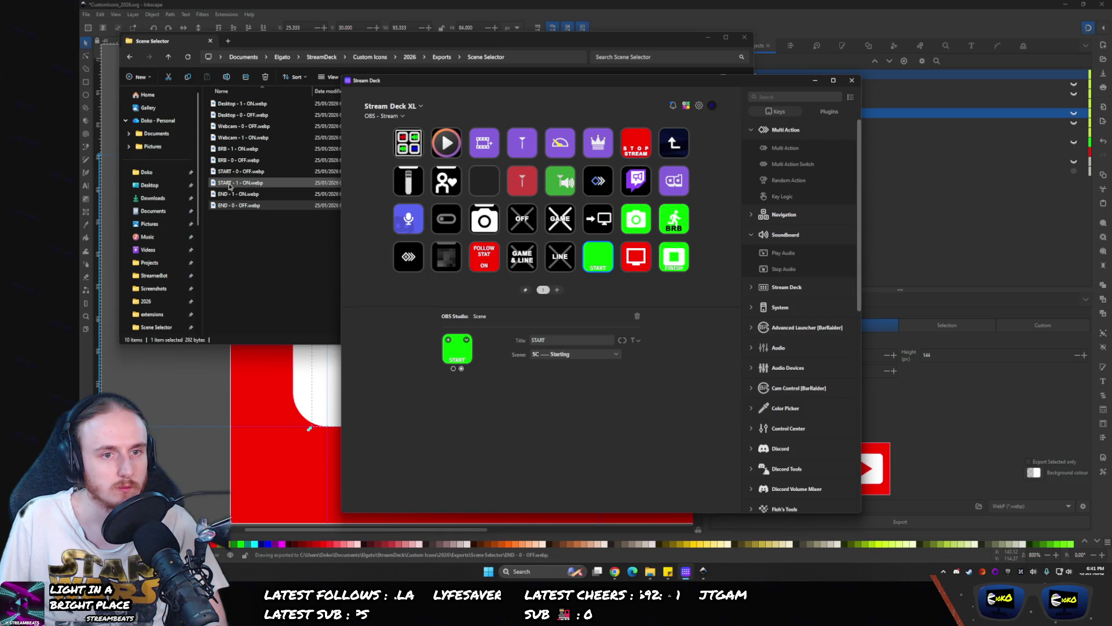
{"action": "left_click_drag", "start_coordinate": [227, 187], "coordinate": [457, 349]}
{"action": "left_click", "coordinate": [453, 368]}
{"action": "mouse_move", "coordinate": [241, 172]}
{"action": "left_mouse_down"}
{"action": "mouse_move", "coordinate": [299, 203]}
{"action": "mouse_move", "coordinate": [467, 349]}
{"action": "left_mouse_up"}
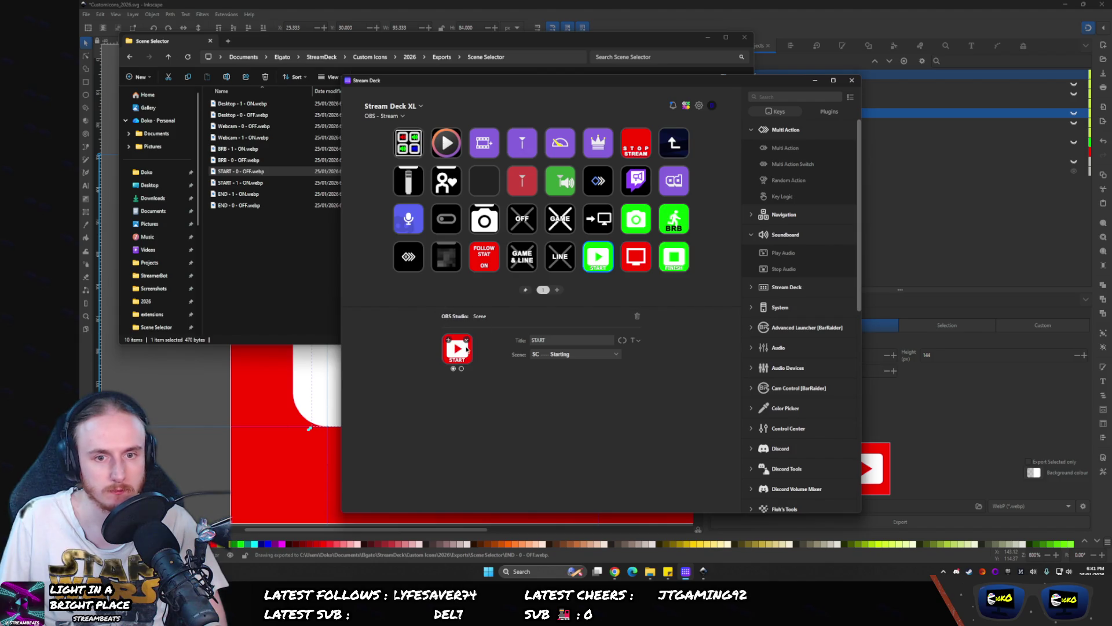
- Clear the START key's title text in both states
{"action": "double_click", "coordinate": [581, 340]}
{"action": "key", "text": "BackSpace"}
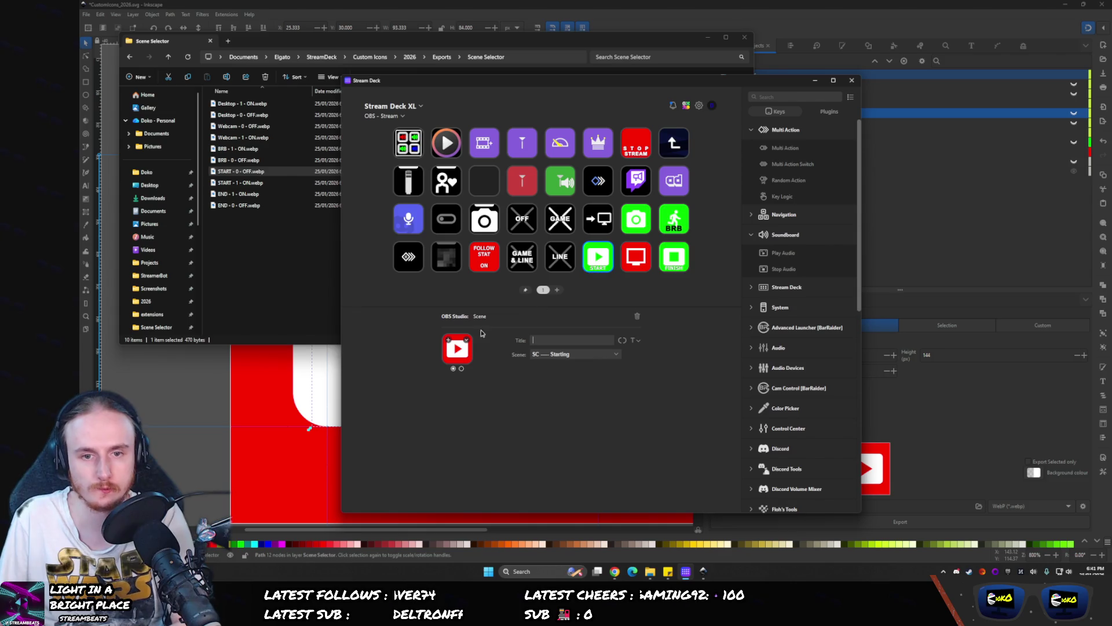
{"action": "left_click", "coordinate": [462, 369]}
{"action": "key", "text": "BackSpace"}
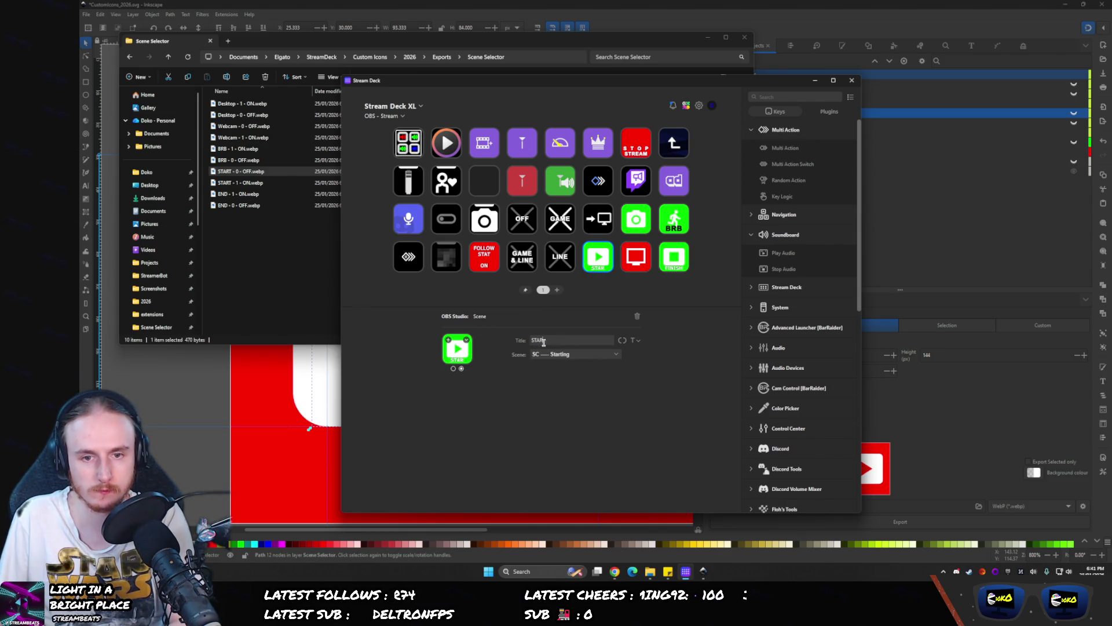
{"action": "key", "text": "BackSpace"}
{"action": "key", "text": "BackSpace"}
{"action": "key", "text": "BackSpace"}
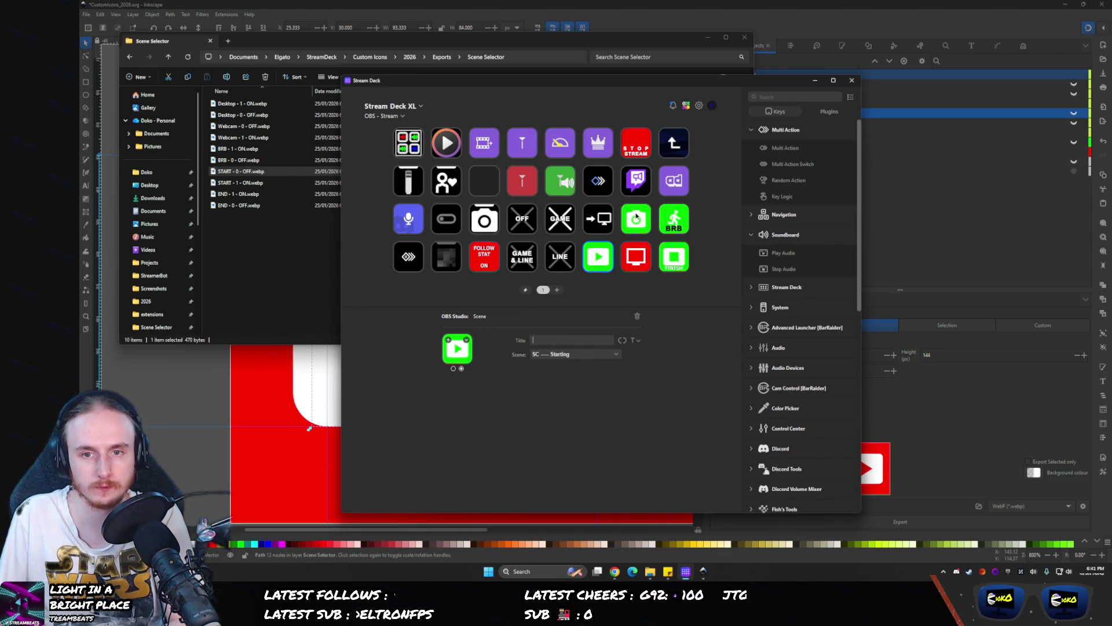
- Check the BRB and camera keys, clear the FINISH title, and confirm the monitor key targets SC — Gameplay
{"action": "left_click", "coordinate": [673, 219]}
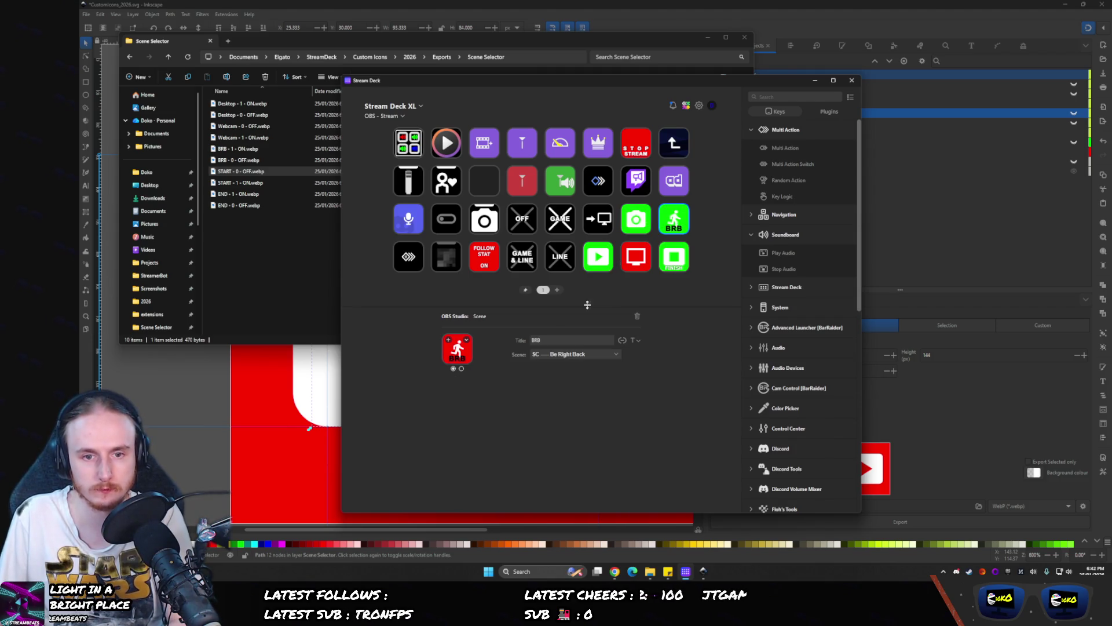
{"action": "left_click", "coordinate": [636, 219]}
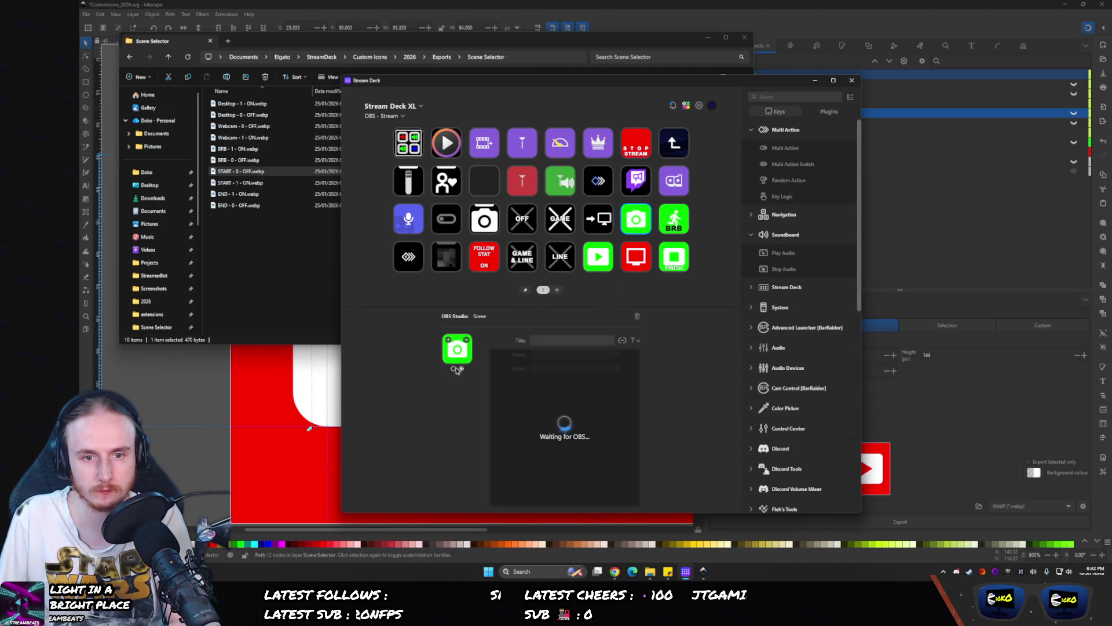
{"action": "left_click", "coordinate": [665, 261]}
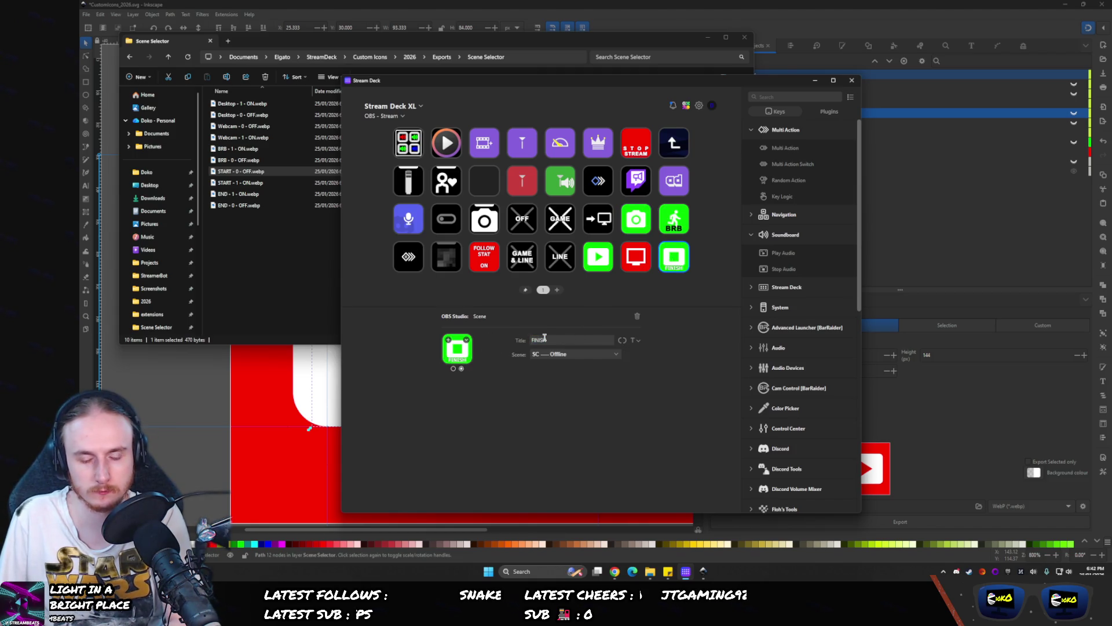
{"action": "key", "text": "Delete"}
{"action": "key", "text": "Delete"}
{"action": "key", "text": "Delete"}
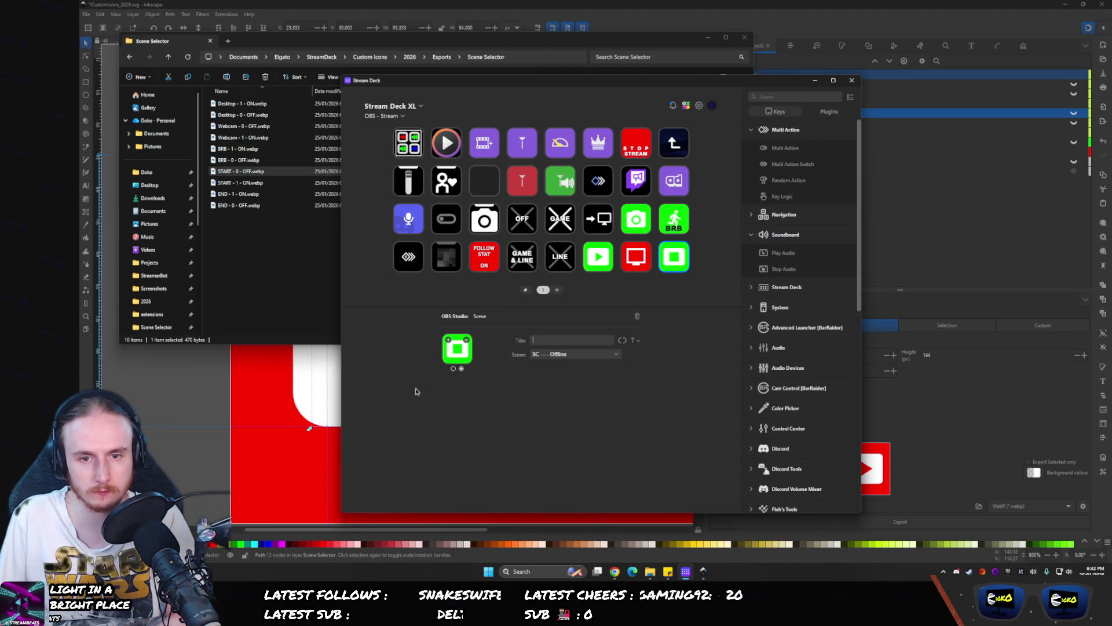
{"action": "left_click", "coordinate": [454, 369]}
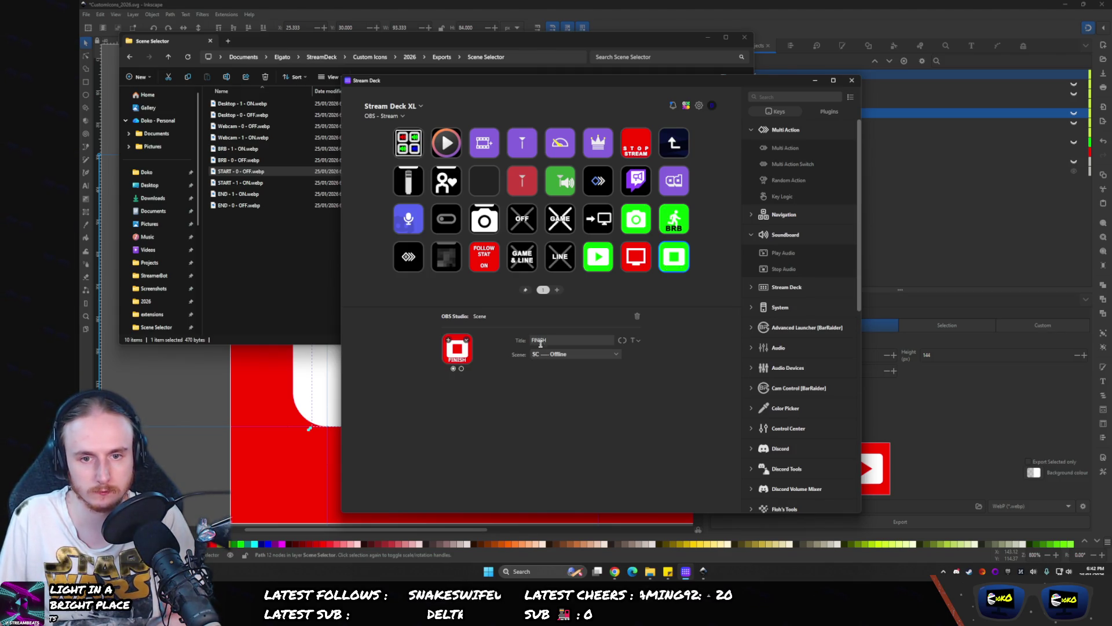
{"action": "left_click", "coordinate": [633, 260]}
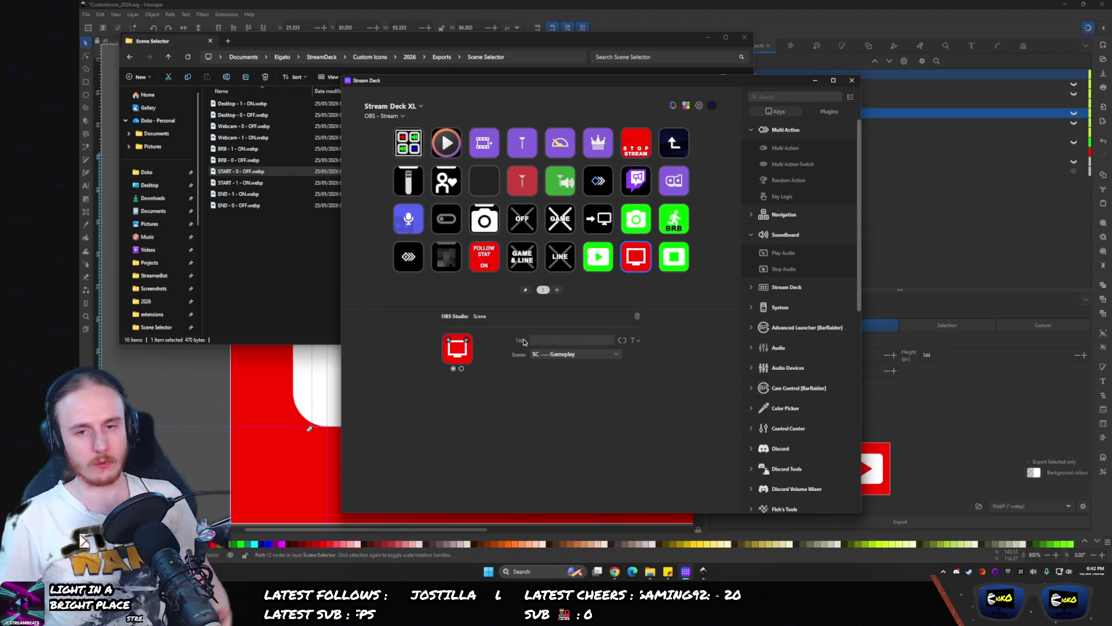
{"action": "left_click", "coordinate": [613, 572]}
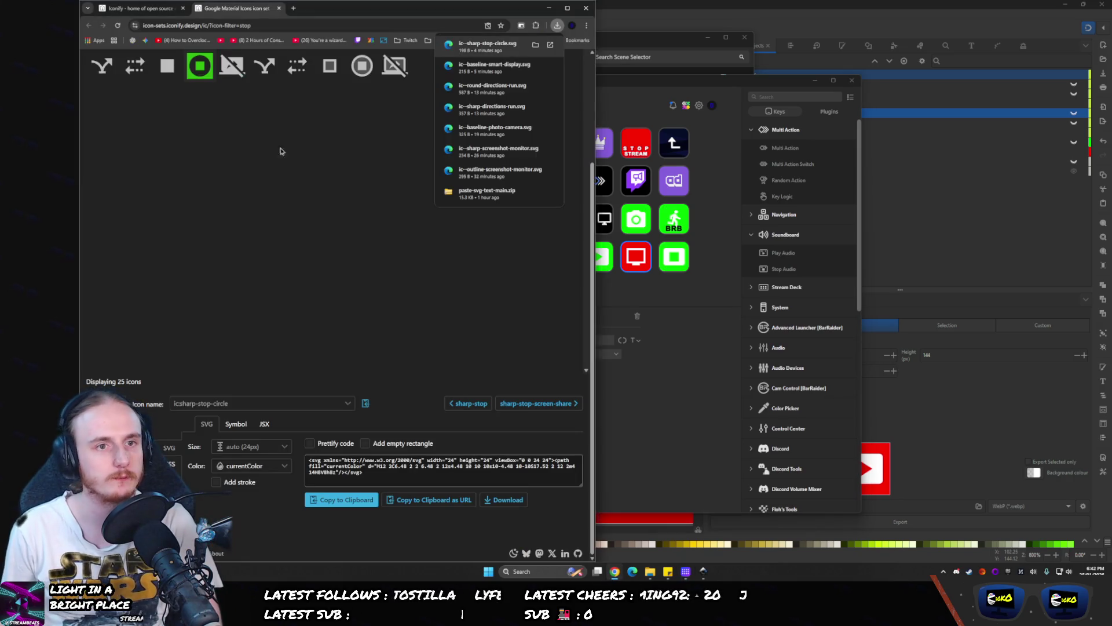
- Filter Iconify for 'input' and download the first (baseline input) icon as SVG
{"action": "scroll", "coordinate": [139, 197], "scroll_direction": "up", "scroll_amount": 3}
{"action": "double_click", "coordinate": [121, 142]}
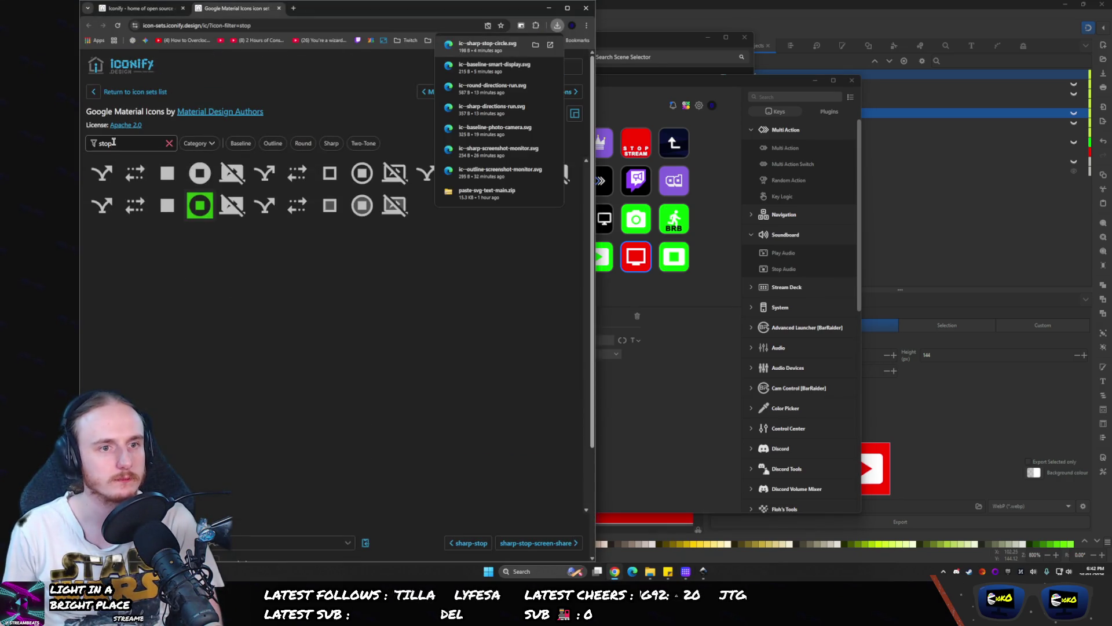
{"action": "type", "text": "input"}
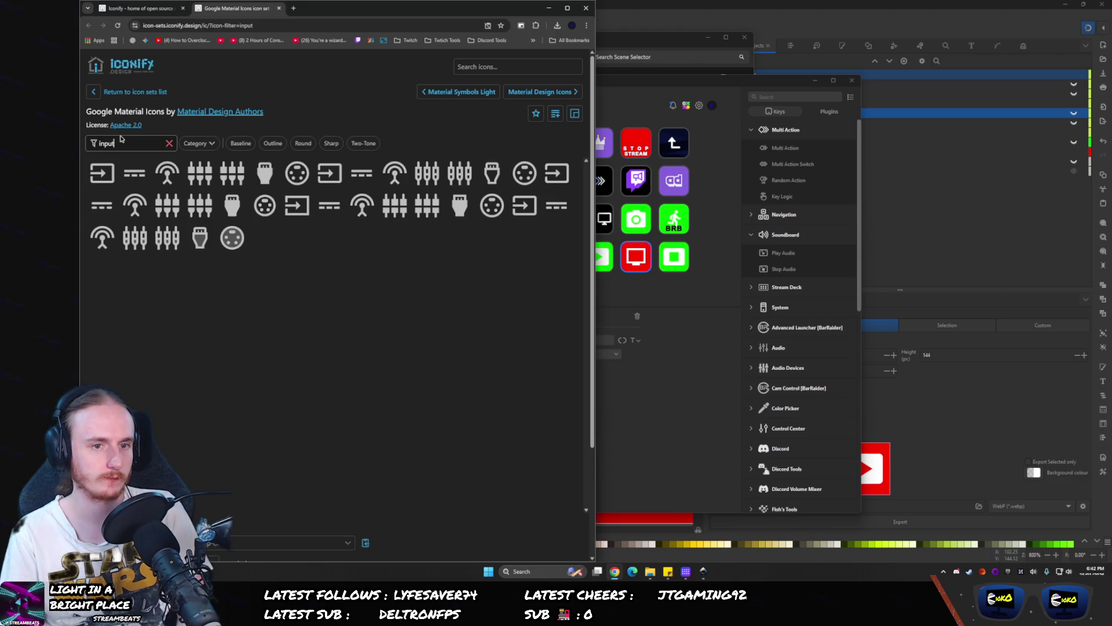
{"action": "left_click", "coordinate": [101, 179]}
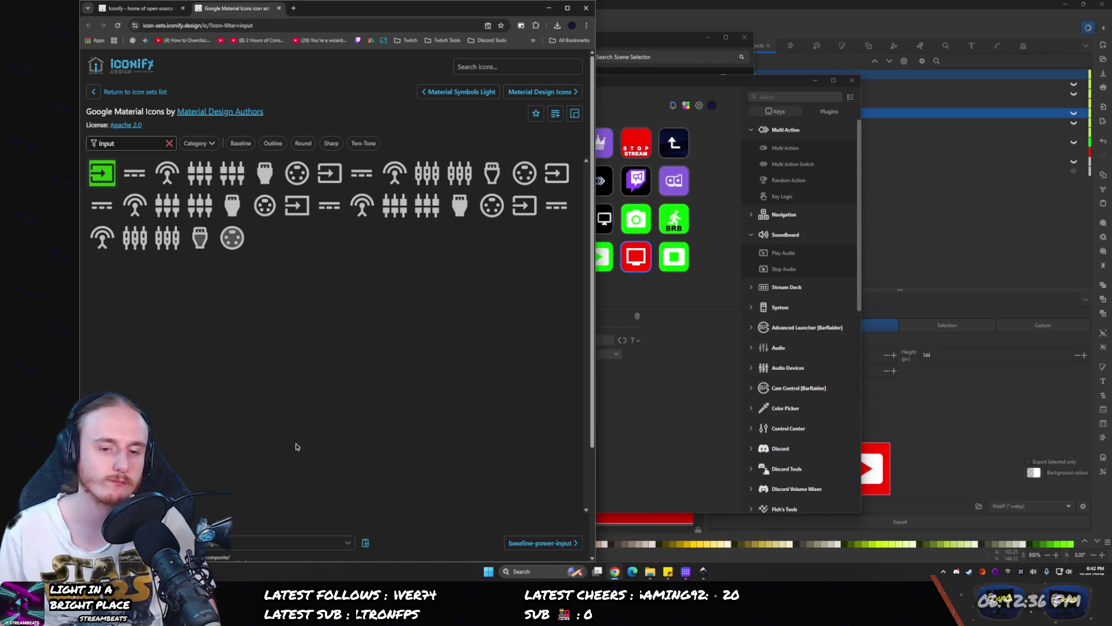
{"action": "scroll", "coordinate": [463, 510], "scroll_direction": "down", "scroll_amount": 2}
{"action": "left_click", "coordinate": [520, 501]}
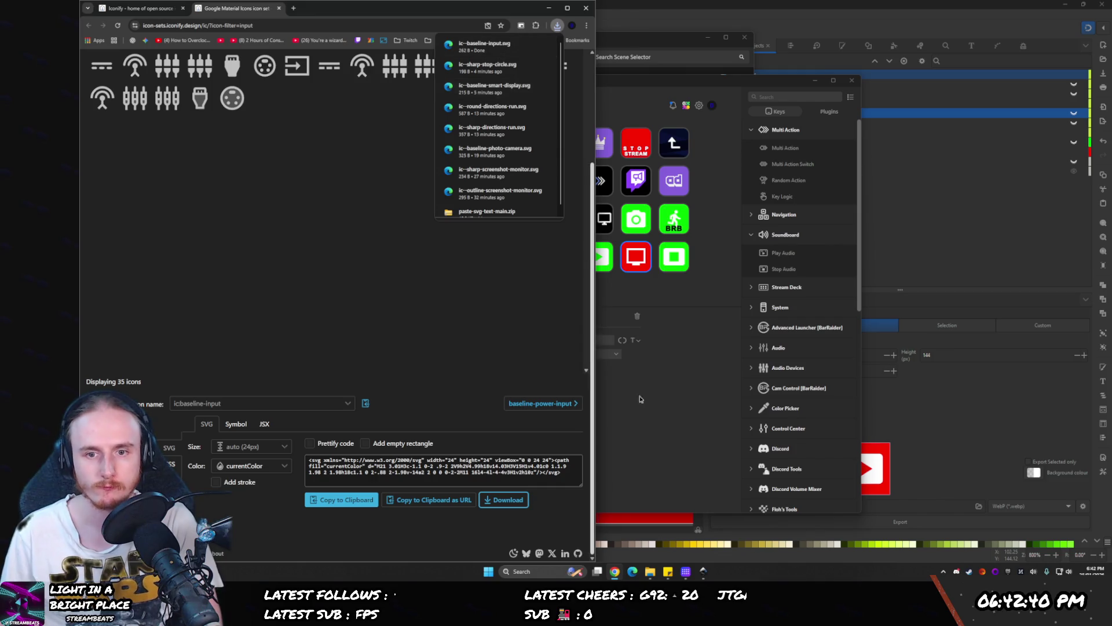
- Drag the downloaded ic-baseline-input.svg onto the Stream Deck switch-profile key's icon
{"action": "left_click", "coordinate": [605, 221]}
{"action": "left_click", "coordinate": [604, 220]}
{"action": "mouse_move", "coordinate": [521, 81]}
{"action": "left_mouse_down"}
{"action": "mouse_move", "coordinate": [797, 84]}
{"action": "mouse_move", "coordinate": [721, 83]}
{"action": "left_mouse_up"}
{"action": "mouse_move", "coordinate": [476, 52]}
{"action": "left_mouse_down"}
{"action": "mouse_move", "coordinate": [608, 312]}
{"action": "mouse_move", "coordinate": [656, 357]}
{"action": "left_mouse_up"}
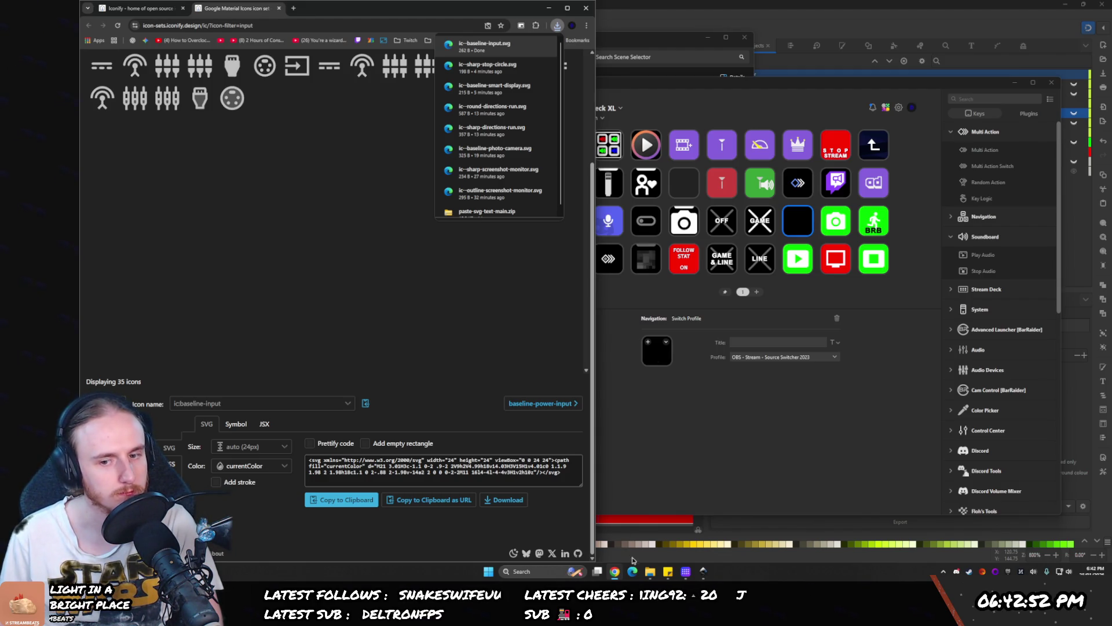
- Go up to the 2026 folder and drop CustomIcons_2026.svg onto the empty Stream Deck key
{"action": "left_click", "coordinate": [650, 571]}
{"action": "key", "text": "alt+Up"}
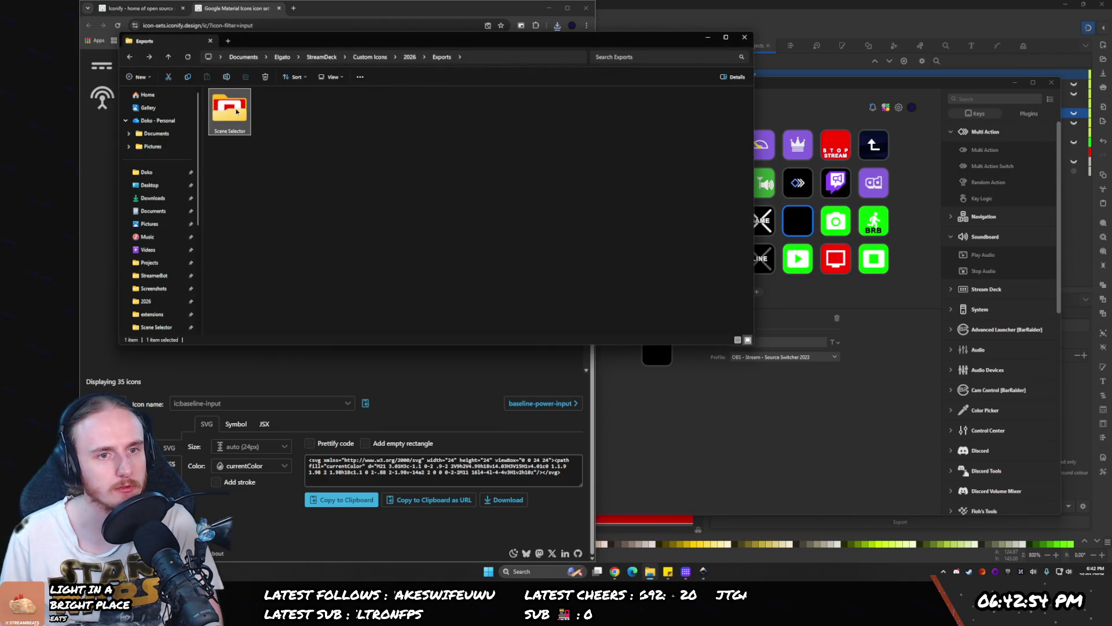
{"action": "key", "text": "alt+Up"}
{"action": "mouse_move", "coordinate": [261, 111]}
{"action": "left_mouse_down"}
{"action": "mouse_move", "coordinate": [765, 376]}
{"action": "mouse_move", "coordinate": [665, 353]}
{"action": "left_mouse_up"}
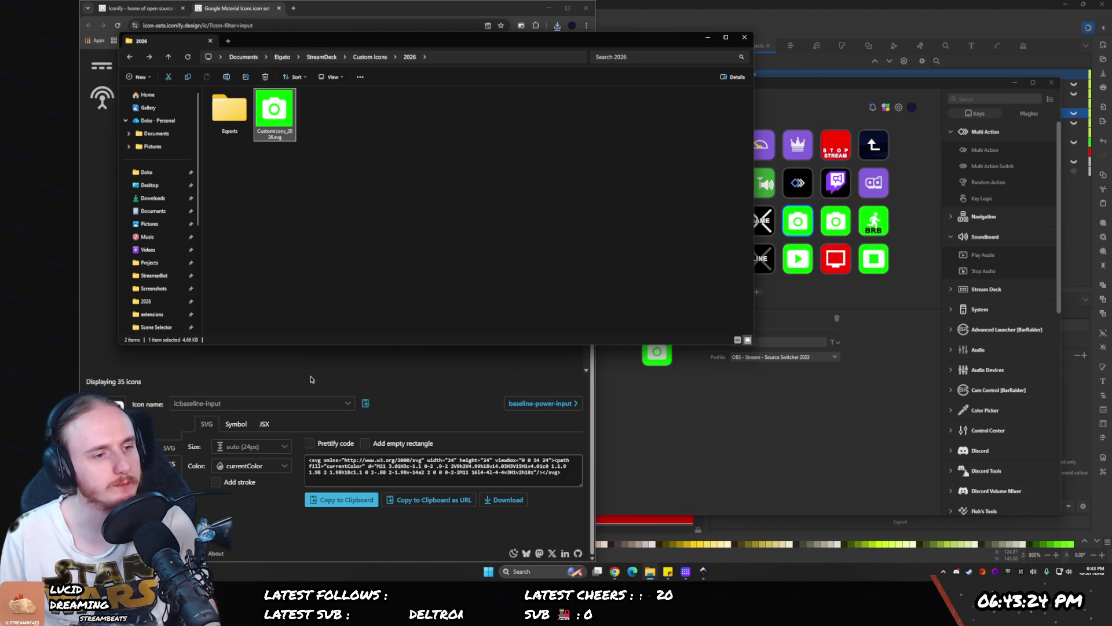
{"action": "left_click", "coordinate": [943, 4]}
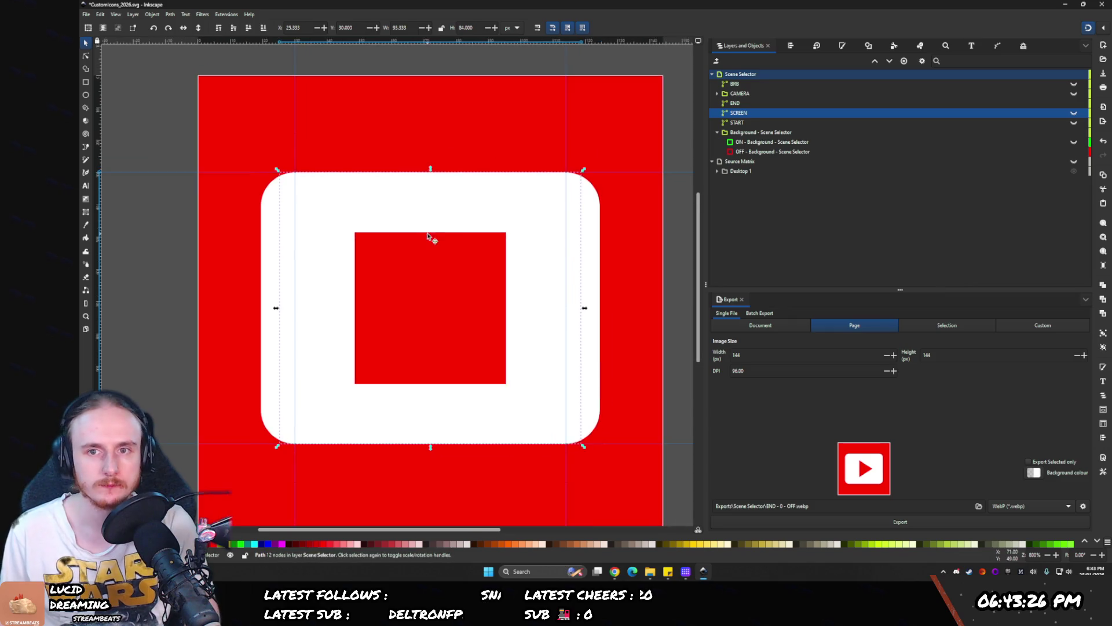
- Add a new layer named 'Pages', select it, and hide the Scene Selector layer
{"action": "scroll", "coordinate": [496, 234], "scroll_direction": "down", "scroll_amount": 2}
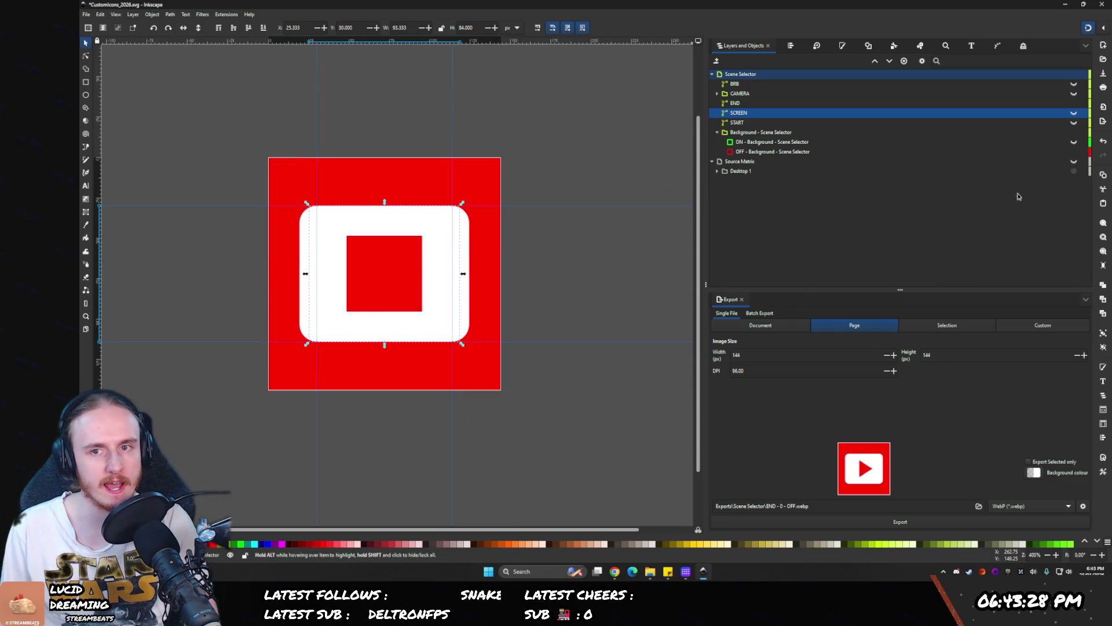
{"action": "left_click", "coordinate": [713, 74]}
{"action": "left_click", "coordinate": [717, 61]}
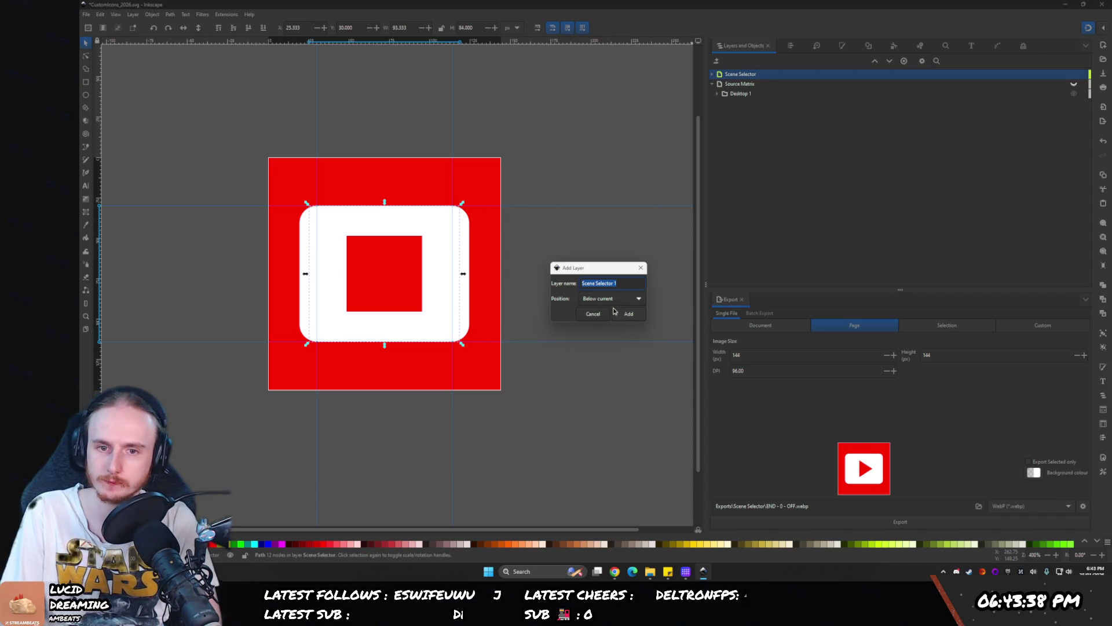
{"action": "type", "text": "Bu"}
{"action": "key", "text": "BackSpace"}
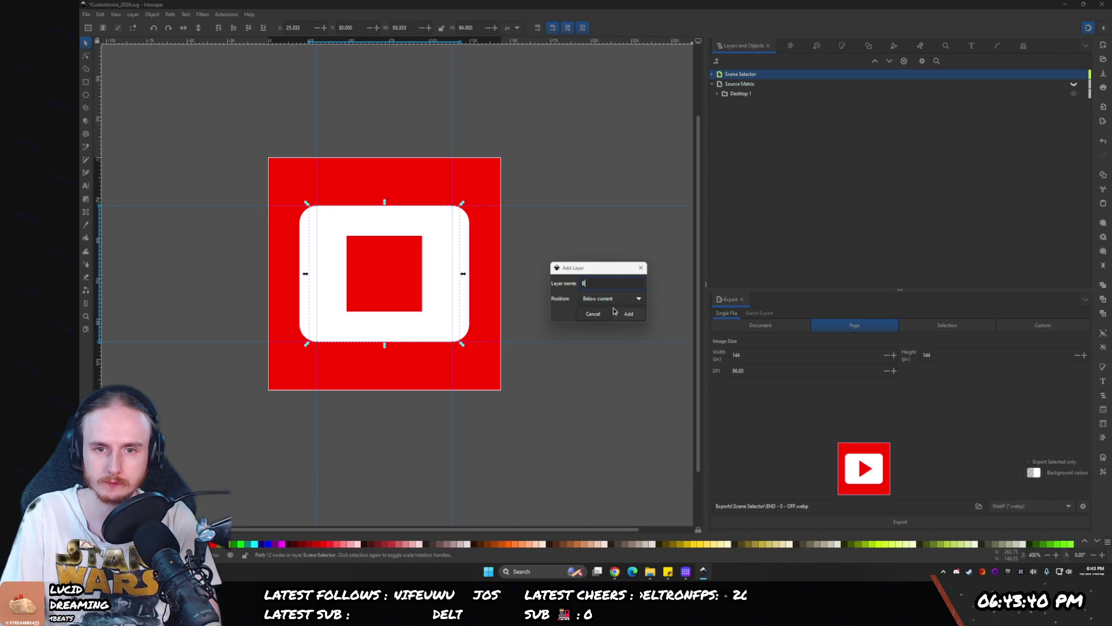
{"action": "key", "text": "BackSpace"}
{"action": "key", "text": "BackSpace"}
{"action": "key", "text": "BackSpace"}
{"action": "type", "text": "Pages"}
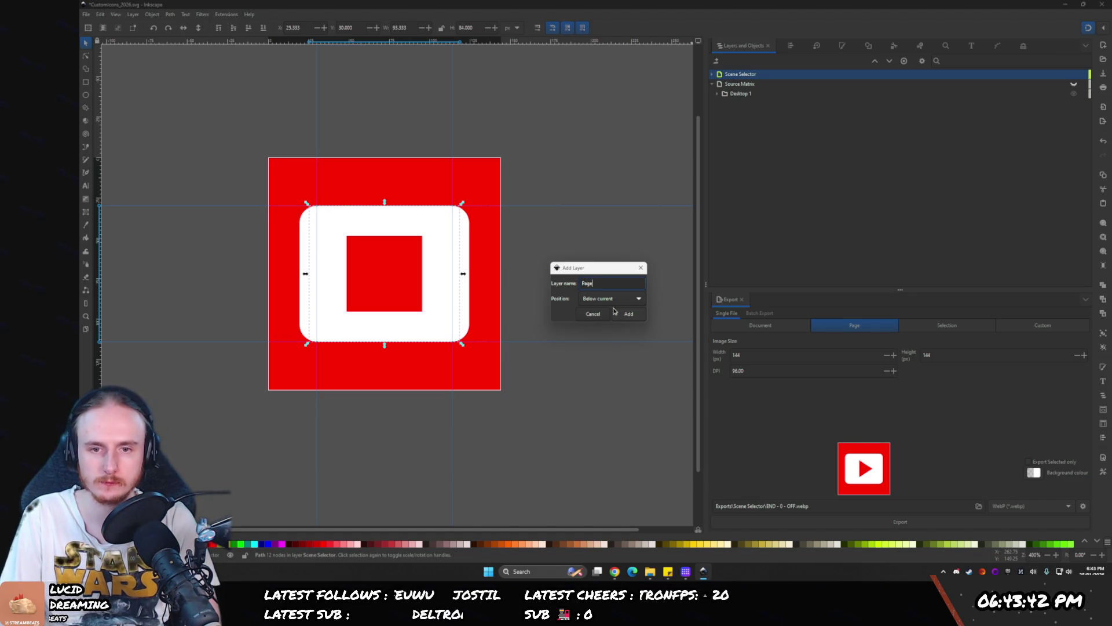
{"action": "key", "text": "Return"}
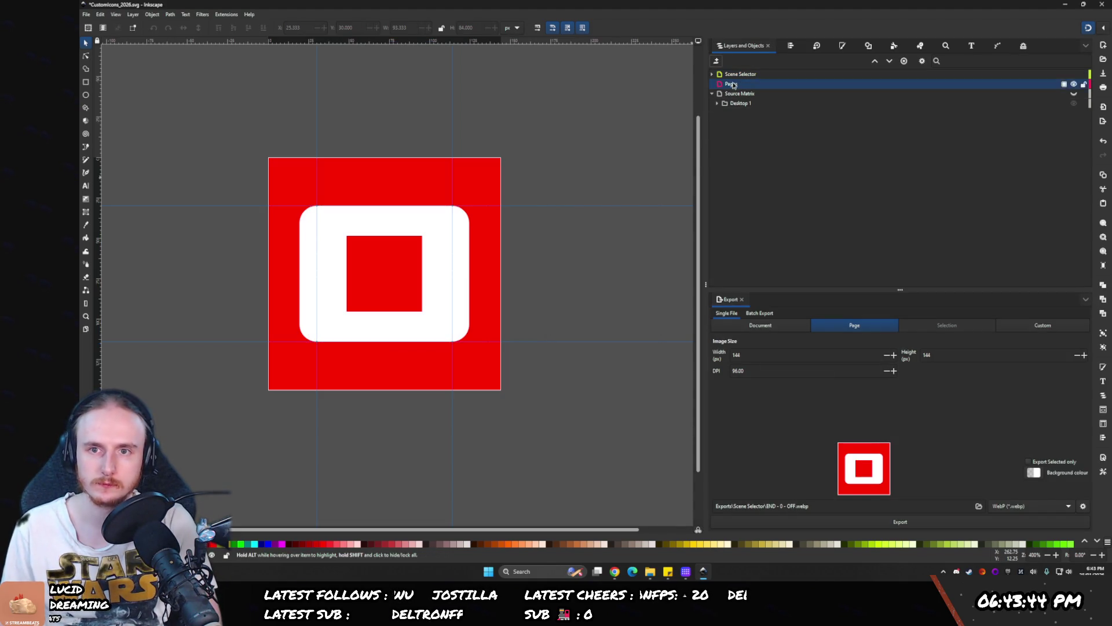
{"action": "left_click", "coordinate": [730, 85]}
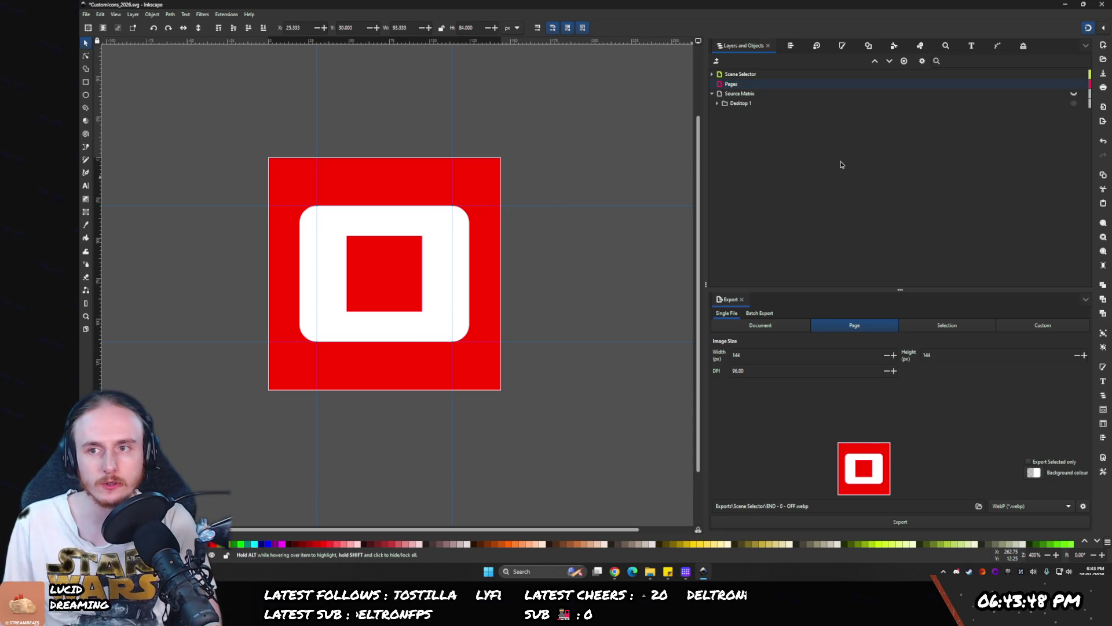
{"action": "left_click", "coordinate": [1074, 74]}
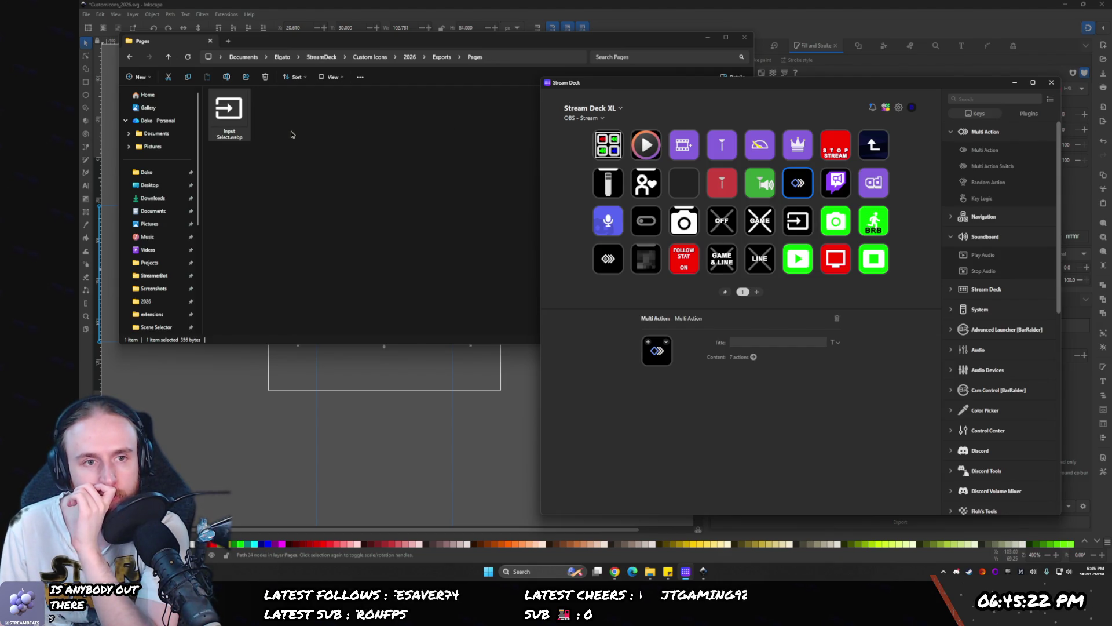
- Bring Inkscape forward and minimize the Pages export folder window
{"action": "left_click", "coordinate": [369, 427]}
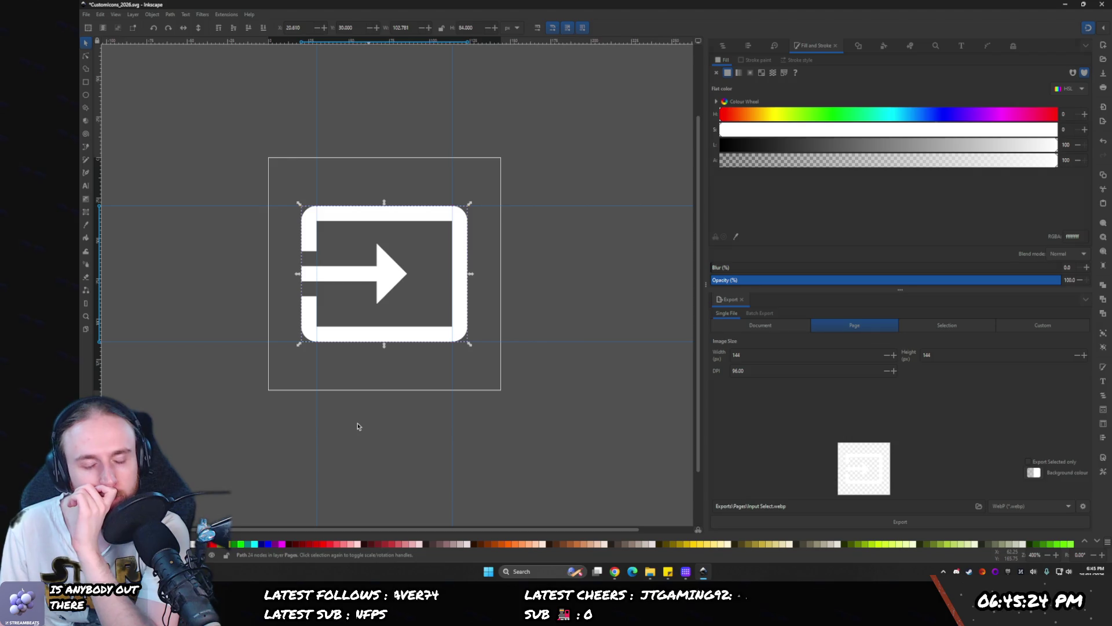
{"action": "scroll", "coordinate": [358, 426], "scroll_direction": "right", "scroll_amount": 1}
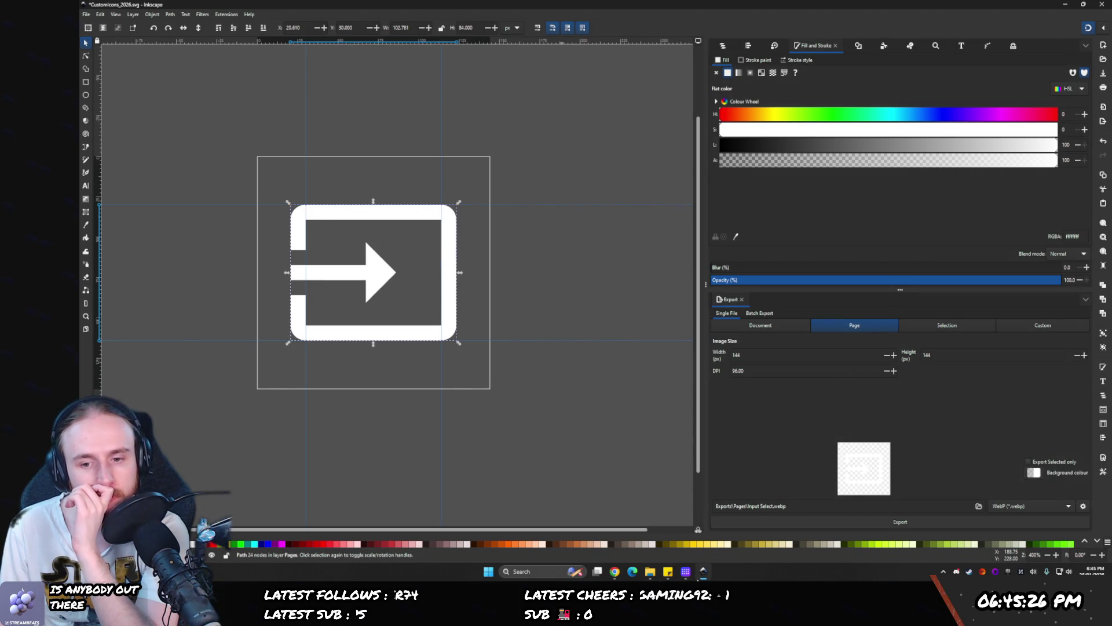
{"action": "left_click", "coordinate": [651, 574]}
{"action": "left_click", "coordinate": [656, 577]}
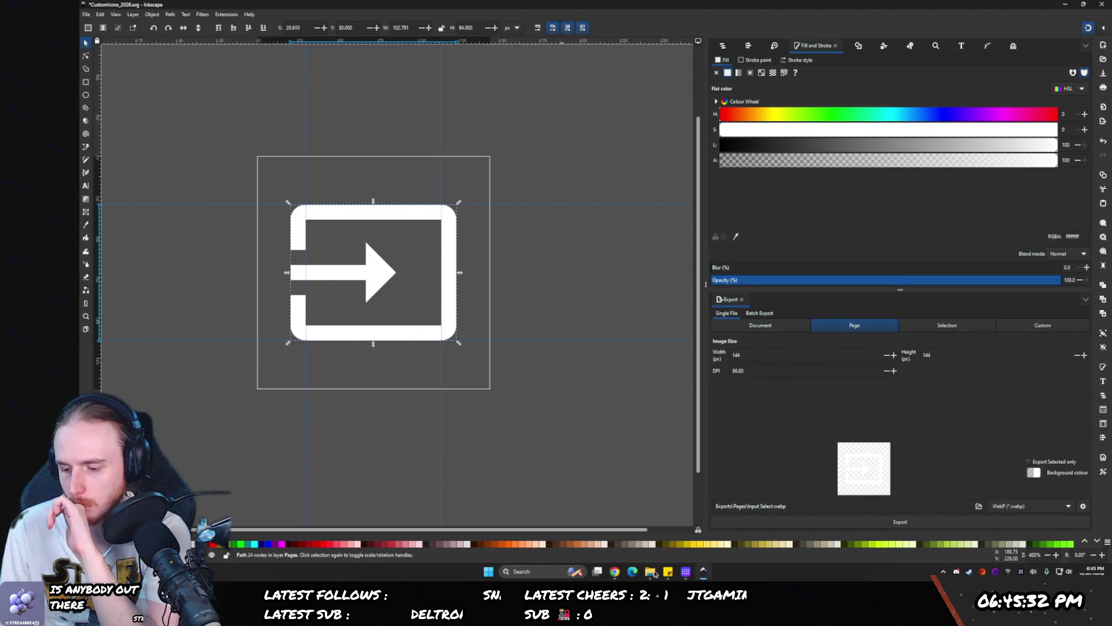
{"action": "left_click", "coordinate": [615, 572]}
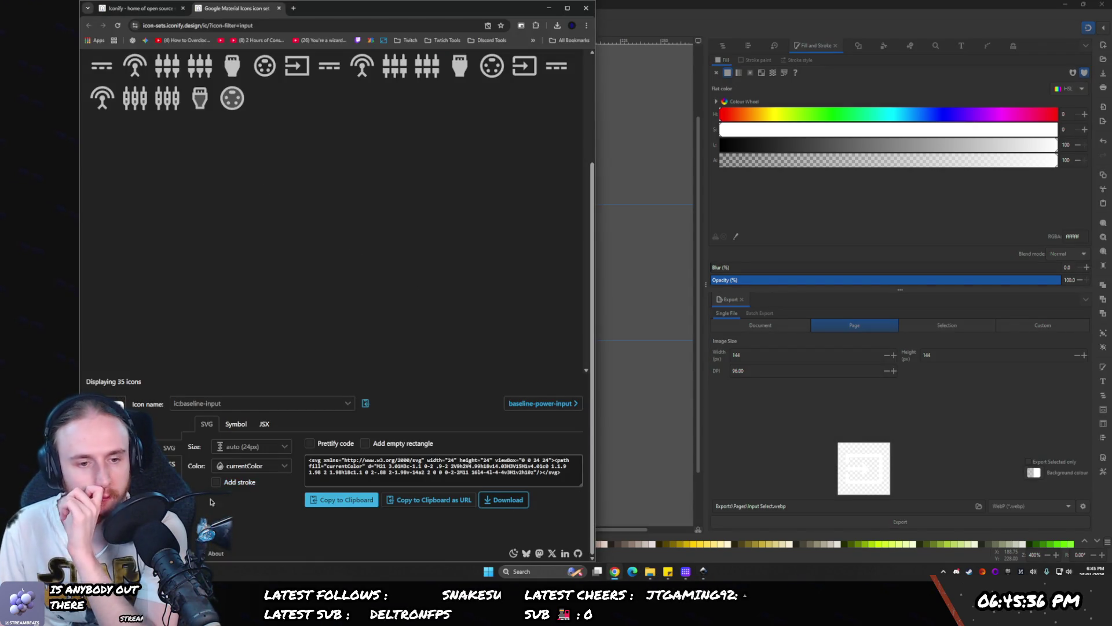
- Try Iconify filters 'select', 'audio', 'sound', 'device' and 'output', then clear the filter
{"action": "scroll", "coordinate": [247, 227], "scroll_direction": "up", "scroll_amount": 5}
{"action": "left_click_drag", "start_coordinate": [121, 143], "coordinate": [99, 143]}
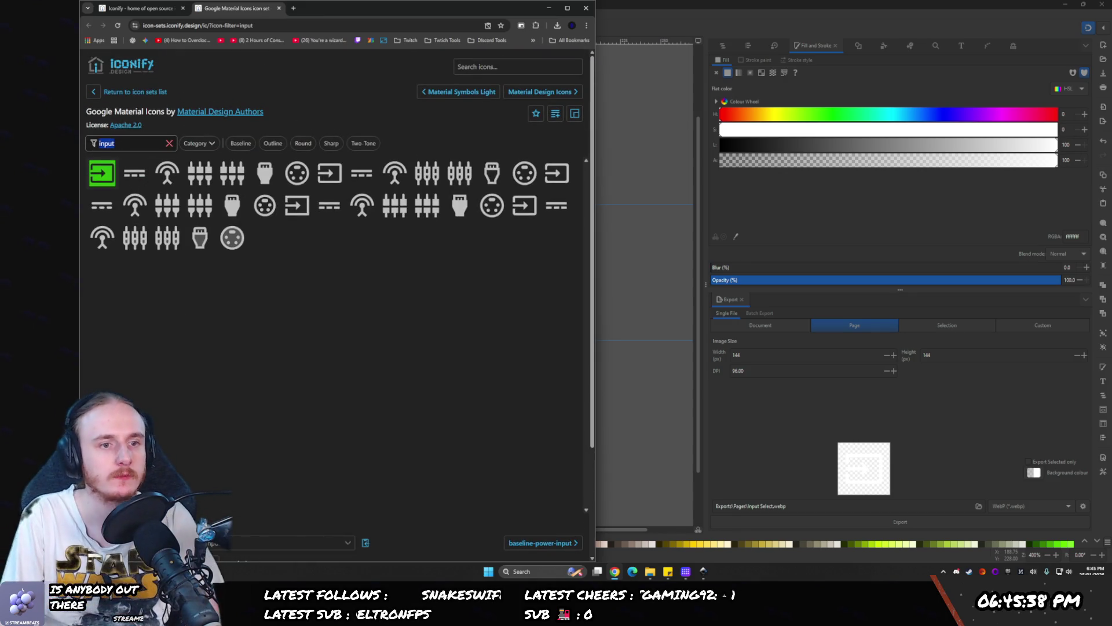
{"action": "type", "text": "sekect"}
{"action": "key", "text": "ctrl+a"}
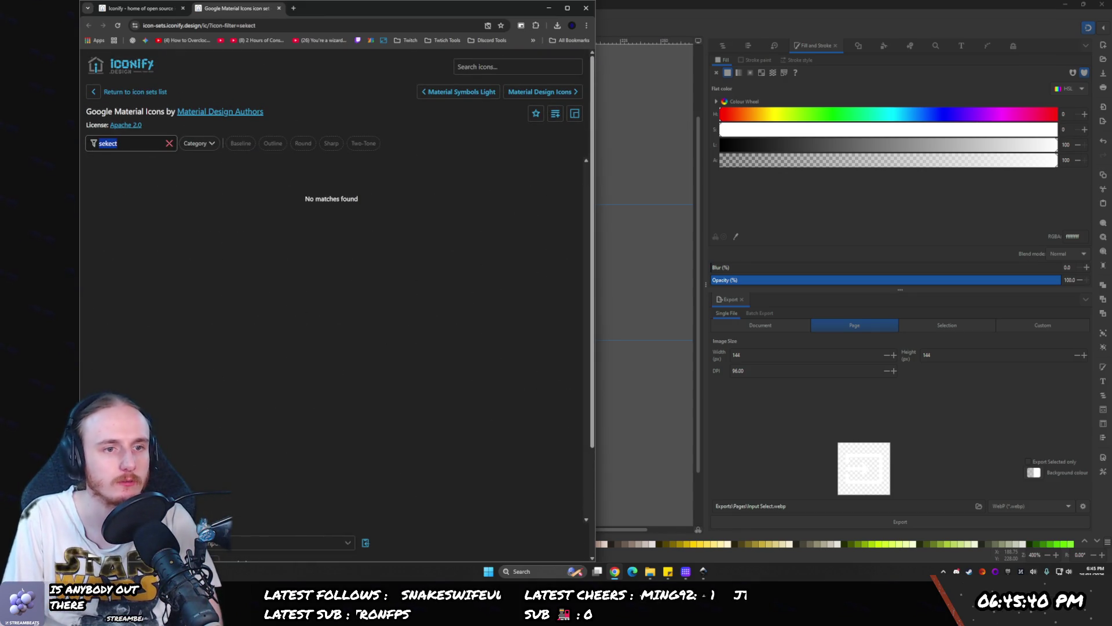
{"action": "type", "text": "sek"}
{"action": "key", "text": "BackSpace"}
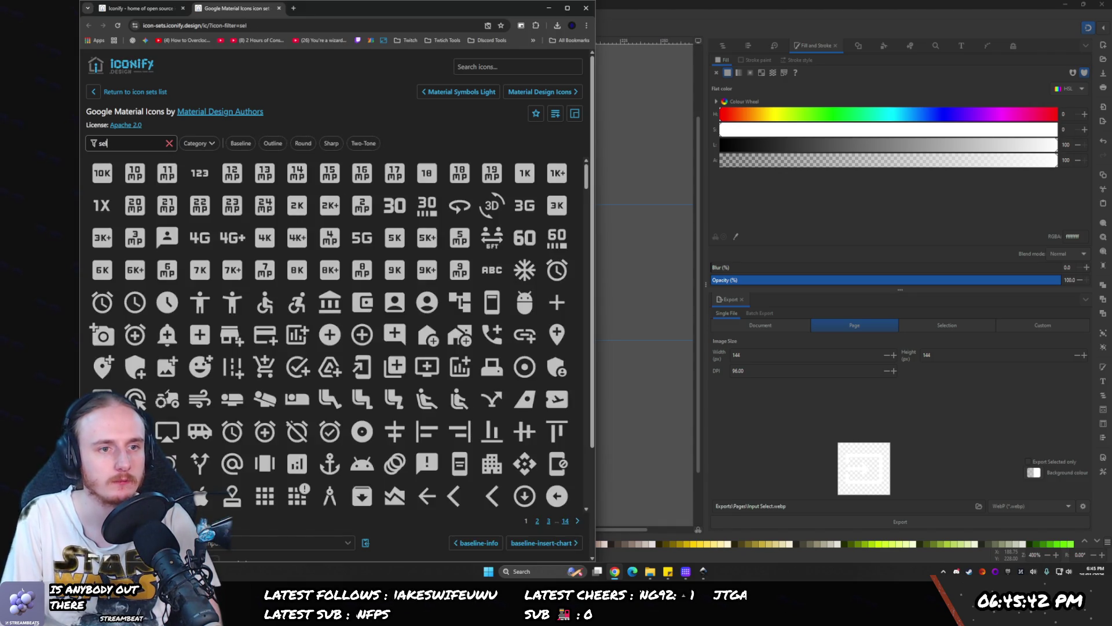
{"action": "type", "text": "lect"}
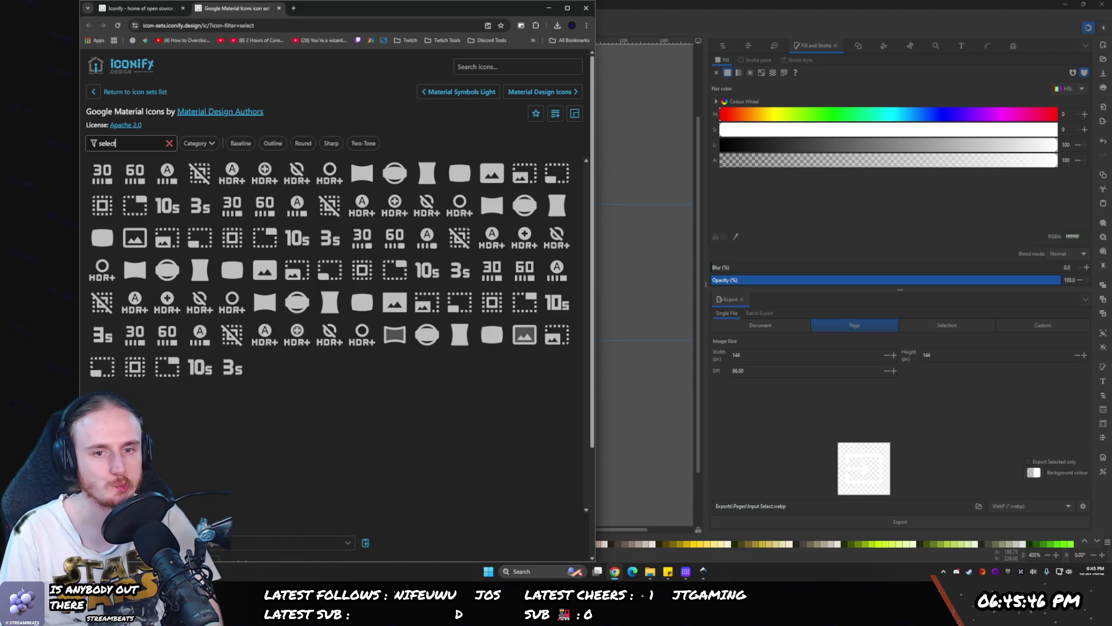
{"action": "key", "text": "ctrl+a"}
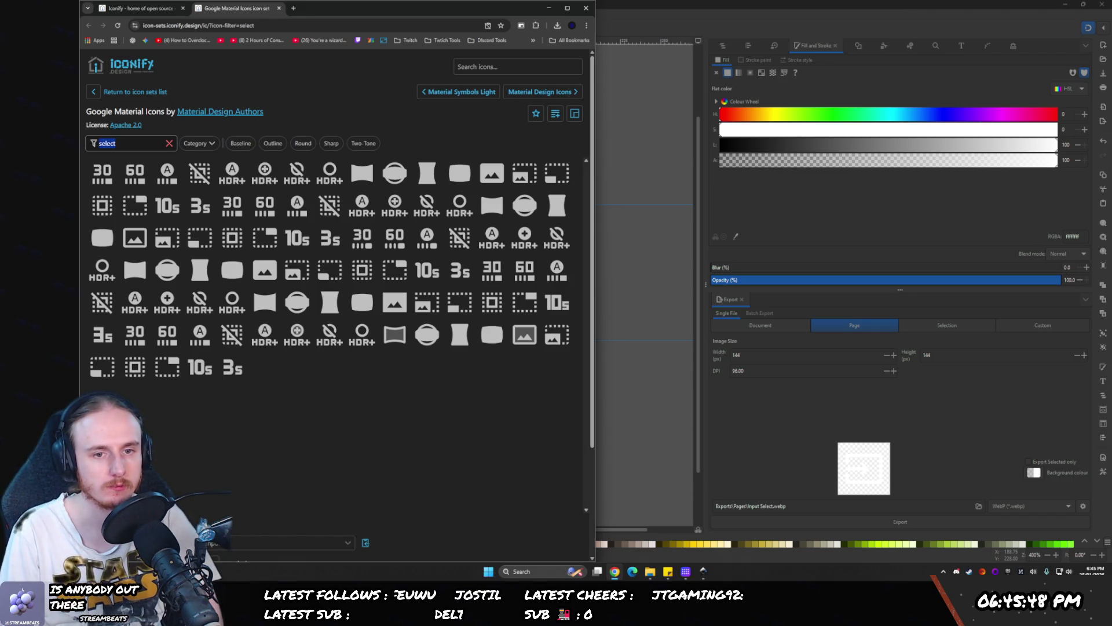
{"action": "type", "text": "audio"}
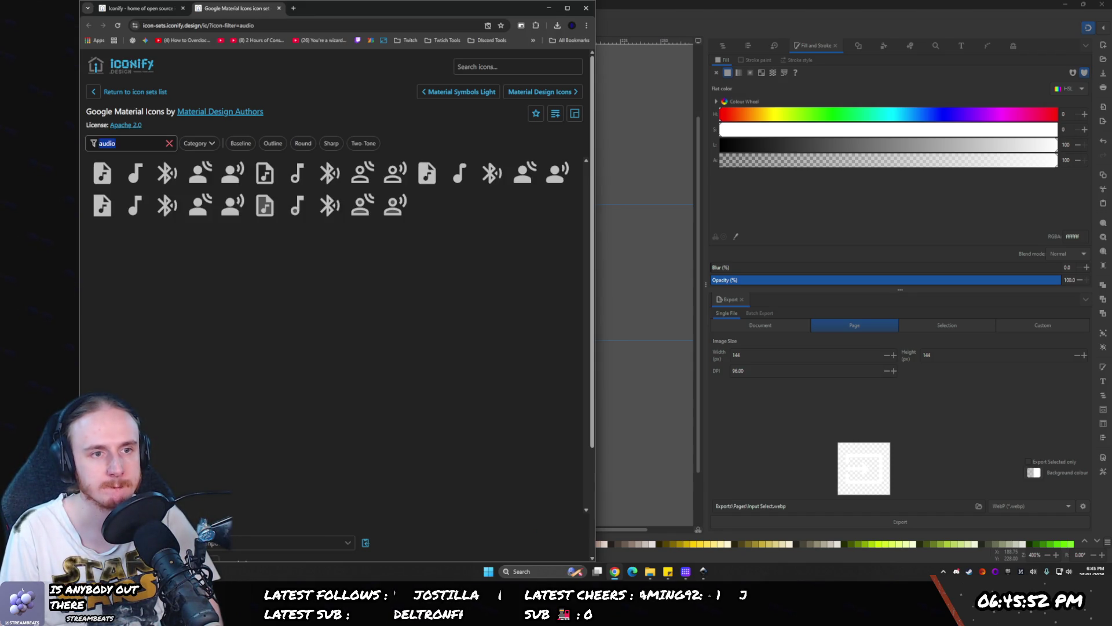
{"action": "key", "text": "ctrl+a"}
{"action": "type", "text": "sound"}
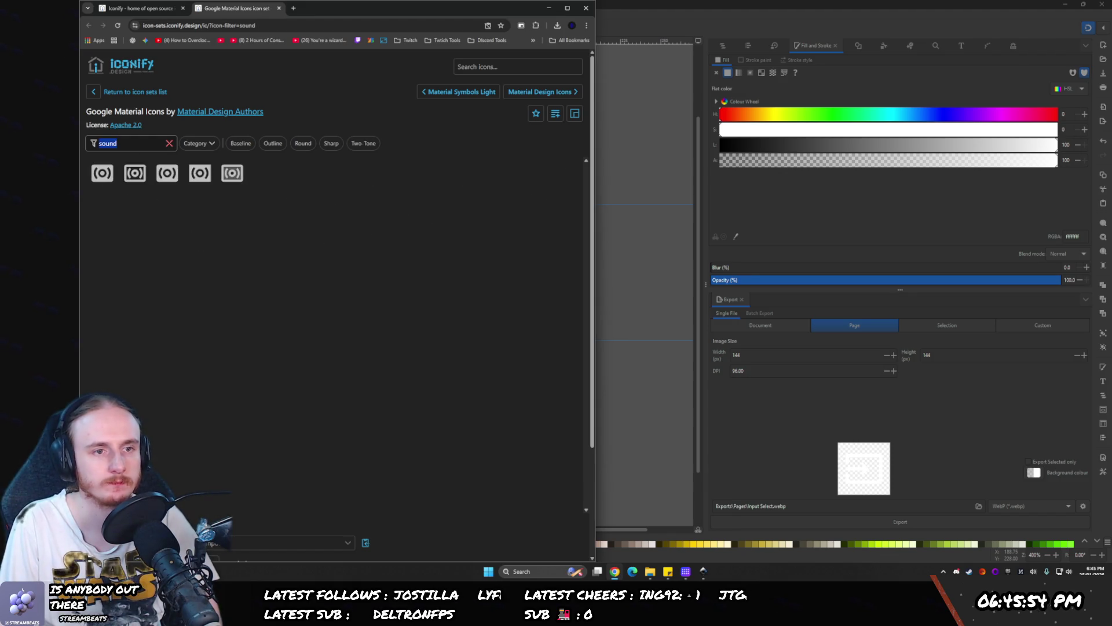
{"action": "key", "text": "ctrl+a"}
{"action": "type", "text": "device"}
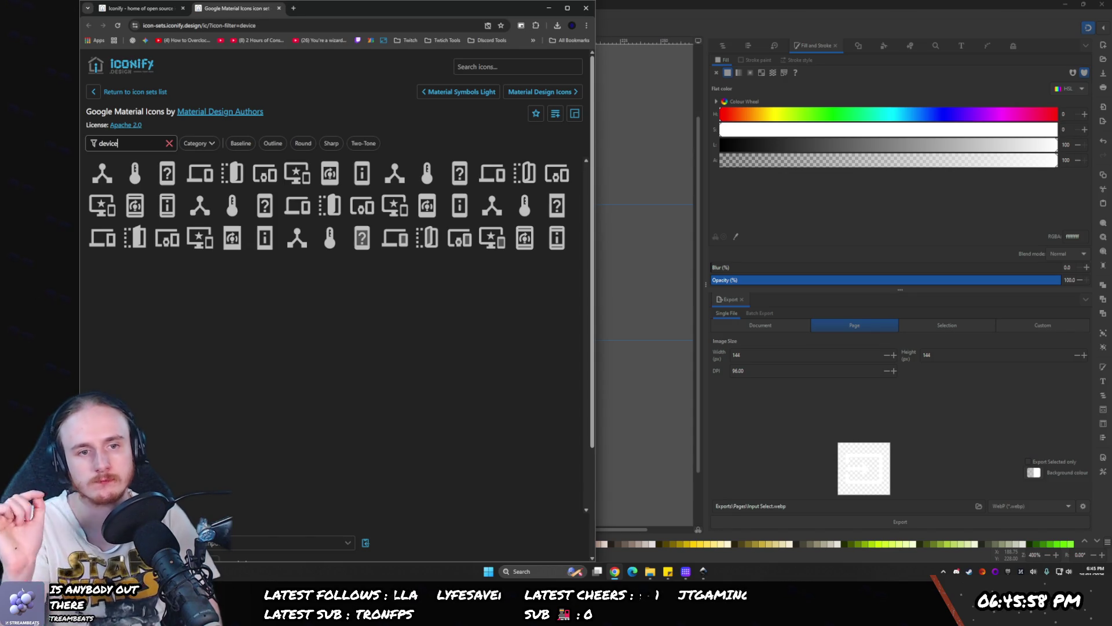
{"action": "key", "text": "ctrl+a"}
{"action": "type", "text": "output"}
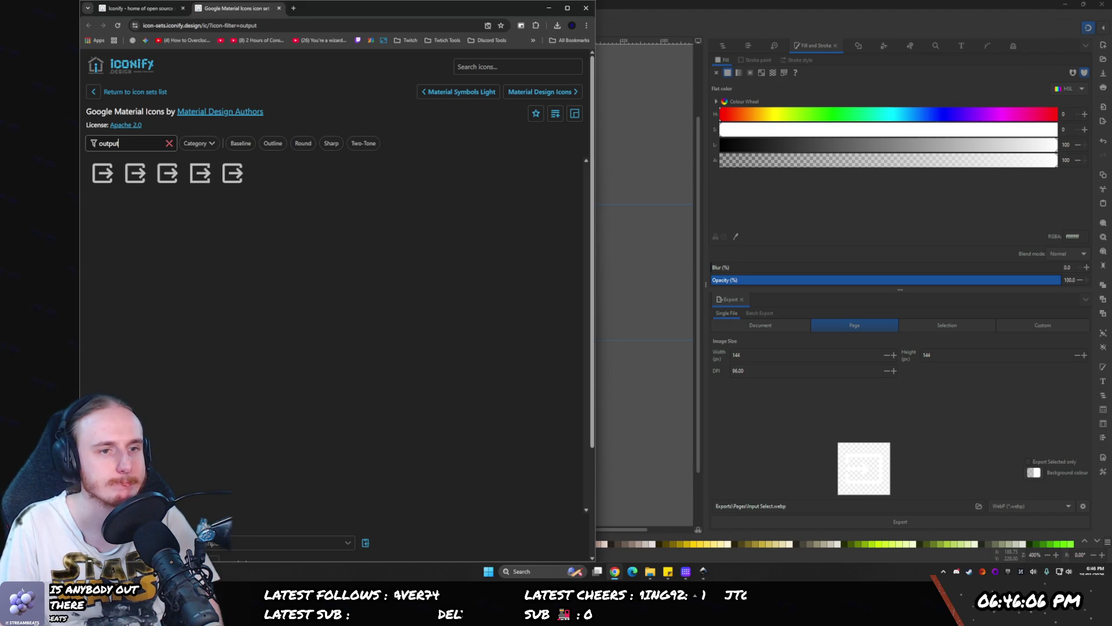
{"action": "key", "text": "ctrl+a"}
{"action": "key", "text": "BackSpace"}
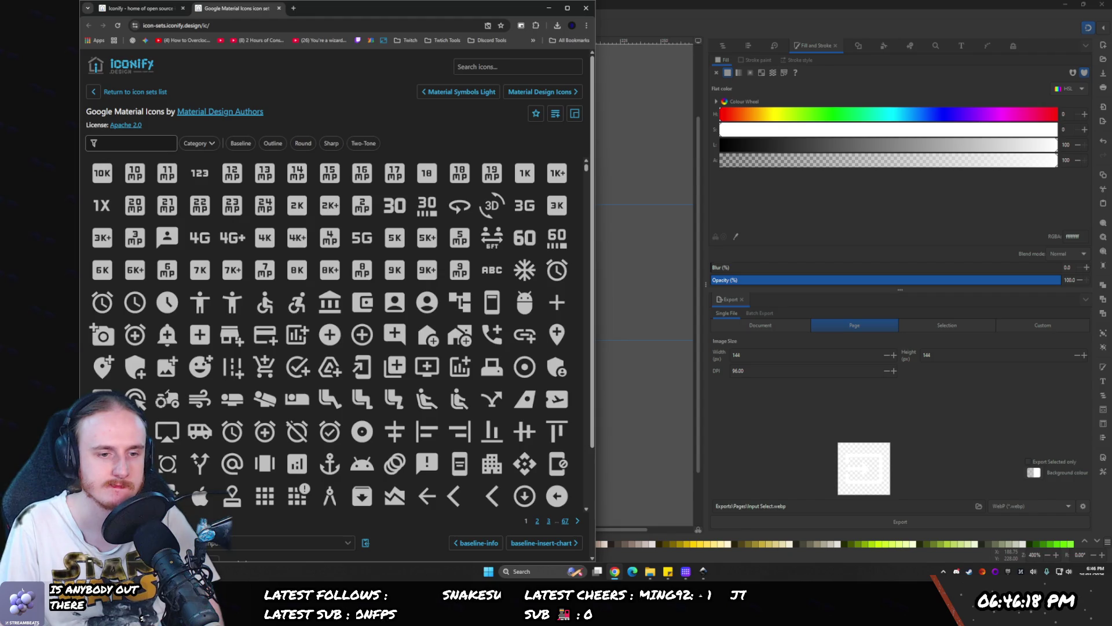
- Filter for 'speaker' and download the sharp speaker-group icon as SVG
{"action": "type", "text": "speaker"}
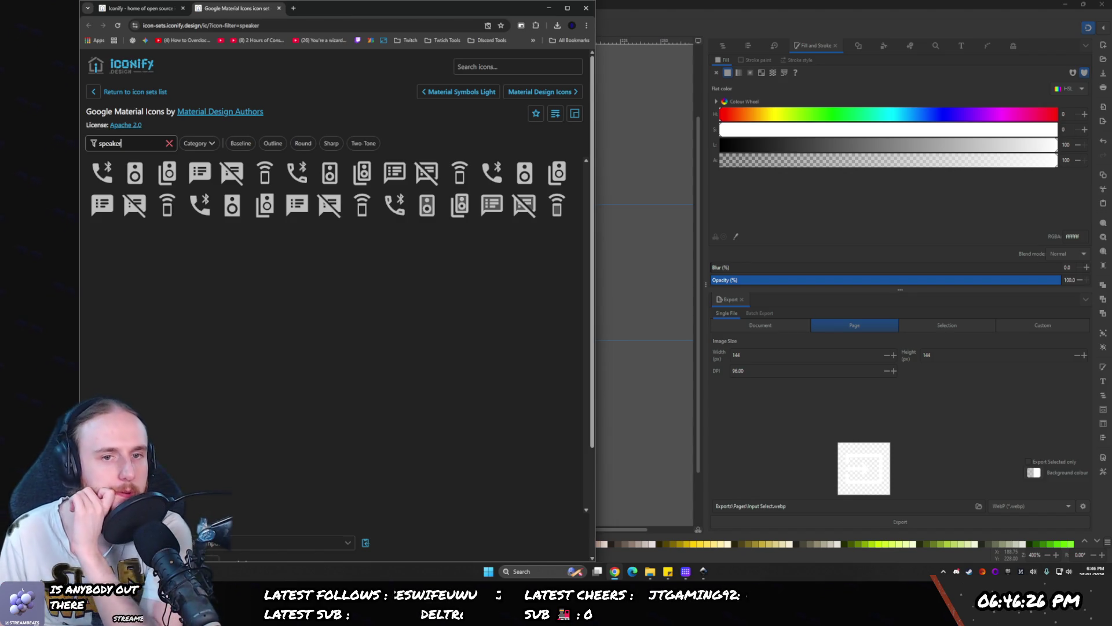
{"action": "left_click", "coordinate": [167, 175]}
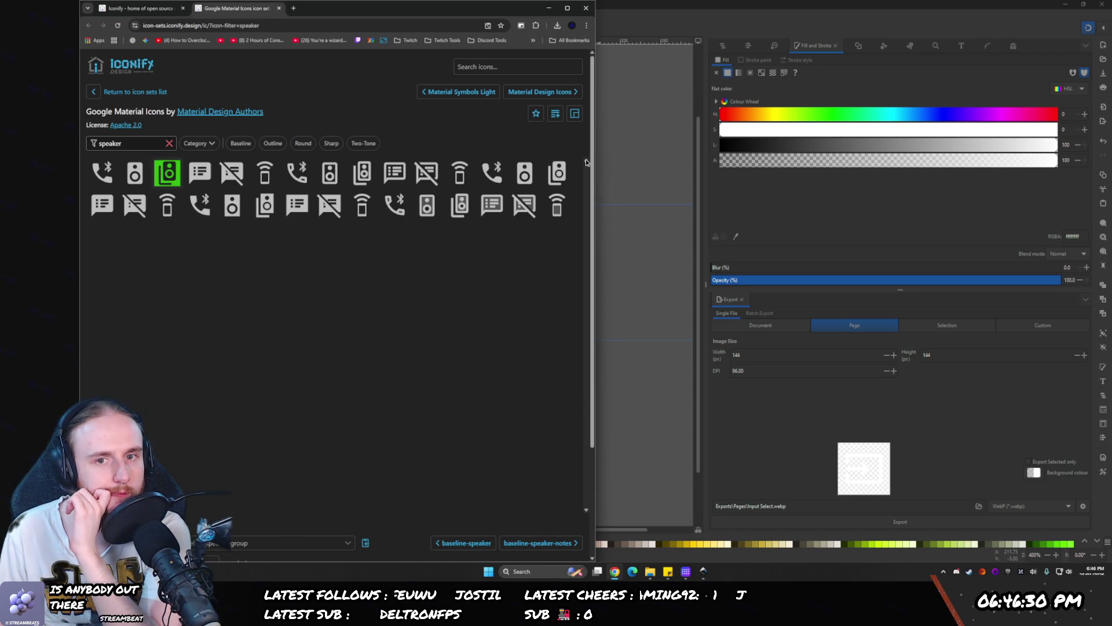
{"action": "left_click", "coordinate": [554, 178]}
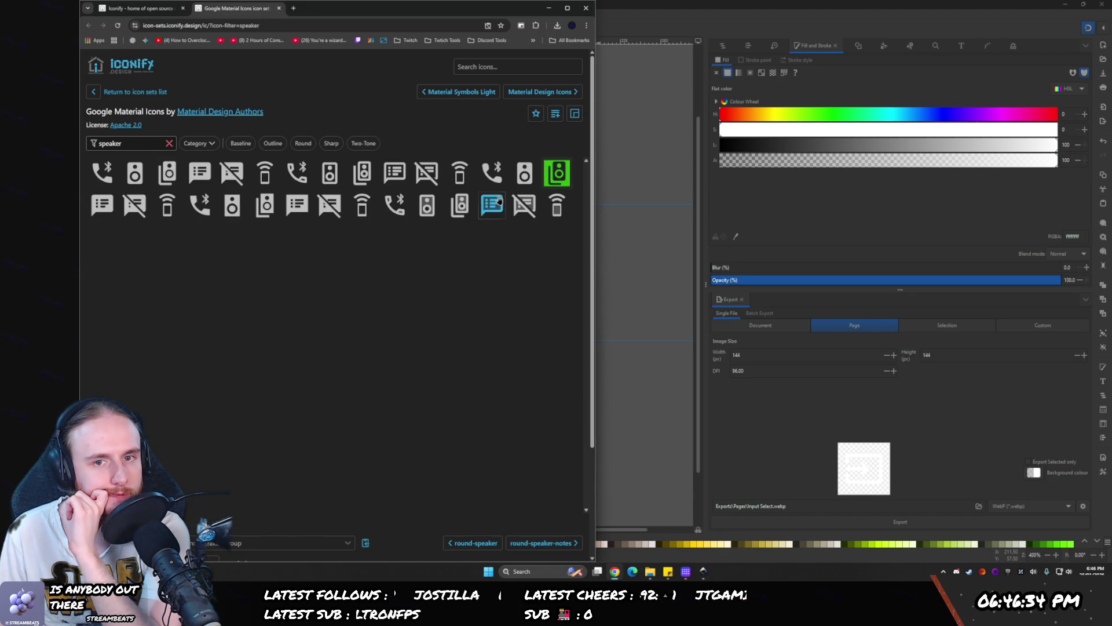
{"action": "left_click", "coordinate": [264, 206]}
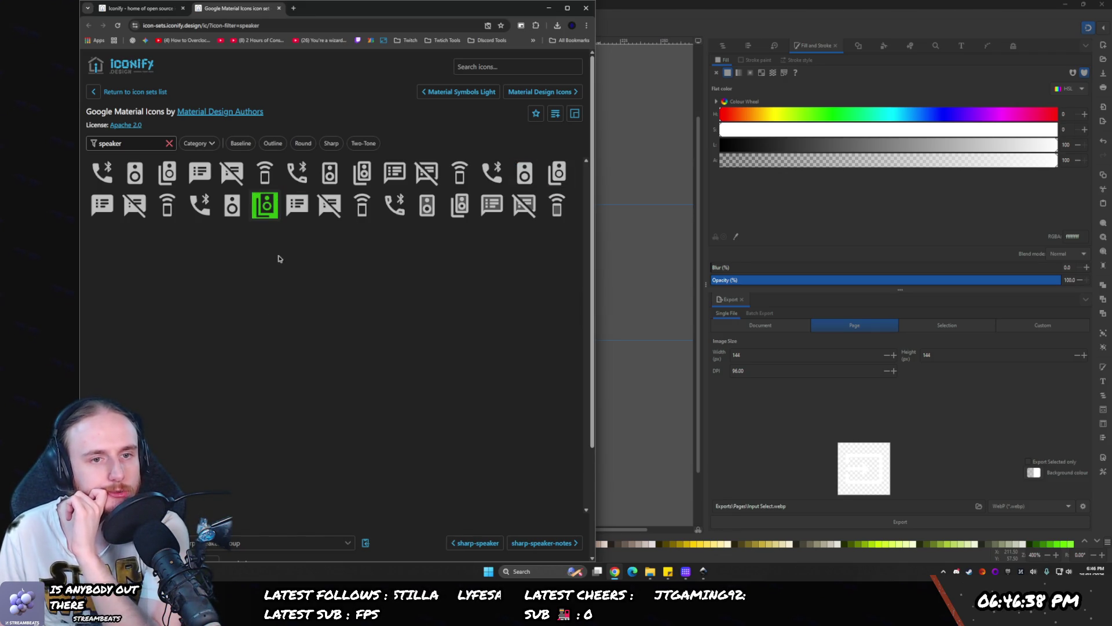
{"action": "scroll", "coordinate": [510, 541], "scroll_direction": "down", "scroll_amount": 3}
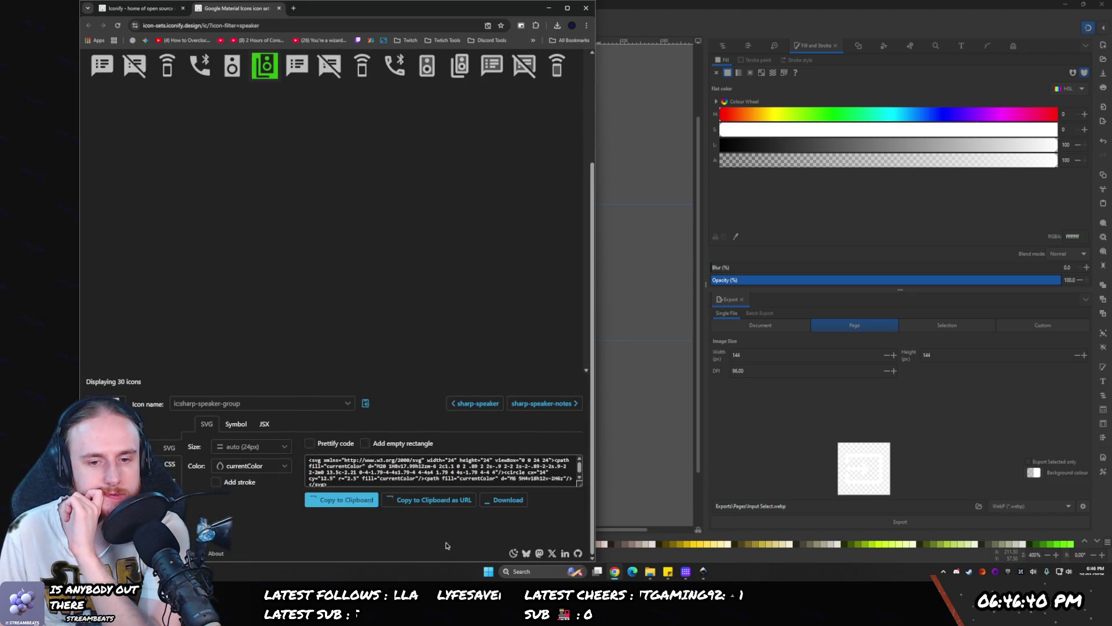
{"action": "left_click", "coordinate": [508, 499]}
{"action": "scroll", "coordinate": [508, 505], "scroll_direction": "up", "scroll_amount": 3}
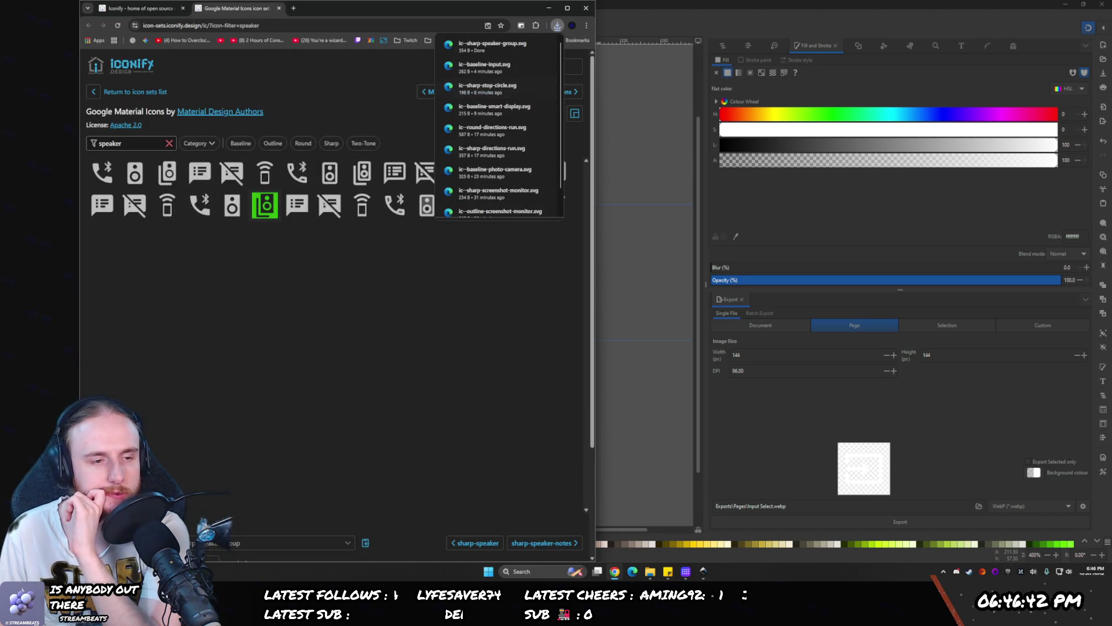
- In Inkscape, rename the path1-9 object to 'Input Select'
{"action": "left_click", "coordinate": [721, 4]}
{"action": "left_click", "coordinate": [723, 47]}
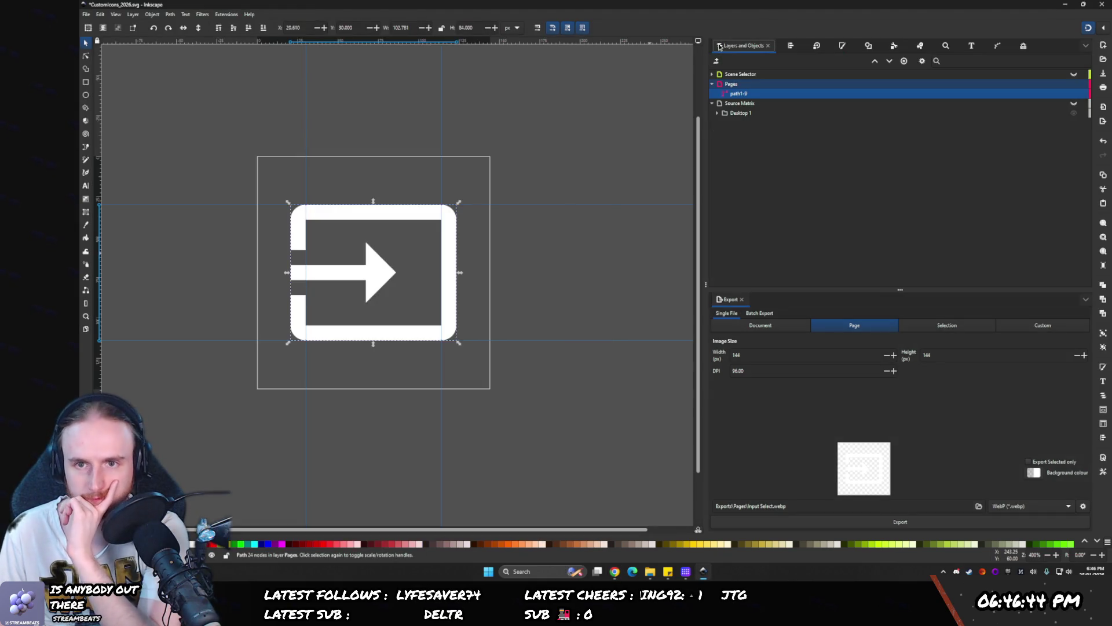
{"action": "left_click", "coordinate": [737, 93]}
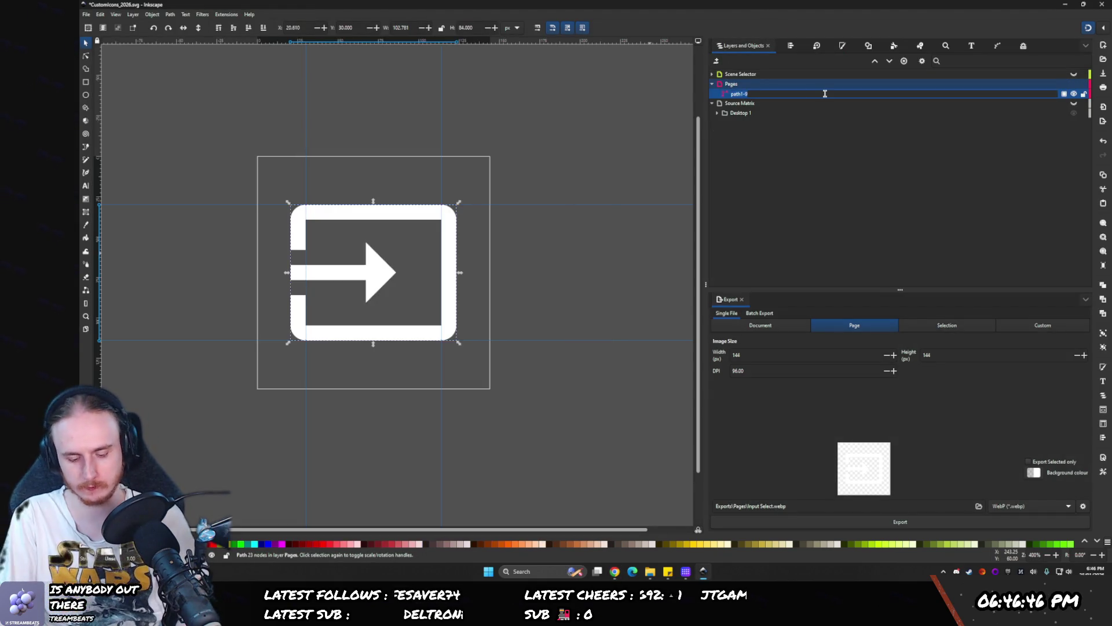
{"action": "type", "text": "Input Select"}
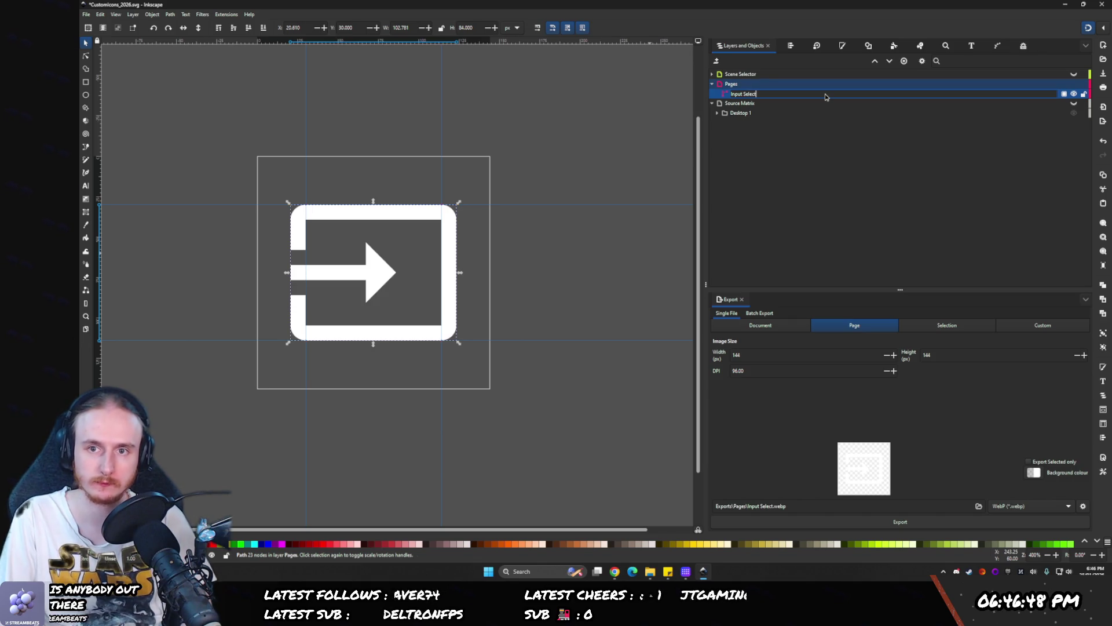
{"action": "key", "text": "Return"}
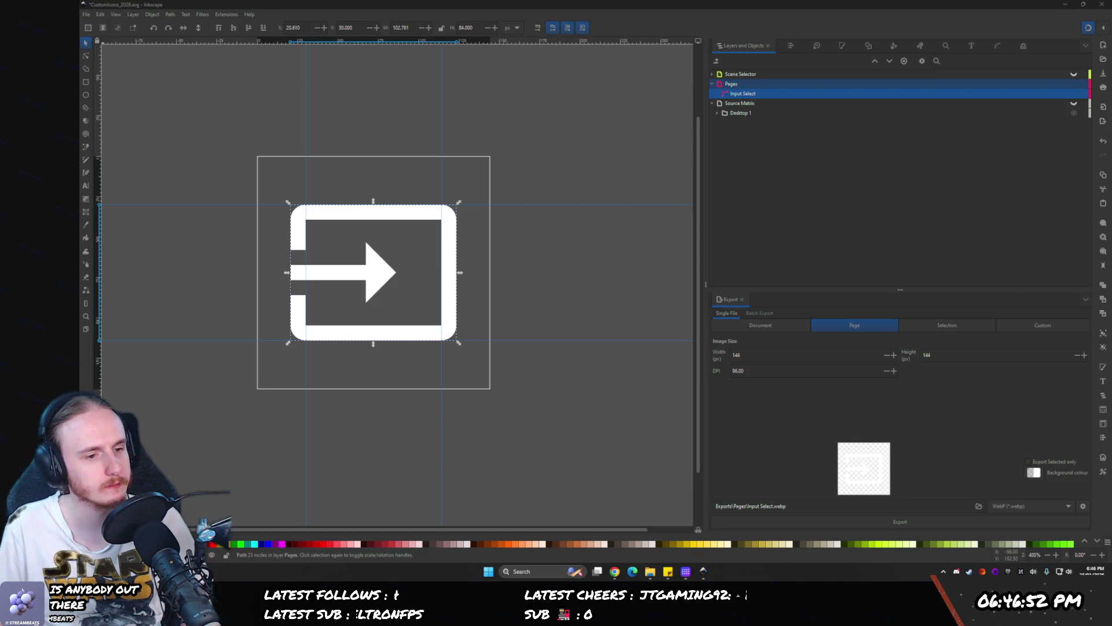
- Import the downloaded speaker SVG, centre it on the page, and scale it to 84 px tall
{"action": "left_click_drag", "start_coordinate": [350, 286], "coordinate": [398, 284]}
{"action": "left_click", "coordinate": [331, 163]}
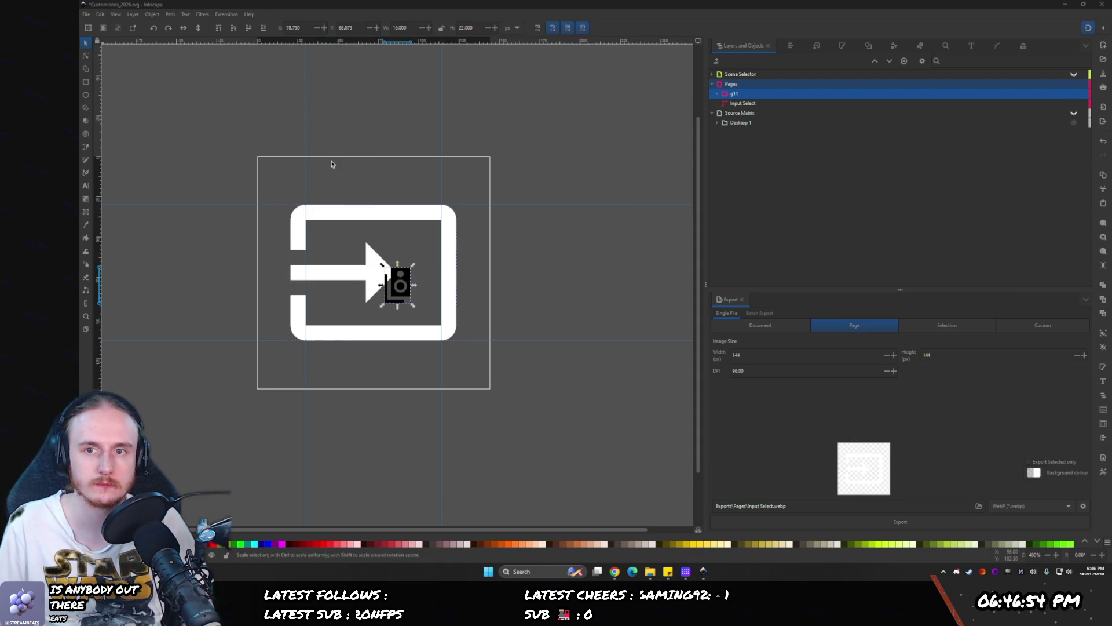
{"action": "left_click", "coordinate": [791, 46]}
{"action": "left_click", "coordinate": [750, 121]}
{"action": "left_click", "coordinate": [749, 136]}
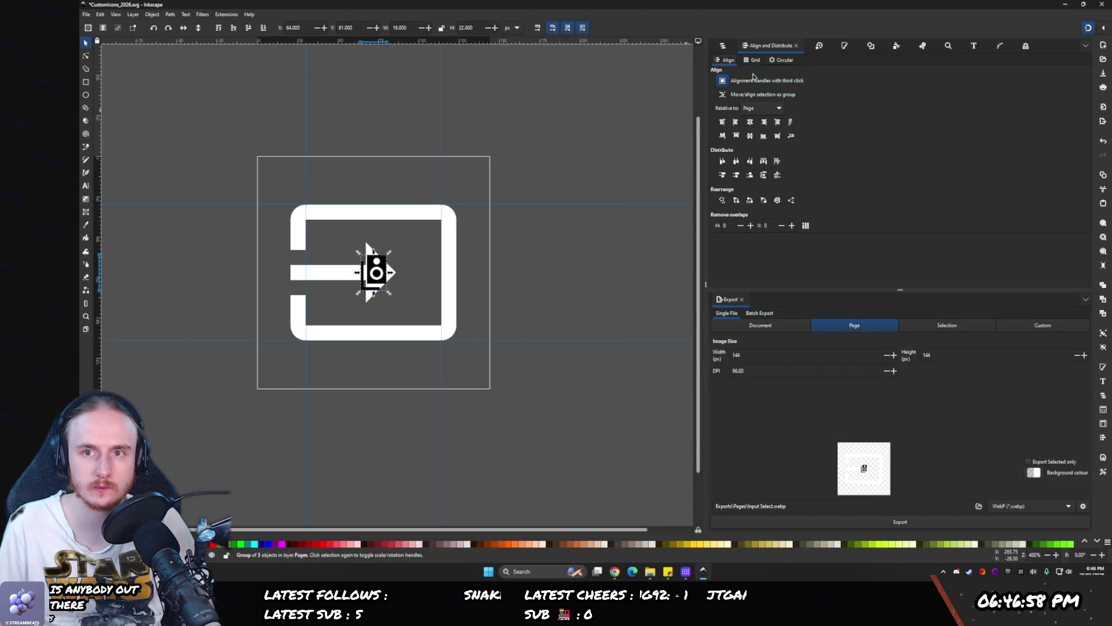
{"action": "left_click_drag", "start_coordinate": [373, 251], "coordinate": [386, 199]}
{"action": "left_click", "coordinate": [722, 45]}
{"action": "double_click", "coordinate": [734, 94]}
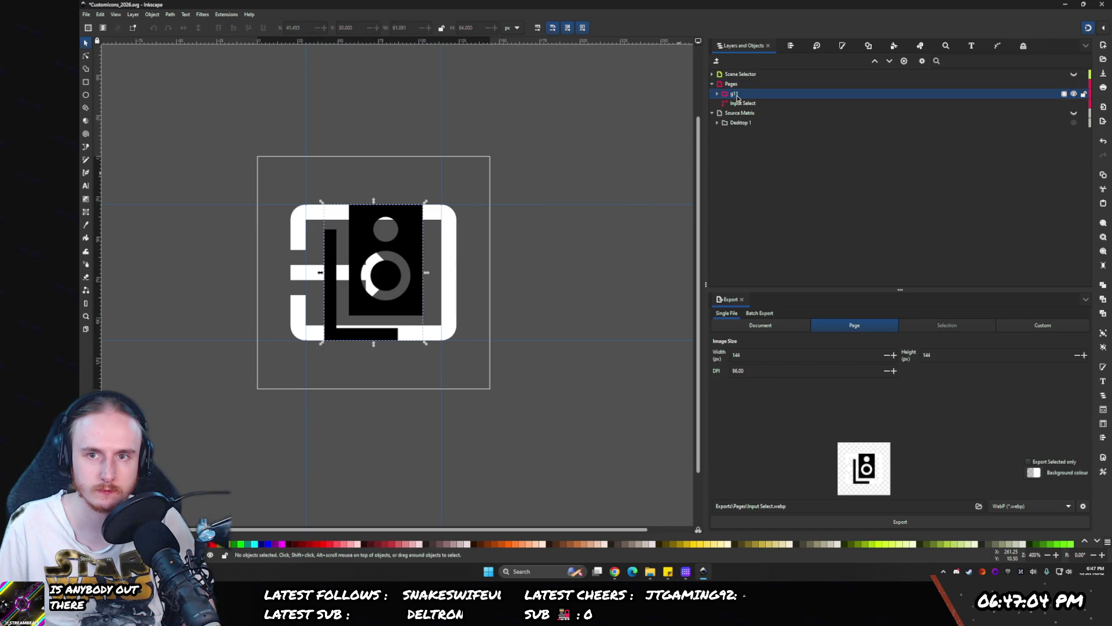
- Rename the g11 speaker group to Audio and give it a flat white fill
{"action": "type", "text": "Audio"}
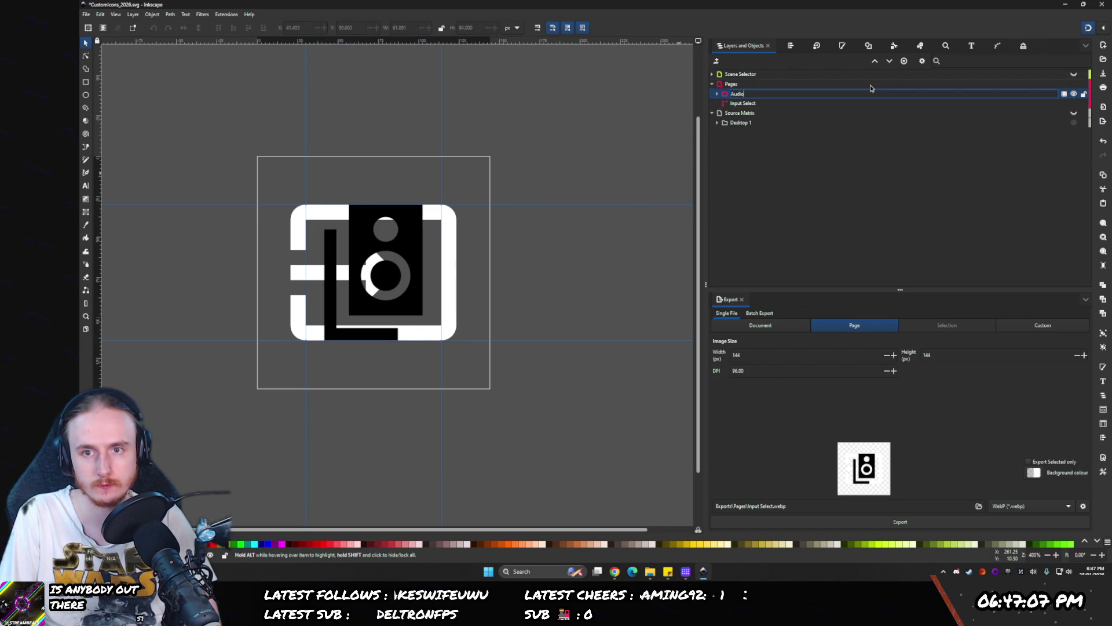
{"action": "key", "text": "Return"}
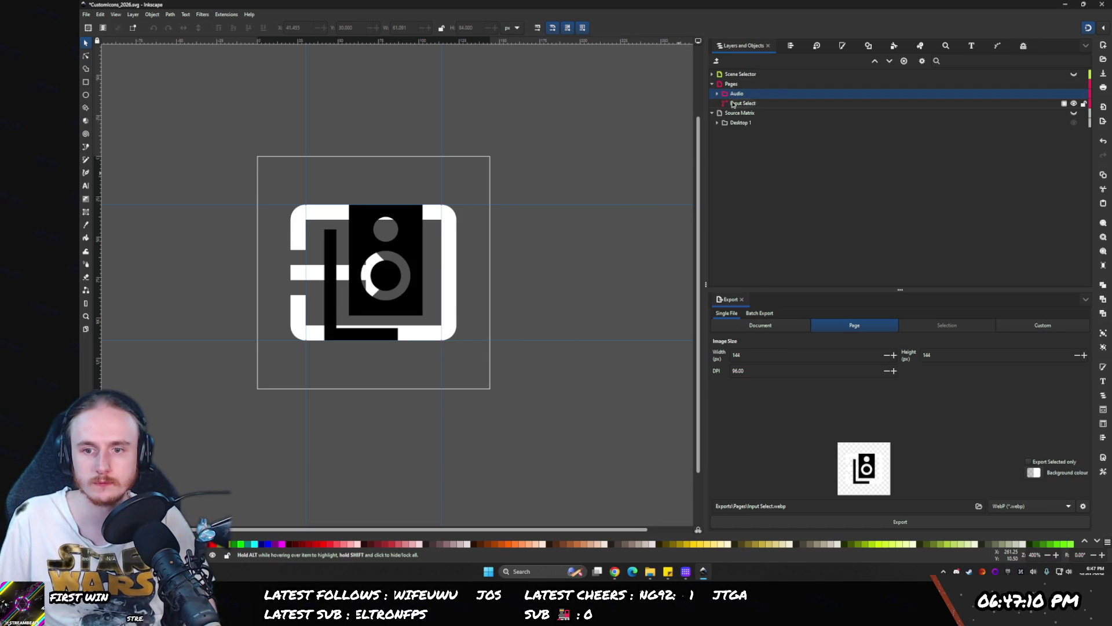
{"action": "left_click", "coordinate": [842, 45]}
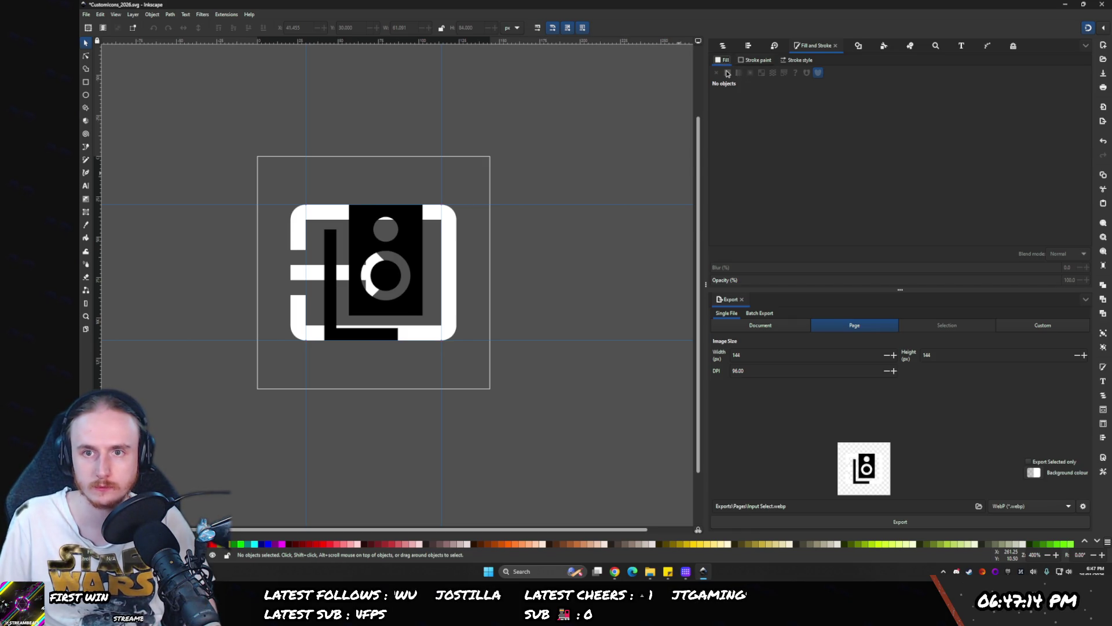
{"action": "left_click", "coordinate": [724, 45]}
{"action": "left_click", "coordinate": [727, 93]}
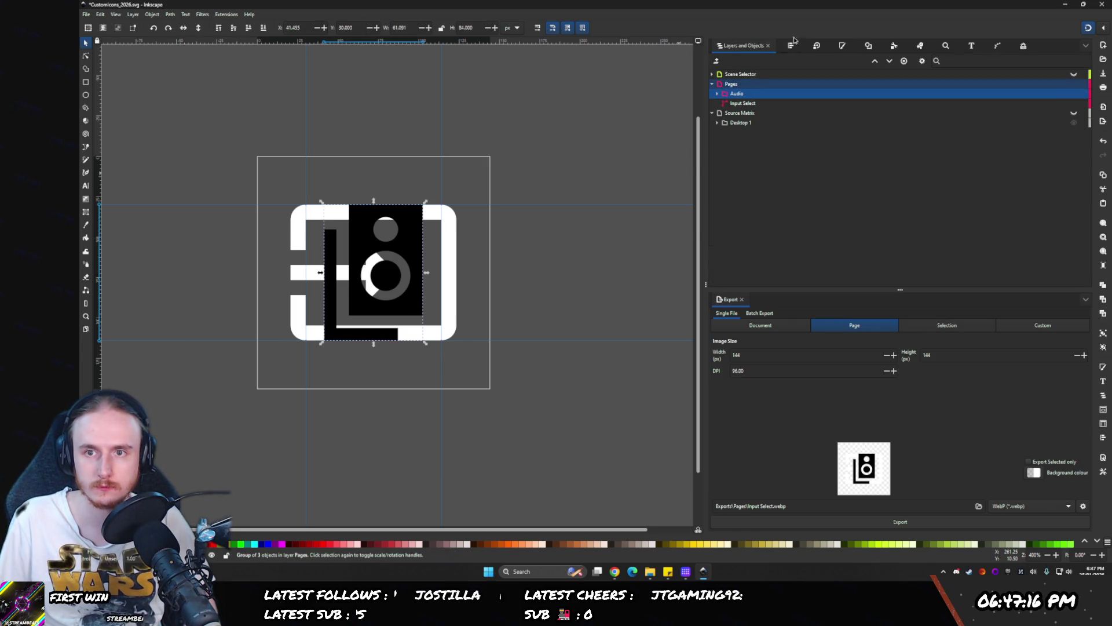
{"action": "left_click", "coordinate": [842, 46]}
{"action": "left_click", "coordinate": [728, 73]}
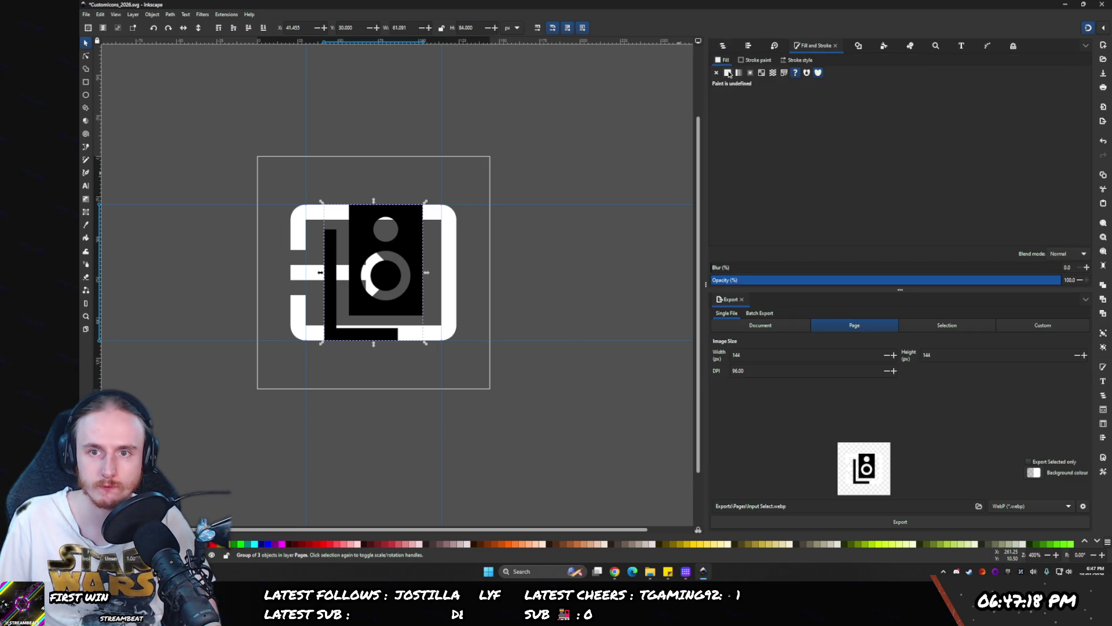
- Hide the Input Select icon so only the Audio speaker is visible
{"action": "left_click", "coordinate": [723, 45]}
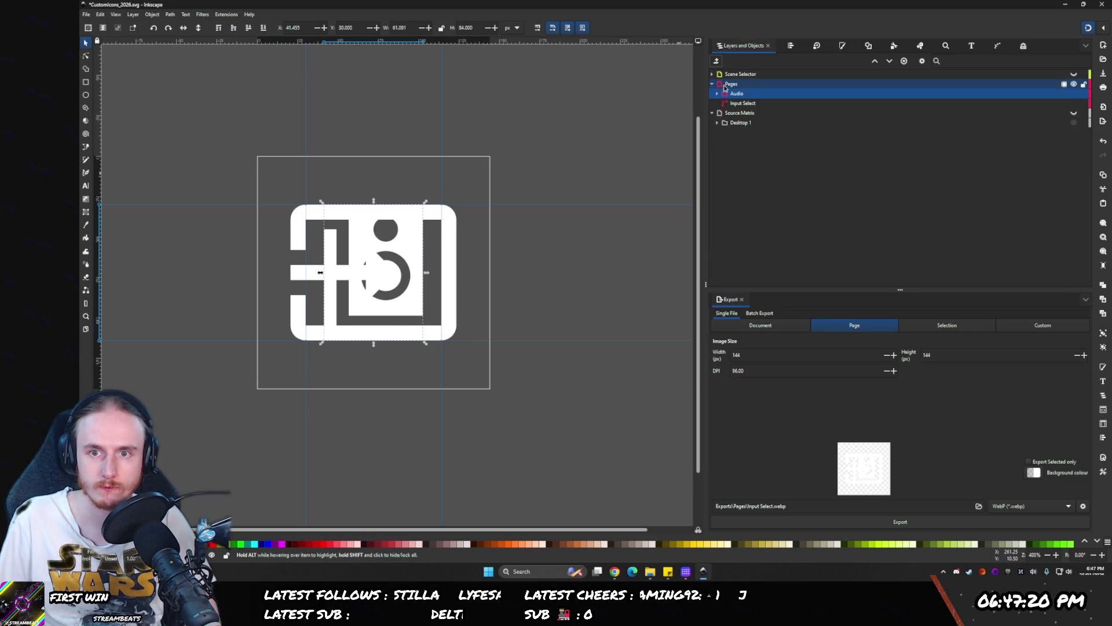
{"action": "left_click", "coordinate": [718, 93]}
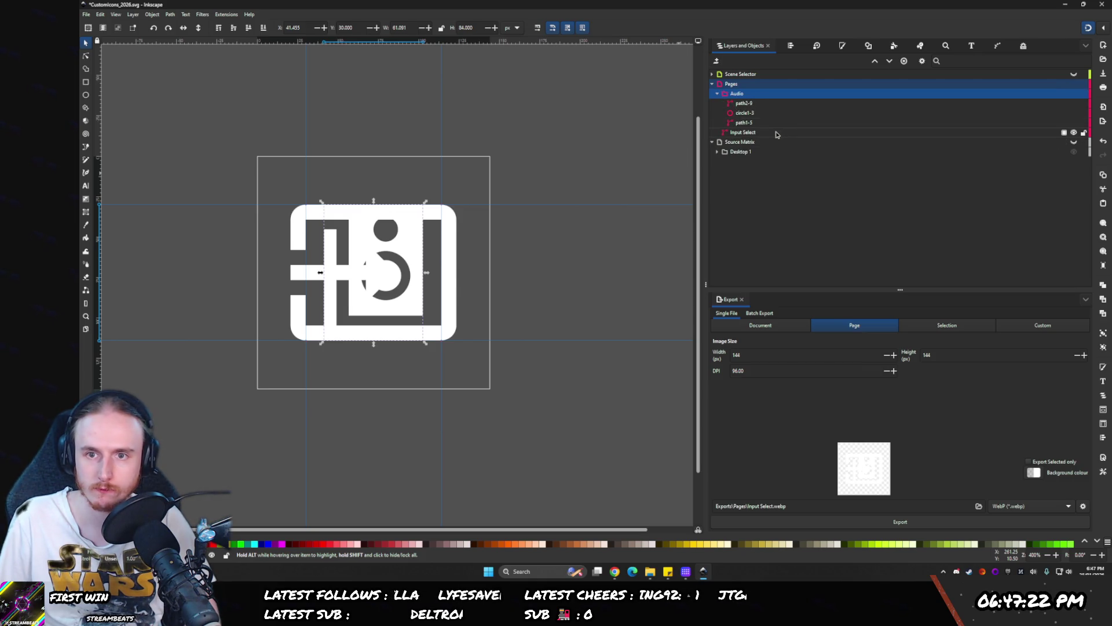
{"action": "left_click", "coordinate": [782, 133]}
{"action": "left_click", "coordinate": [1074, 133]}
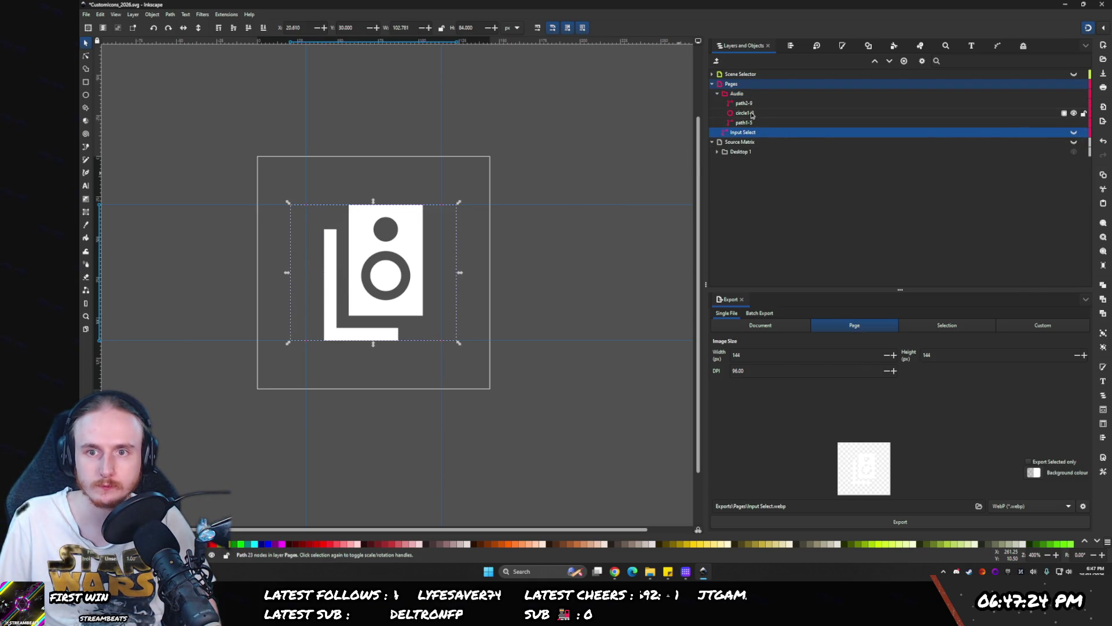
- Reorder the Audio group with the L-shaped path2-9 at the bottom and path1-5 on top
{"action": "left_click", "coordinate": [744, 123]}
{"action": "left_click", "coordinate": [745, 104]}
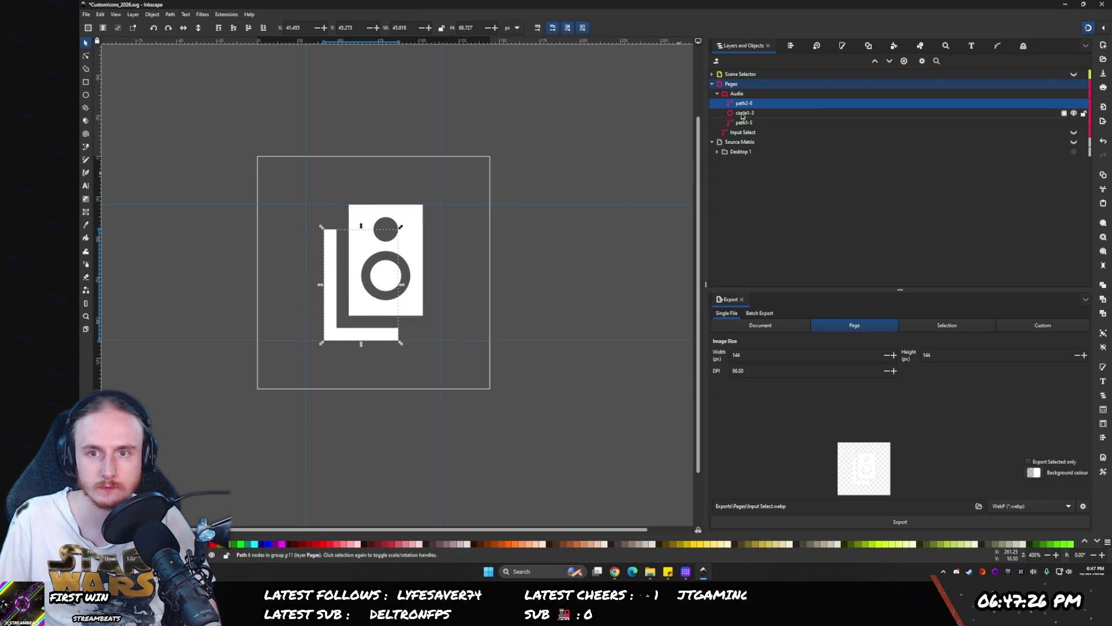
{"action": "mouse_move", "coordinate": [744, 104]}
{"action": "left_mouse_down"}
{"action": "mouse_move", "coordinate": [744, 125]}
{"action": "mouse_move", "coordinate": [738, 99]}
{"action": "mouse_move", "coordinate": [752, 102]}
{"action": "left_mouse_up"}
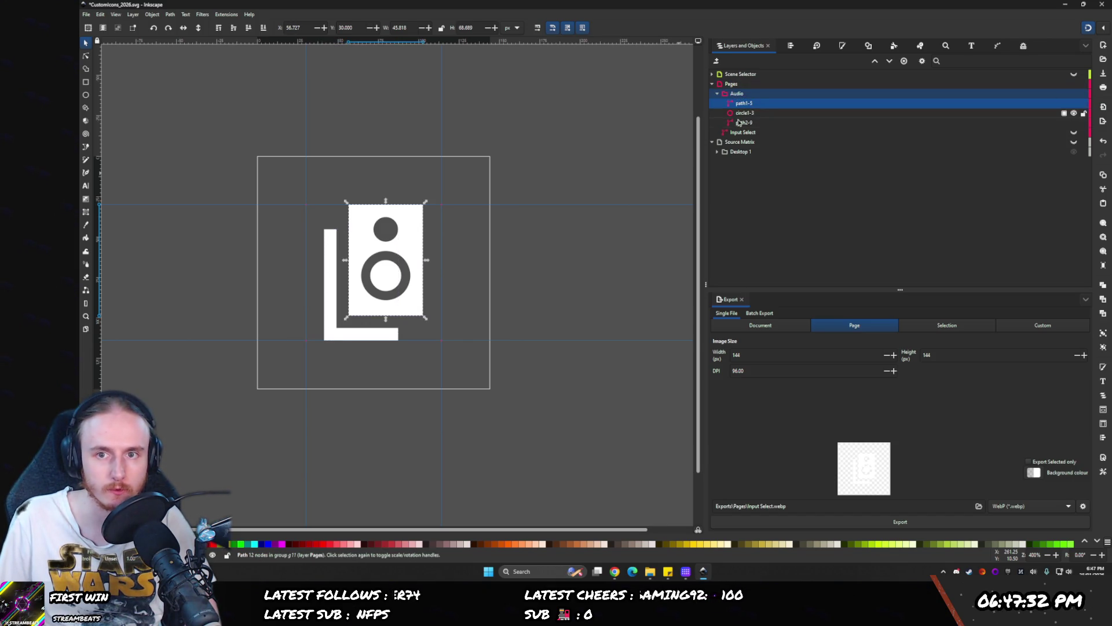
{"action": "left_click", "coordinate": [730, 130]}
{"action": "left_click", "coordinate": [731, 123]}
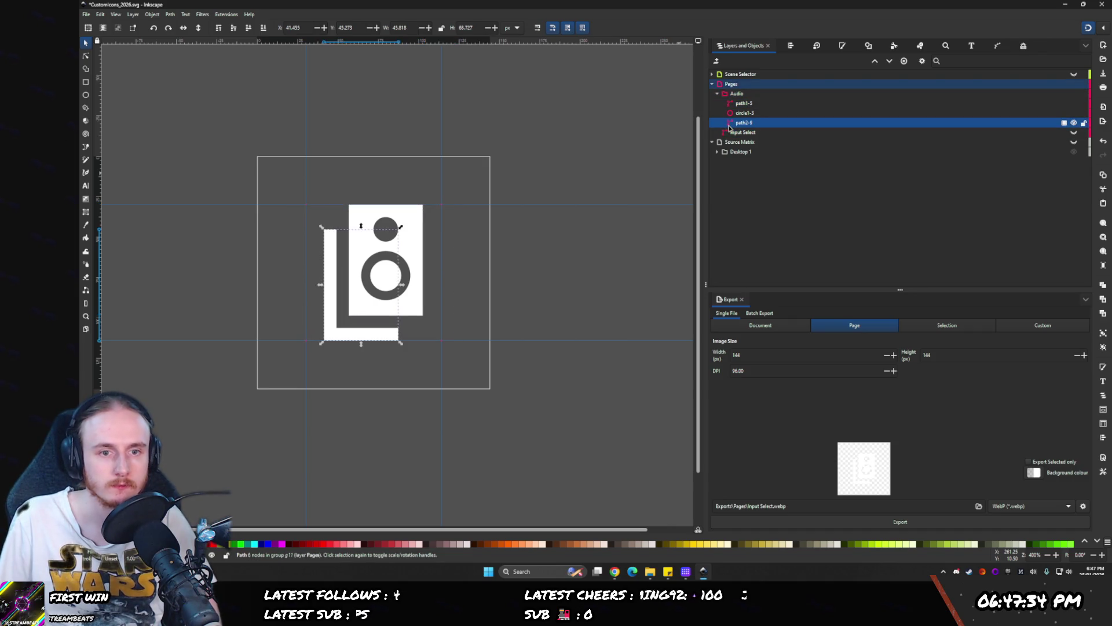
{"action": "left_click", "coordinate": [741, 103]}
{"action": "left_click", "coordinate": [731, 114]}
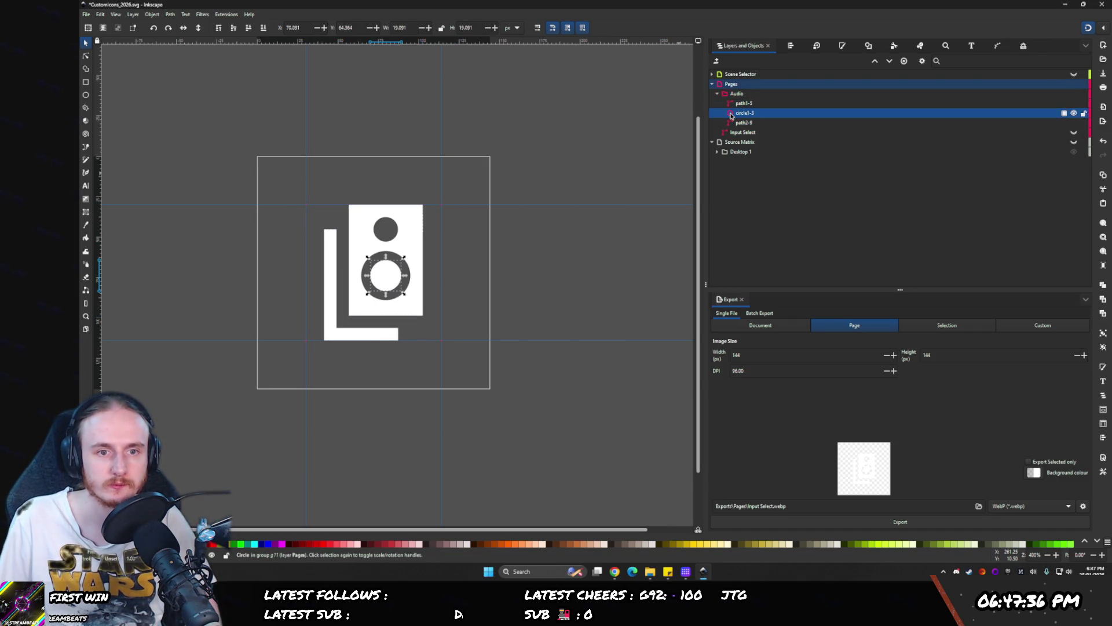
{"action": "left_click", "coordinate": [738, 104]}
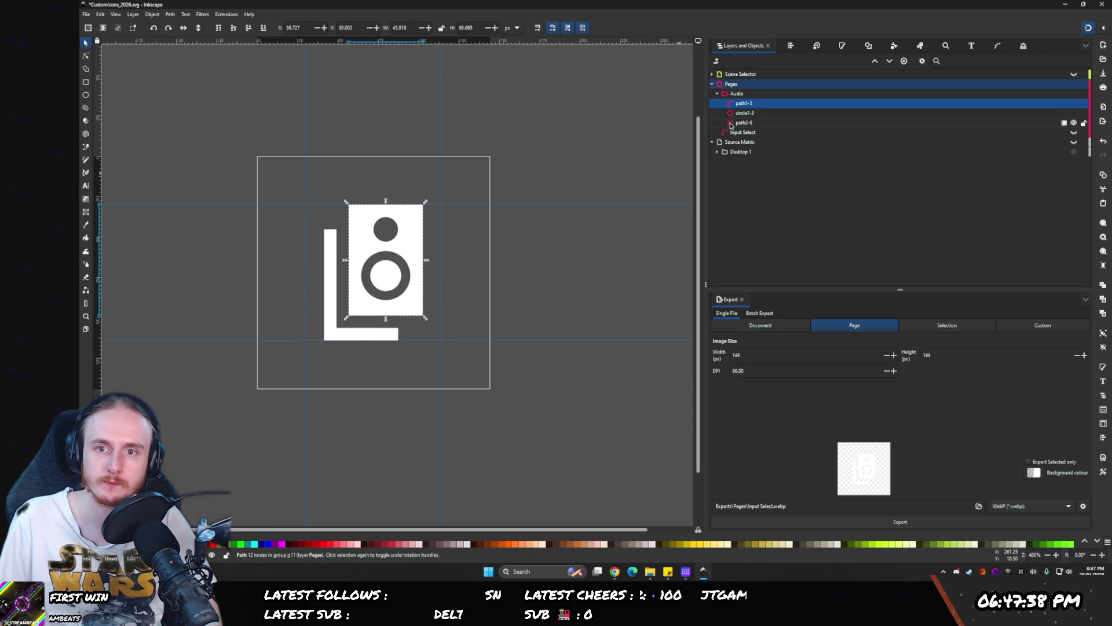
{"action": "left_click", "coordinate": [732, 122]}
- Fill the L-shaped path2-9 light grey, then deselect it
{"action": "left_click", "coordinate": [866, 45]}
{"action": "left_click", "coordinate": [798, 47]}
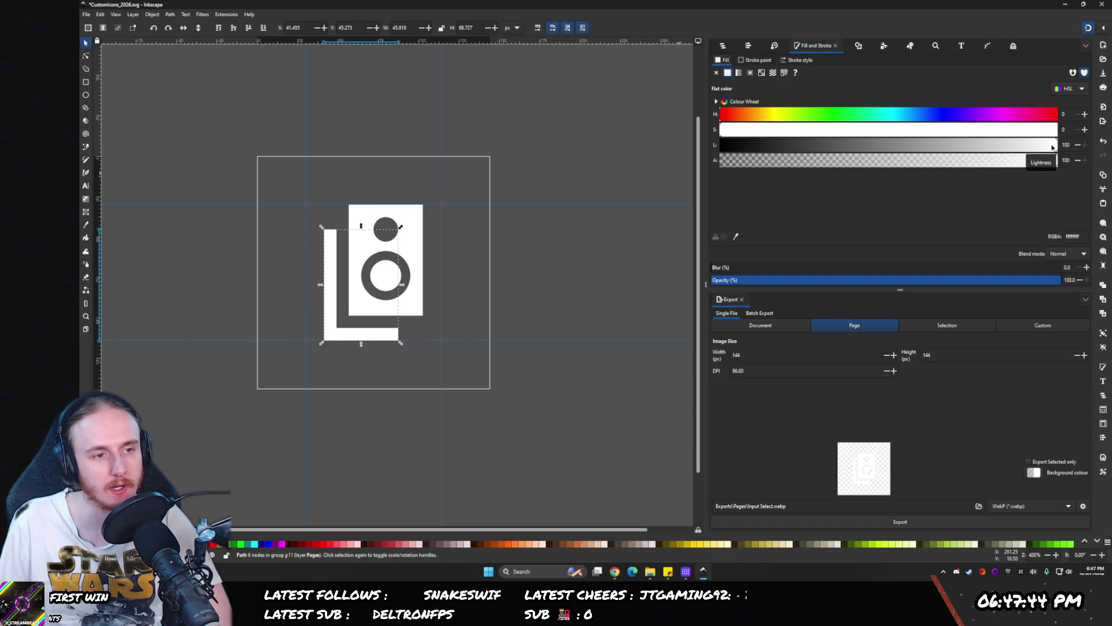
{"action": "left_click", "coordinate": [1044, 145]}
{"action": "left_click_drag", "start_coordinate": [1045, 144], "coordinate": [989, 144]}
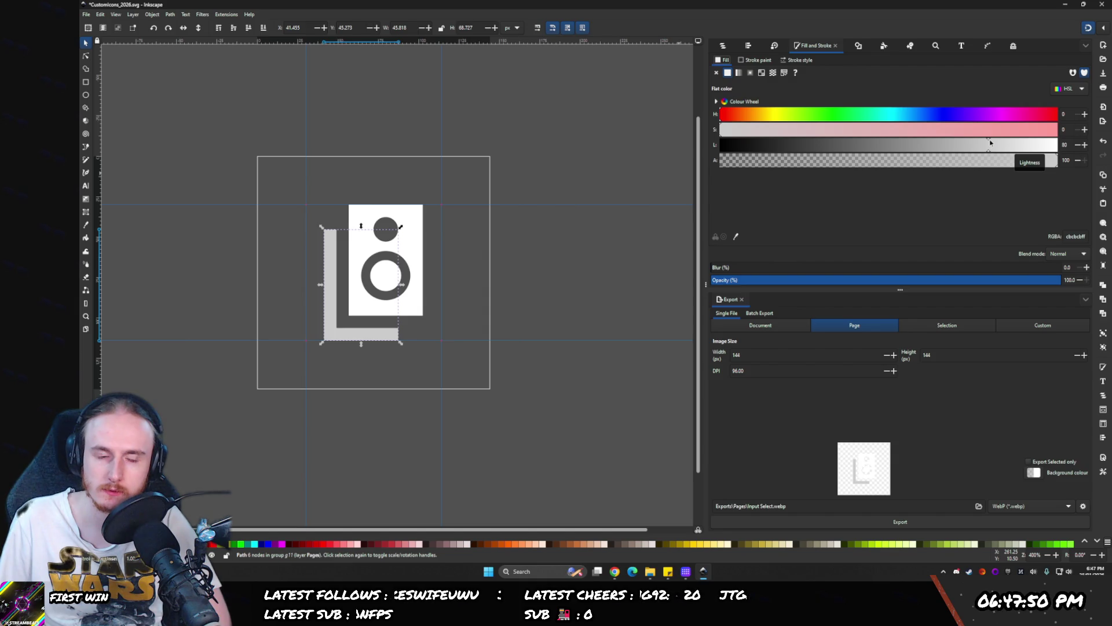
{"action": "left_click", "coordinate": [536, 374]}
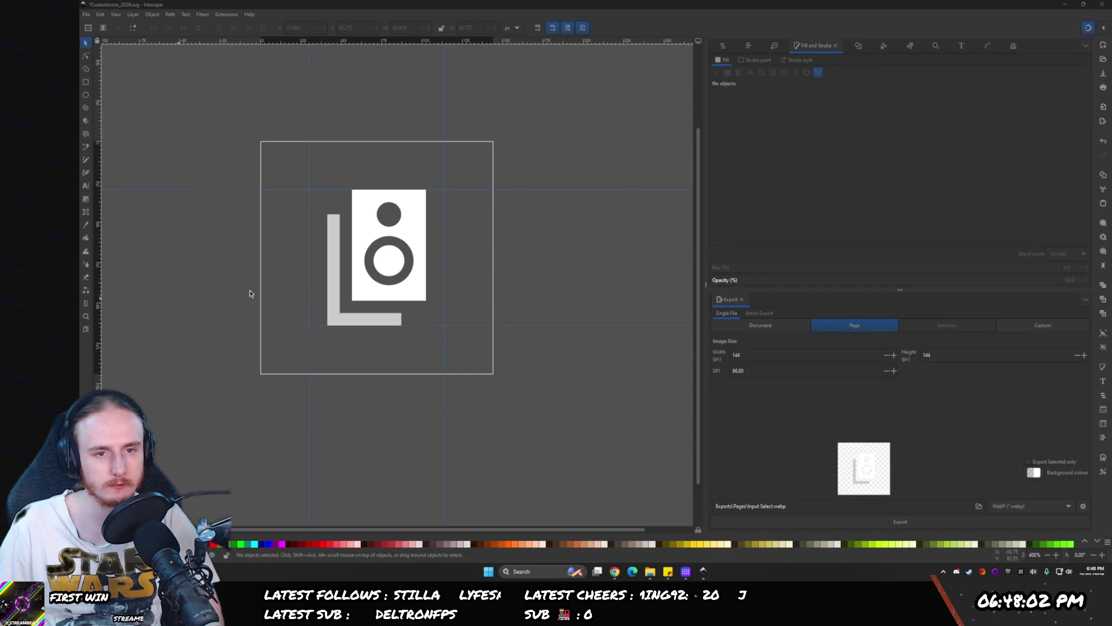
- Zoom out and pan so the whole 144 × 144 speaker icon page sits small in the canvas
{"action": "scroll", "coordinate": [342, 255], "scroll_direction": "down", "scroll_amount": 7, "text": "ctrl"}
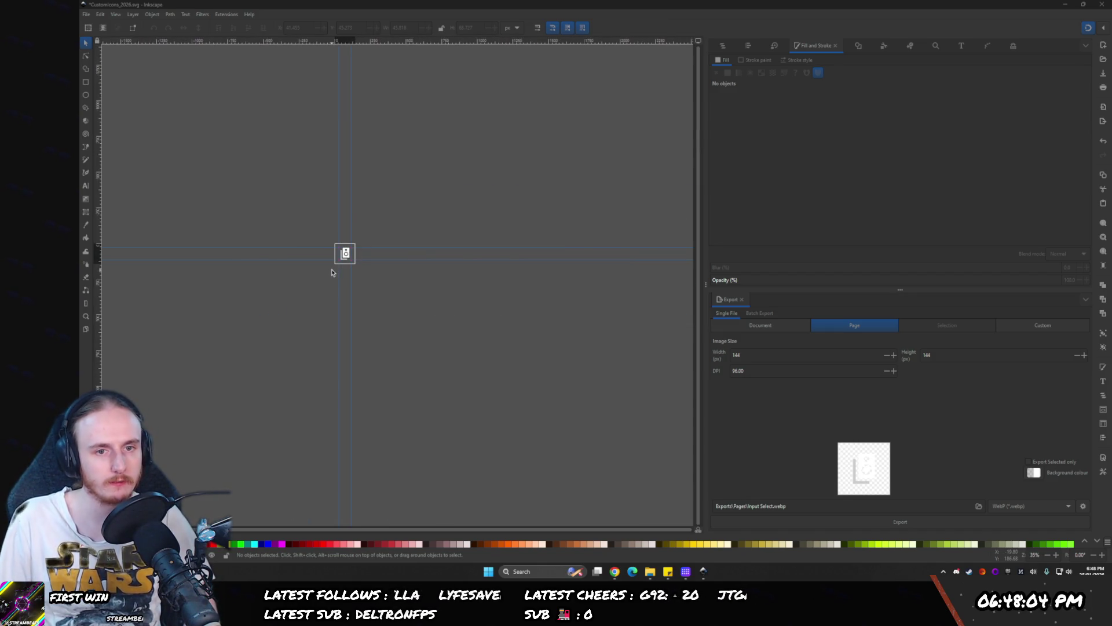
{"action": "scroll", "coordinate": [339, 271], "scroll_direction": "up", "scroll_amount": 2, "text": "ctrl"}
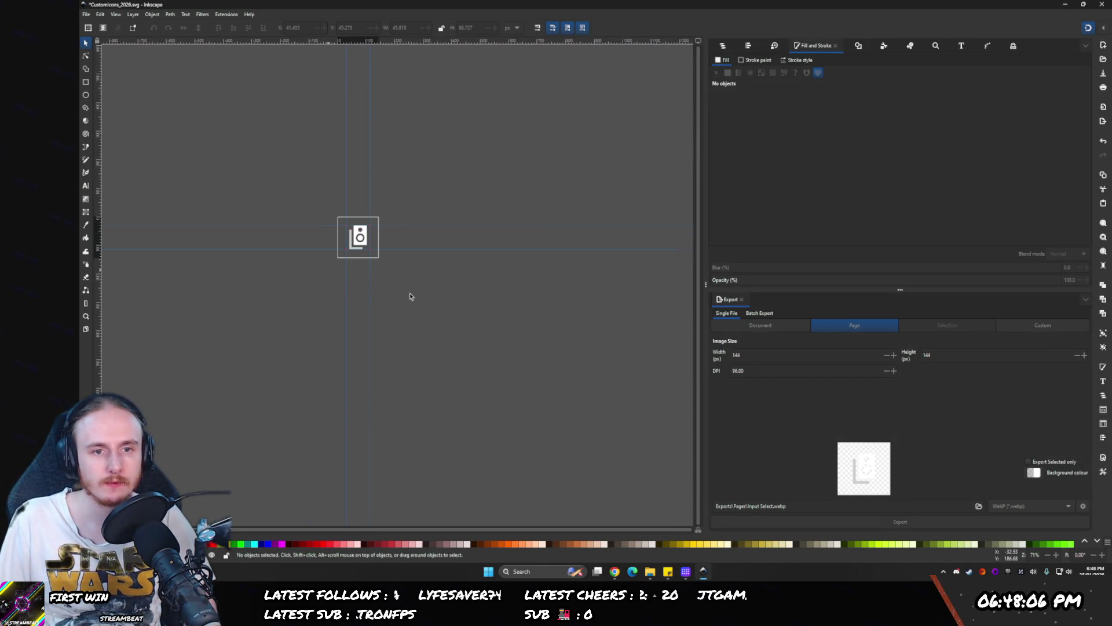
{"action": "scroll", "coordinate": [409, 297], "scroll_direction": "up", "scroll_amount": 1}
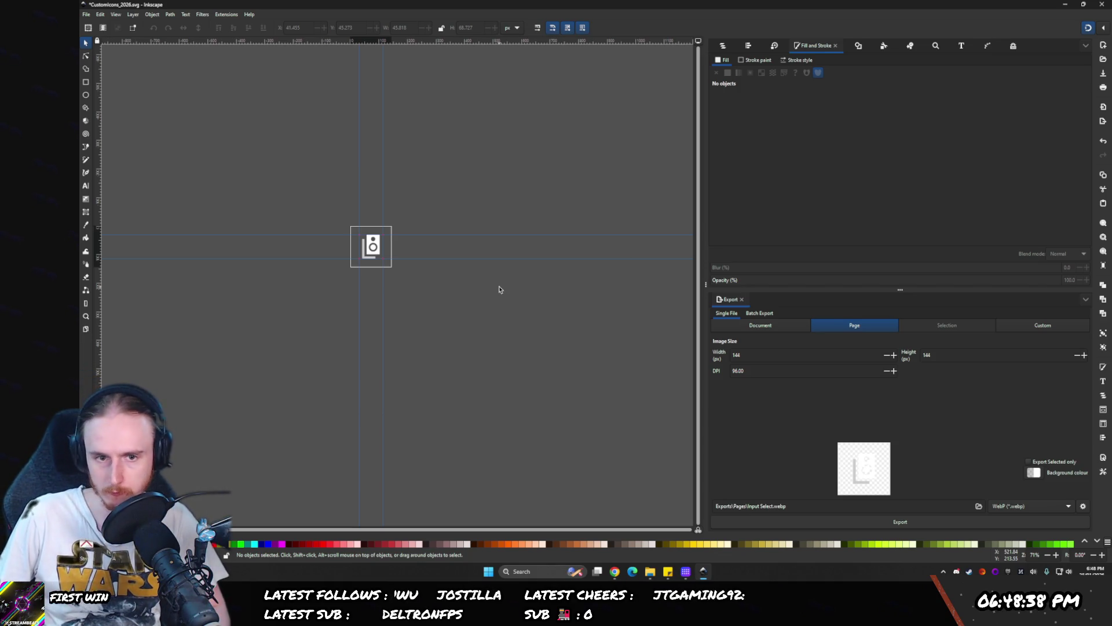
{"action": "scroll", "coordinate": [499, 289], "scroll_direction": "down", "scroll_amount": 1, "text": "ctrl"}
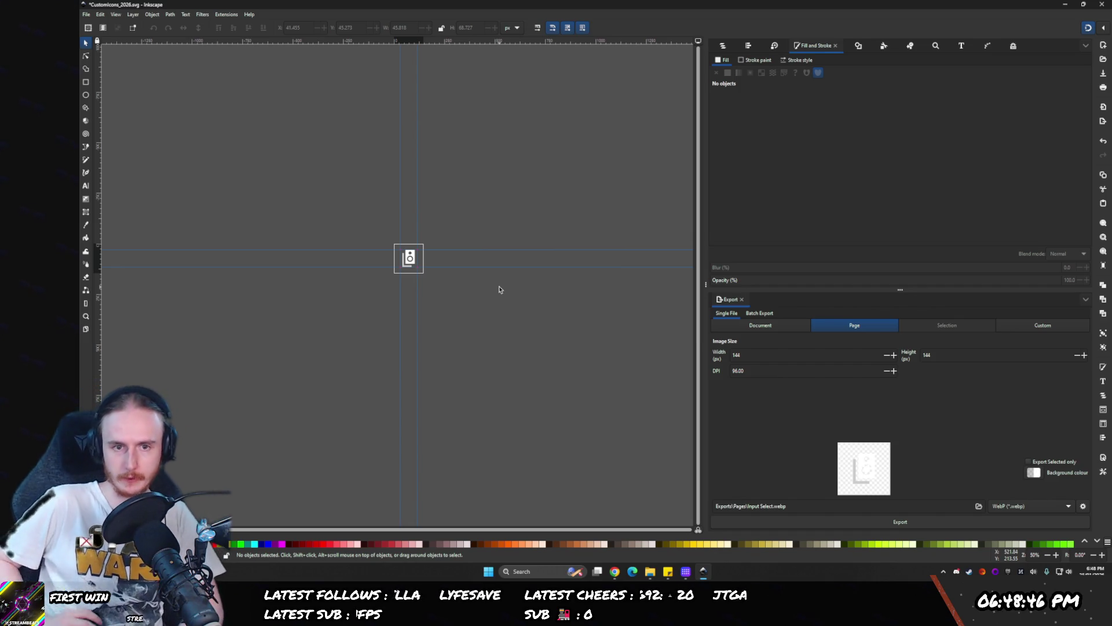
{"action": "left_click_drag", "start_coordinate": [496, 247], "coordinate": [457, 189]}
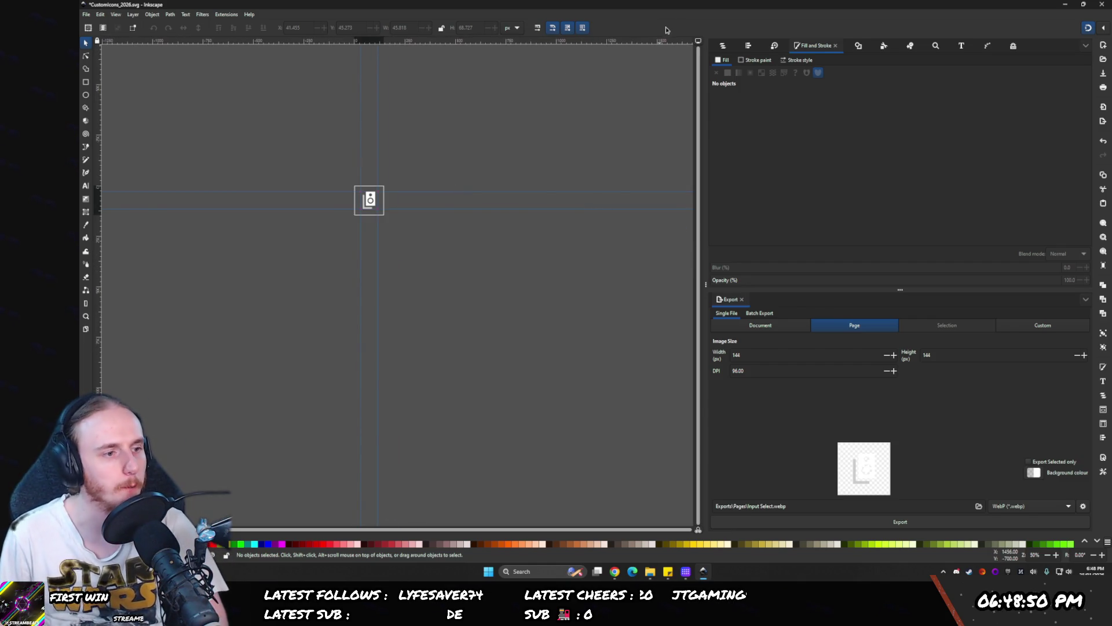
{"action": "left_click_drag", "start_coordinate": [443, 150], "coordinate": [457, 149]}
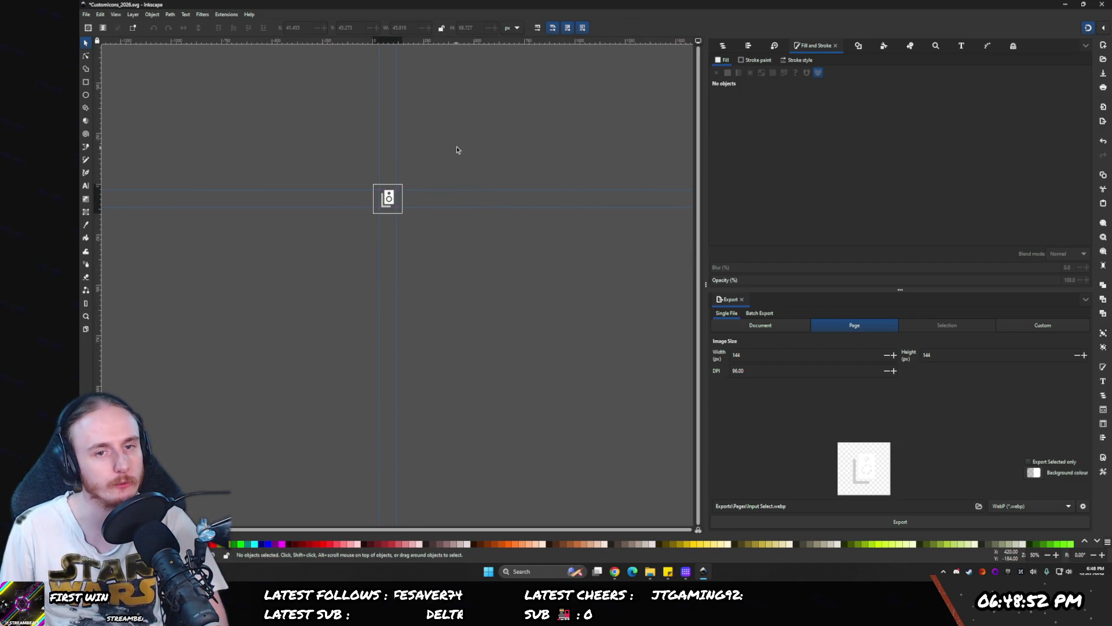
{"action": "left_click_drag", "start_coordinate": [512, 284], "coordinate": [546, 254]}
{"action": "scroll", "coordinate": [519, 197], "scroll_direction": "left", "scroll_amount": 1}
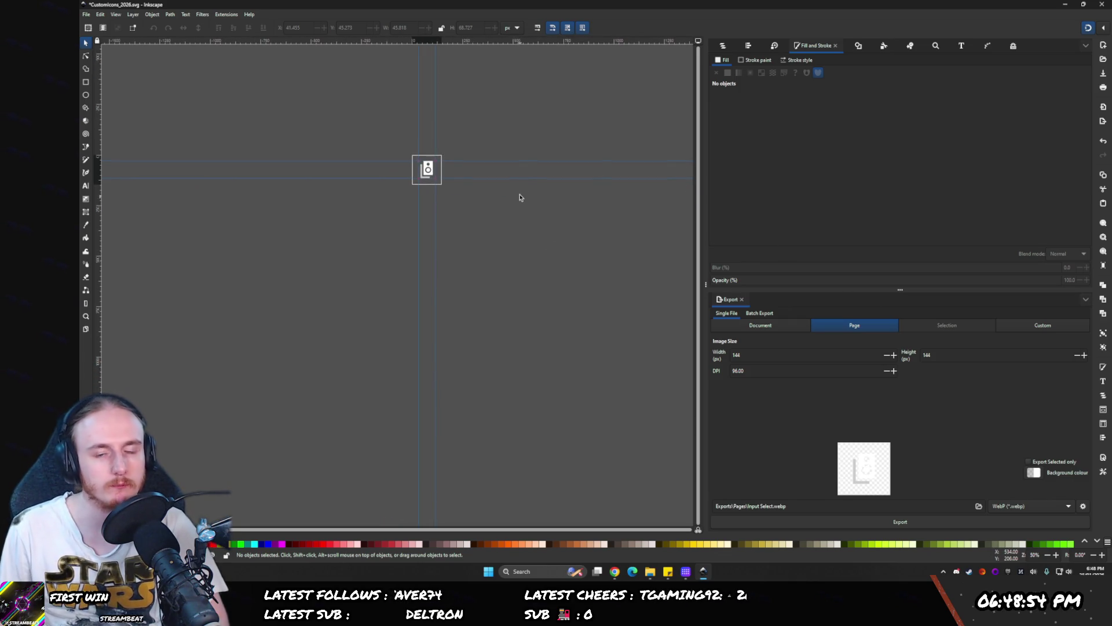
{"action": "left_click_drag", "start_coordinate": [487, 157], "coordinate": [457, 174]}
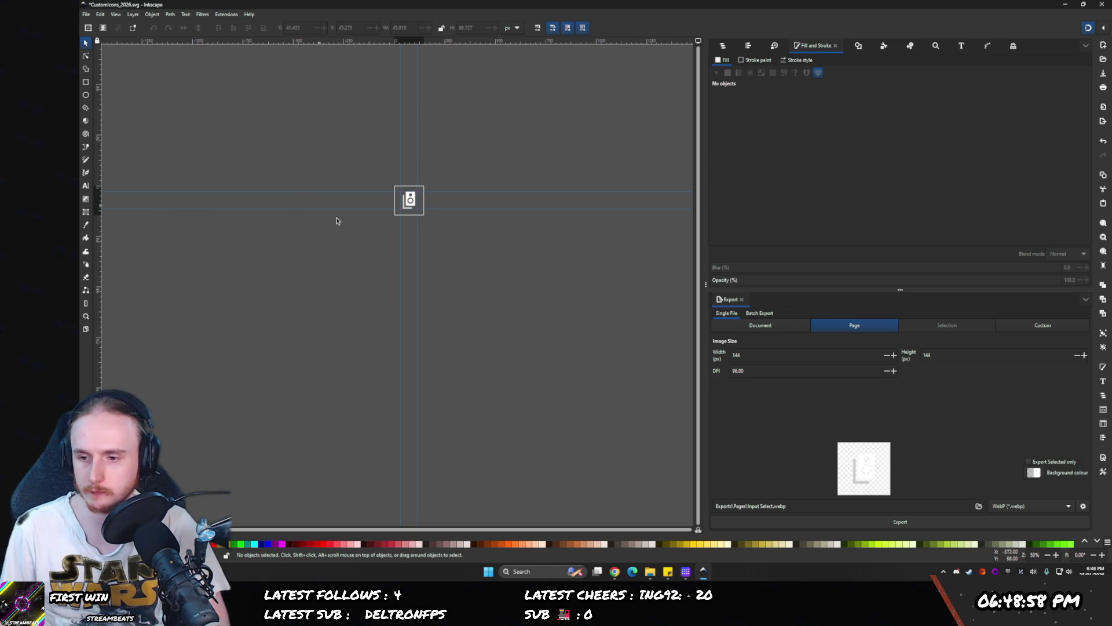
{"action": "left_click_drag", "start_coordinate": [499, 291], "coordinate": [544, 360]}
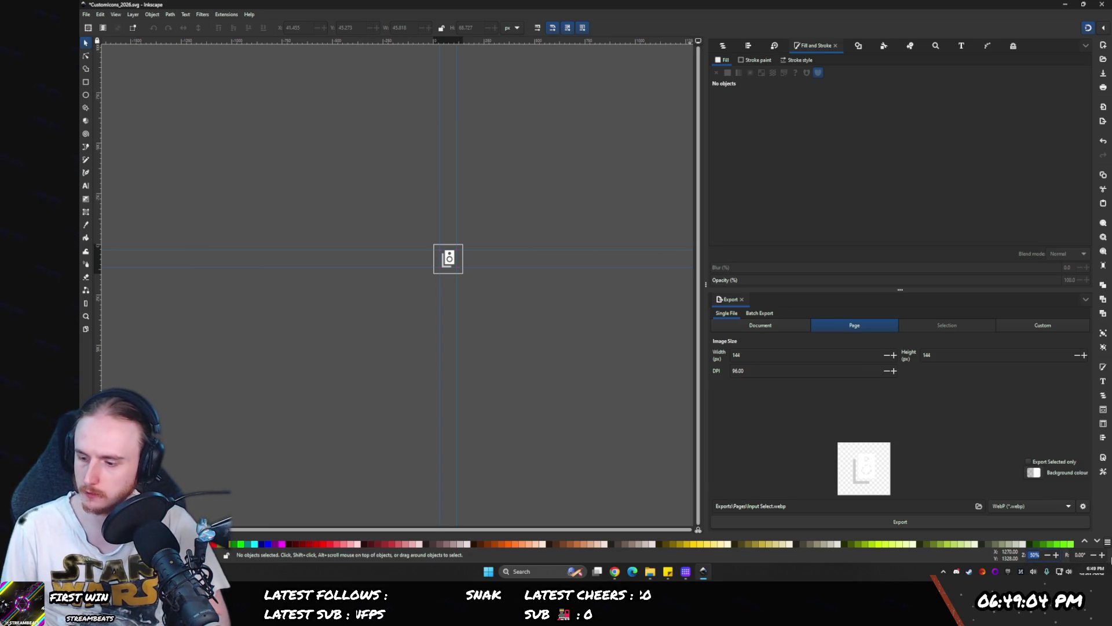
- Zoom to 100% and export the page as Audio.webp, replacing the Input Select filename
{"action": "type", "text": "100"}
{"action": "key", "text": "Return"}
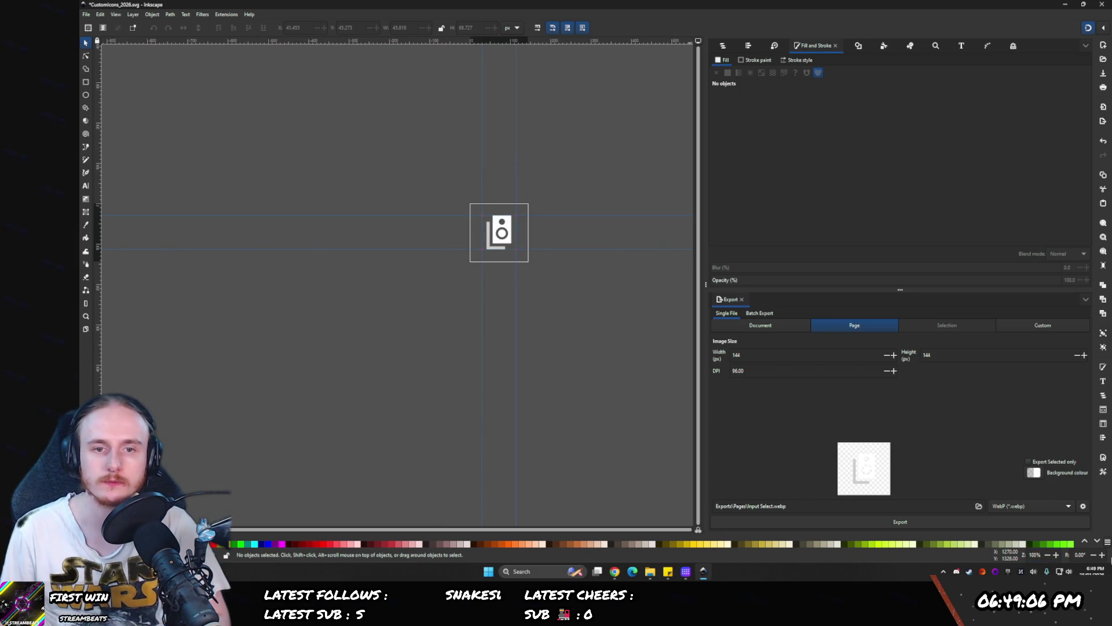
{"action": "double_click", "coordinate": [756, 506]}
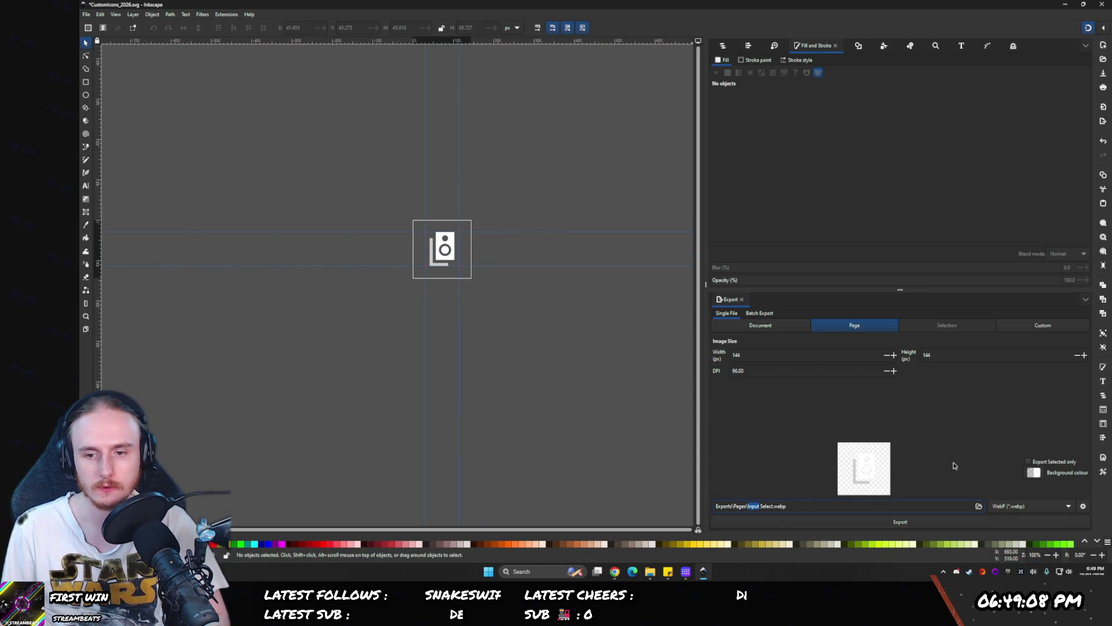
{"action": "key", "text": "ctrl+shift+l"}
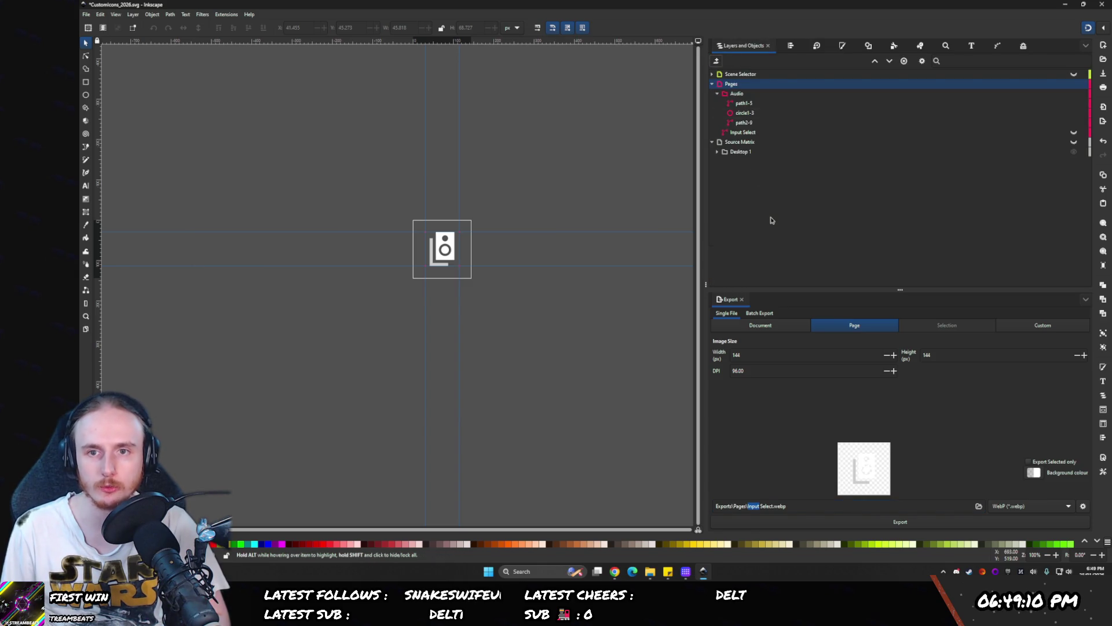
{"action": "left_click", "coordinate": [717, 93]}
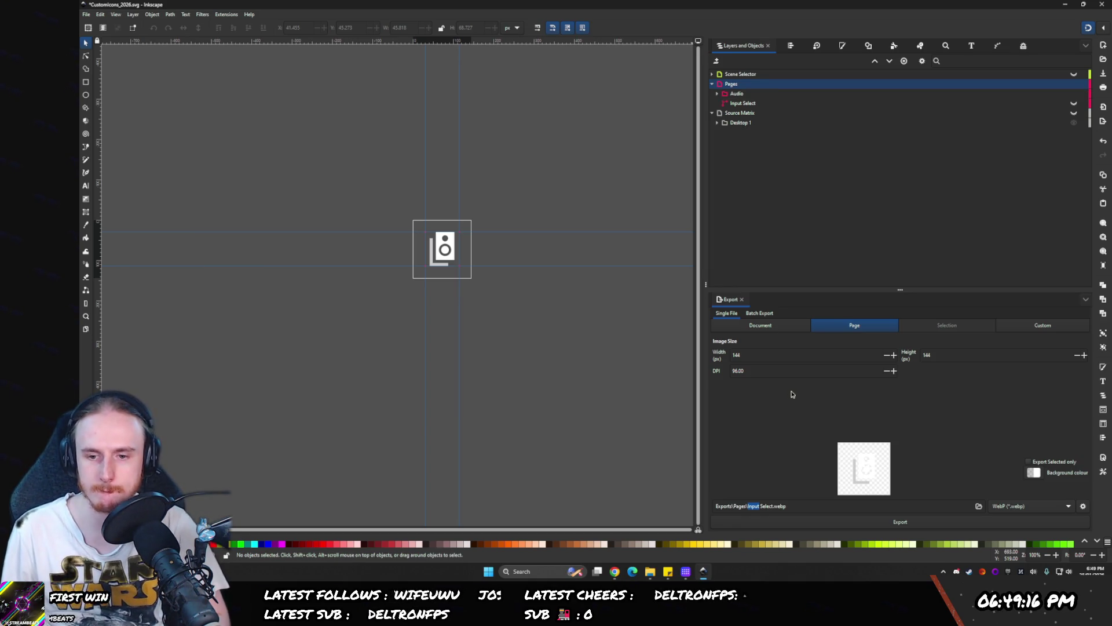
{"action": "left_click_drag", "start_coordinate": [759, 506], "coordinate": [774, 506]}
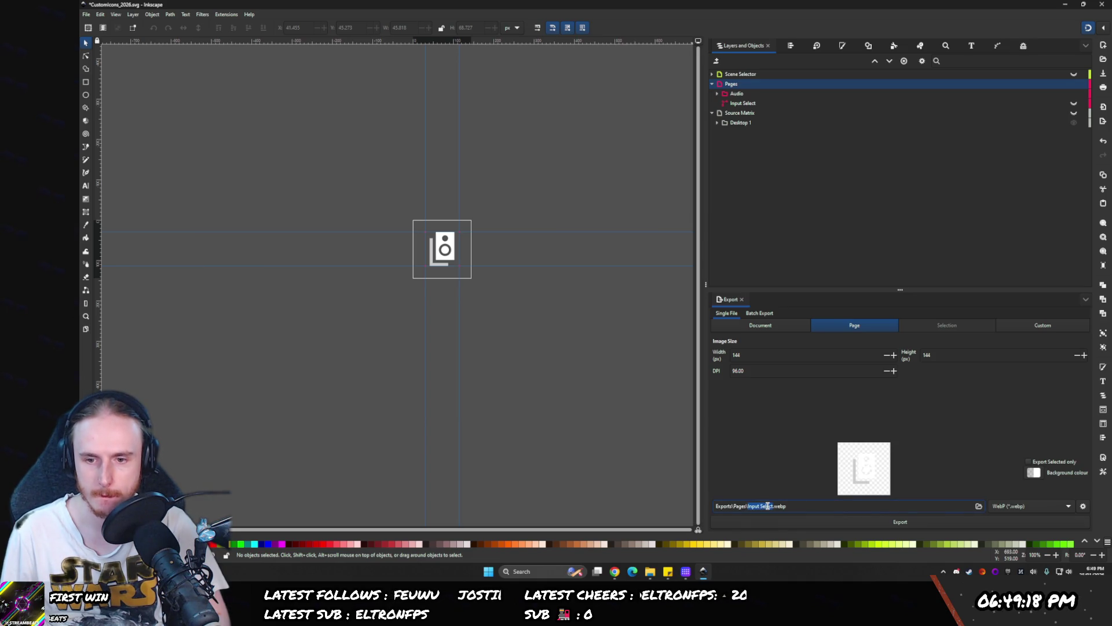
{"action": "type", "text": "Audio"}
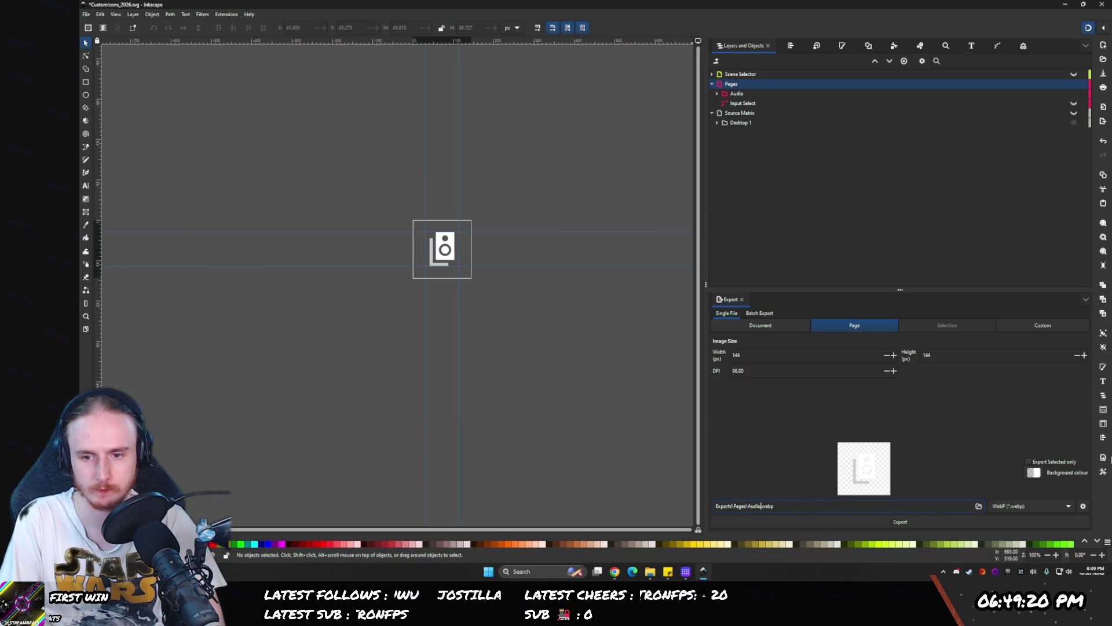
{"action": "left_click", "coordinate": [823, 523]}
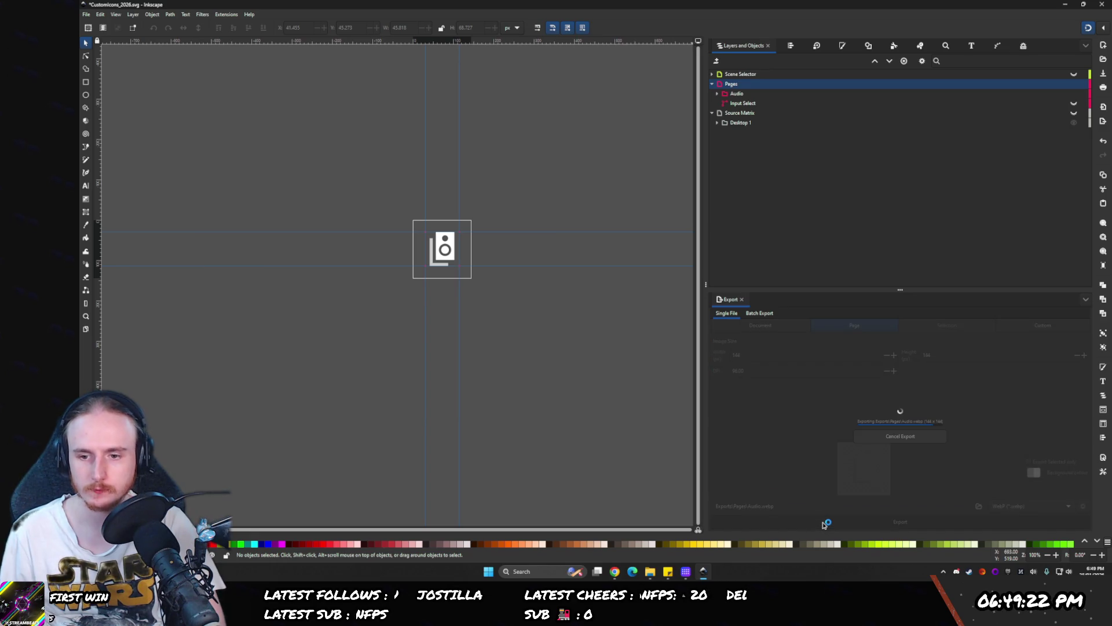
{"action": "left_click", "coordinate": [648, 573]}
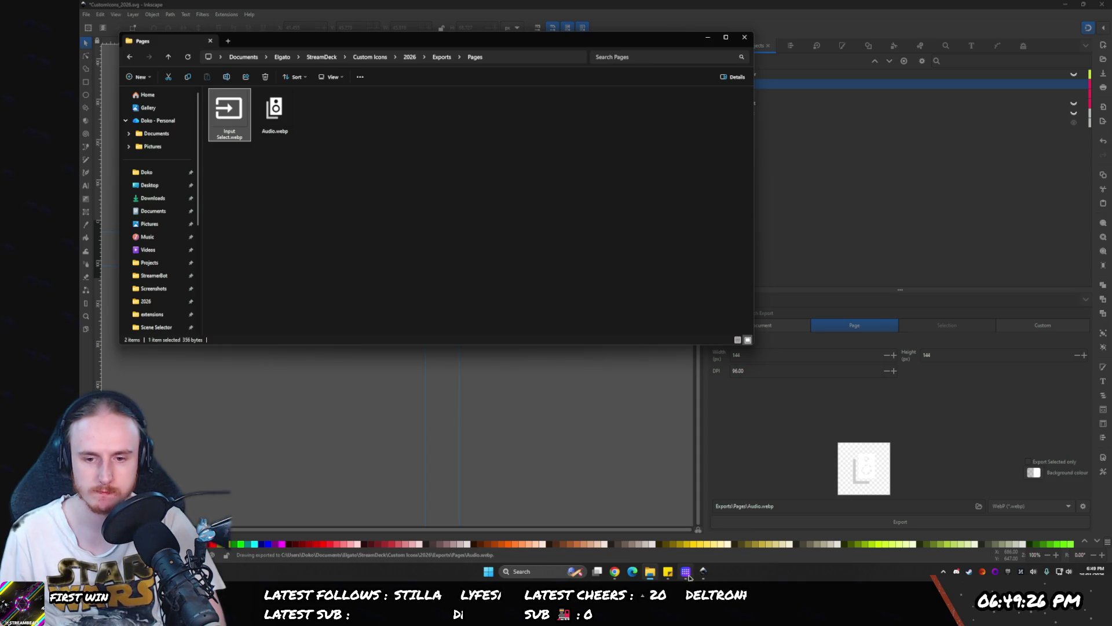
- Drag Audio.webp from the Pages folder onto the Stream Deck switch-profile key's icon
{"action": "left_click", "coordinate": [686, 572]}
{"action": "left_click", "coordinate": [646, 145]}
{"action": "left_click", "coordinate": [274, 110]}
{"action": "mouse_move", "coordinate": [274, 110]}
{"action": "left_mouse_down"}
{"action": "mouse_move", "coordinate": [666, 345]}
{"action": "mouse_move", "coordinate": [657, 350]}
{"action": "left_mouse_up"}
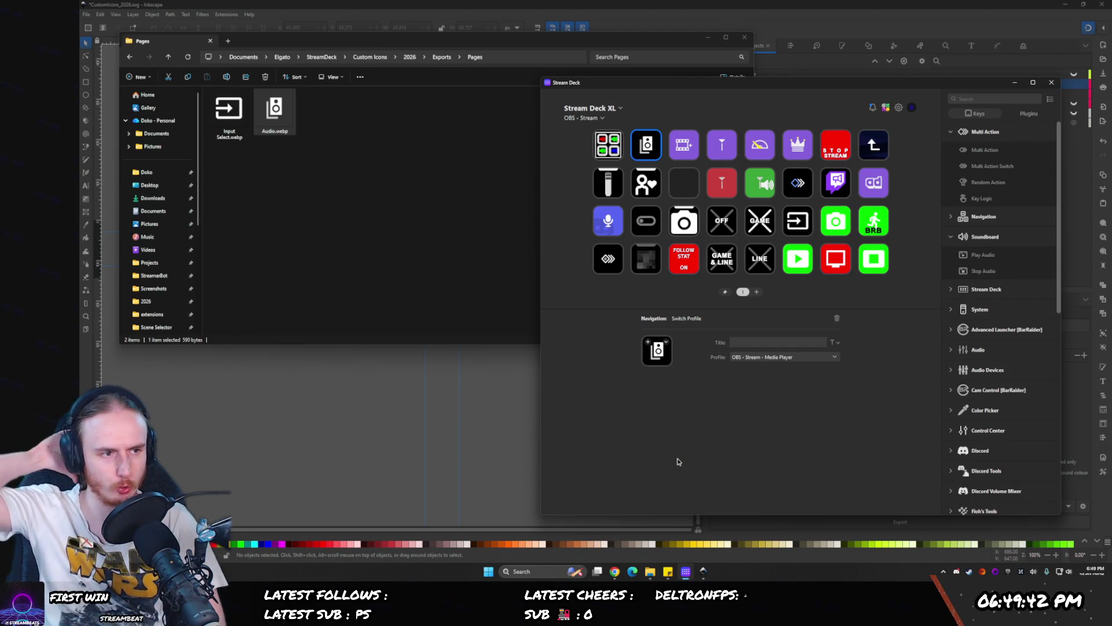
- Preview the Streamer.bot key's second state in Stream Deck, then return to Inkscape
{"action": "left_click", "coordinate": [642, 175]}
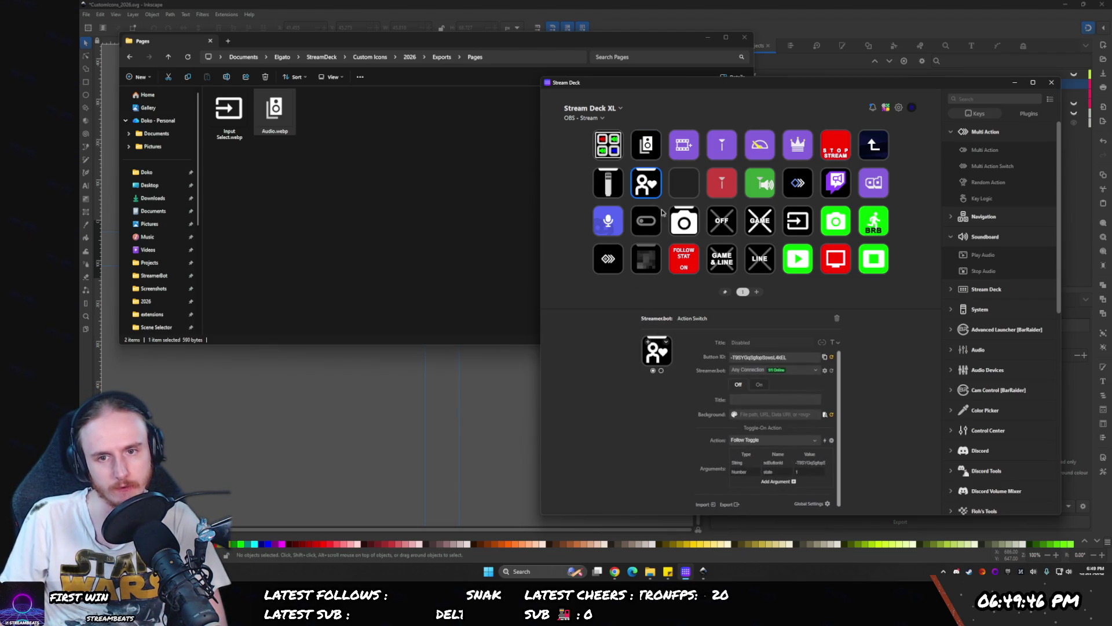
{"action": "left_click", "coordinate": [661, 371]}
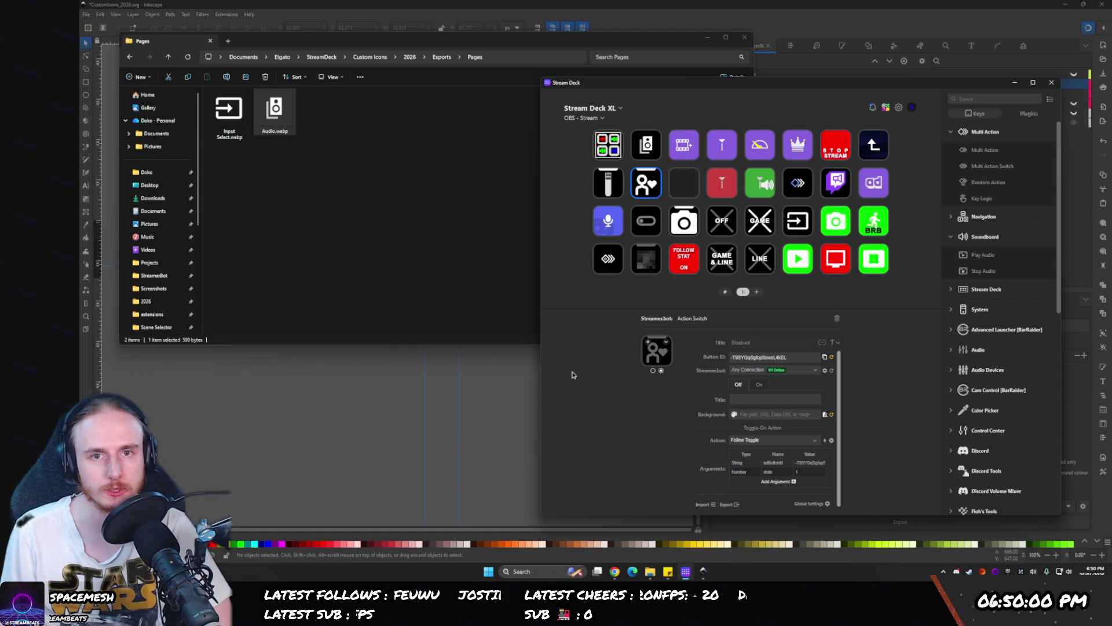
{"action": "key", "text": "alt+Tab"}
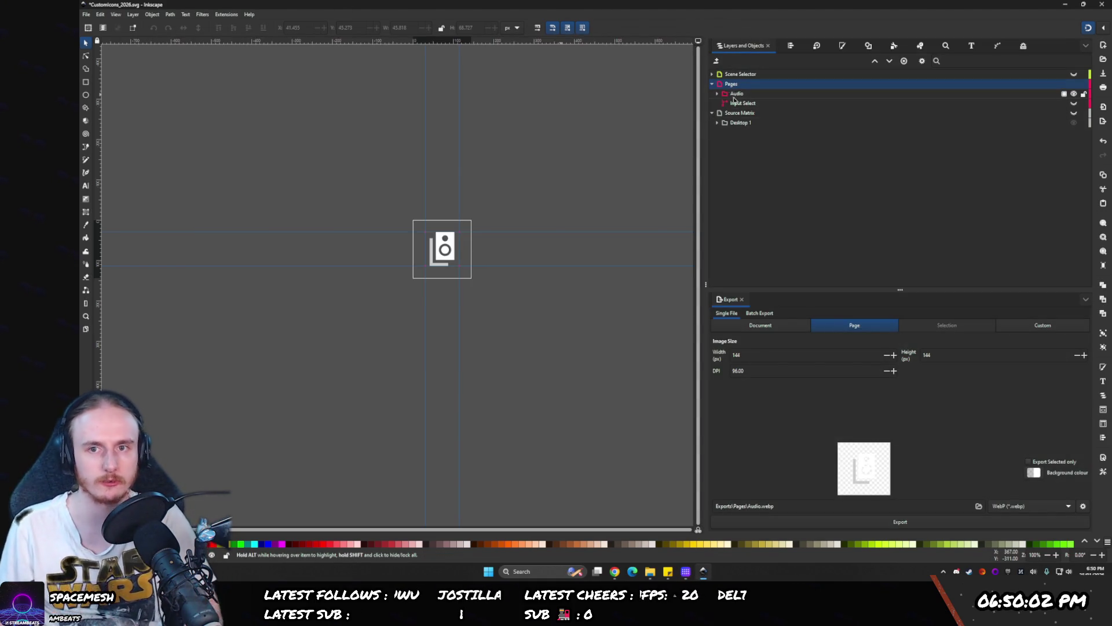
- Collapse Pages, expand Source Matrix's Desktop 1 group, and hide the Audio speaker artwork
{"action": "left_click", "coordinate": [712, 84]}
{"action": "left_click", "coordinate": [716, 62]}
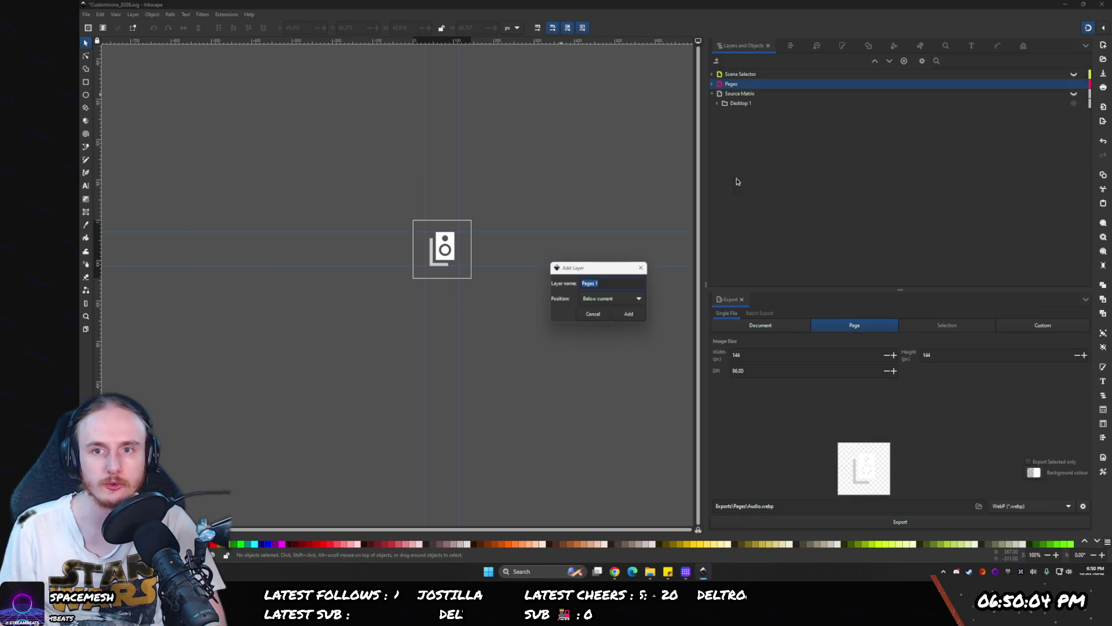
{"action": "left_click", "coordinate": [591, 311]}
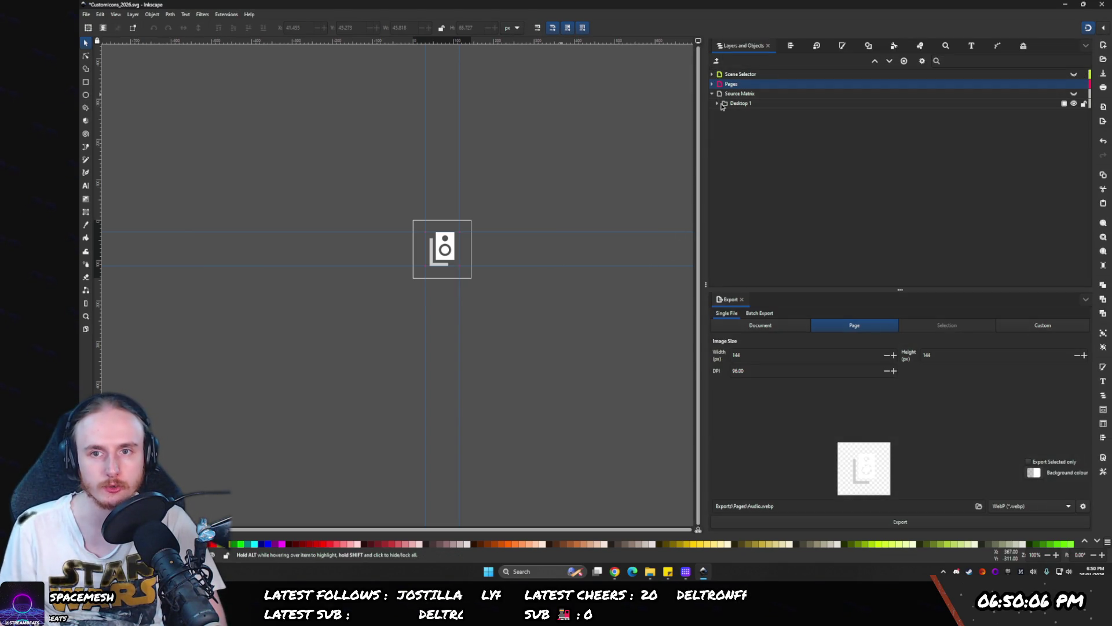
{"action": "left_click", "coordinate": [721, 103]}
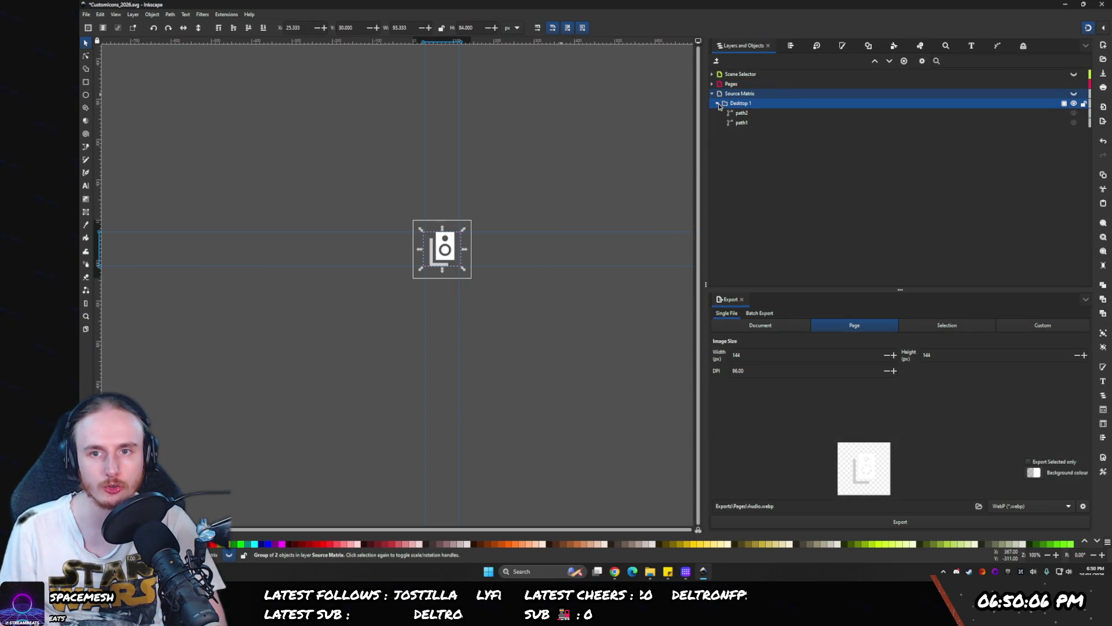
{"action": "left_click", "coordinate": [1074, 85]}
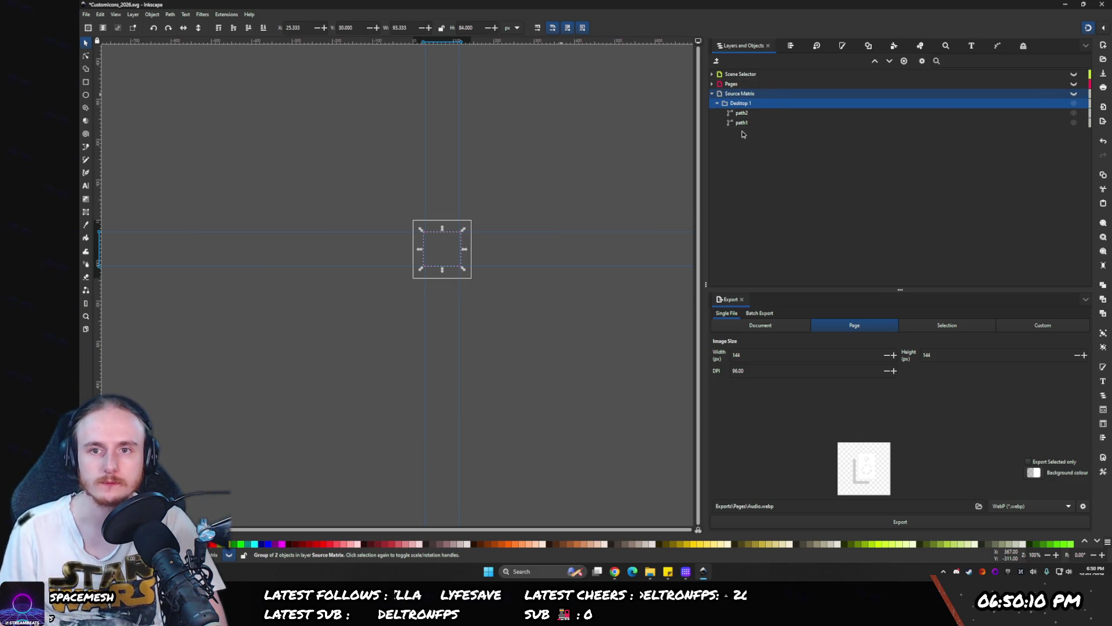
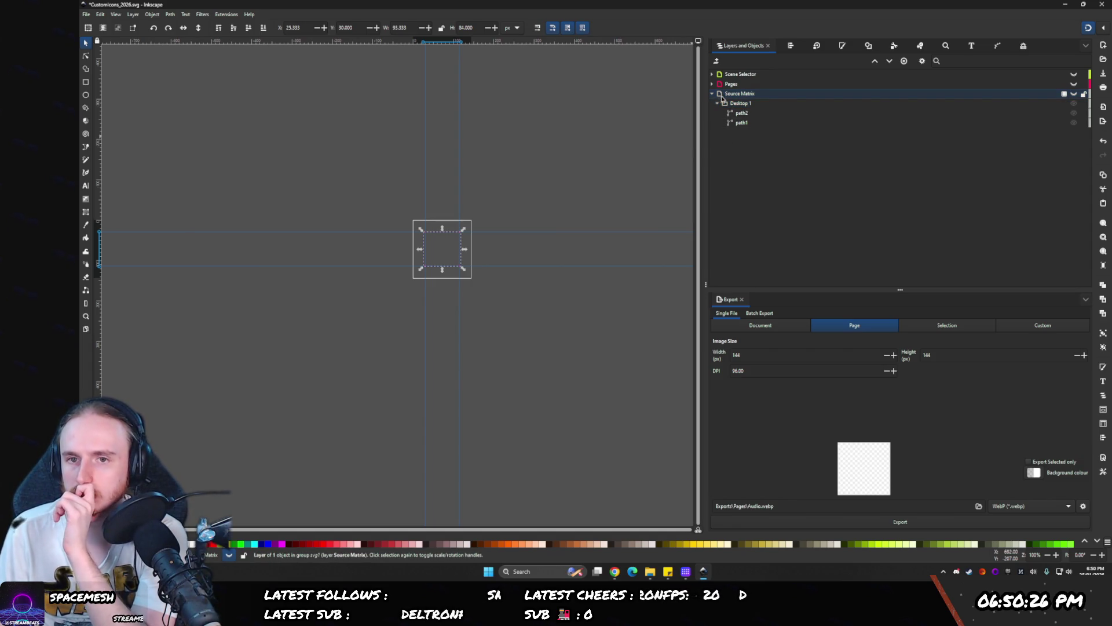
- Wrap the Desktop 1 group in a new group and name it Devices
{"action": "left_click", "coordinate": [718, 95]}
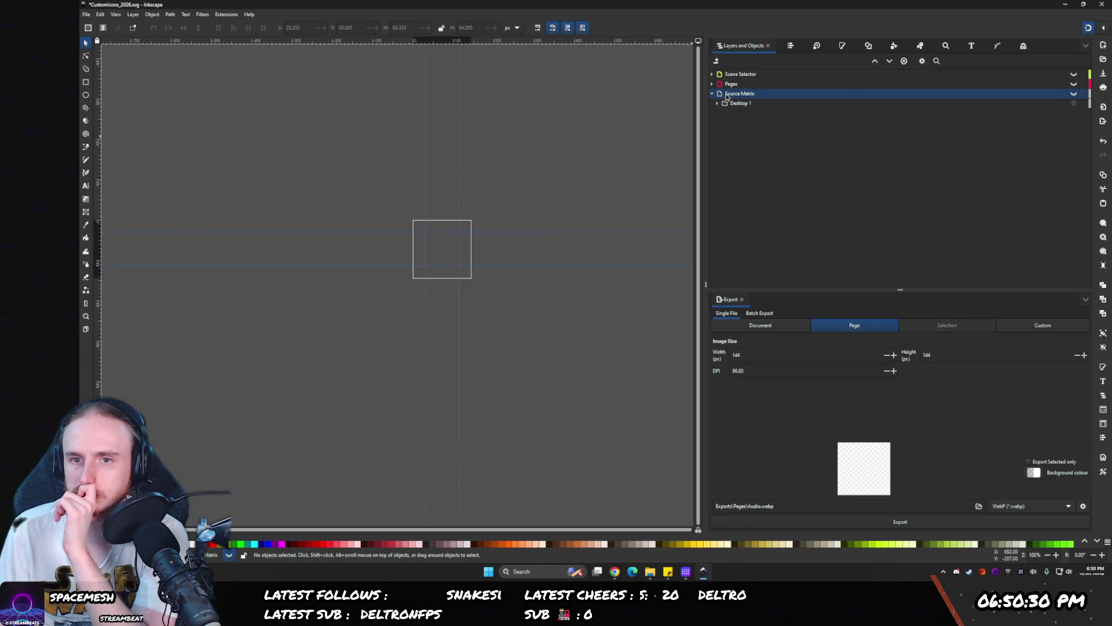
{"action": "right_click", "coordinate": [727, 96]}
{"action": "key", "text": "Escape"}
{"action": "left_click", "coordinate": [736, 103]}
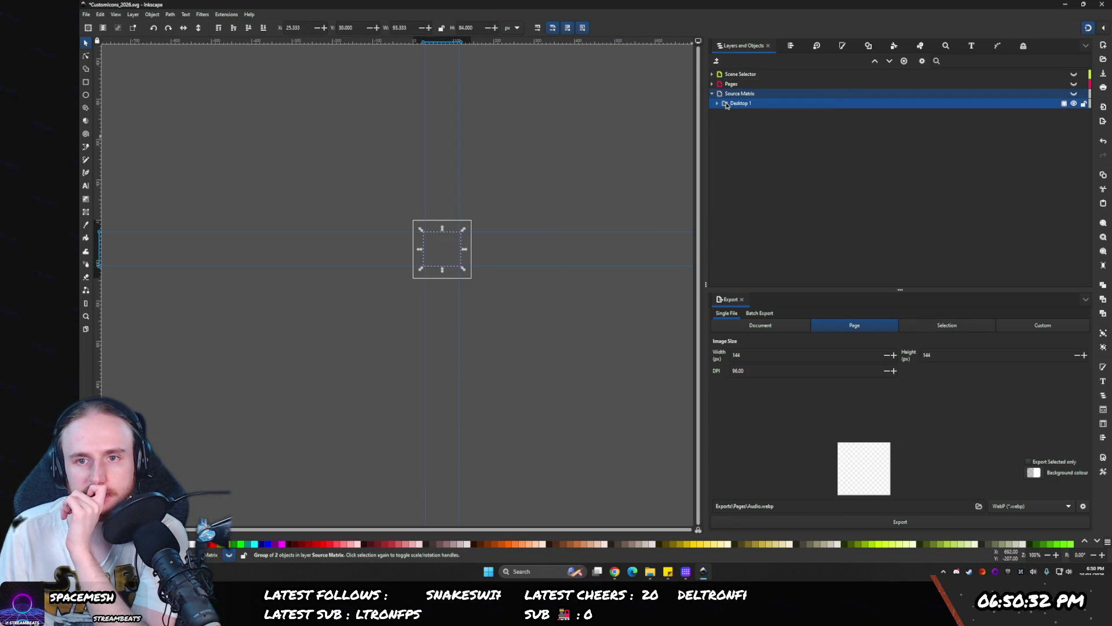
{"action": "right_click", "coordinate": [728, 104]}
{"action": "left_click", "coordinate": [746, 222]}
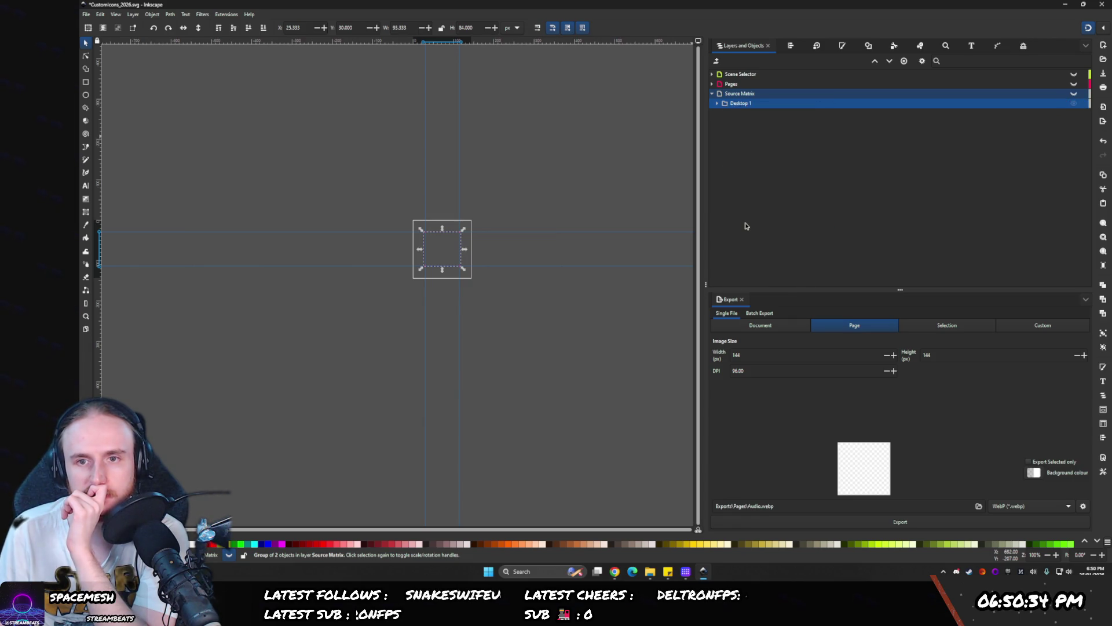
{"action": "double_click", "coordinate": [734, 103]}
{"action": "type", "text": "De"}
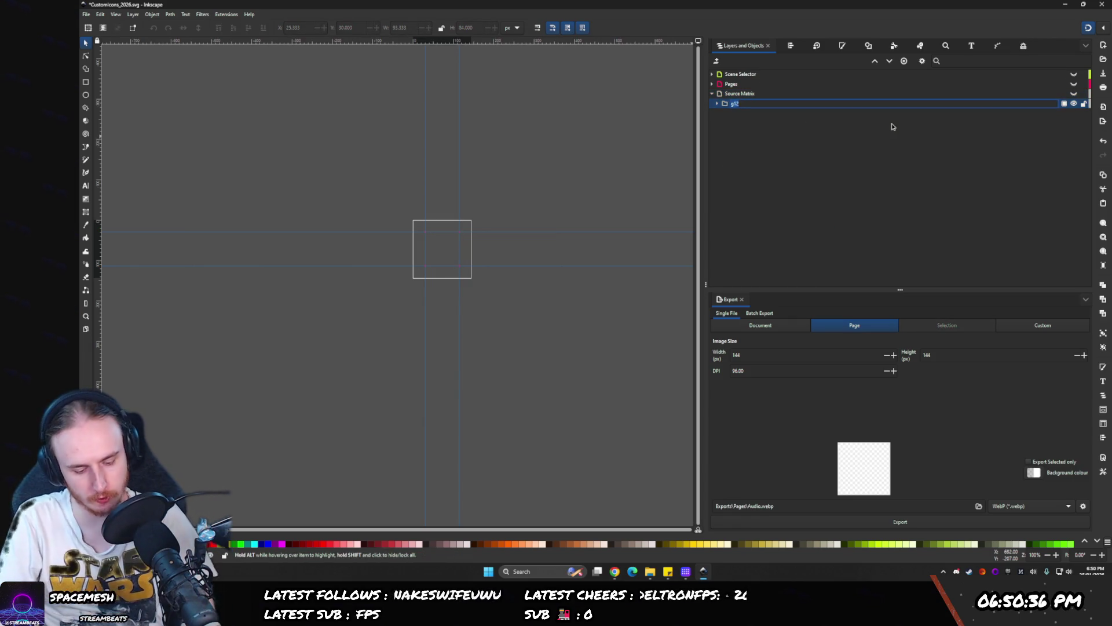
{"action": "type", "text": "vices"}
{"action": "key", "text": "Return"}
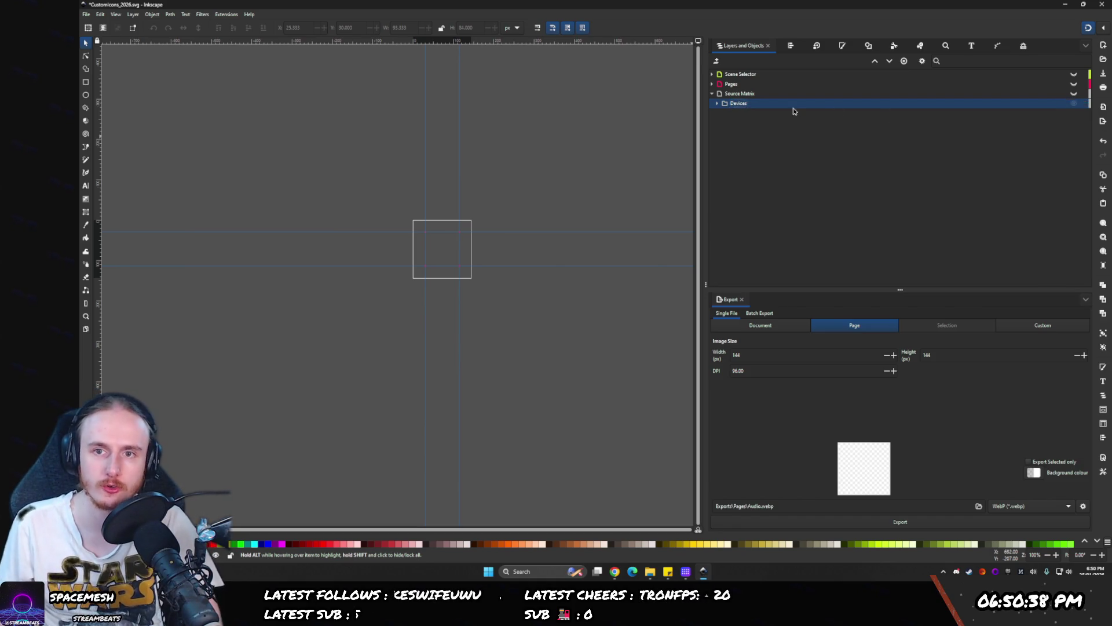
- Expand Devices and Desktop 1 to show the two paths inside
{"action": "left_click", "coordinate": [718, 103]}
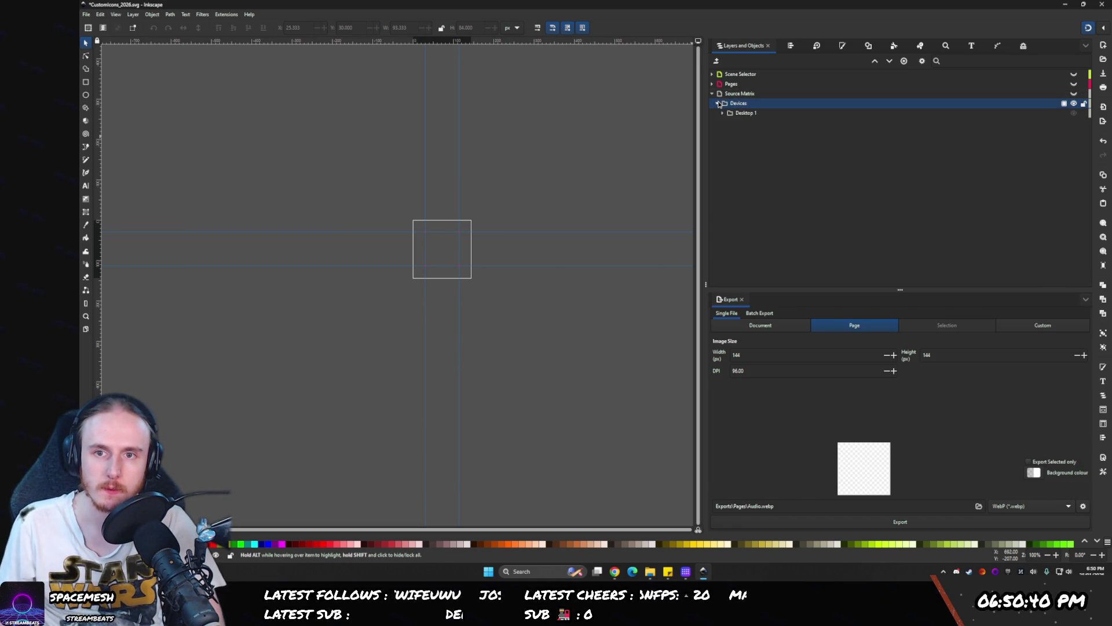
{"action": "left_click", "coordinate": [723, 114]}
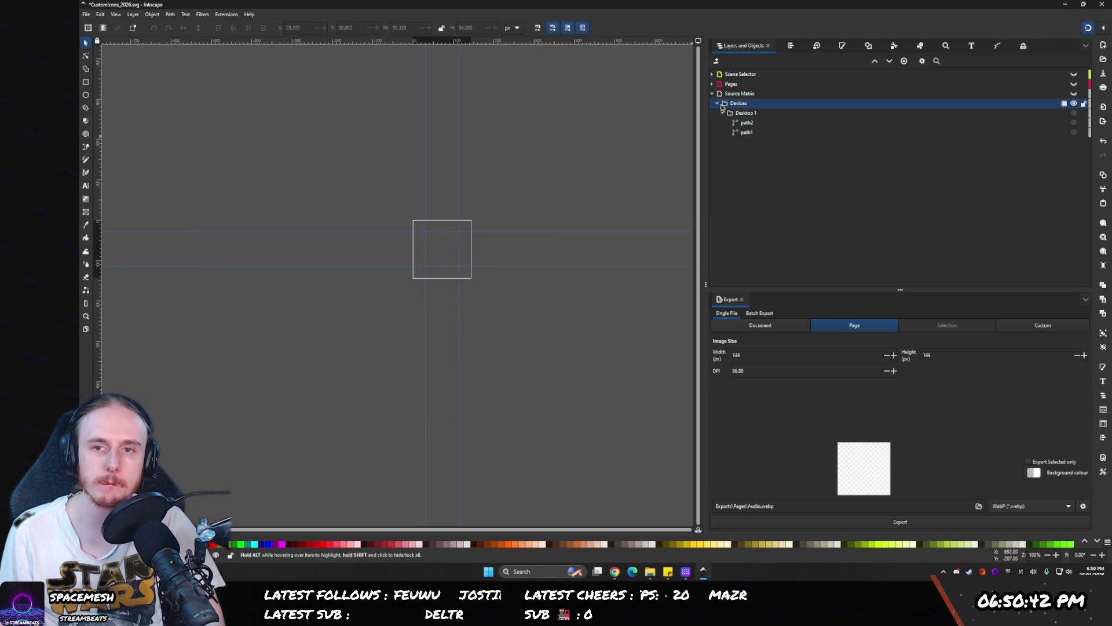
{"action": "left_click", "coordinate": [720, 95]}
{"action": "right_click", "coordinate": [720, 95]}
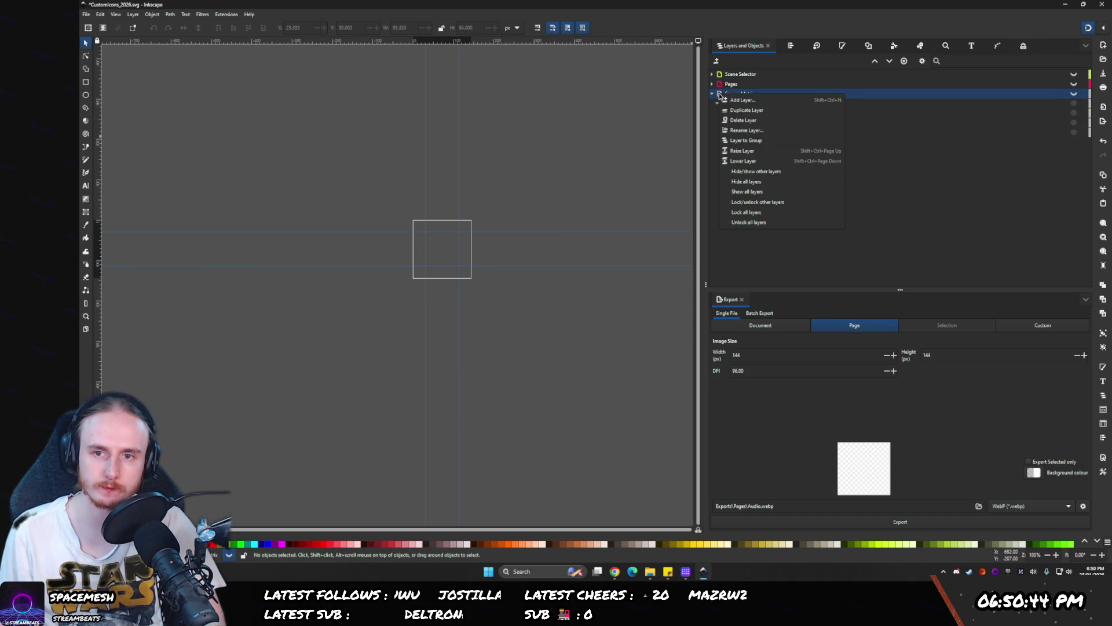
{"action": "left_click", "coordinate": [926, 154]}
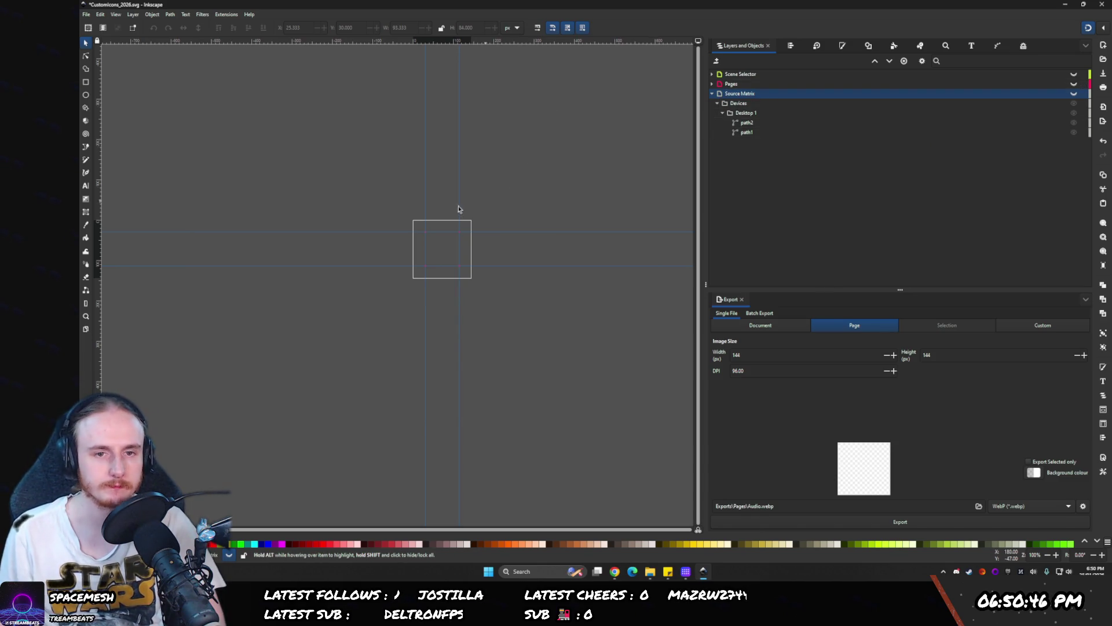
{"action": "left_click", "coordinate": [650, 571]}
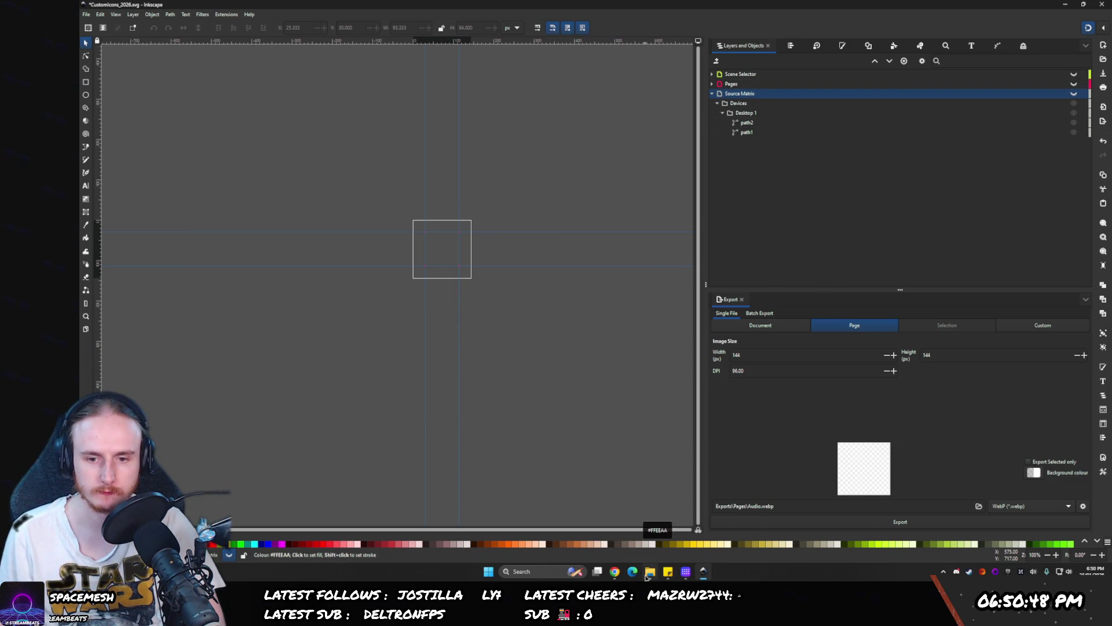
- Navigate File Explorer to the Custom Icons > 2023 > OBS > Inputs folder
{"action": "key", "text": "alt+Left"}
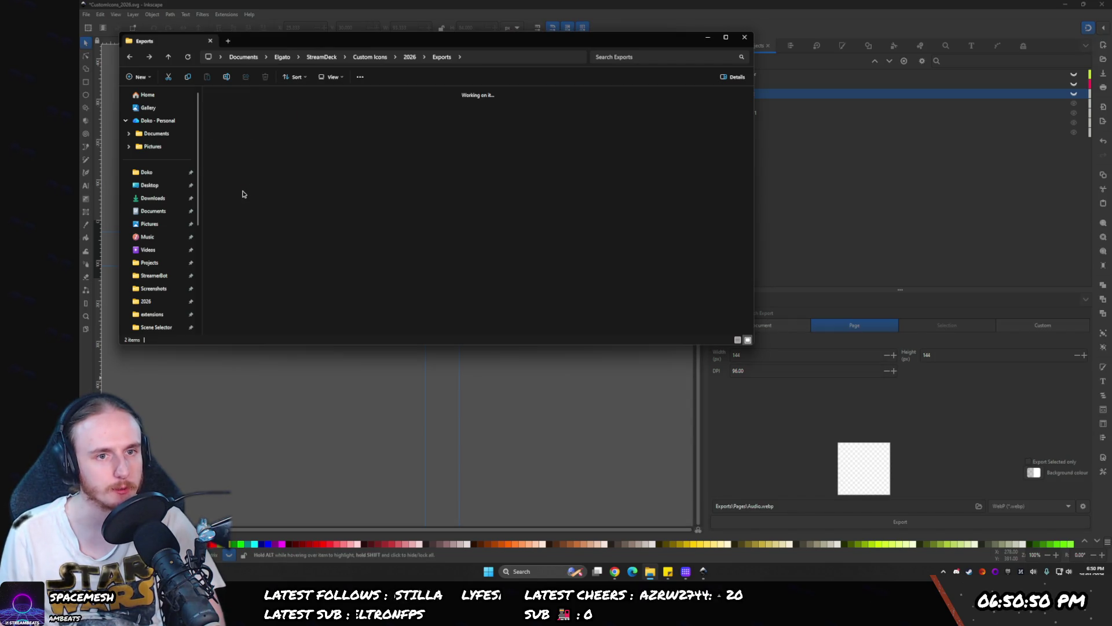
{"action": "key", "text": "alt+Left"}
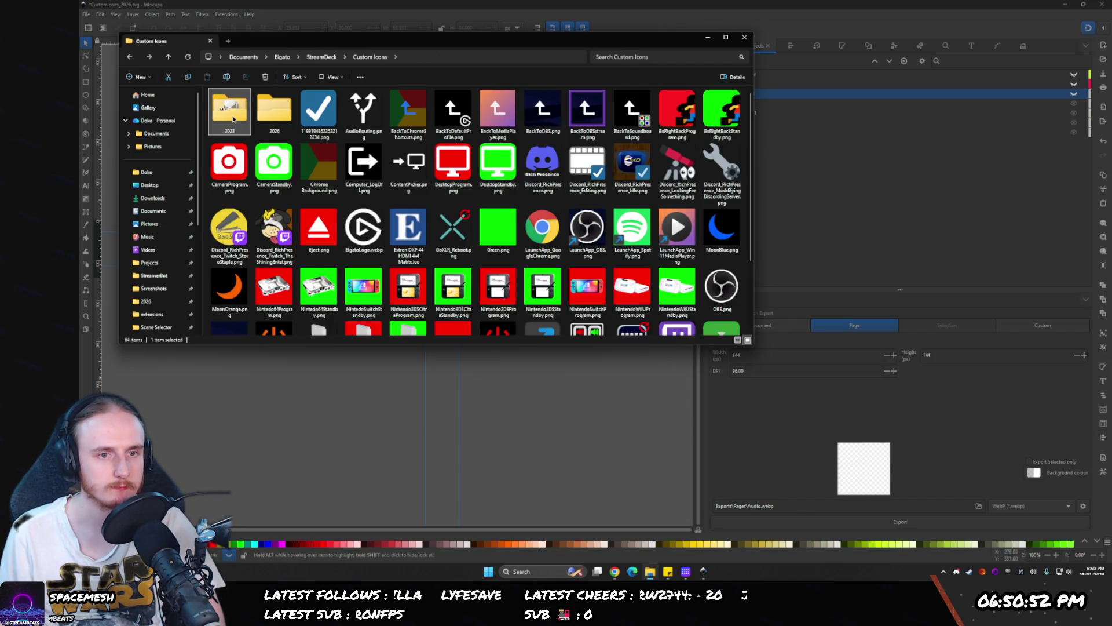
{"action": "scroll", "coordinate": [233, 119], "scroll_direction": "down", "scroll_amount": 2}
{"action": "scroll", "coordinate": [233, 116], "scroll_direction": "up", "scroll_amount": 2}
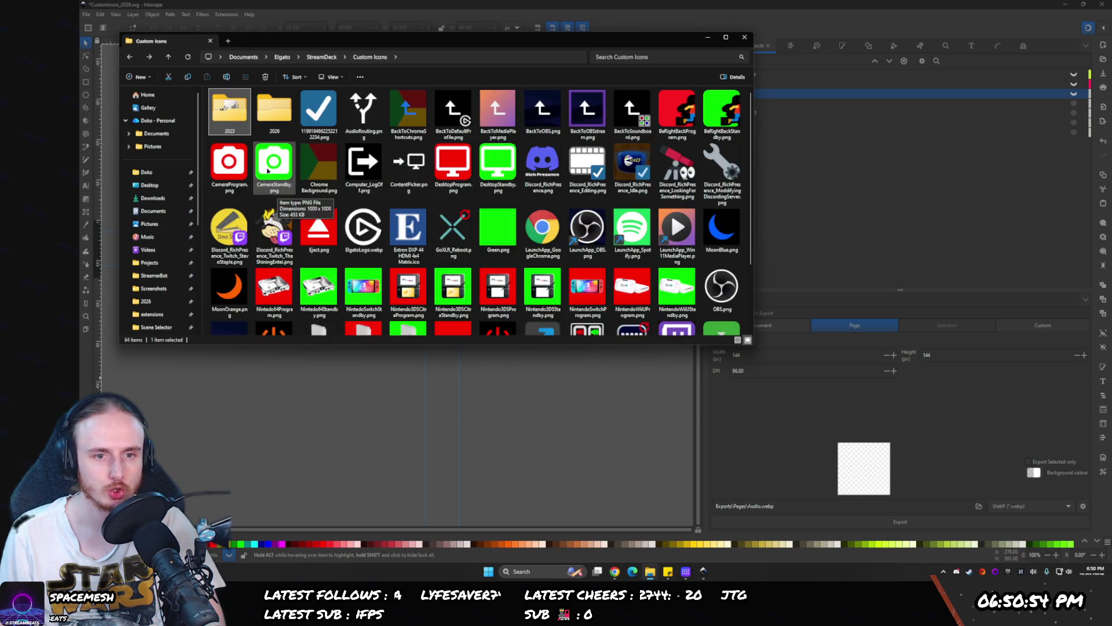
{"action": "double_click", "coordinate": [233, 109]}
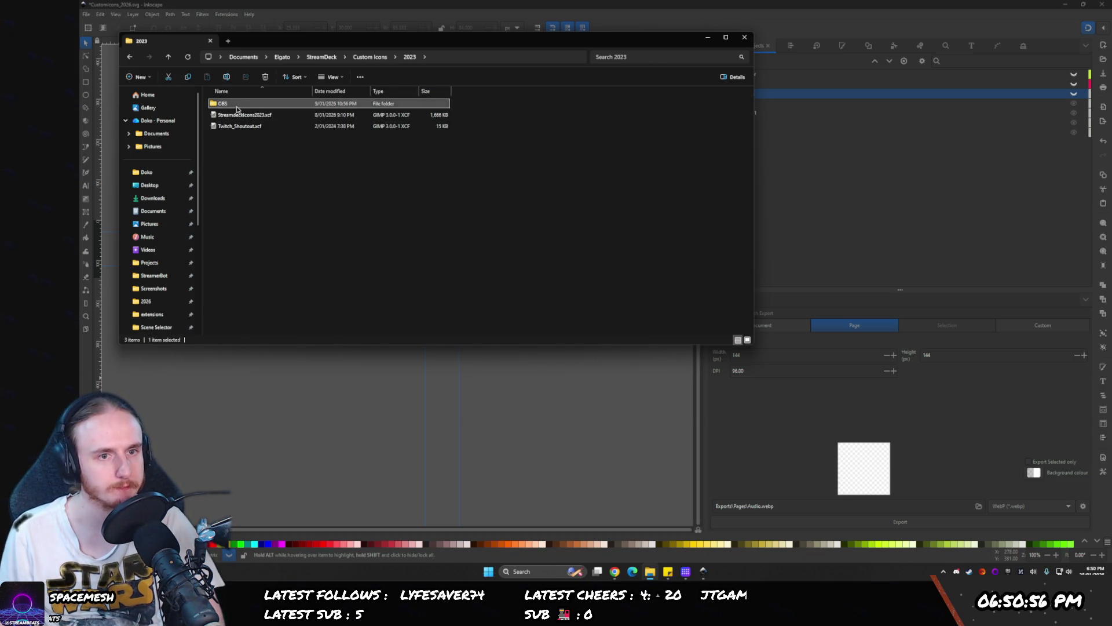
{"action": "double_click", "coordinate": [237, 108]}
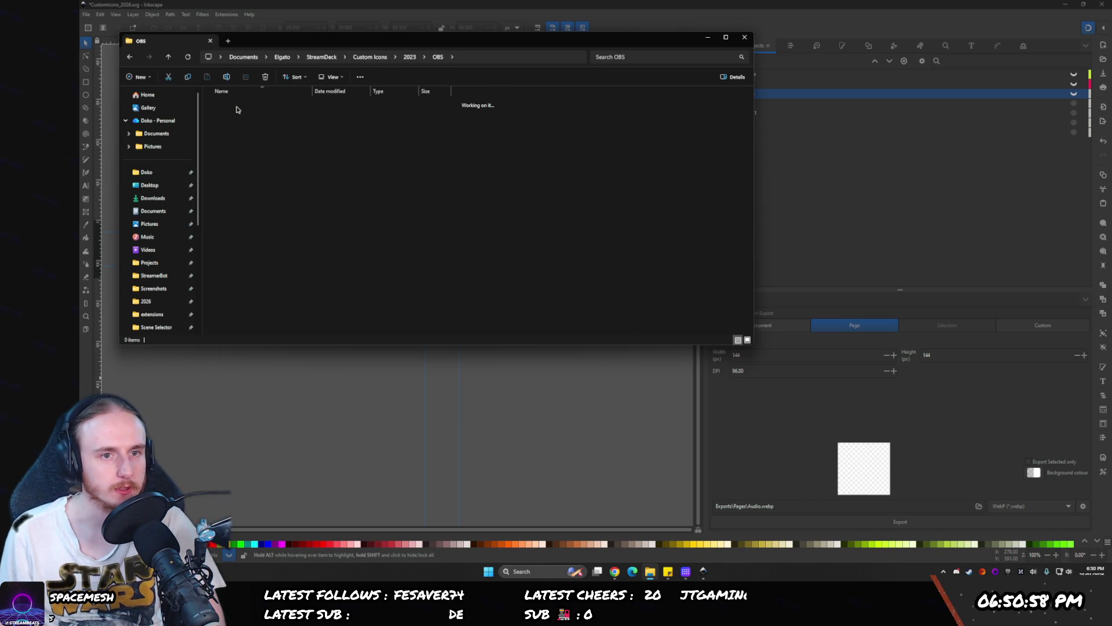
{"action": "key", "text": "alt+Left"}
{"action": "double_click", "coordinate": [262, 110]}
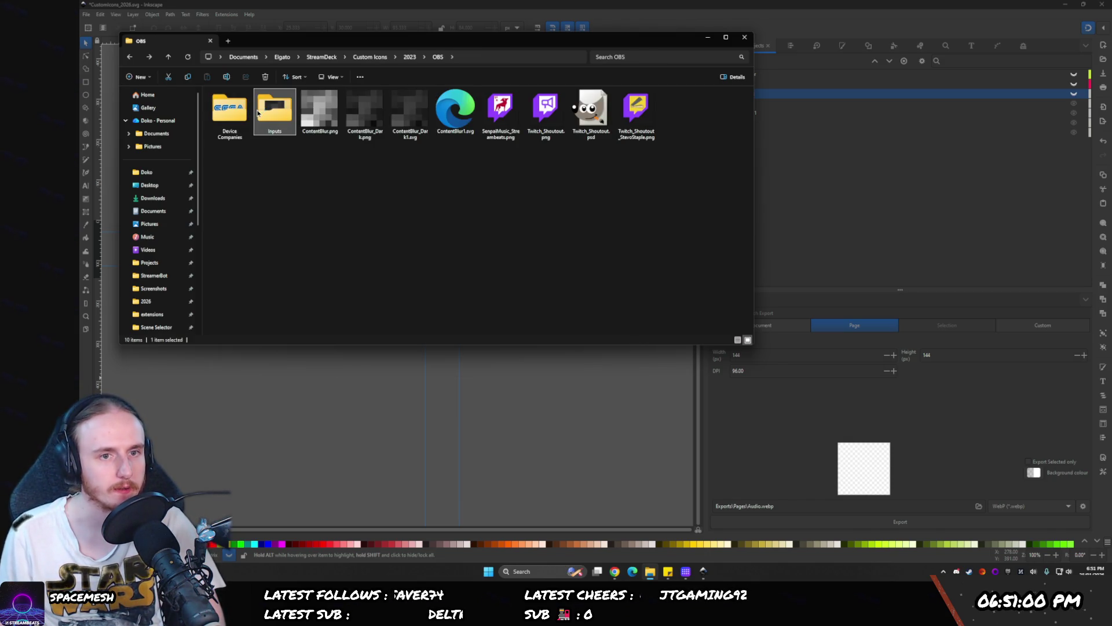
- Drop Camera_0_OFF.png onto the canvas and confirm the embedded import
{"action": "left_click", "coordinate": [455, 110]}
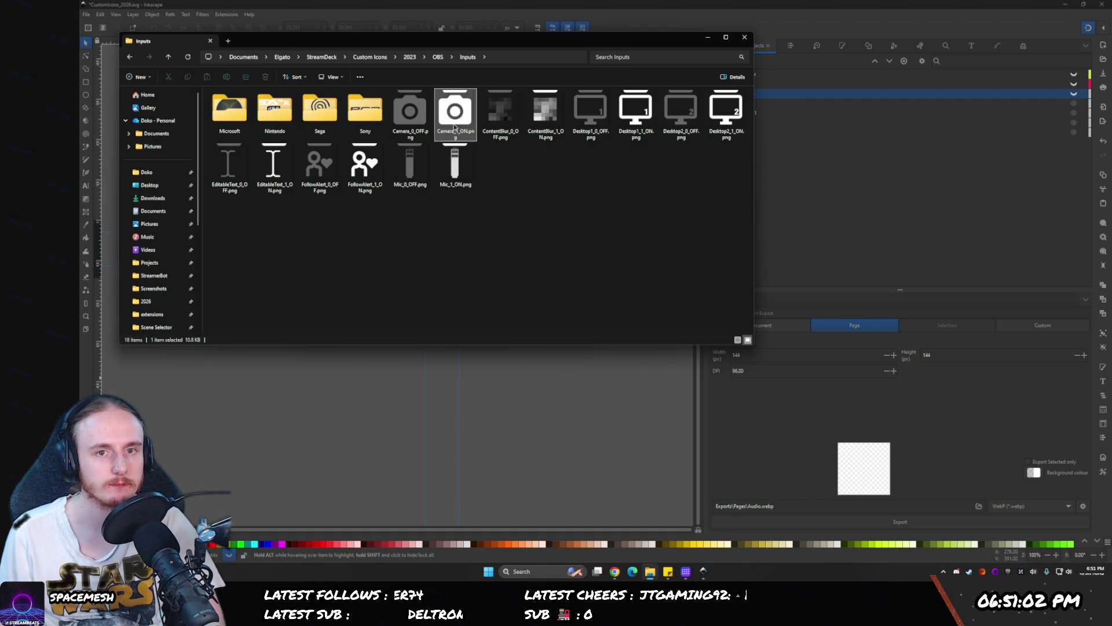
{"action": "left_click_drag", "start_coordinate": [455, 110], "coordinate": [449, 401]}
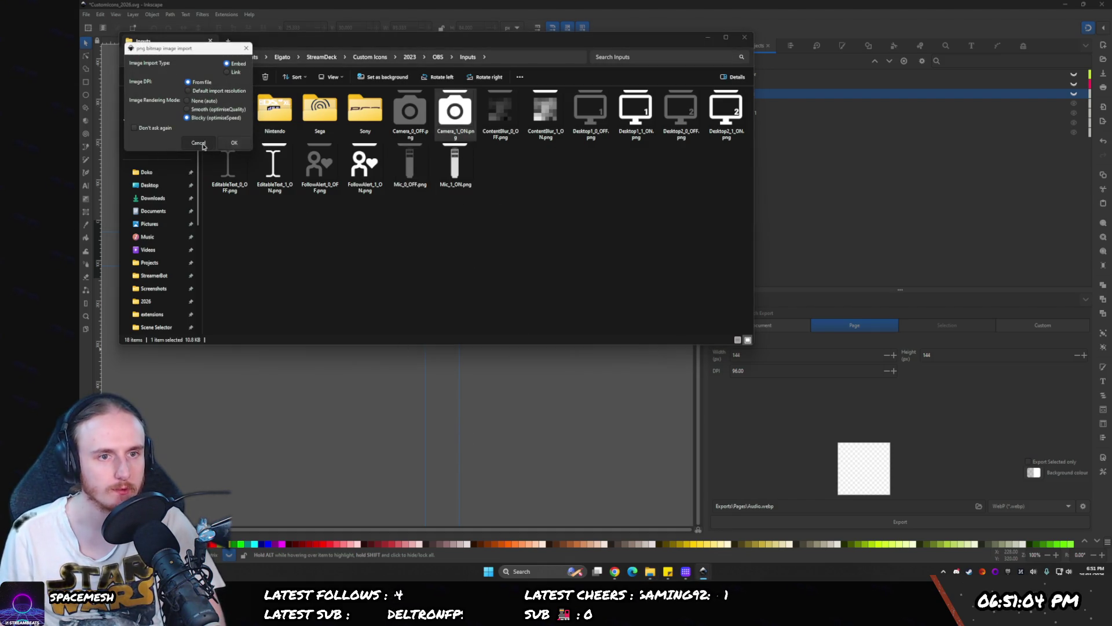
{"action": "left_click", "coordinate": [234, 142]}
{"action": "left_click_drag", "start_coordinate": [410, 110], "coordinate": [478, 406]}
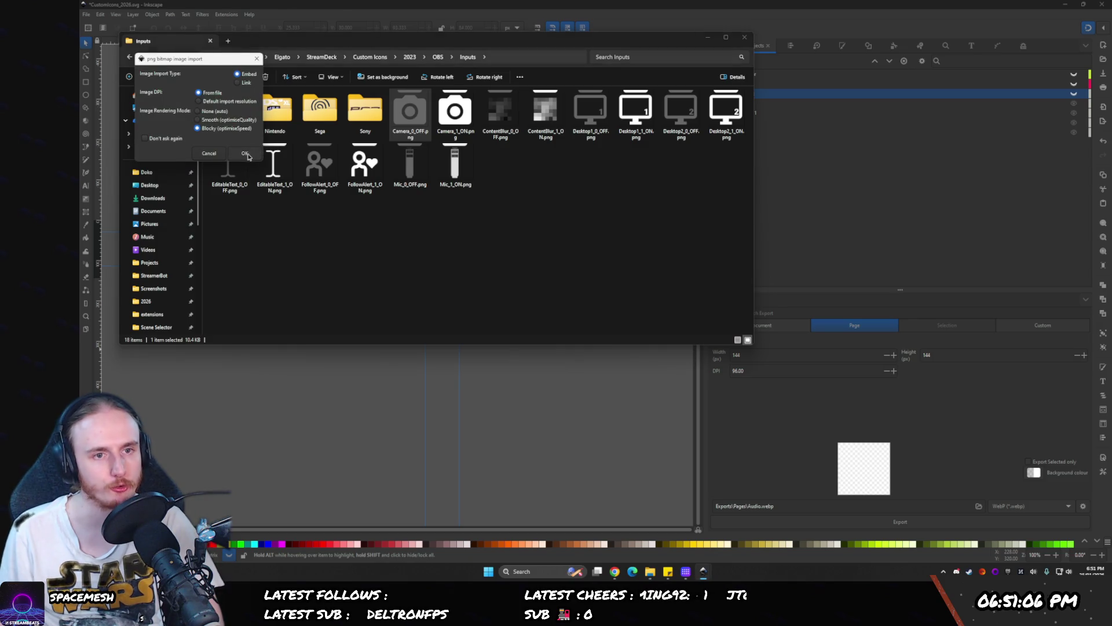
{"action": "left_click", "coordinate": [245, 153]}
{"action": "scroll", "coordinate": [372, 284], "scroll_direction": "up", "scroll_amount": 2}
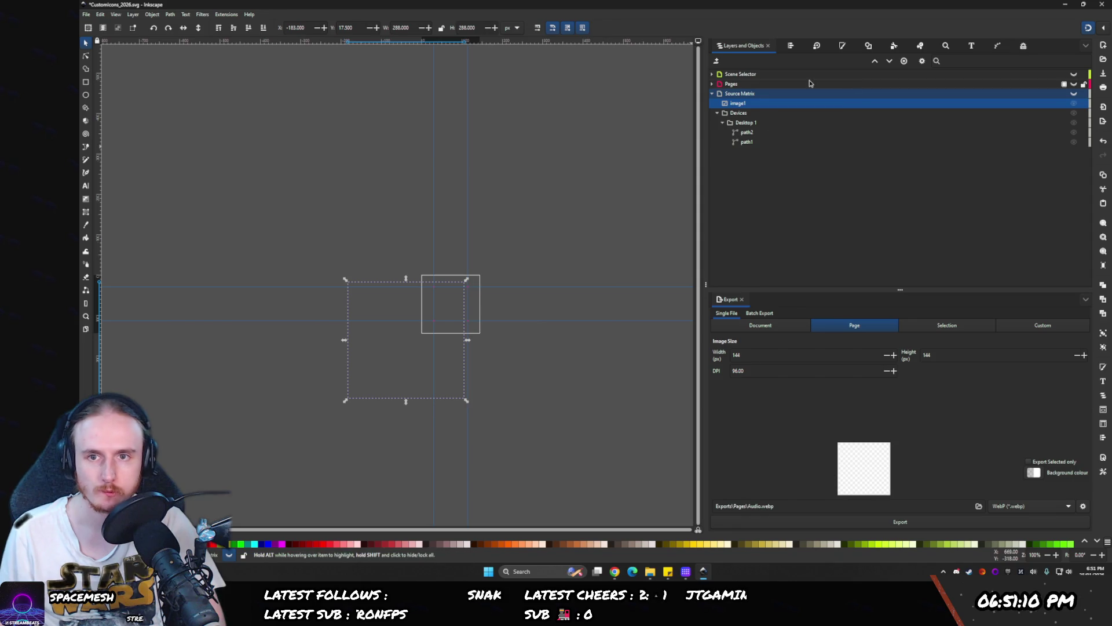
- Show the camera image, hide the Devices group, and discard a stray duplicate
{"action": "left_click", "coordinate": [1073, 103]}
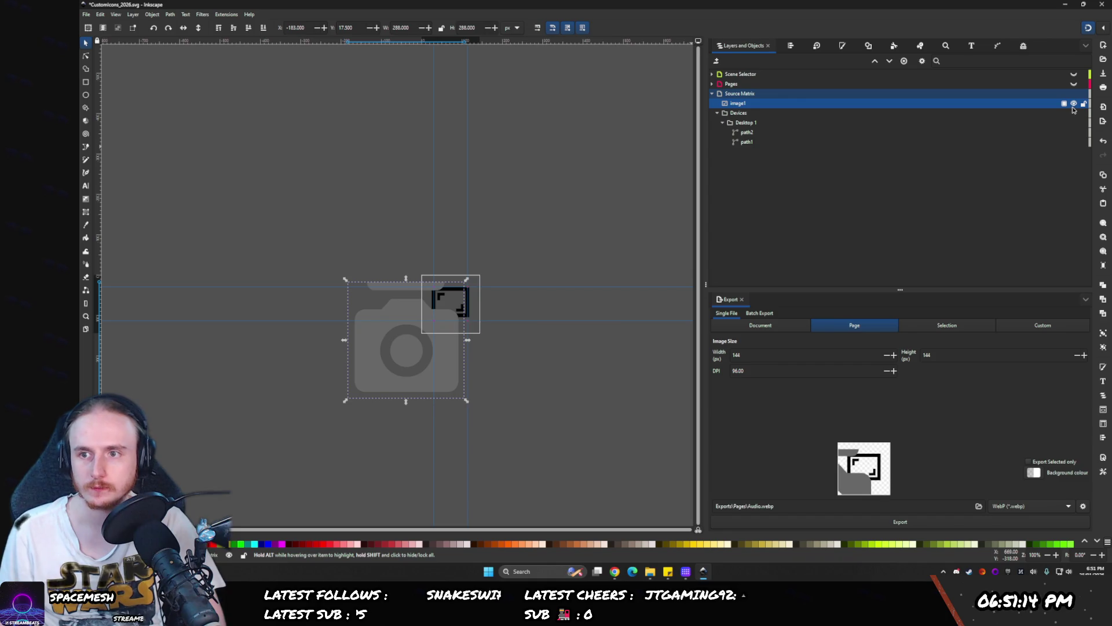
{"action": "left_click", "coordinate": [1074, 113]}
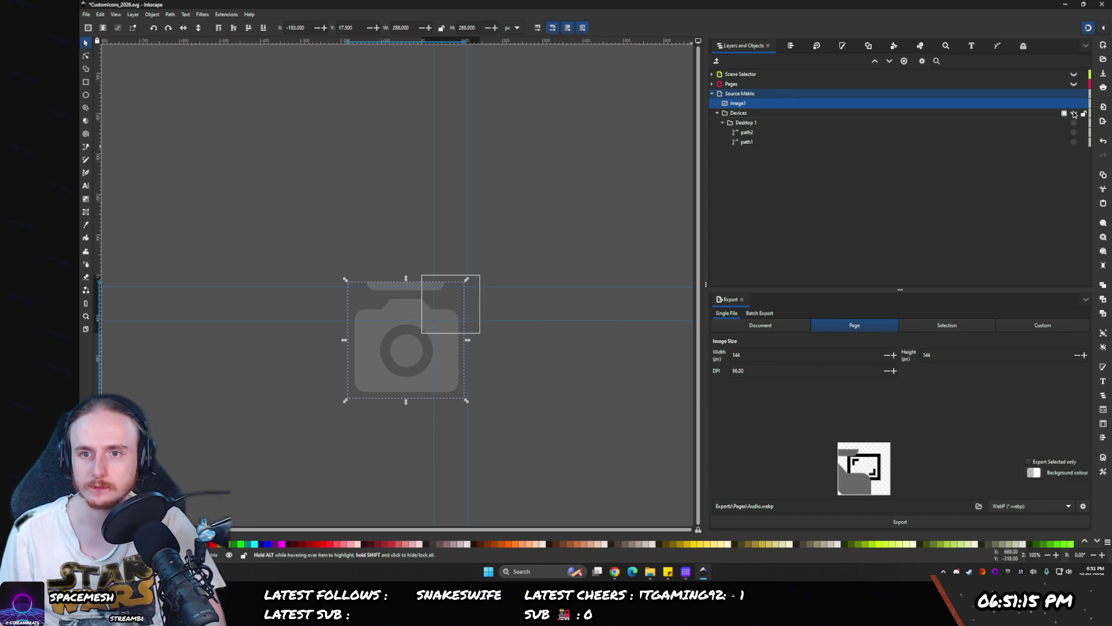
{"action": "right_click", "coordinate": [736, 104]}
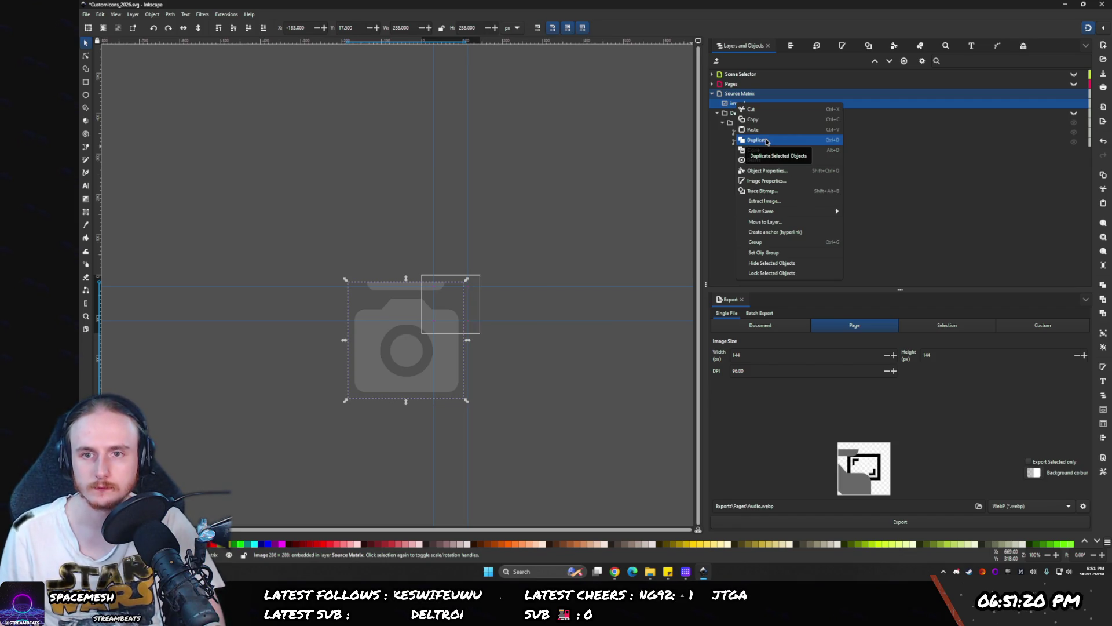
{"action": "left_click", "coordinate": [767, 141]}
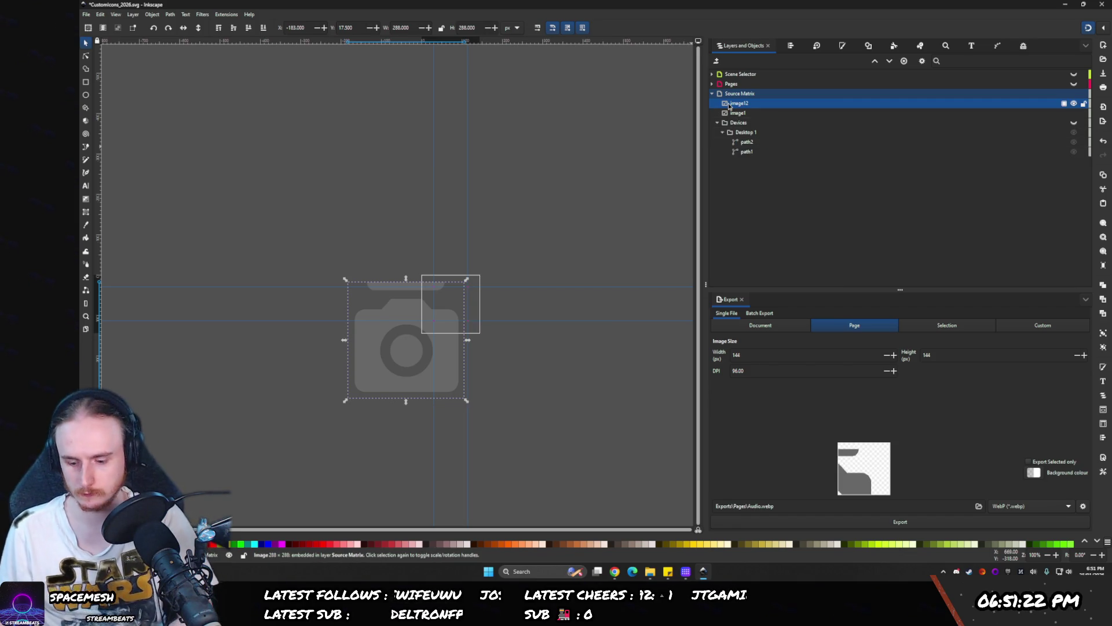
{"action": "key", "text": "Delete"}
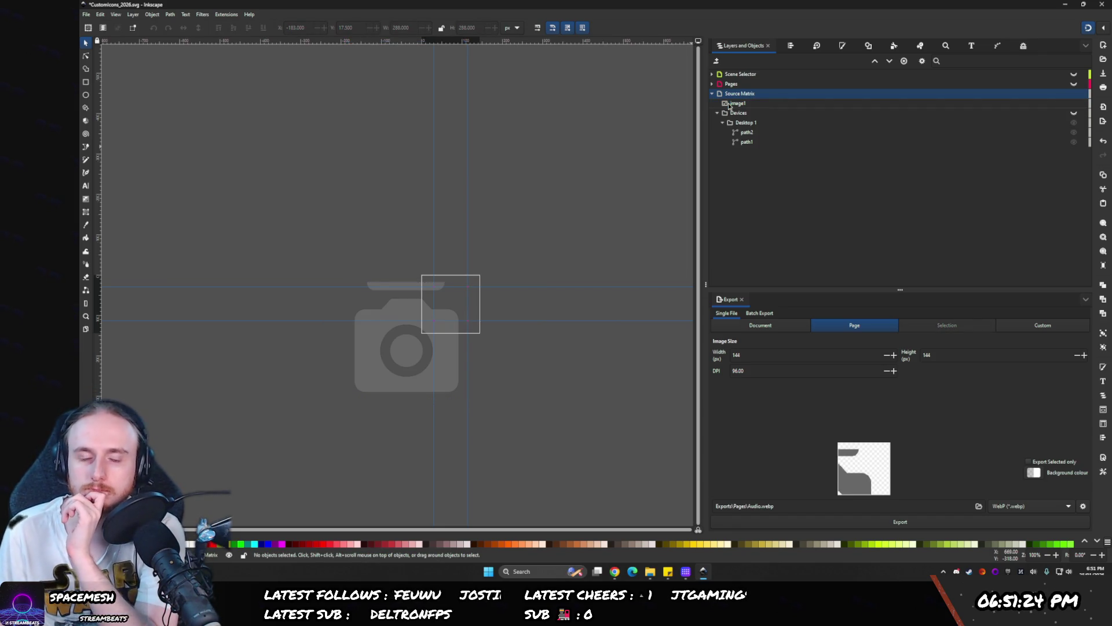
- Move the camera image so it snaps onto the page guides
{"action": "left_click", "coordinate": [725, 104]}
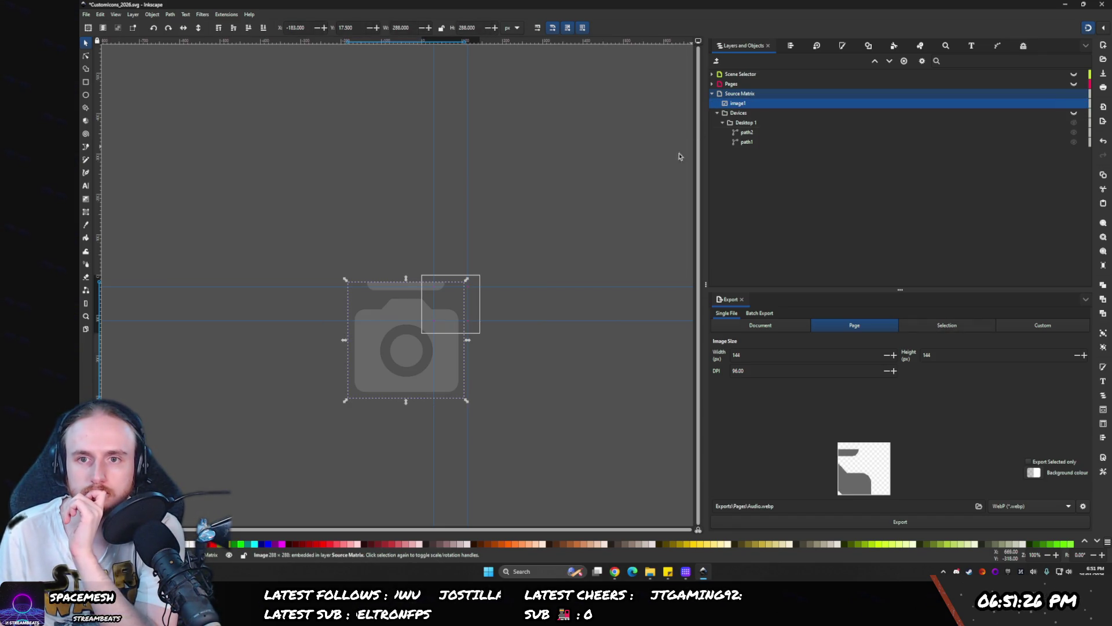
{"action": "left_click_drag", "start_coordinate": [393, 371], "coordinate": [381, 351]}
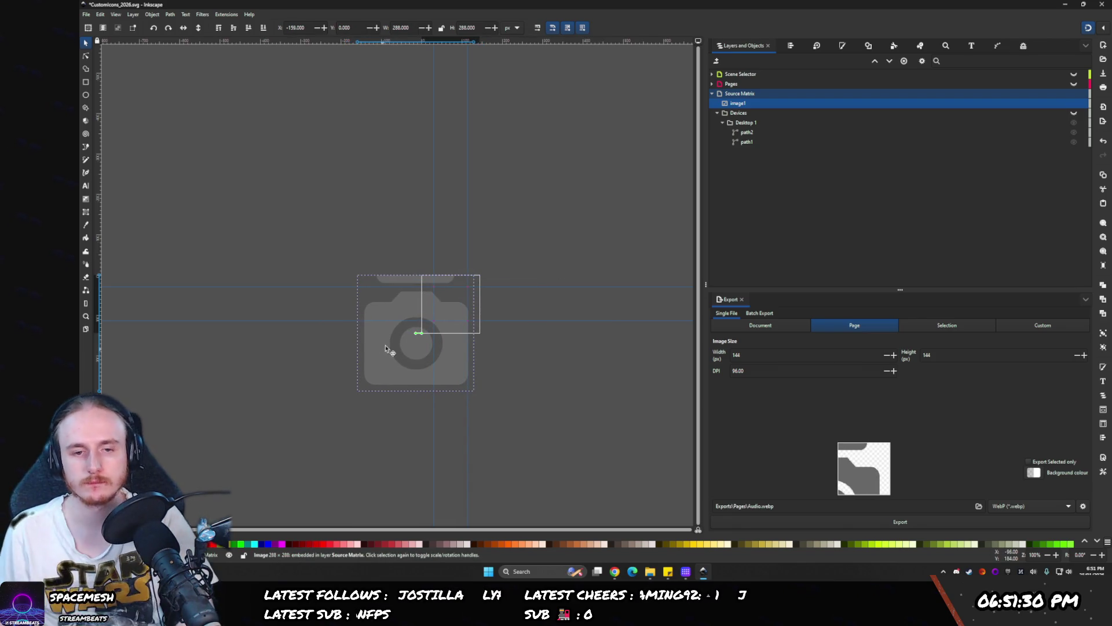
{"action": "scroll", "coordinate": [440, 298], "scroll_direction": "up", "scroll_amount": 3, "text": "ctrl"}
{"action": "scroll", "coordinate": [443, 296], "scroll_direction": "up", "scroll_amount": 2, "text": "ctrl"}
{"action": "scroll", "coordinate": [405, 192], "scroll_direction": "down", "scroll_amount": 1, "text": "ctrl"}
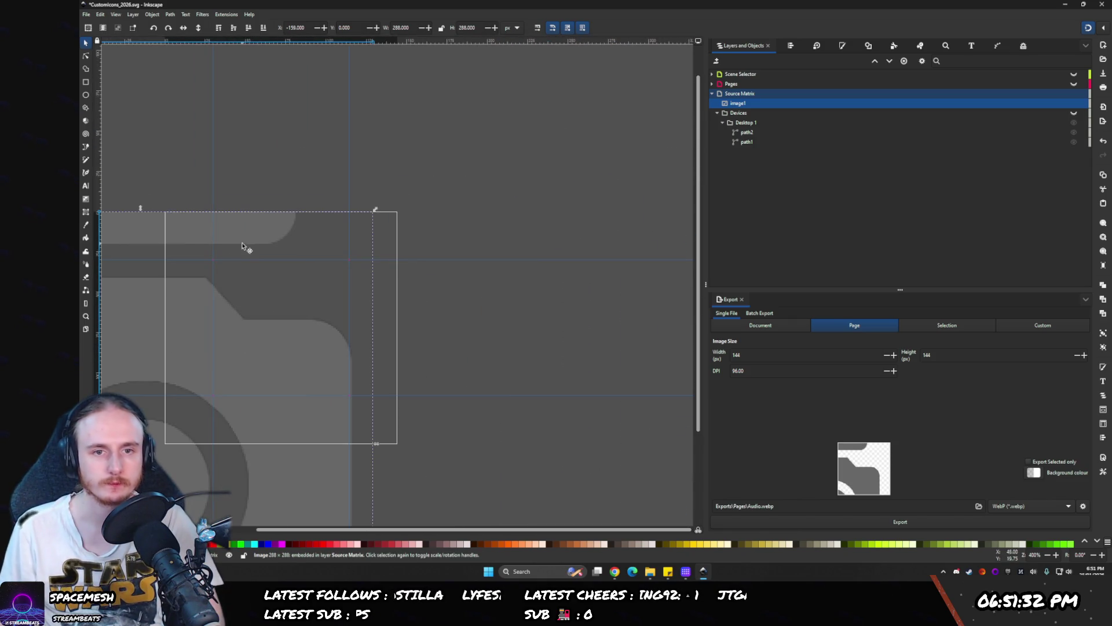
{"action": "mouse_move", "coordinate": [246, 246]}
{"action": "left_mouse_down"}
{"action": "mouse_move", "coordinate": [233, 229]}
{"action": "mouse_move", "coordinate": [252, 224]}
{"action": "left_mouse_up"}
{"action": "scroll", "coordinate": [504, 224], "scroll_direction": "down", "scroll_amount": 5}
{"action": "scroll", "coordinate": [504, 224], "scroll_direction": "left", "scroll_amount": 8}
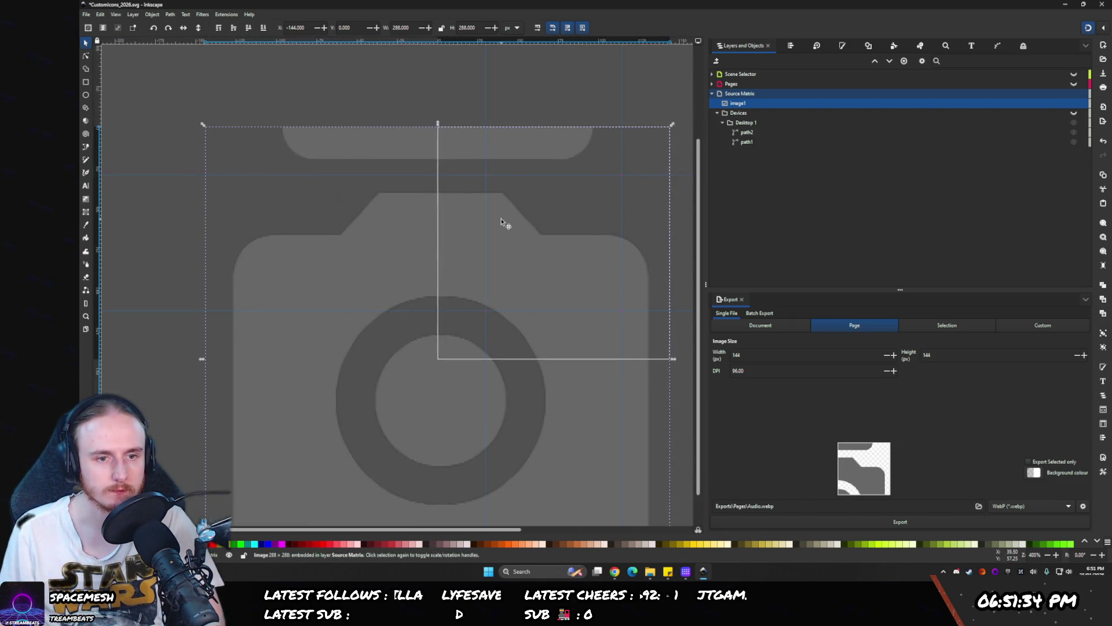
{"action": "scroll", "coordinate": [307, 419], "scroll_direction": "down", "scroll_amount": 4}
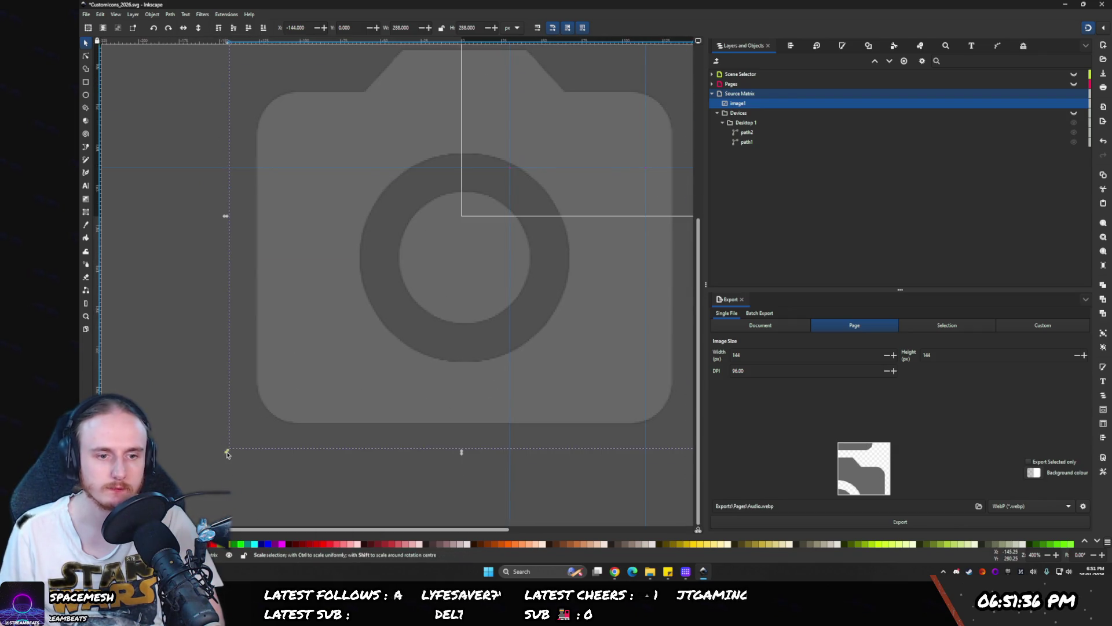
- Scale the camera image down to 144 × 144 at the page corner 0, 0
{"action": "mouse_move", "coordinate": [227, 451]}
{"action": "left_mouse_down"}
{"action": "mouse_move", "coordinate": [444, 249]}
{"action": "mouse_move", "coordinate": [462, 218]}
{"action": "left_mouse_up"}
{"action": "key", "text": "ctrl+z"}
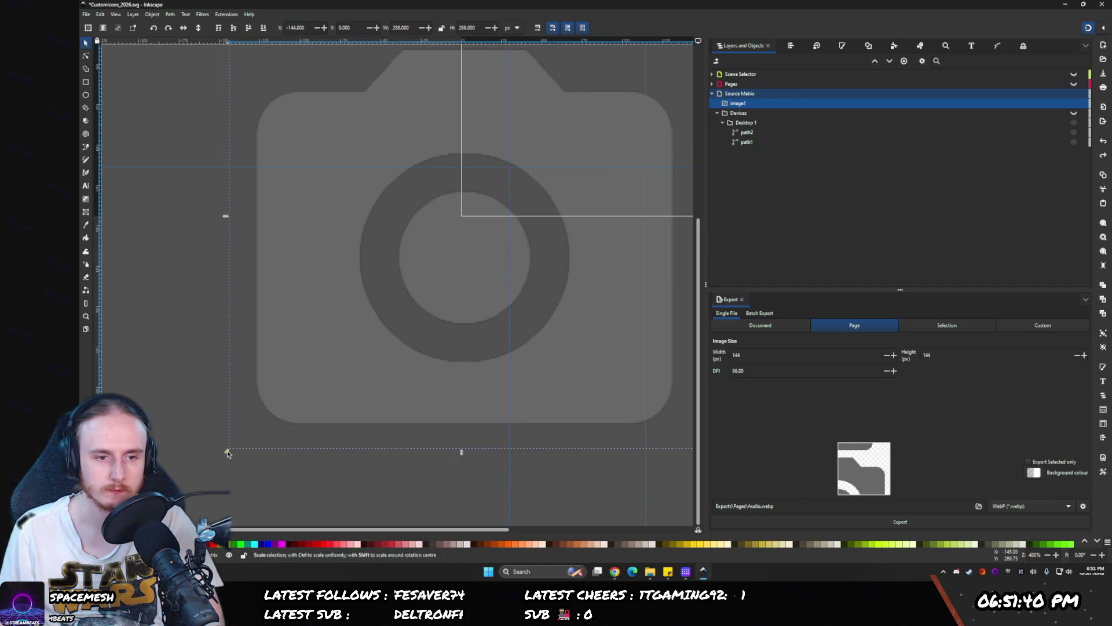
{"action": "mouse_move", "coordinate": [227, 450]}
{"action": "left_mouse_down"}
{"action": "mouse_move", "coordinate": [325, 372]}
{"action": "mouse_move", "coordinate": [466, 219]}
{"action": "mouse_move", "coordinate": [458, 224]}
{"action": "left_mouse_up"}
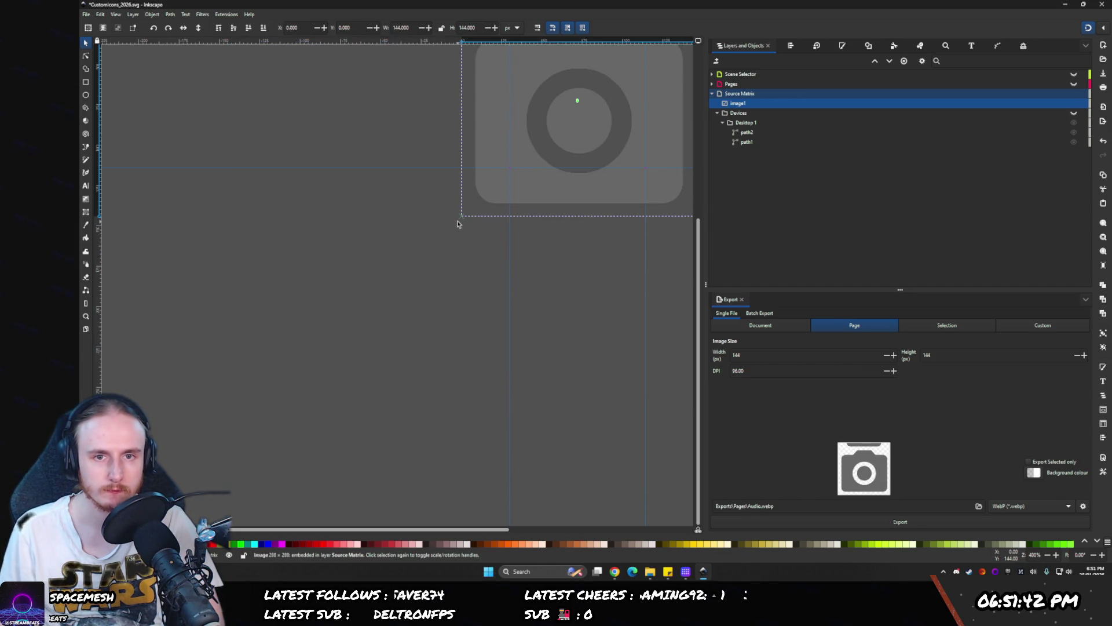
{"action": "scroll", "coordinate": [284, 201], "scroll_direction": "up", "scroll_amount": 4}
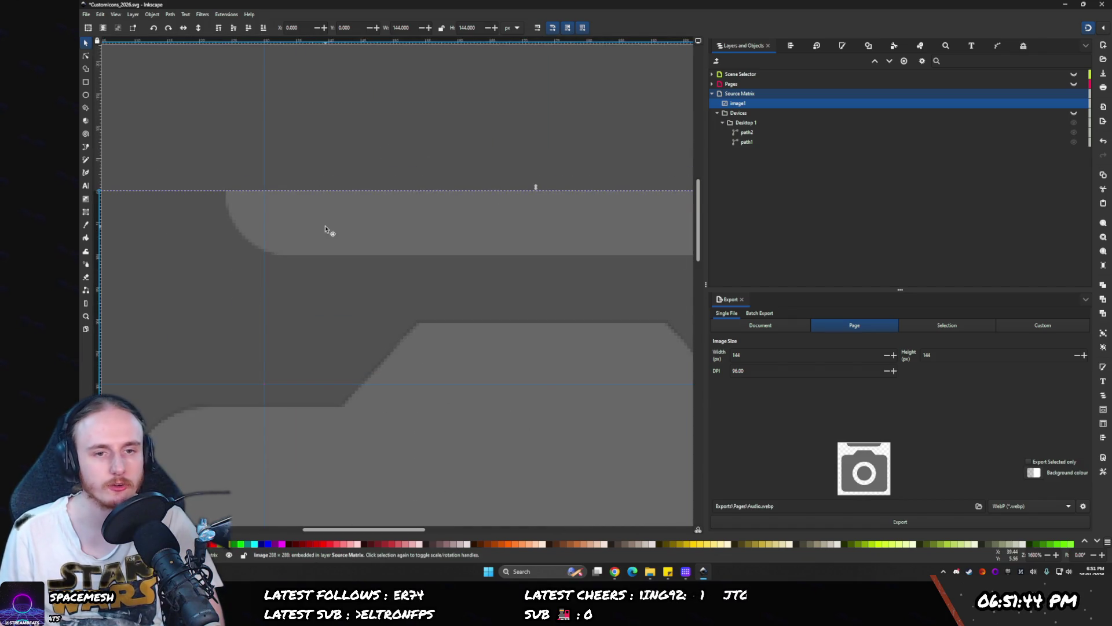
{"action": "scroll", "coordinate": [417, 280], "scroll_direction": "down", "scroll_amount": 5}
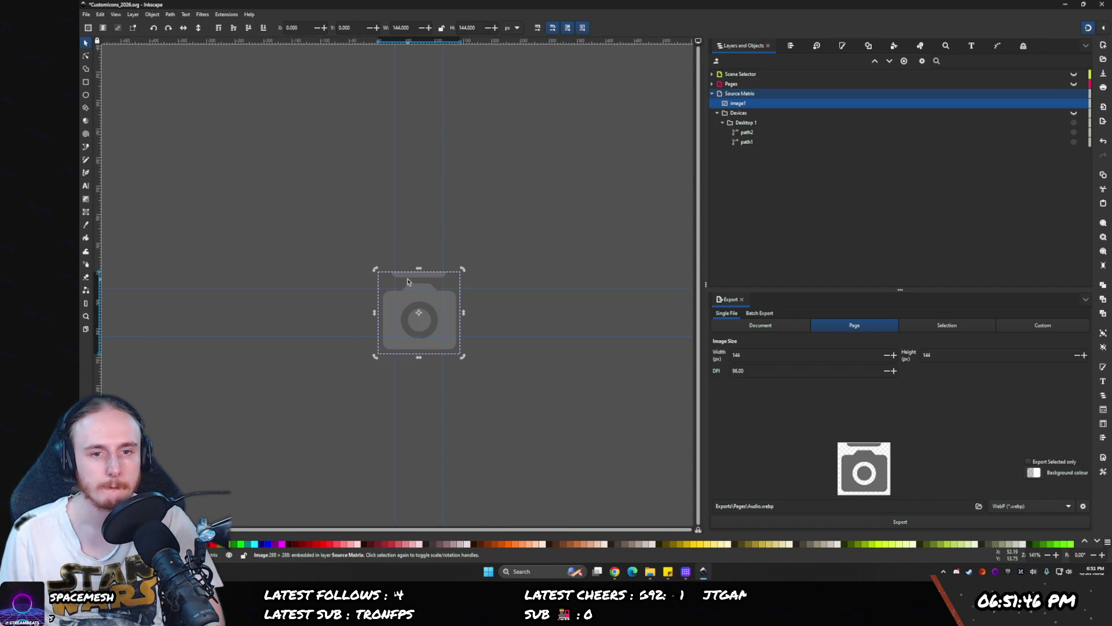
{"action": "scroll", "coordinate": [408, 282], "scroll_direction": "up", "scroll_amount": 1}
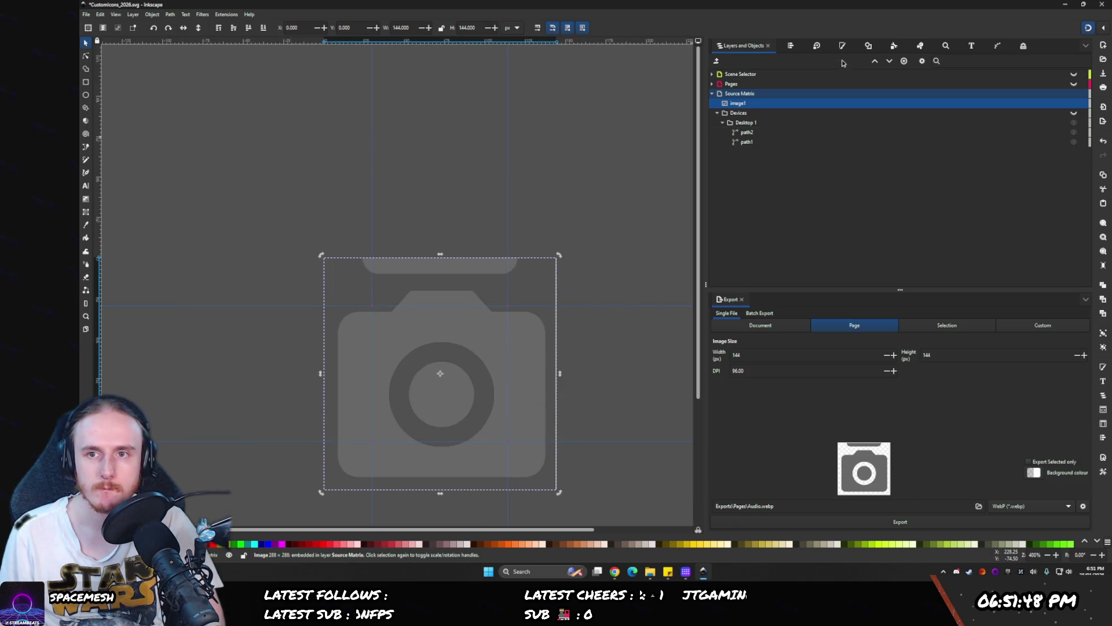
{"action": "left_click", "coordinate": [868, 46]}
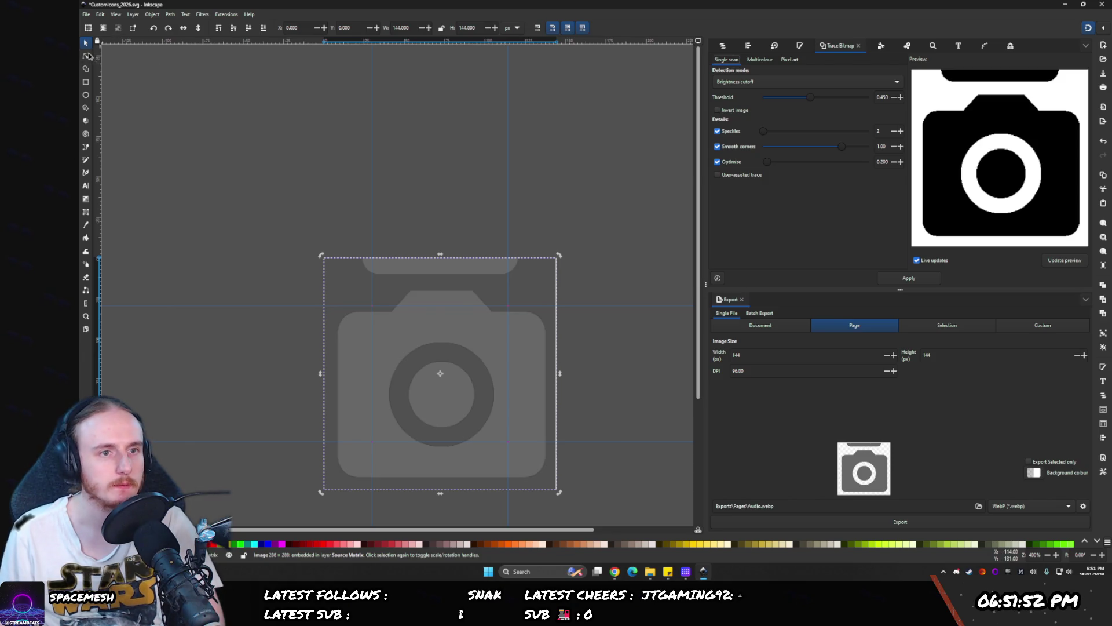
- Draw a thin rectangle bar across the top edge of the page
{"action": "key", "text": "Escape"}
{"action": "scroll", "coordinate": [385, 249], "scroll_direction": "up", "scroll_amount": 3}
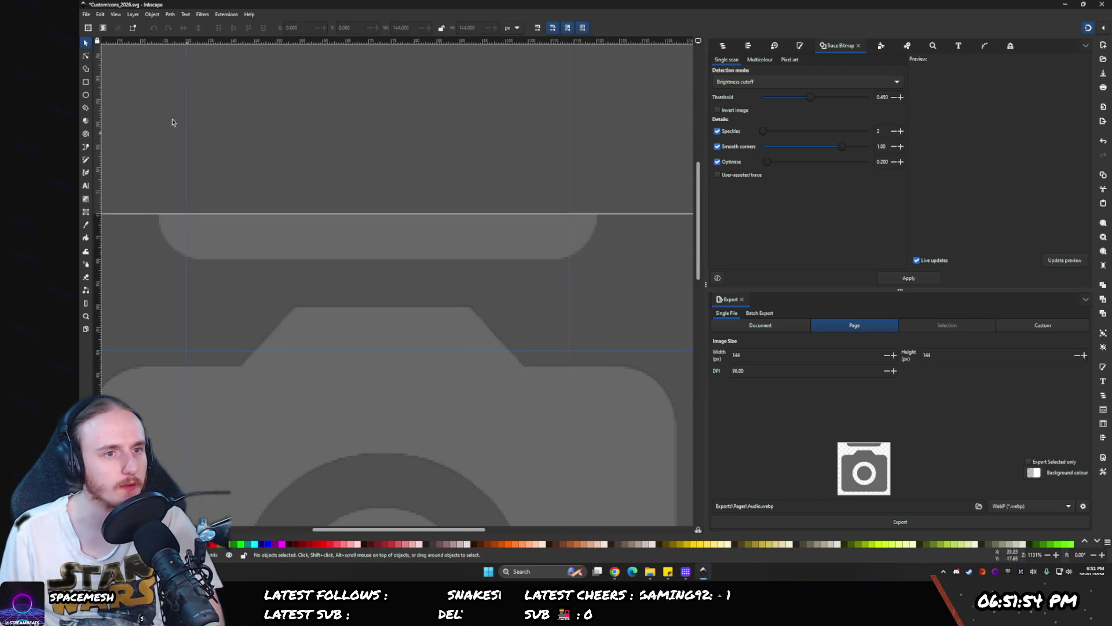
{"action": "left_click", "coordinate": [86, 82]}
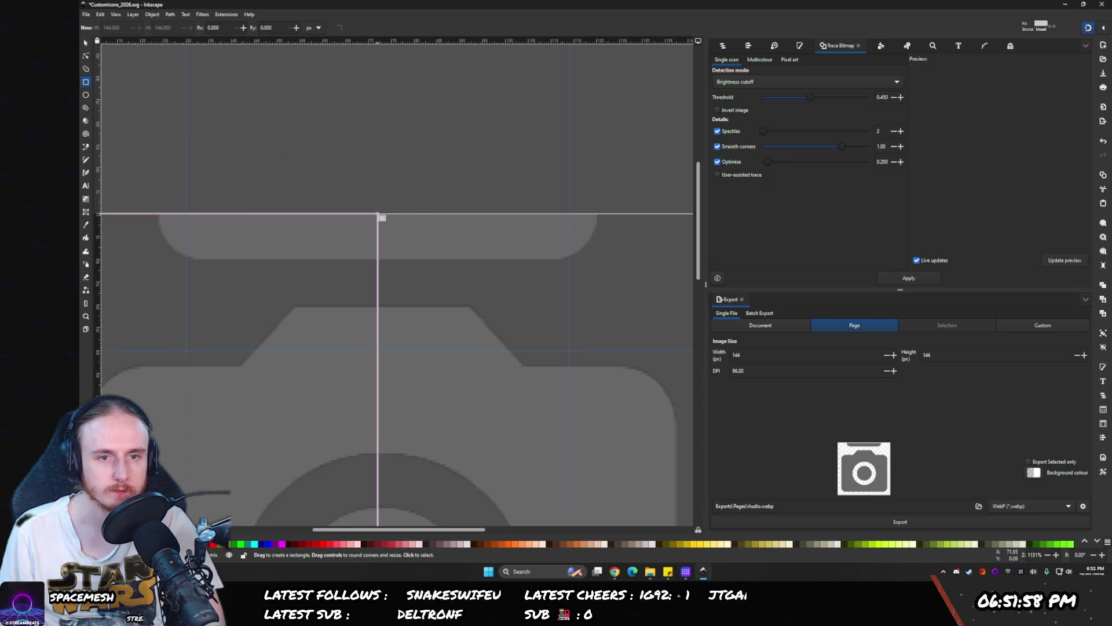
{"action": "left_click_drag", "start_coordinate": [378, 215], "coordinate": [325, 259]}
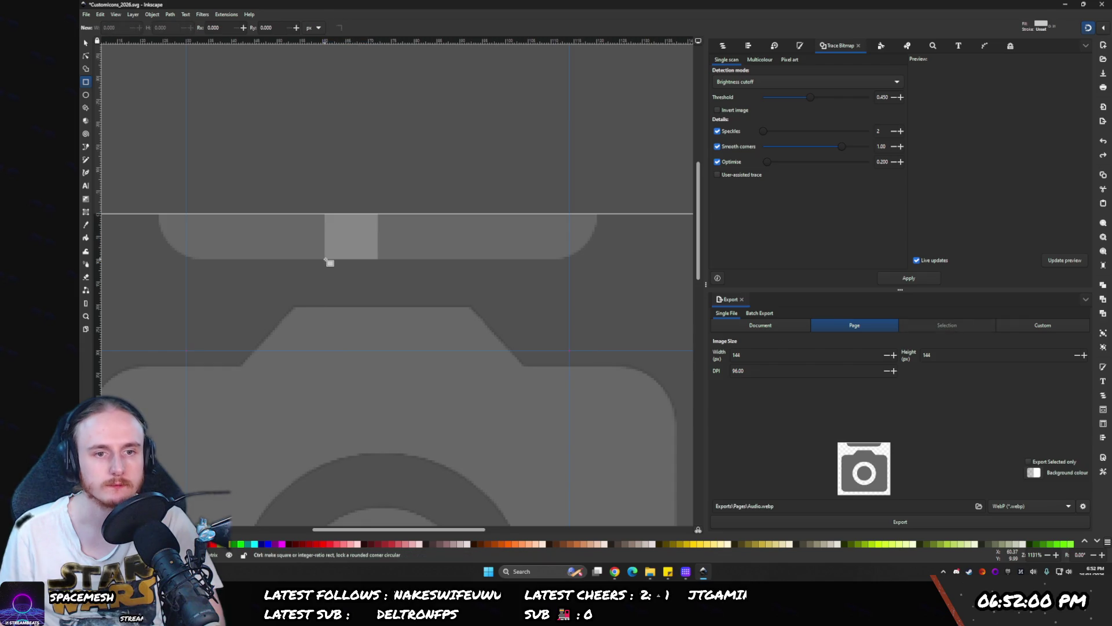
{"action": "key", "text": "Escape"}
{"action": "scroll", "coordinate": [325, 259], "scroll_direction": "down", "scroll_amount": 4}
{"action": "left_click_drag", "start_coordinate": [350, 253], "coordinate": [432, 257]}
{"action": "key", "text": "s"}
- Set the bar's width to 96 px
{"action": "scroll", "coordinate": [431, 257], "scroll_direction": "up", "scroll_amount": 3}
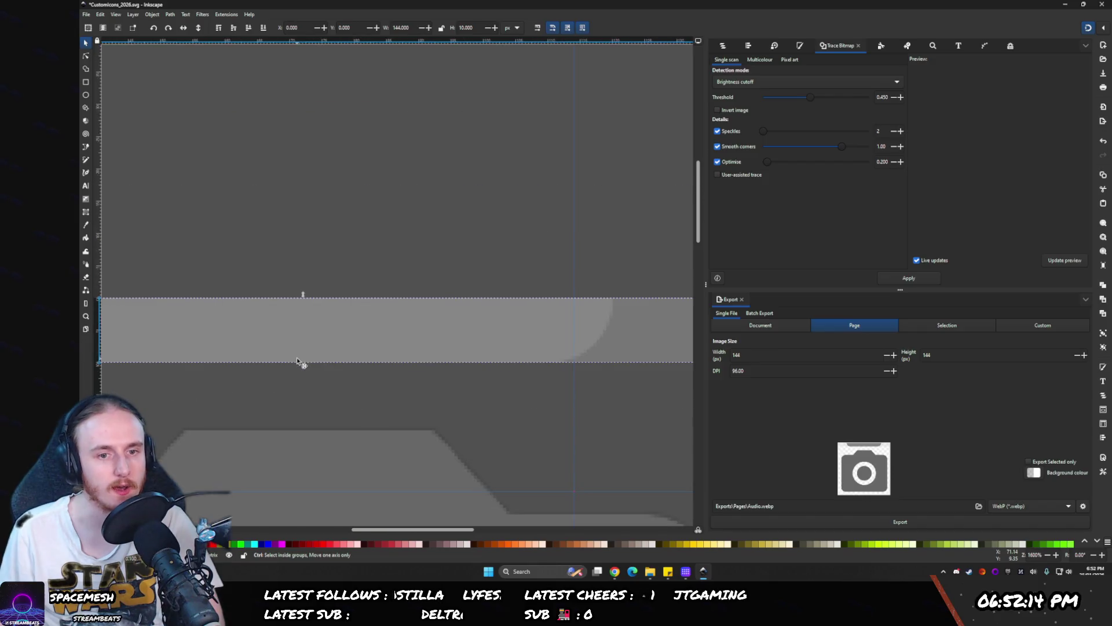
{"action": "scroll", "coordinate": [392, 299], "scroll_direction": "down", "scroll_amount": 1}
{"action": "mouse_move", "coordinate": [238, 289]}
{"action": "left_mouse_down"}
{"action": "mouse_move", "coordinate": [316, 294]}
{"action": "mouse_move", "coordinate": [286, 290]}
{"action": "mouse_move", "coordinate": [315, 277]}
{"action": "mouse_move", "coordinate": [303, 399]}
{"action": "mouse_move", "coordinate": [334, 409]}
{"action": "mouse_move", "coordinate": [295, 404]}
{"action": "left_mouse_up"}
{"action": "scroll", "coordinate": [296, 290], "scroll_direction": "up", "scroll_amount": 8}
{"action": "type", "text": "96"}
{"action": "key", "text": "Return"}
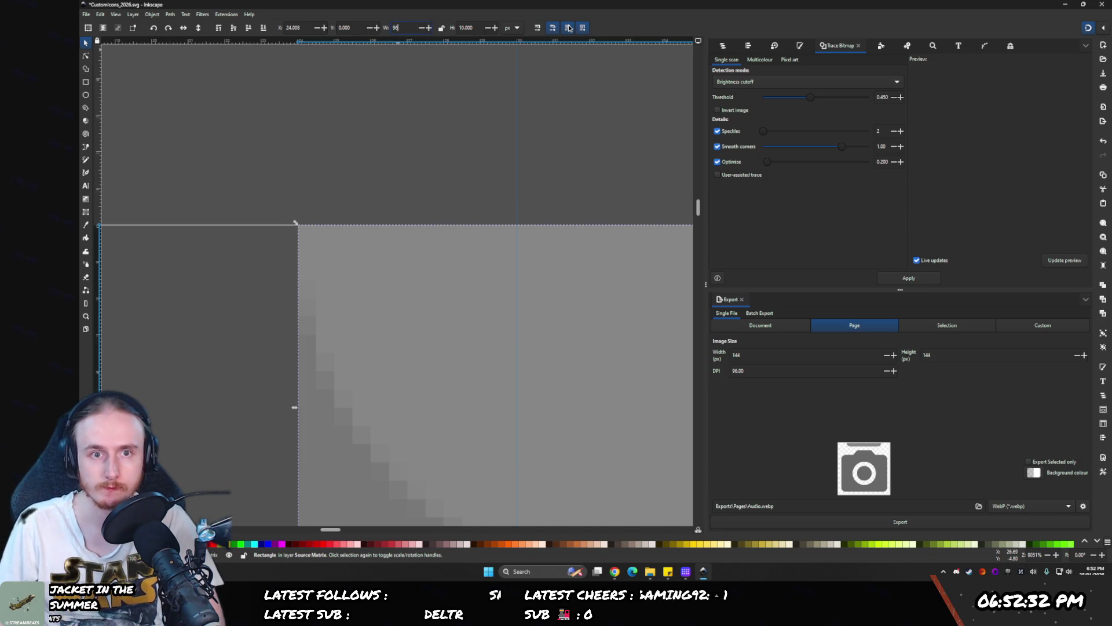
- Check the 96 × 10 bar's position at x 24, y 0 against the whole page
{"action": "left_click", "coordinate": [748, 46]}
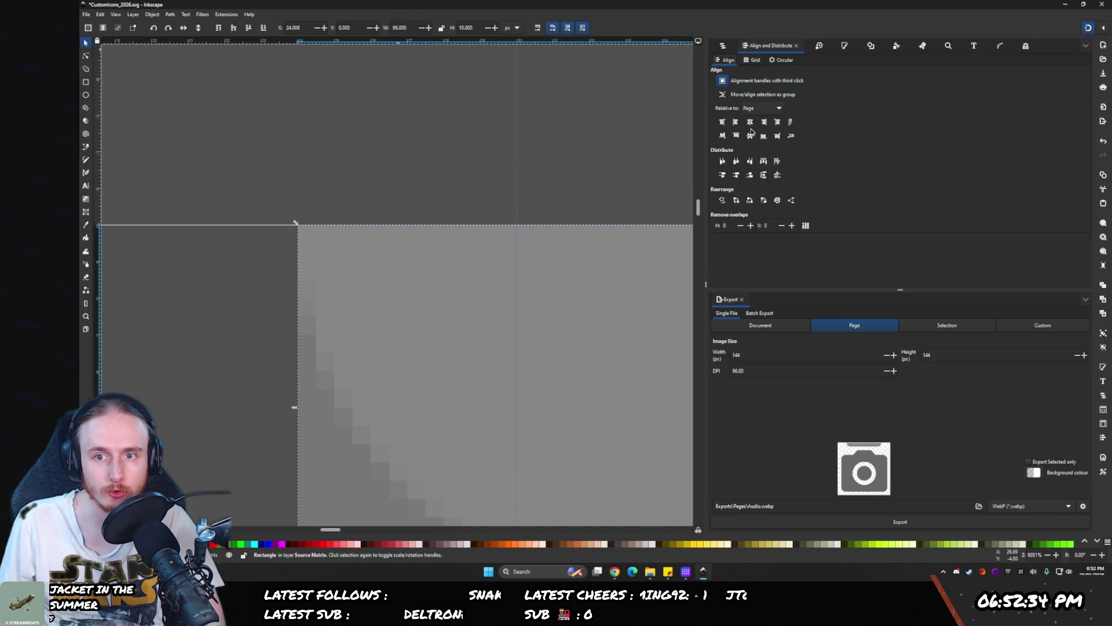
{"action": "key", "text": "5"}
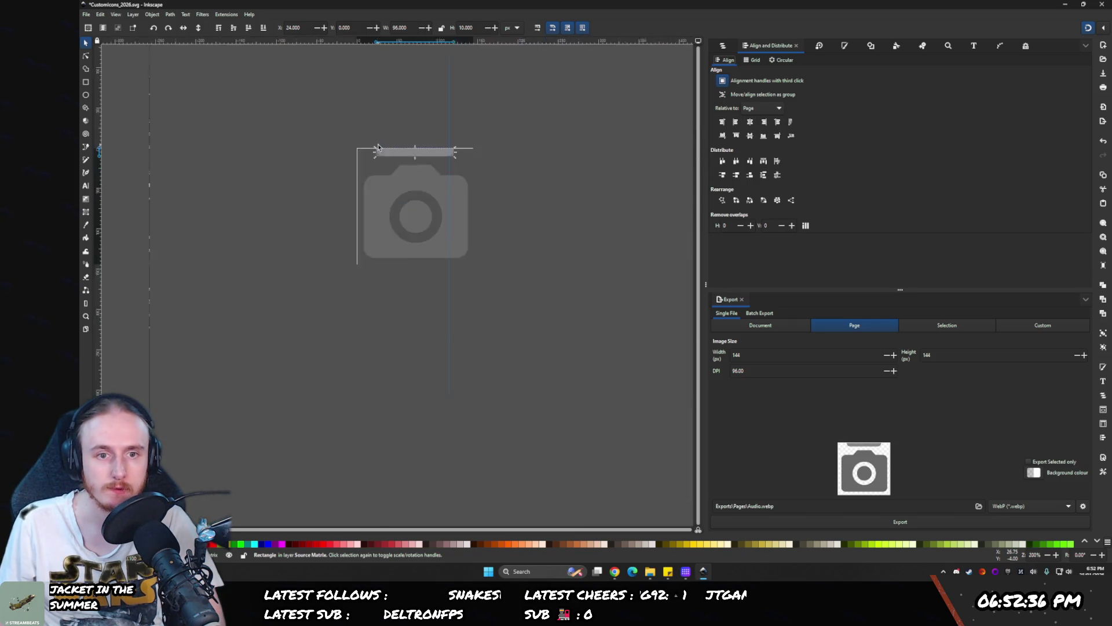
{"action": "scroll", "coordinate": [399, 130], "scroll_direction": "up", "scroll_amount": 6}
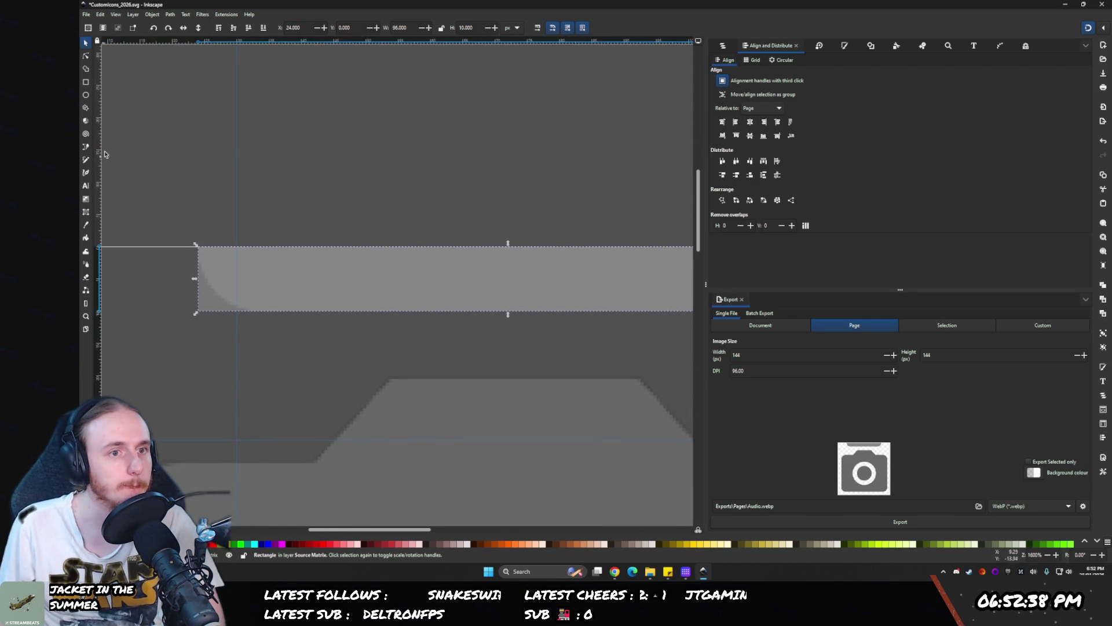
{"action": "left_click", "coordinate": [85, 56]}
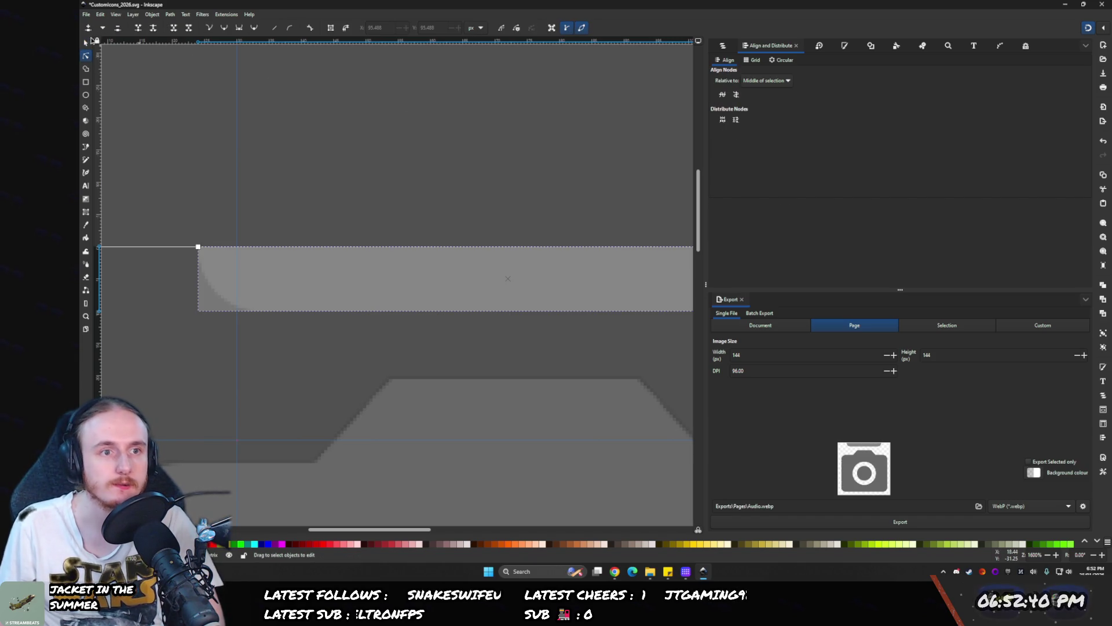
{"action": "key", "text": "s"}
{"action": "left_click", "coordinate": [719, 46]}
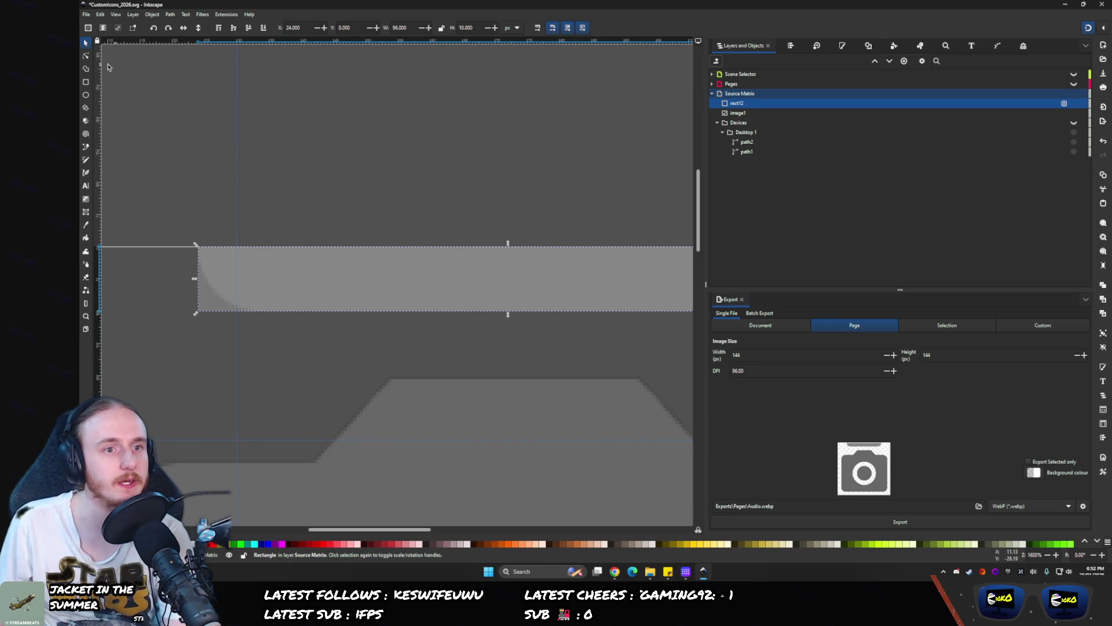
- Try converting the bar to a path from the Path menu, then back out
{"action": "left_click", "coordinate": [86, 55]}
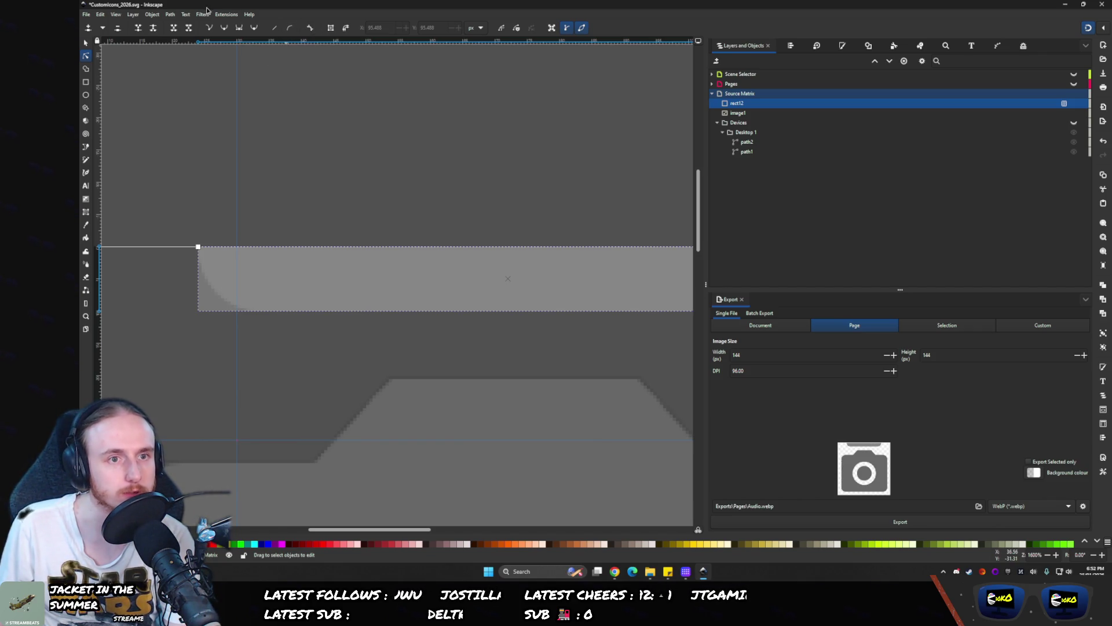
{"action": "left_click", "coordinate": [170, 14]}
{"action": "left_click", "coordinate": [186, 30]}
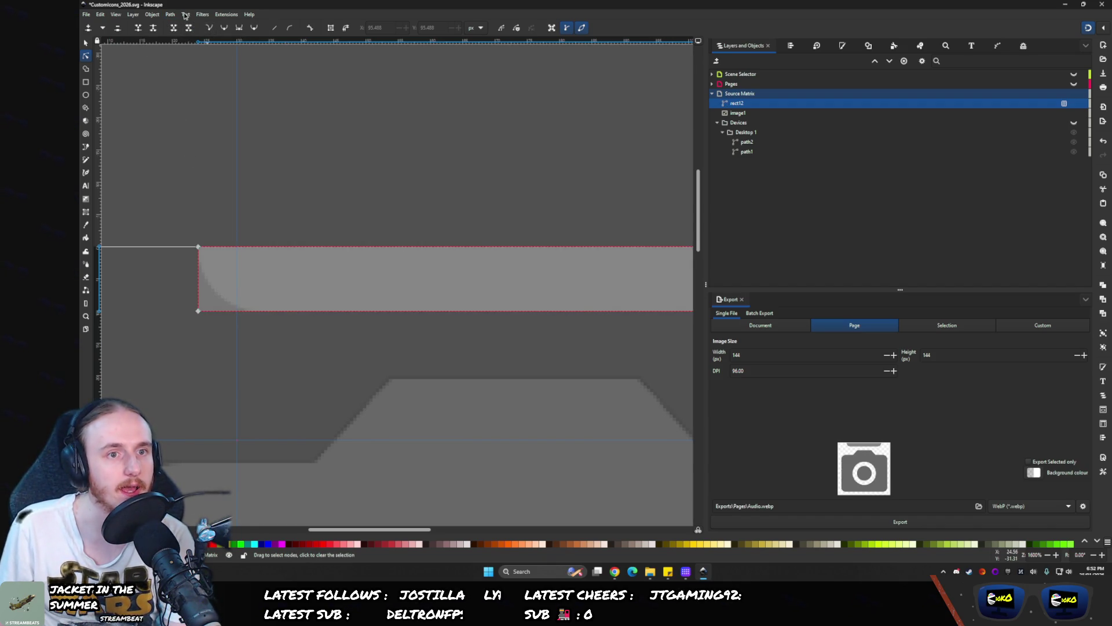
{"action": "left_click", "coordinate": [186, 14]}
{"action": "left_click", "coordinate": [246, 7]}
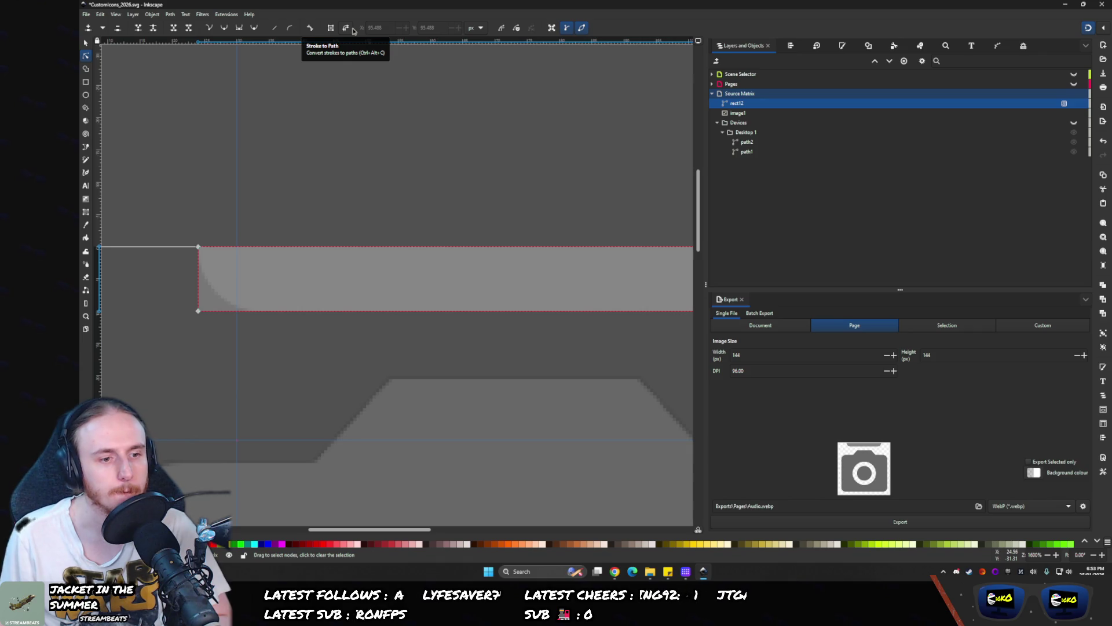
- Reselect rect12 and look in the Rectangle tool for corner-rounding options
{"action": "left_click", "coordinate": [341, 46]}
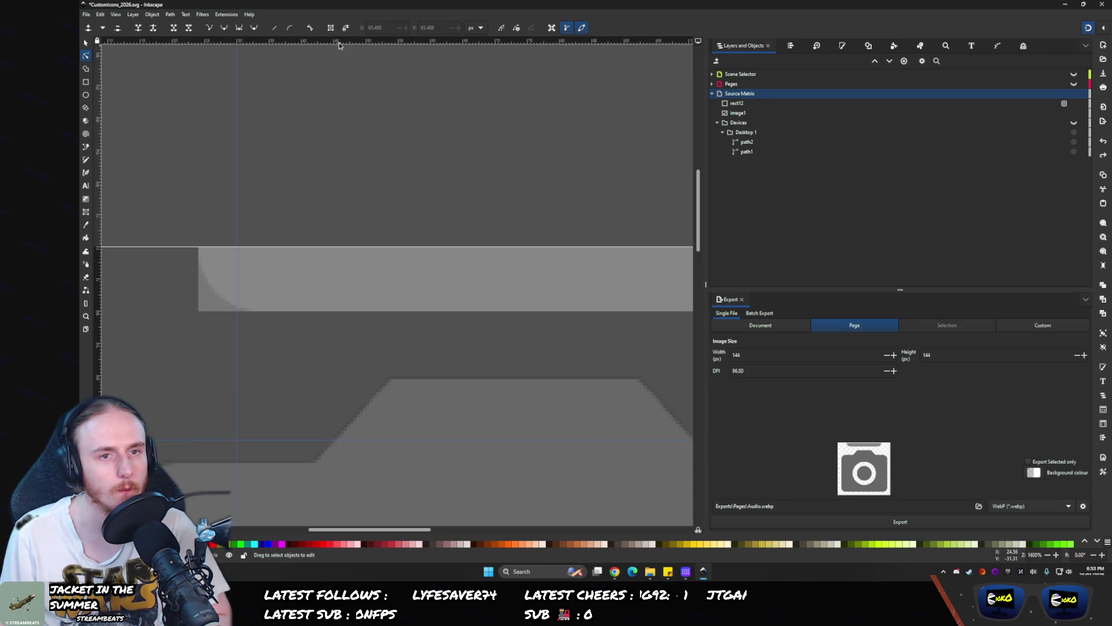
{"action": "left_click", "coordinate": [726, 105]}
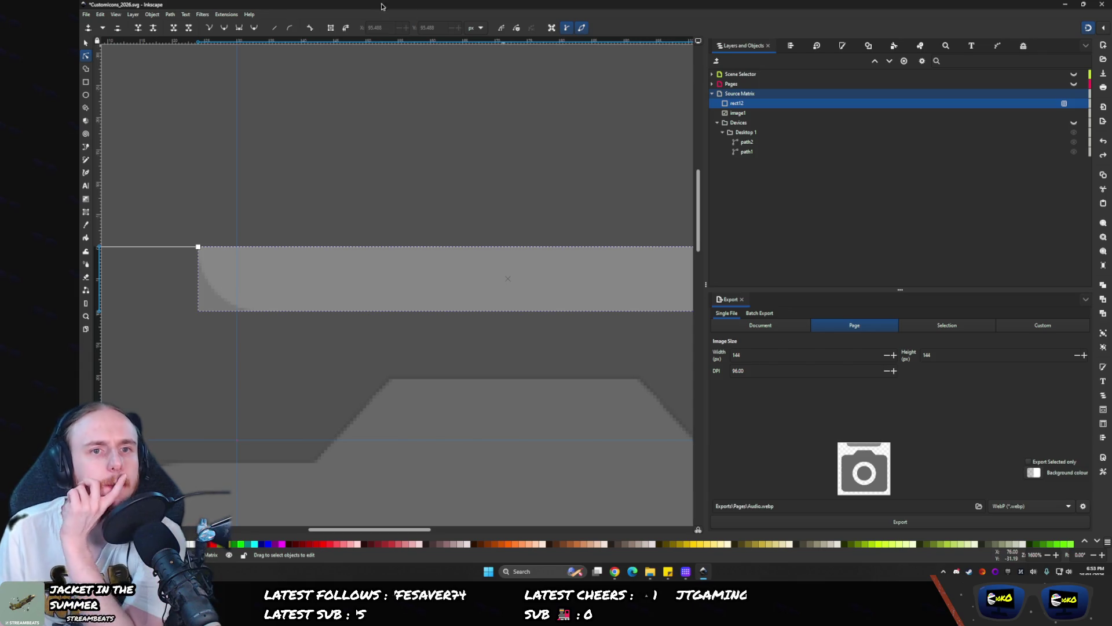
{"action": "left_click", "coordinate": [85, 43]}
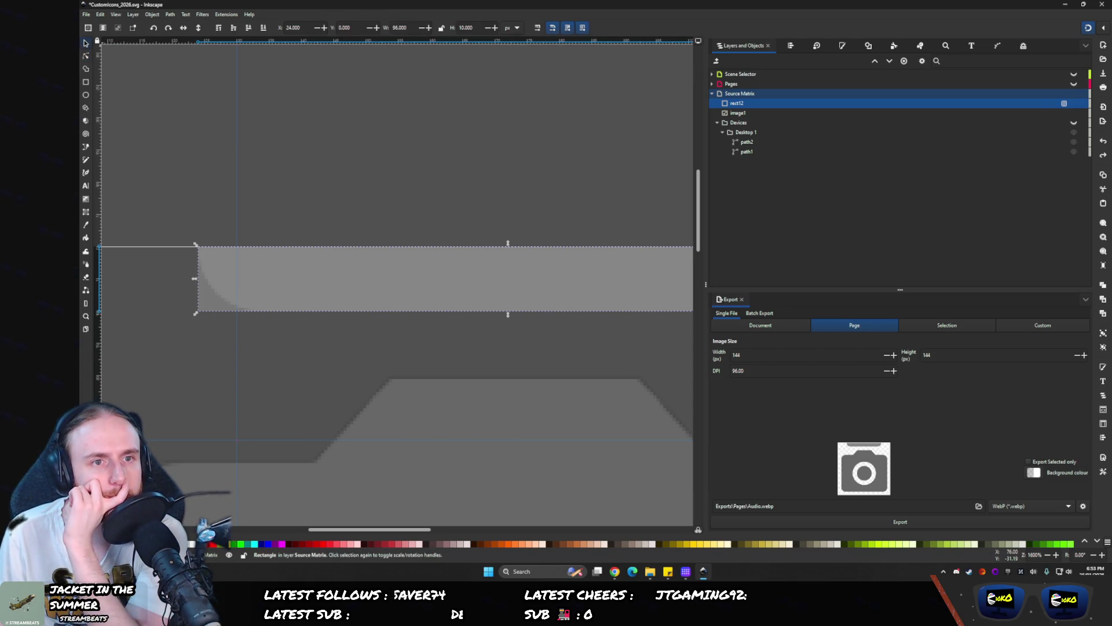
{"action": "left_click", "coordinate": [87, 83]}
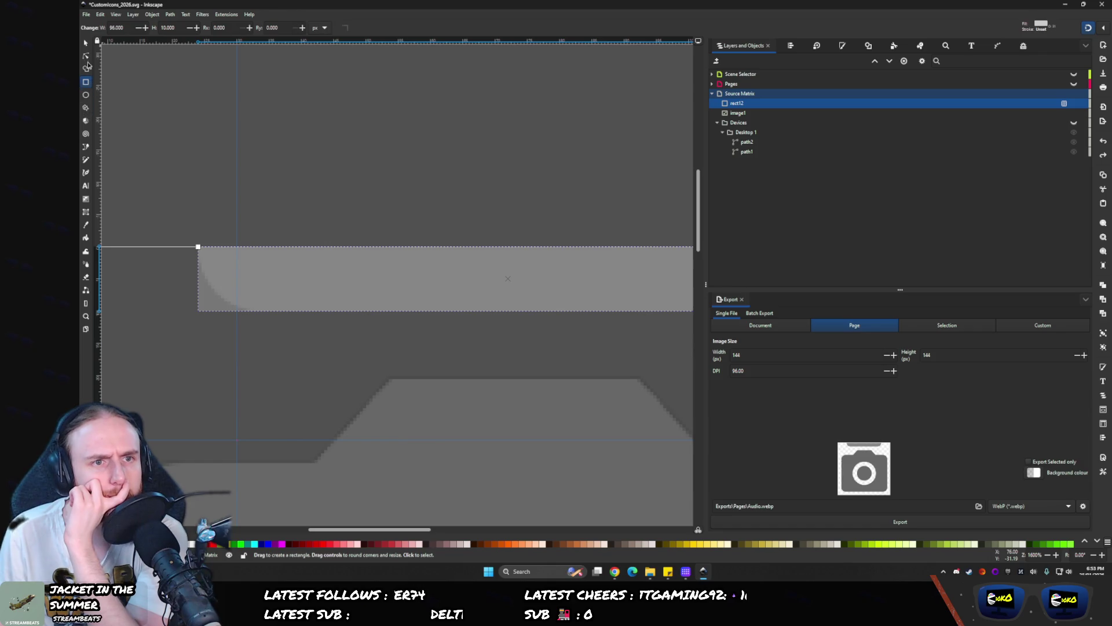
{"action": "left_click", "coordinate": [86, 42]}
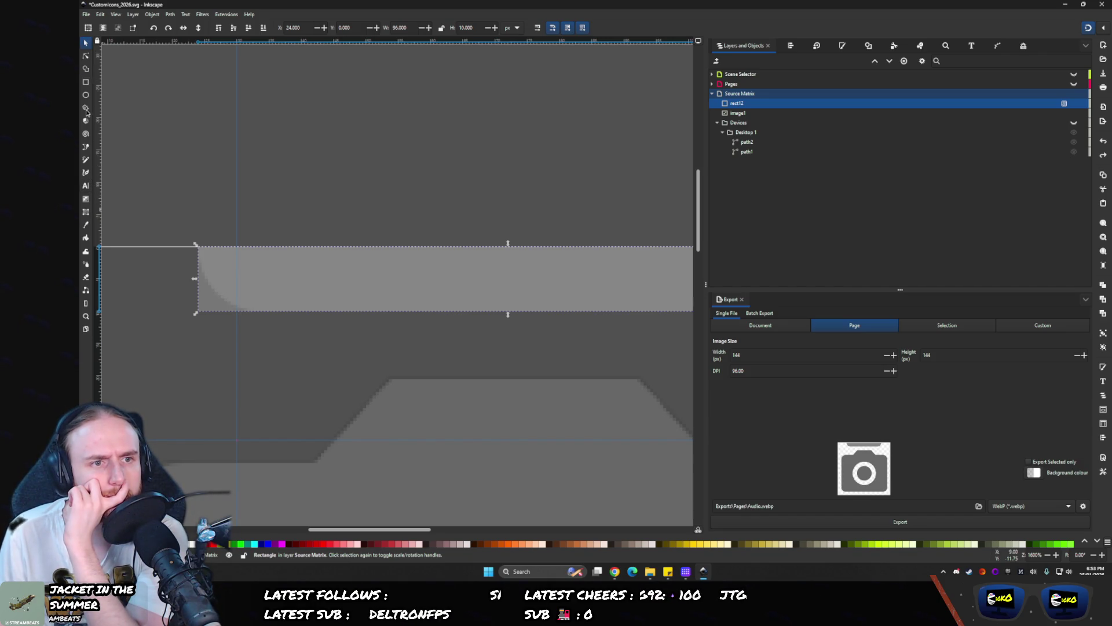
{"action": "left_click", "coordinate": [85, 82]}
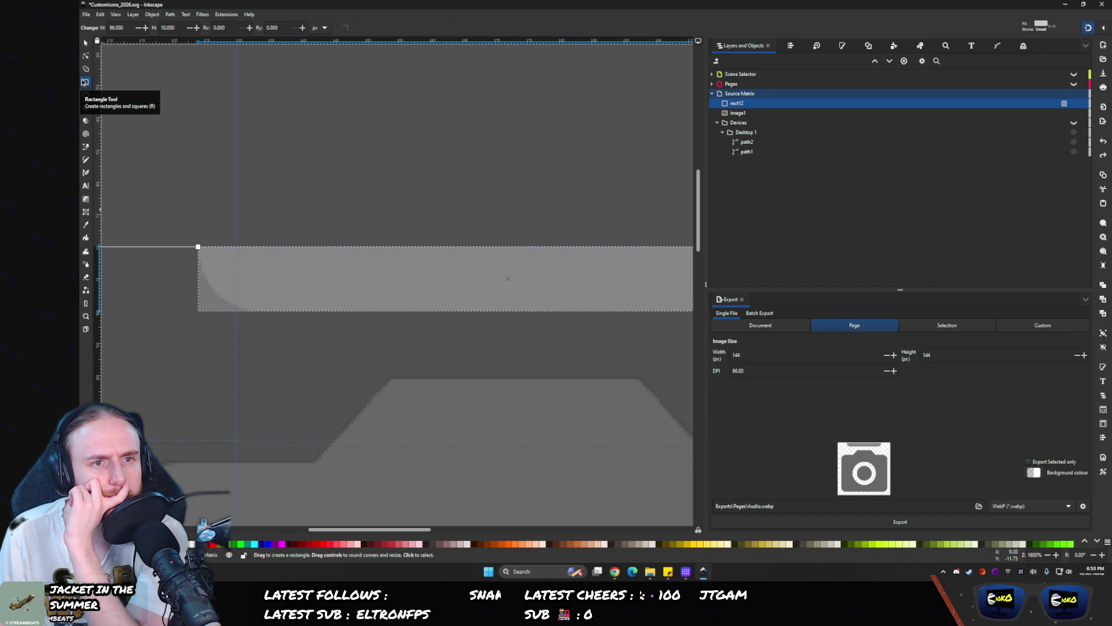
{"action": "left_click", "coordinate": [86, 42]}
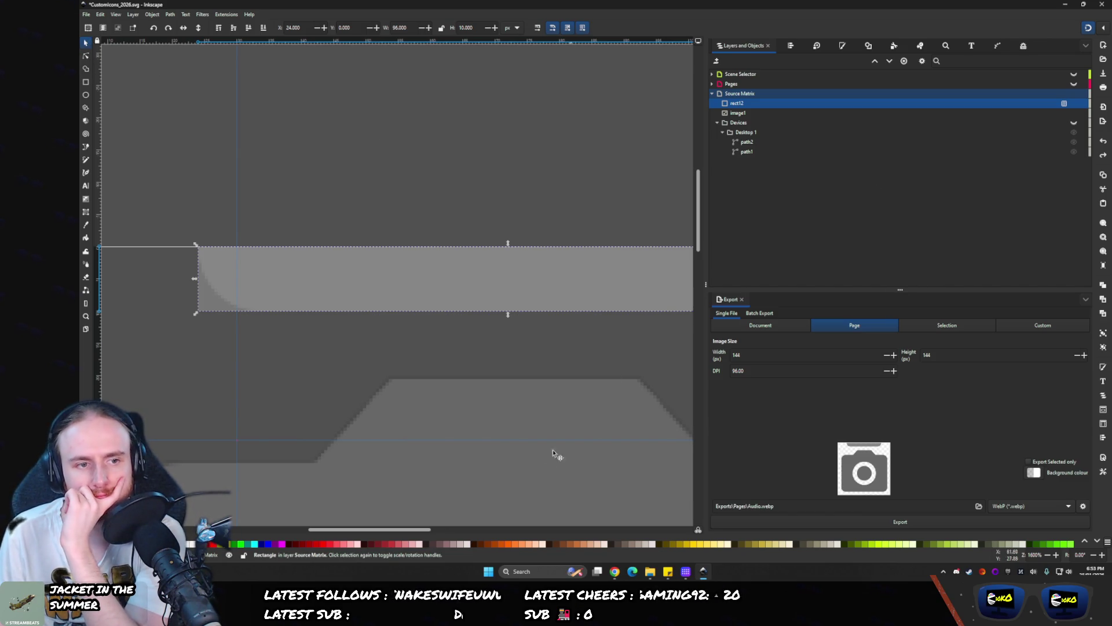
{"action": "left_click", "coordinate": [614, 572]}
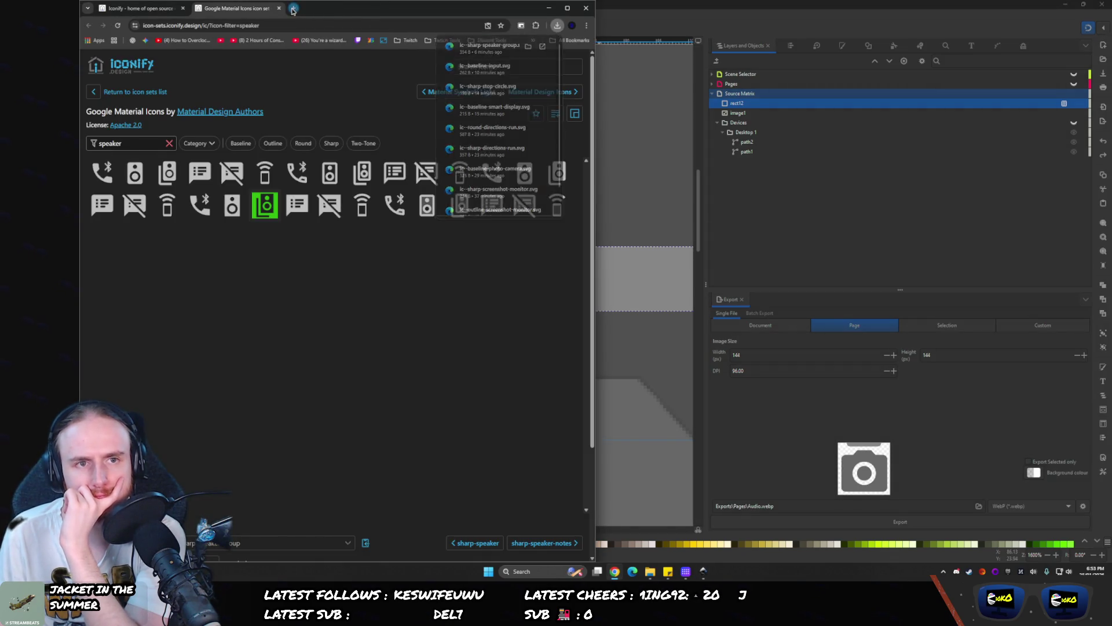
- Google 'inkscape give square rounded corners', then return to the Inkscape drawing
{"action": "left_click", "coordinate": [294, 8]}
{"action": "type", "text": "inkscape give square"}
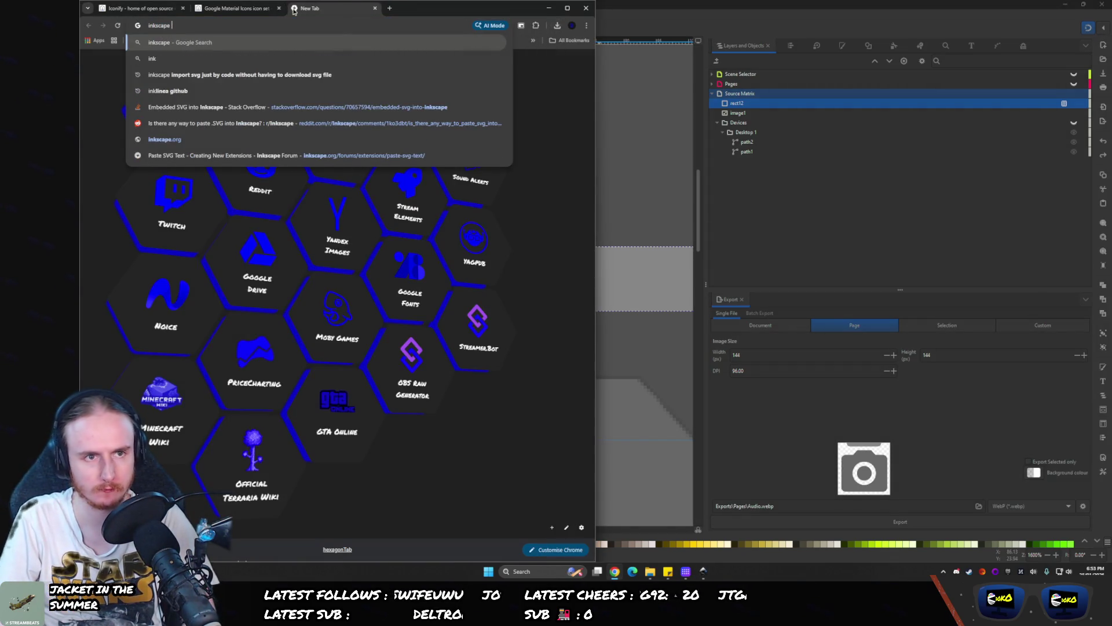
{"action": "type", "text": " ro"}
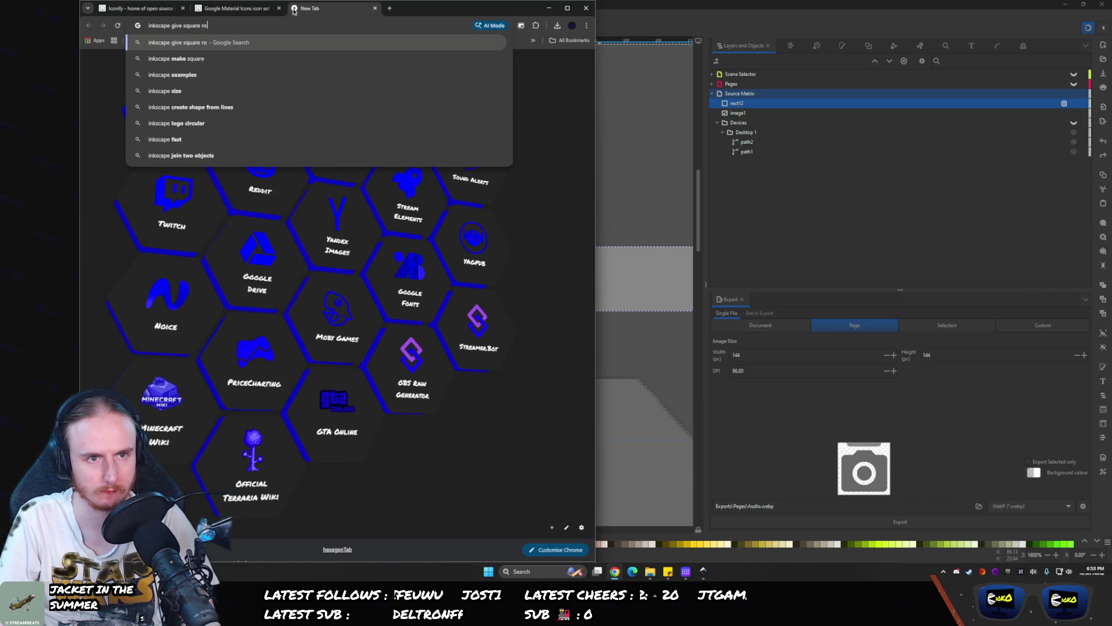
{"action": "type", "text": "unded corners"}
{"action": "key", "text": "Return"}
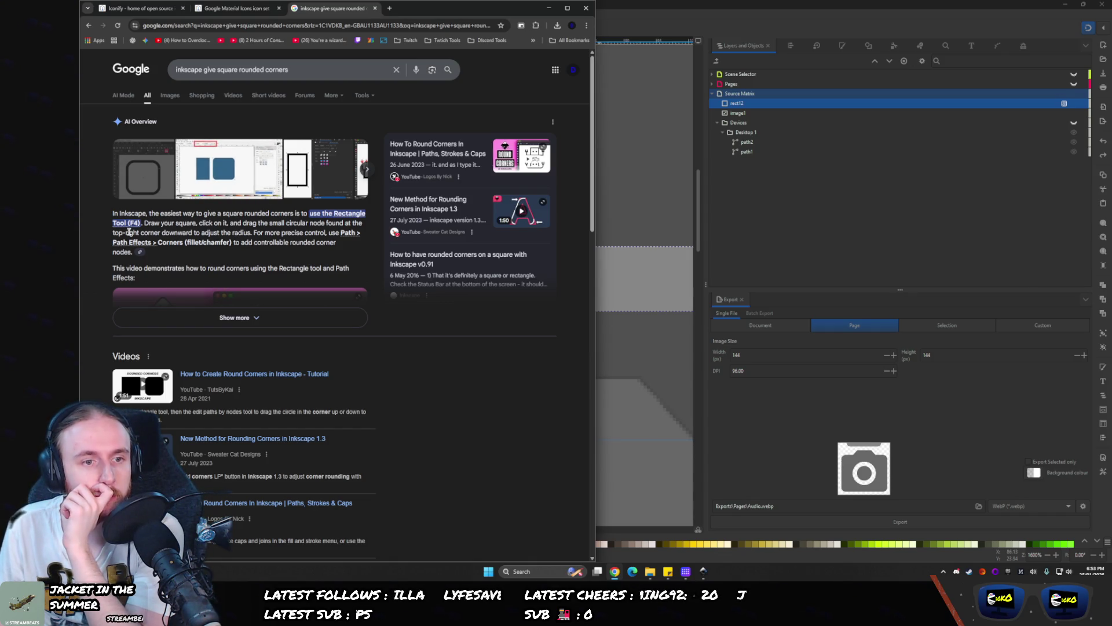
{"action": "left_click", "coordinate": [786, 4]}
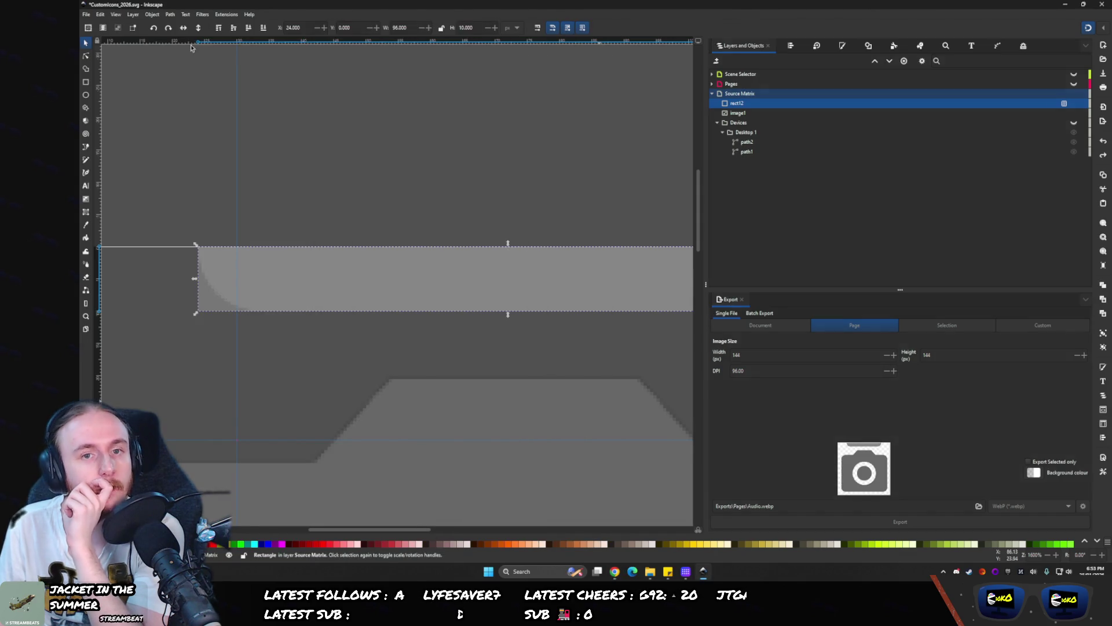
- Add a Corners path effect to rect12 with a radius of 3
{"action": "left_click", "coordinate": [171, 15]}
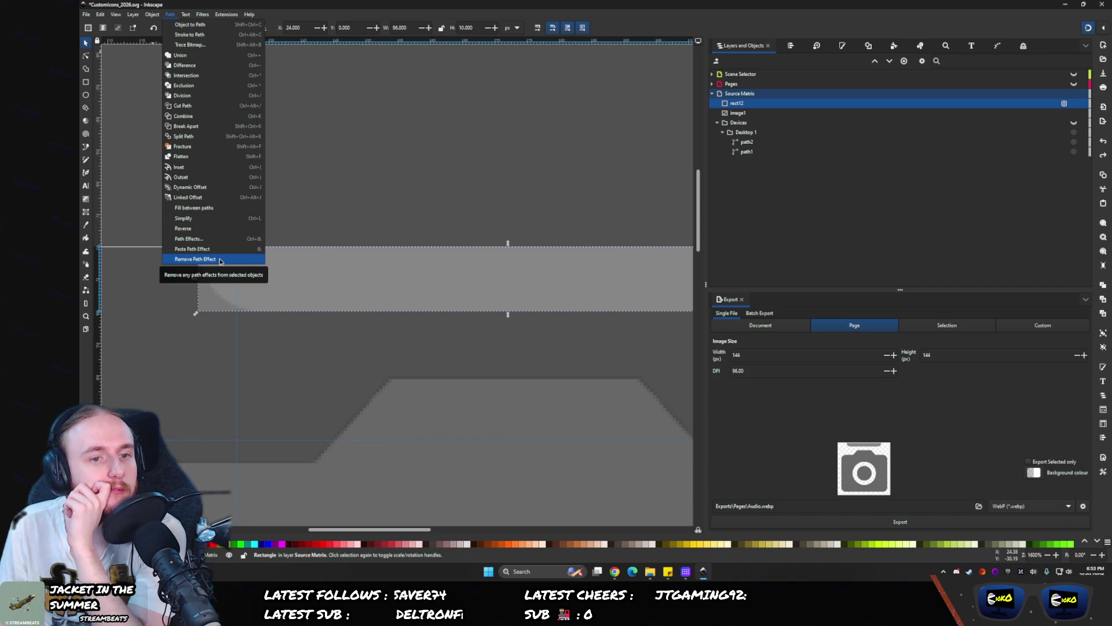
{"action": "left_click", "coordinate": [220, 238]}
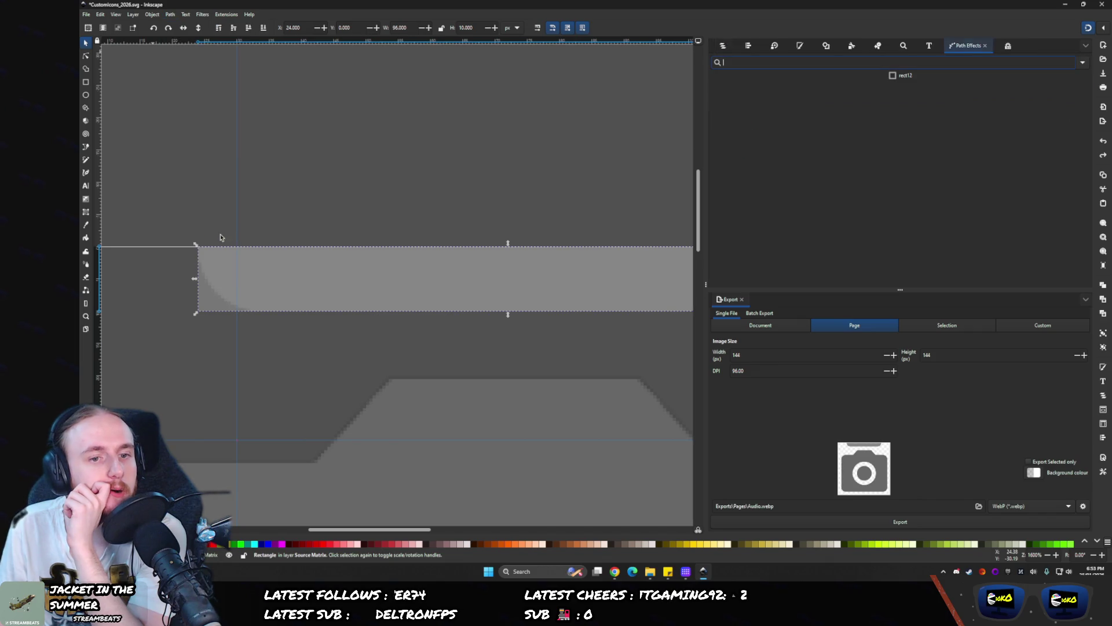
{"action": "type", "text": "d"}
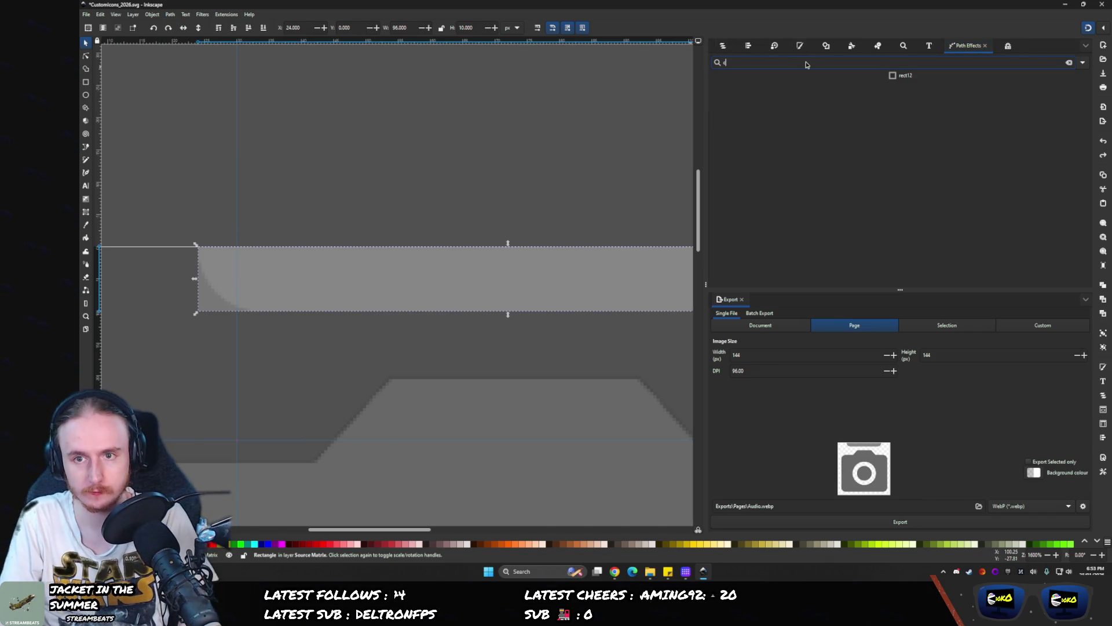
{"action": "type", "text": "or"}
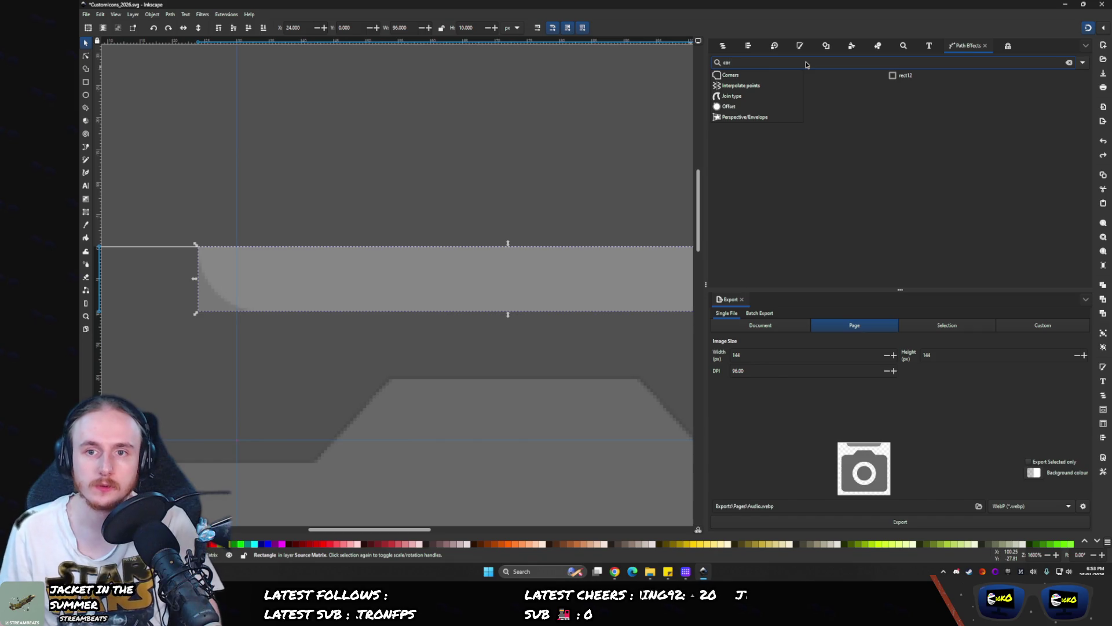
{"action": "left_click", "coordinate": [752, 76]}
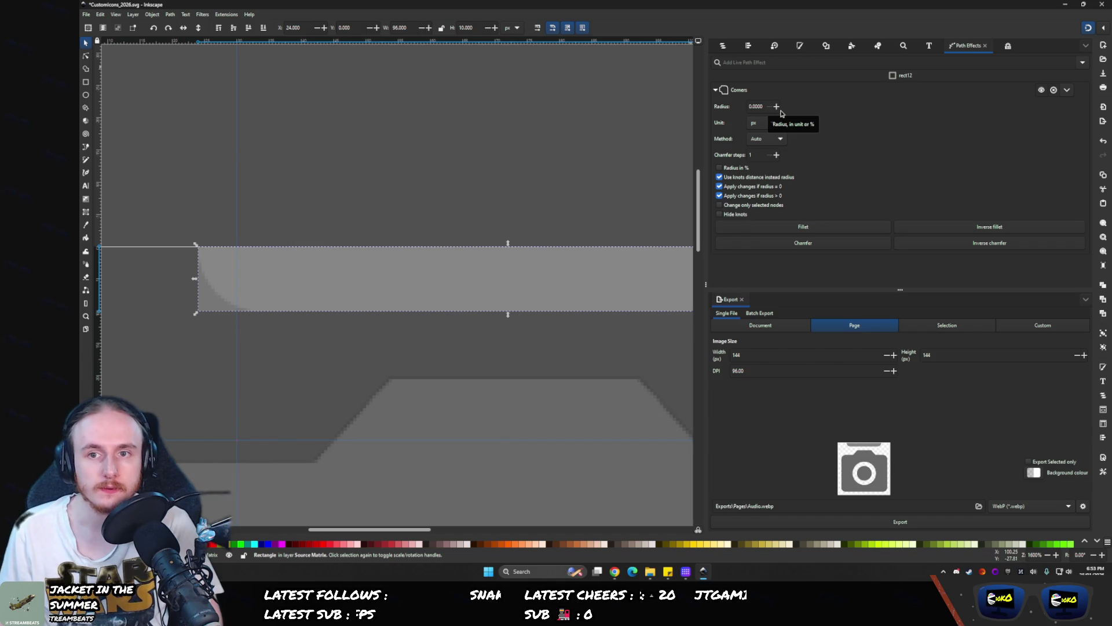
{"action": "left_click", "coordinate": [776, 106]}
{"action": "left_click", "coordinate": [777, 106]}
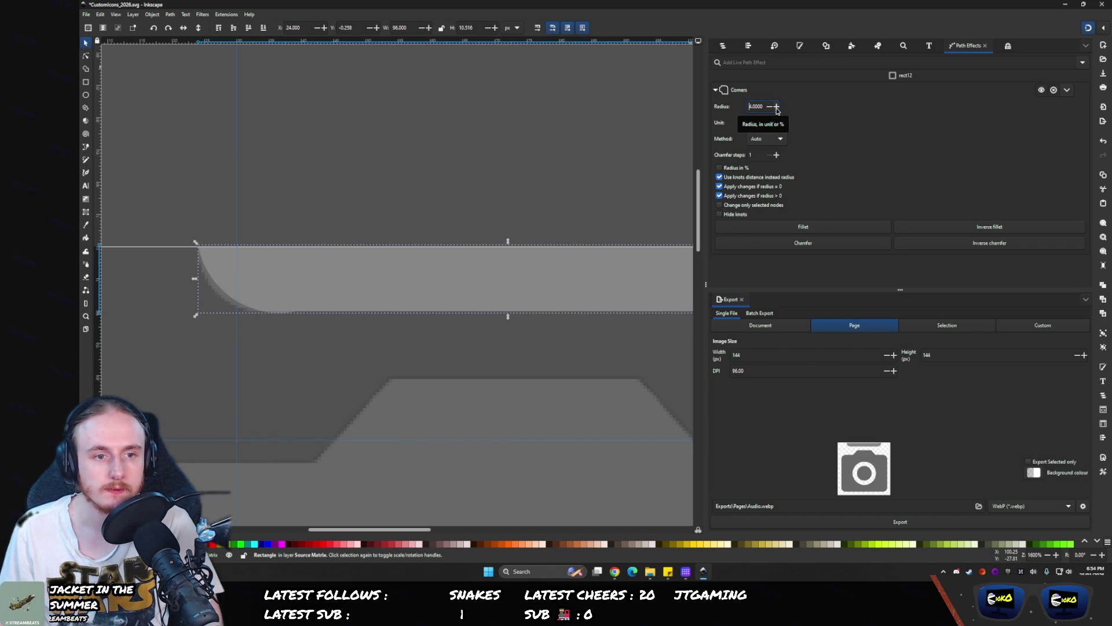
{"action": "left_click", "coordinate": [770, 106]}
{"action": "left_click", "coordinate": [770, 106]}
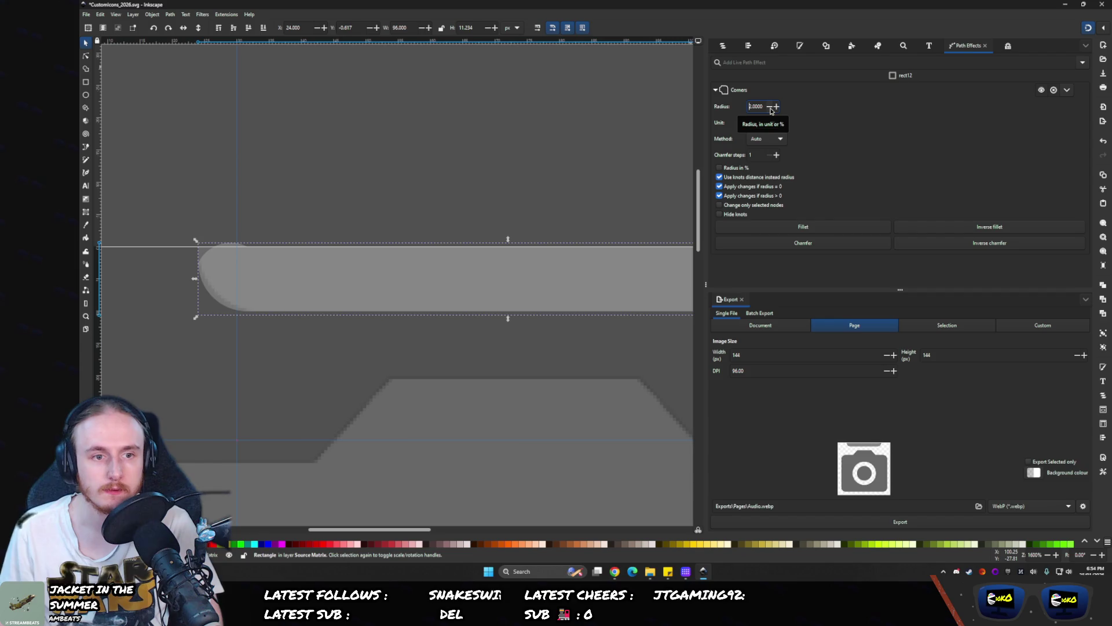
{"action": "left_click", "coordinate": [770, 108]}
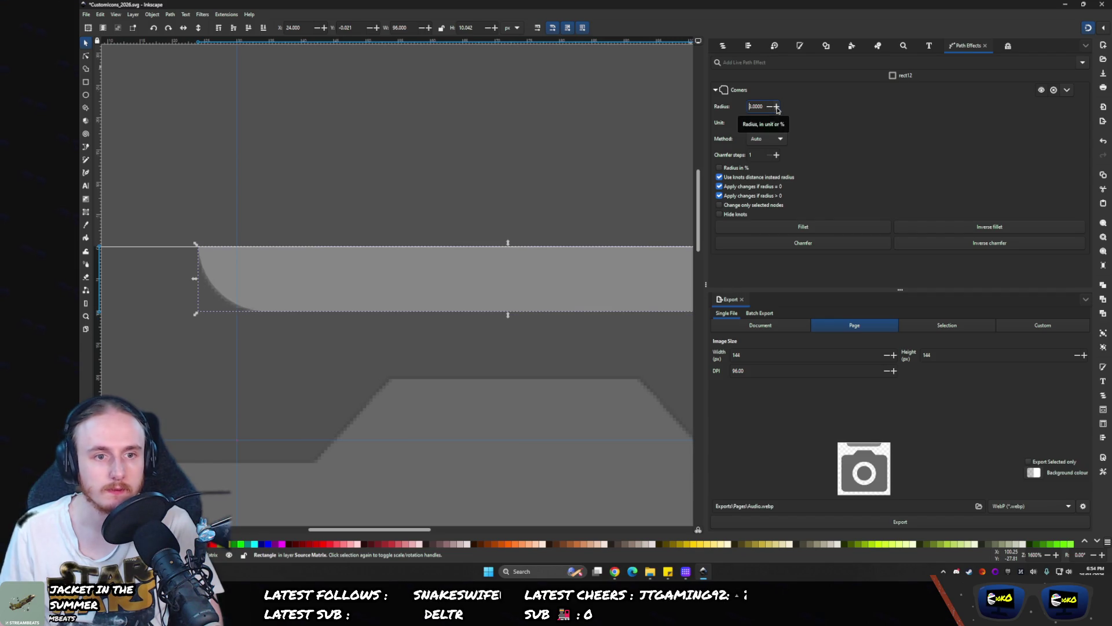
- Inspect the rounding, keeping the corner method at Auto and radius at 3
{"action": "left_click", "coordinate": [505, 125]}
{"action": "scroll", "coordinate": [285, 123], "scroll_direction": "right", "scroll_amount": 3}
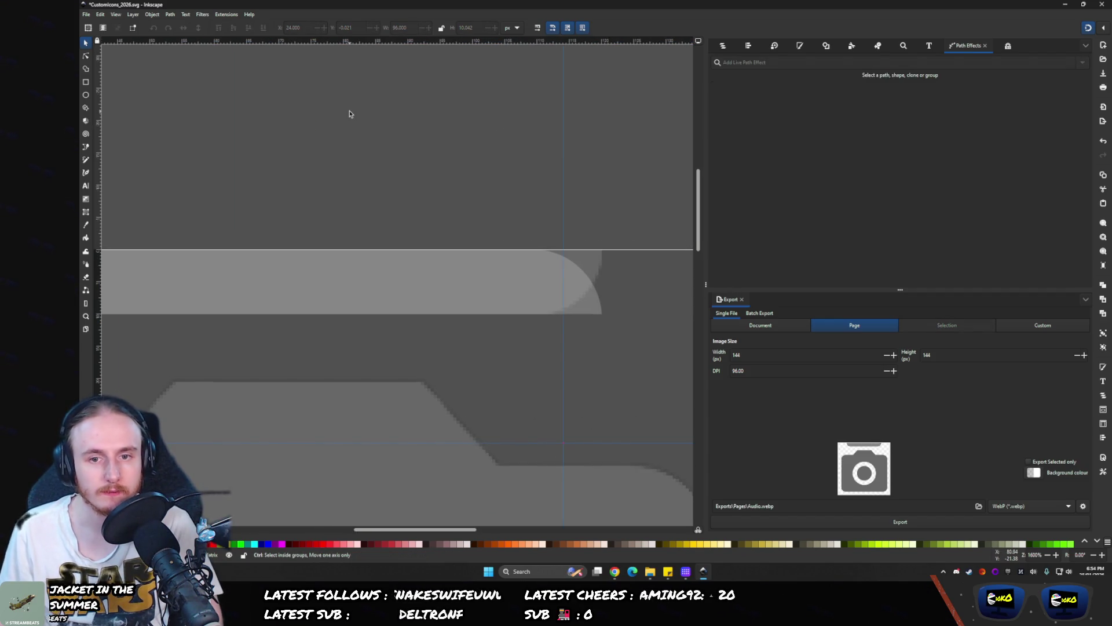
{"action": "scroll", "coordinate": [325, 124], "scroll_direction": "down", "scroll_amount": 1}
{"action": "scroll", "coordinate": [348, 145], "scroll_direction": "left", "scroll_amount": 3}
{"action": "left_click", "coordinate": [364, 225]}
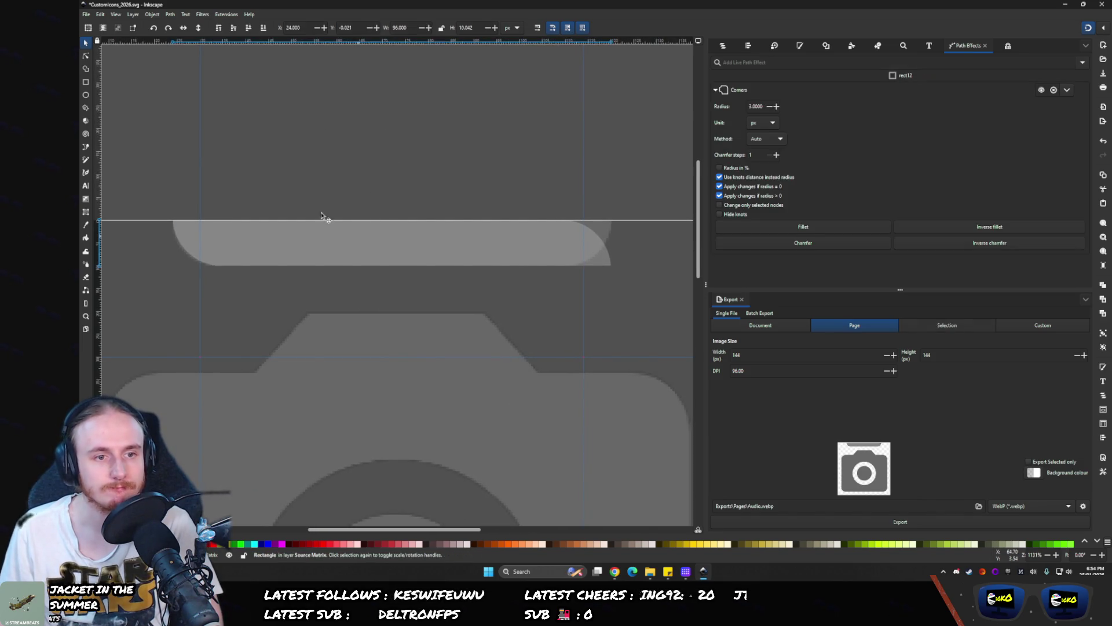
{"action": "left_click", "coordinate": [88, 55]}
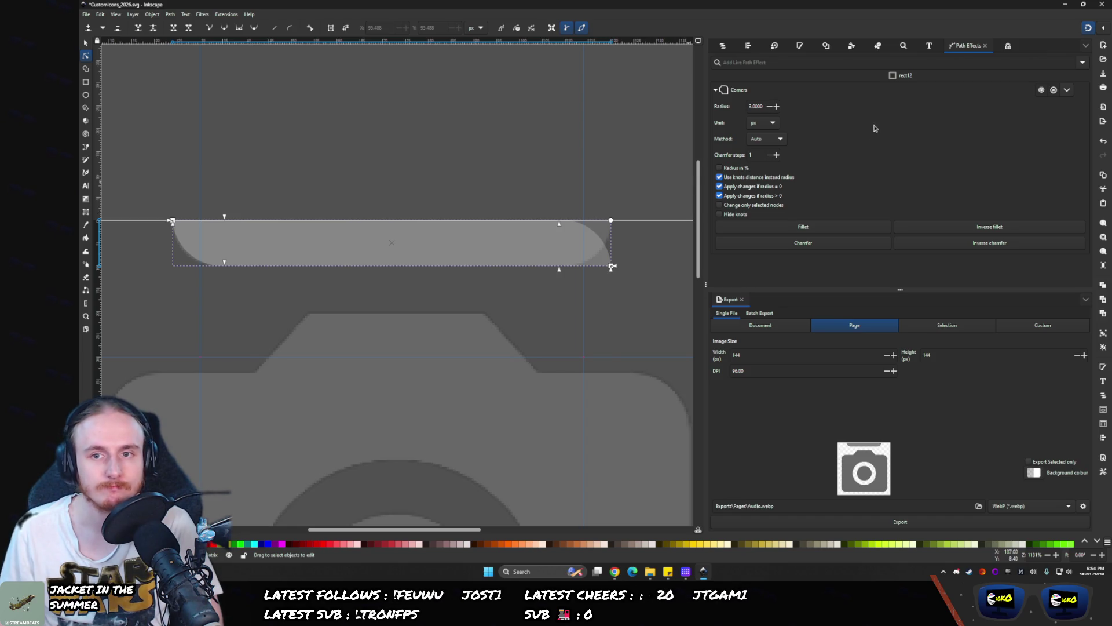
{"action": "left_click", "coordinate": [778, 140]}
{"action": "left_click", "coordinate": [780, 141]}
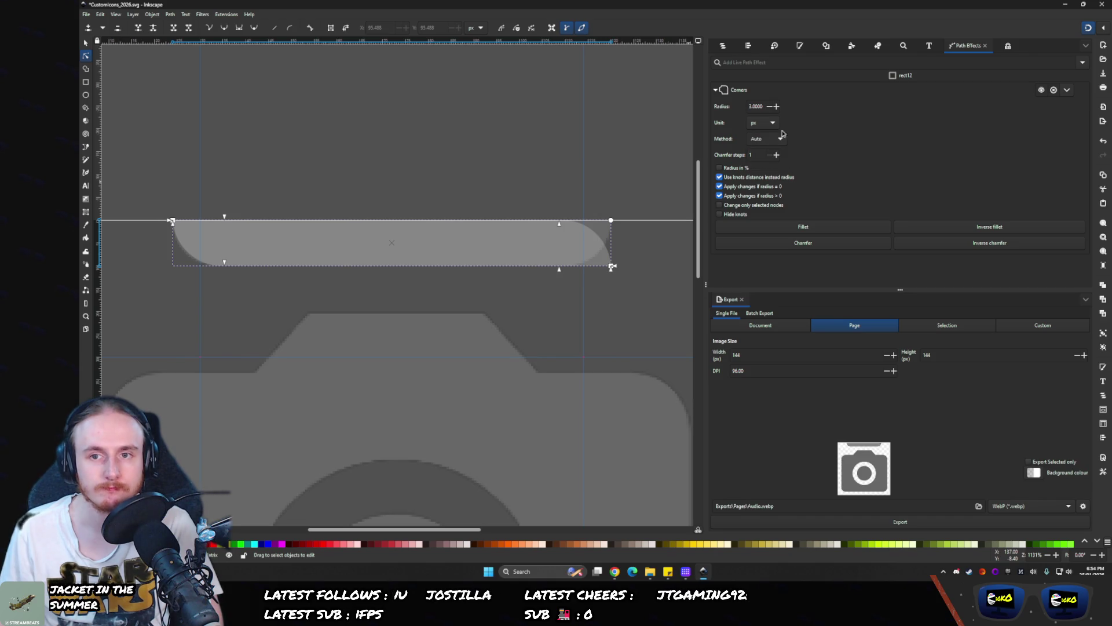
{"action": "left_click", "coordinate": [778, 106]}
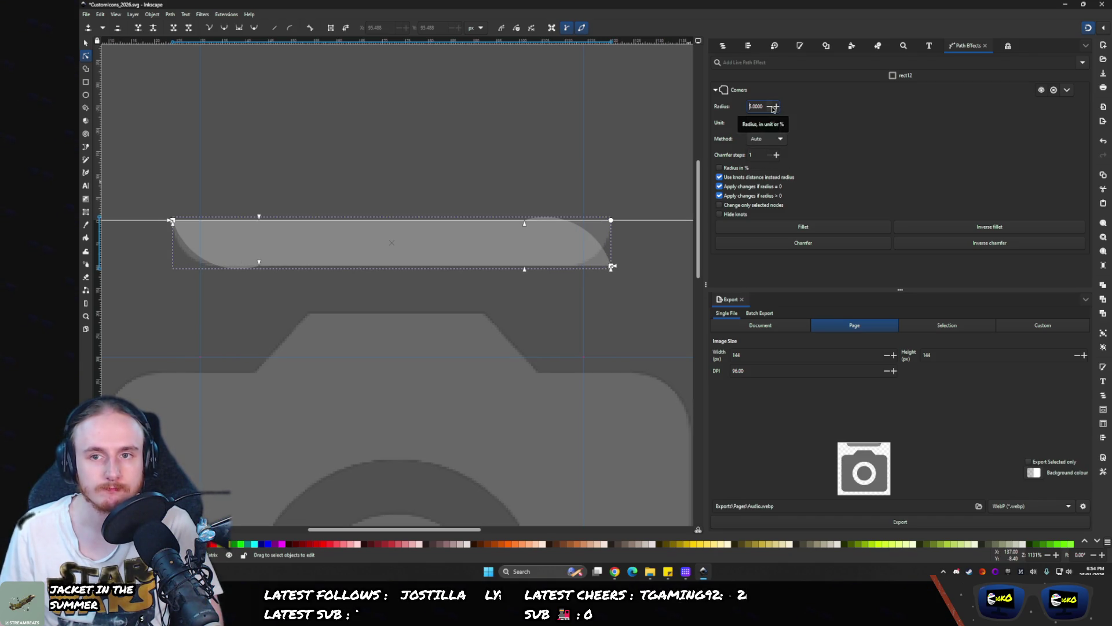
{"action": "left_click", "coordinate": [771, 107]}
{"action": "left_click", "coordinate": [771, 107]}
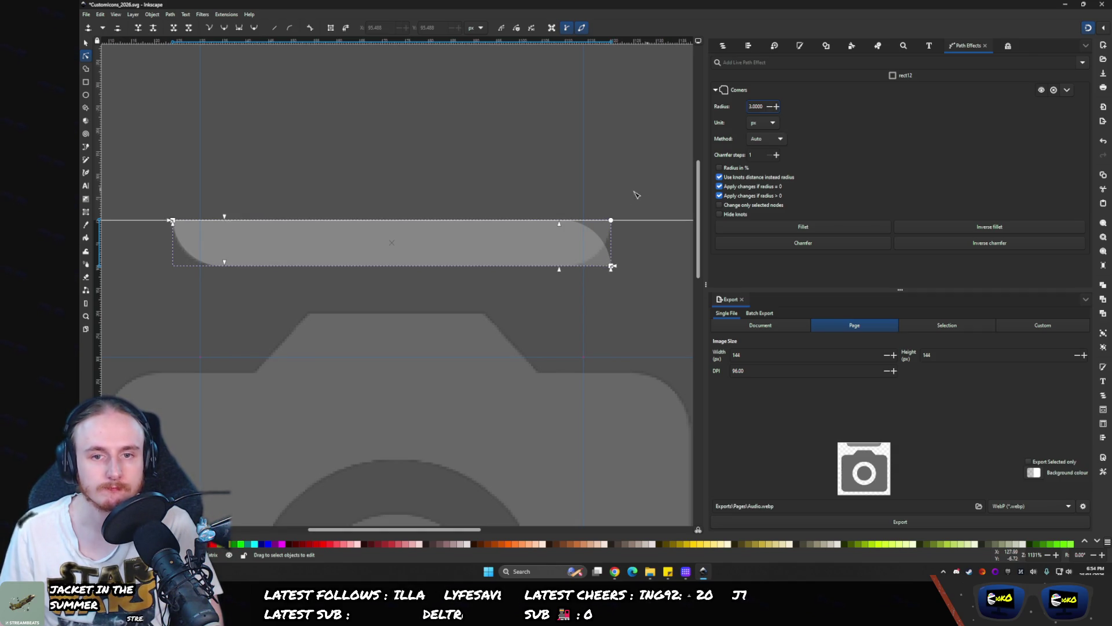
- Adjust the top-left and top-right fillet knots so the top corners stay square
{"action": "left_click_drag", "start_coordinate": [572, 225], "coordinate": [631, 223]}
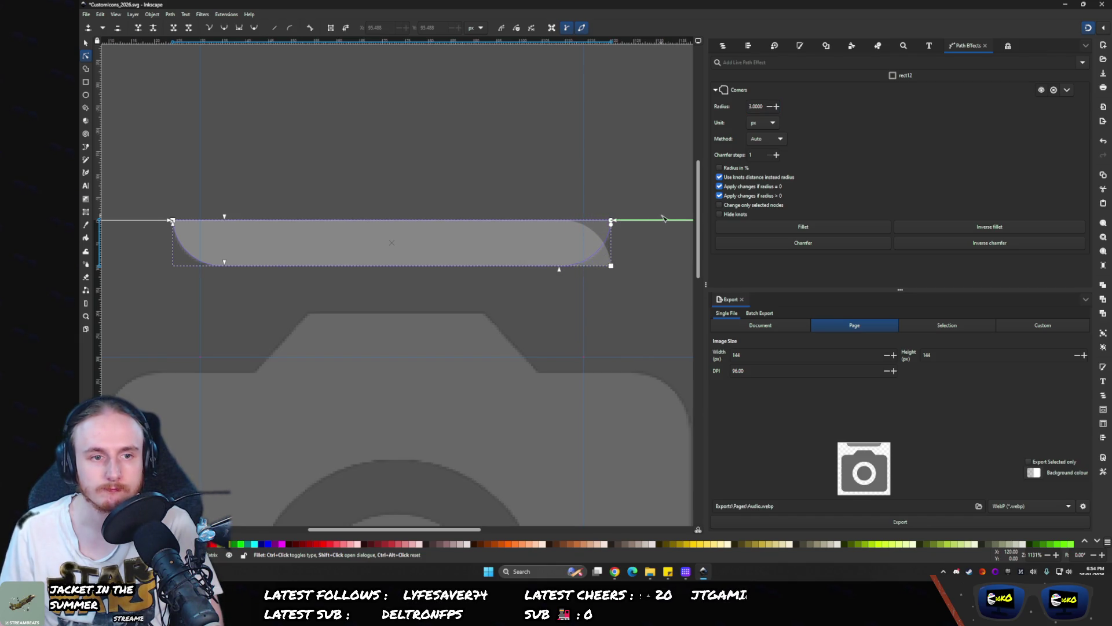
{"action": "key", "text": "ctrl+z"}
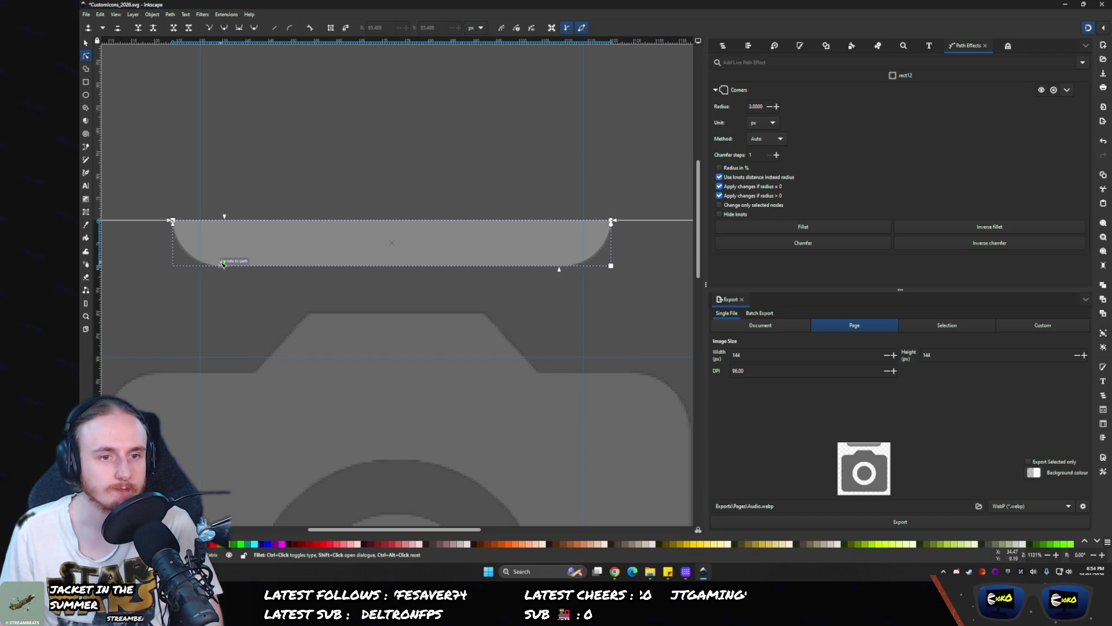
{"action": "left_click_drag", "start_coordinate": [224, 218], "coordinate": [146, 209]}
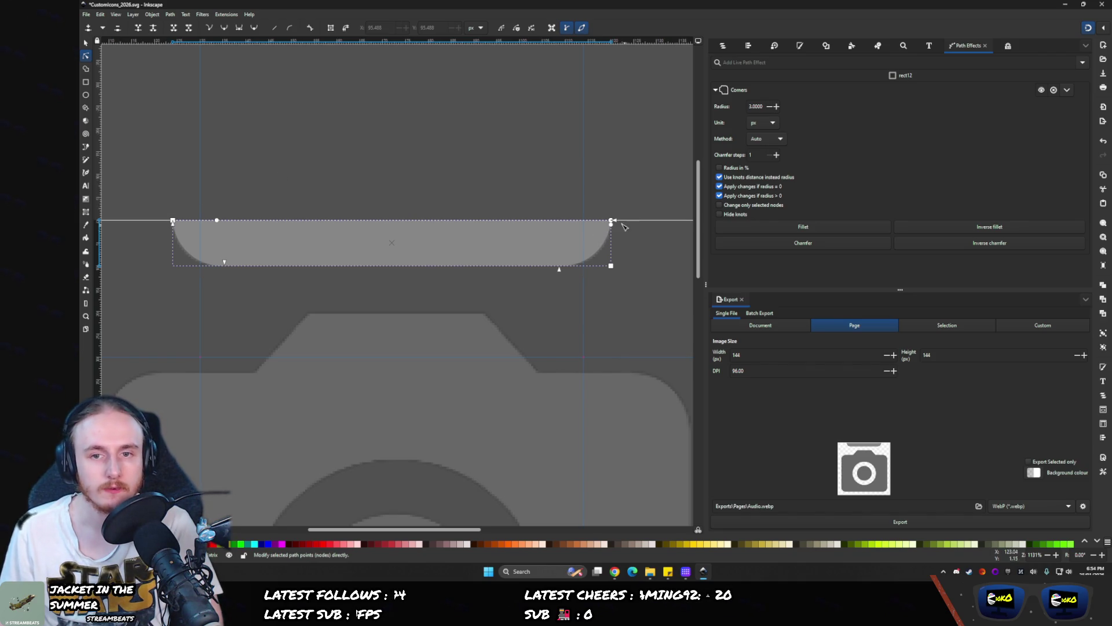
{"action": "left_click_drag", "start_coordinate": [617, 220], "coordinate": [618, 215]}
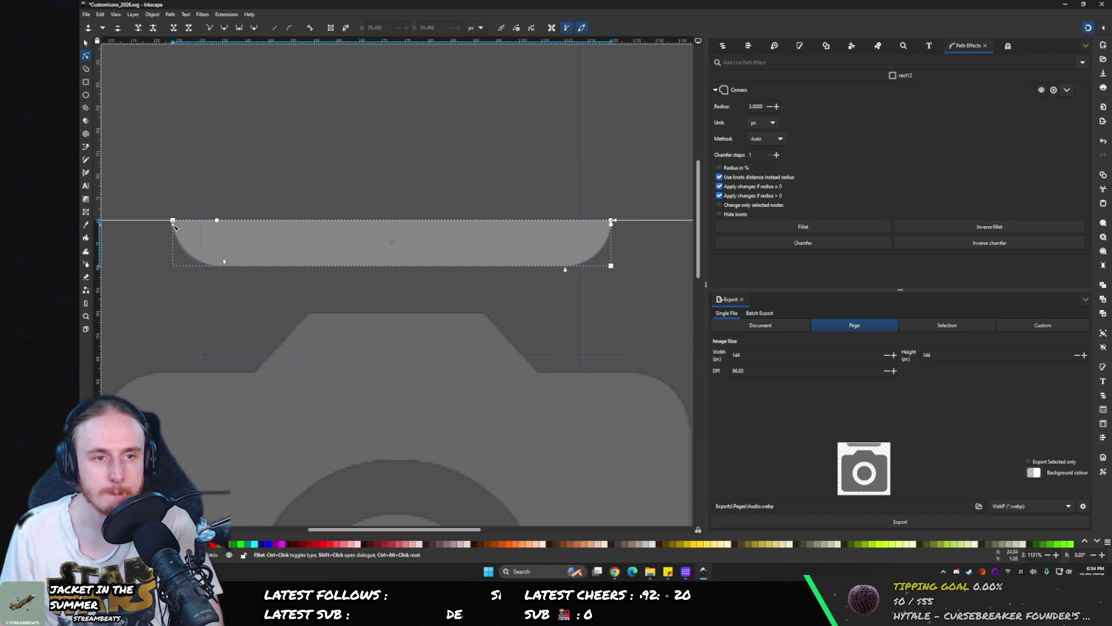
{"action": "left_click", "coordinate": [162, 136]}
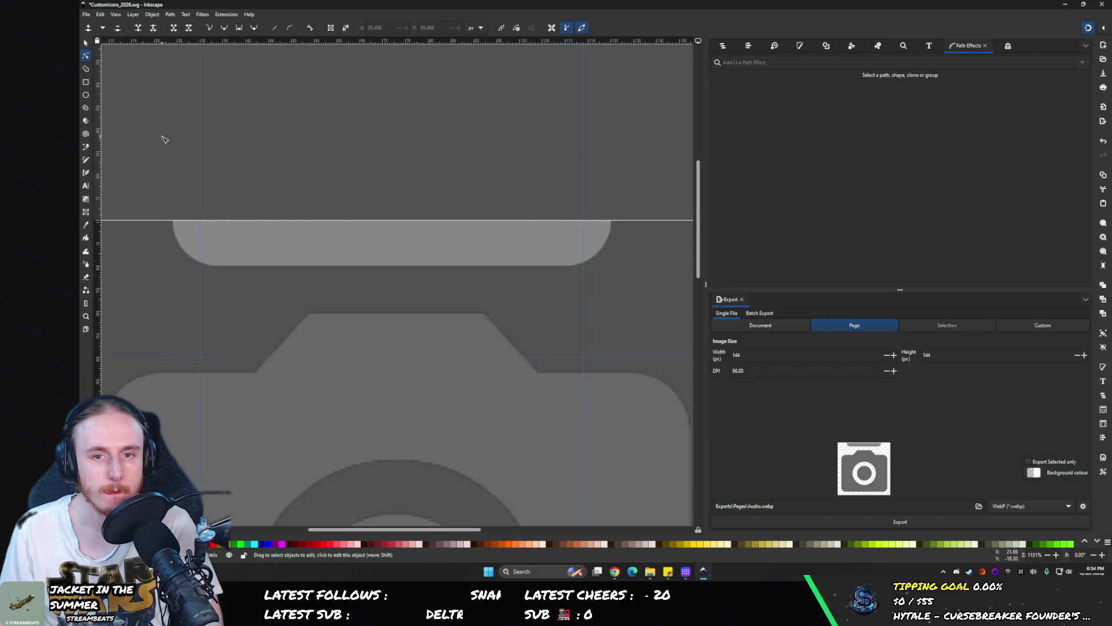
- Select rect12 in Layers and Objects and raise its opacity so it appears bright
{"action": "left_click_drag", "start_coordinate": [161, 136], "coordinate": [342, 127]}
{"action": "scroll", "coordinate": [342, 127], "scroll_direction": "down", "scroll_amount": 4}
{"action": "scroll", "coordinate": [405, 149], "scroll_direction": "up", "scroll_amount": 1}
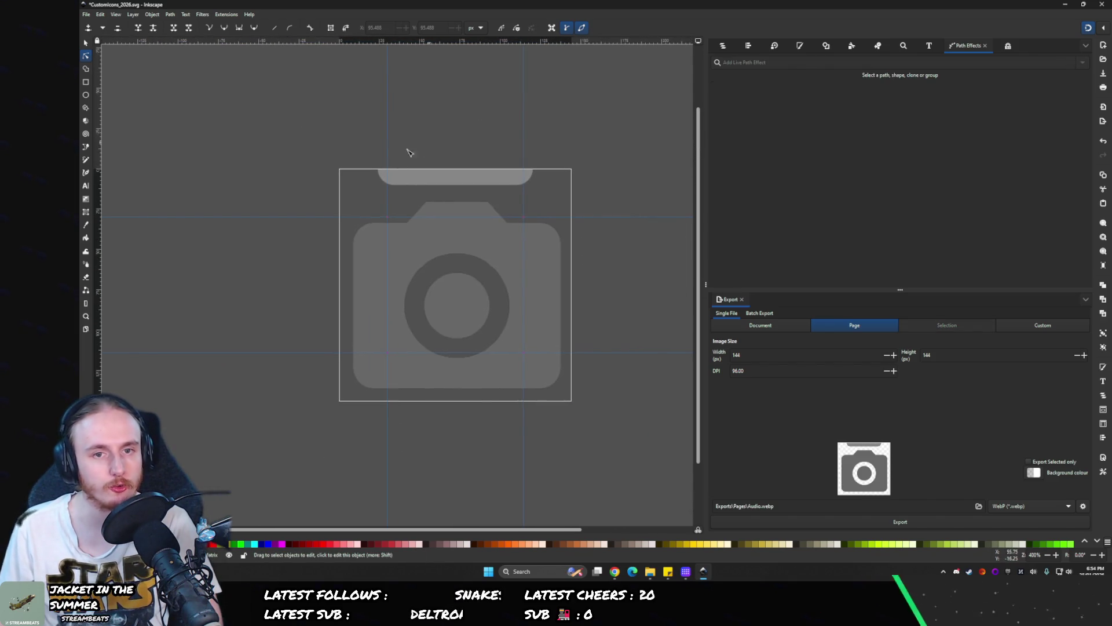
{"action": "left_click", "coordinate": [724, 45]}
{"action": "left_click", "coordinate": [732, 103]}
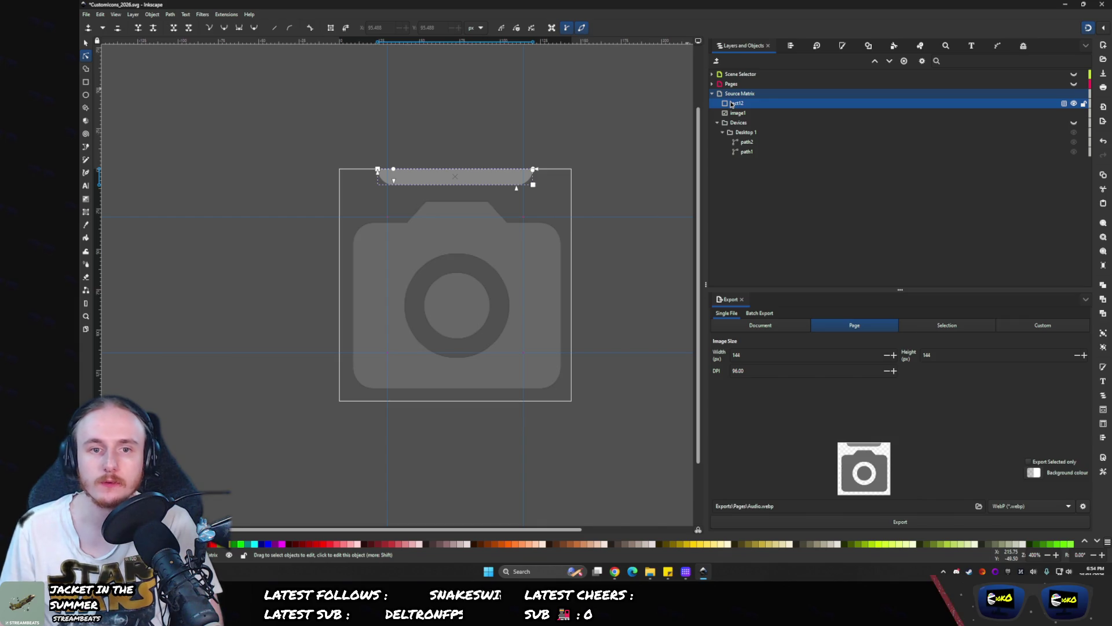
{"action": "left_click", "coordinate": [731, 104], "text": "ctrl"}
{"action": "left_click", "coordinate": [730, 103]}
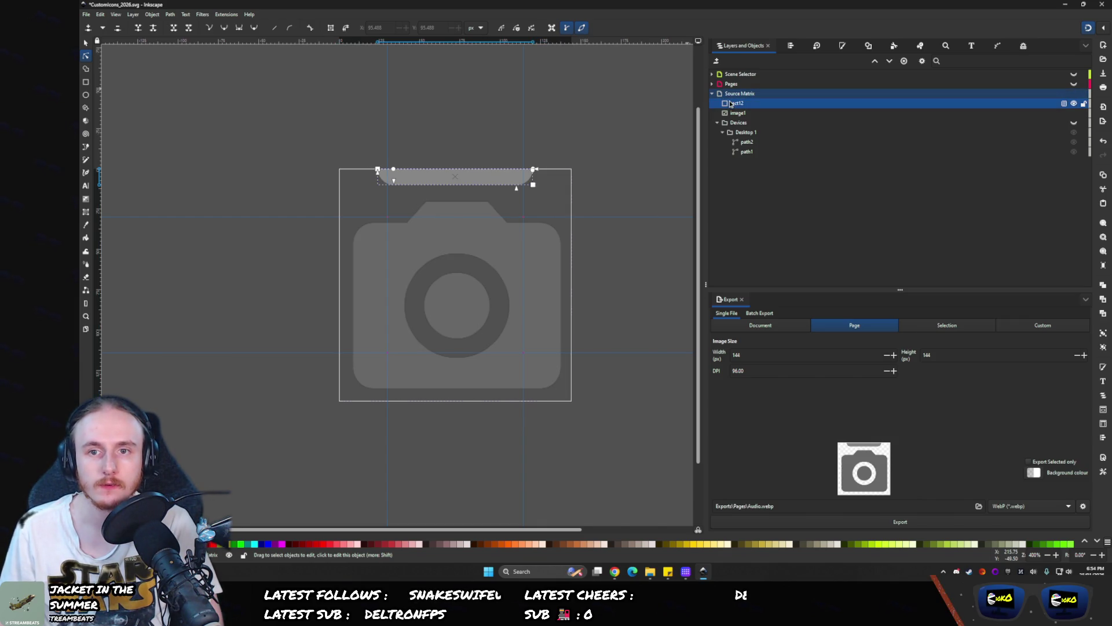
{"action": "left_click", "coordinate": [1064, 103]}
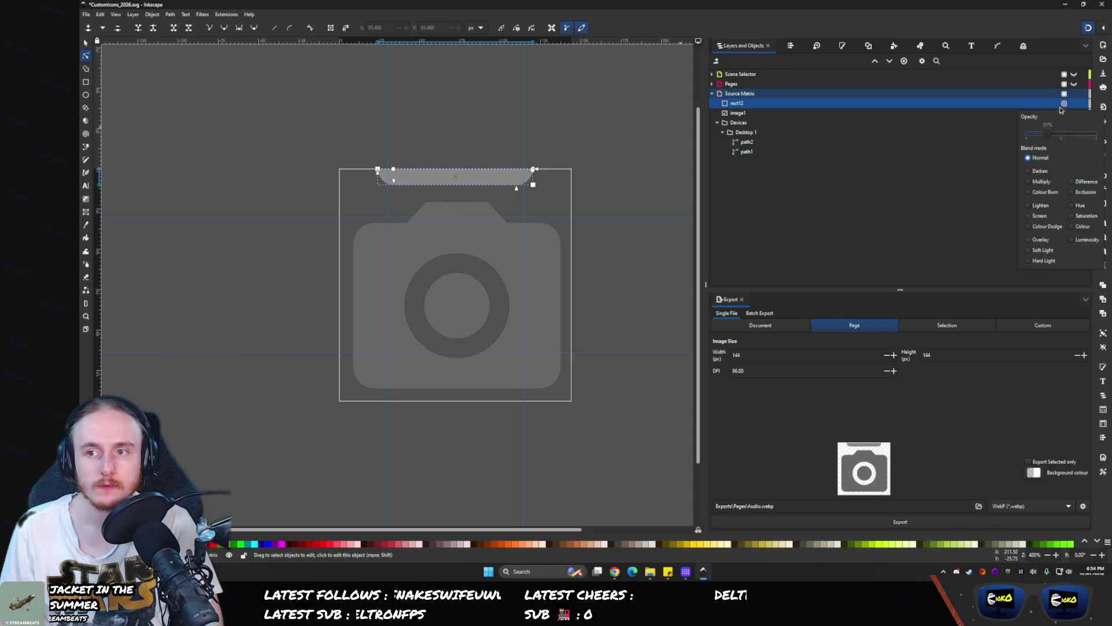
{"action": "left_click", "coordinate": [1060, 134]}
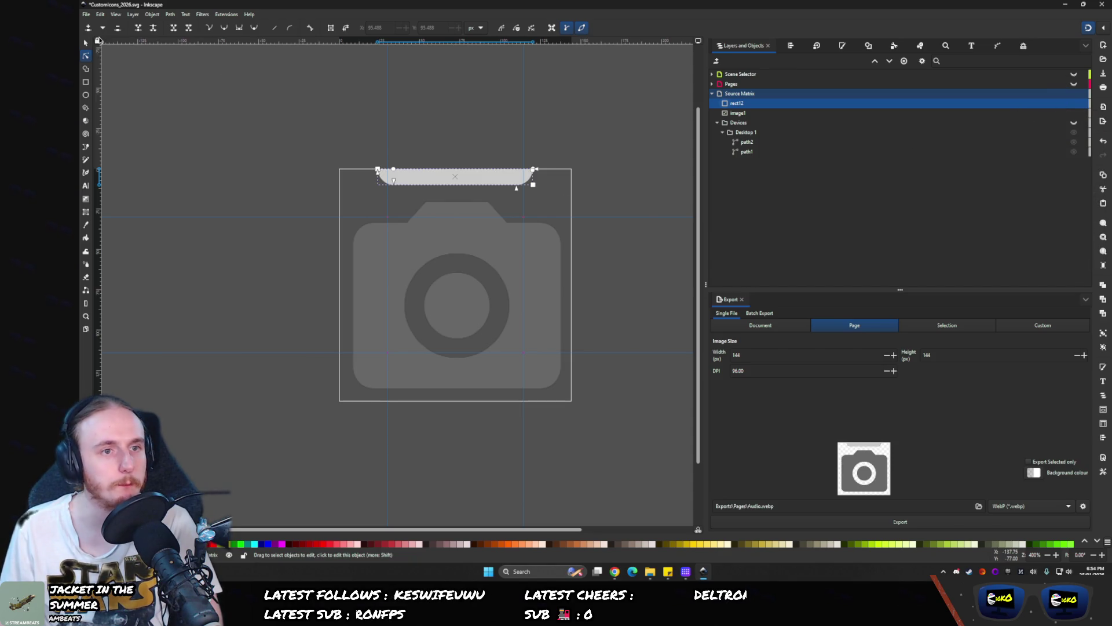
{"action": "key", "text": "s"}
- Set the rounded top bar rect12's fill to white
{"action": "left_click", "coordinate": [148, 66]}
{"action": "scroll", "coordinate": [420, 124], "scroll_direction": "up", "scroll_amount": 3}
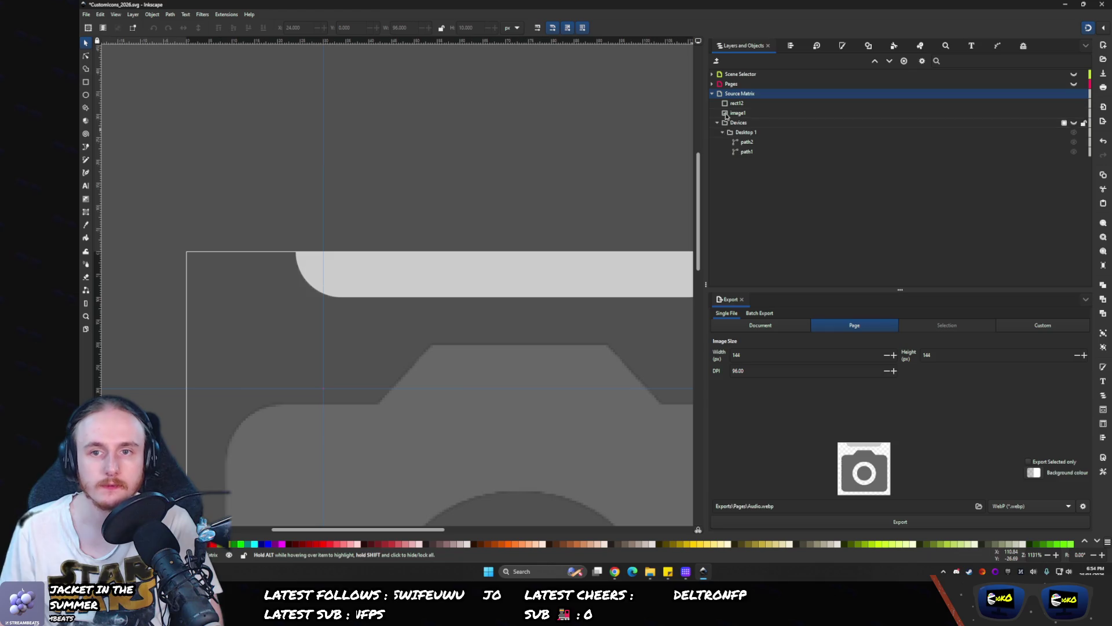
{"action": "left_click", "coordinate": [726, 114]}
{"action": "left_click", "coordinate": [734, 103]}
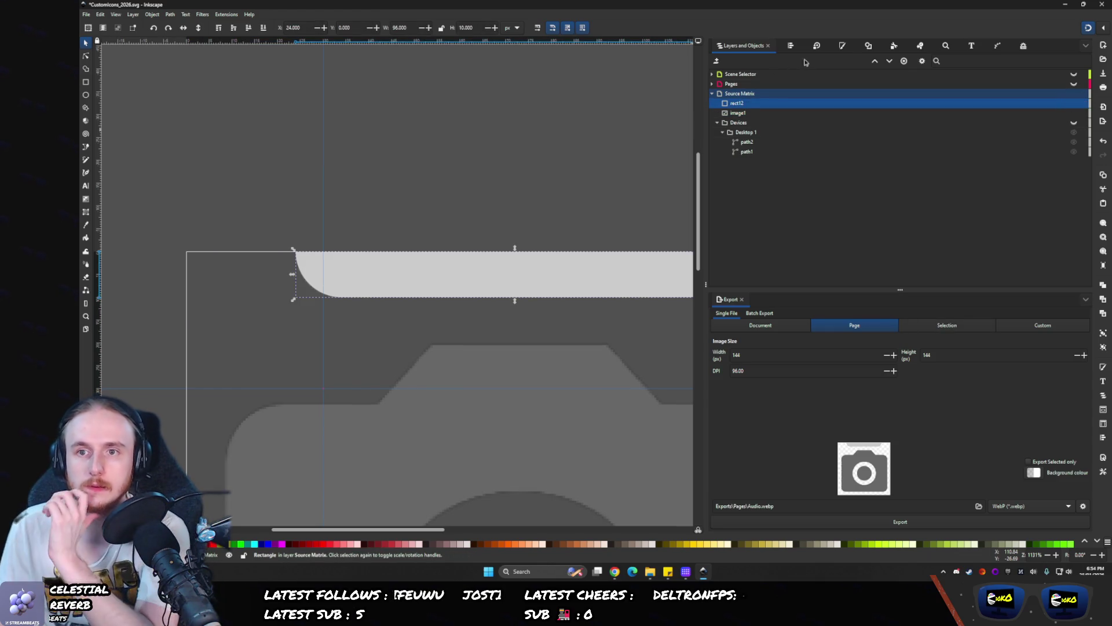
{"action": "left_click", "coordinate": [843, 46]}
{"action": "left_click_drag", "start_coordinate": [769, 144], "coordinate": [844, 92]}
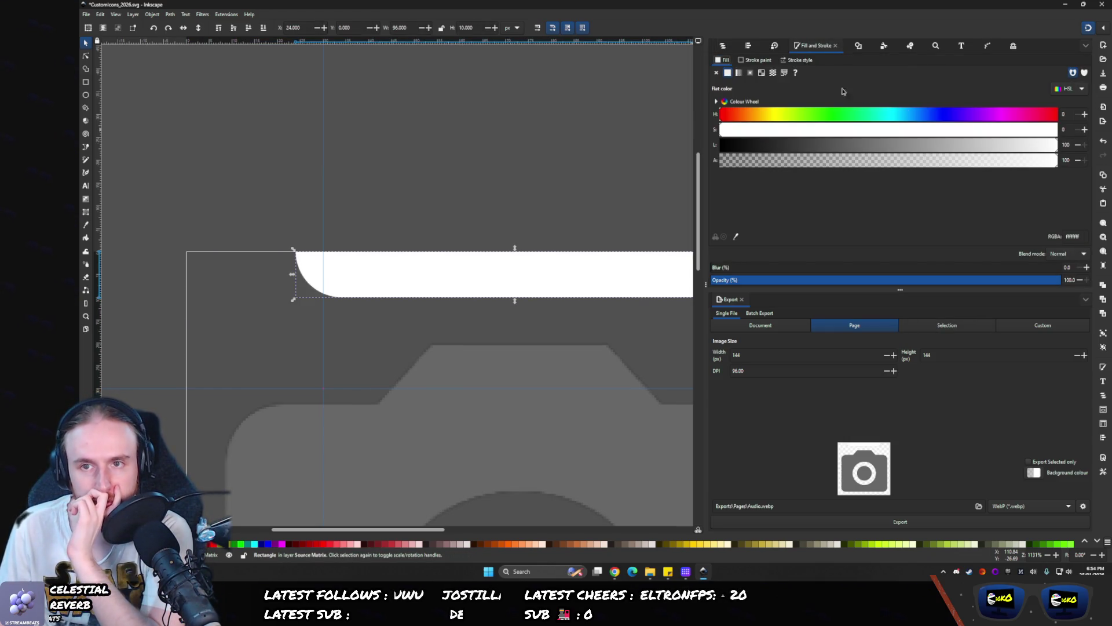
{"action": "left_click", "coordinate": [731, 45]}
- Give the Source Matrix layer a flat colour fill with lightness left at white
{"action": "left_click", "coordinate": [725, 93]}
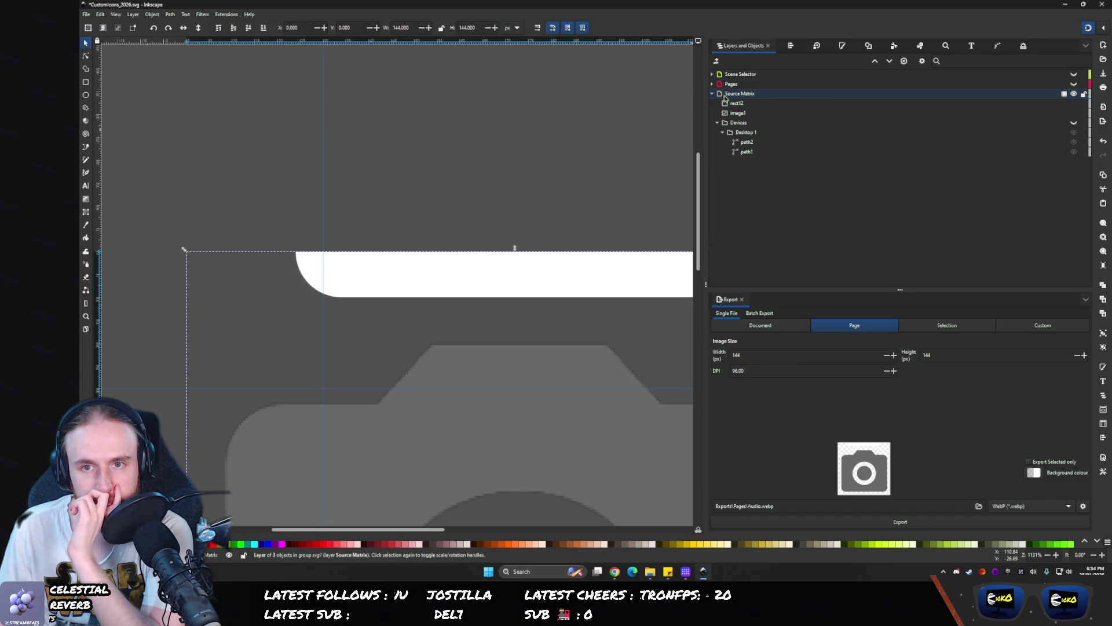
{"action": "left_click", "coordinate": [844, 46]}
{"action": "left_click", "coordinate": [729, 73]}
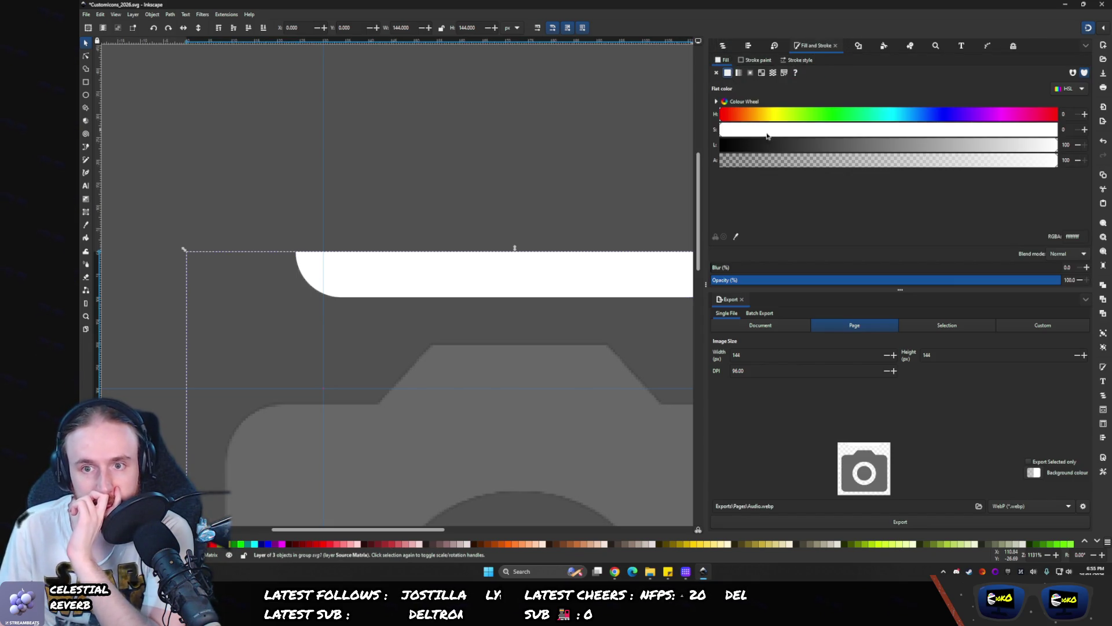
{"action": "left_click_drag", "start_coordinate": [863, 153], "coordinate": [1058, 152]}
{"action": "left_click", "coordinate": [723, 45]}
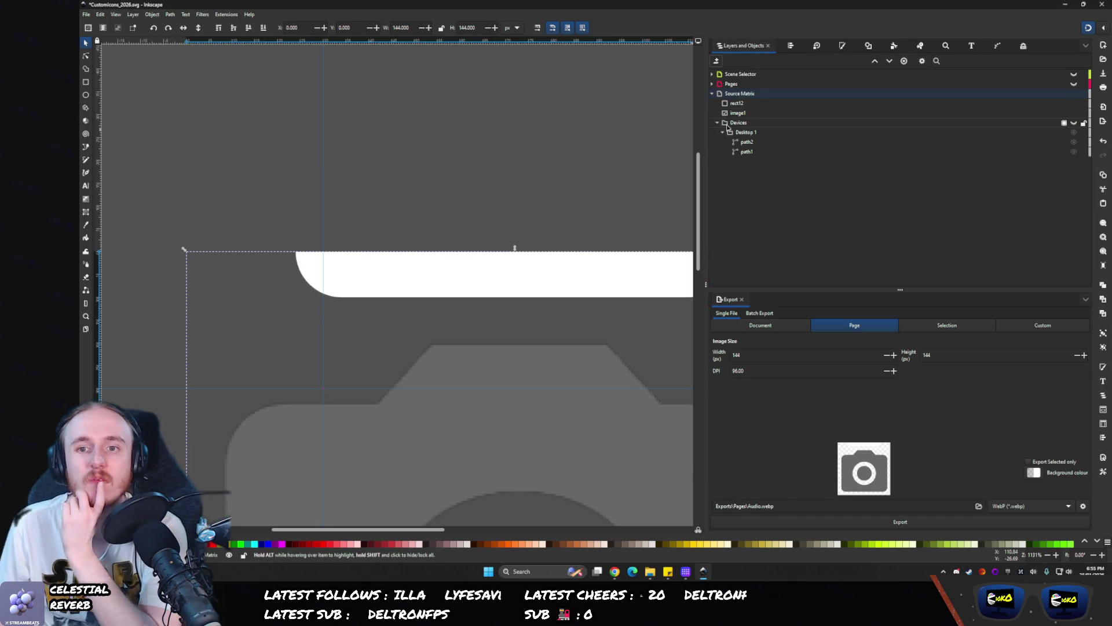
- Inspect the Scene Selector and Pages layers and their fill settings
{"action": "left_click", "coordinate": [716, 74]}
{"action": "left_click", "coordinate": [712, 74]}
{"action": "left_click", "coordinate": [713, 74]}
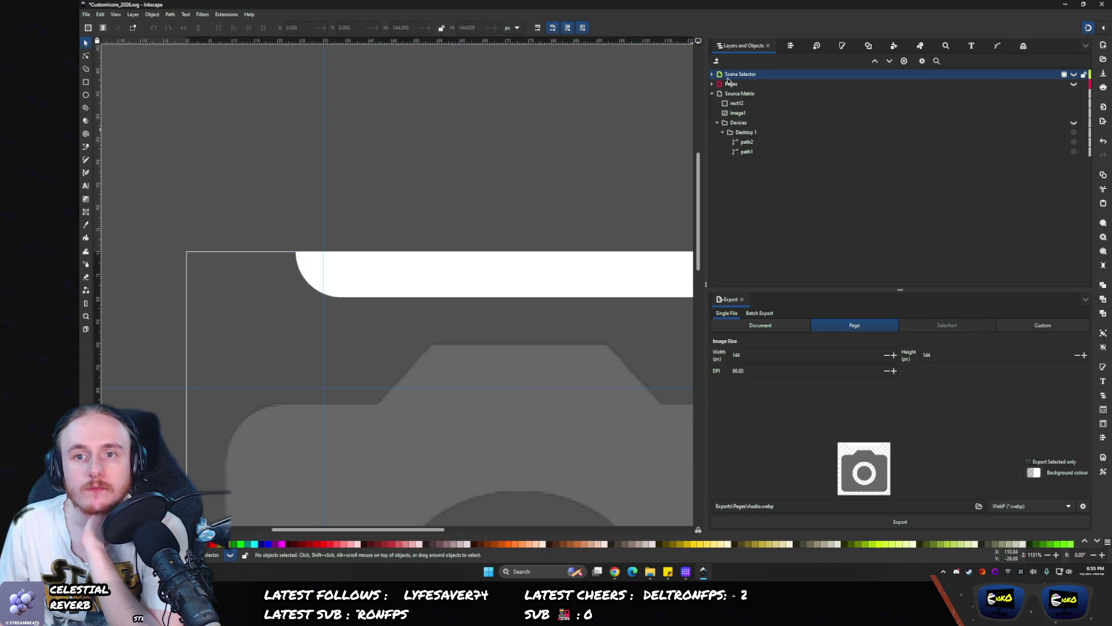
{"action": "left_click", "coordinate": [719, 76]}
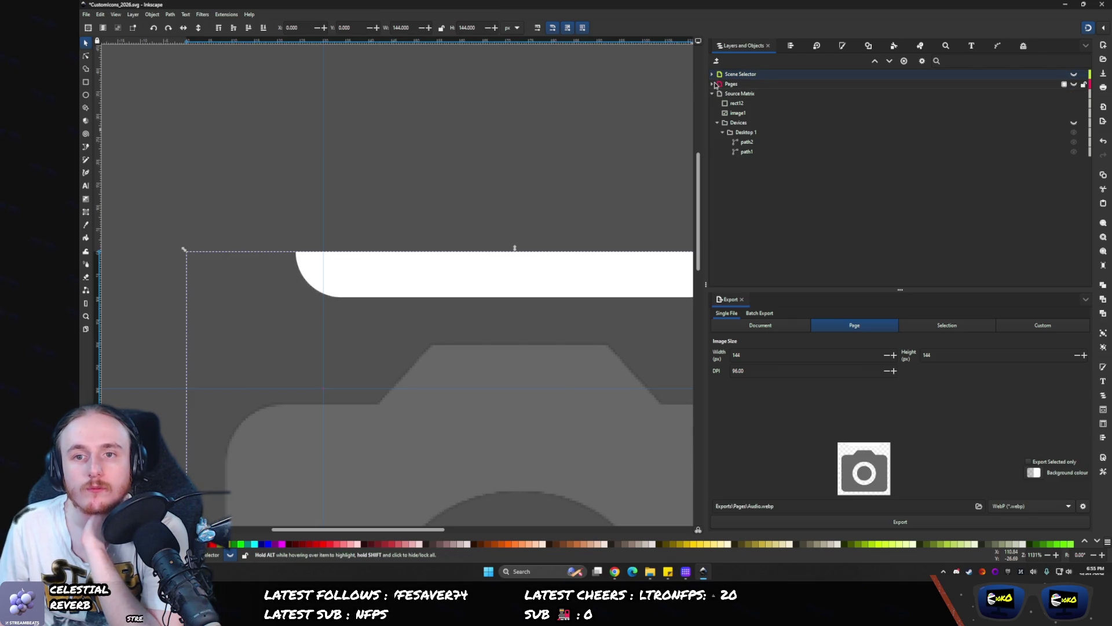
{"action": "left_click", "coordinate": [716, 84]}
{"action": "left_click", "coordinate": [843, 46]}
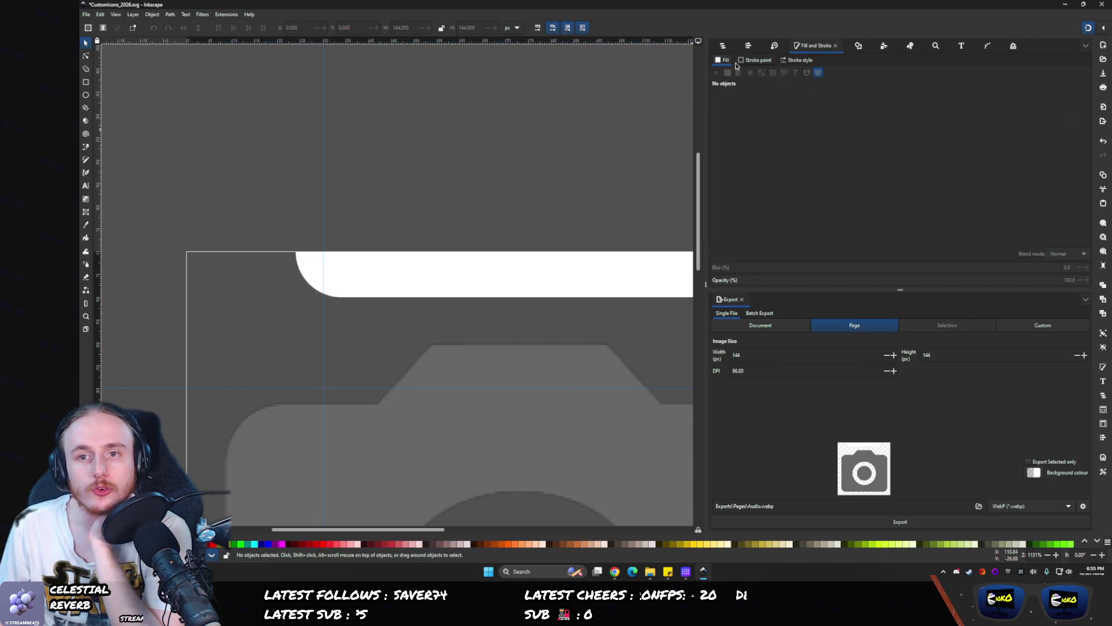
{"action": "left_click", "coordinate": [727, 46]}
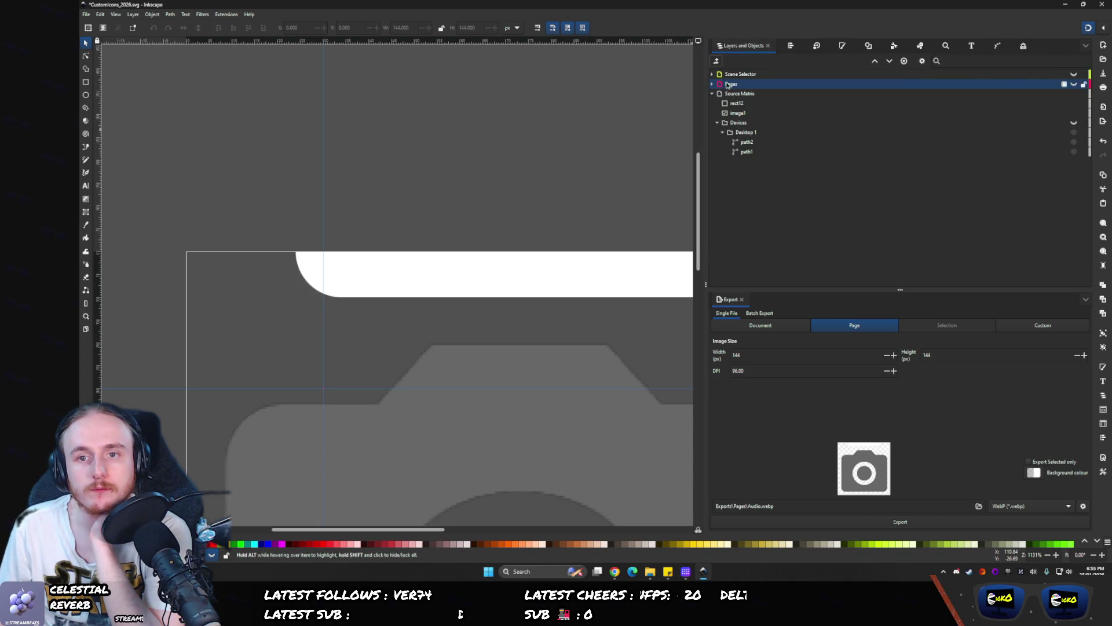
- Briefly show the Pages layer's hidden white artwork, then hide it again
{"action": "left_click", "coordinate": [1075, 94]}
{"action": "left_click", "coordinate": [869, 46]}
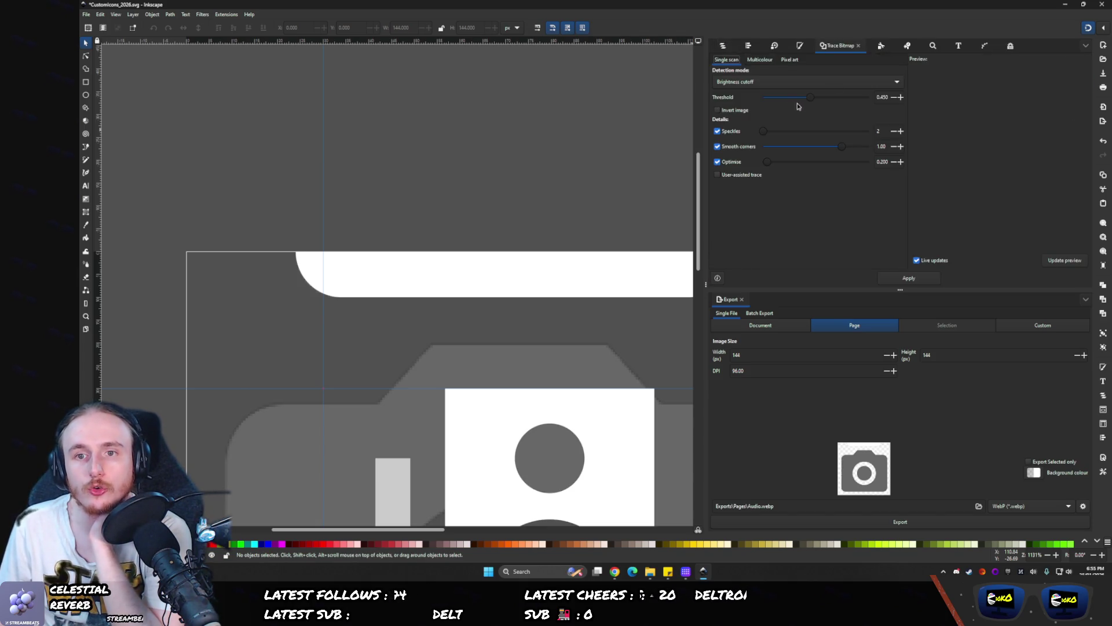
{"action": "left_click", "coordinate": [748, 46]}
{"action": "left_click", "coordinate": [843, 46]}
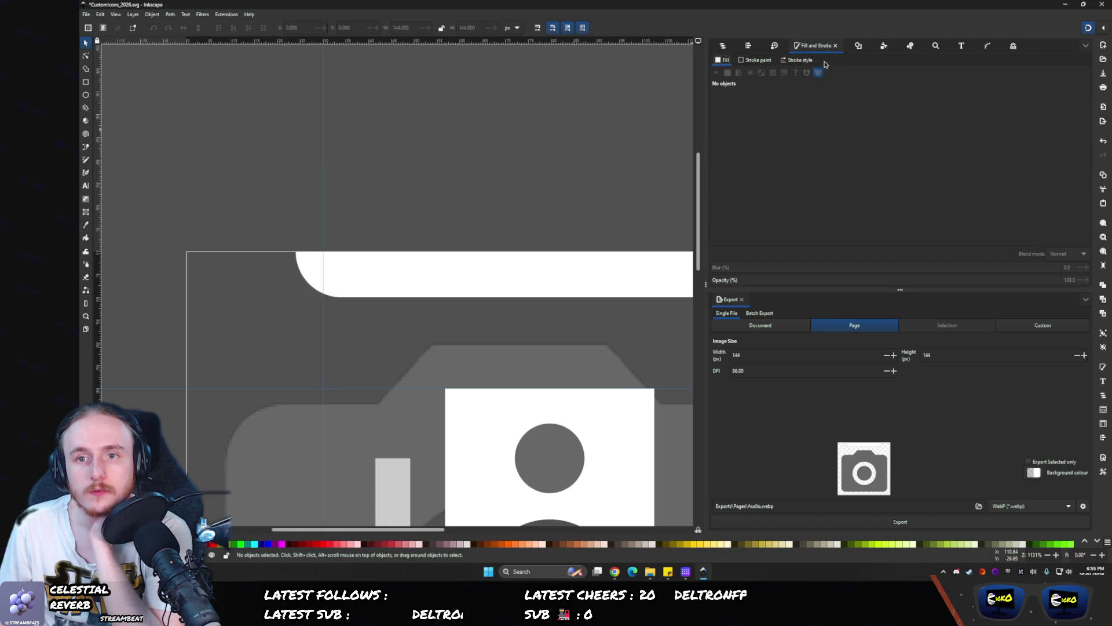
{"action": "left_click", "coordinate": [723, 47]}
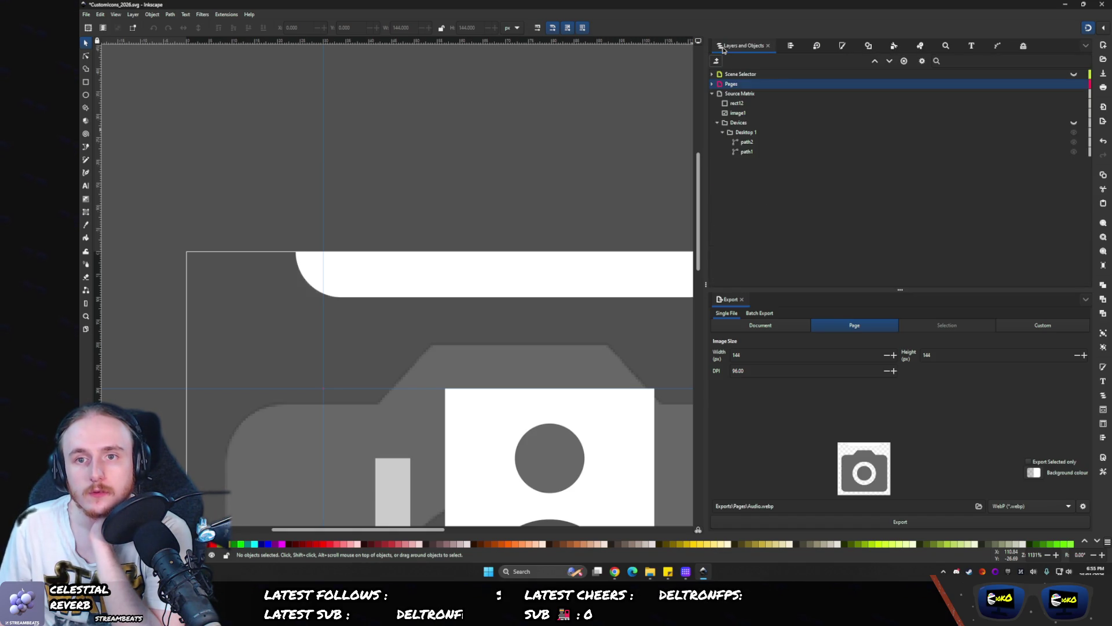
{"action": "left_click", "coordinate": [719, 97]}
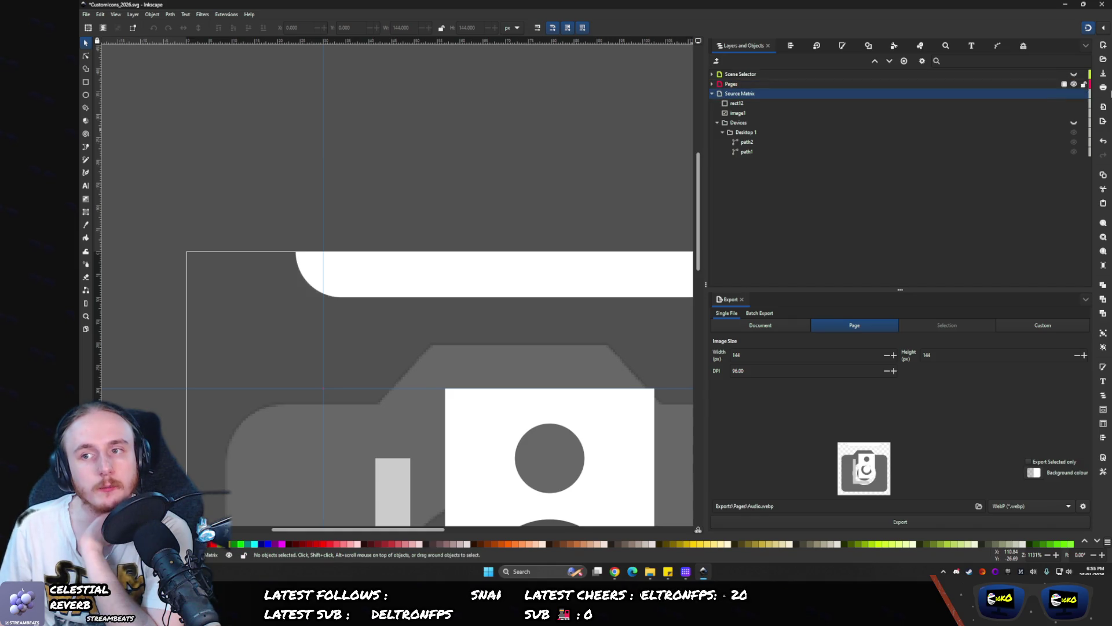
{"action": "left_click", "coordinate": [1073, 85]}
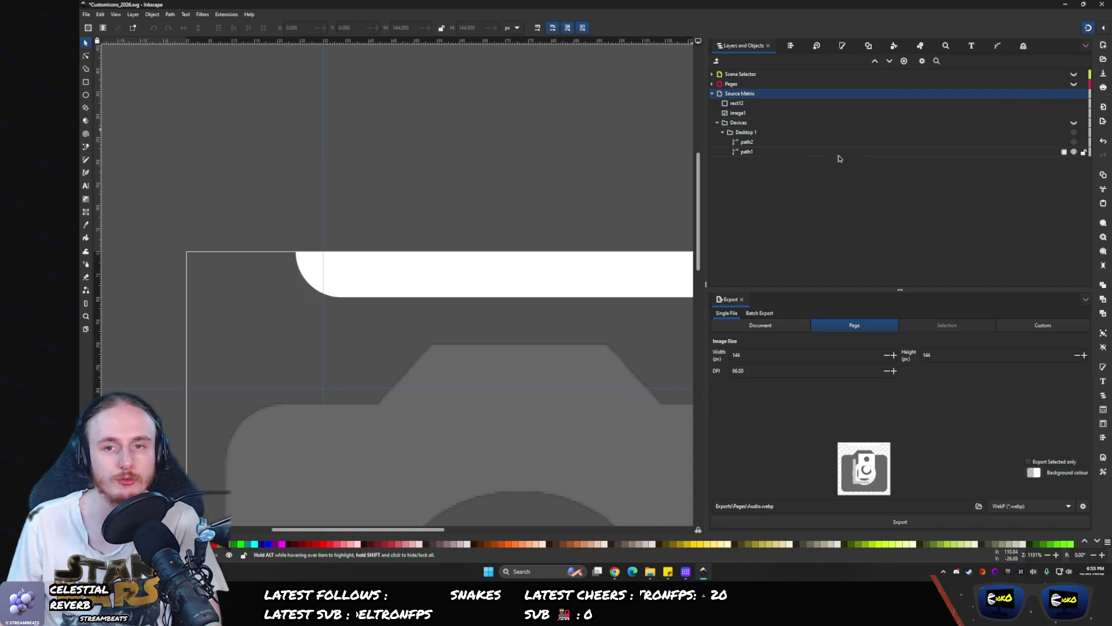
{"action": "scroll", "coordinate": [426, 174], "scroll_direction": "down", "scroll_amount": 5}
{"action": "scroll", "coordinate": [455, 236], "scroll_direction": "up", "scroll_amount": 1}
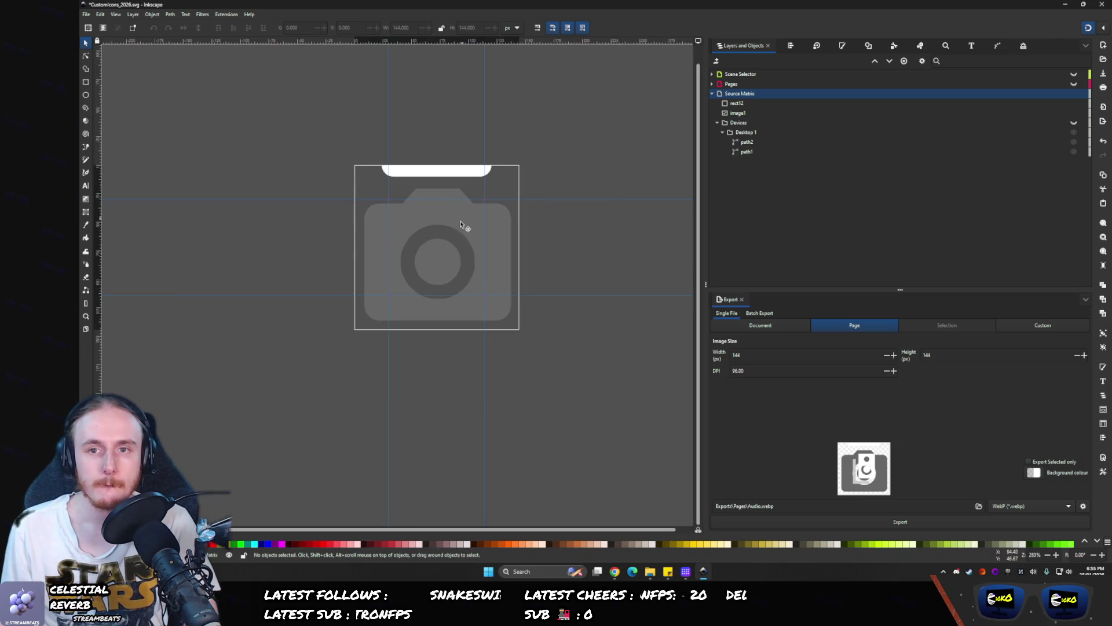
- Delete the camera image and make the monitor icon in the Devices group visible
{"action": "left_click", "coordinate": [847, 115]}
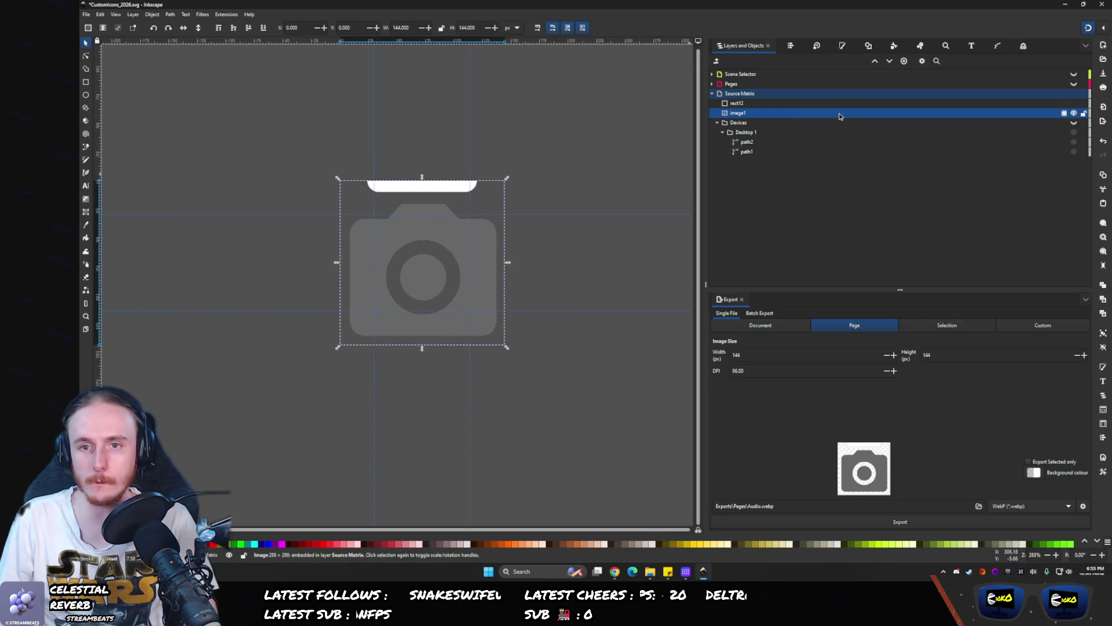
{"action": "key", "text": "Delete"}
{"action": "left_click", "coordinate": [787, 114]}
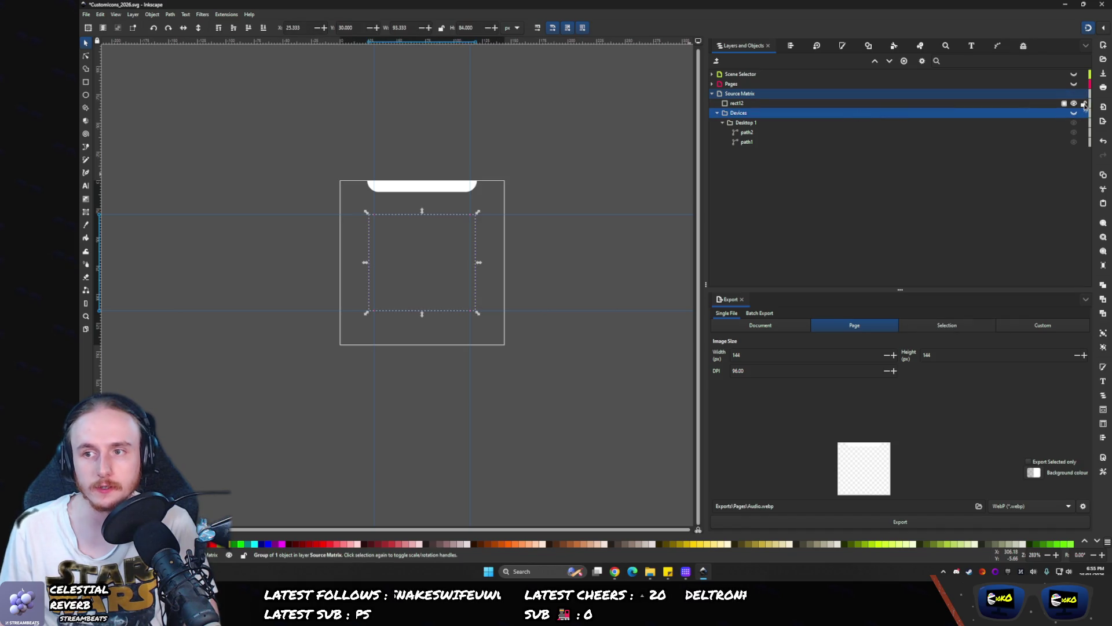
{"action": "left_click", "coordinate": [1073, 113]}
{"action": "scroll", "coordinate": [356, 218], "scroll_direction": "up", "scroll_amount": 2}
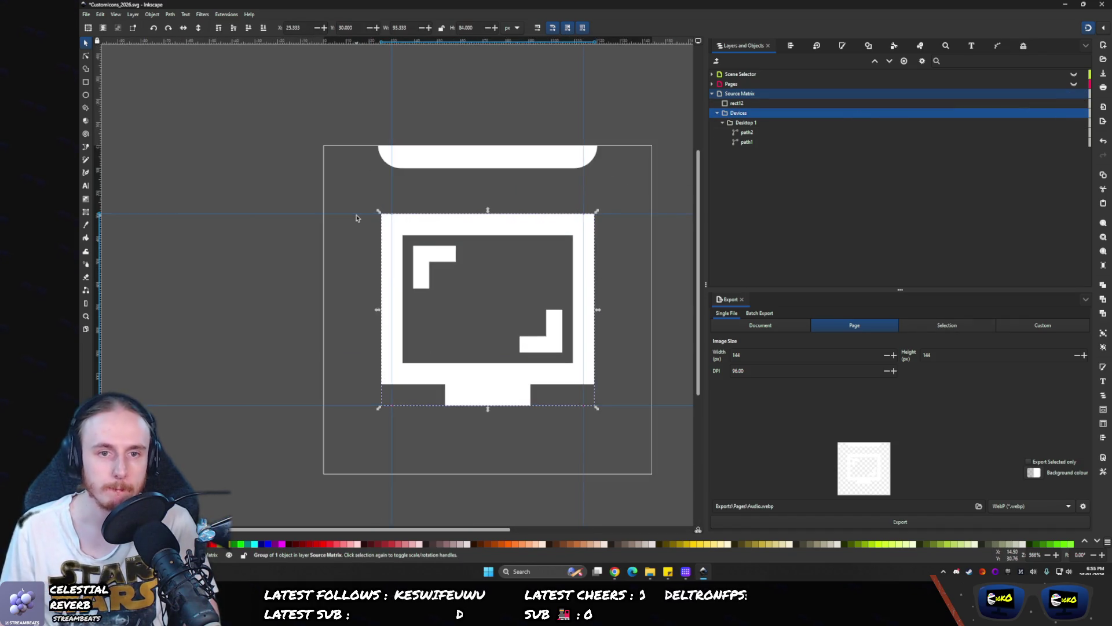
{"action": "scroll", "coordinate": [438, 181], "scroll_direction": "right", "scroll_amount": 3}
- Move rect12 below the Devices group and rename it 'Status Bar'
{"action": "left_click", "coordinate": [725, 103]}
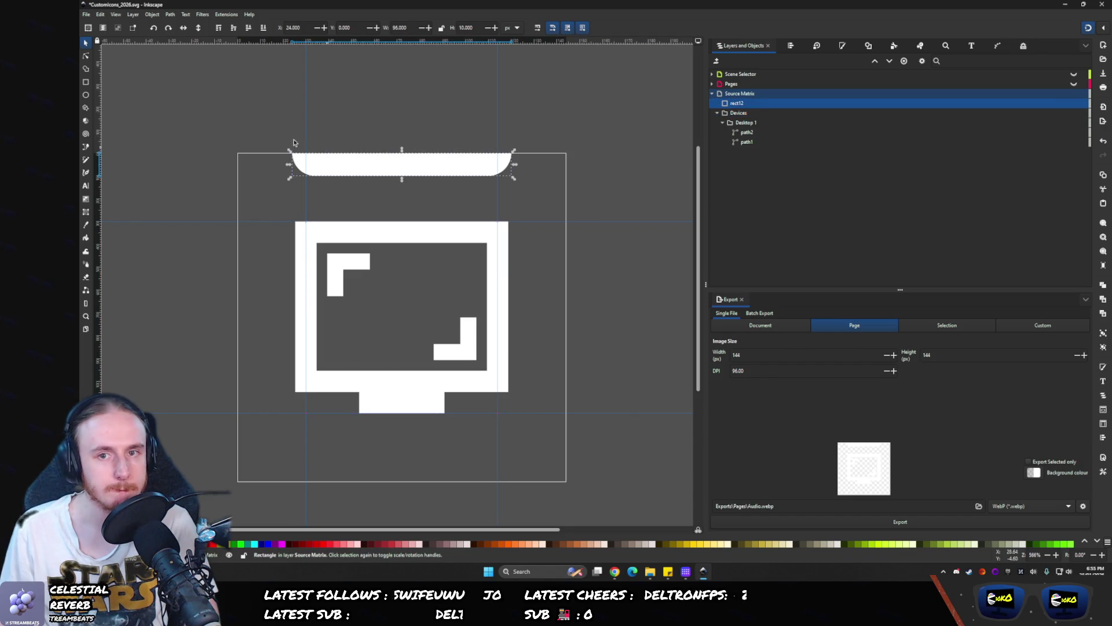
{"action": "left_click", "coordinate": [718, 114]}
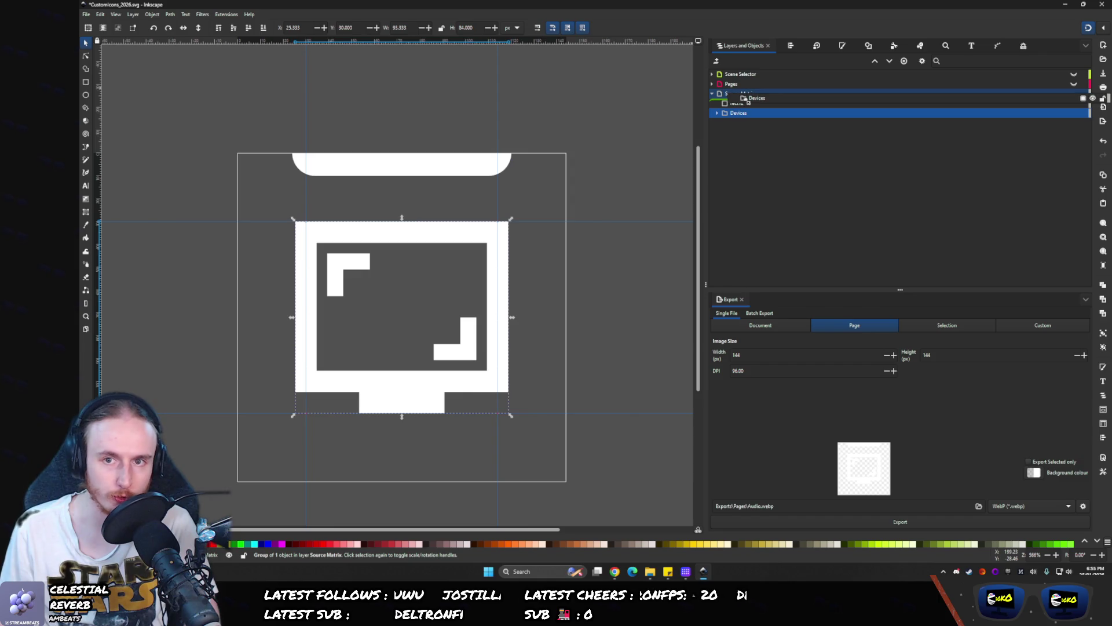
{"action": "left_click_drag", "start_coordinate": [736, 103], "coordinate": [736, 117]}
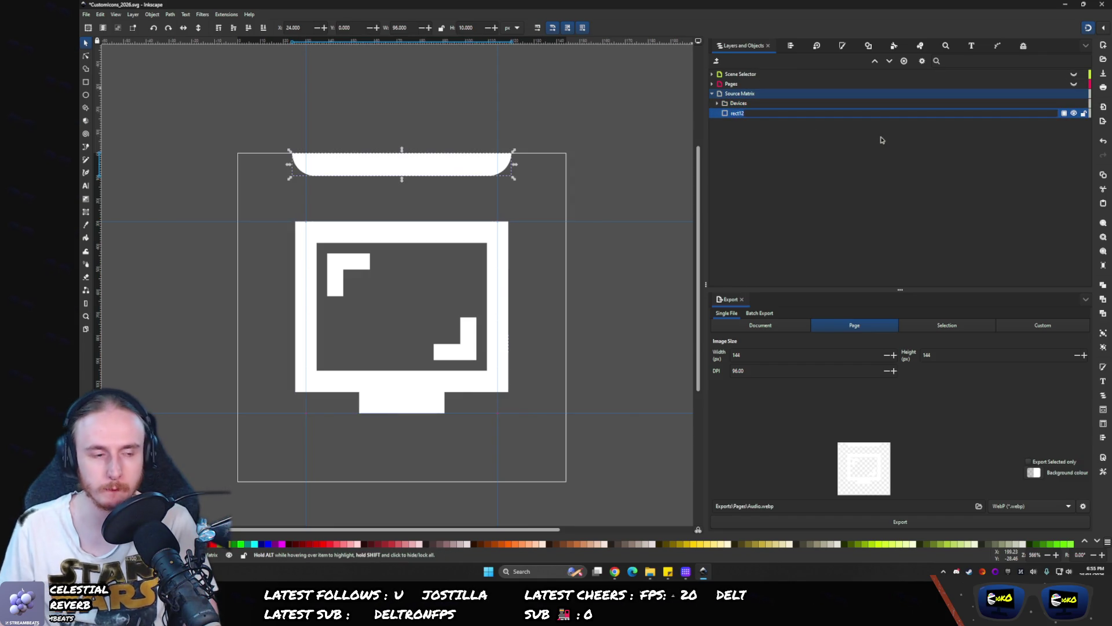
{"action": "type", "text": "Status Bar"}
{"action": "key", "text": "Return"}
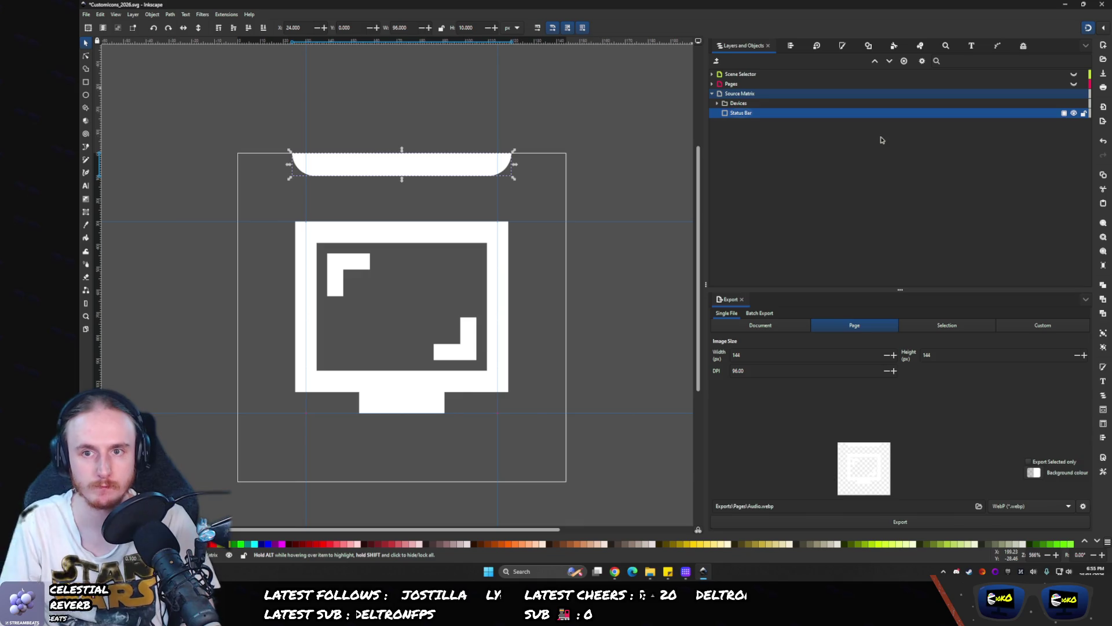
{"action": "left_click", "coordinate": [718, 104]}
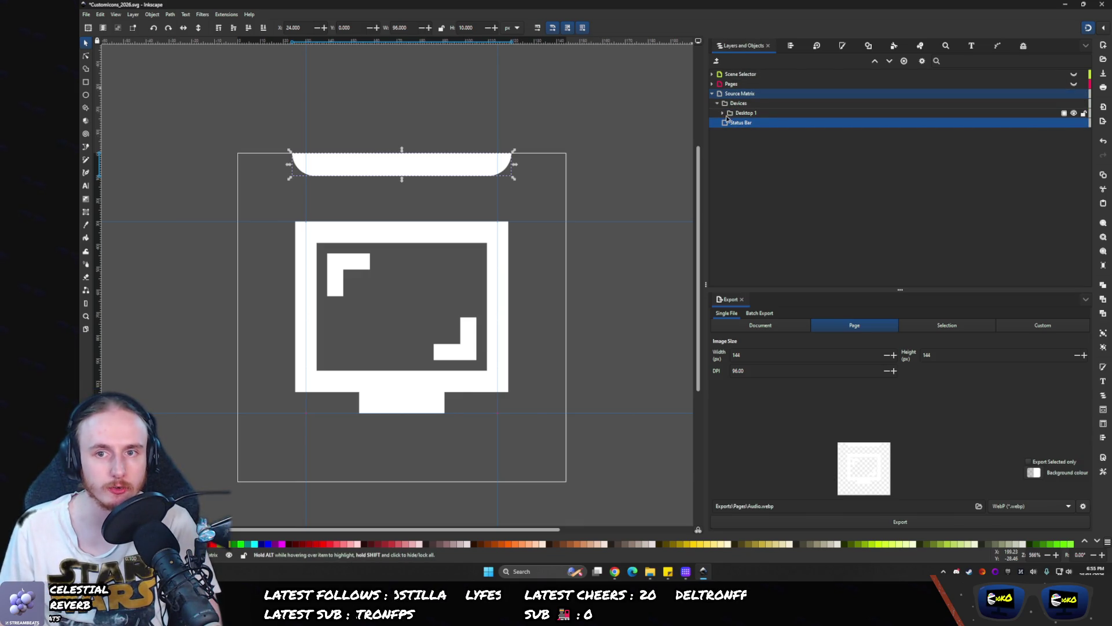
{"action": "left_click", "coordinate": [724, 104]}
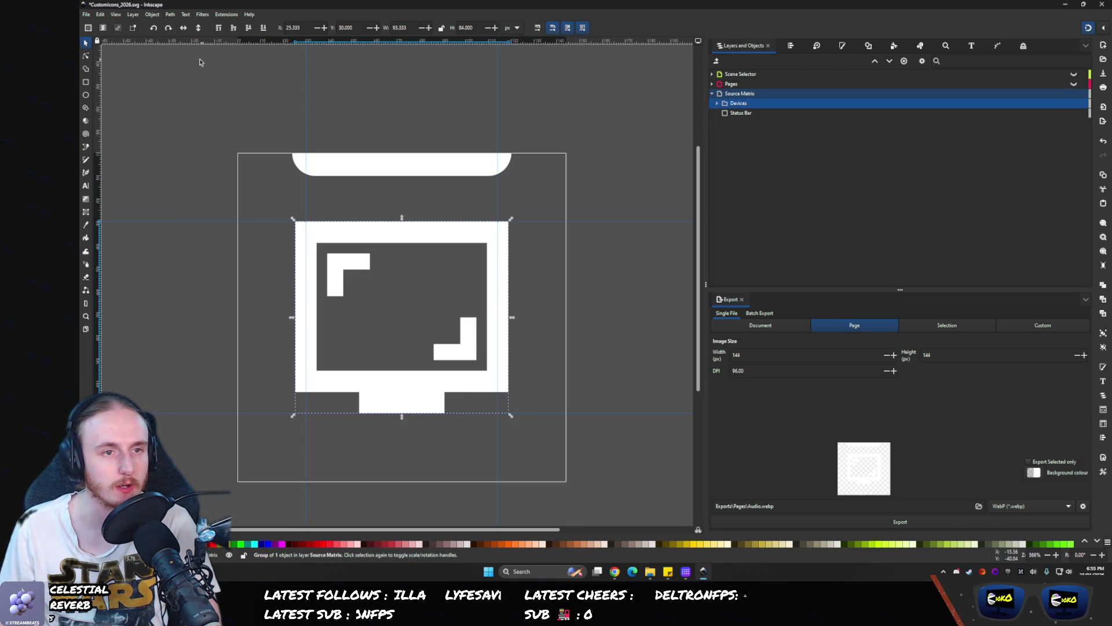
{"action": "left_click", "coordinate": [86, 82]}
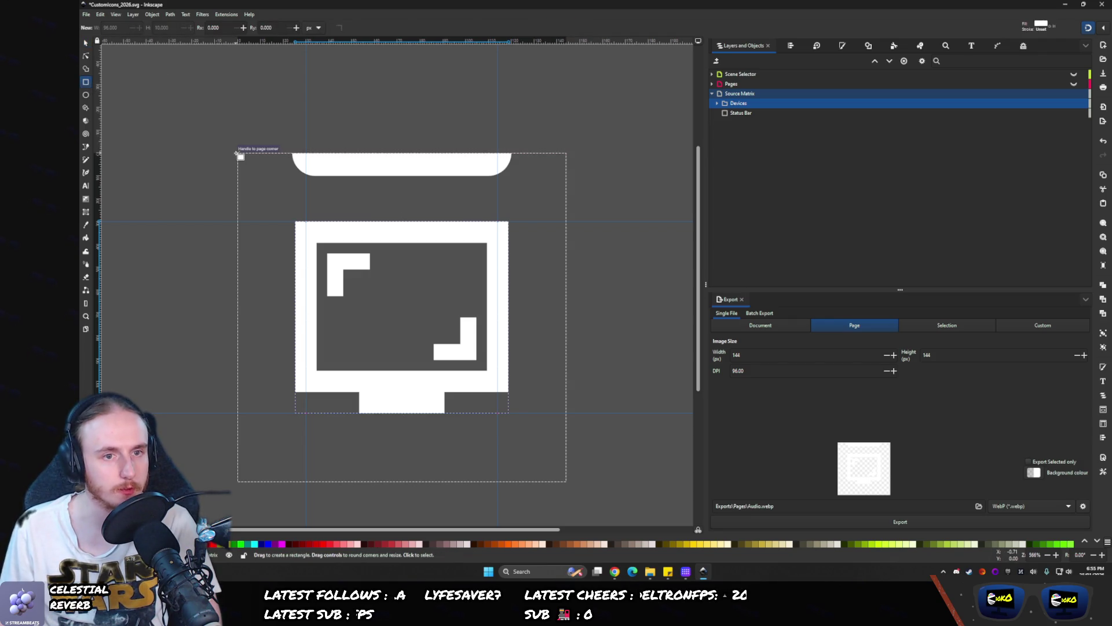
- Draw a rectangle covering the whole page and name it 'Off Modifier'
{"action": "mouse_move", "coordinate": [238, 152]}
{"action": "left_mouse_down"}
{"action": "mouse_move", "coordinate": [544, 469]}
{"action": "mouse_move", "coordinate": [569, 479]}
{"action": "left_mouse_up"}
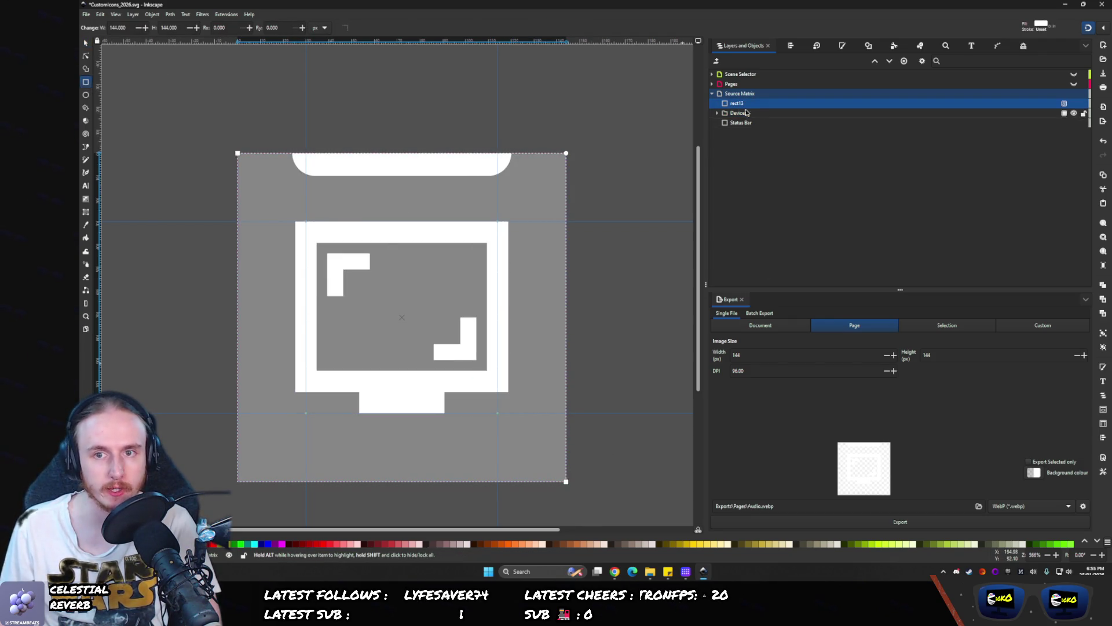
{"action": "double_click", "coordinate": [740, 102]}
{"action": "type", "text": "Off M"}
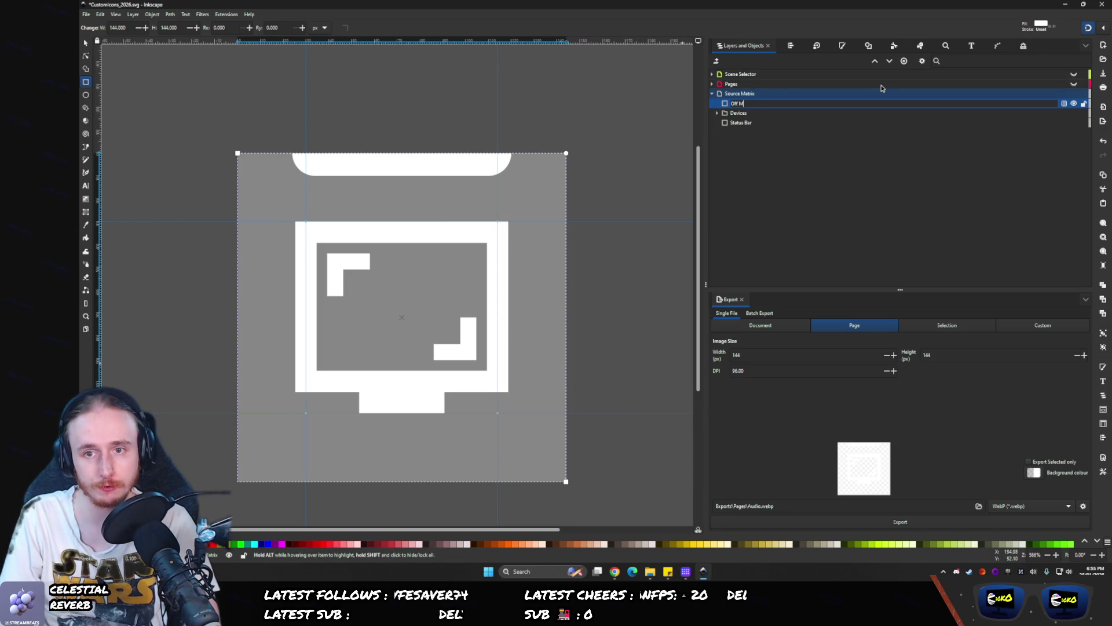
{"action": "type", "text": "odifier"}
{"action": "key", "text": "Return"}
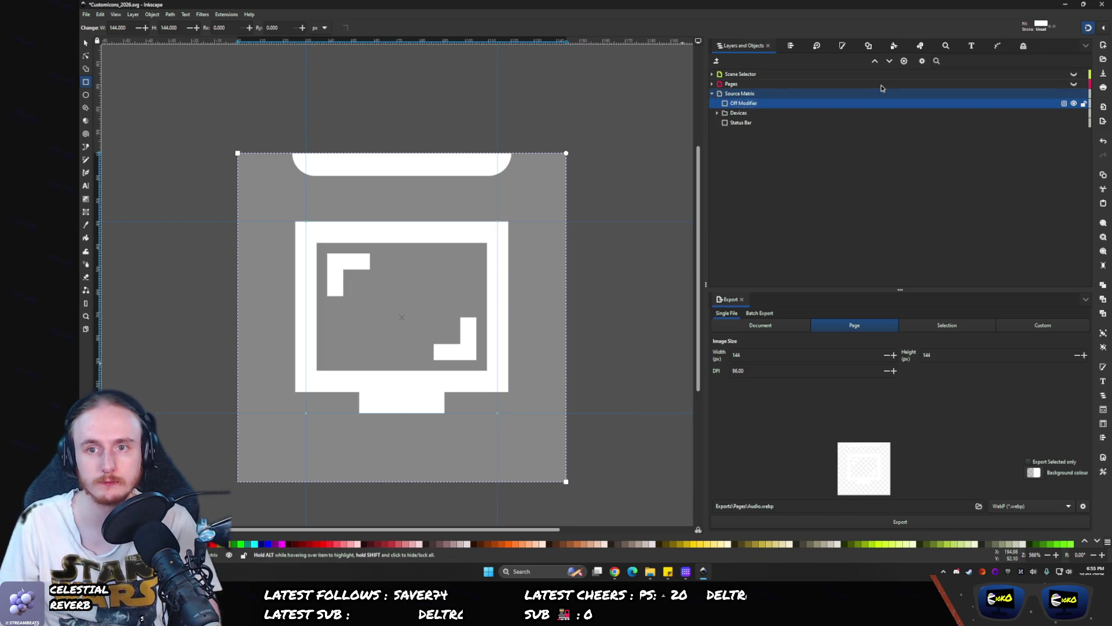
- Darken the Off Modifier rectangle's fill to black and adjust its opacity
{"action": "left_click_drag", "start_coordinate": [752, 146], "coordinate": [719, 145]}
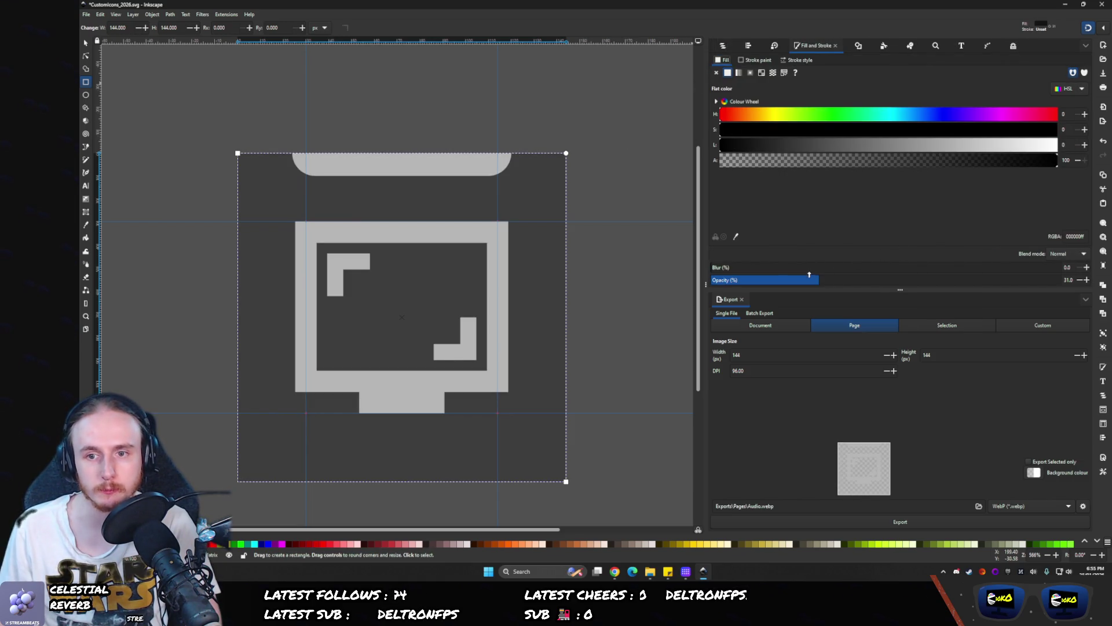
{"action": "left_click", "coordinate": [743, 145]}
{"action": "left_click_drag", "start_coordinate": [811, 280], "coordinate": [1061, 280]}
{"action": "left_click", "coordinate": [724, 44]}
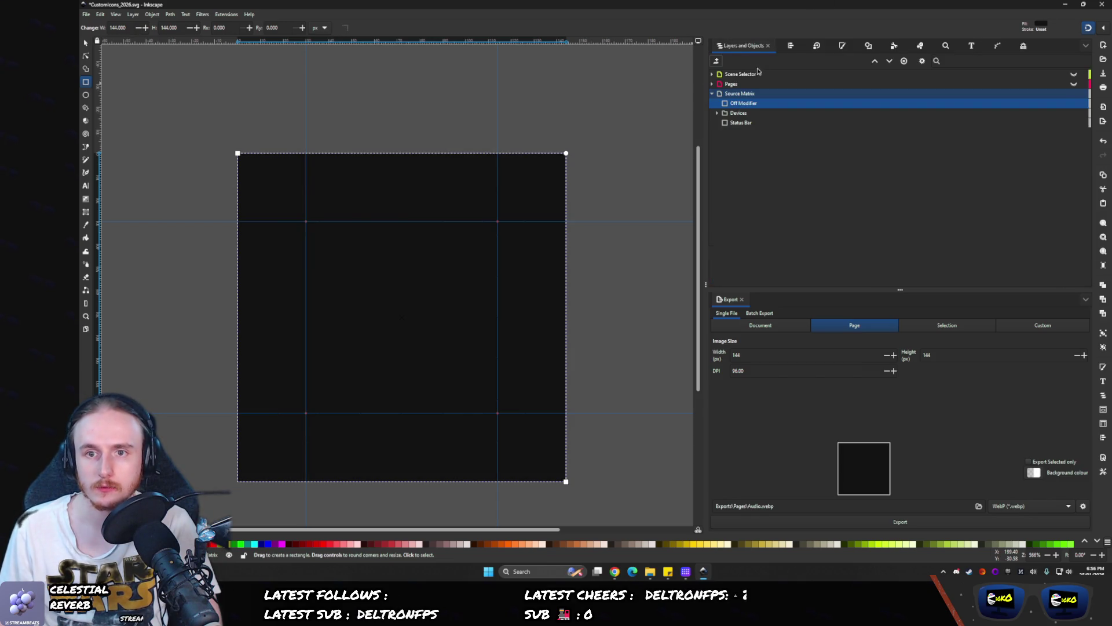
{"action": "left_click", "coordinate": [1064, 94]}
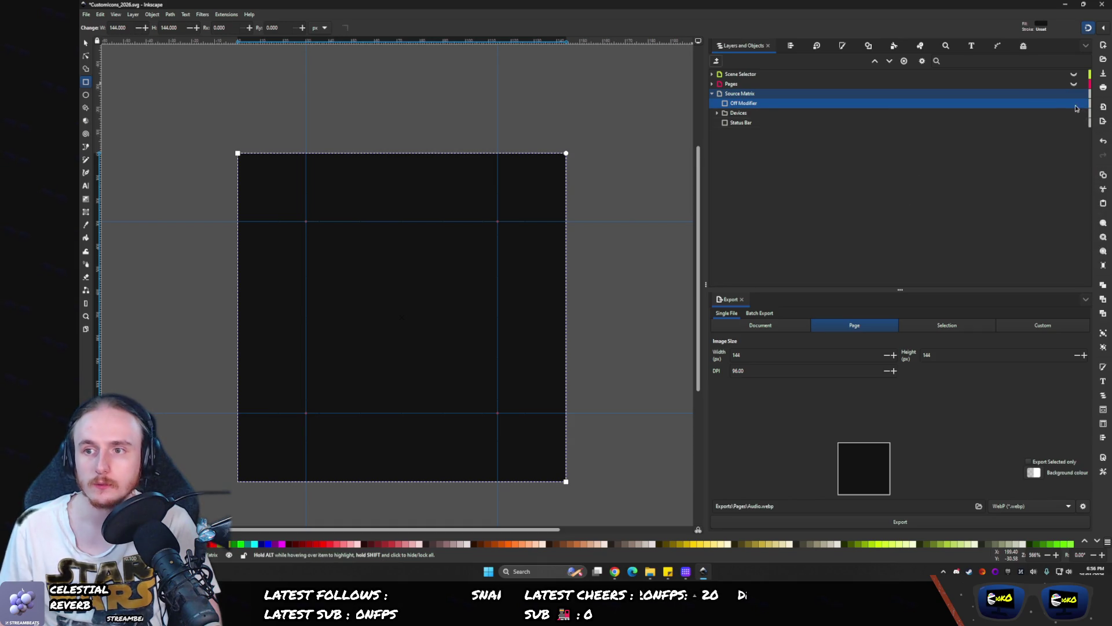
- Try various blend modes on the Off Modifier layer, settling back on Darken
{"action": "left_click", "coordinate": [1064, 104]}
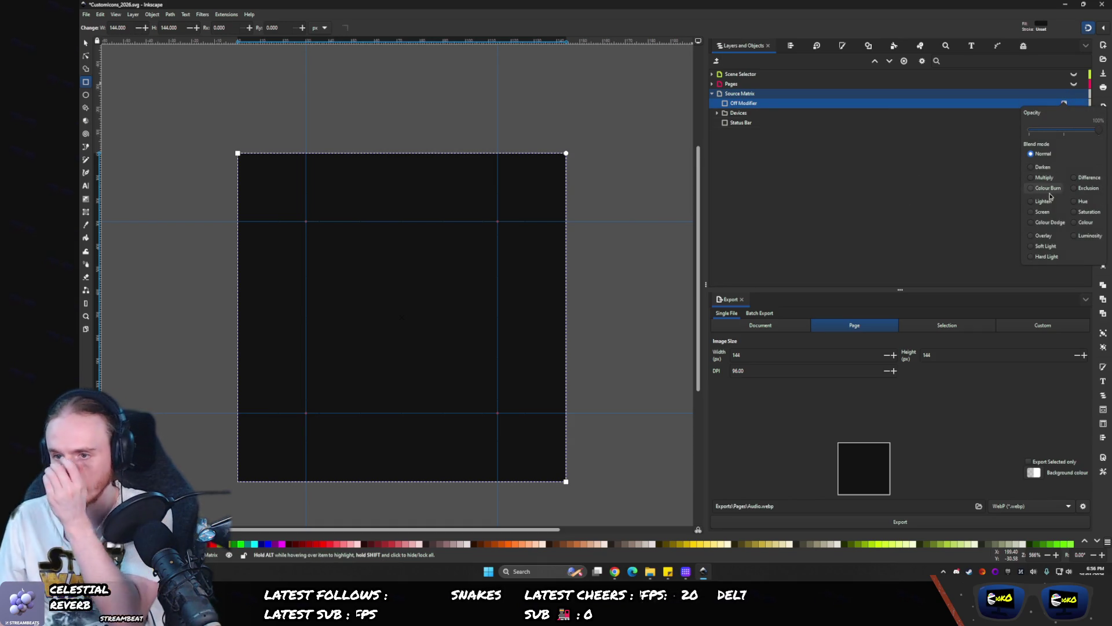
{"action": "left_click", "coordinate": [1075, 235]}
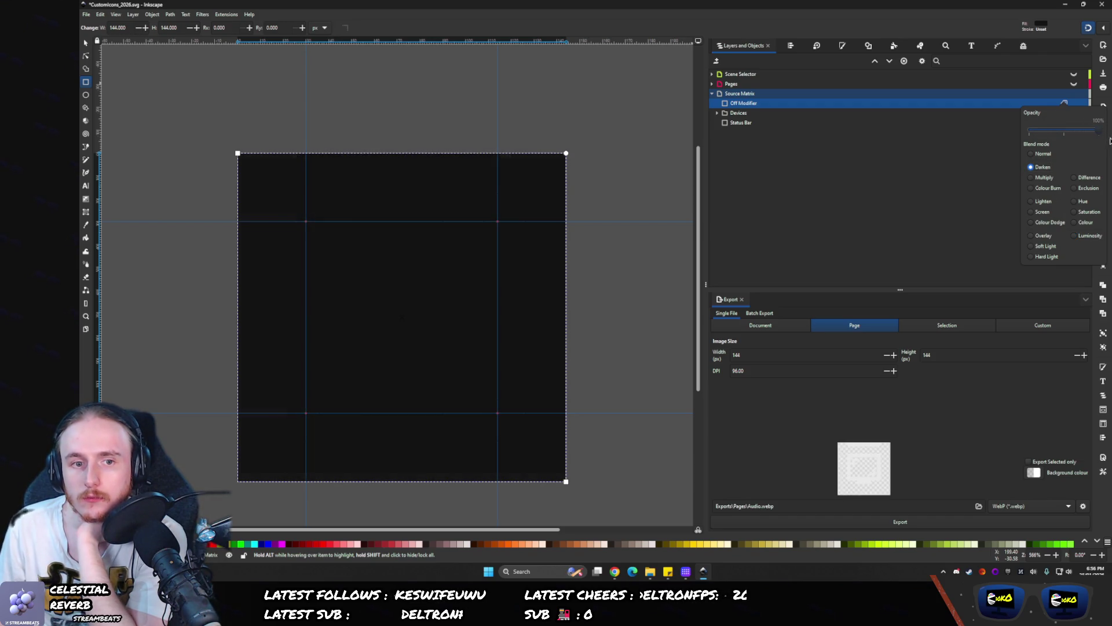
{"action": "left_click_drag", "start_coordinate": [1100, 132], "coordinate": [1043, 143]}
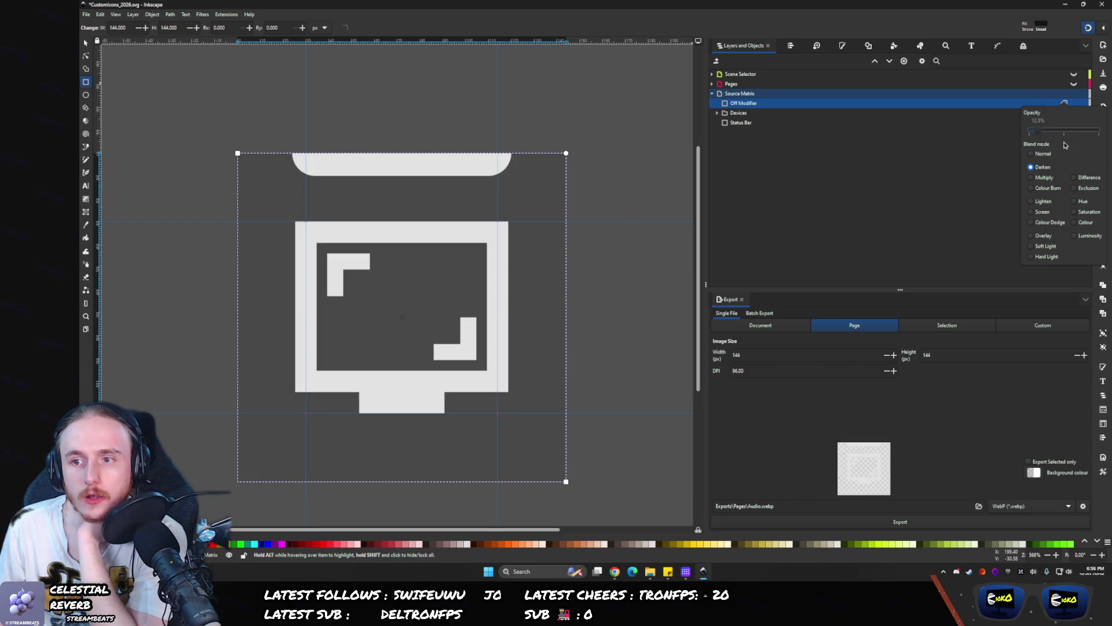
{"action": "key", "text": "ctrl+z"}
{"action": "left_click", "coordinate": [1043, 201]}
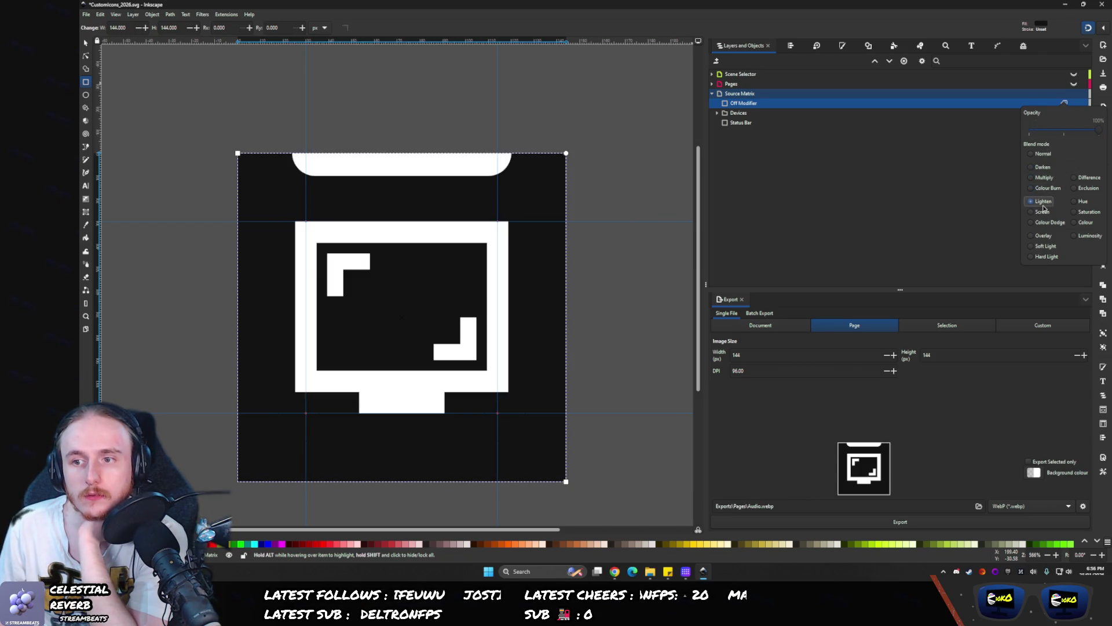
{"action": "left_click", "coordinate": [1042, 212]}
{"action": "left_click", "coordinate": [1046, 223]}
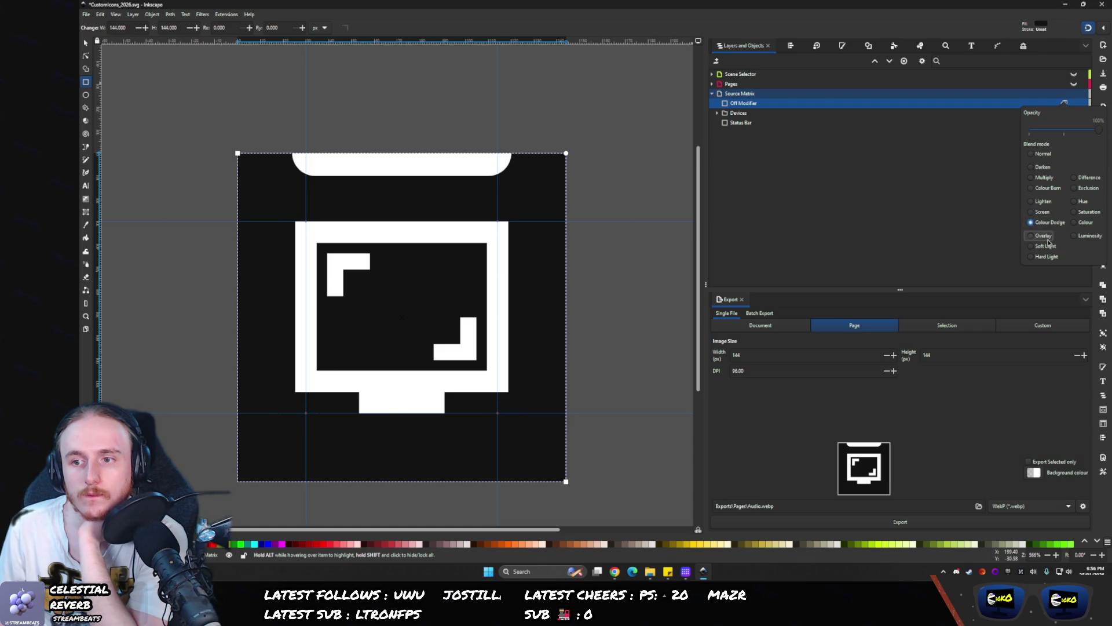
{"action": "left_click", "coordinate": [1042, 235]}
{"action": "left_click", "coordinate": [1045, 245]}
{"action": "left_click", "coordinate": [1046, 256]}
{"action": "left_click", "coordinate": [1089, 235]}
{"action": "left_click", "coordinate": [1085, 222]}
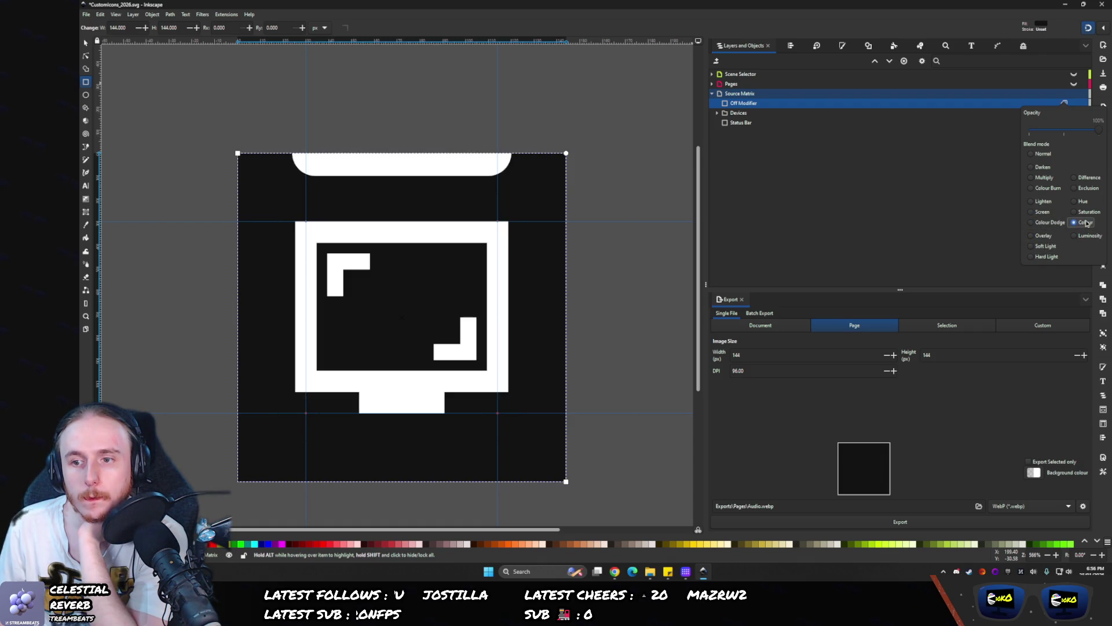
{"action": "left_click", "coordinate": [1078, 237]}
{"action": "left_click", "coordinate": [1079, 222]}
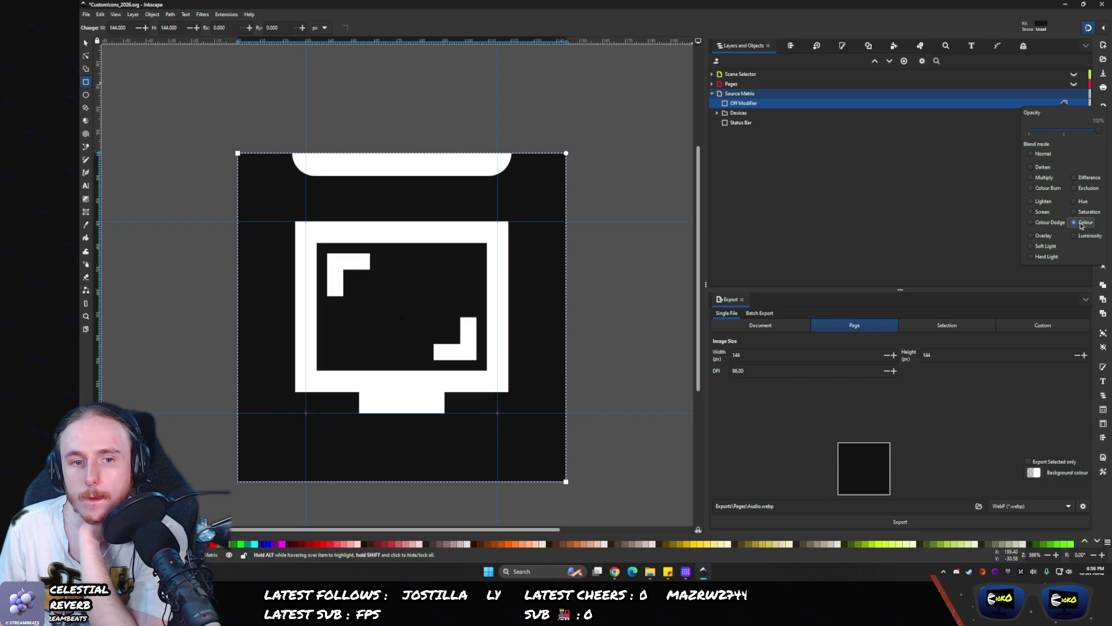
{"action": "left_click", "coordinate": [1085, 213]}
{"action": "left_click", "coordinate": [1082, 178]}
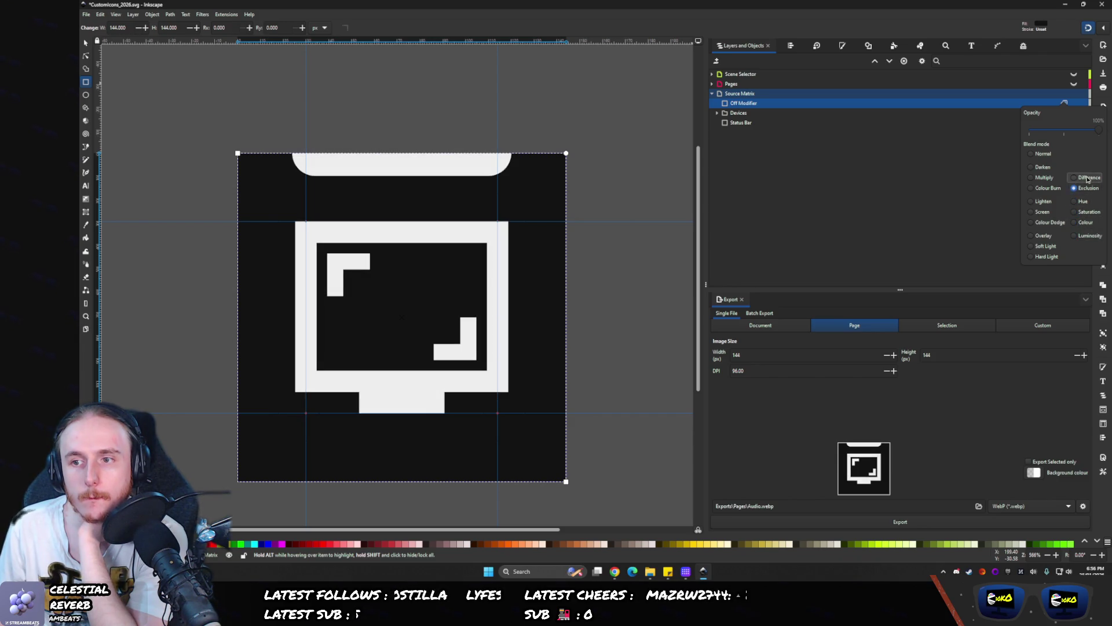
{"action": "left_click", "coordinate": [1042, 168]}
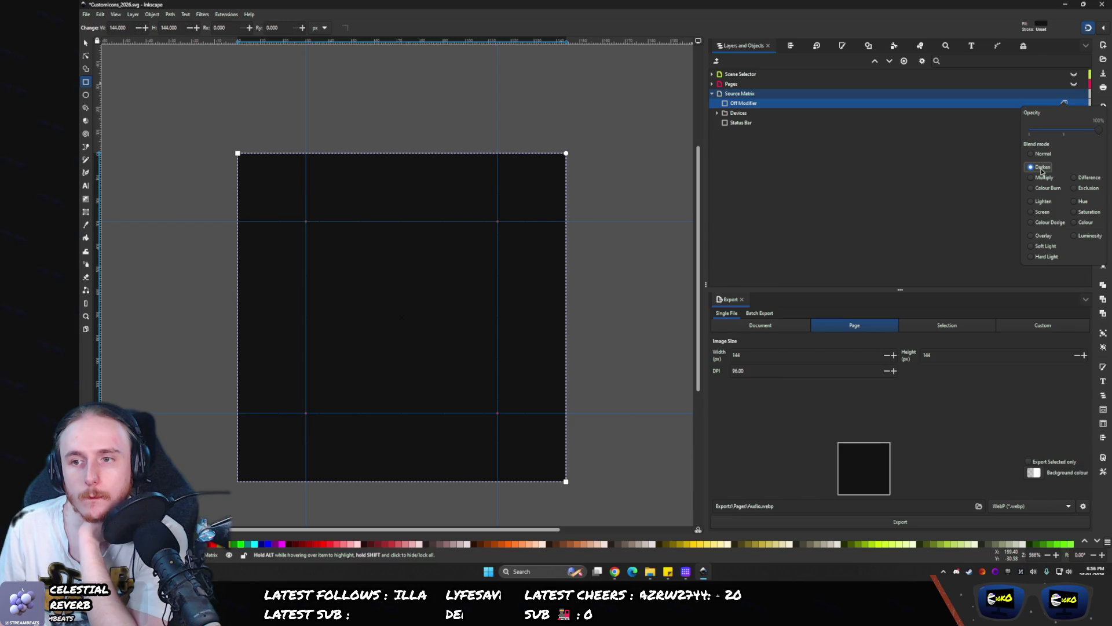
- Make the Off Modifier rectangle's fill pure black (lightness 0)
{"action": "left_click", "coordinate": [842, 46]}
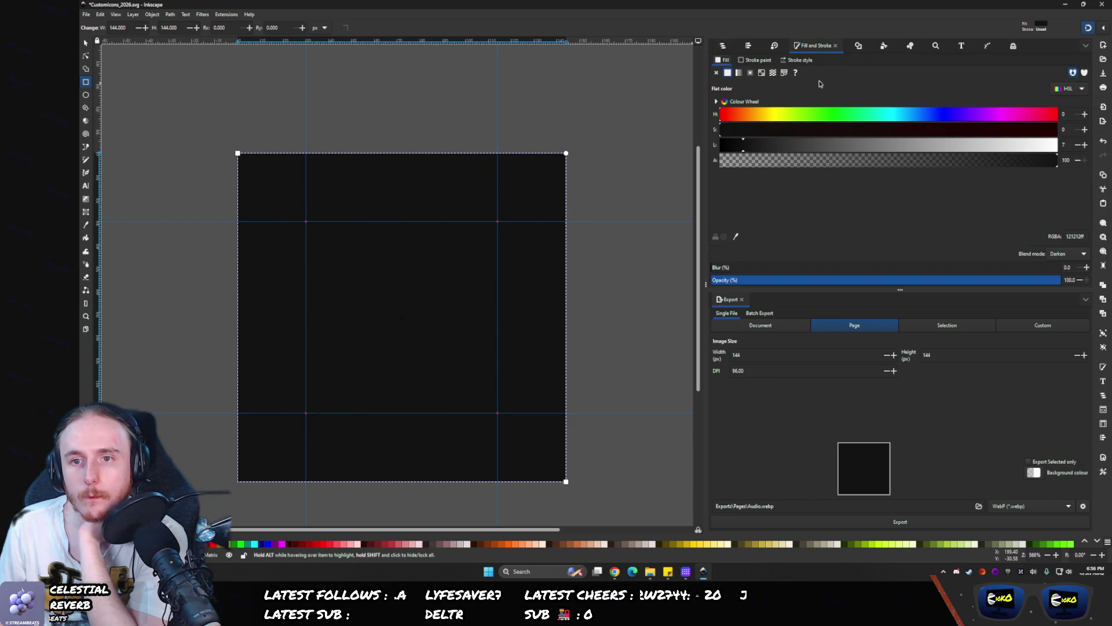
{"action": "left_click_drag", "start_coordinate": [746, 152], "coordinate": [675, 145]}
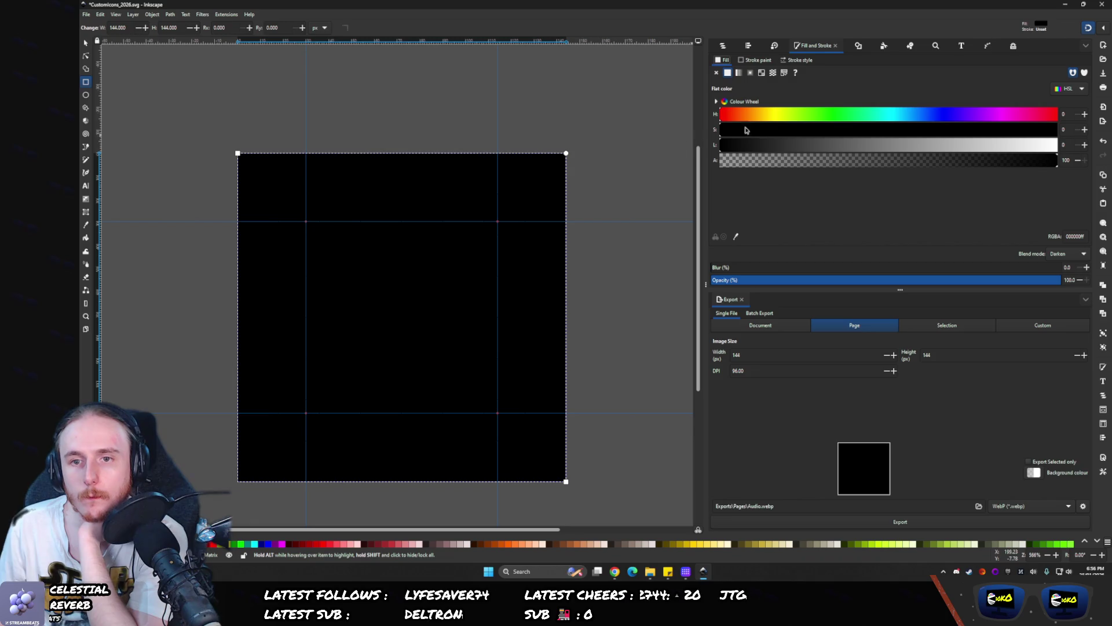
{"action": "mouse_move", "coordinate": [976, 144]}
{"action": "left_mouse_down"}
{"action": "mouse_move", "coordinate": [1066, 145]}
{"action": "mouse_move", "coordinate": [527, 125]}
{"action": "left_mouse_up"}
{"action": "left_click", "coordinate": [723, 46]}
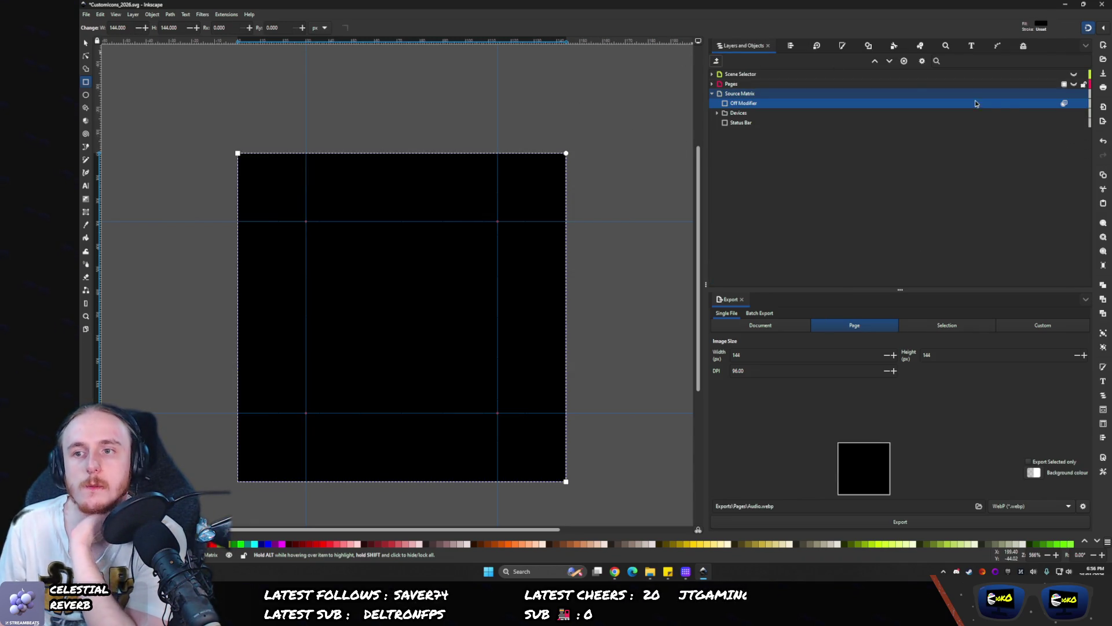
- Cycle through blend modes again, then set Darken at 32.7% opacity
{"action": "left_click", "coordinate": [1064, 103]}
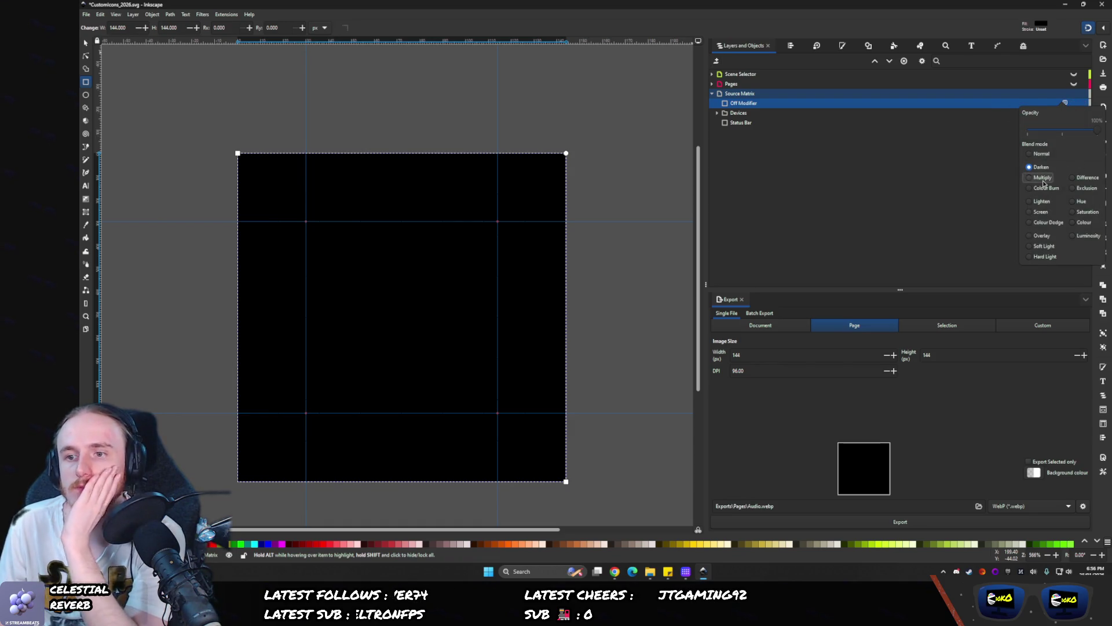
{"action": "left_click", "coordinate": [1042, 203]}
{"action": "left_click", "coordinate": [1040, 211]}
{"action": "left_click", "coordinate": [1043, 235]}
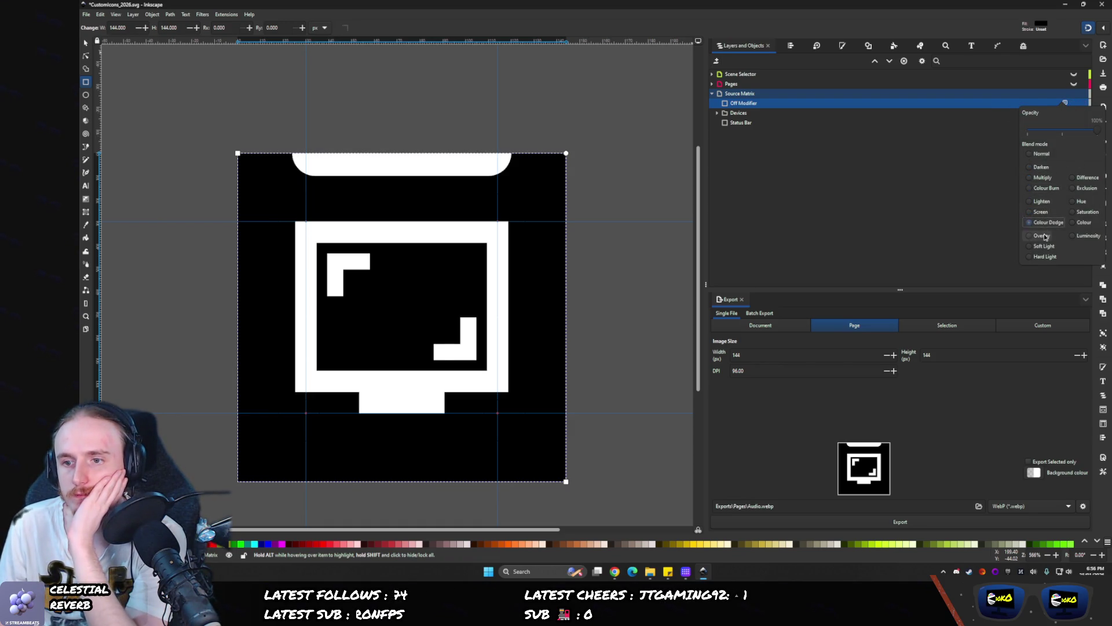
{"action": "left_click", "coordinate": [1044, 246]}
{"action": "left_click", "coordinate": [1045, 256]}
{"action": "left_click", "coordinate": [1081, 235]}
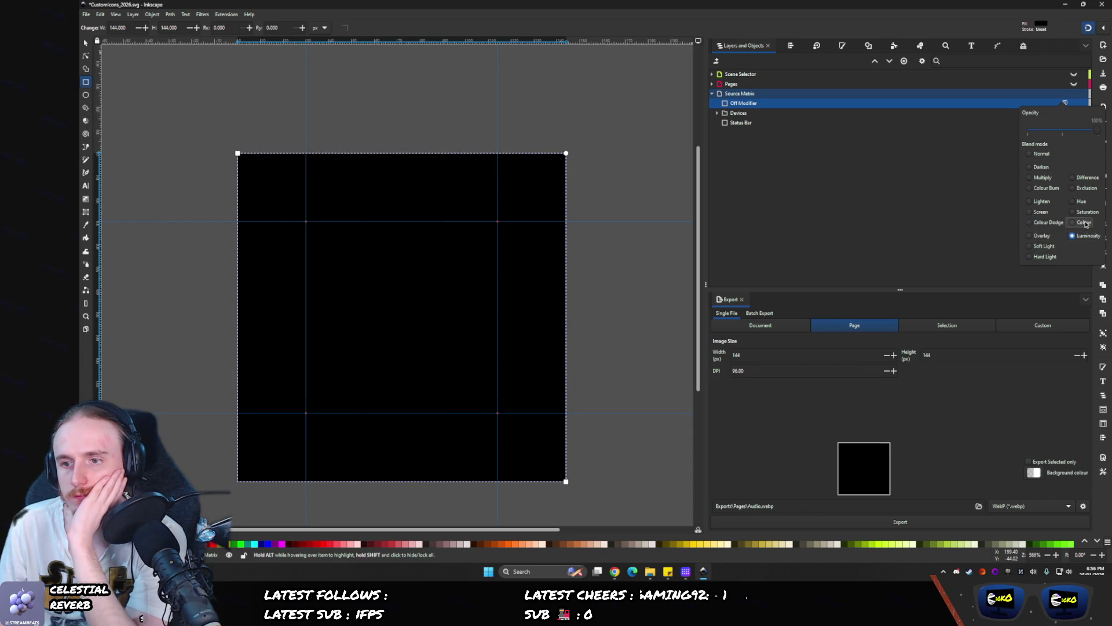
{"action": "left_click", "coordinate": [1077, 201]}
{"action": "left_click", "coordinate": [1081, 188]}
{"action": "left_click", "coordinate": [1081, 178]}
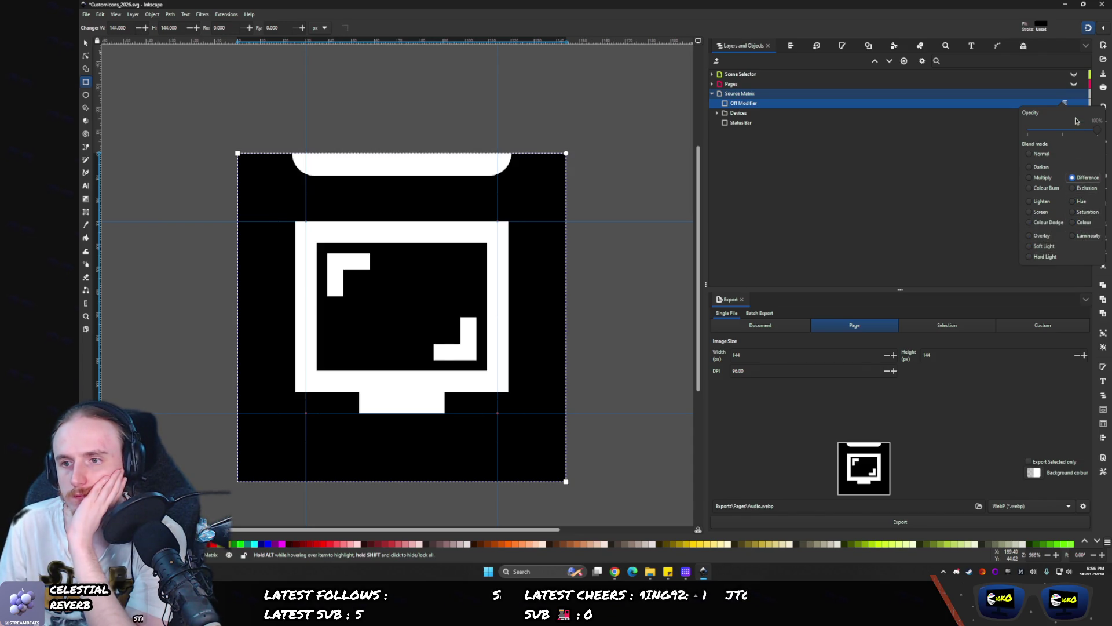
{"action": "left_click", "coordinate": [1029, 166]}
{"action": "left_click", "coordinate": [1033, 132]}
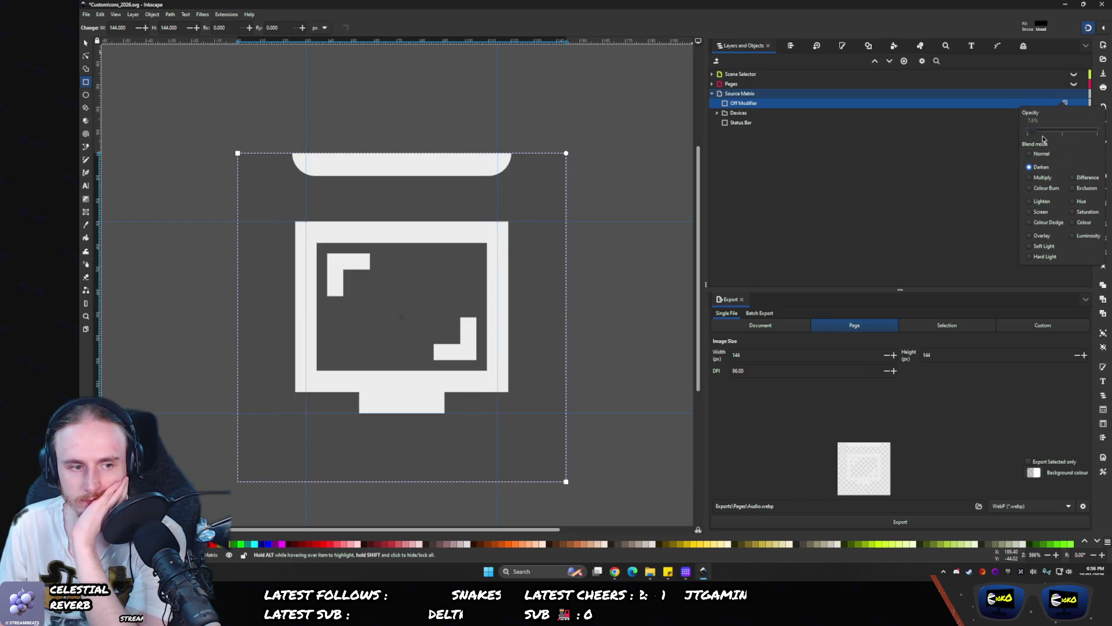
{"action": "mouse_move", "coordinate": [1043, 139]}
{"action": "left_mouse_down"}
{"action": "mouse_move", "coordinate": [1072, 136]}
{"action": "mouse_move", "coordinate": [1052, 135]}
{"action": "left_mouse_up"}
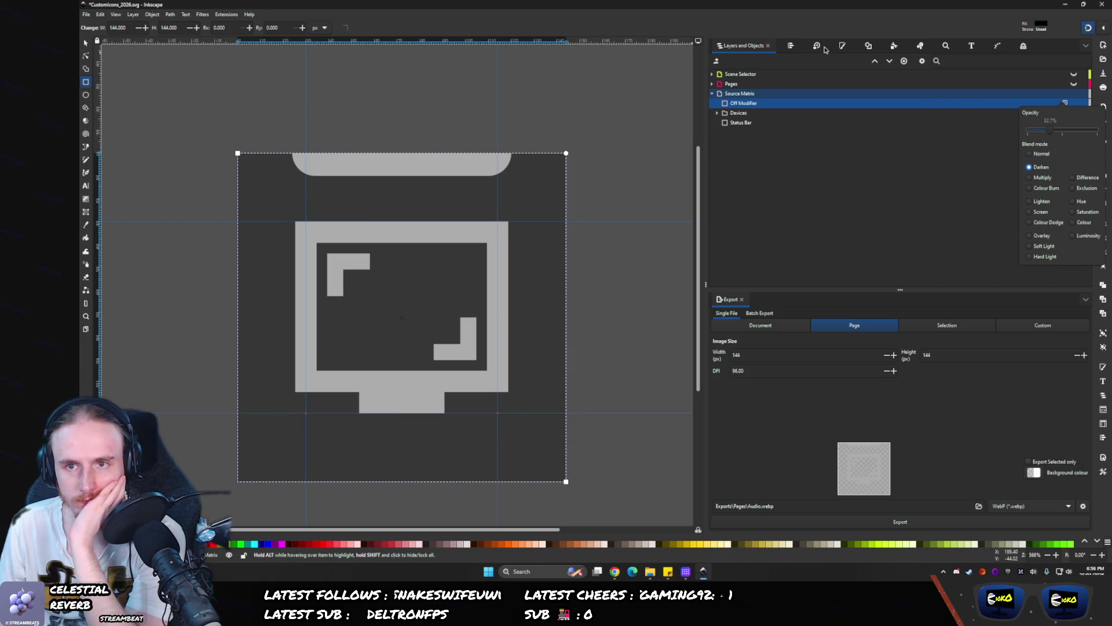
- Try a near-white fill for the Off Modifier overlay
{"action": "left_click", "coordinate": [844, 48]}
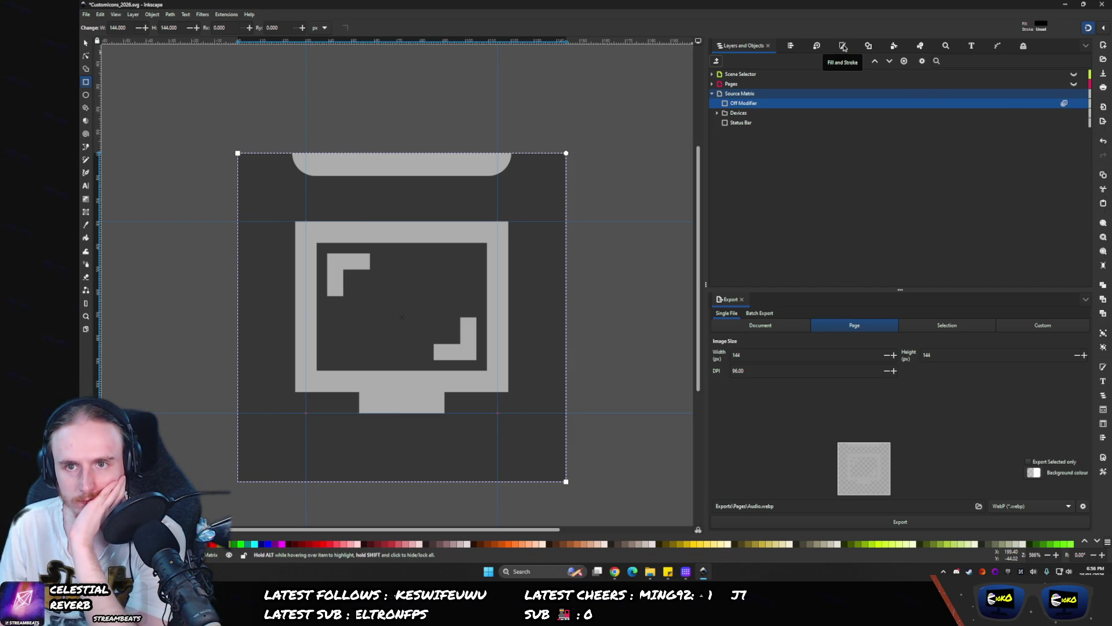
{"action": "left_click", "coordinate": [844, 47]}
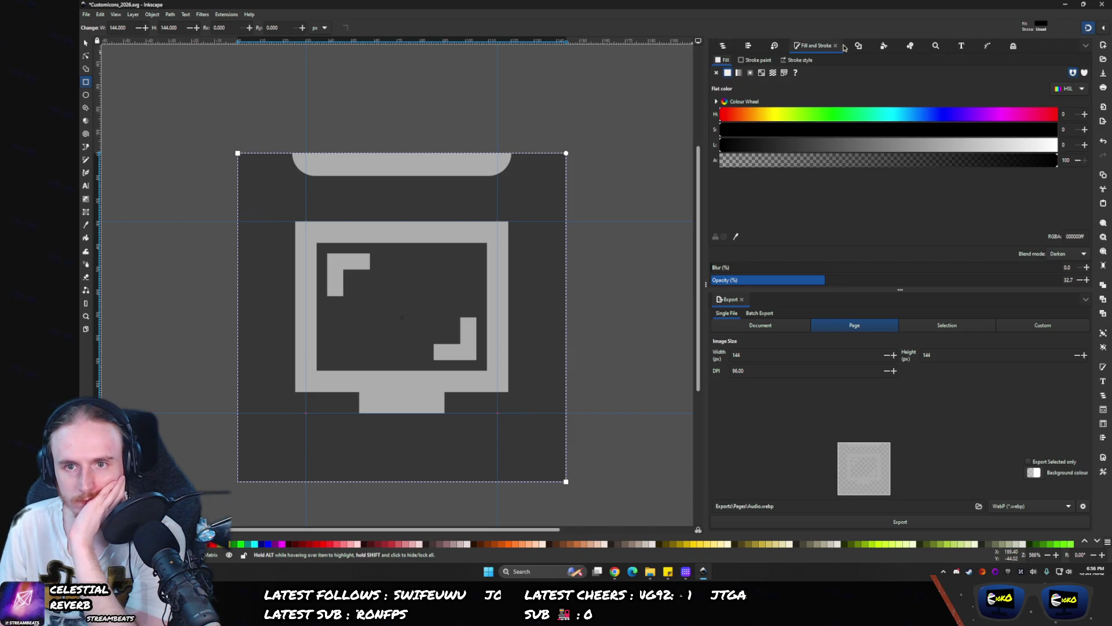
{"action": "mouse_move", "coordinate": [822, 145]}
{"action": "left_mouse_down"}
{"action": "mouse_move", "coordinate": [1050, 145]}
{"action": "mouse_move", "coordinate": [1011, 135]}
{"action": "mouse_move", "coordinate": [652, 137]}
{"action": "left_mouse_up"}
{"action": "left_click", "coordinate": [722, 47]}
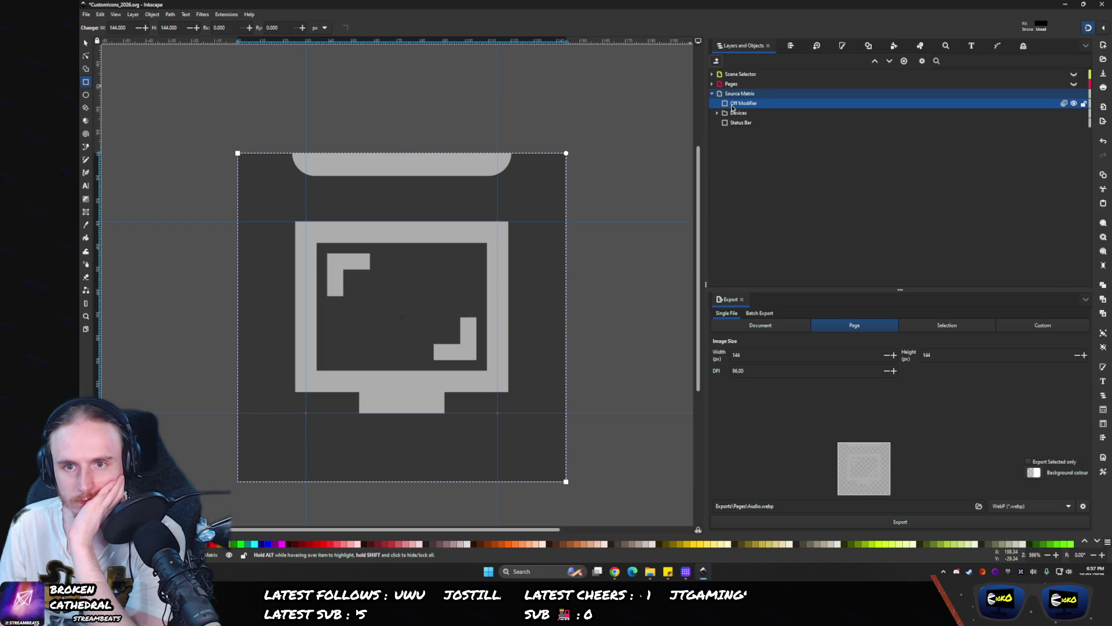
{"action": "mouse_move", "coordinate": [724, 104]}
{"action": "left_mouse_down"}
{"action": "mouse_move", "coordinate": [747, 128]}
{"action": "mouse_move", "coordinate": [749, 102]}
{"action": "left_mouse_up"}
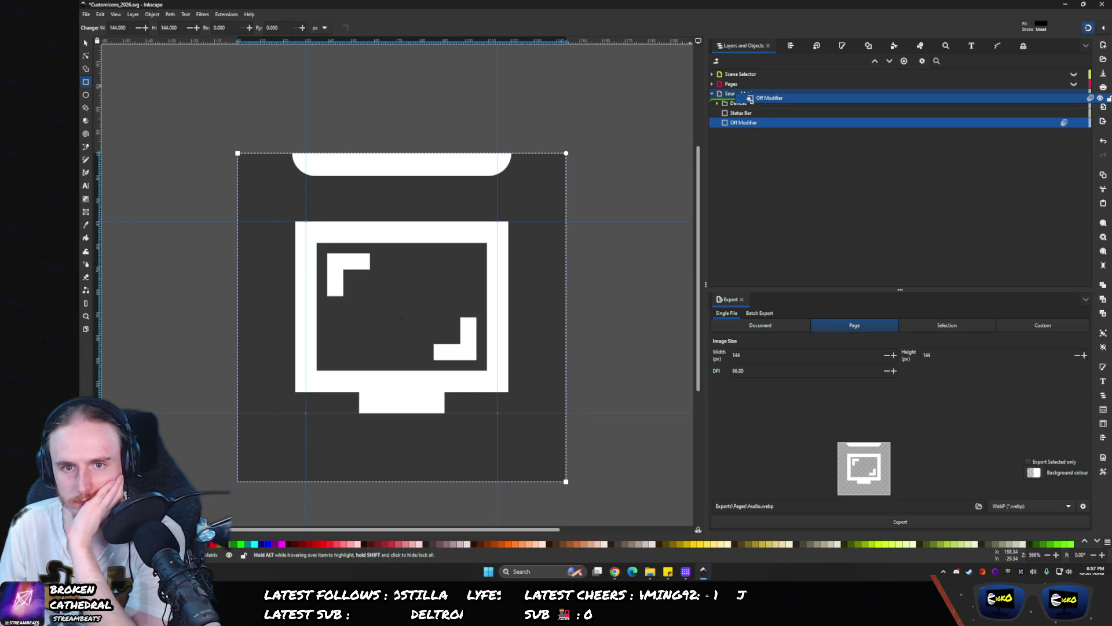
{"action": "left_click", "coordinate": [839, 46]}
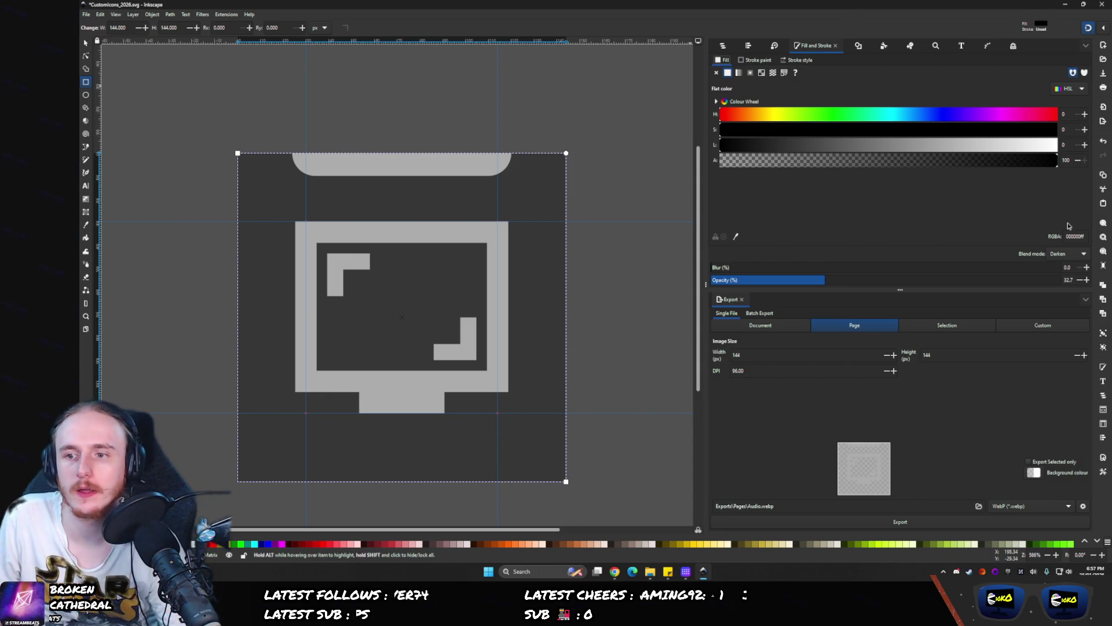
- Open and close the blend mode list, keeping Darken for now
{"action": "left_click", "coordinate": [1066, 256]}
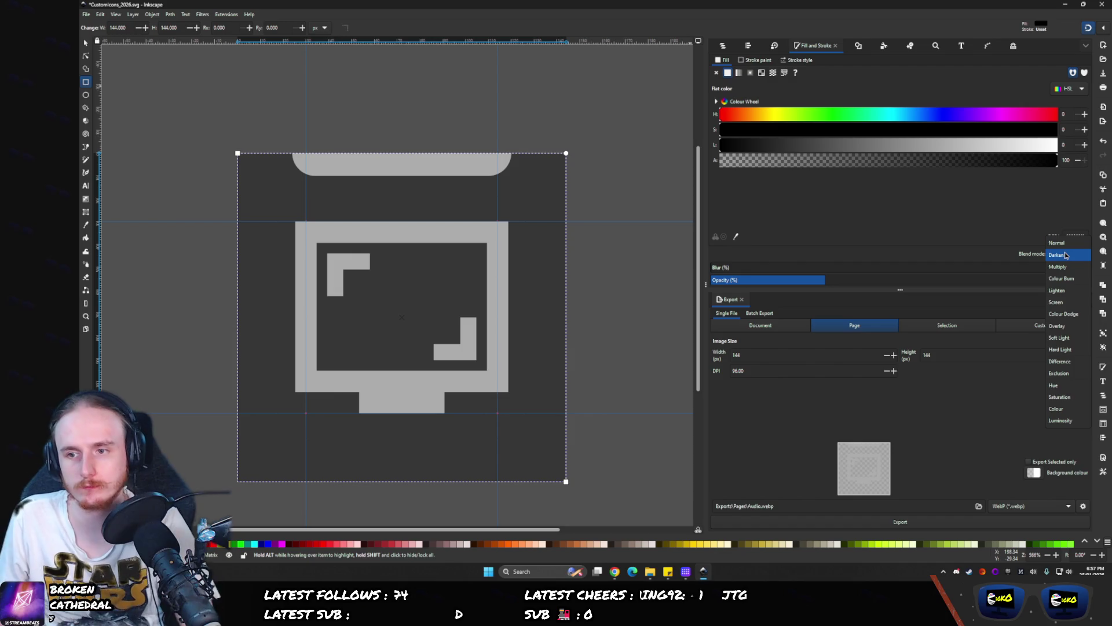
{"action": "left_click", "coordinate": [1066, 256]}
{"action": "left_click", "coordinate": [1066, 256]}
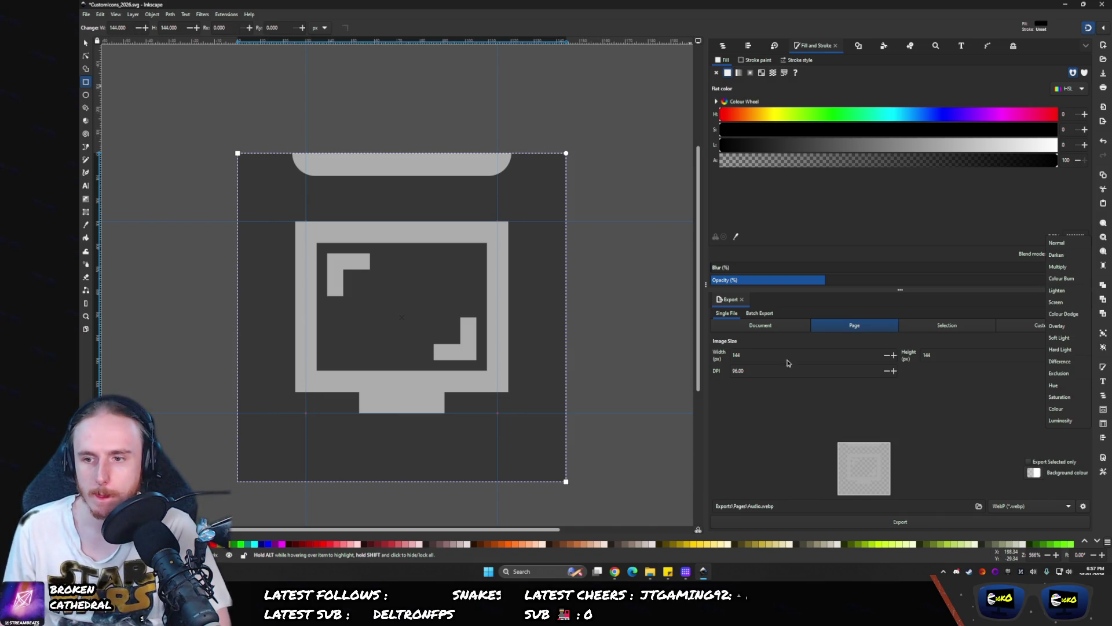
{"action": "left_click", "coordinate": [721, 47]}
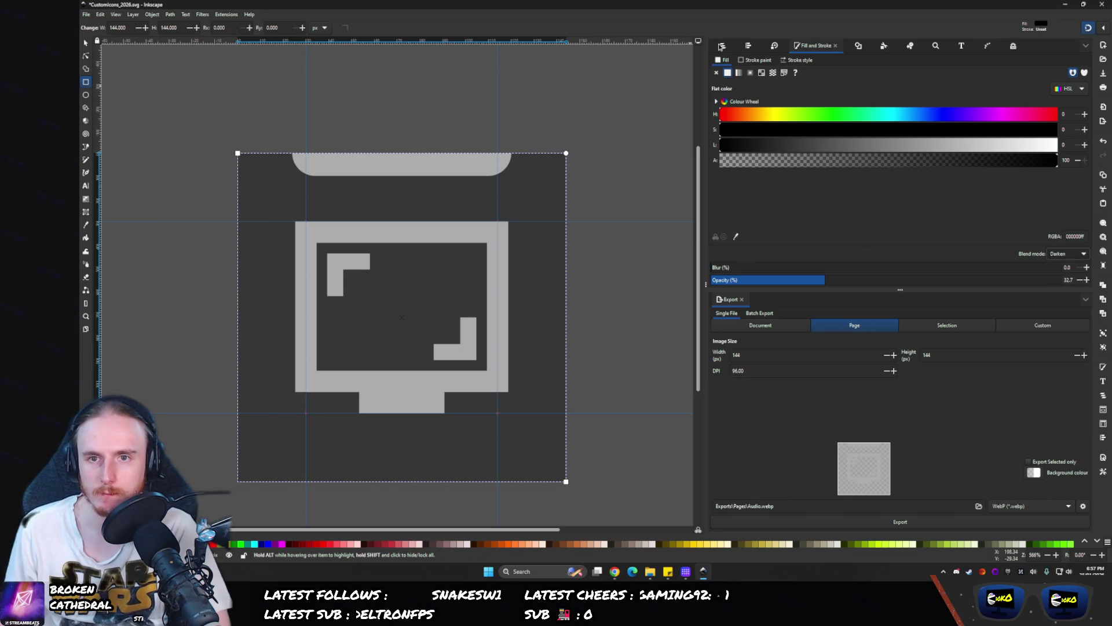
{"action": "left_click", "coordinate": [721, 46]}
- Try Colour Burn, Difference, Exclusion and Luminosity, then settle on Overlay blending
{"action": "left_click", "coordinate": [1064, 103]}
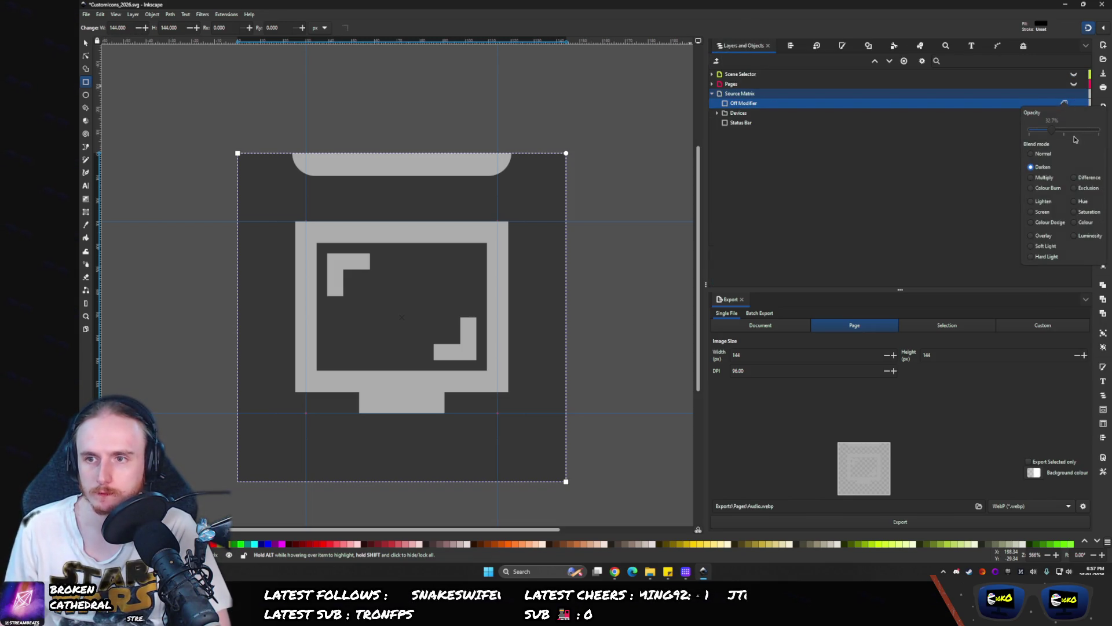
{"action": "left_click", "coordinate": [1043, 188]}
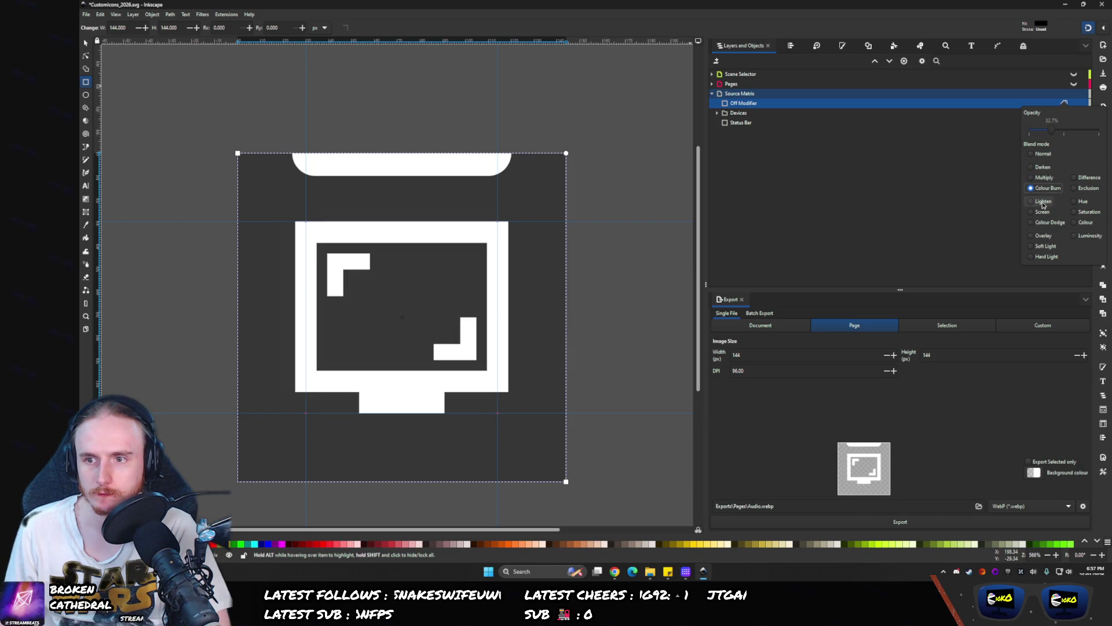
{"action": "left_click_drag", "start_coordinate": [1052, 131], "coordinate": [1099, 131]}
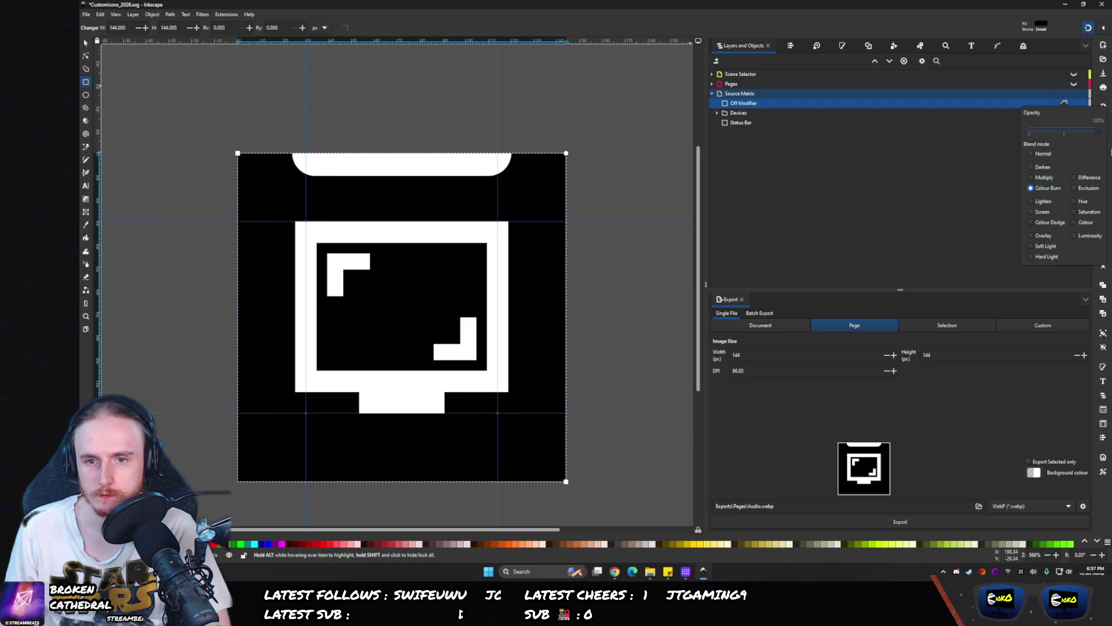
{"action": "left_click", "coordinate": [1082, 177]}
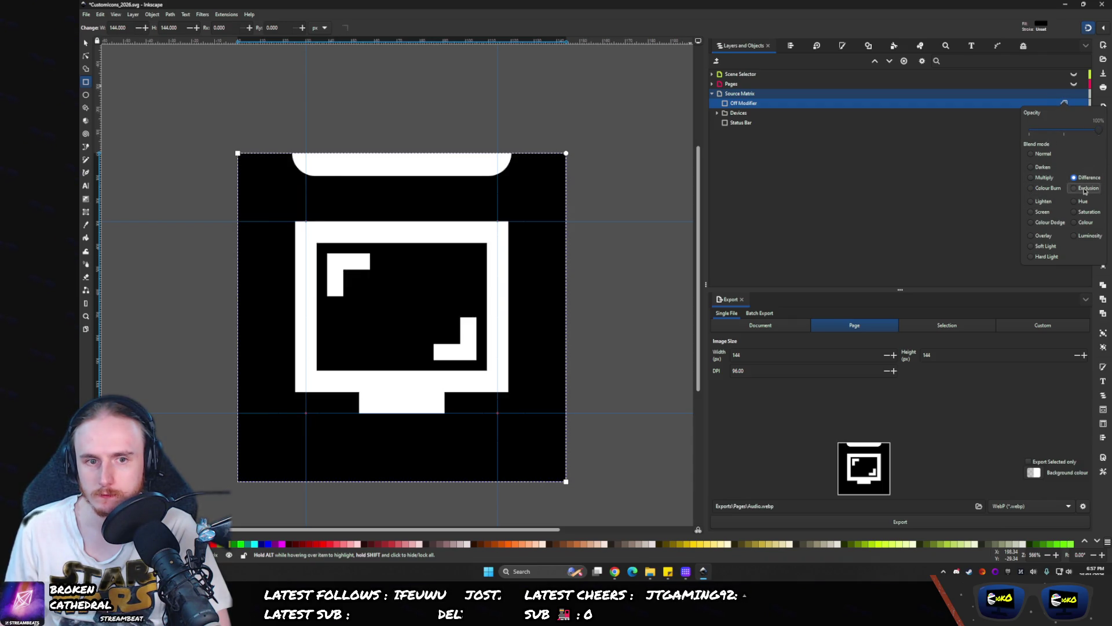
{"action": "left_click", "coordinate": [1085, 188]}
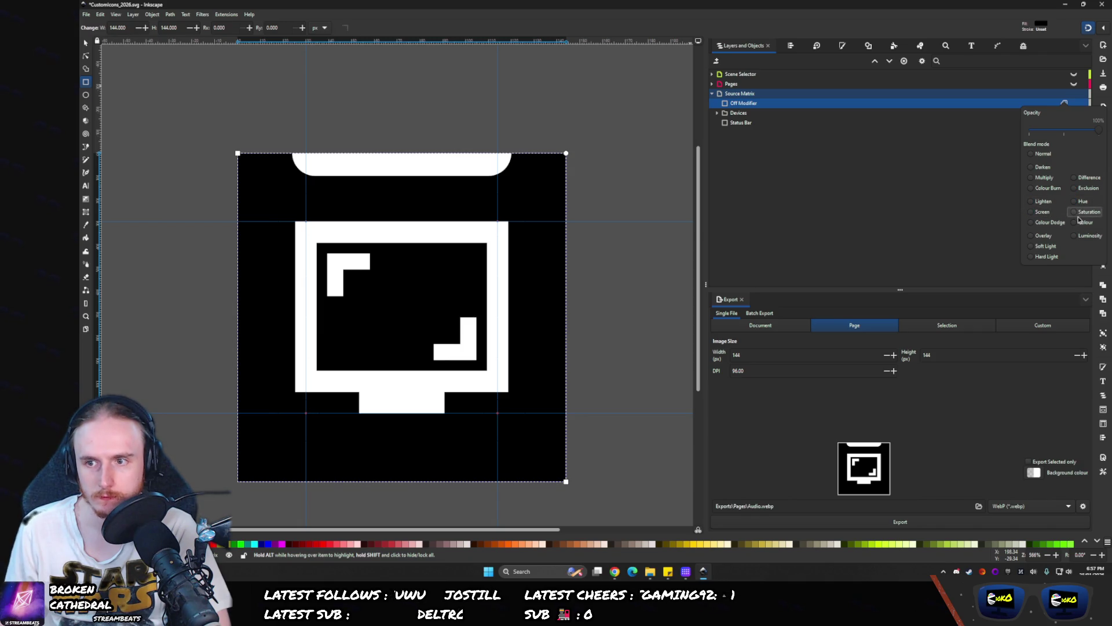
{"action": "left_click", "coordinate": [1089, 236]}
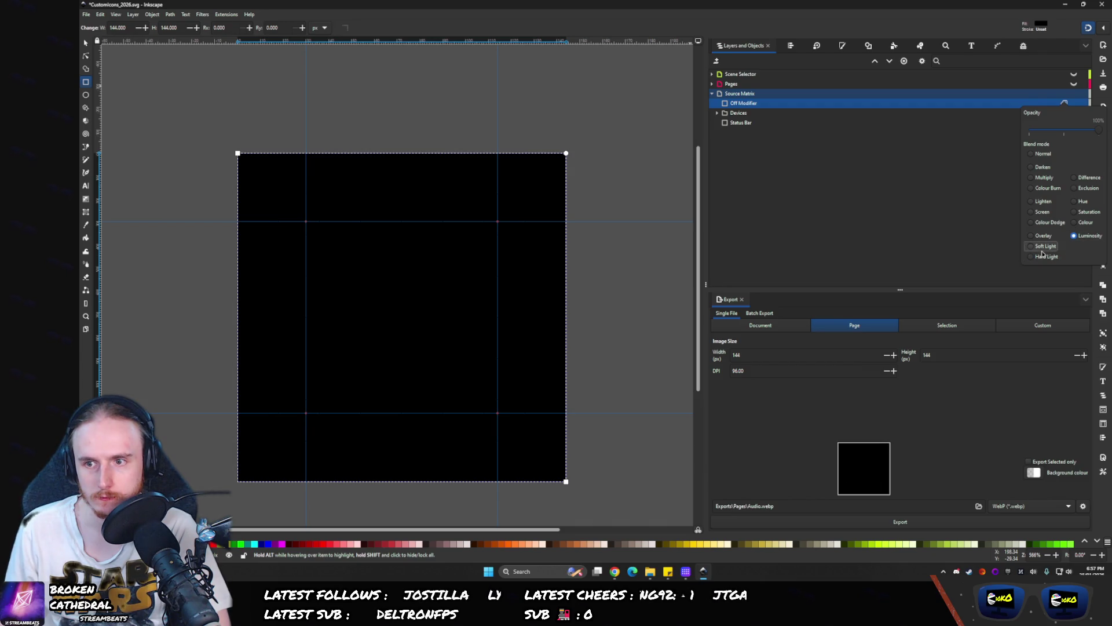
{"action": "left_click", "coordinate": [1043, 237]}
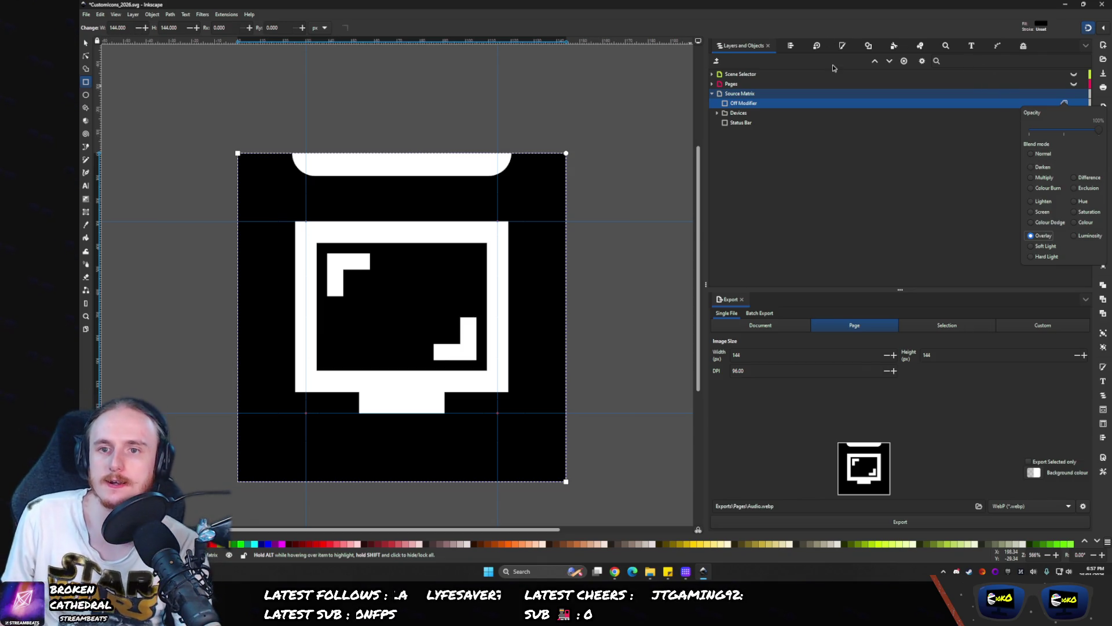
{"action": "left_click", "coordinate": [842, 45]}
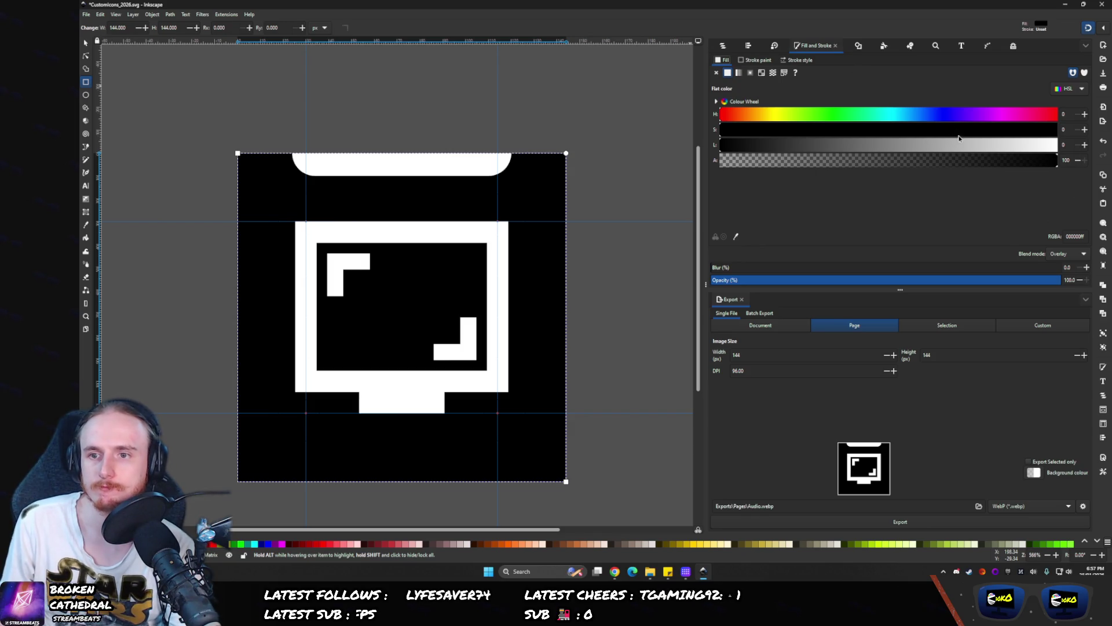
- Fill the Off Modifier rectangle white (lightness 100) and switch its blend mode to Exclusion
{"action": "left_click_drag", "start_coordinate": [959, 142], "coordinate": [1059, 145]}
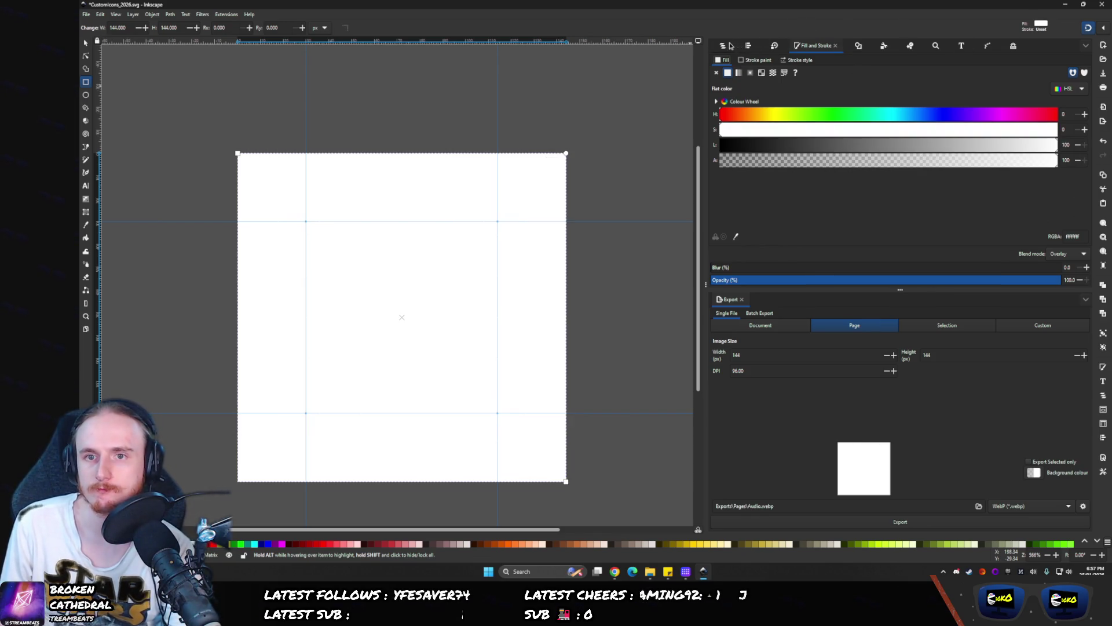
{"action": "left_click", "coordinate": [730, 46]}
{"action": "left_click", "coordinate": [1065, 103]}
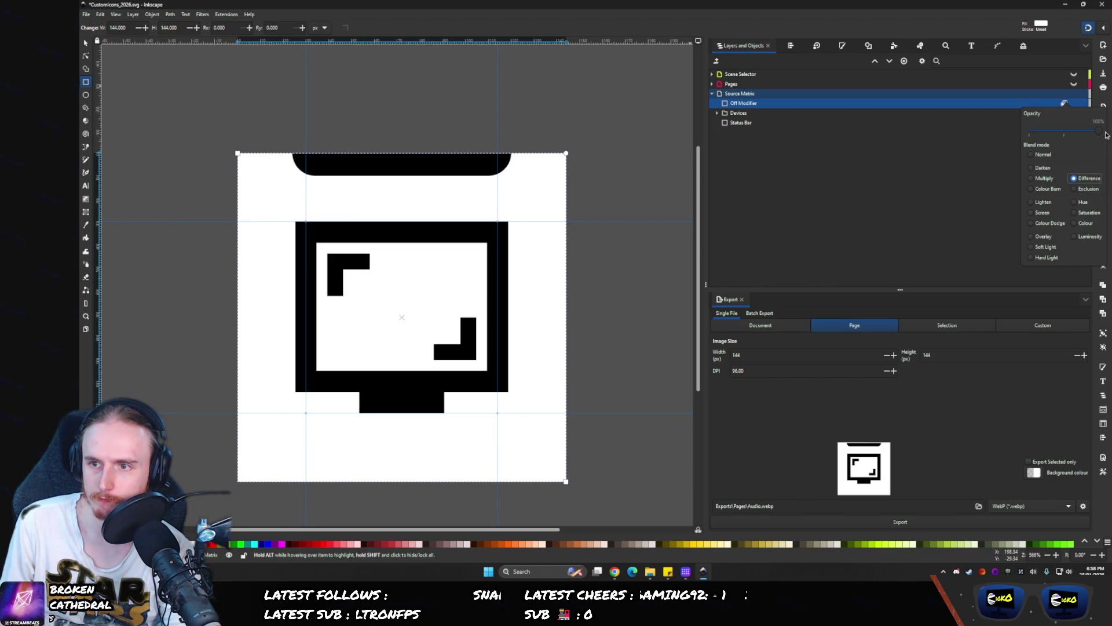
{"action": "mouse_move", "coordinate": [1097, 132]}
{"action": "left_mouse_down"}
{"action": "mouse_move", "coordinate": [1027, 139]}
{"action": "mouse_move", "coordinate": [1110, 141]}
{"action": "left_mouse_up"}
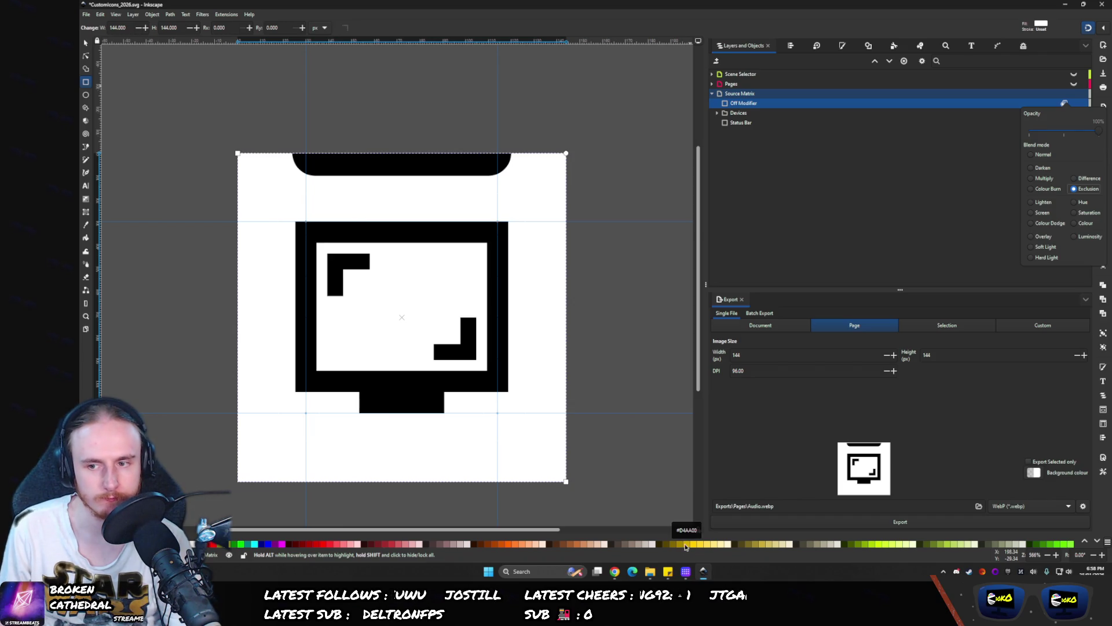
{"action": "mouse_move", "coordinate": [620, 575]}
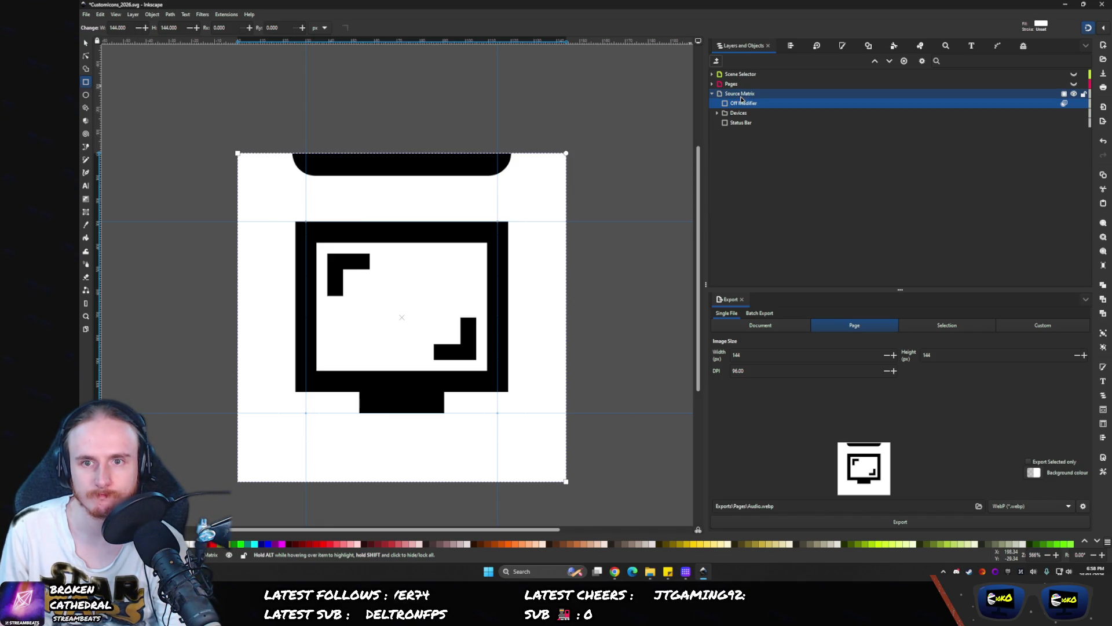
- Add a Boolean operation path effect to the overlay rectangle
{"action": "left_click", "coordinate": [919, 46]}
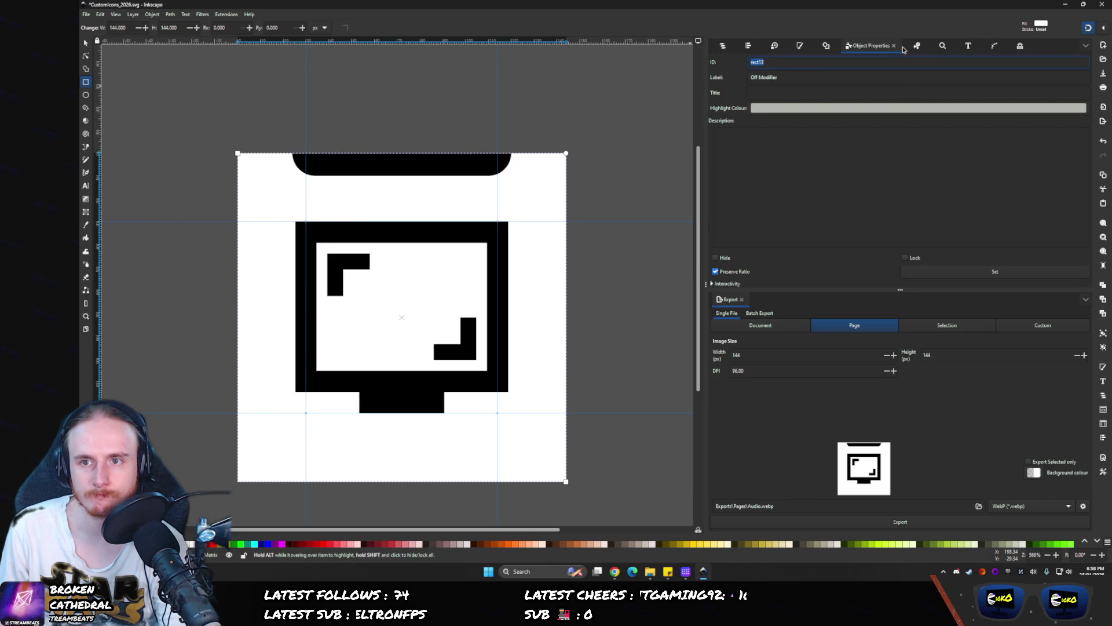
{"action": "left_click", "coordinate": [912, 46]}
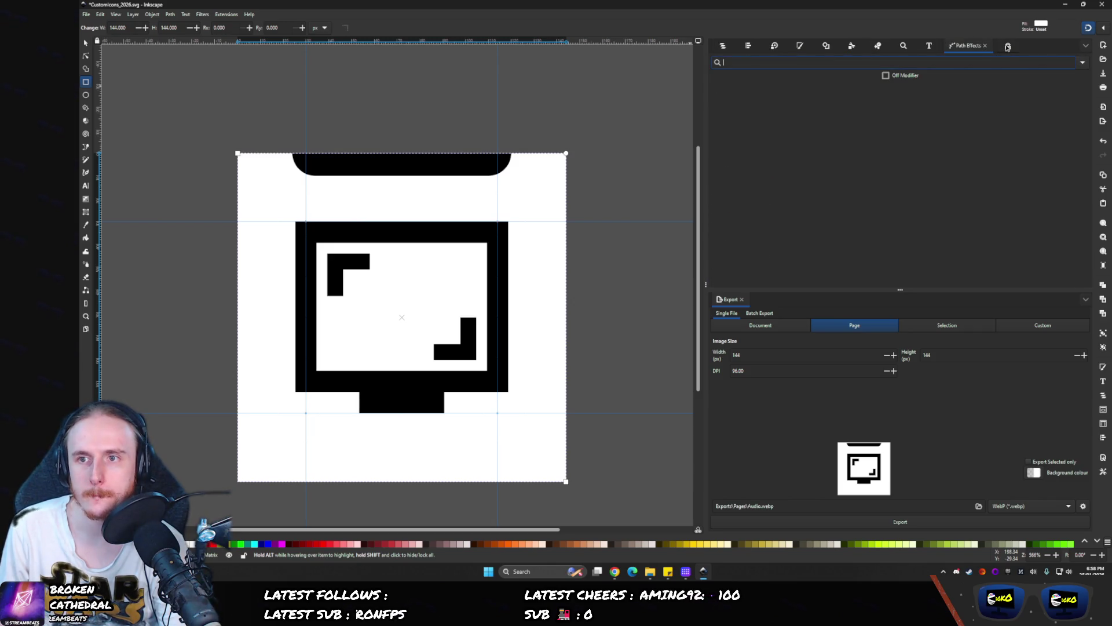
{"action": "left_click", "coordinate": [1009, 46]}
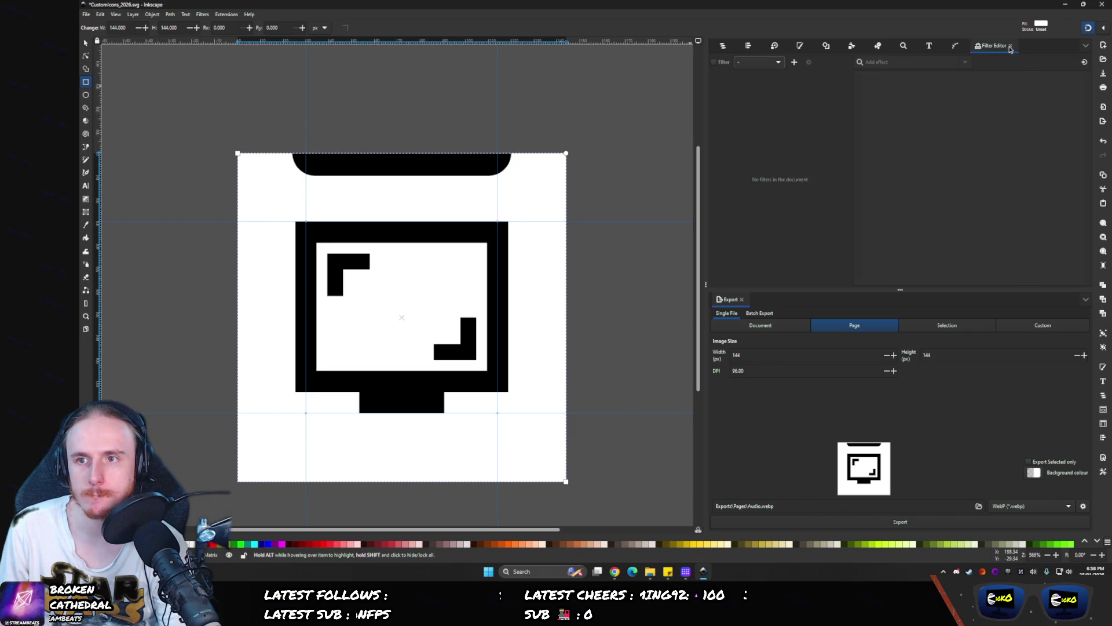
{"action": "left_click", "coordinate": [951, 49]}
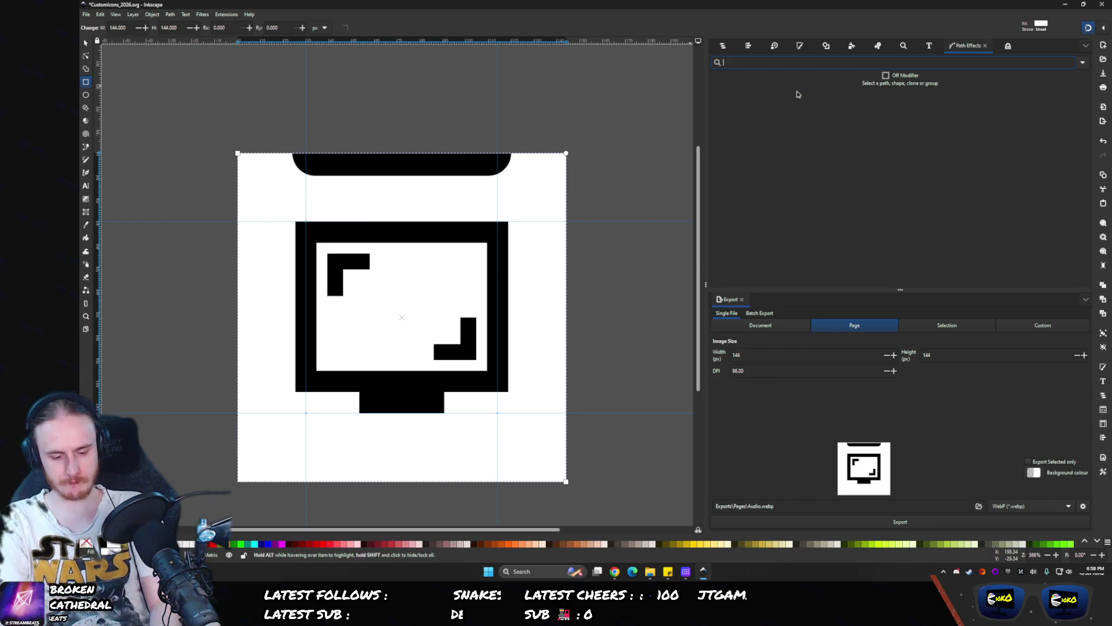
{"action": "type", "text": "trac"}
{"action": "key", "text": "BackSpace"}
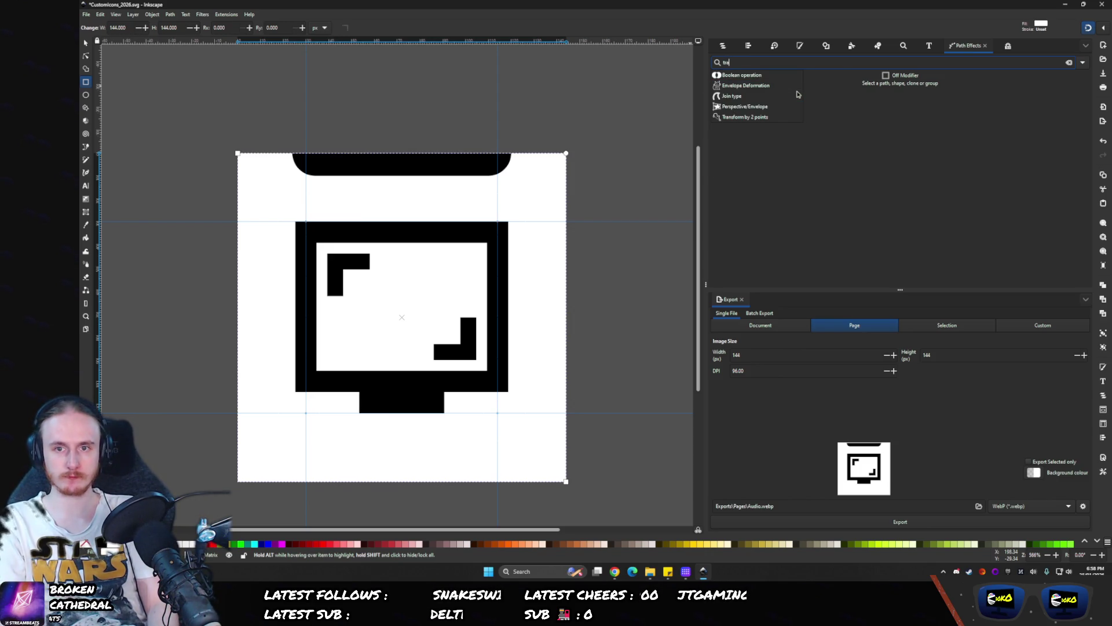
{"action": "left_click", "coordinate": [740, 76]}
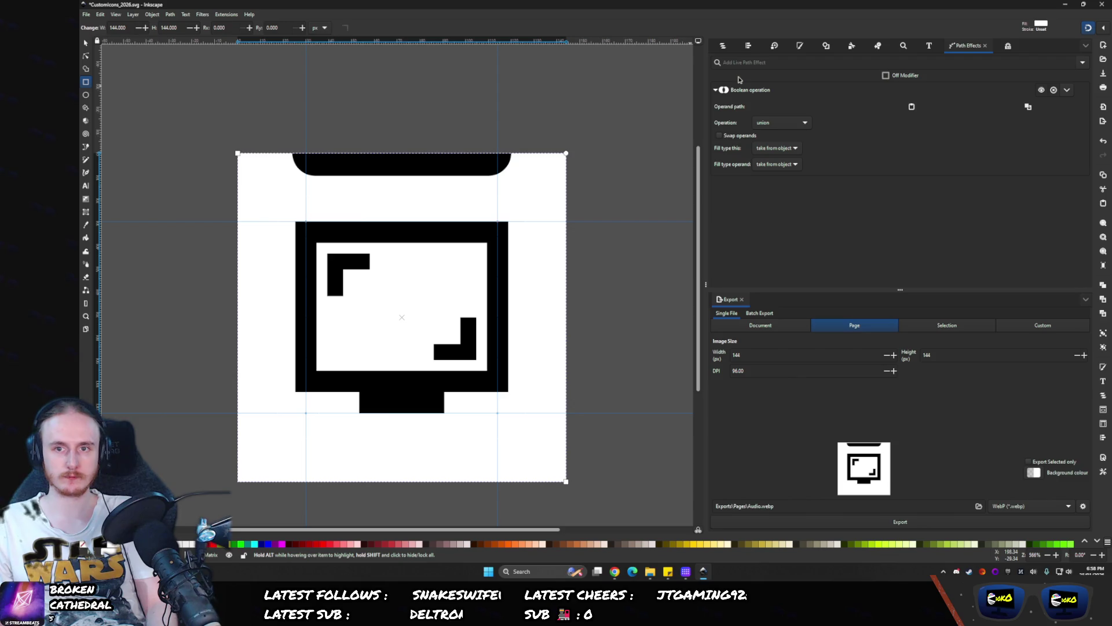
- Set the Boolean operation to division, keeping this path's fill rule taken from object
{"action": "left_click", "coordinate": [778, 123]}
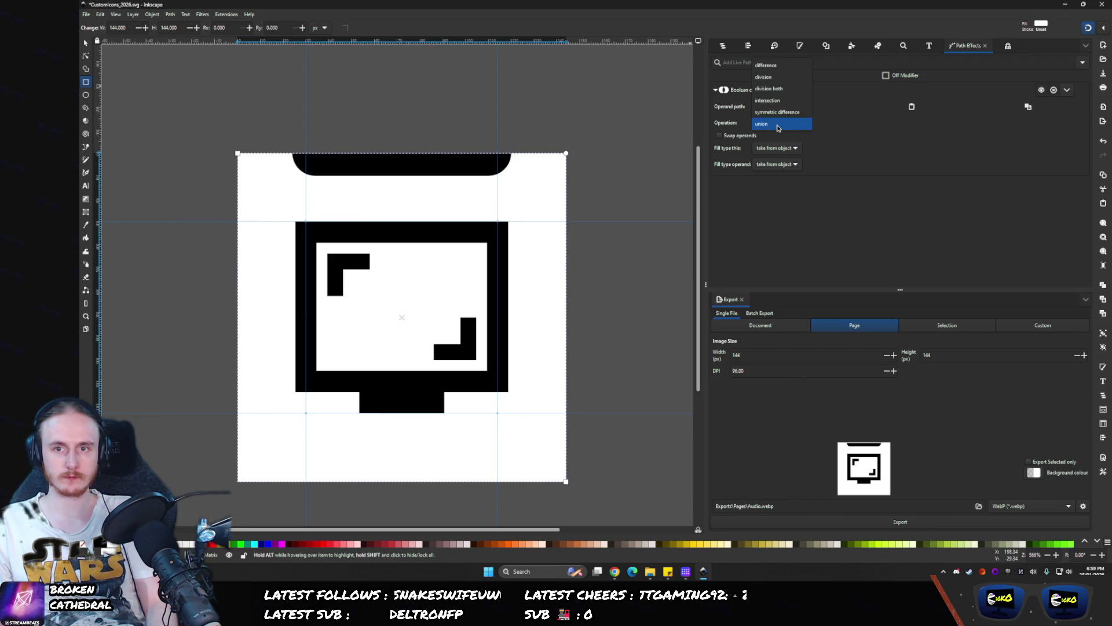
{"action": "left_click", "coordinate": [768, 65]}
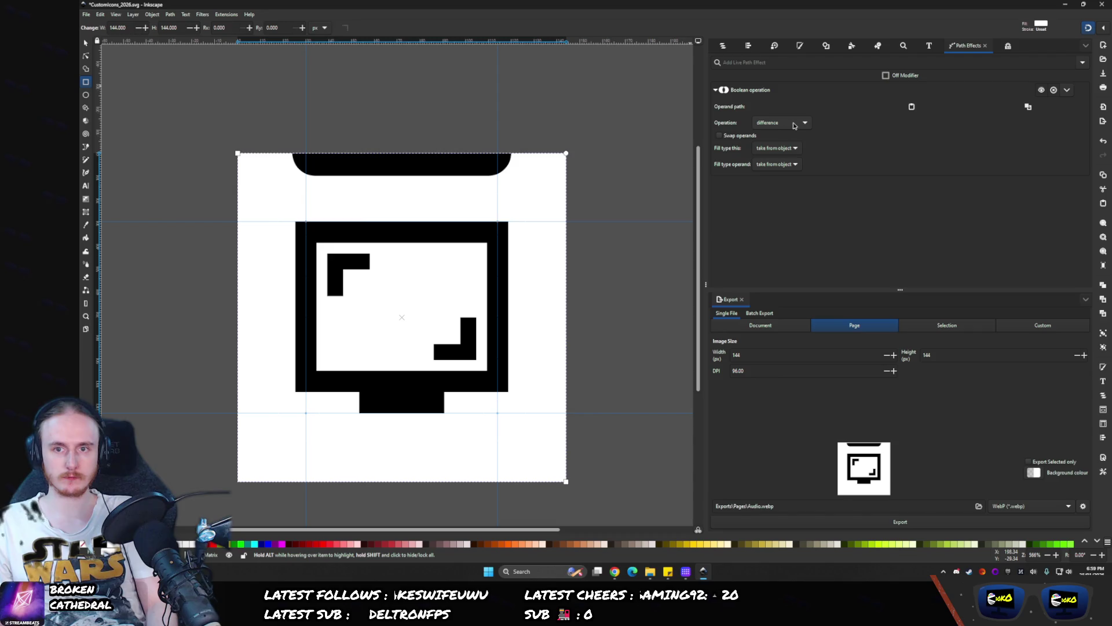
{"action": "left_click", "coordinate": [794, 126]}
{"action": "left_click", "coordinate": [785, 135]}
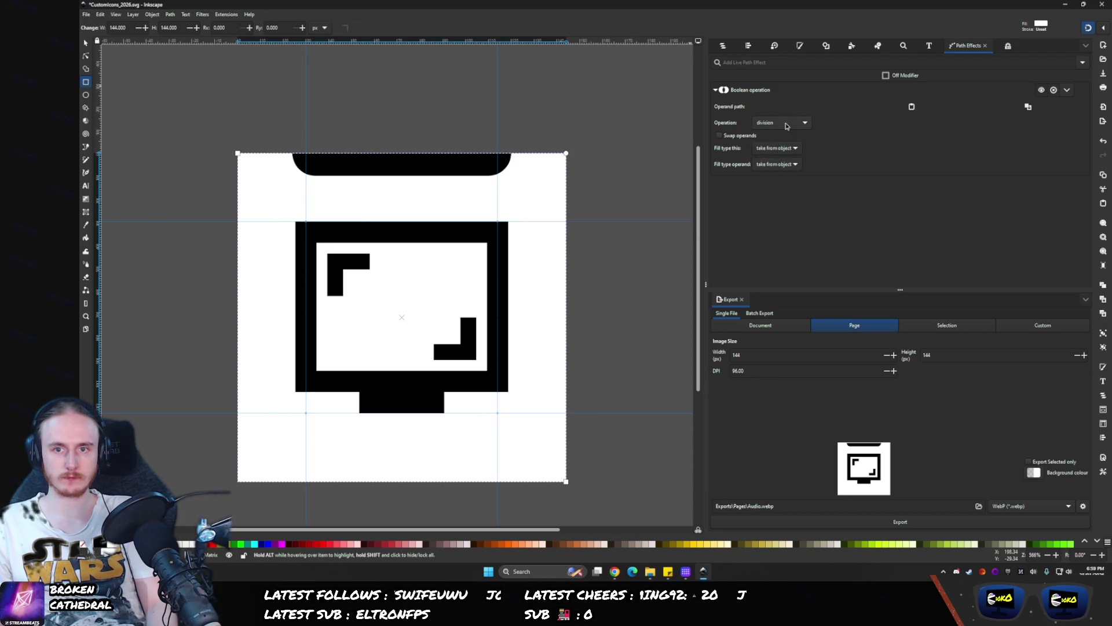
{"action": "left_click", "coordinate": [727, 139]}
{"action": "left_click", "coordinate": [775, 149]}
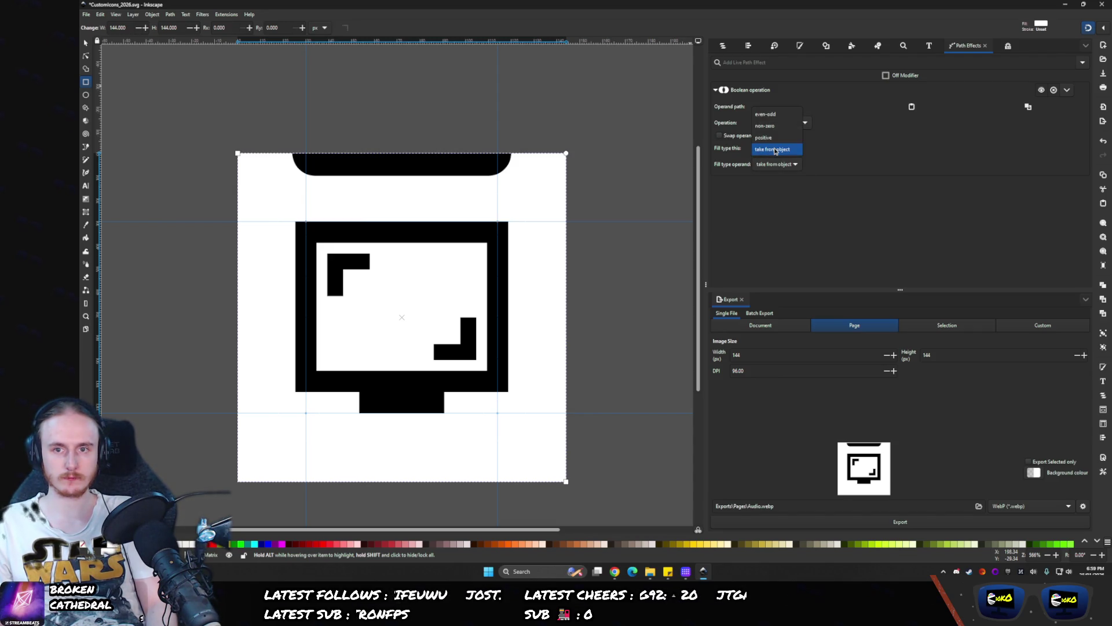
{"action": "left_click", "coordinate": [775, 149]}
- Reset the overlay's blend mode to Normal and make its fill black
{"action": "key", "text": "ctrl+shift+l"}
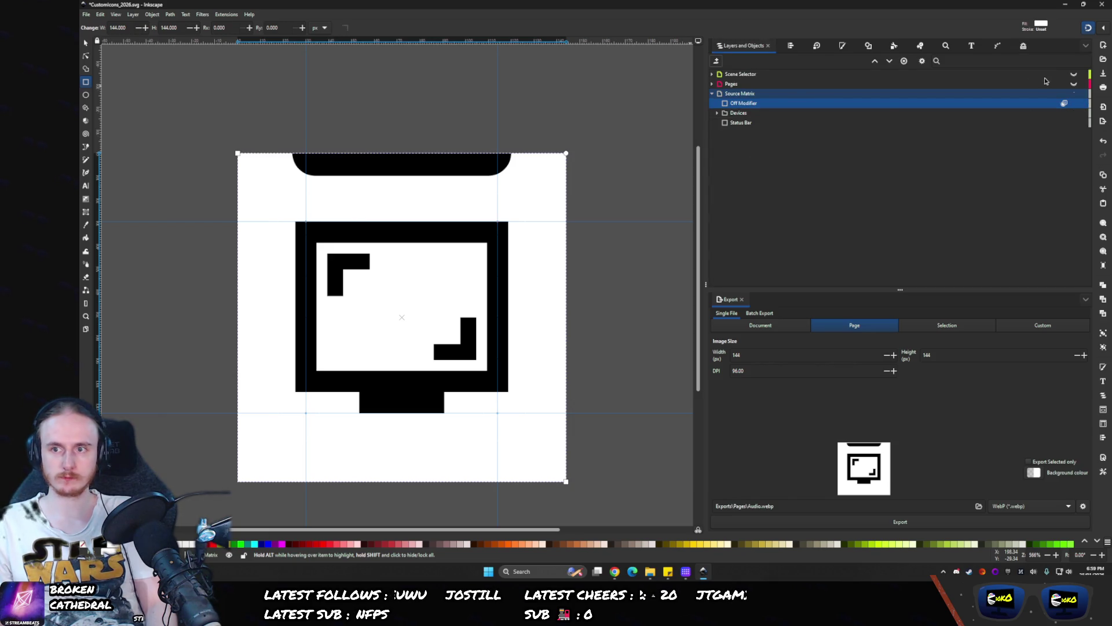
{"action": "left_click", "coordinate": [1064, 102]}
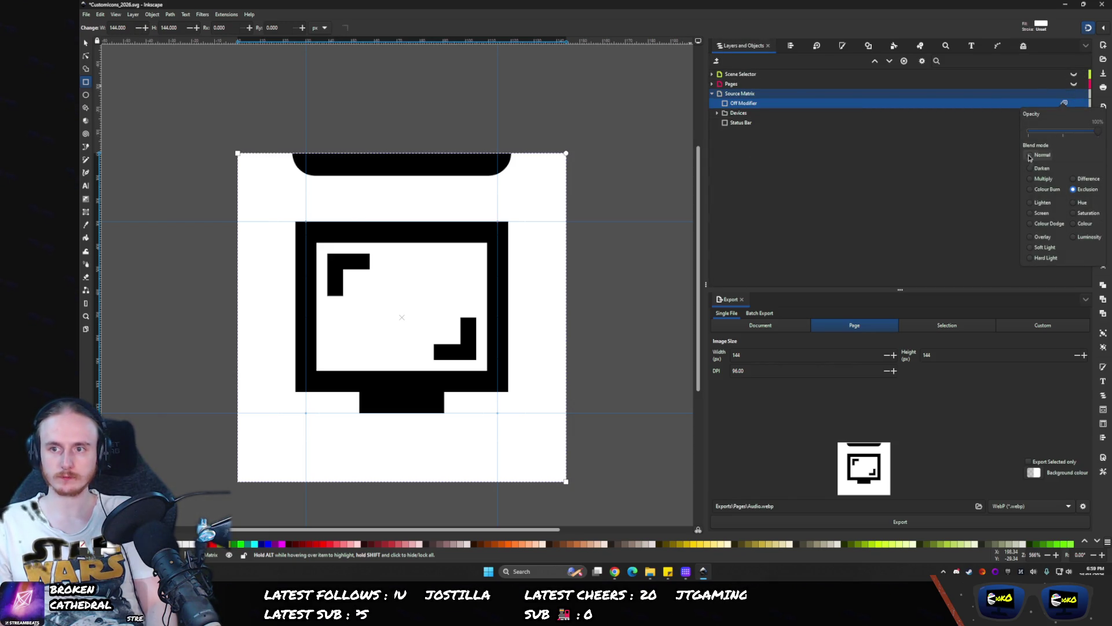
{"action": "left_click", "coordinate": [843, 46]}
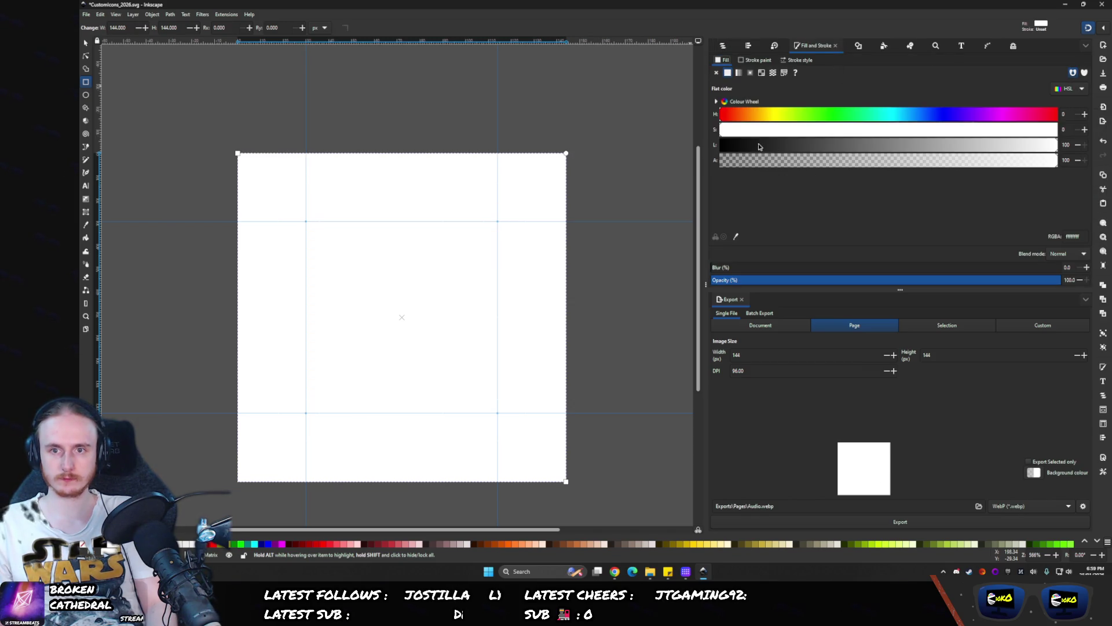
{"action": "left_click_drag", "start_coordinate": [759, 146], "coordinate": [601, 141]}
- Switch the Boolean operation to difference with the operand fill type non-zero
{"action": "left_click", "coordinate": [984, 49]}
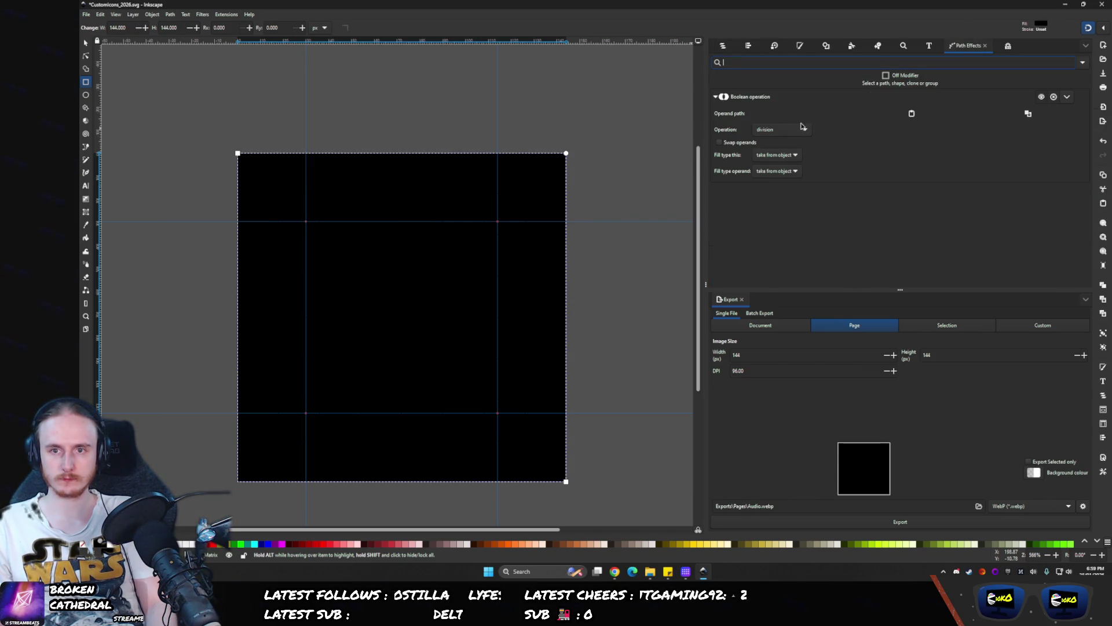
{"action": "left_click", "coordinate": [792, 130]}
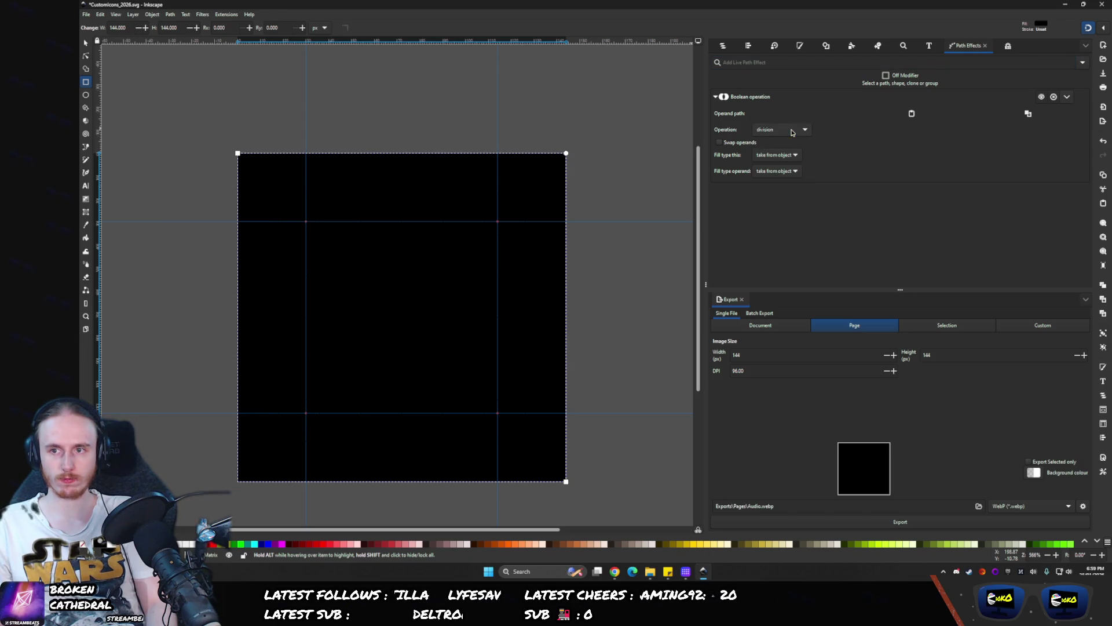
{"action": "left_click", "coordinate": [792, 131]}
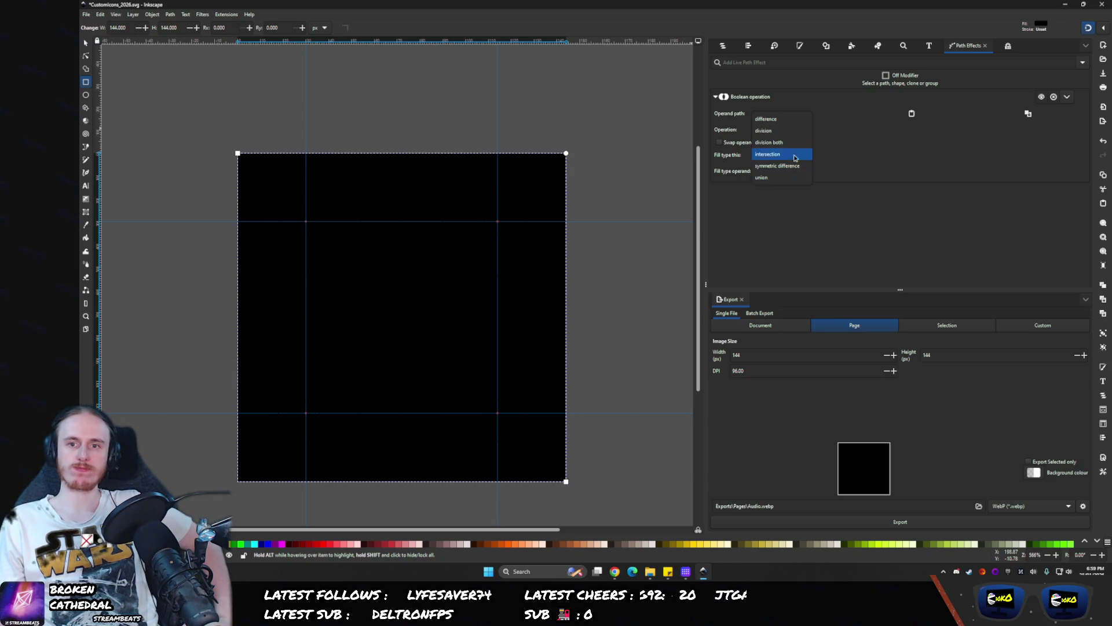
{"action": "left_click", "coordinate": [776, 120]}
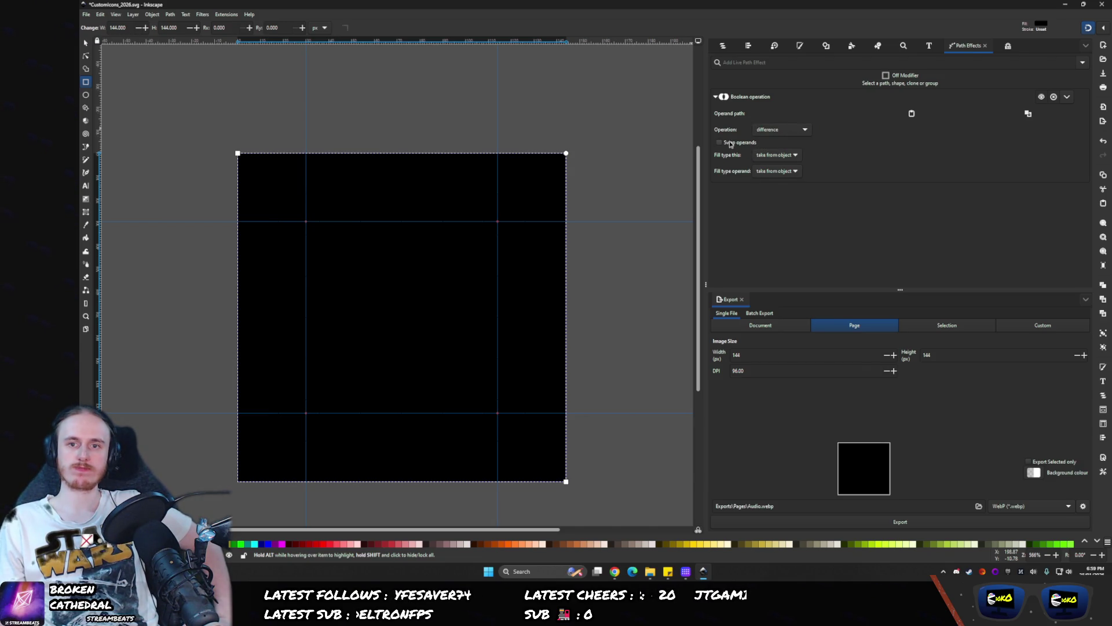
{"action": "left_click", "coordinate": [730, 144]}
{"action": "left_click", "coordinate": [787, 155]}
{"action": "left_click", "coordinate": [787, 155]}
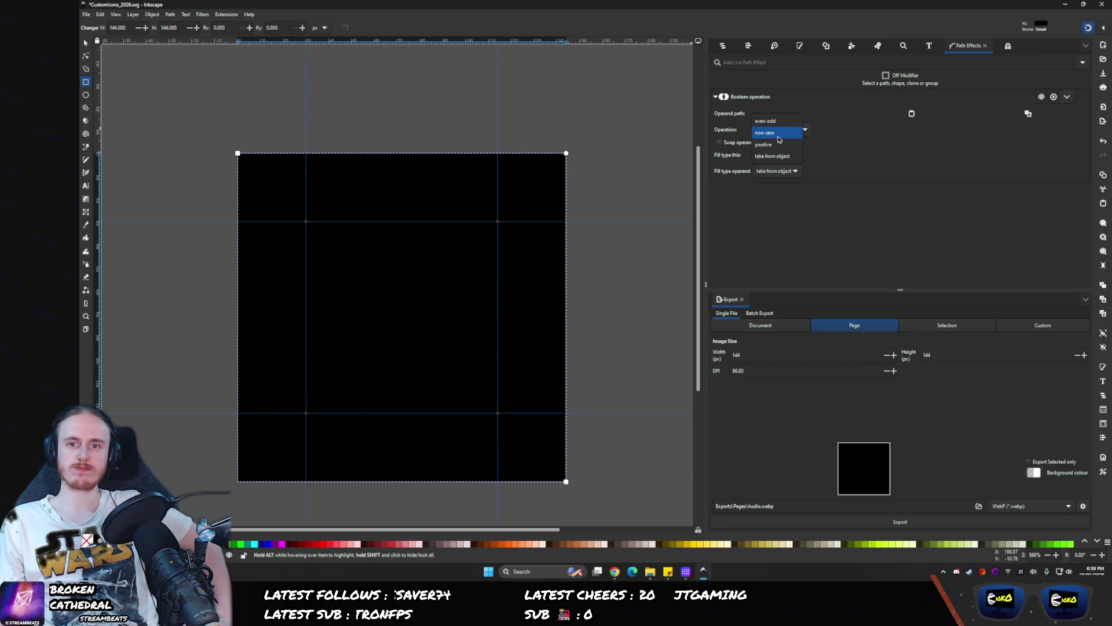
{"action": "left_click", "coordinate": [782, 169]}
{"action": "left_click", "coordinate": [781, 144]}
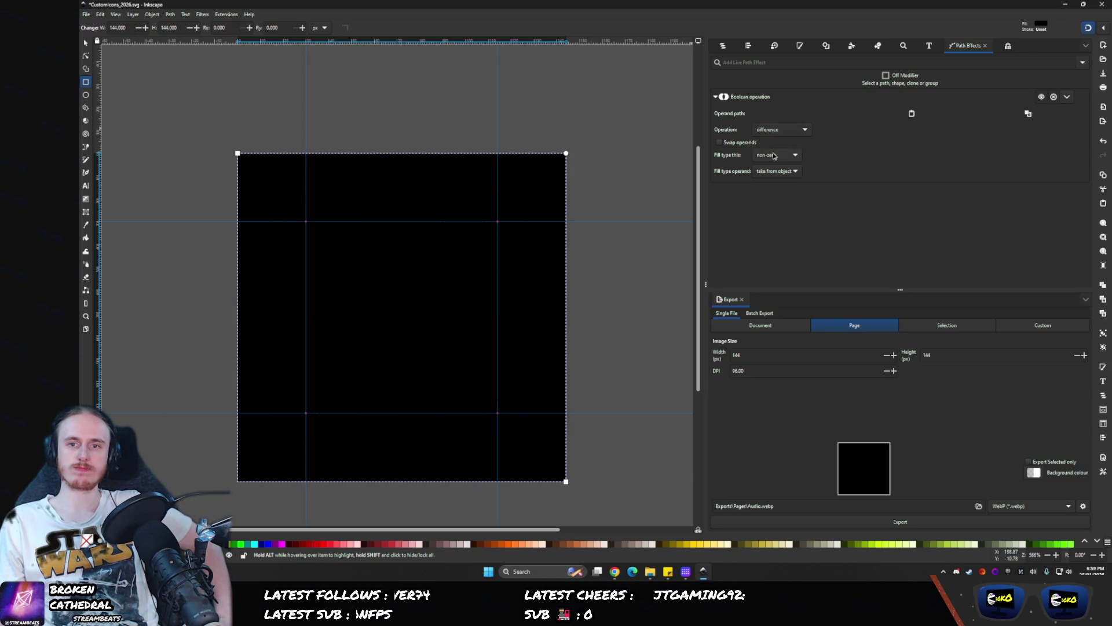
- Set this path's fill type to take from object; try even-odd, then take from object for the operand
{"action": "left_click", "coordinate": [772, 159]}
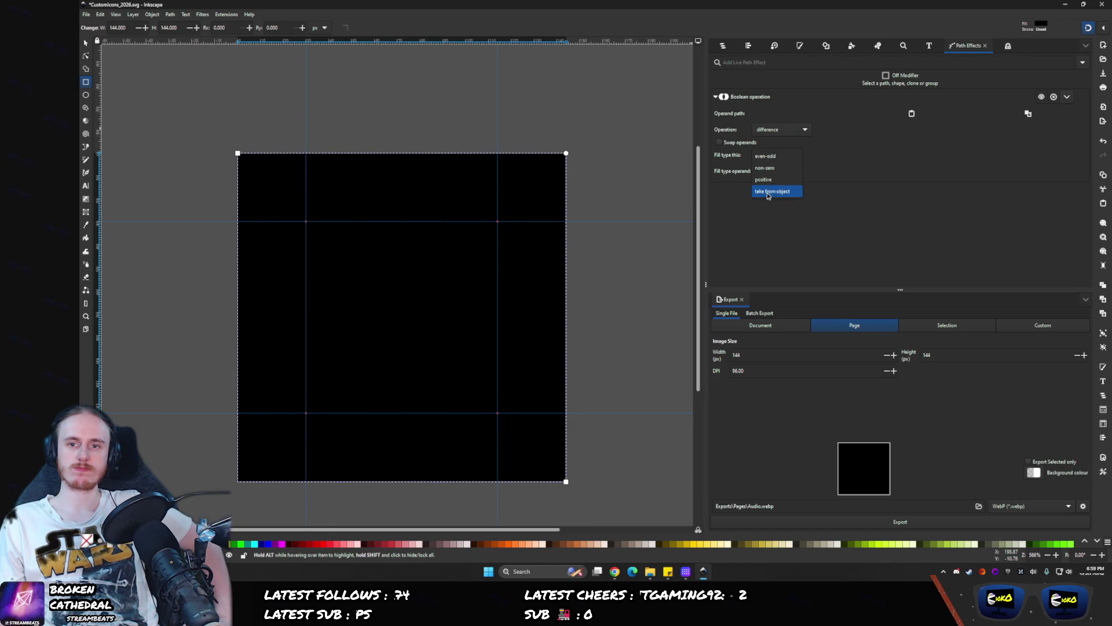
{"action": "left_click", "coordinate": [772, 190]}
{"action": "left_click", "coordinate": [770, 171]}
{"action": "left_click", "coordinate": [765, 172]}
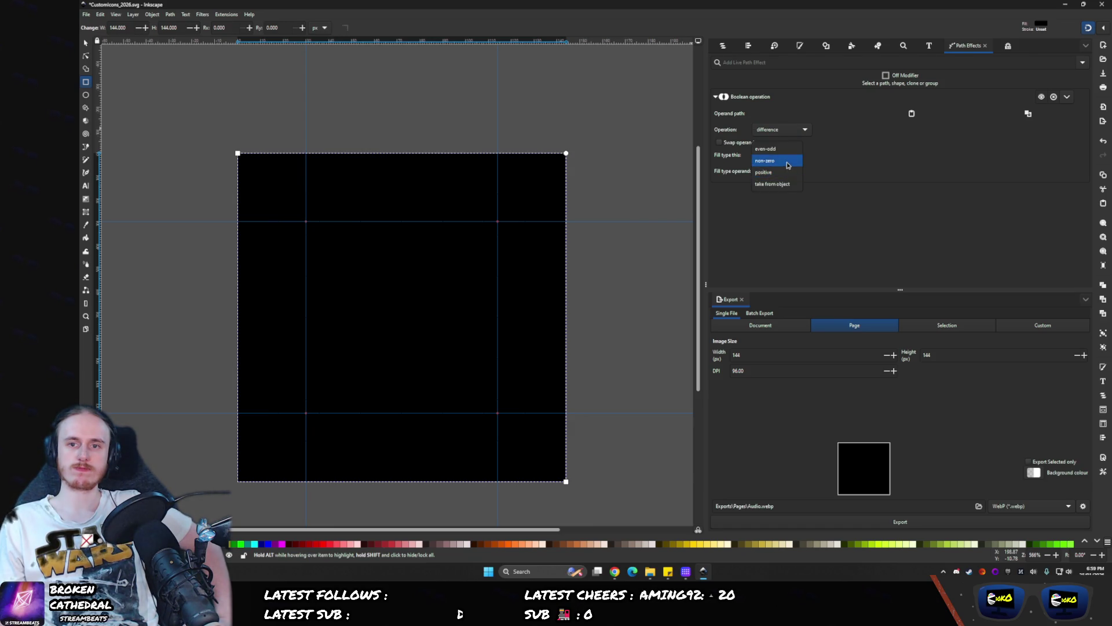
{"action": "left_click", "coordinate": [774, 171]}
{"action": "left_click", "coordinate": [770, 168]}
{"action": "left_click", "coordinate": [765, 170]}
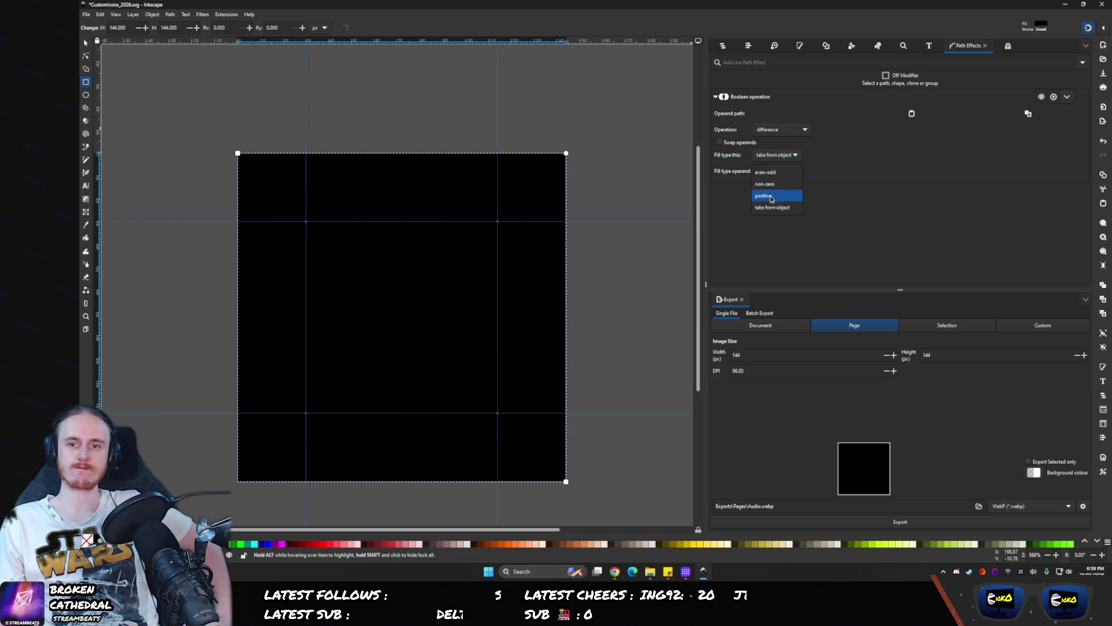
{"action": "left_click", "coordinate": [770, 207]}
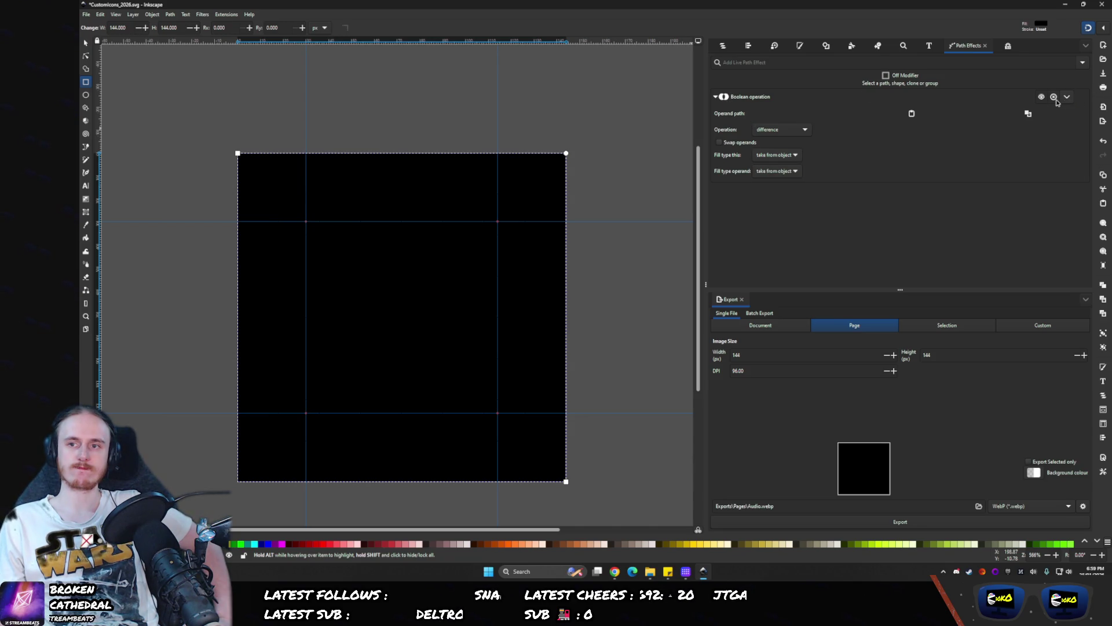
- Remove the Boolean operation effect from the square and bring up the Inputs folder
{"action": "left_click", "coordinate": [1054, 97]}
{"action": "left_click", "coordinate": [1080, 64]}
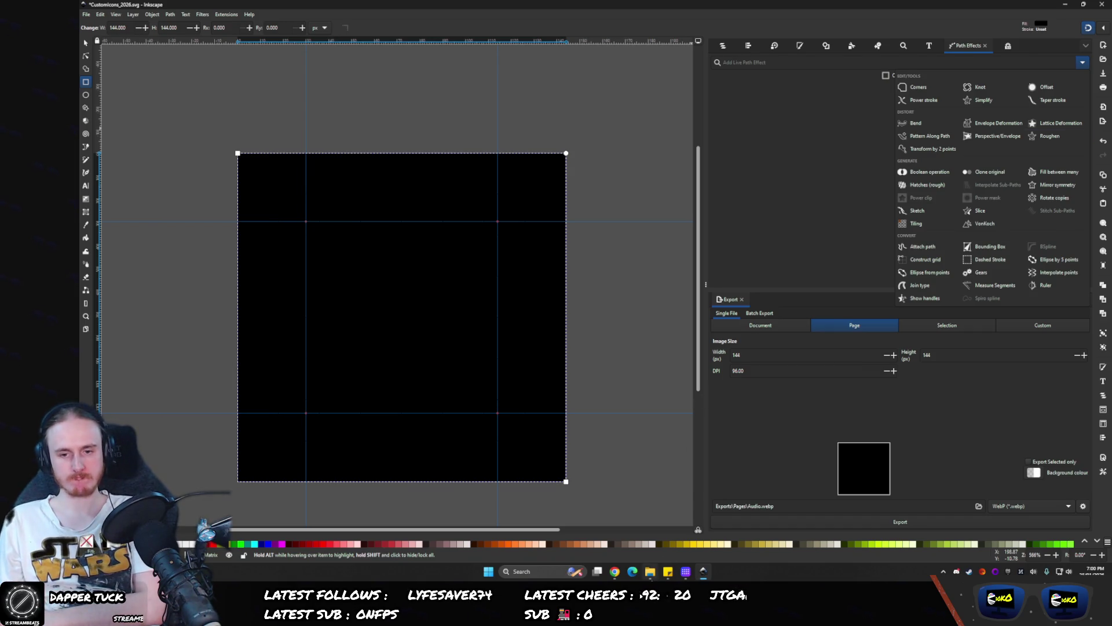
{"action": "key", "text": "alt+Tab"}
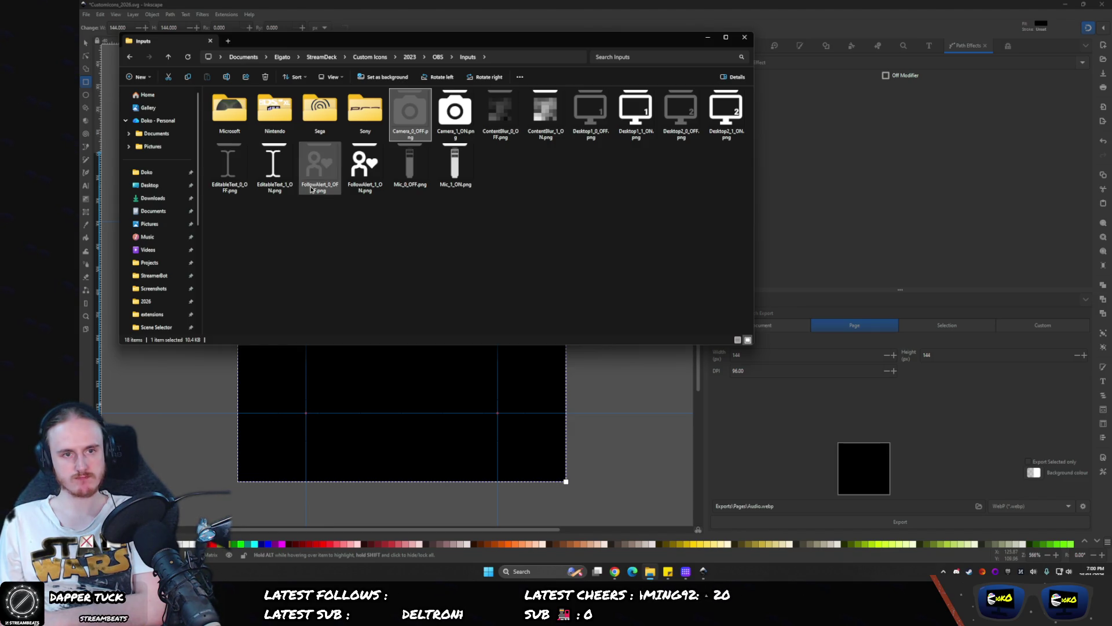
- Go back up from the OBS folder to the StreamDeck folder
{"action": "key", "text": "BackSpace"}
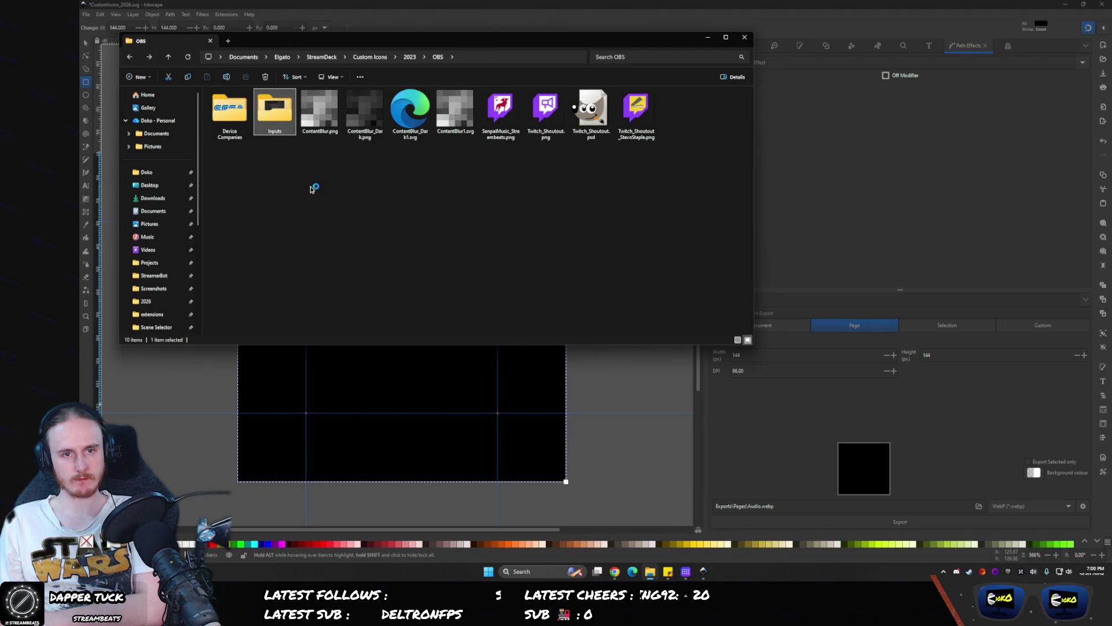
{"action": "key", "text": "BackSpace"}
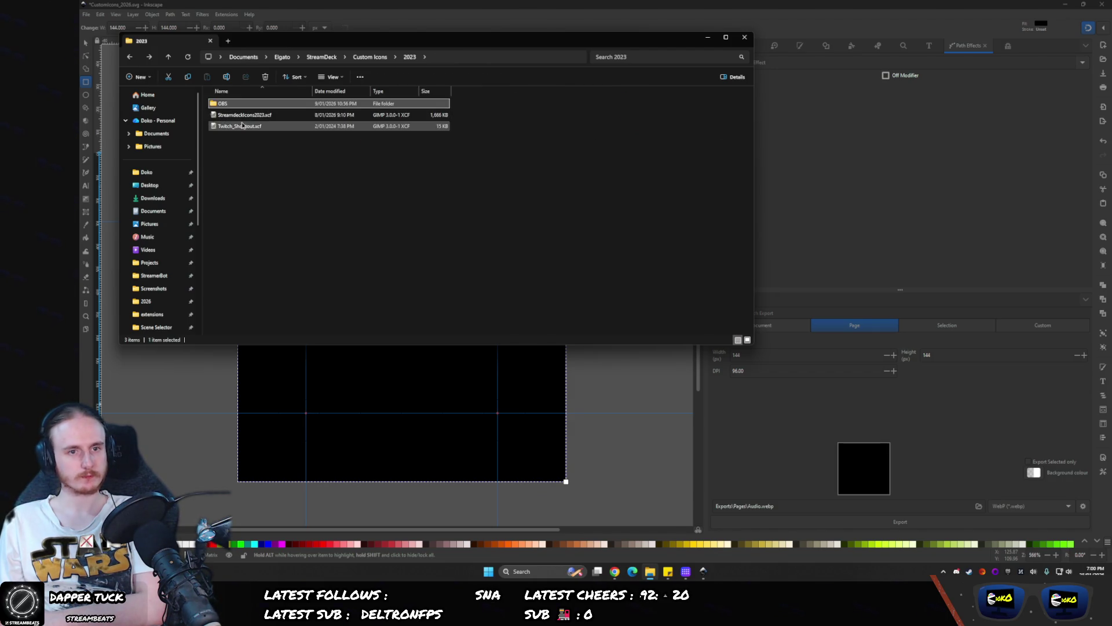
{"action": "key", "text": "BackSpace"}
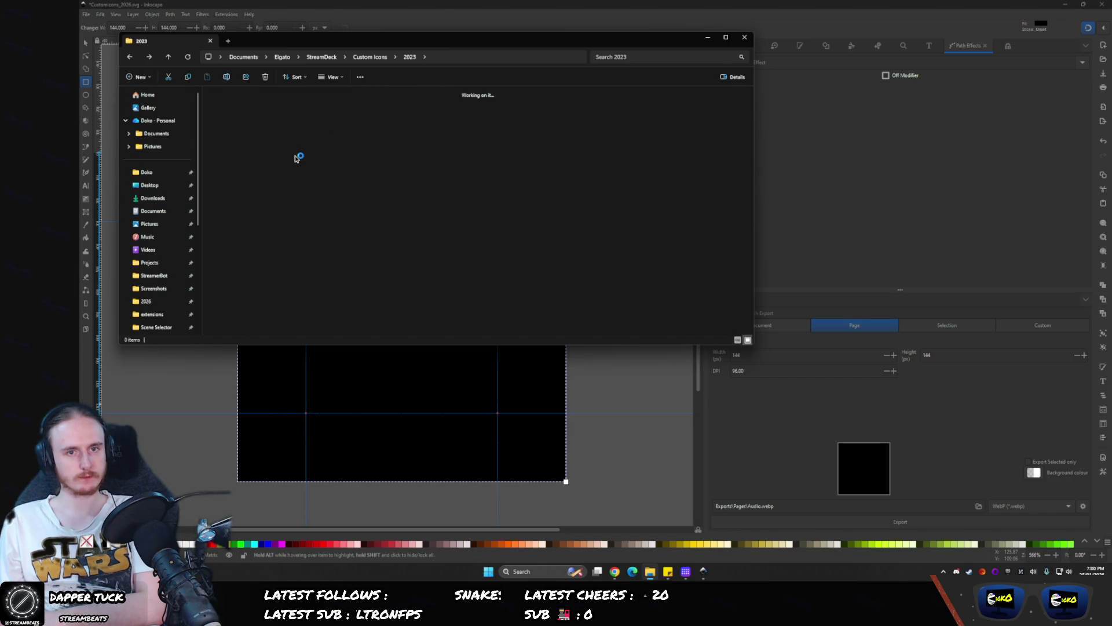
{"action": "key", "text": "BackSpace"}
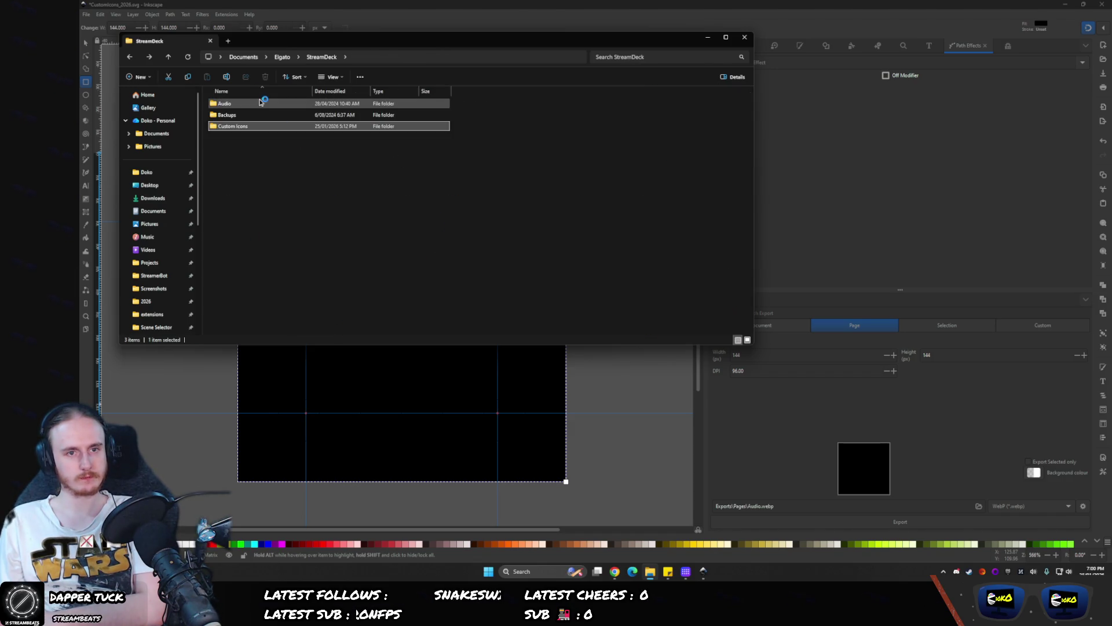
- Open Custom Icons > 2026 > Exports, then switch to GIMP and dismiss its welcome screen
{"action": "double_click", "coordinate": [239, 124]}
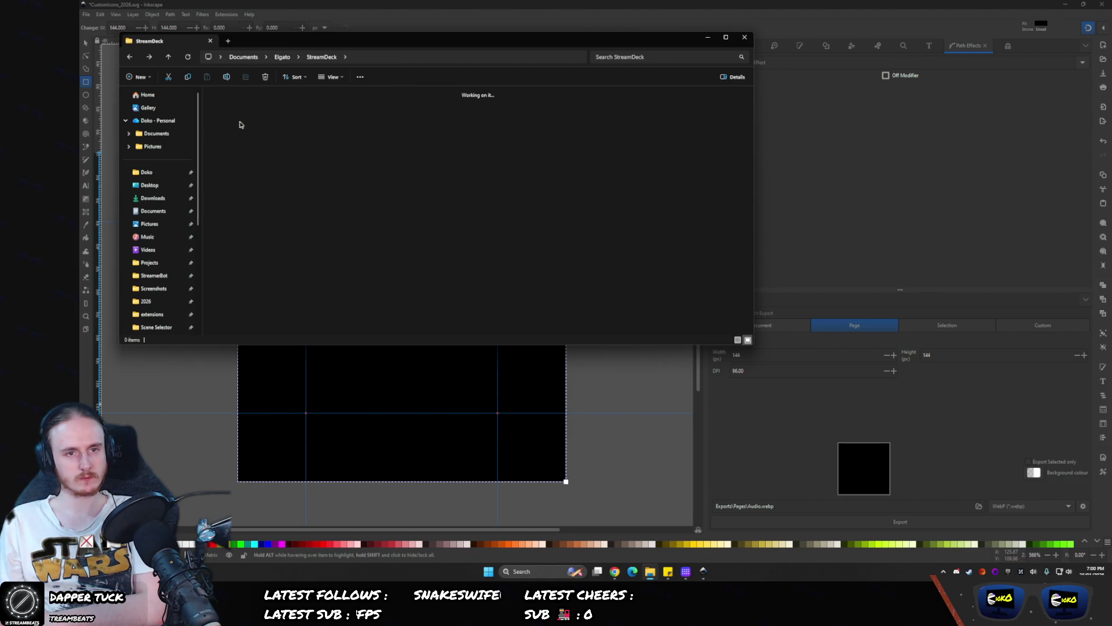
{"action": "double_click", "coordinate": [271, 117]}
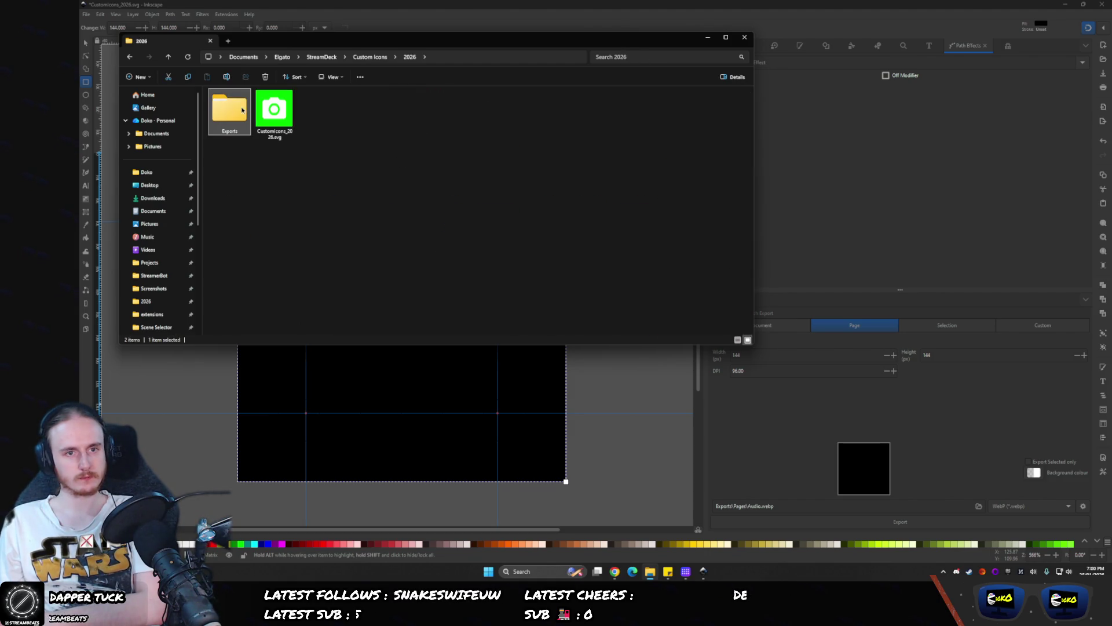
{"action": "double_click", "coordinate": [242, 109]}
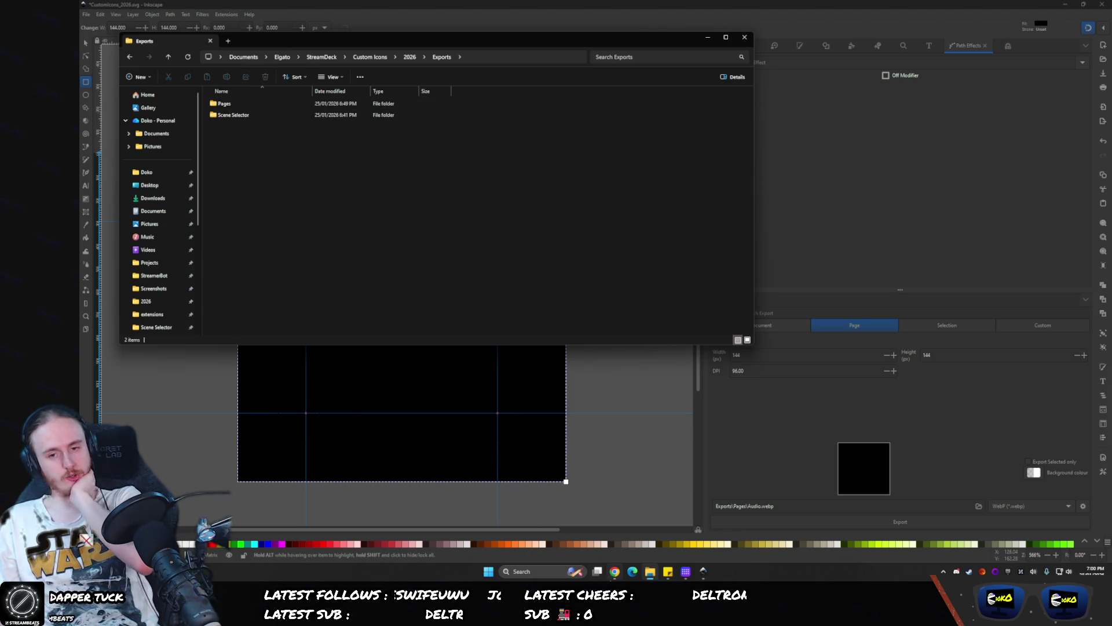
{"action": "key", "text": "alt+Tab"}
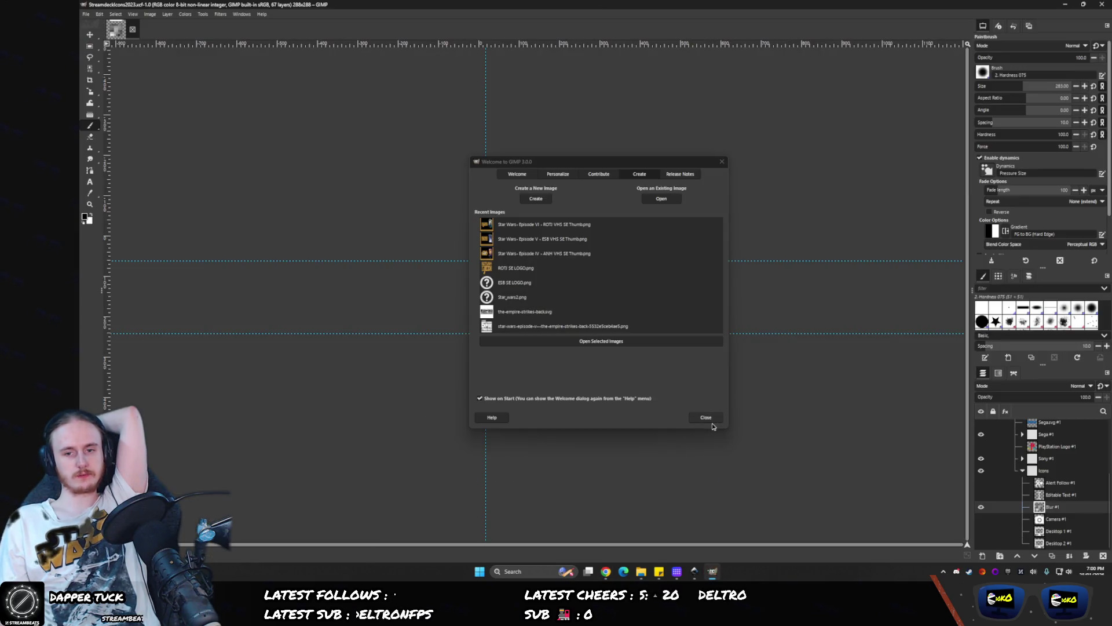
{"action": "left_click", "coordinate": [704, 416]}
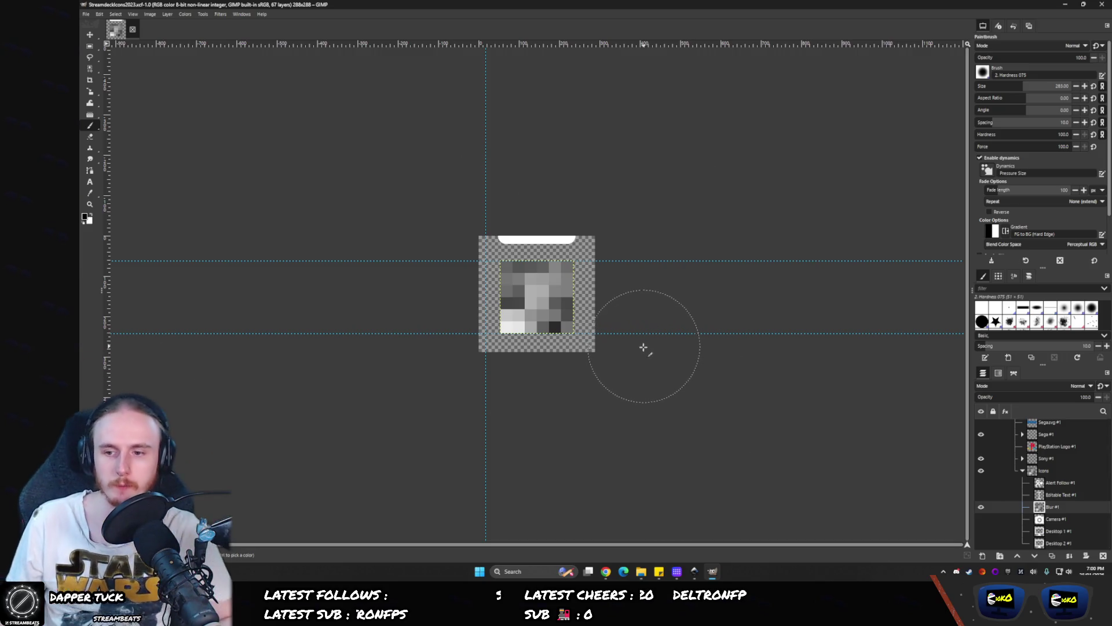
- Toggle the 'Adjustment Layer - Darken' visibility off and on twice, then minimize GIMP
{"action": "scroll", "coordinate": [1067, 481], "scroll_direction": "up", "scroll_amount": 5}
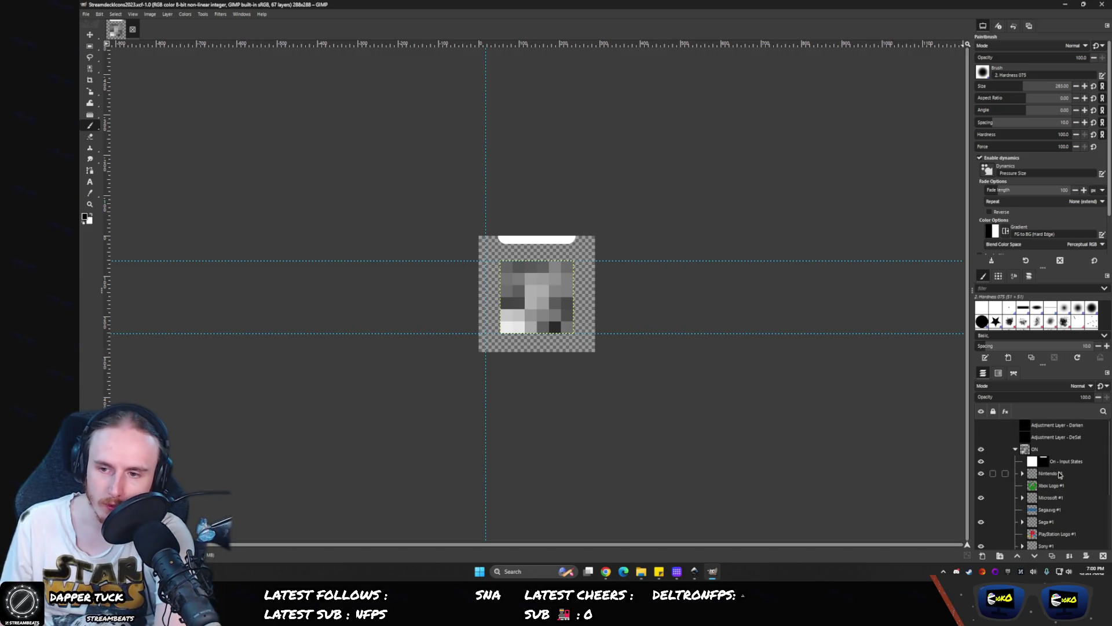
{"action": "left_click", "coordinate": [1048, 425]}
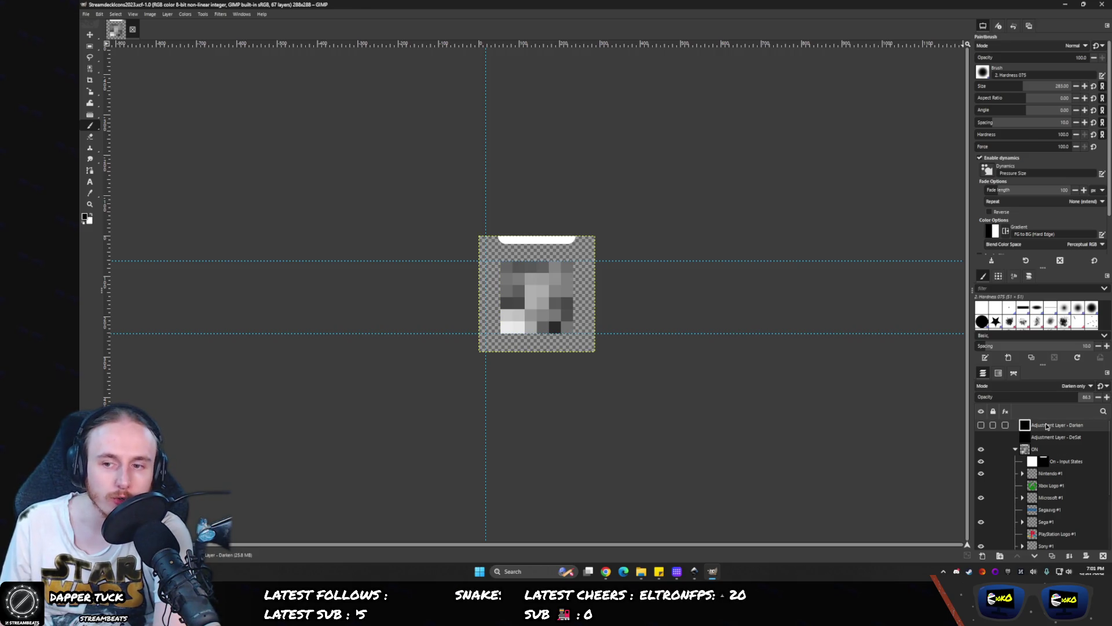
{"action": "left_click", "coordinate": [981, 425]}
{"action": "left_click", "coordinate": [981, 425]}
{"action": "left_click", "coordinate": [981, 425]}
{"action": "left_click", "coordinate": [981, 425]}
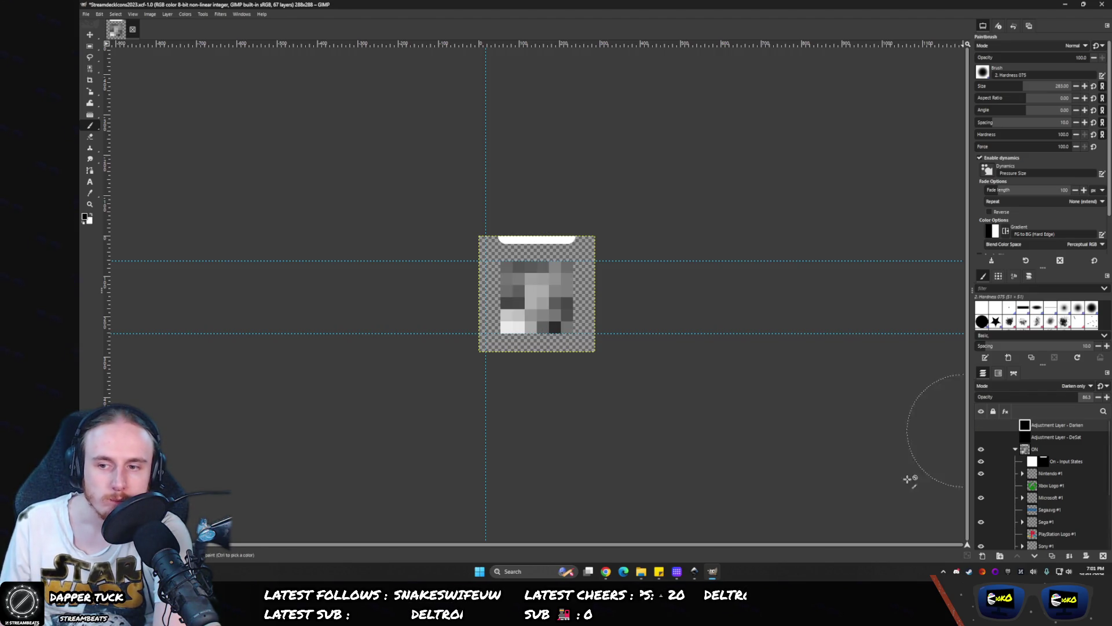
{"action": "left_click", "coordinate": [712, 572]}
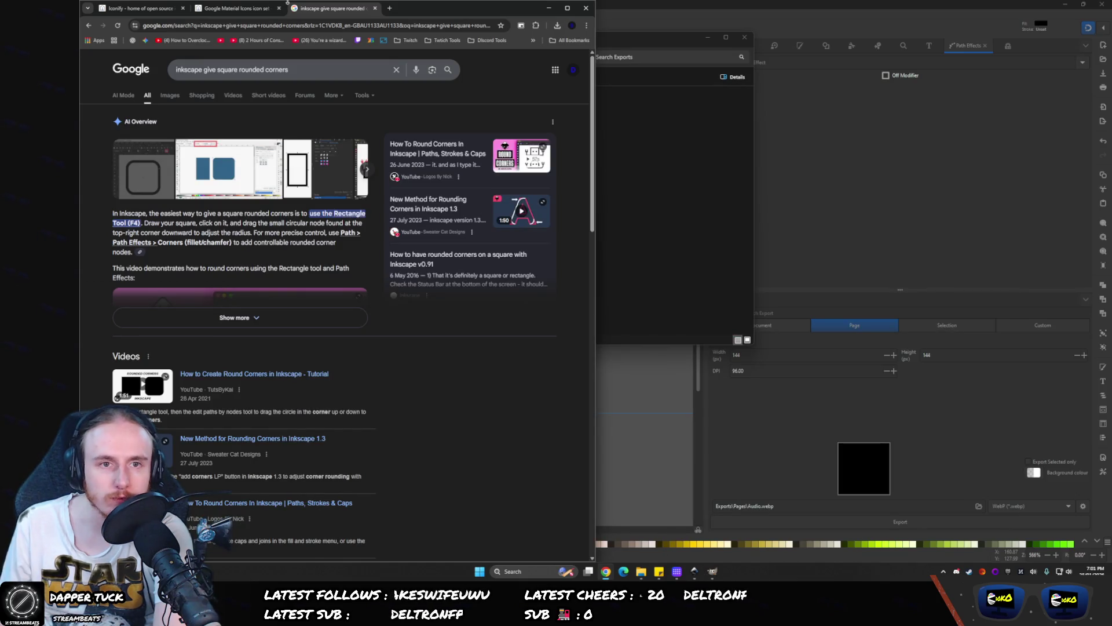
- Search Google for 'inkscape adjustment layer', then return to the Inkscape document
{"action": "left_click", "coordinate": [351, 23]}
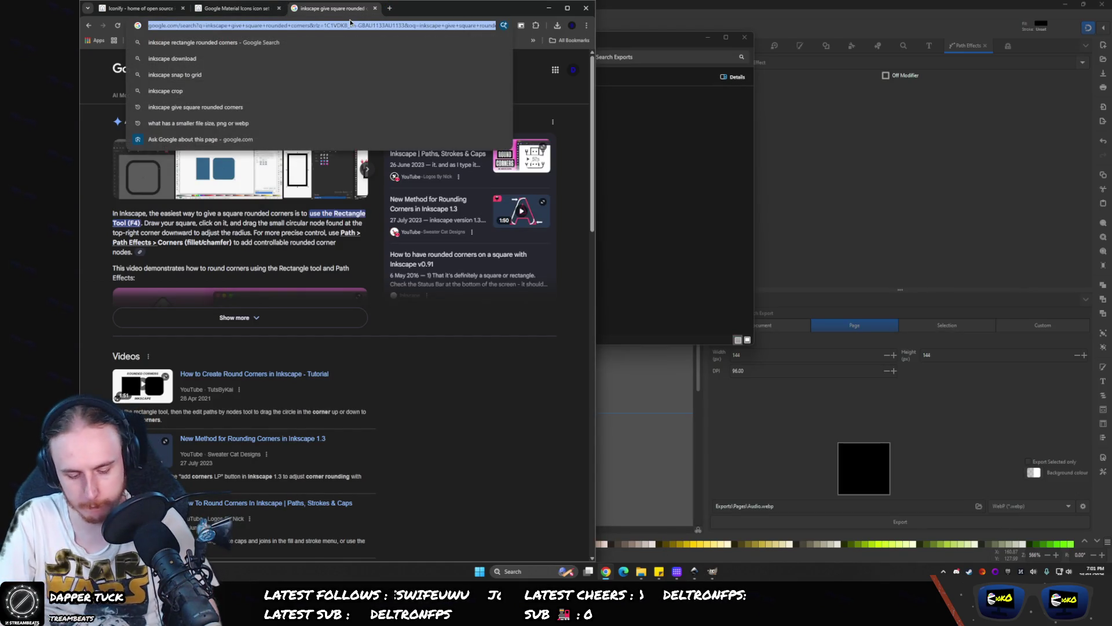
{"action": "type", "text": "inkscape"}
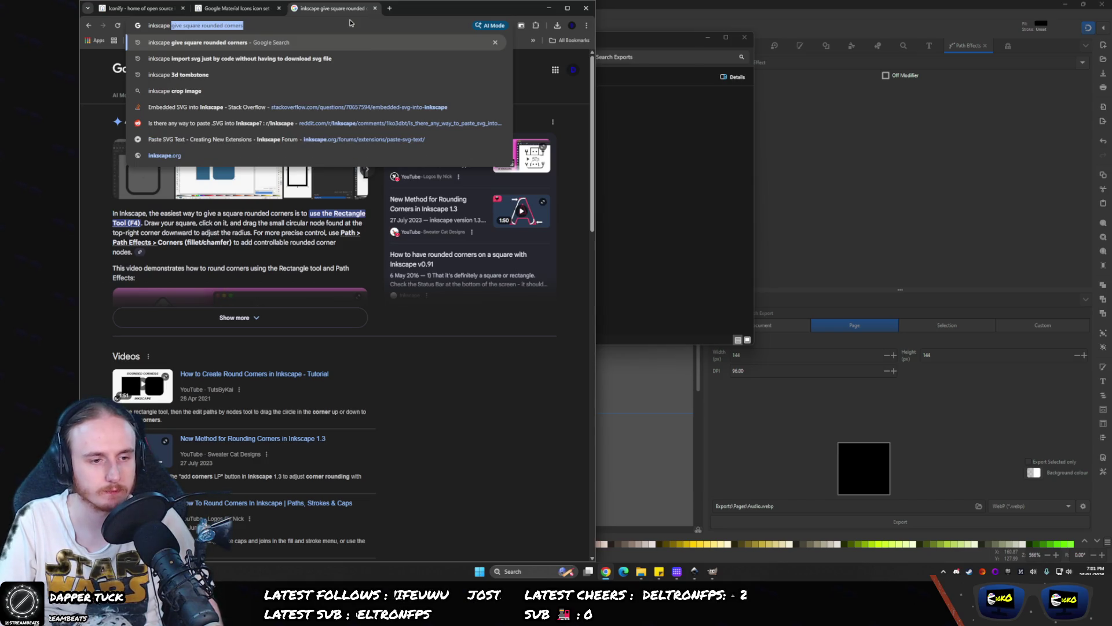
{"action": "type", "text": " ad"}
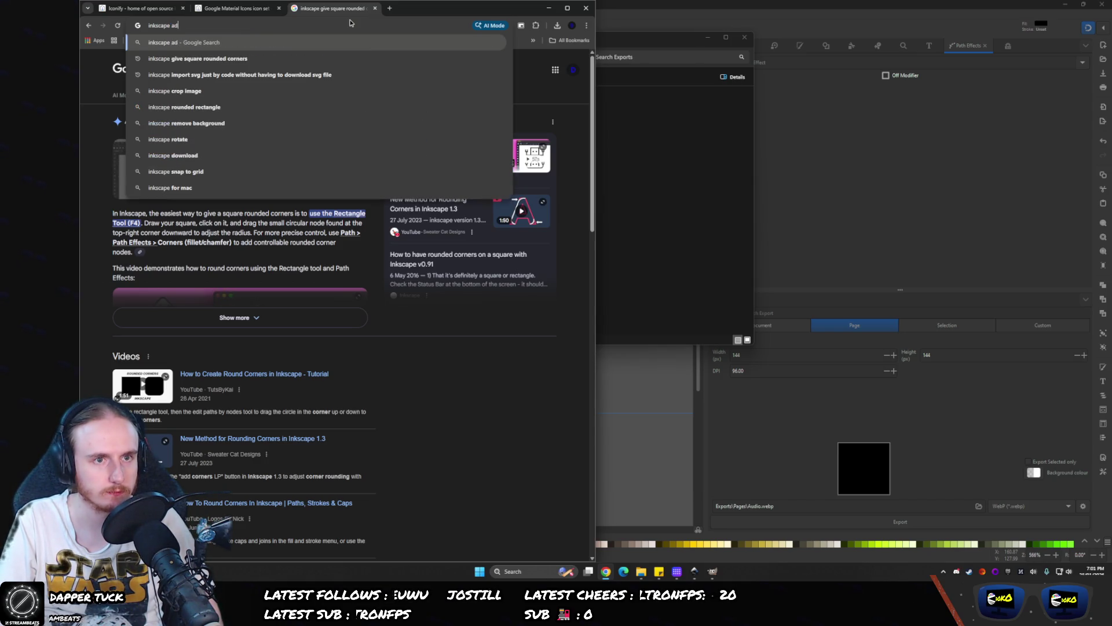
{"action": "type", "text": "justment layer"}
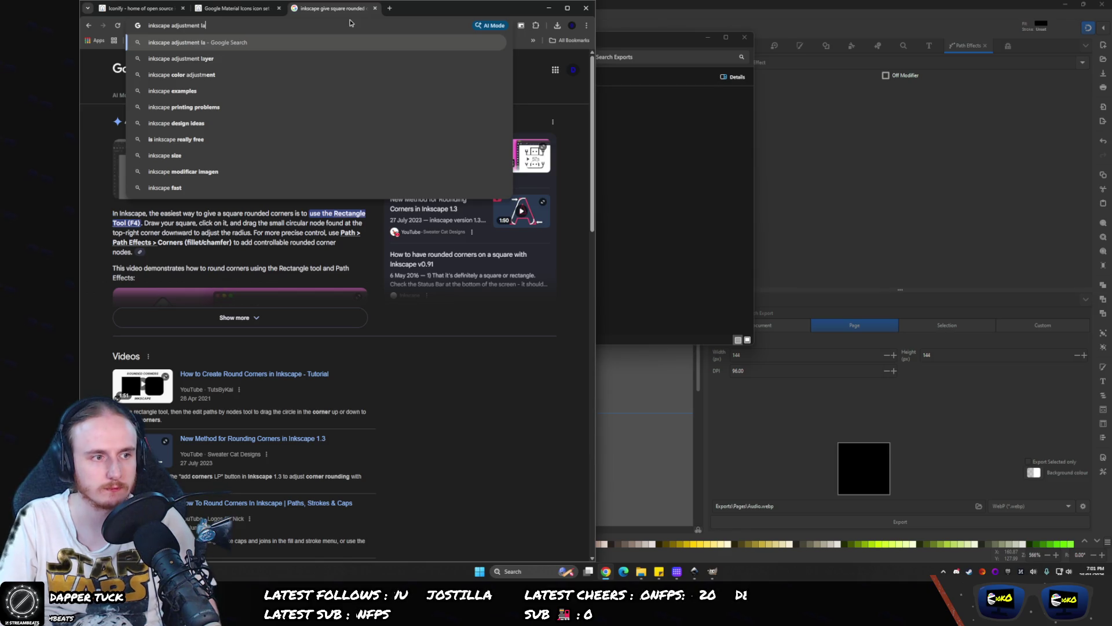
{"action": "key", "text": "Return"}
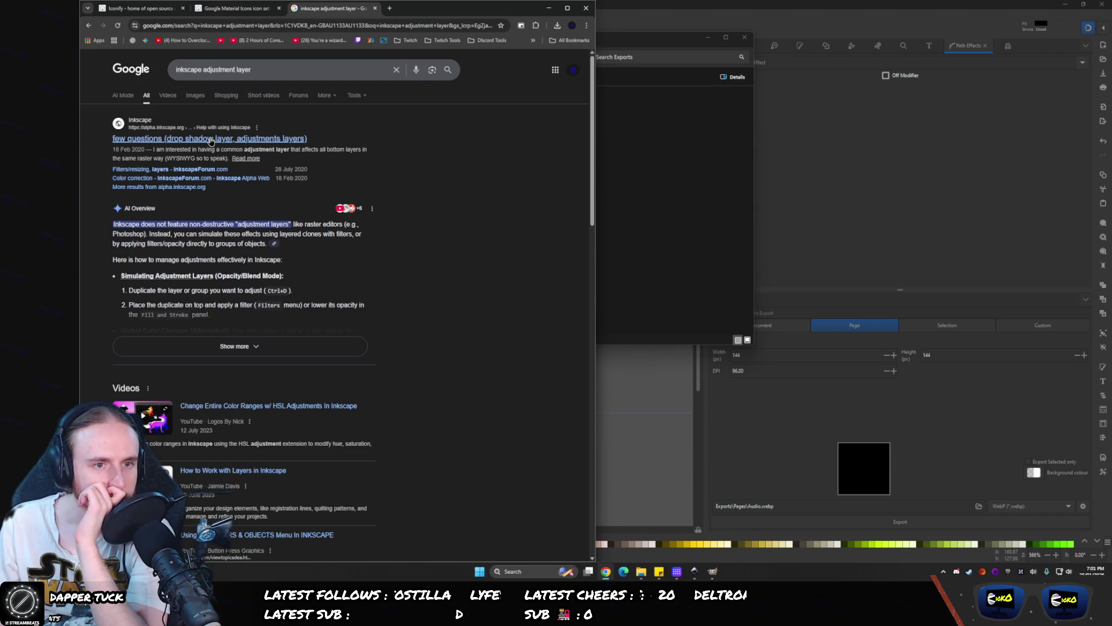
{"action": "left_click", "coordinate": [730, 4]}
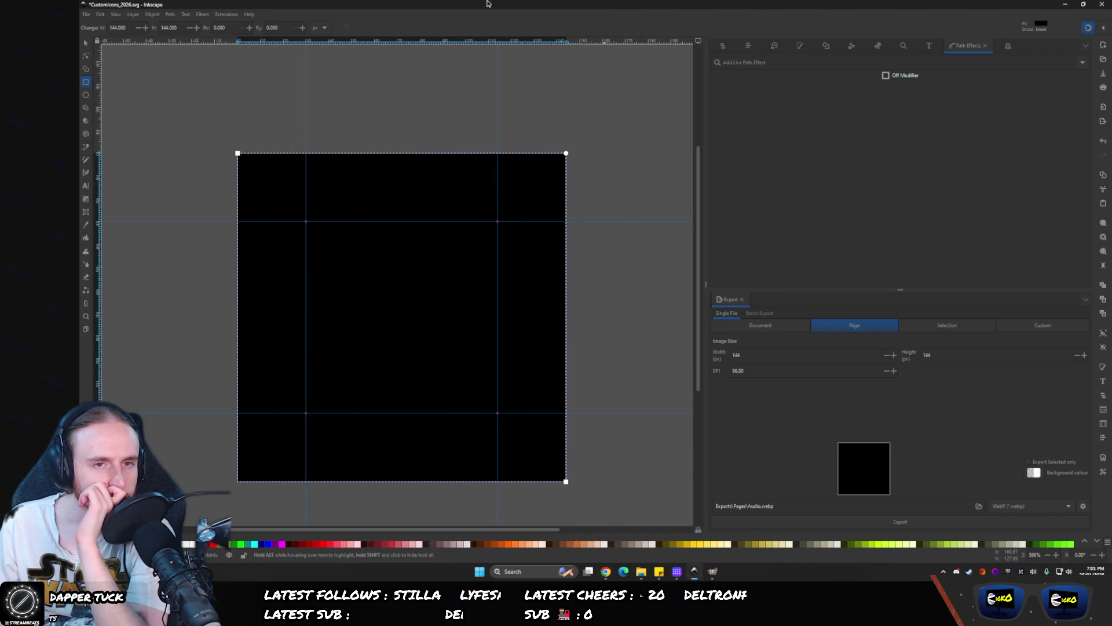
{"action": "left_click", "coordinate": [727, 46]}
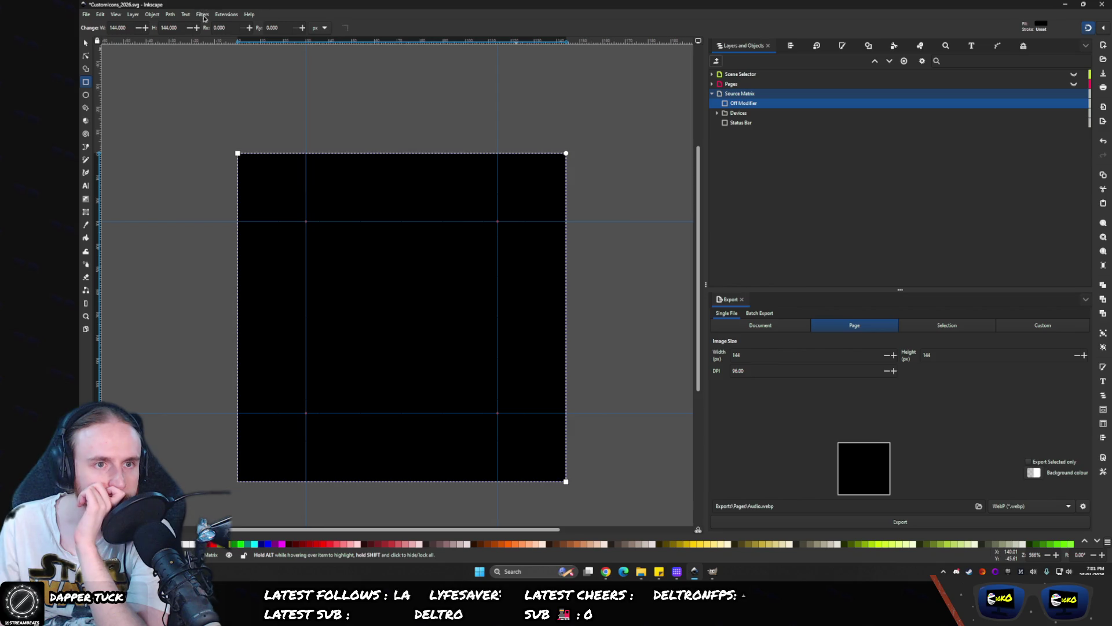
{"action": "left_click", "coordinate": [203, 14]}
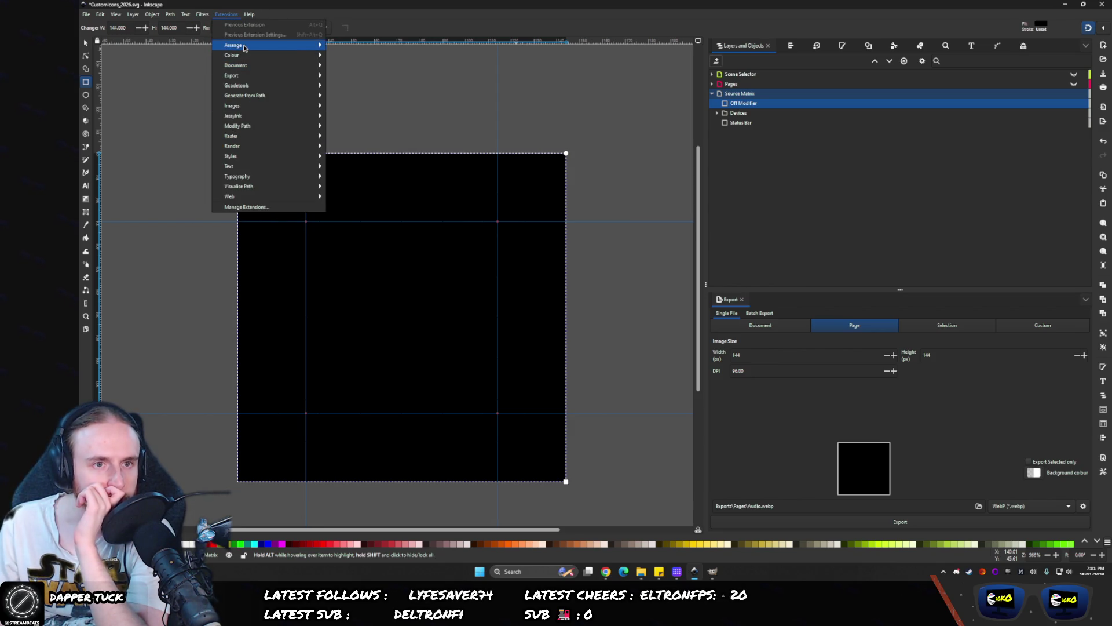
{"action": "mouse_move", "coordinate": [253, 56]}
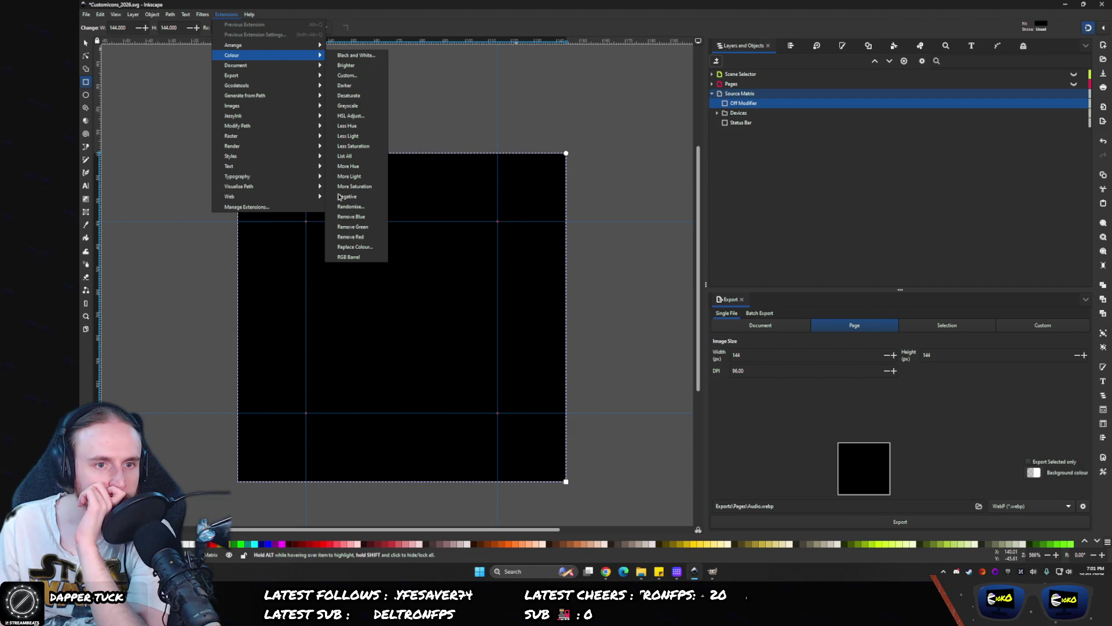
{"action": "key", "text": "alt+Tab"}
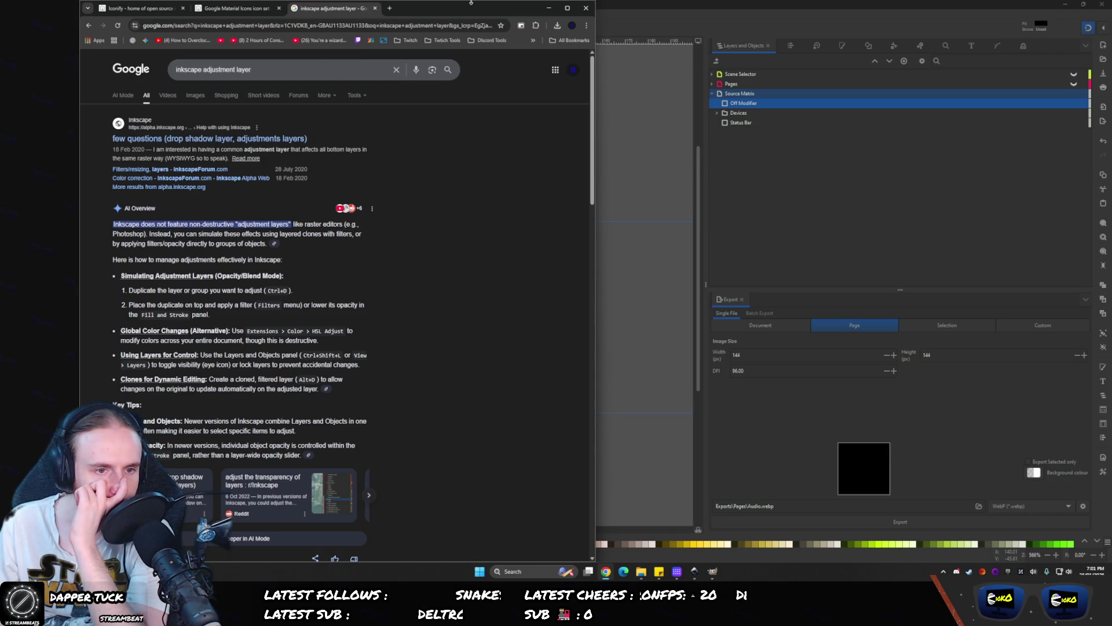
{"action": "left_click", "coordinate": [605, 9]}
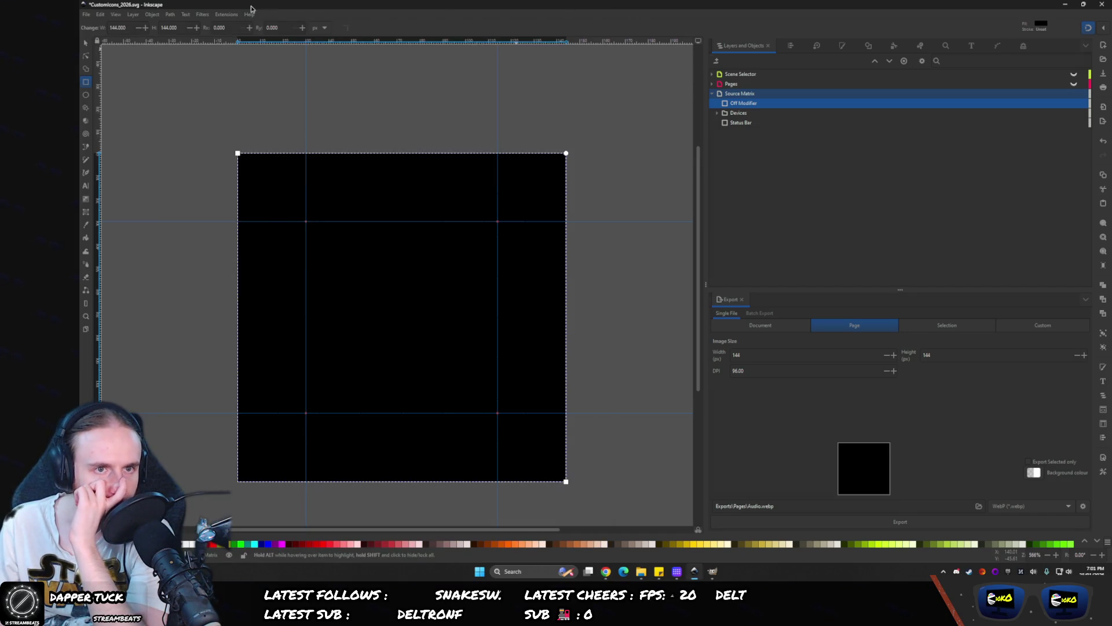
{"action": "left_click", "coordinate": [202, 15]}
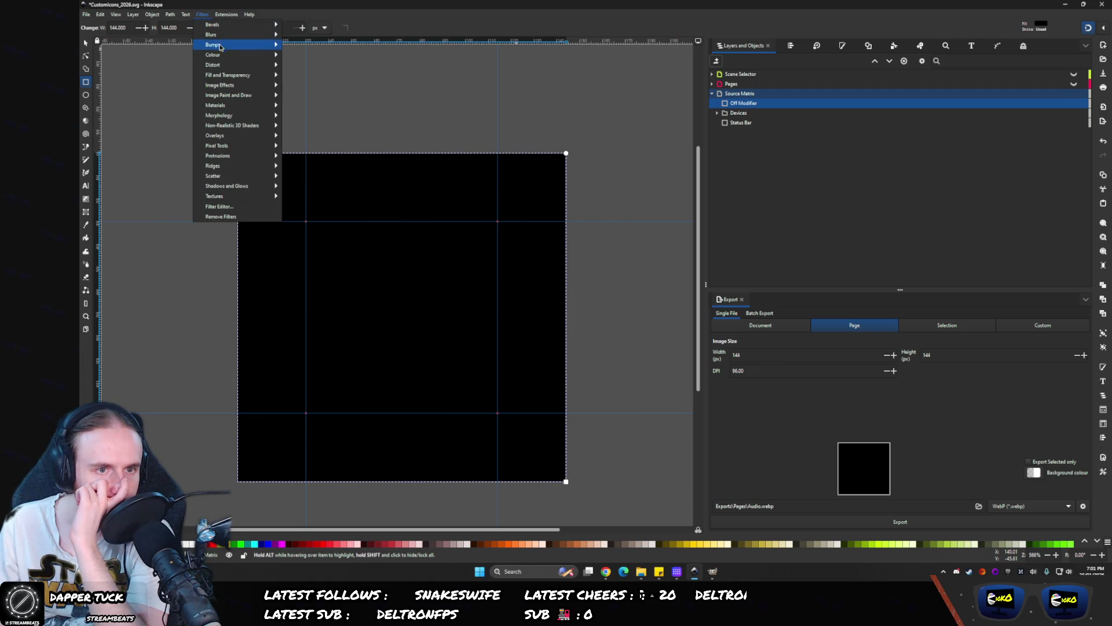
{"action": "mouse_move", "coordinate": [246, 80]}
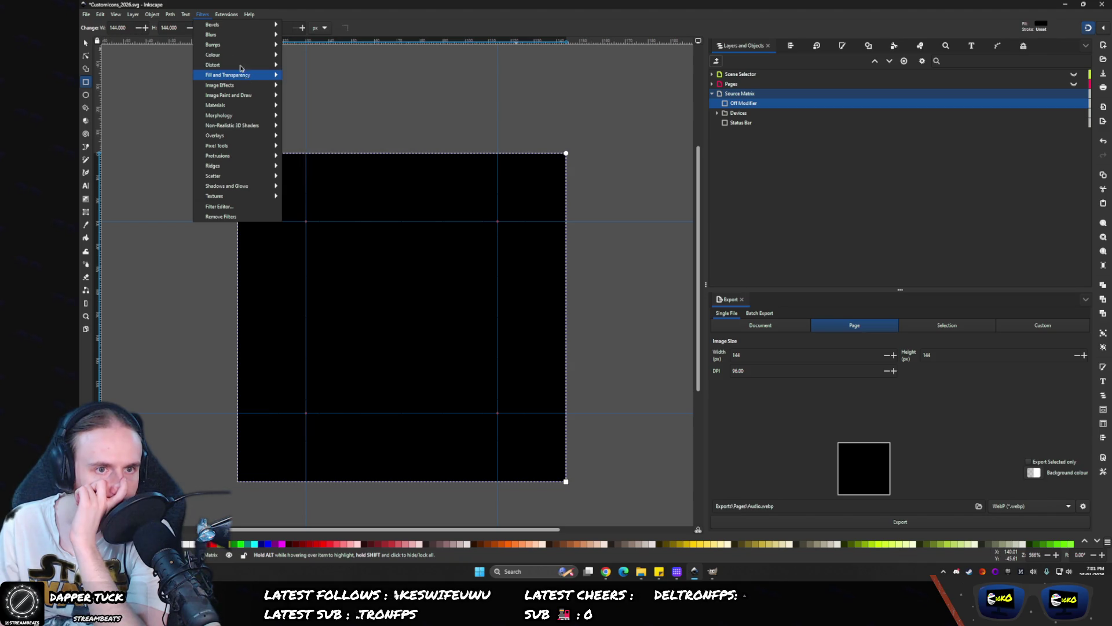
{"action": "mouse_move", "coordinate": [222, 18]}
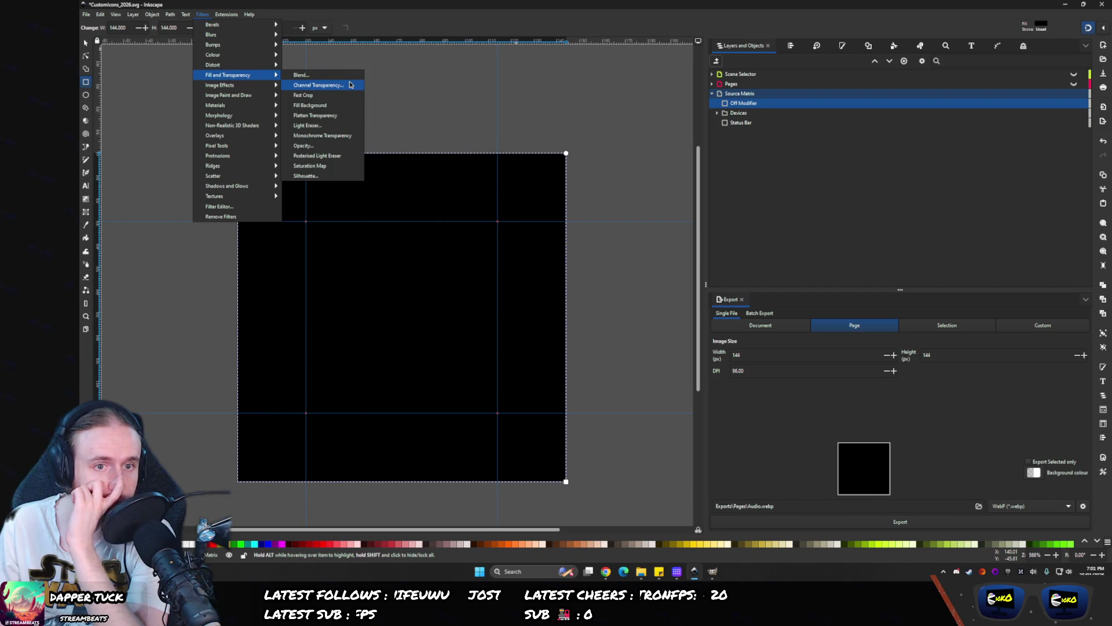
{"action": "key", "text": "alt+Tab"}
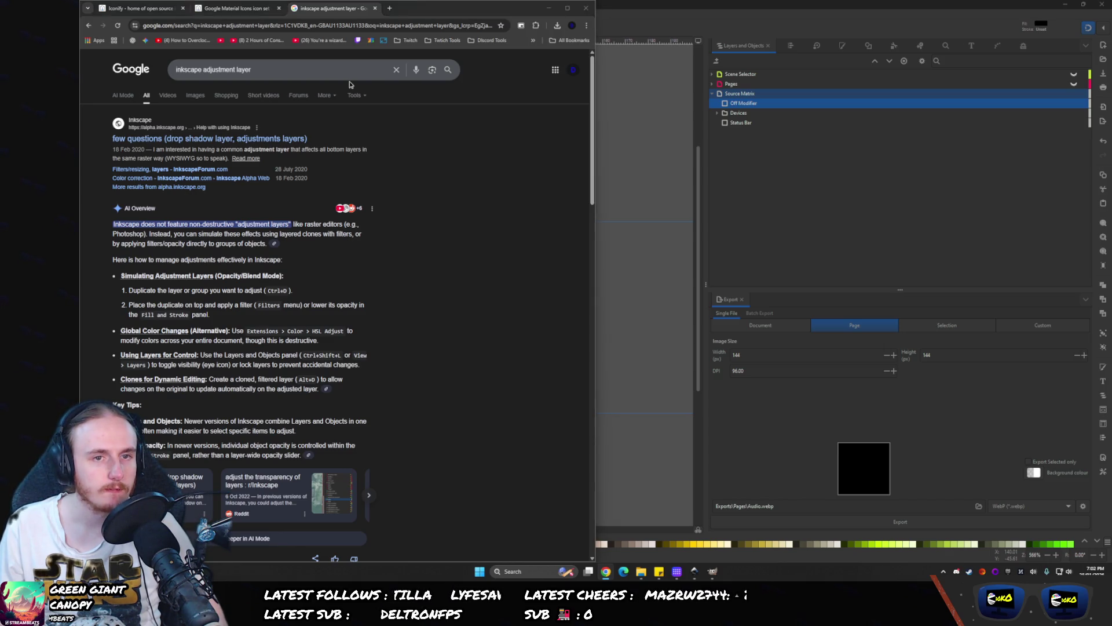
- Check Inkscape's Filters menu, then return to the adjustment layer search results
{"action": "key", "text": "alt+Tab"}
{"action": "left_click", "coordinate": [202, 14]}
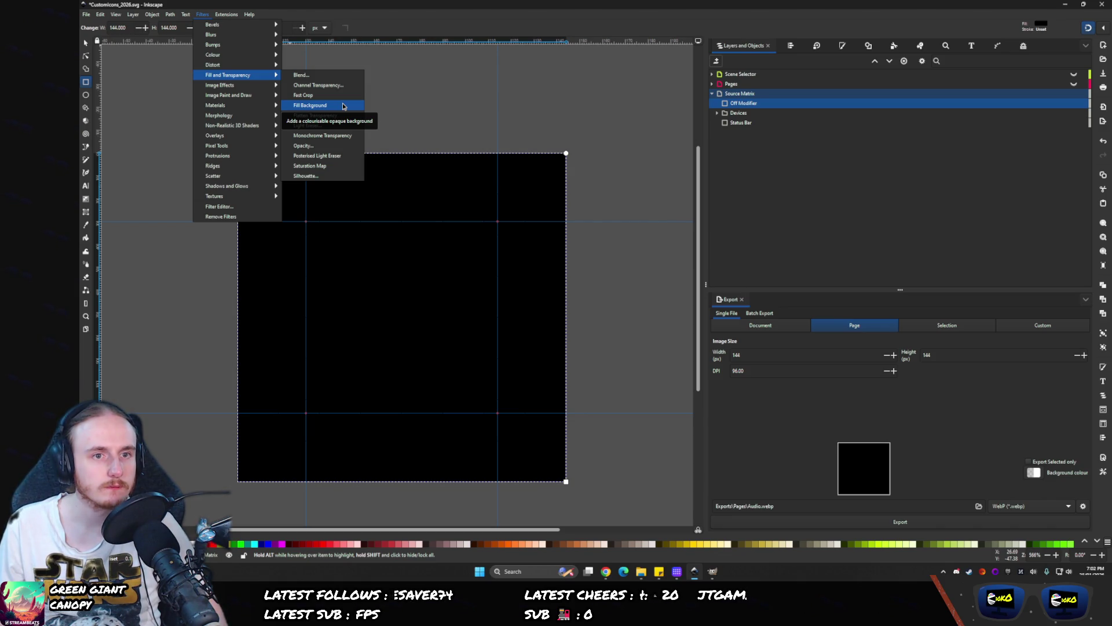
{"action": "key", "text": "alt+Tab"}
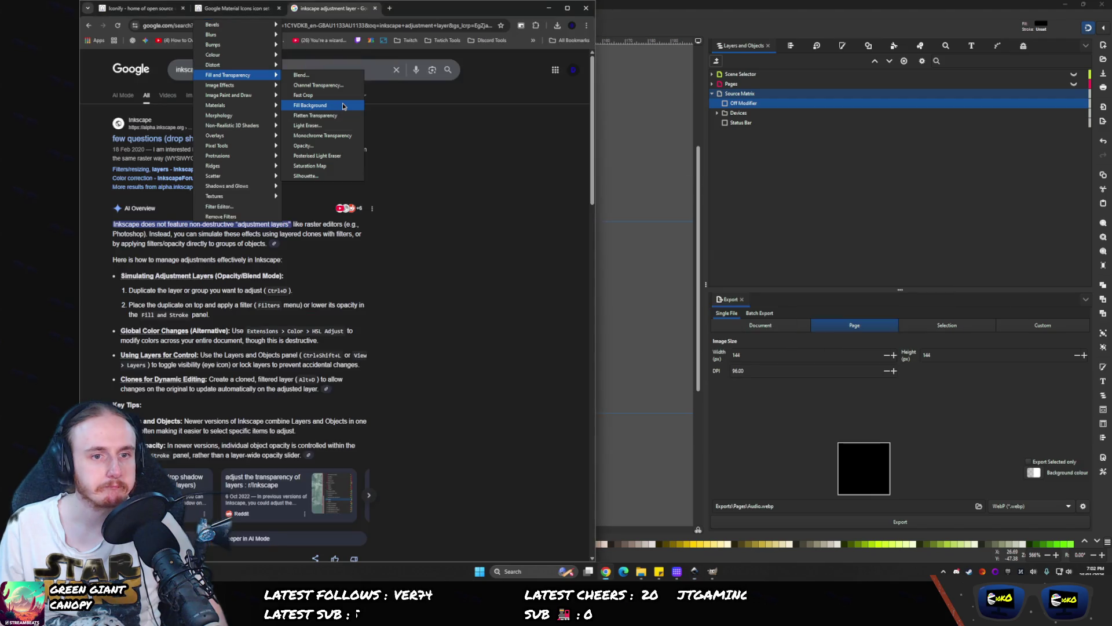
- Open the 'Change Entire Color Ranges w/ HSL Adjustments in Inkscape' video in a new tab and switch to it
{"action": "scroll", "coordinate": [339, 168], "scroll_direction": "down", "scroll_amount": 5}
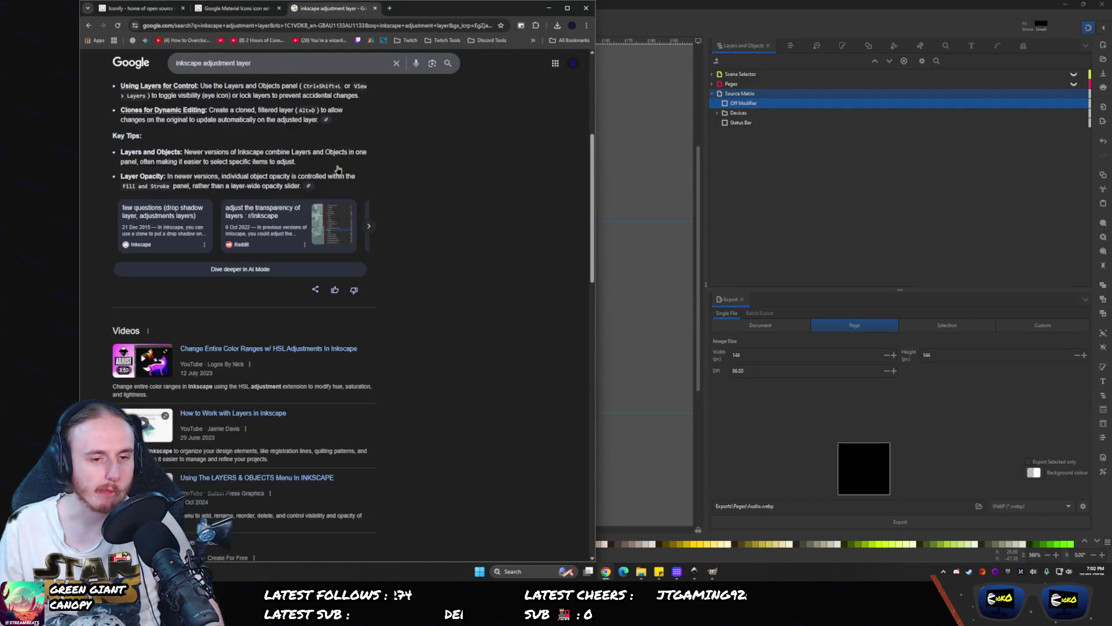
{"action": "left_click", "coordinate": [256, 353]}
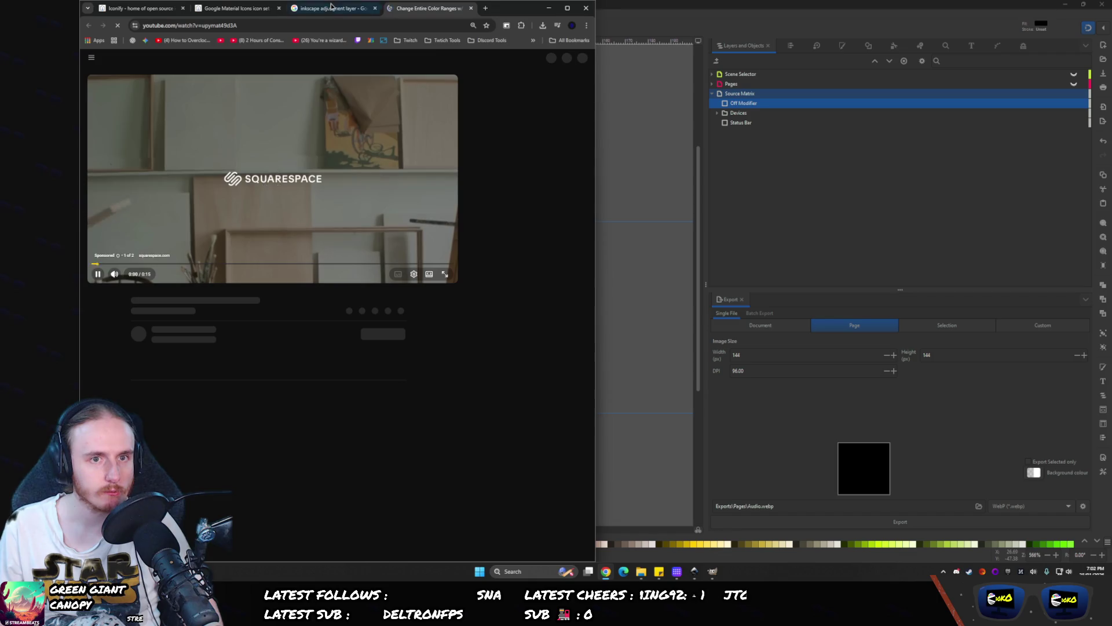
{"action": "left_click", "coordinate": [323, 10]}
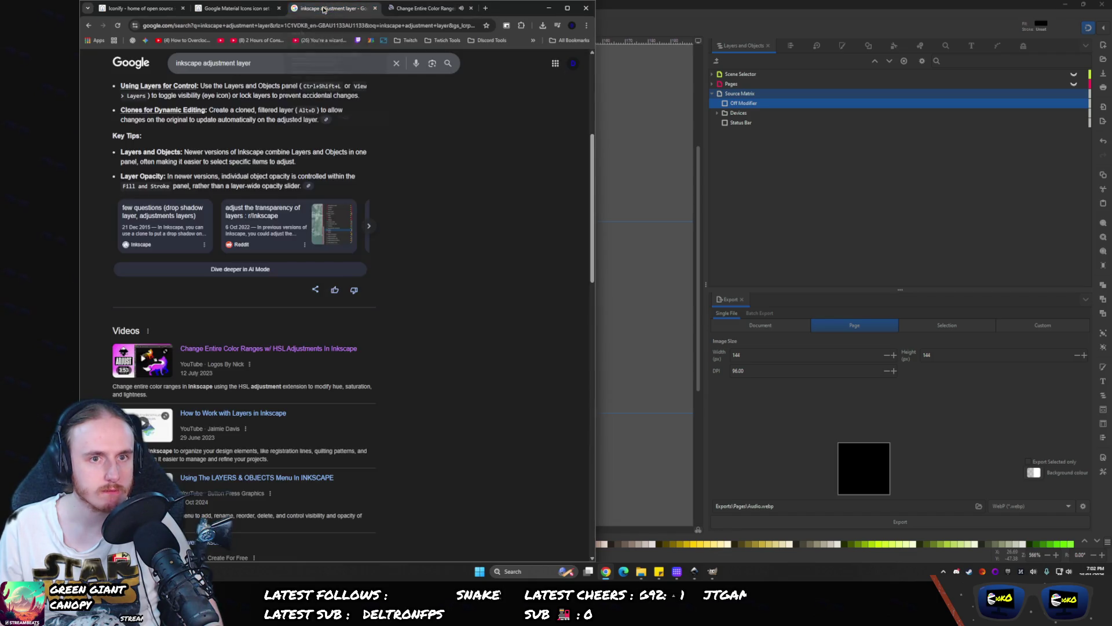
{"action": "scroll", "coordinate": [429, 382], "scroll_direction": "down", "scroll_amount": 5}
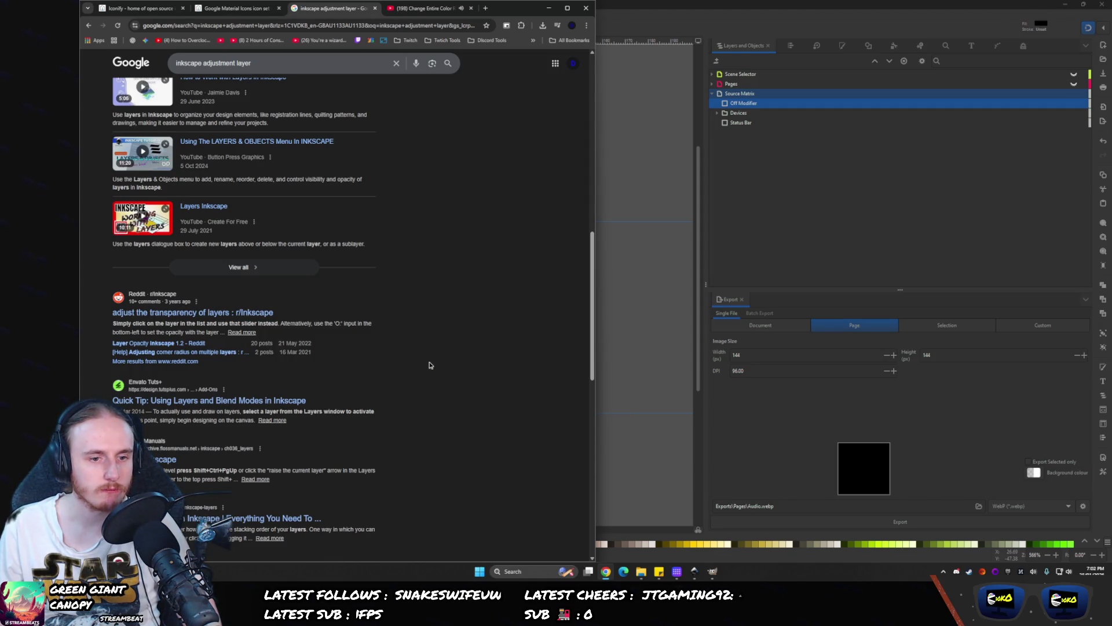
{"action": "key", "text": "ctrl+Tab"}
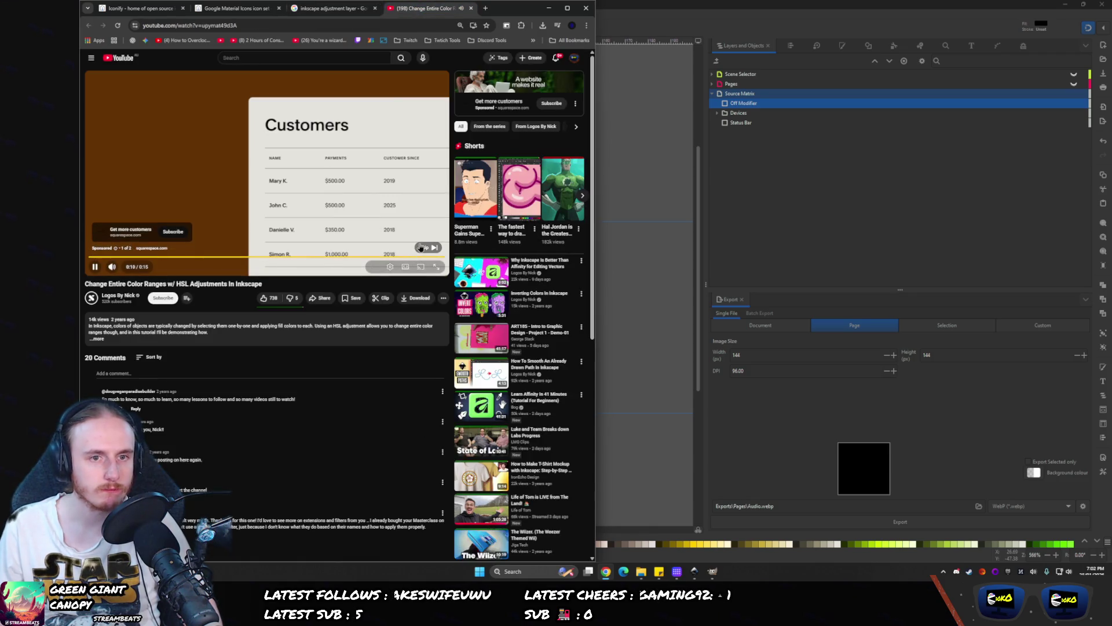
- Skip the ad, watch the HSL tutorial full screen, and scrub ahead past the purple fox
{"action": "left_click", "coordinate": [428, 248]}
{"action": "double_click", "coordinate": [367, 186]}
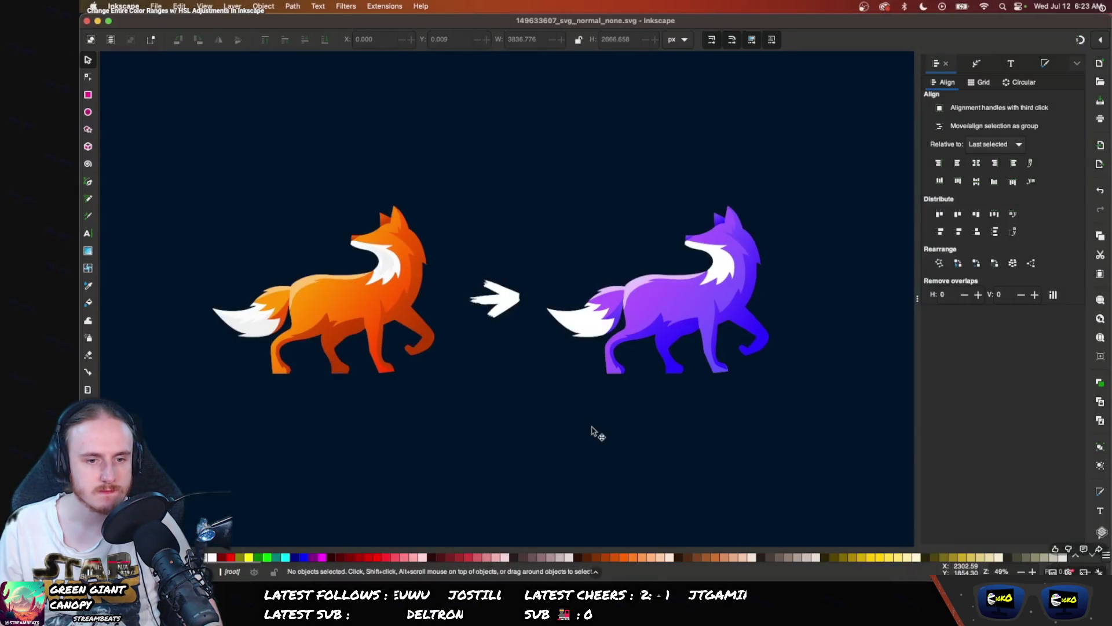
{"action": "mouse_move", "coordinate": [790, 472]}
{"action": "left_mouse_down"}
{"action": "mouse_move", "coordinate": [382, 168]}
{"action": "mouse_move", "coordinate": [196, 69]}
{"action": "left_mouse_up"}
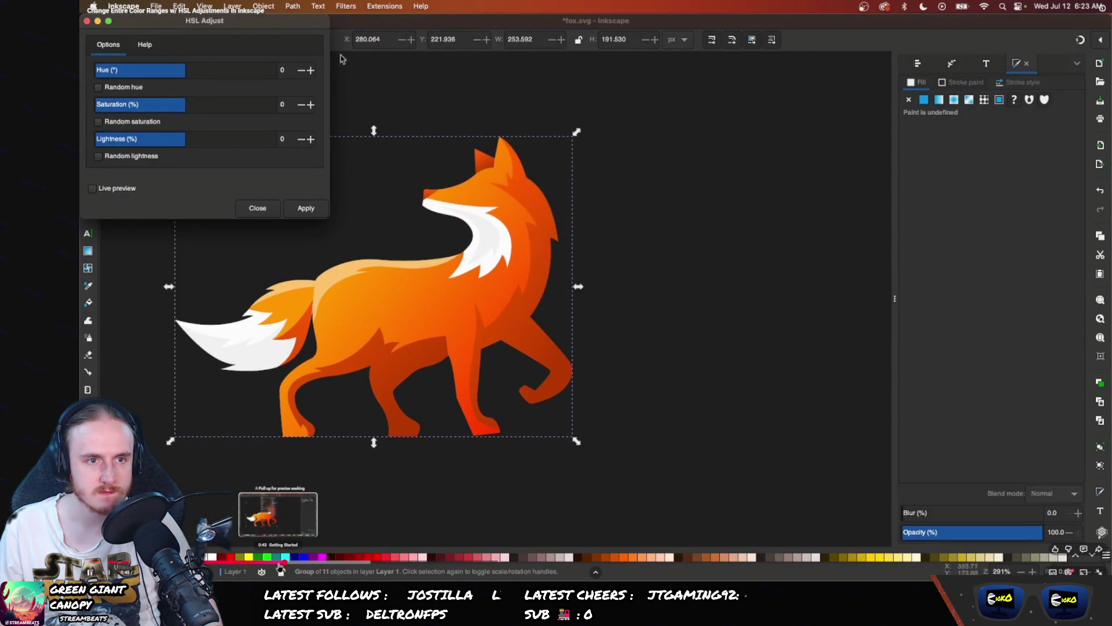
{"action": "mouse_move", "coordinate": [235, 24]}
{"action": "left_mouse_down"}
{"action": "mouse_move", "coordinate": [794, 134]}
{"action": "mouse_move", "coordinate": [788, 168]}
{"action": "mouse_move", "coordinate": [771, 171]}
{"action": "left_mouse_up"}
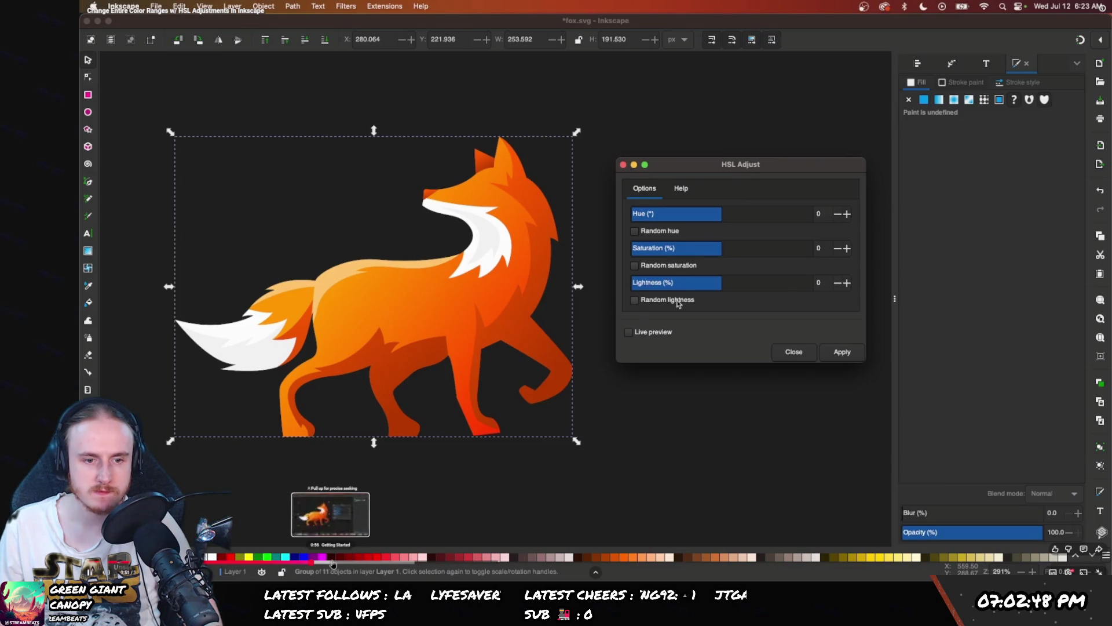
{"action": "left_click", "coordinate": [716, 330]}
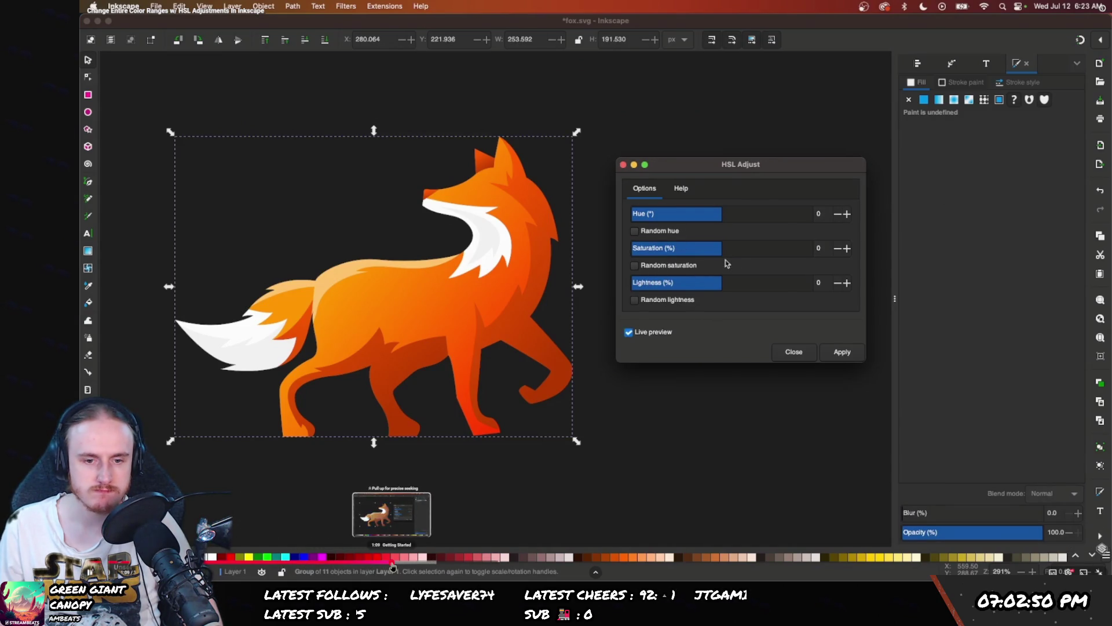
{"action": "mouse_move", "coordinate": [394, 565]}
{"action": "left_mouse_down"}
{"action": "mouse_move", "coordinate": [435, 565]}
{"action": "mouse_move", "coordinate": [332, 541]}
{"action": "mouse_move", "coordinate": [247, 545]}
{"action": "left_mouse_up"}
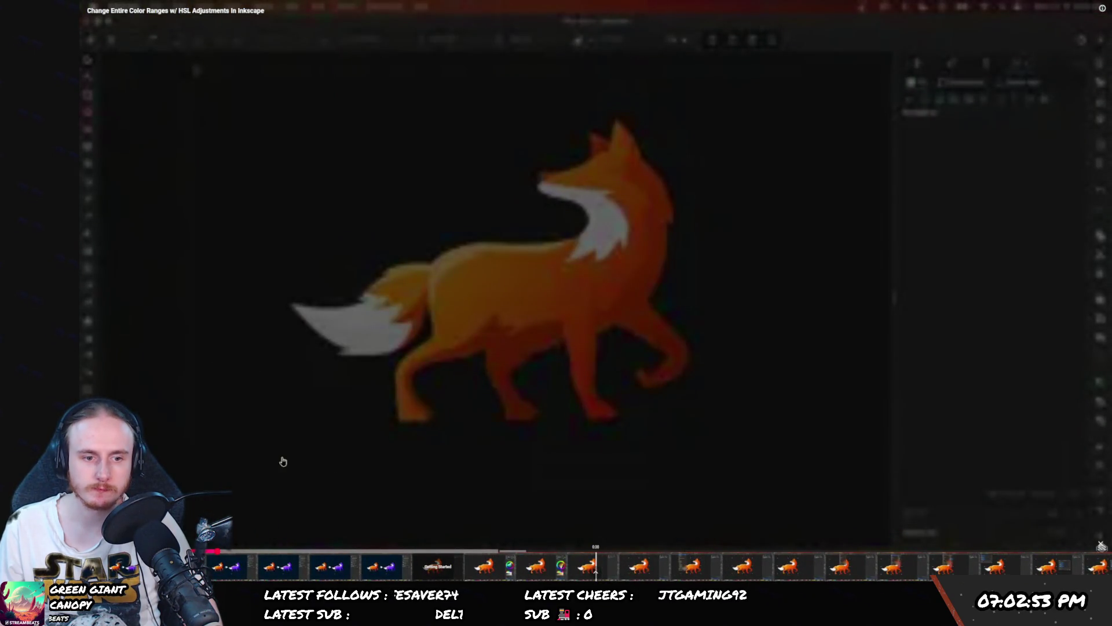
{"action": "left_click_drag", "start_coordinate": [283, 461], "coordinate": [283, 461]}
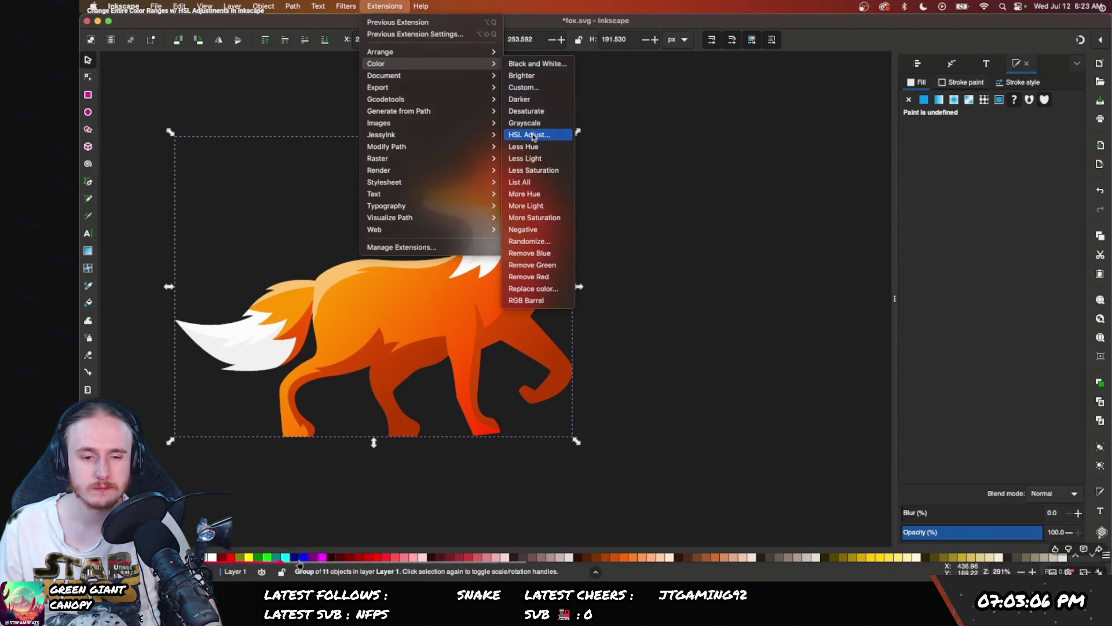
{"action": "mouse_move", "coordinate": [489, 565]}
{"action": "left_mouse_down"}
{"action": "mouse_move", "coordinate": [948, 571]}
{"action": "mouse_move", "coordinate": [901, 575]}
{"action": "left_mouse_up"}
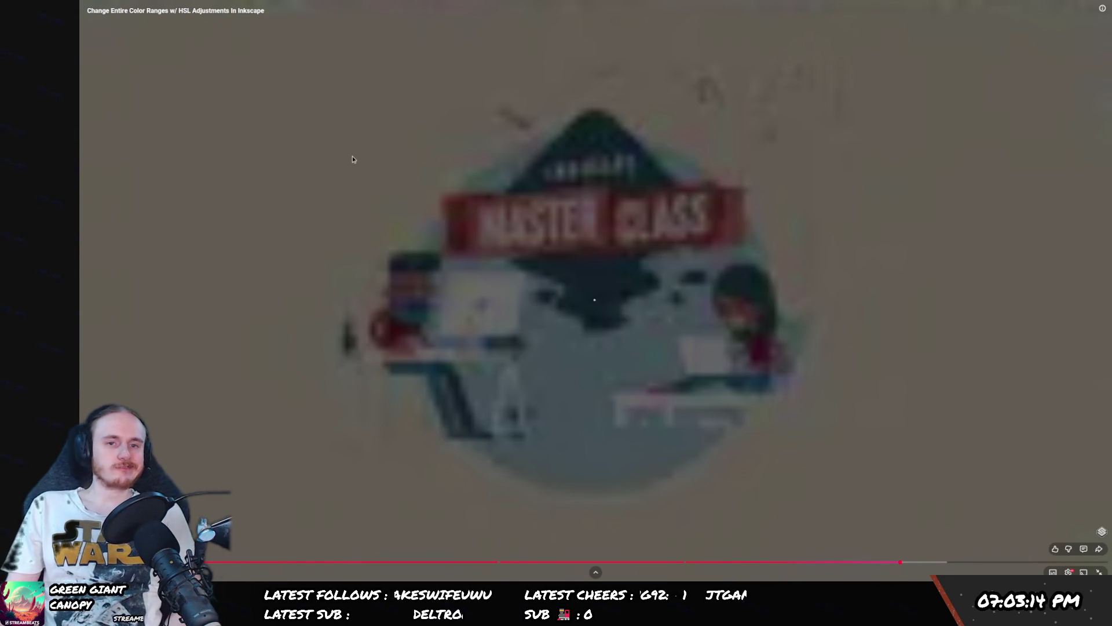
{"action": "key", "text": "Escape"}
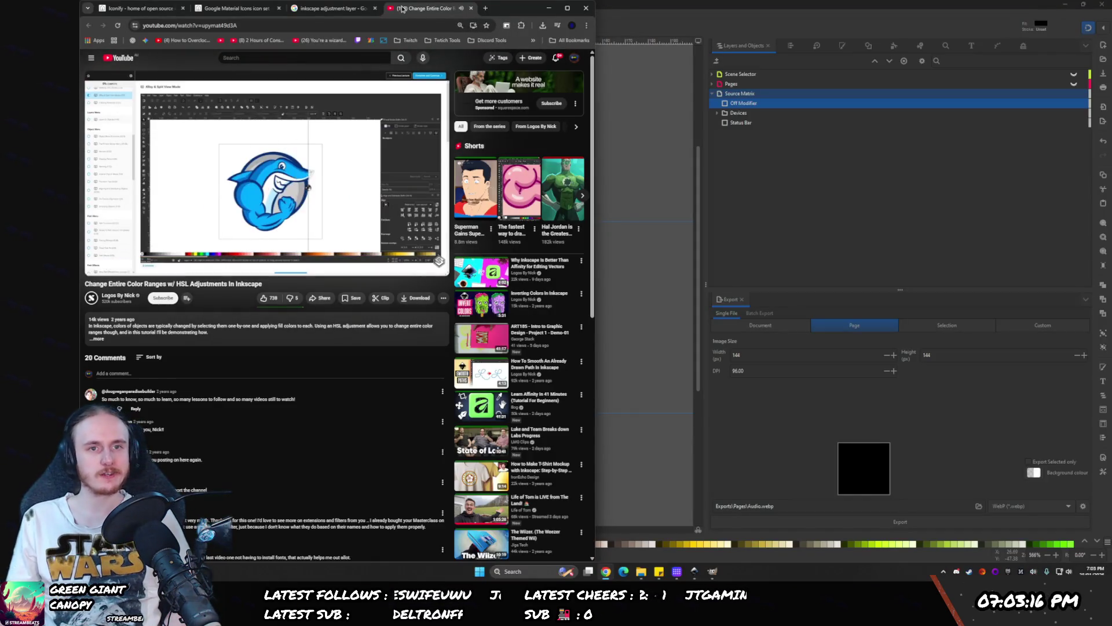
- Close the YouTube tab and search 'inkscape adjustment layer like in photoshop', scrolling through the results
{"action": "middle_click", "coordinate": [430, 6]}
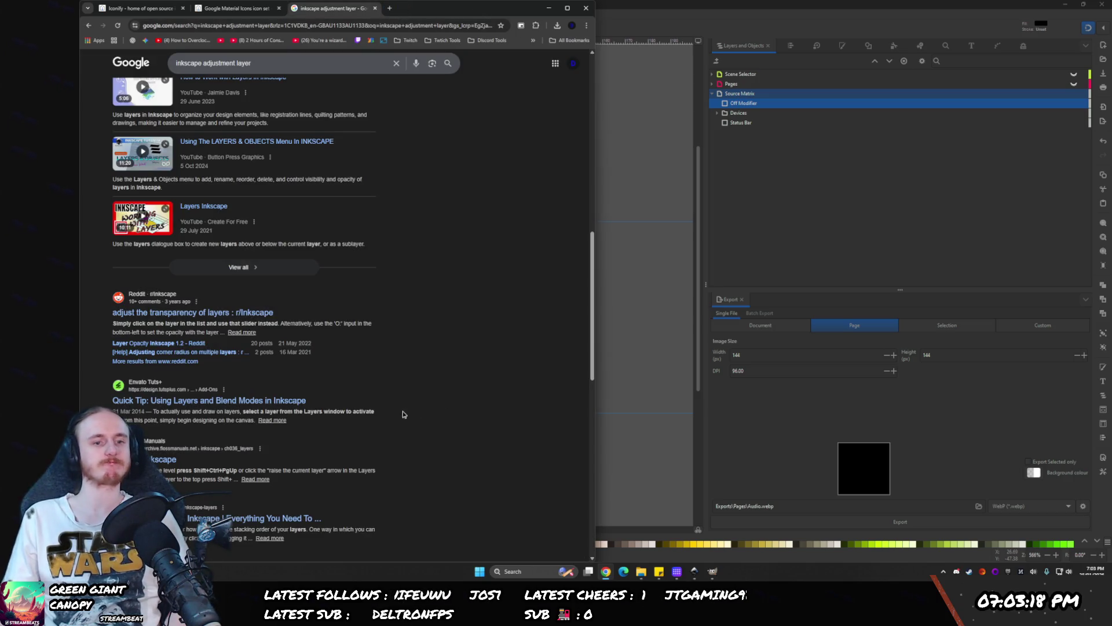
{"action": "scroll", "coordinate": [435, 379], "scroll_direction": "up", "scroll_amount": 10}
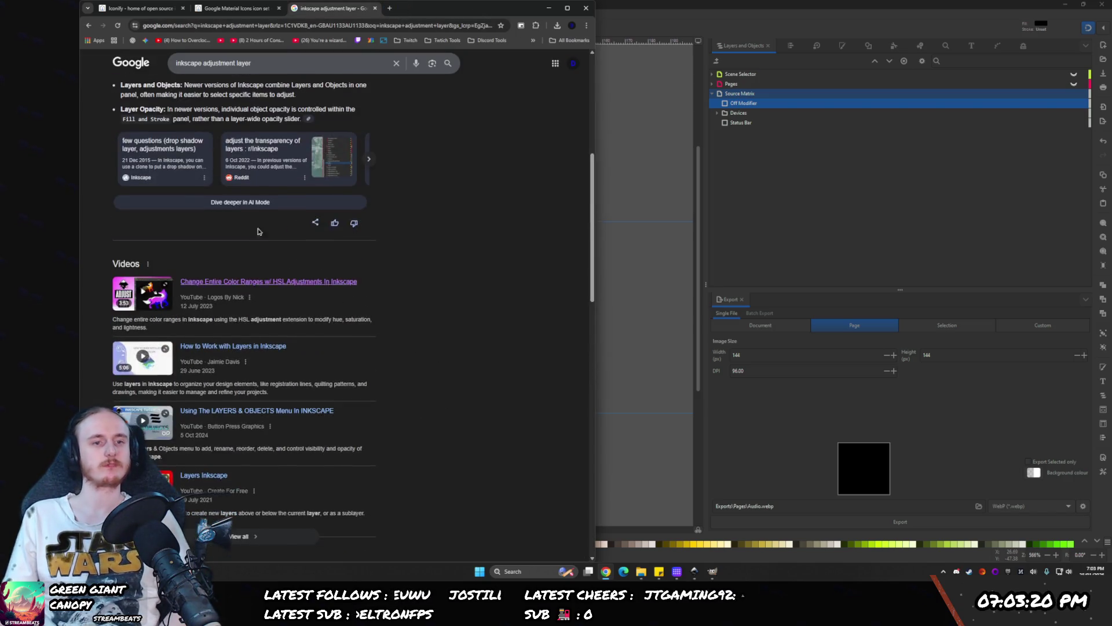
{"action": "left_click", "coordinate": [261, 62]}
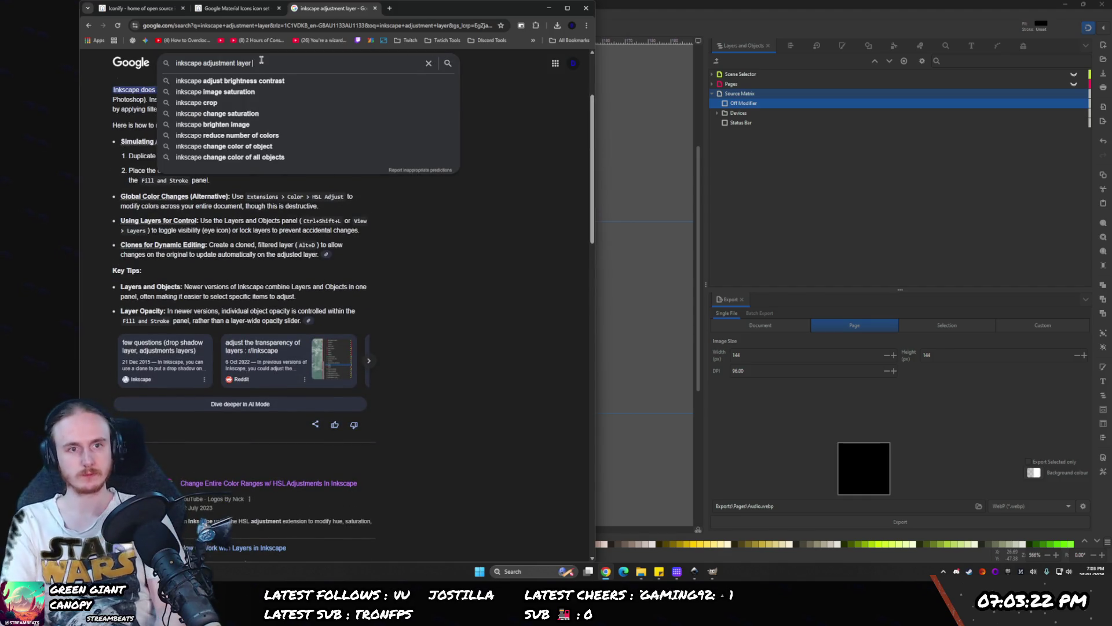
{"action": "type", "text": "like in photoshop"}
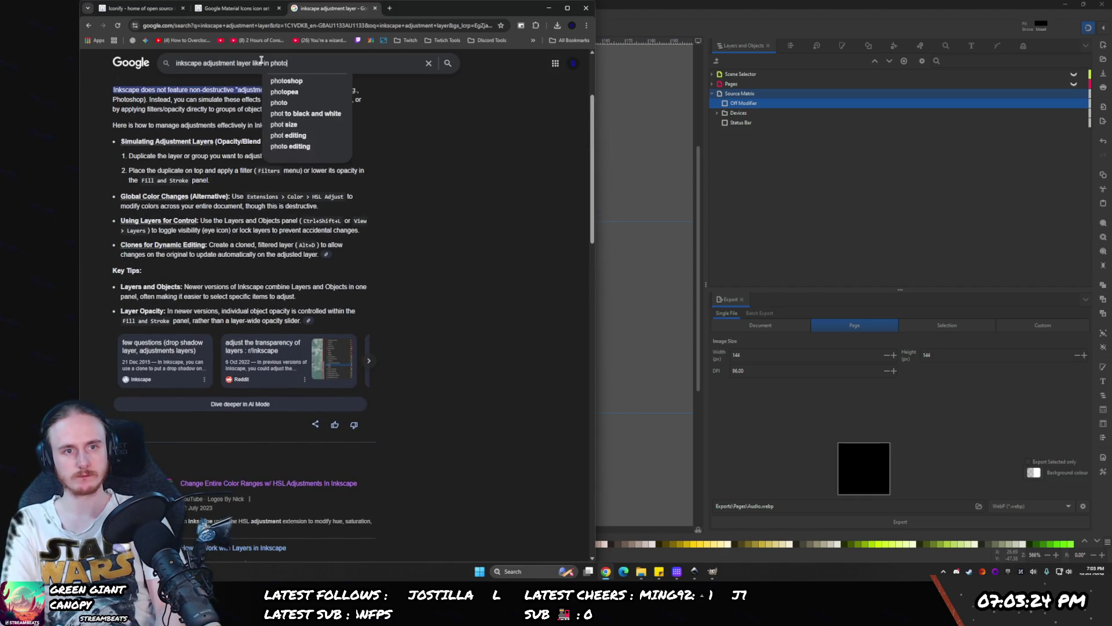
{"action": "key", "text": "Return"}
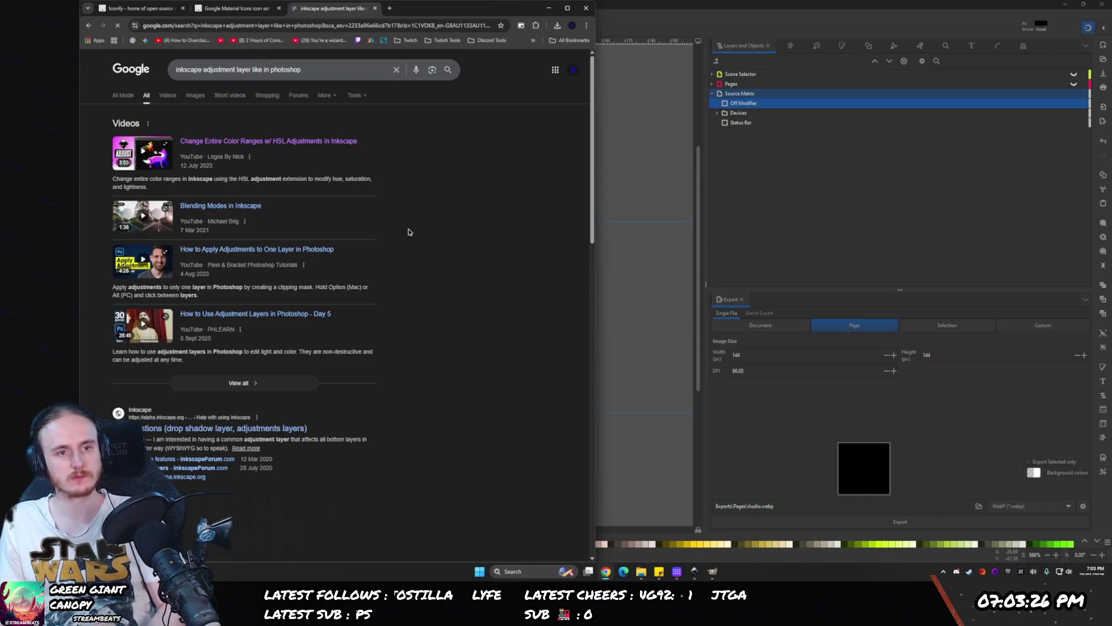
{"action": "scroll", "coordinate": [279, 148], "scroll_direction": "down", "scroll_amount": 2}
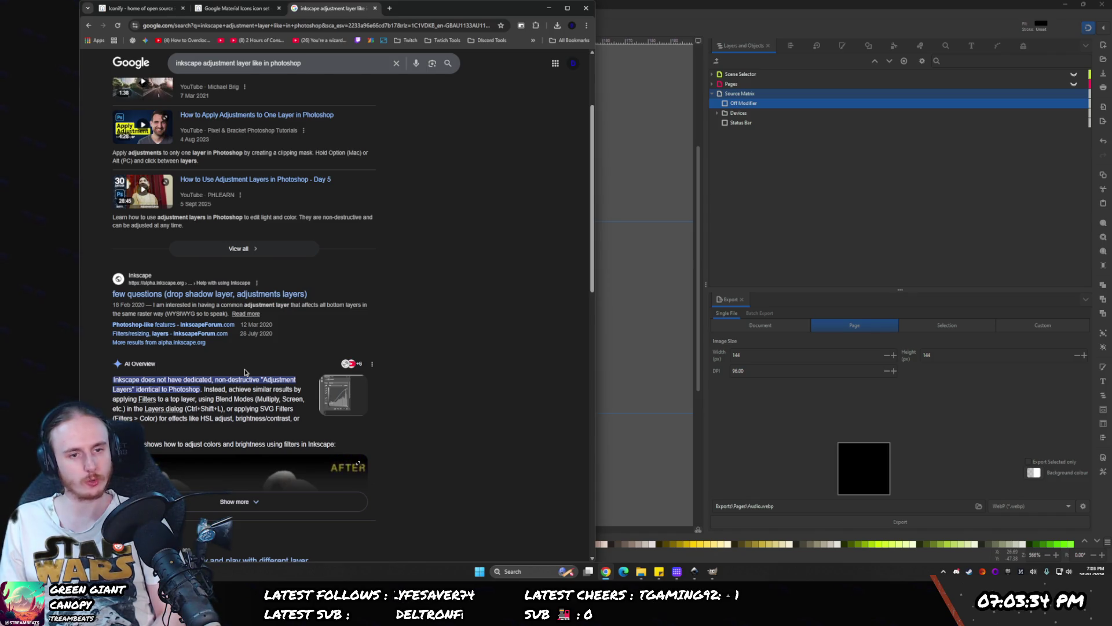
{"action": "scroll", "coordinate": [244, 372], "scroll_direction": "down", "scroll_amount": 1}
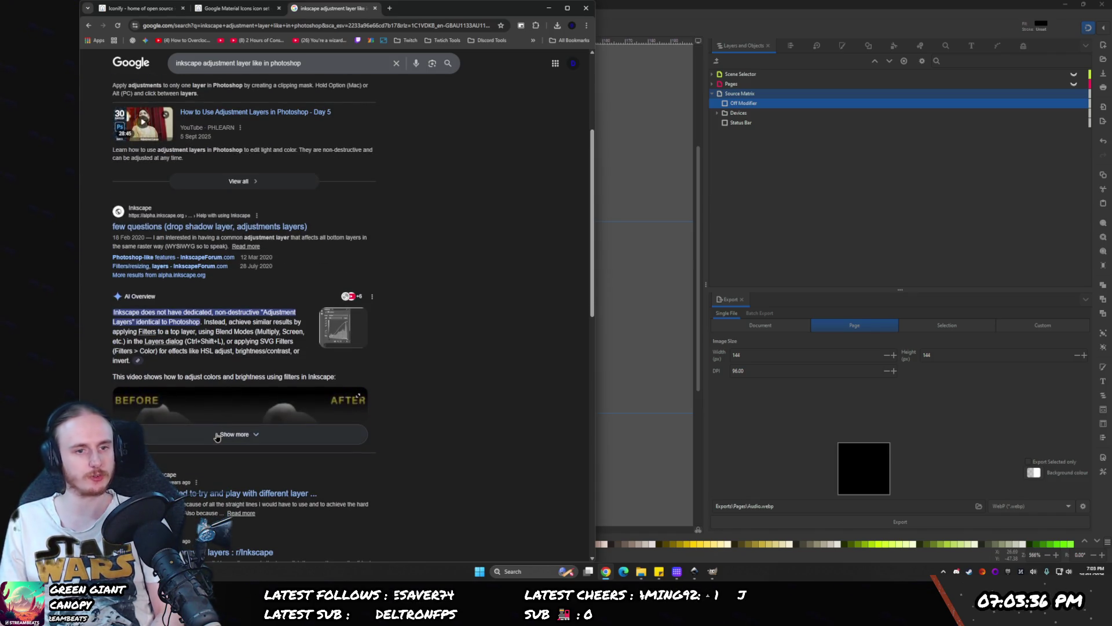
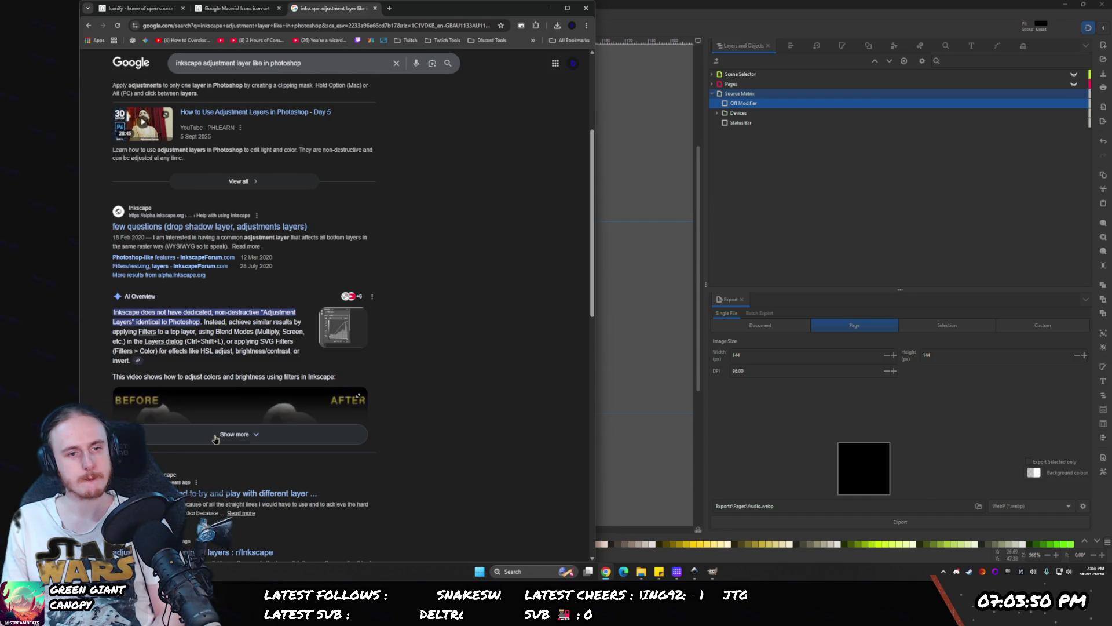
- Select the Off Modifier layer in Layers and Objects
{"action": "left_click", "coordinate": [721, 95]}
{"action": "left_click", "coordinate": [721, 95]}
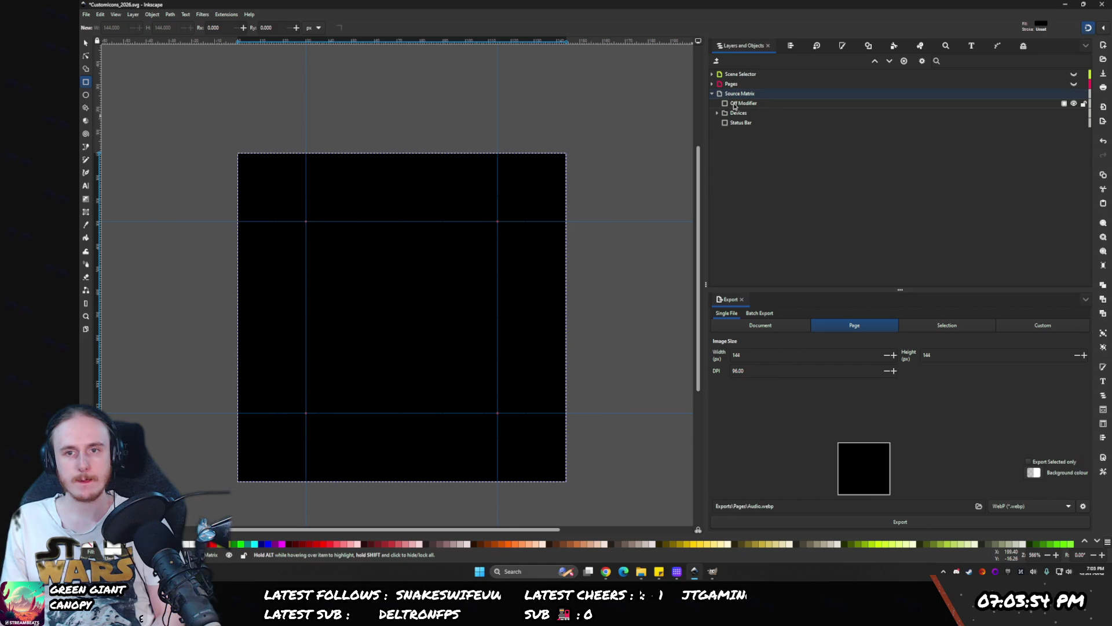
{"action": "left_click", "coordinate": [734, 104]}
{"action": "left_click", "coordinate": [227, 14]}
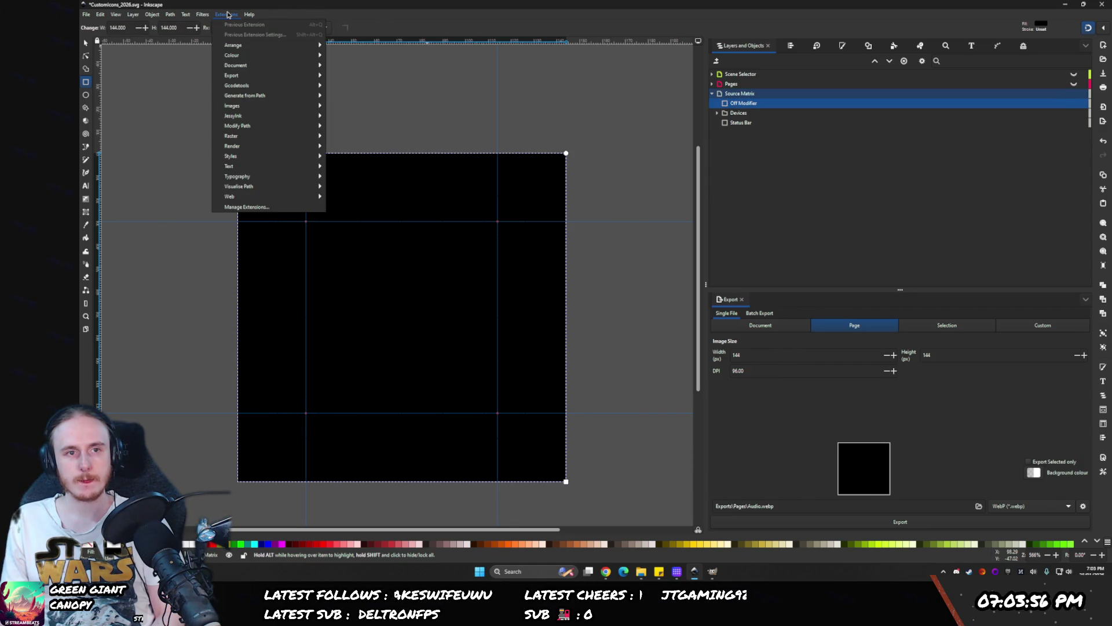
{"action": "left_click", "coordinate": [606, 572]}
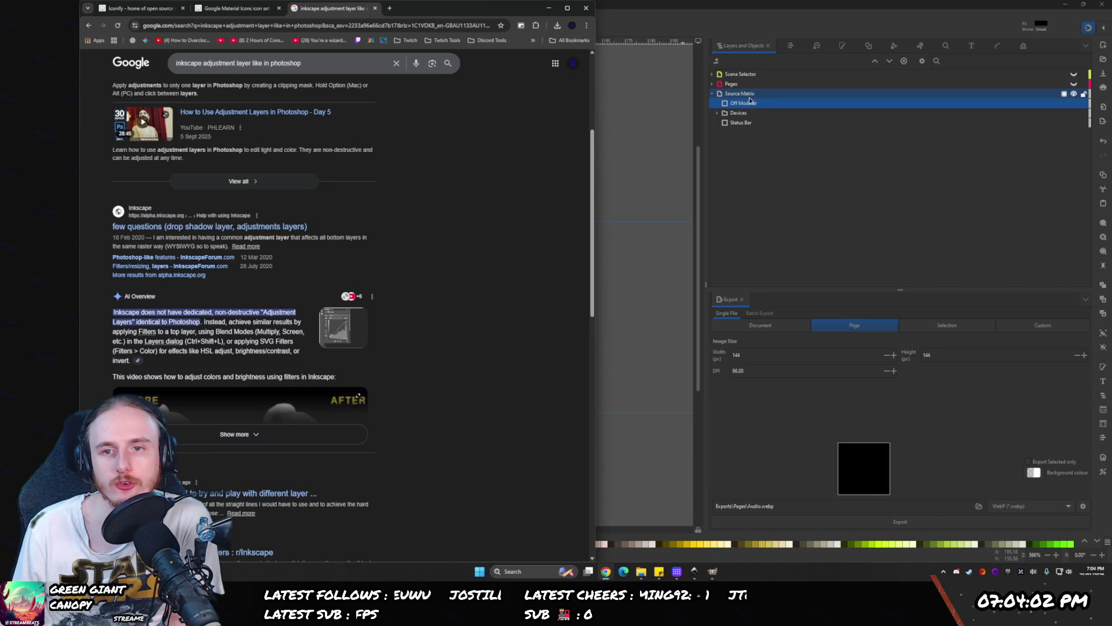
- Set the Off Modifier layer's blend mode to Screen
{"action": "left_click", "coordinate": [1060, 104]}
{"action": "left_click", "coordinate": [1072, 105]}
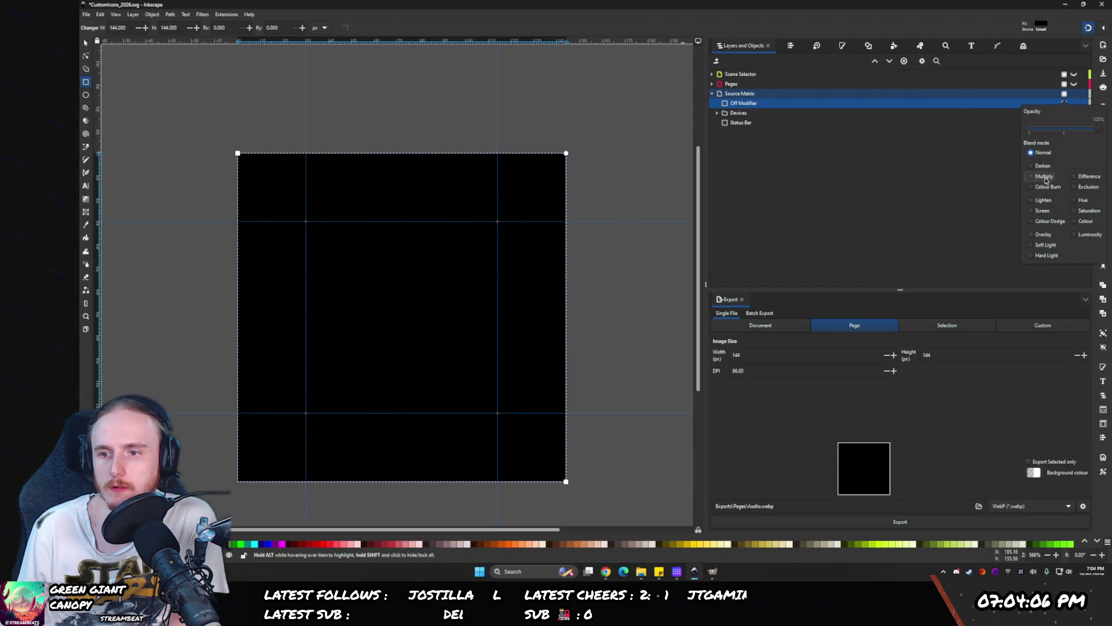
{"action": "left_click", "coordinate": [1042, 210]}
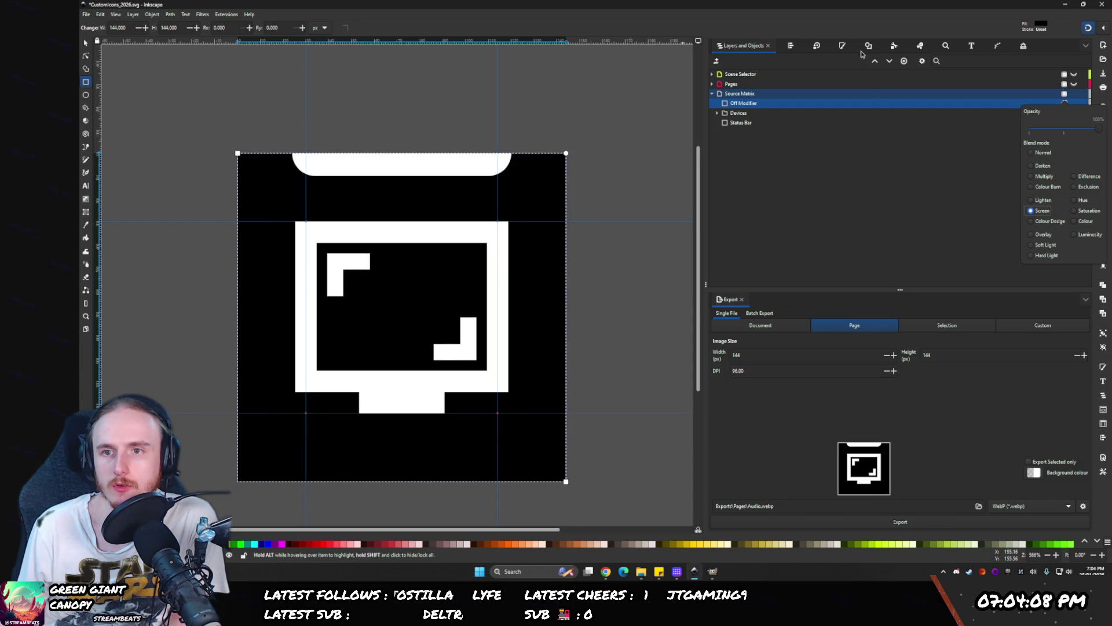
{"action": "left_click", "coordinate": [868, 47]}
- Undo the accidental white fill on the background and reopen Layers and Objects
{"action": "left_click", "coordinate": [869, 46]}
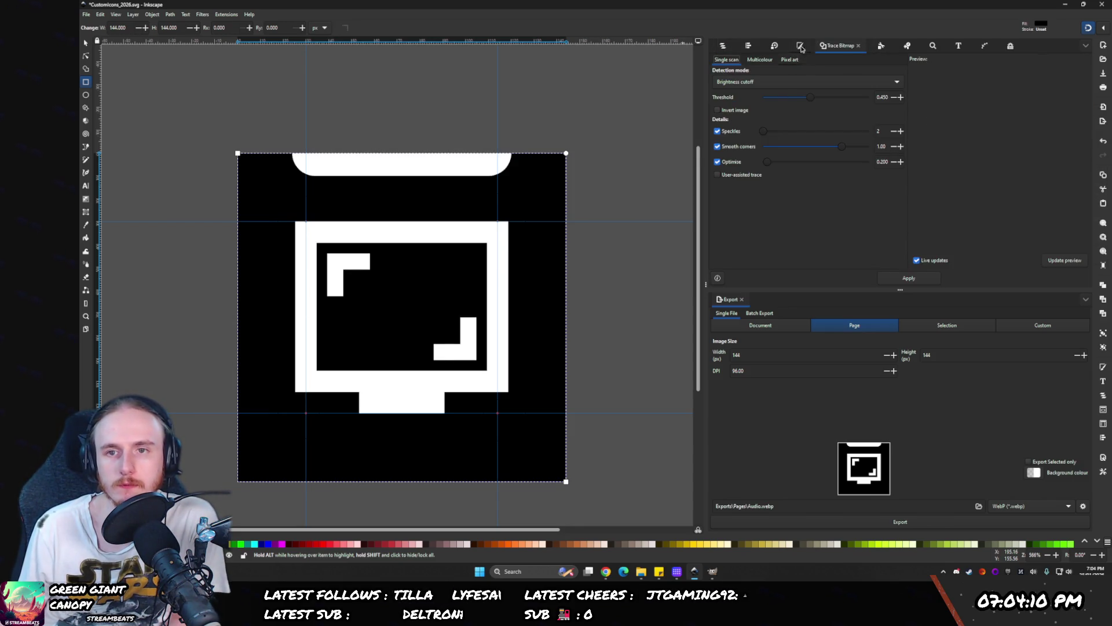
{"action": "left_click", "coordinate": [800, 46]}
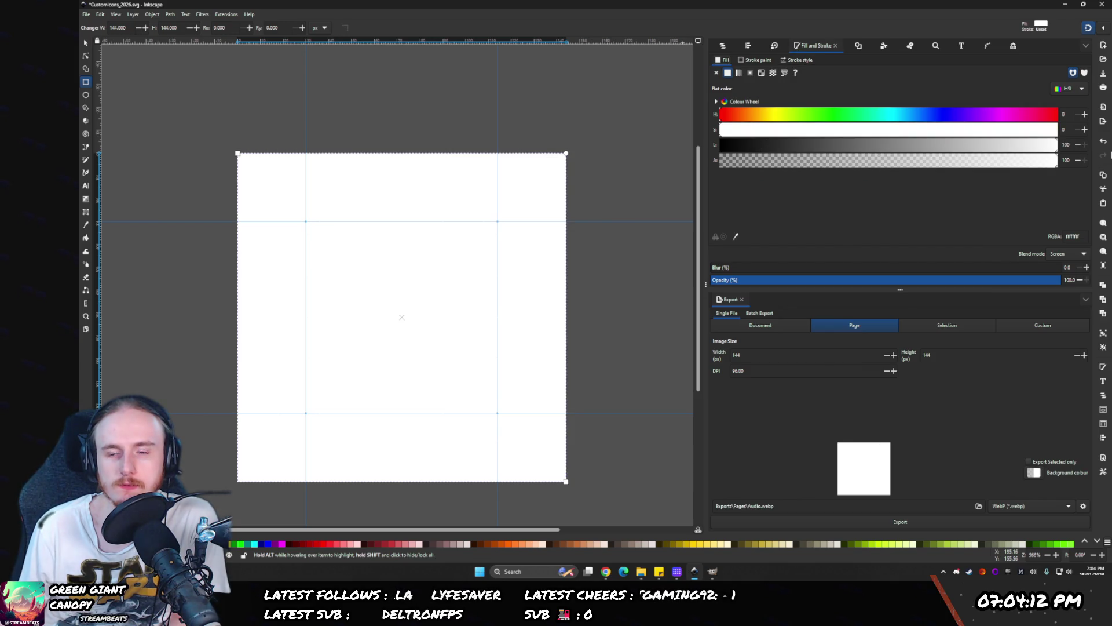
{"action": "key", "text": "ctrl+z"}
{"action": "left_click", "coordinate": [605, 572]}
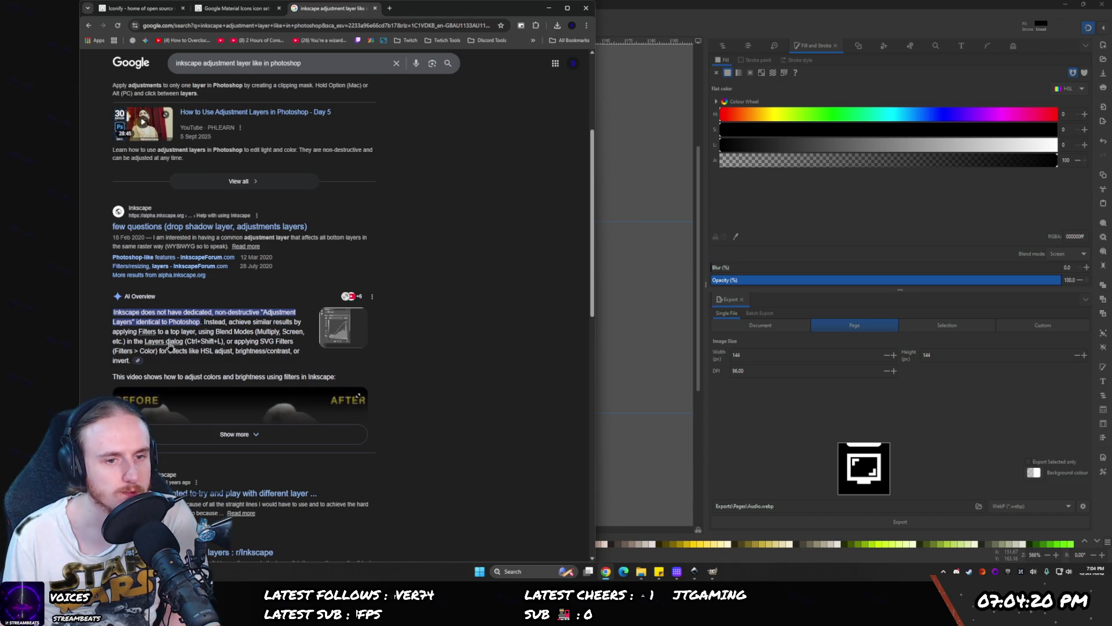
{"action": "left_click", "coordinate": [670, 277]}
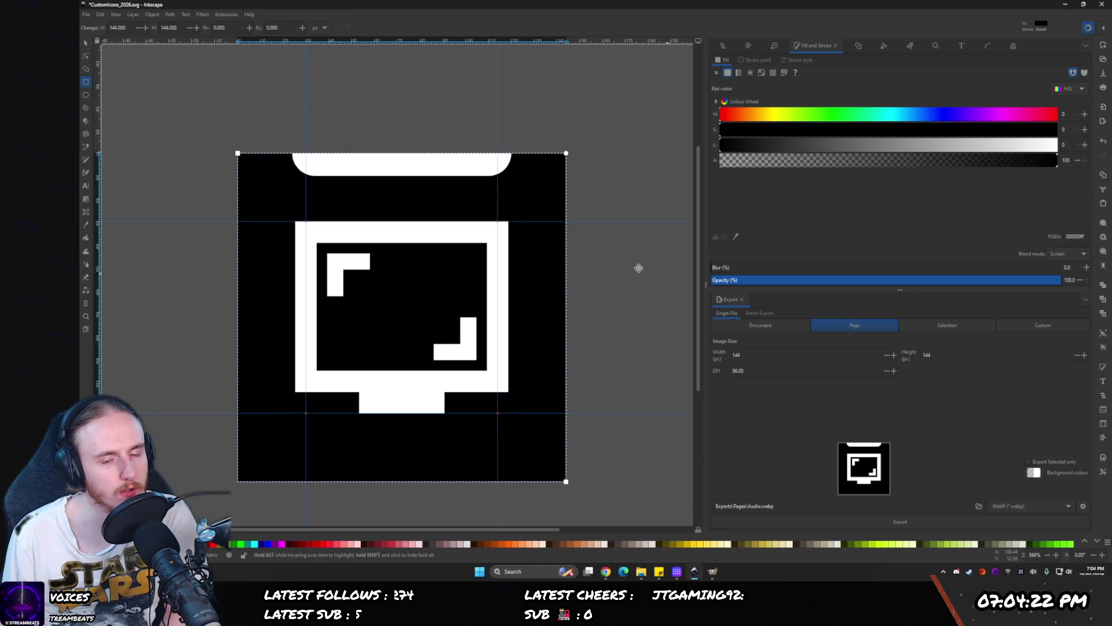
{"action": "key", "text": "ctrl+shift+l"}
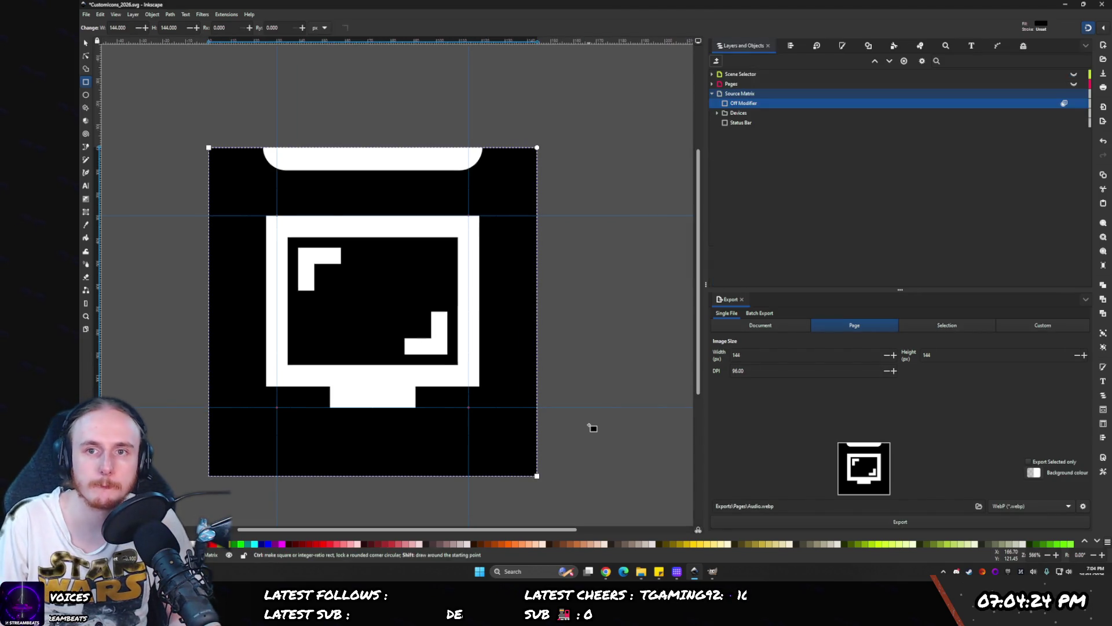
- Delete the Off Modifier layer and its black background
{"action": "key", "text": "alt+Tab"}
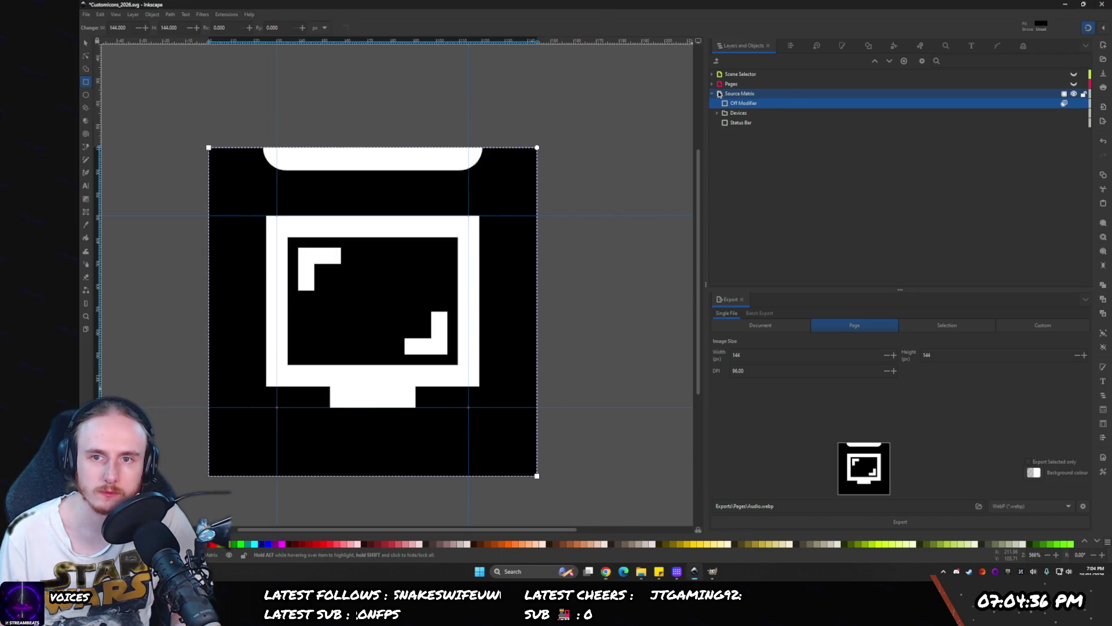
{"action": "left_click", "coordinate": [713, 95]}
{"action": "left_click", "coordinate": [723, 94]}
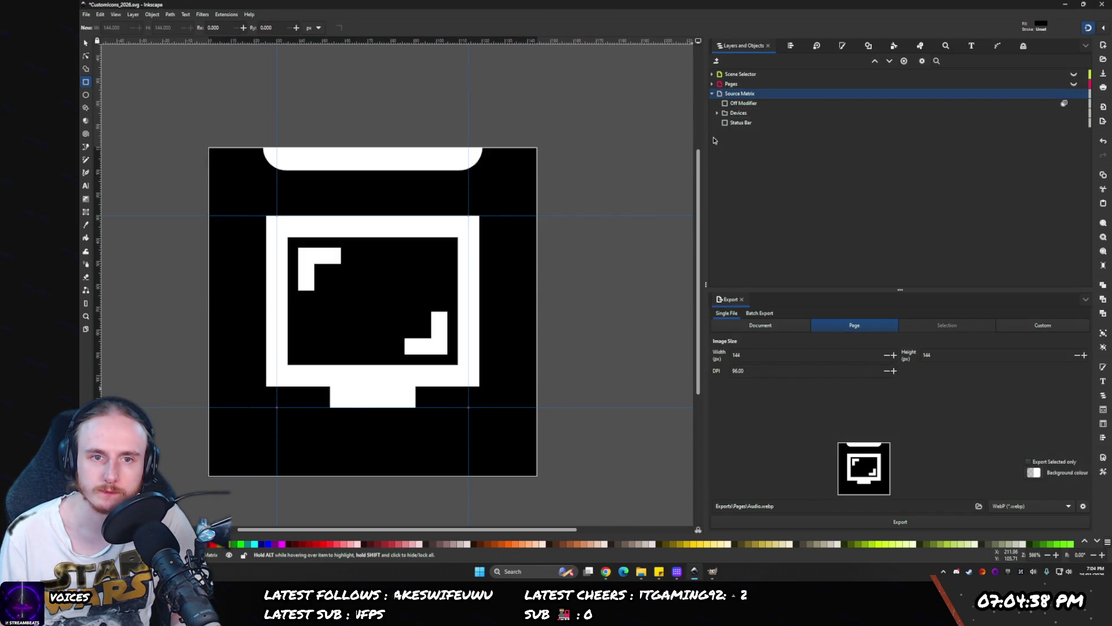
{"action": "left_click_drag", "start_coordinate": [578, 124], "coordinate": [633, 136]}
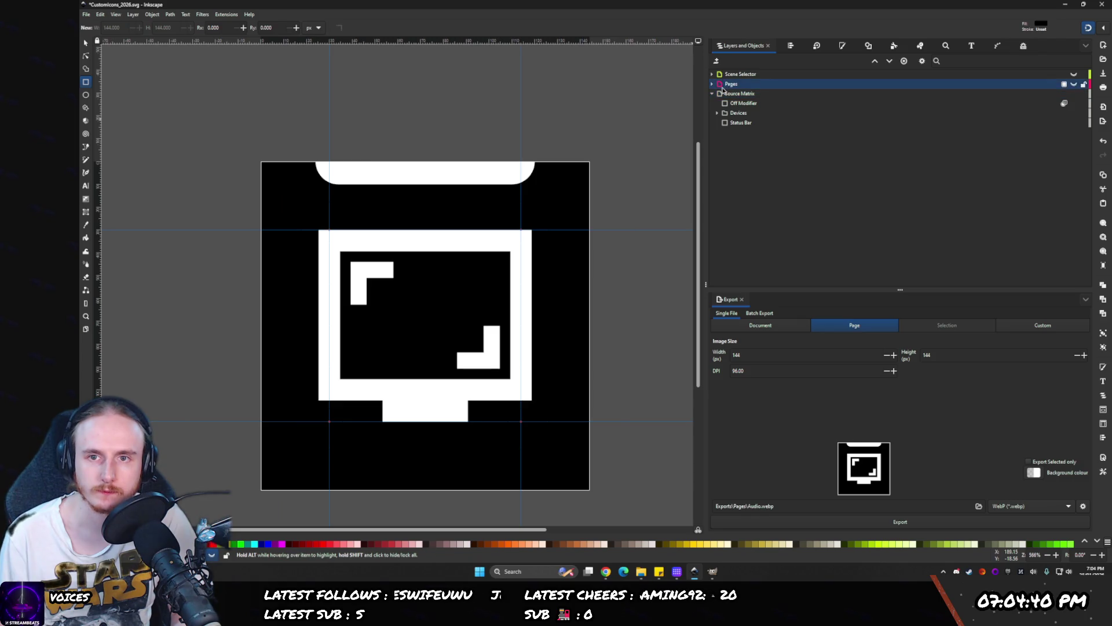
{"action": "left_click", "coordinate": [995, 47]}
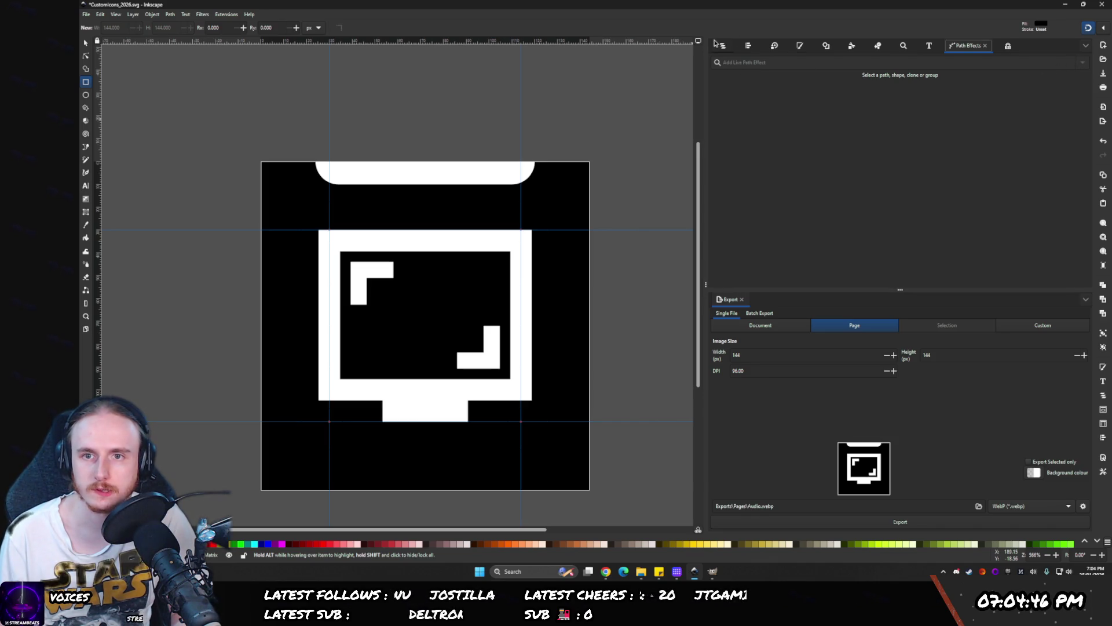
{"action": "left_click", "coordinate": [722, 45]}
{"action": "left_click", "coordinate": [729, 104]}
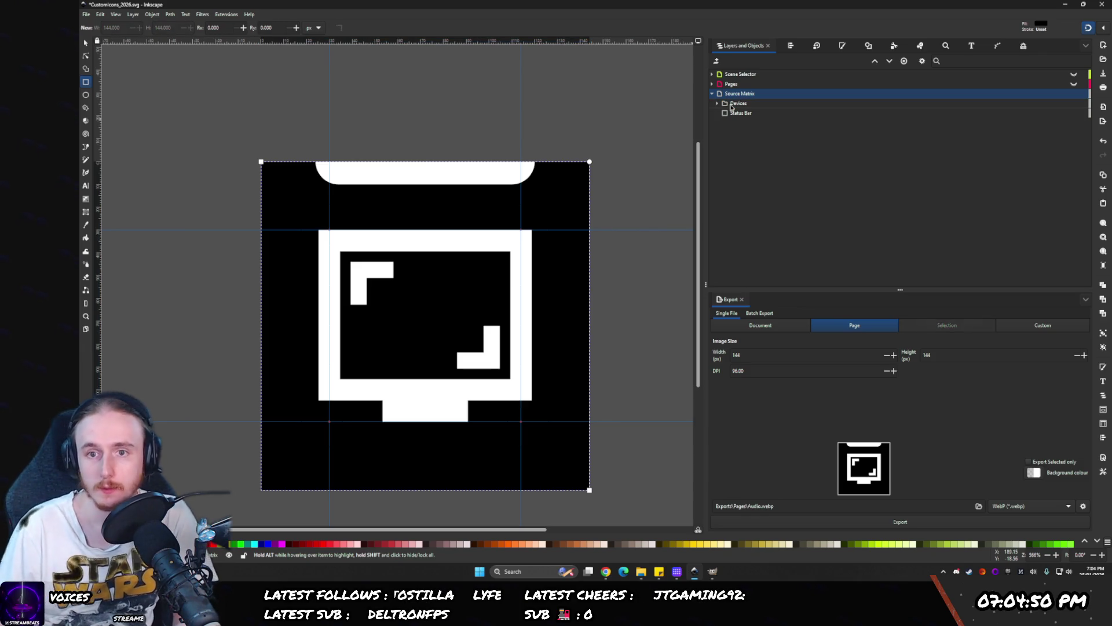
{"action": "key", "text": "Delete"}
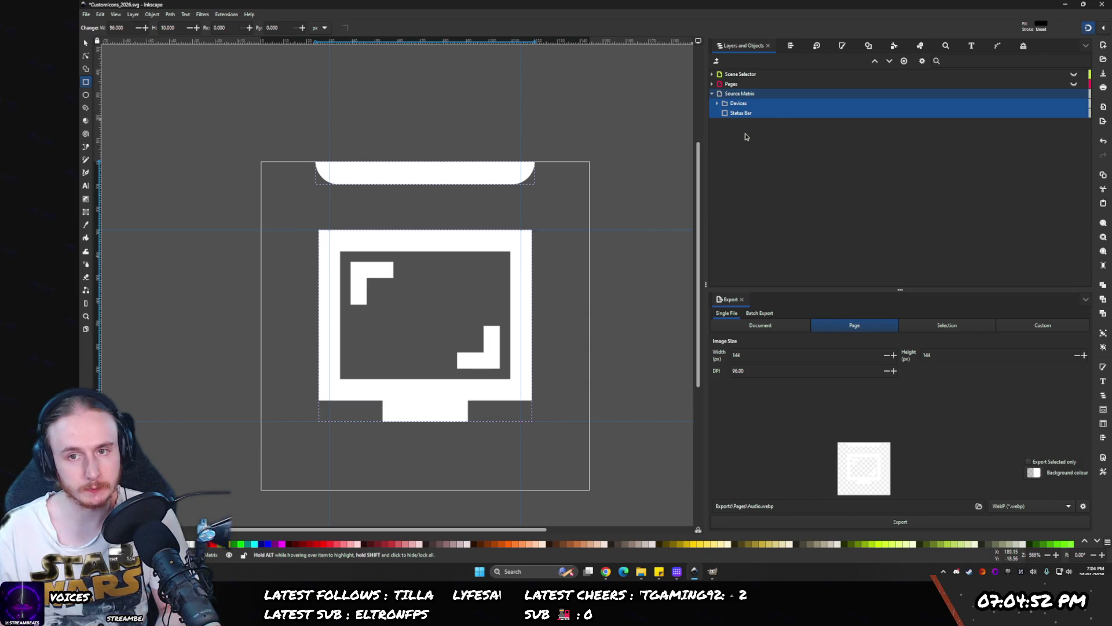
- Group Devices and Status Bar and name the group 'Source Matrix Group'
{"action": "key", "text": "ctrl+g"}
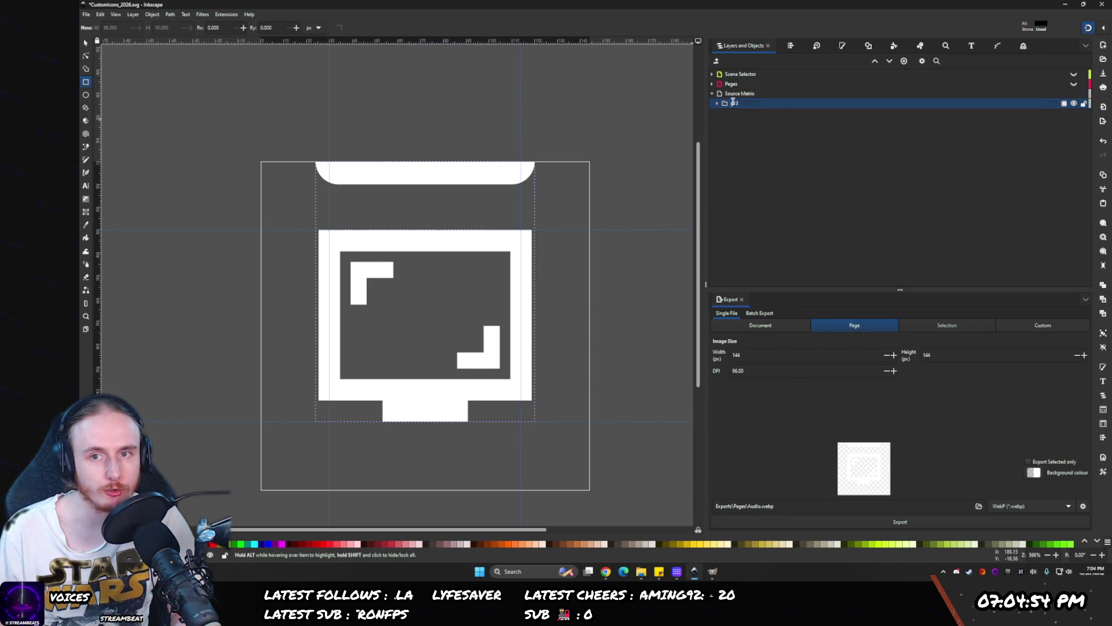
{"action": "type", "text": "Source Matrix G"}
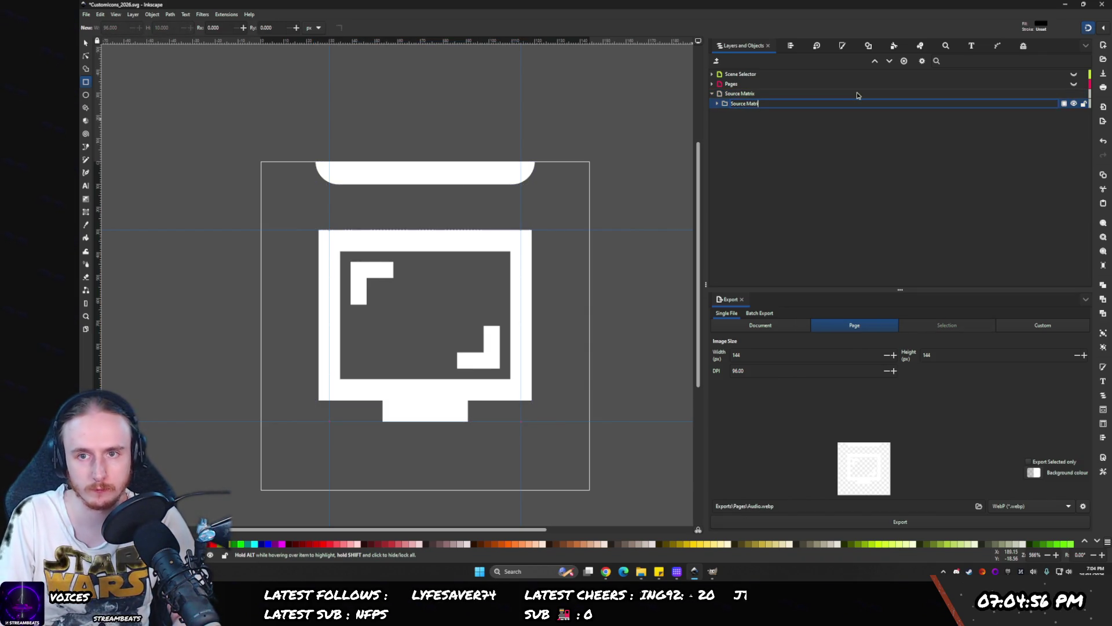
{"action": "type", "text": "roup"}
{"action": "key", "text": "Return"}
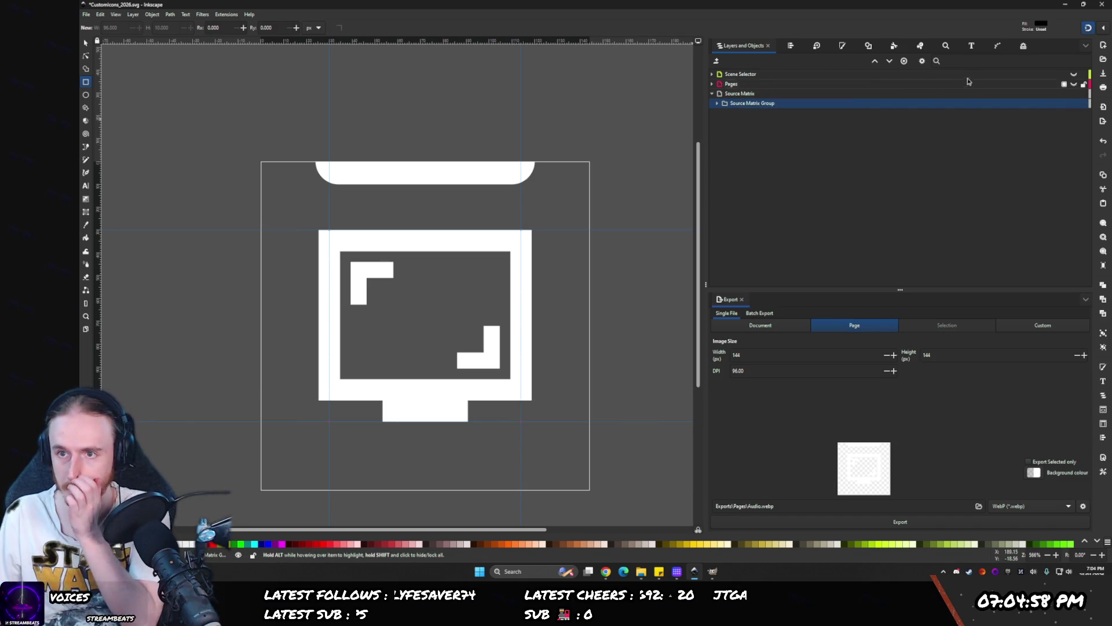
{"action": "left_click", "coordinate": [998, 46]}
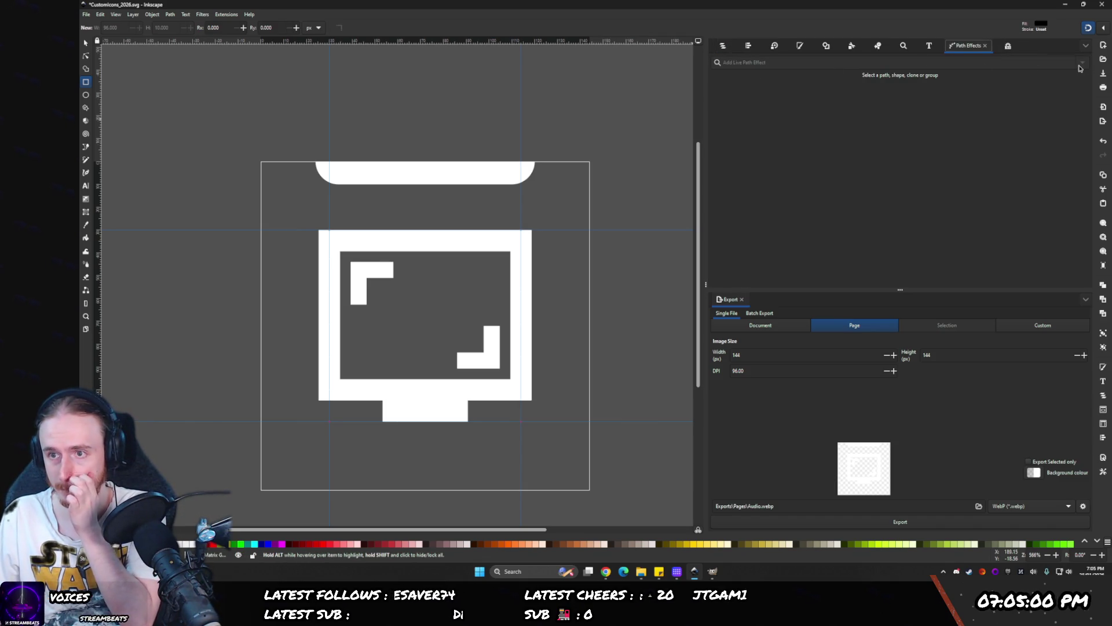
- Select the whole Source Matrix layer and show its Path Effects
{"action": "left_click", "coordinate": [723, 45]}
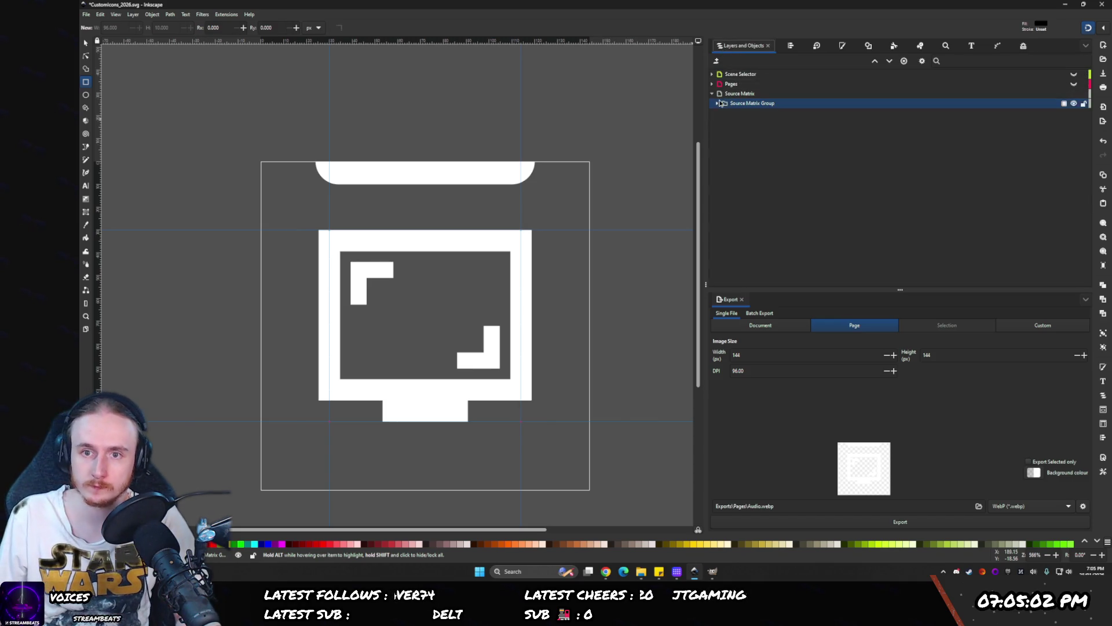
{"action": "left_click", "coordinate": [718, 95]}
{"action": "left_click", "coordinate": [998, 47]}
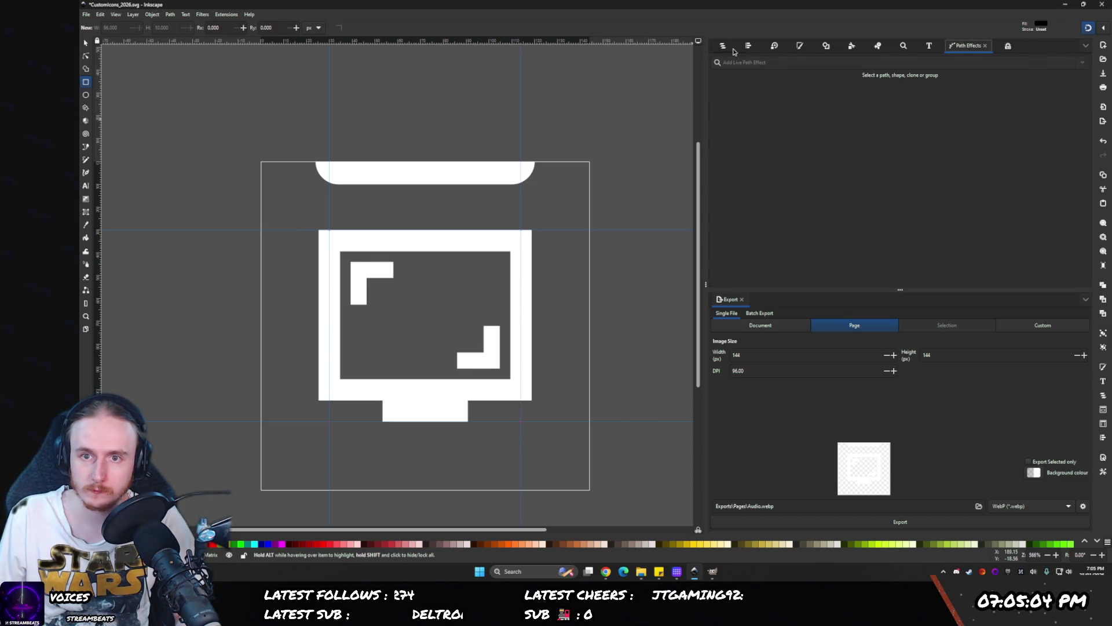
{"action": "left_click", "coordinate": [748, 47]}
{"action": "left_click", "coordinate": [718, 99]}
{"action": "left_click", "coordinate": [992, 47]}
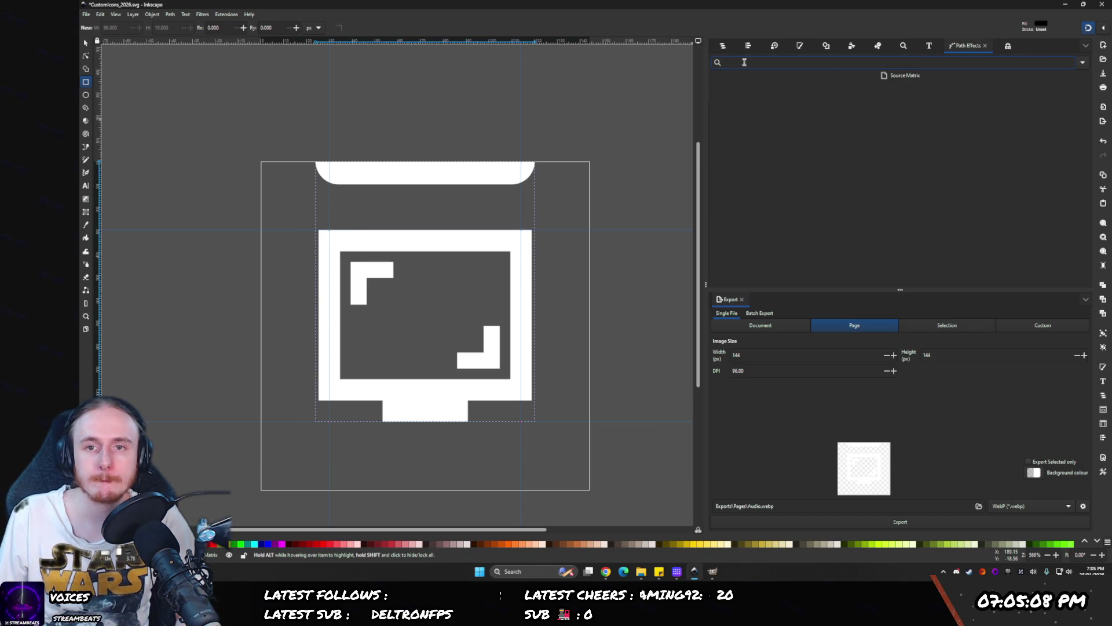
- Search the path effects for 'brigh', then clear the search without adding any effect
{"action": "left_click", "coordinate": [1083, 63]}
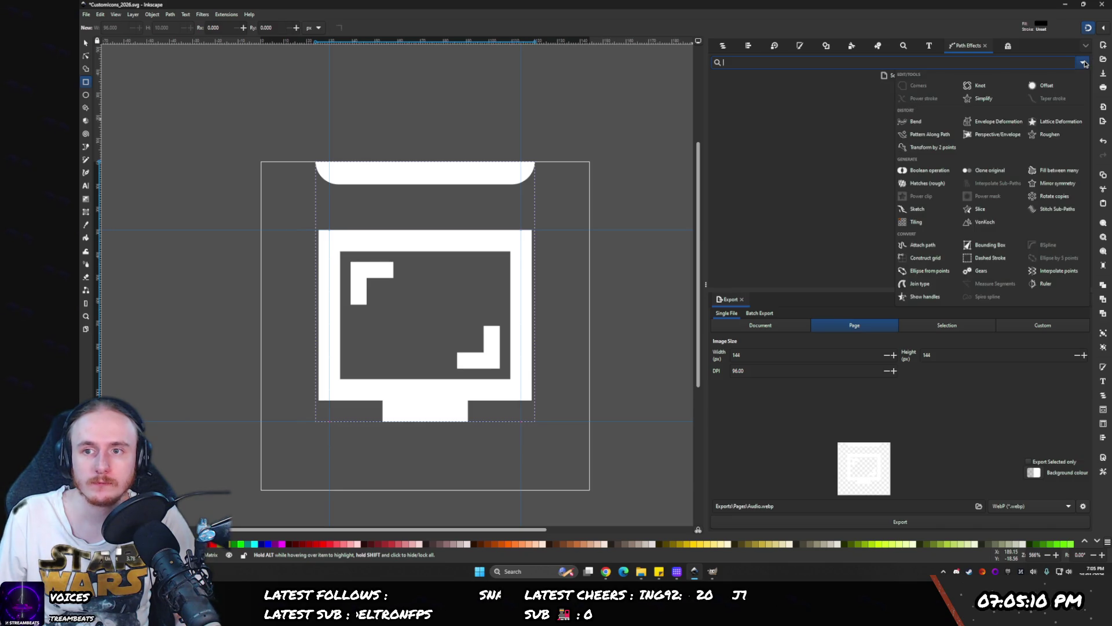
{"action": "left_click", "coordinate": [1083, 62]}
{"action": "type", "text": "ho"}
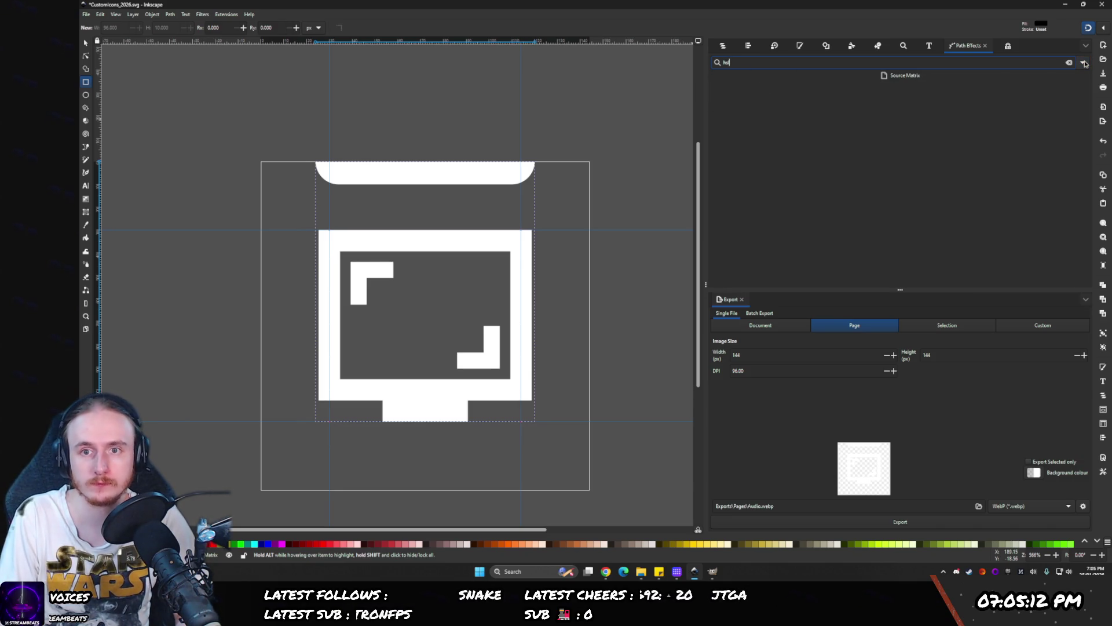
{"action": "key", "text": "BackSpace"}
{"action": "key", "text": "BackSpace"}
{"action": "key", "text": "BackSpace"}
{"action": "type", "text": "b"}
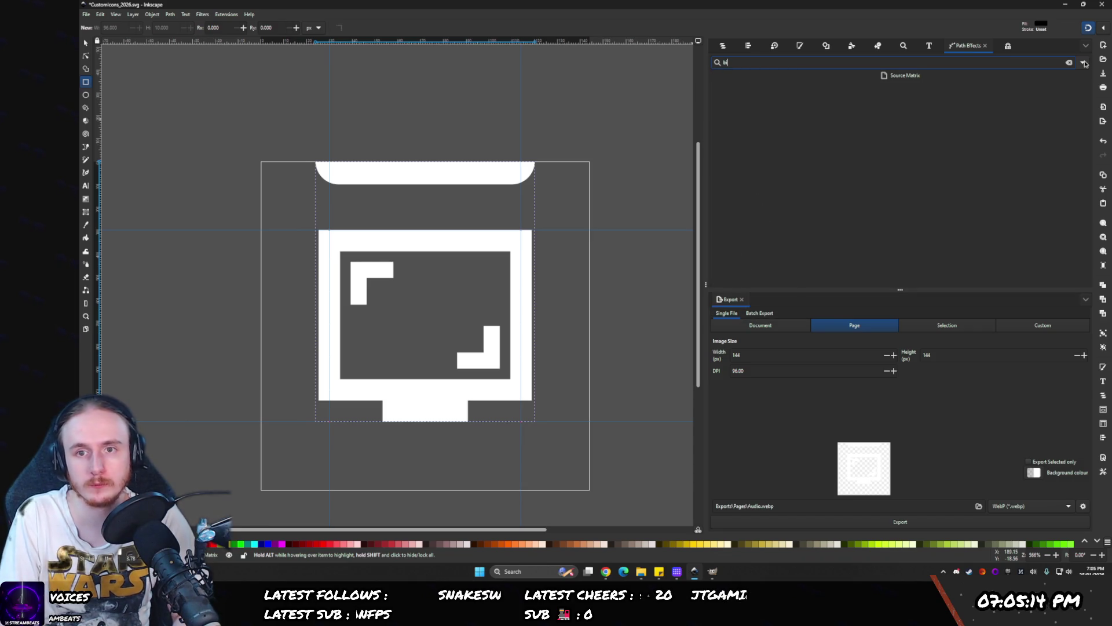
{"action": "type", "text": "right"}
{"action": "key", "text": "Escape"}
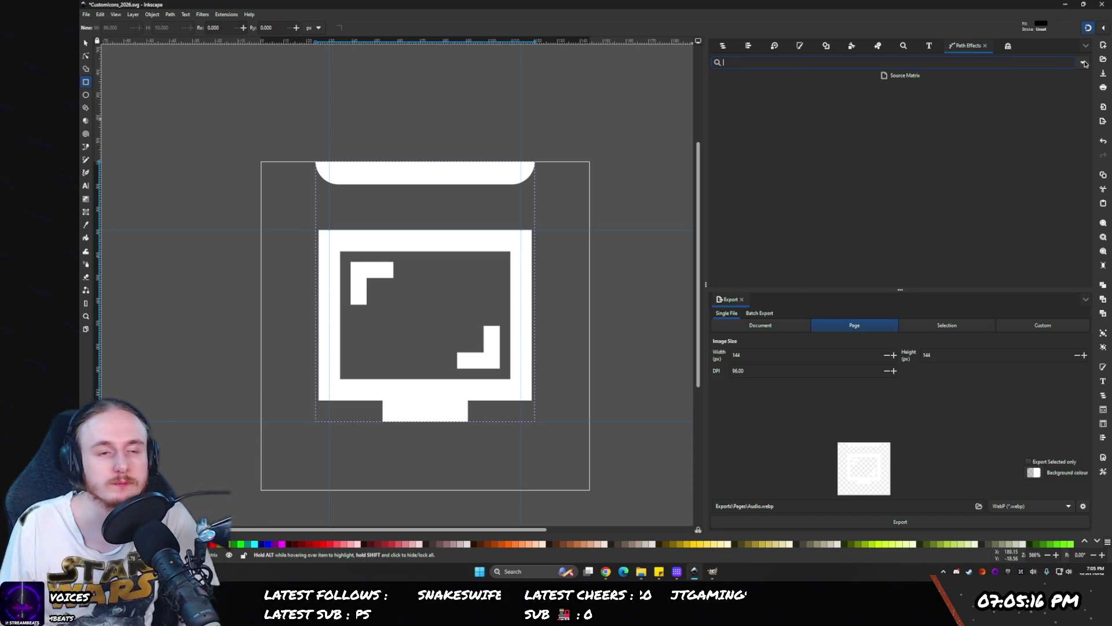
{"action": "key", "text": "alt+Tab"}
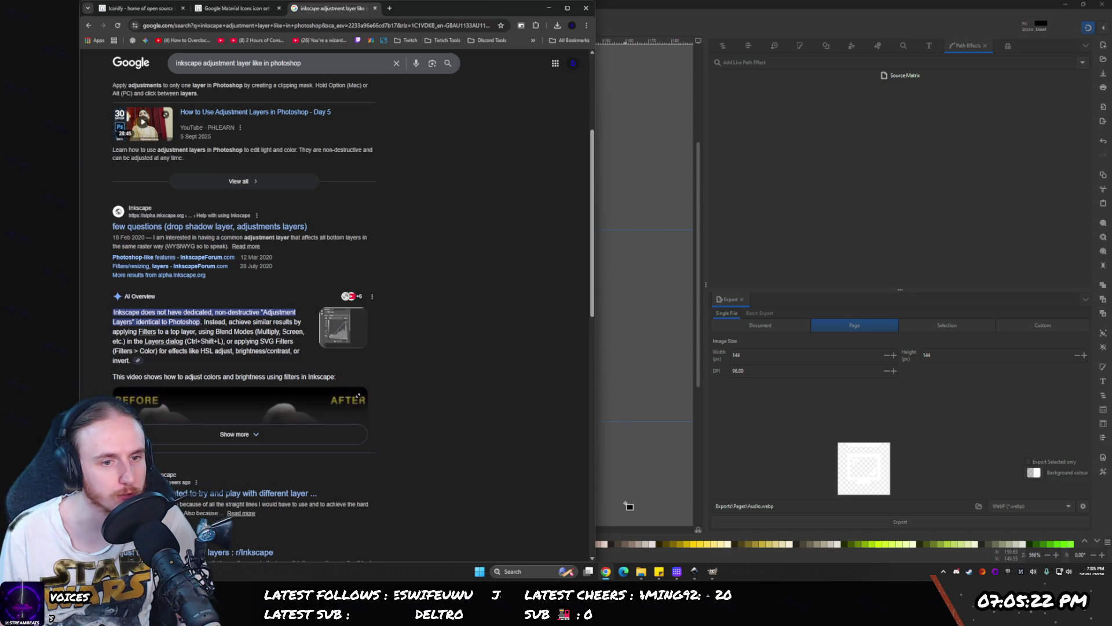
{"action": "left_click", "coordinate": [628, 504]}
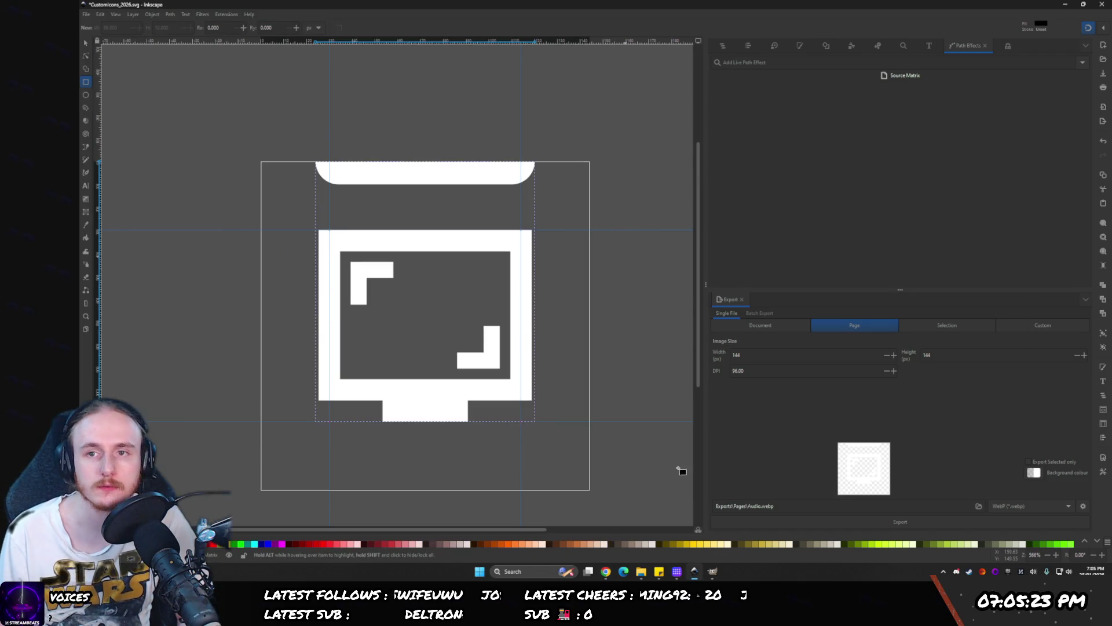
- Create a new filter, filter2, in the Filter Editor, keeping its default name
{"action": "left_click", "coordinate": [1006, 48]}
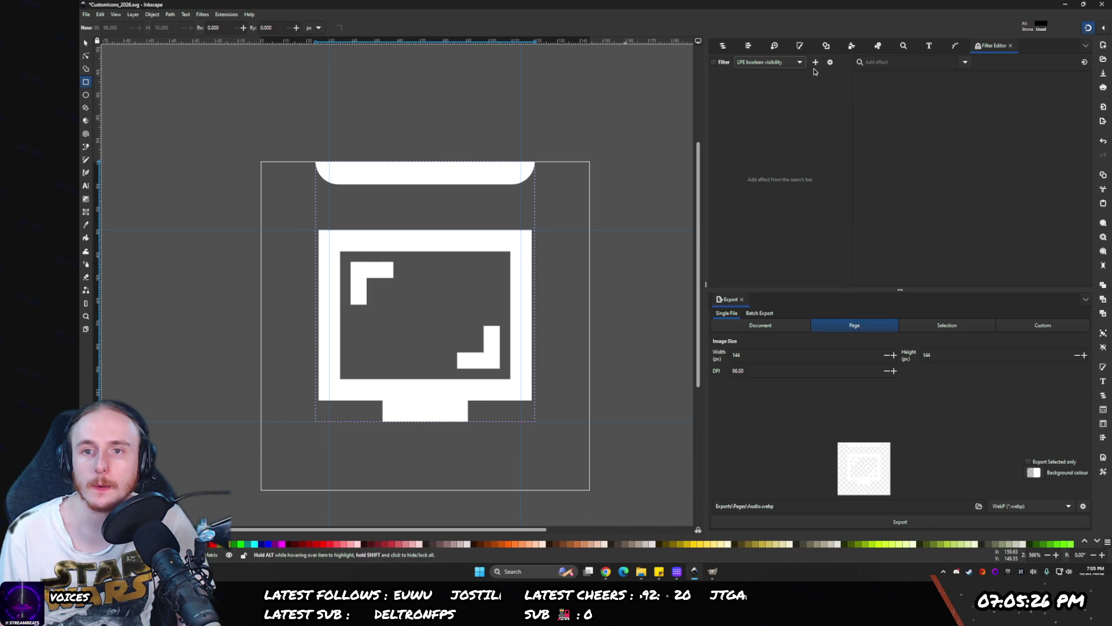
{"action": "left_click", "coordinate": [814, 63]}
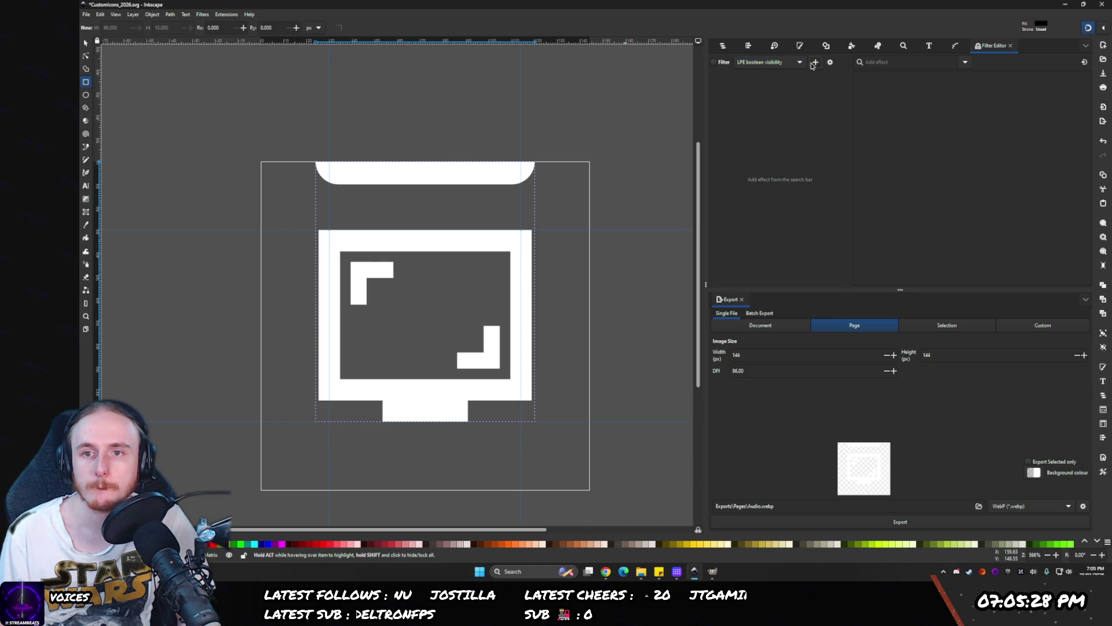
{"action": "left_click", "coordinate": [783, 62]}
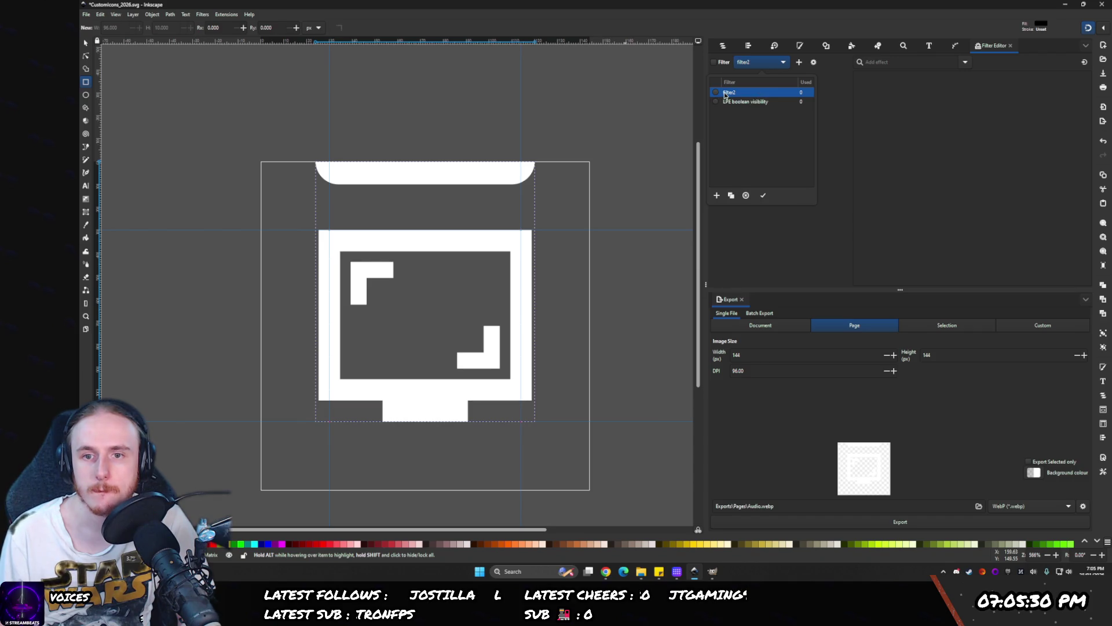
{"action": "left_click", "coordinate": [728, 102]}
{"action": "left_click", "coordinate": [883, 202]}
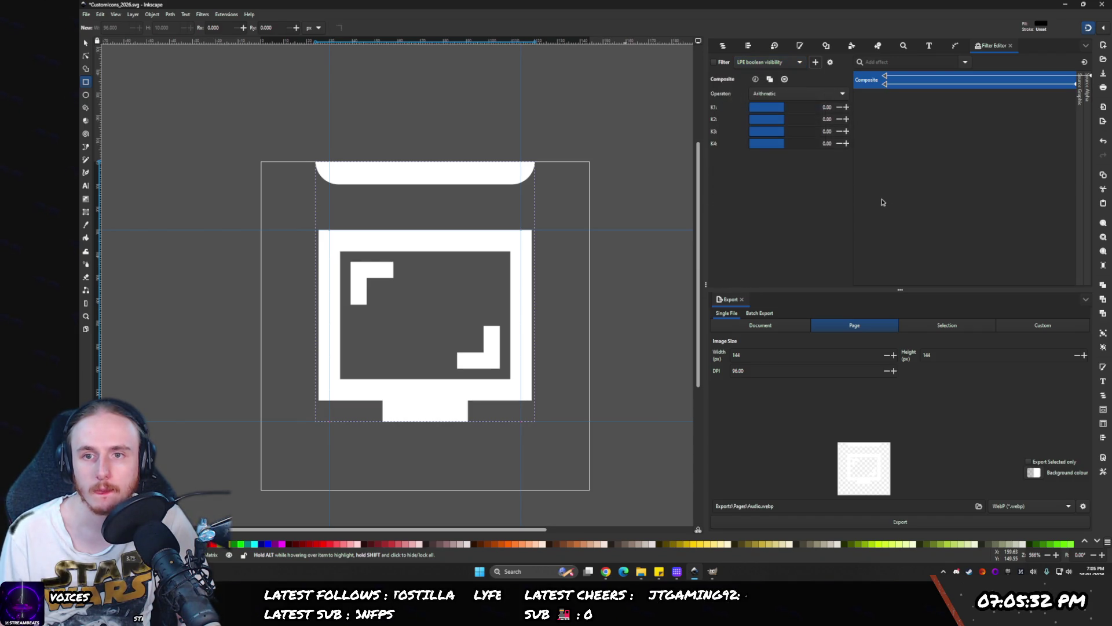
{"action": "left_click", "coordinate": [762, 63]}
{"action": "left_click", "coordinate": [737, 93]}
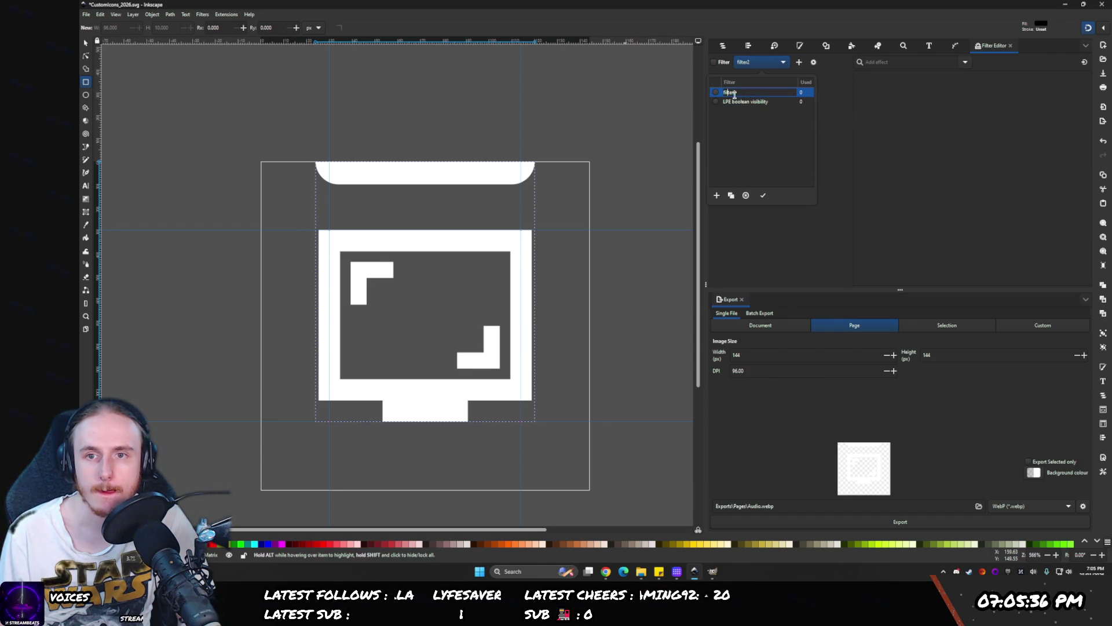
{"action": "left_click", "coordinate": [725, 93]}
{"action": "left_click", "coordinate": [926, 61]}
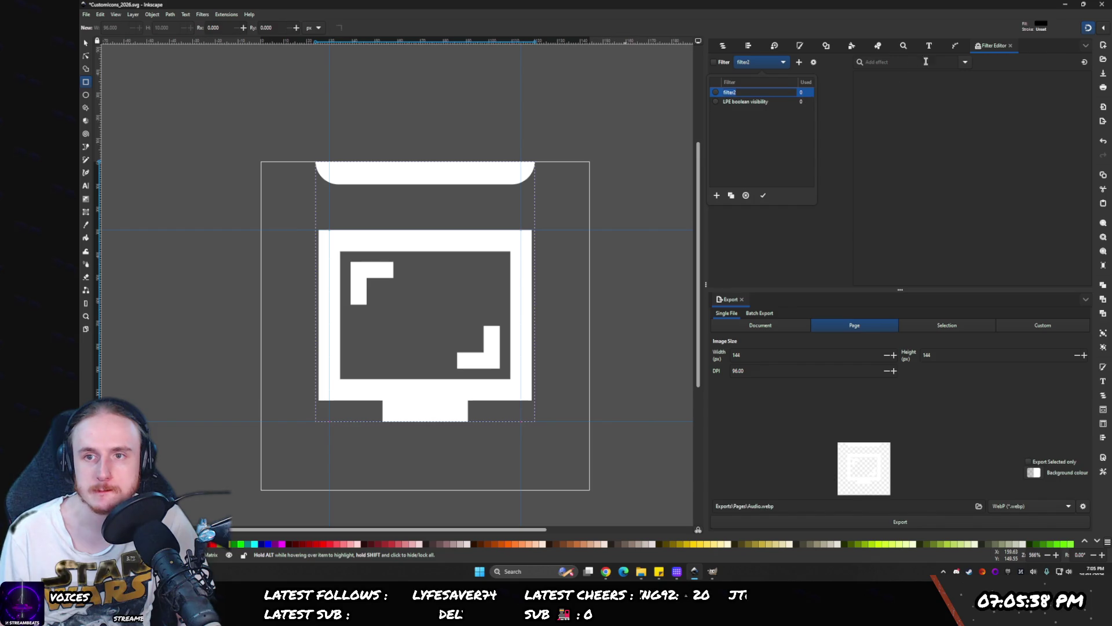
- Add a Colour Matrix effect to filter2, fed from the source graphic
{"action": "left_click", "coordinate": [966, 62]}
{"action": "left_click", "coordinate": [965, 64]}
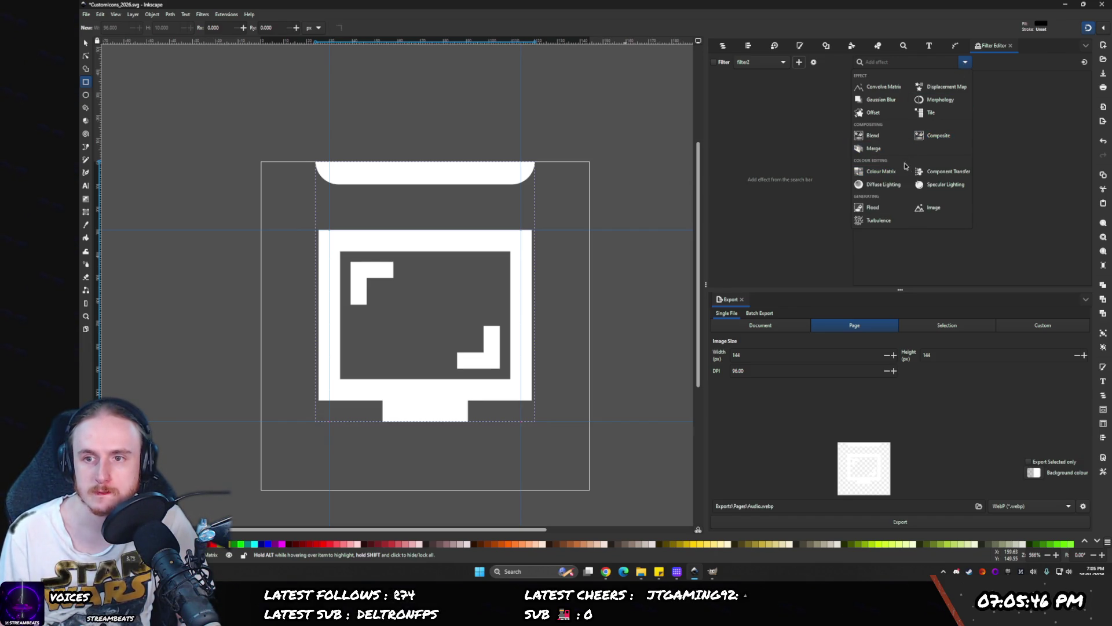
{"action": "left_click", "coordinate": [886, 174]}
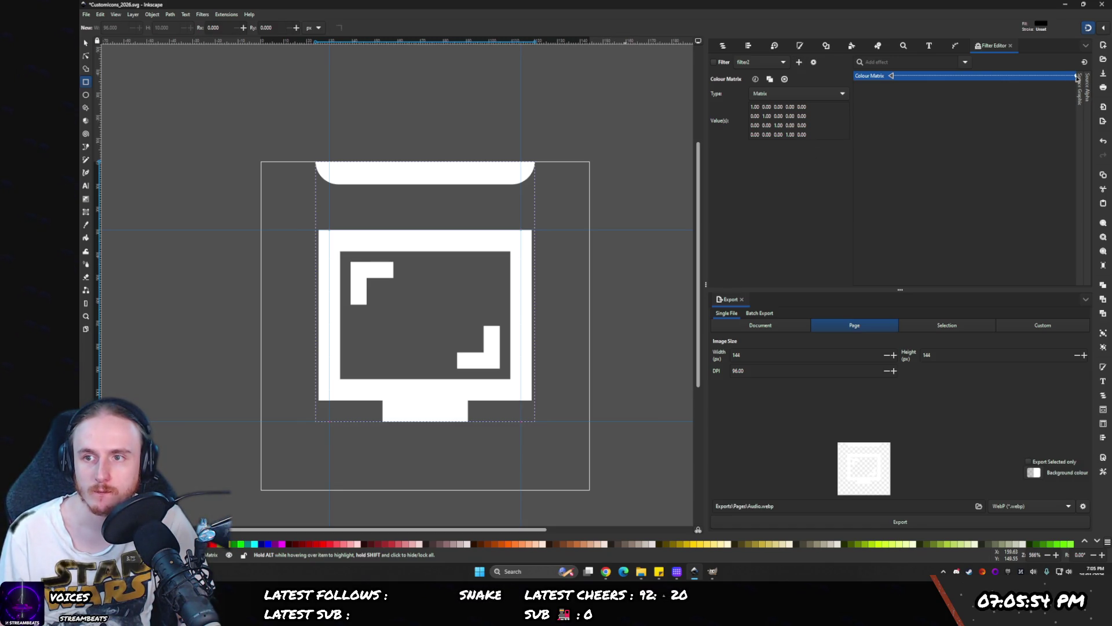
{"action": "left_click_drag", "start_coordinate": [1077, 77], "coordinate": [1070, 77]}
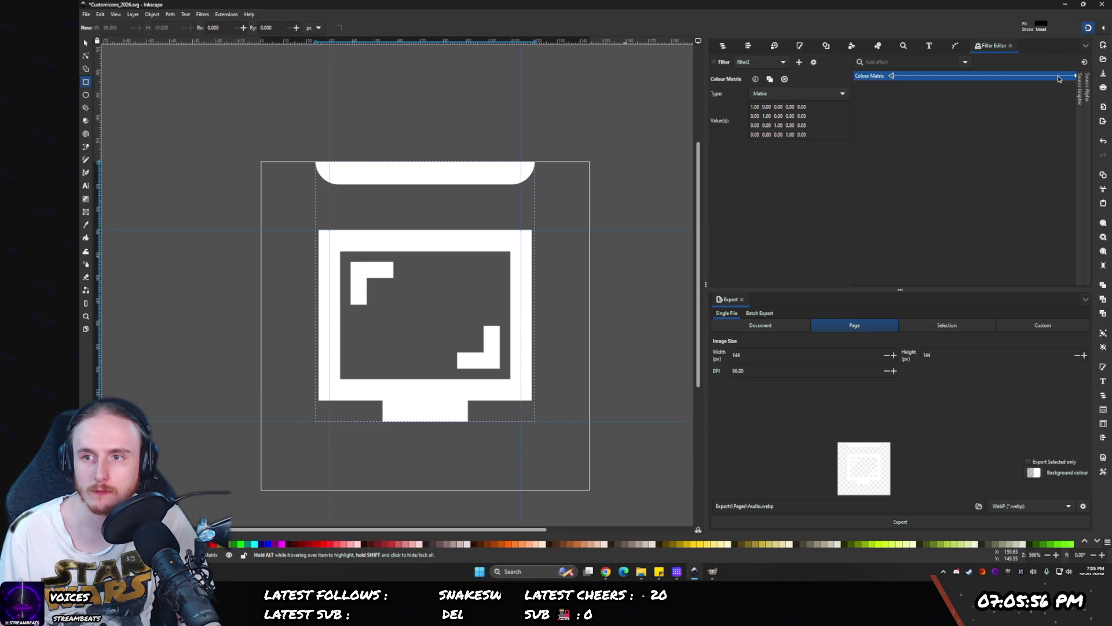
{"action": "left_click_drag", "start_coordinate": [899, 76], "coordinate": [923, 82]}
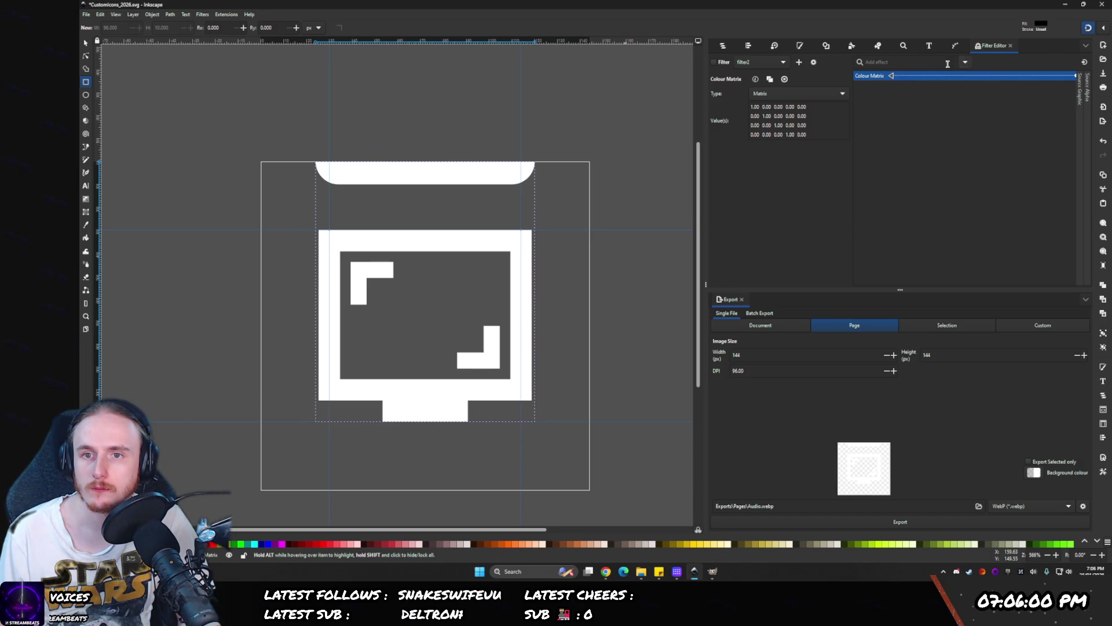
- Set the red, green and blue matrix values to 0.50 and apply the filter
{"action": "left_click", "coordinate": [768, 117]}
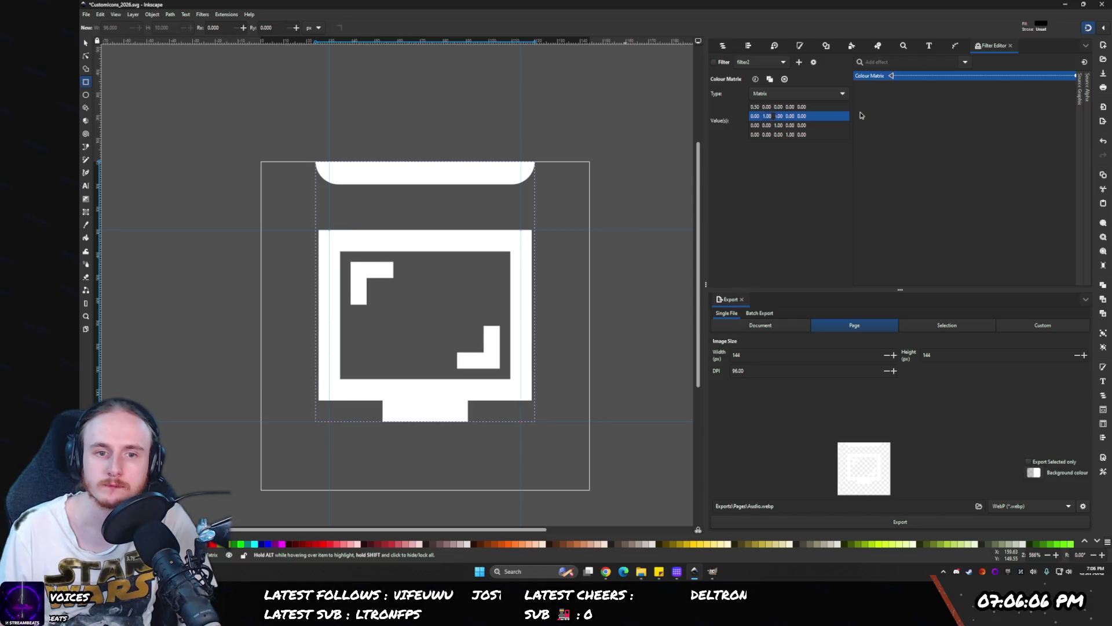
{"action": "type", "text": "0.5"}
{"action": "key", "text": "Return"}
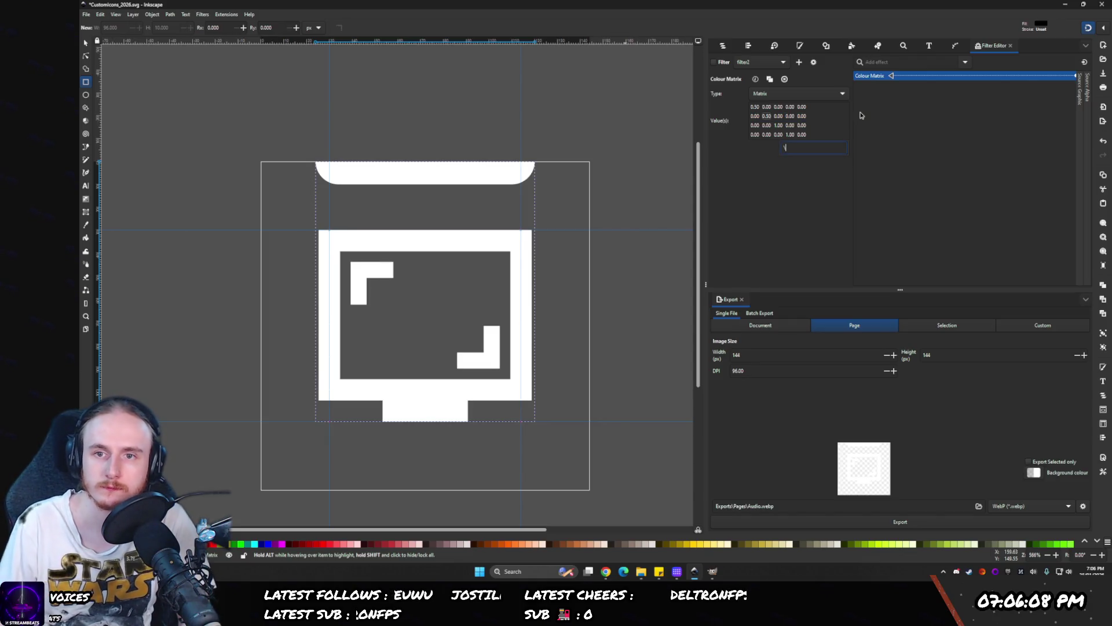
{"action": "left_click", "coordinate": [779, 125]}
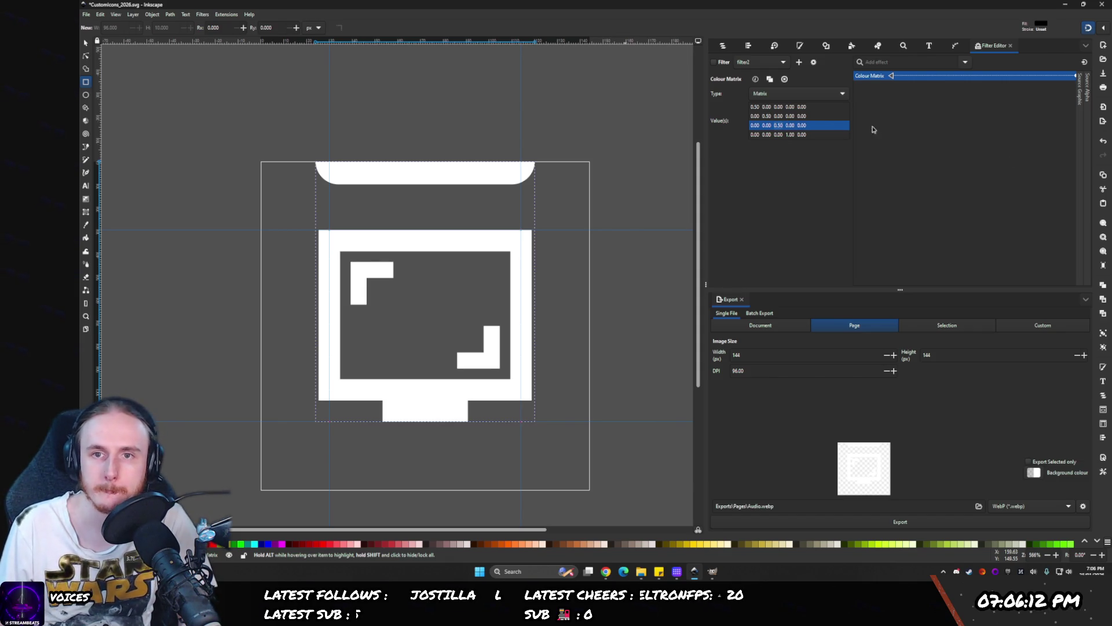
{"action": "left_click", "coordinate": [788, 134]}
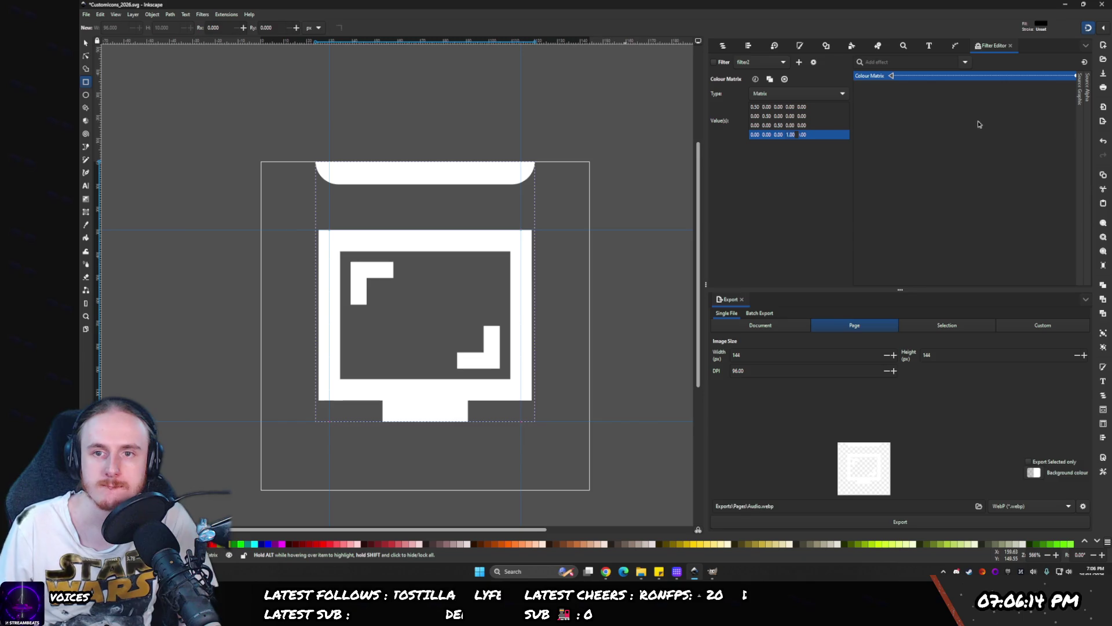
{"action": "left_click", "coordinate": [714, 62]}
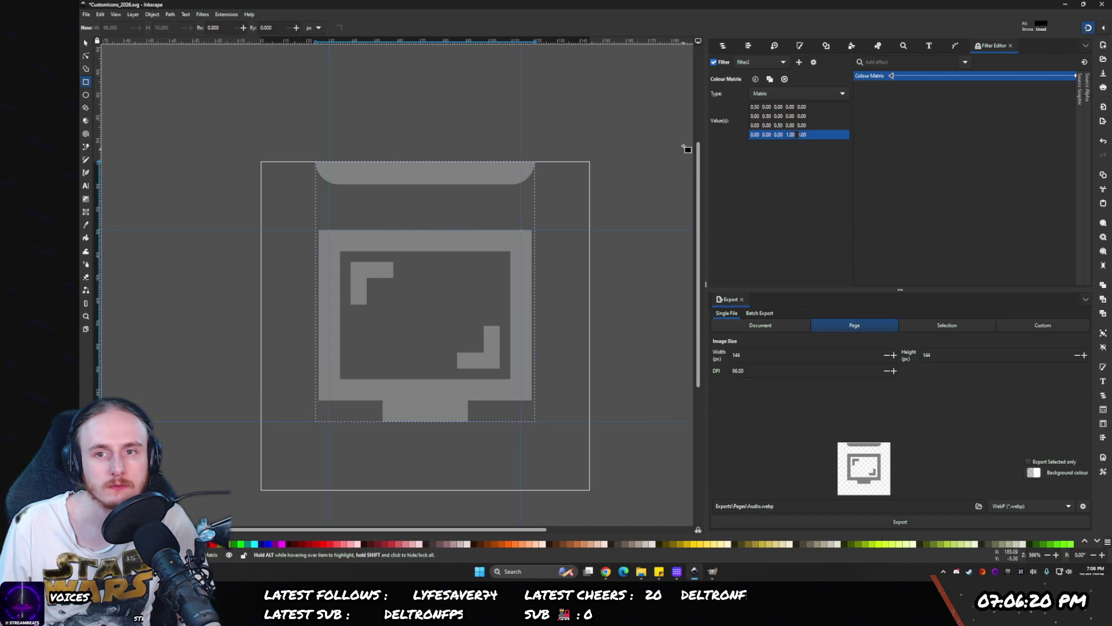
- Try red 1.00 and alpha 0.50, then revert to red 0.50 and alpha 1.00
{"action": "left_click", "coordinate": [752, 108]}
{"action": "type", "text": "1"}
{"action": "key", "text": "Return"}
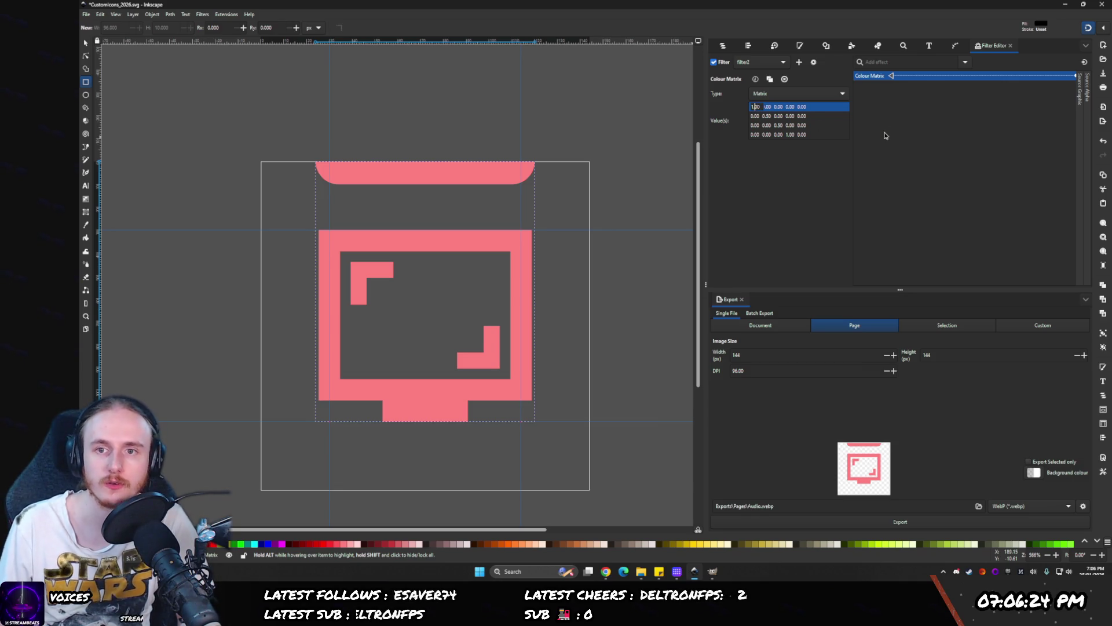
{"action": "key", "text": "ctrl+z"}
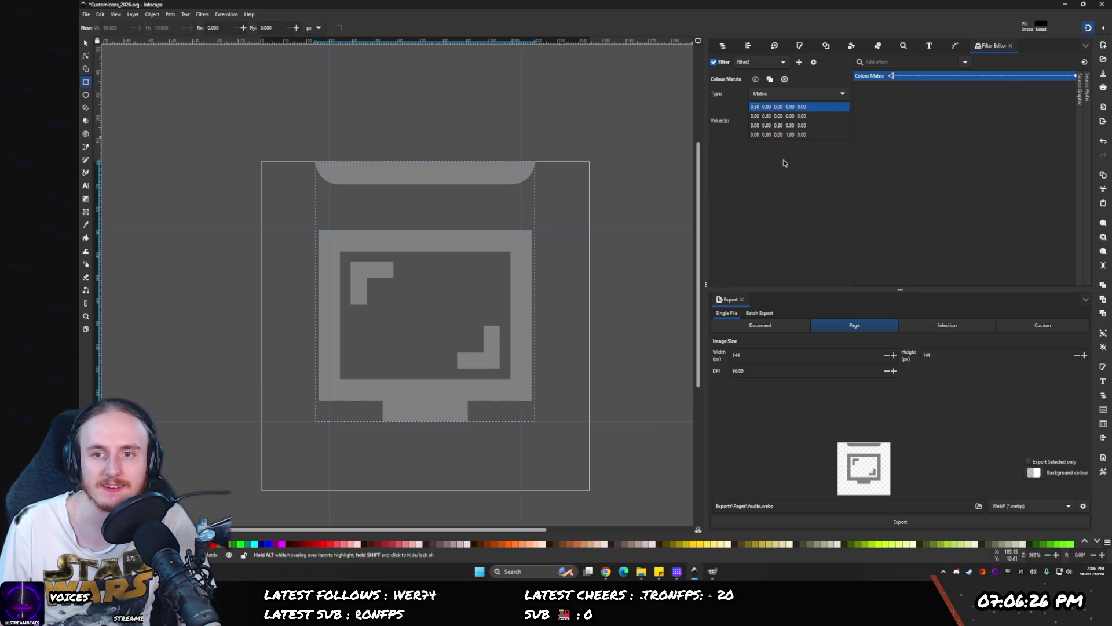
{"action": "left_click", "coordinate": [802, 134]}
{"action": "type", "text": "0.5"}
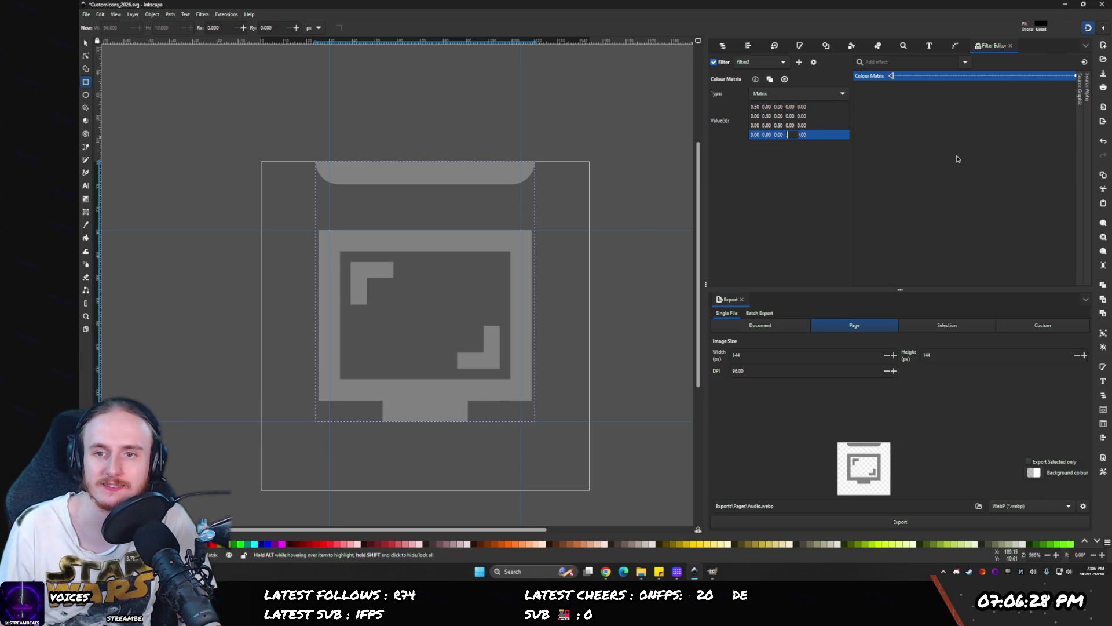
{"action": "key", "text": "Return"}
{"action": "left_click", "coordinate": [791, 135]}
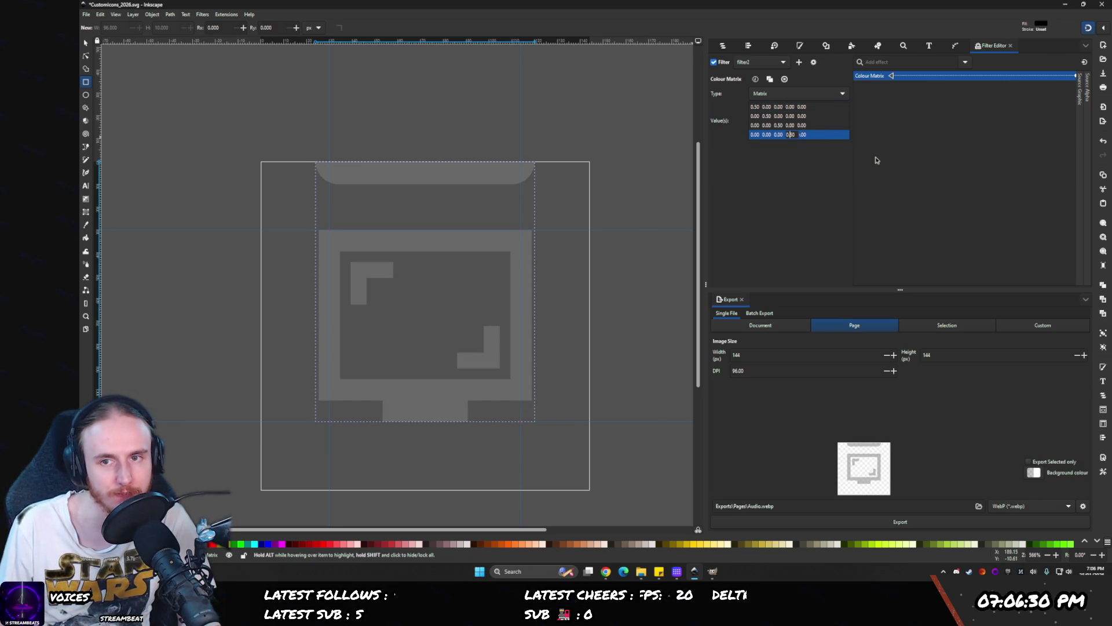
{"action": "type", "text": "1"}
{"action": "key", "text": "Return"}
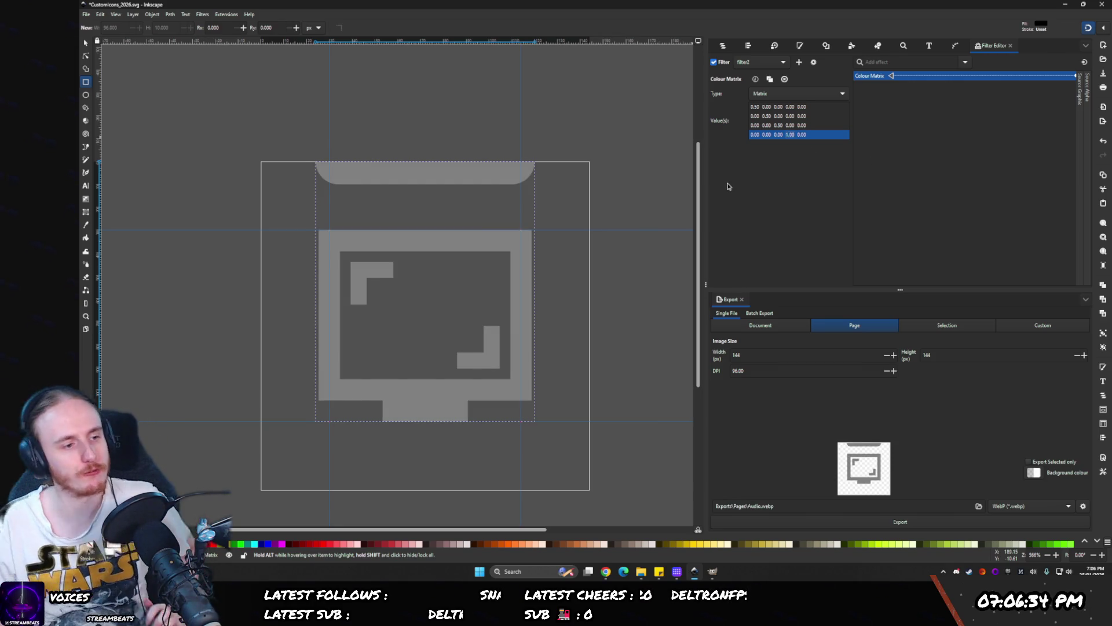
{"action": "left_click", "coordinate": [800, 45]}
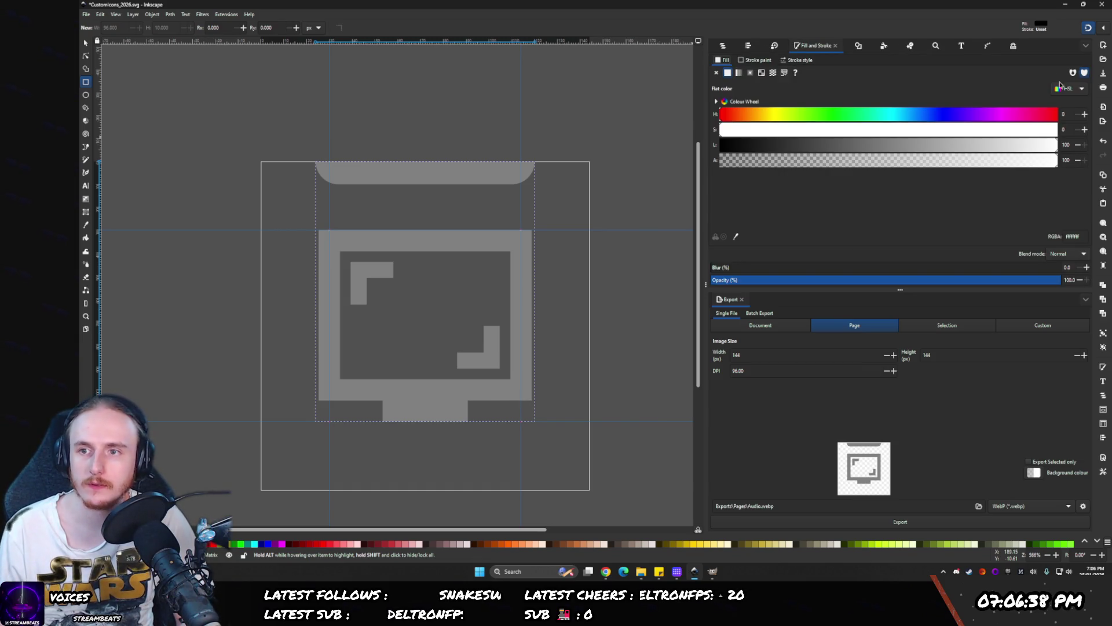
{"action": "left_click", "coordinate": [1069, 89]}
{"action": "left_click", "coordinate": [1062, 113]}
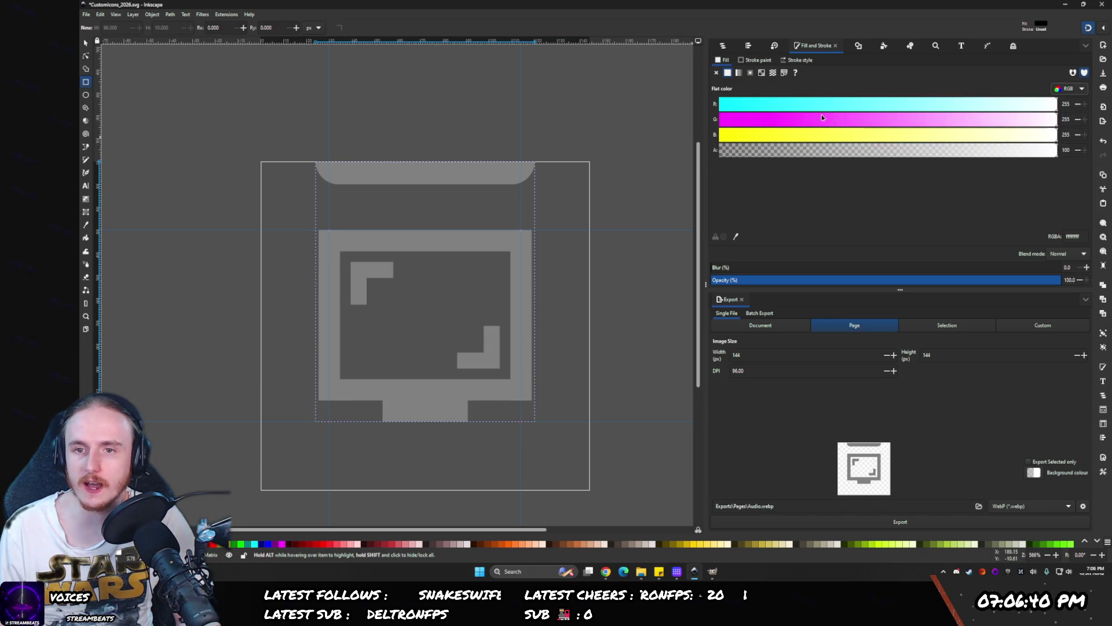
{"action": "left_click", "coordinate": [781, 104]}
{"action": "left_click", "coordinate": [865, 119]}
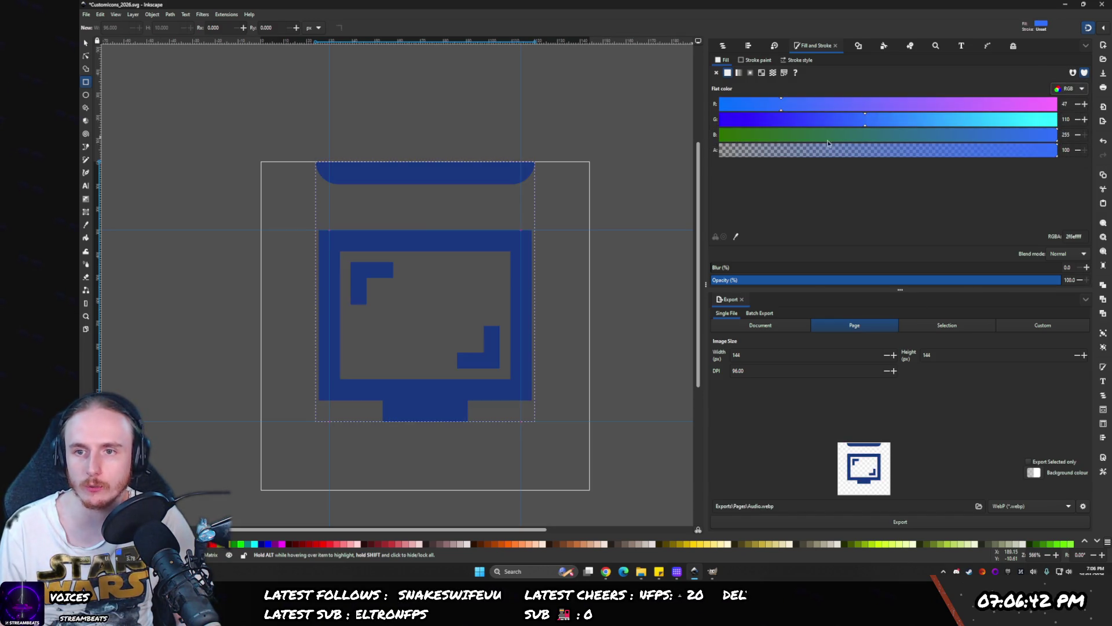
{"action": "left_click", "coordinate": [904, 135]}
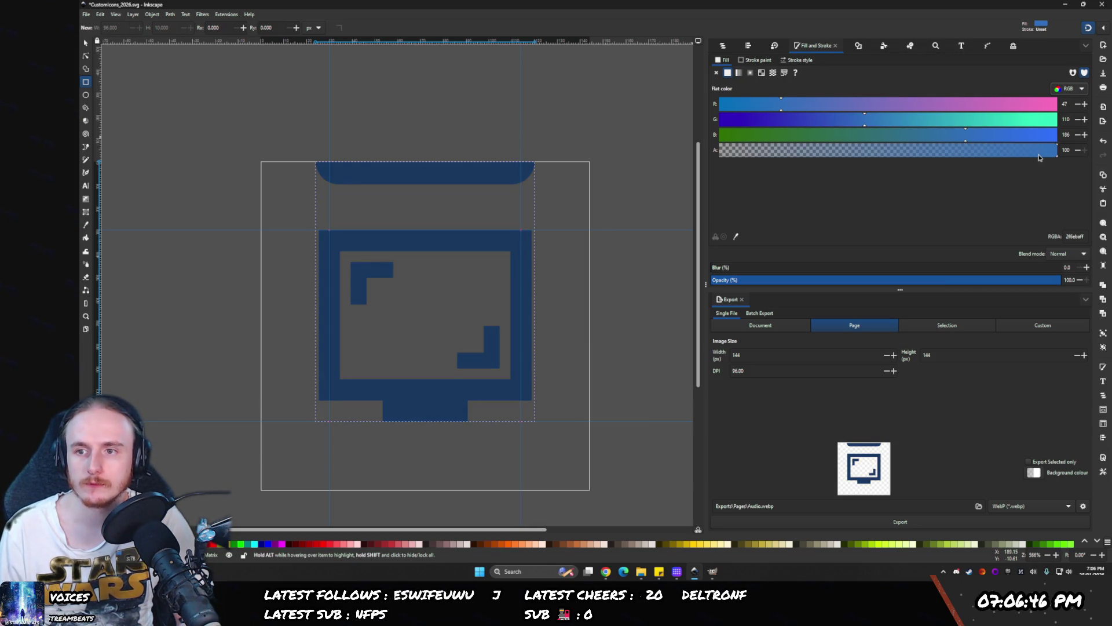
{"action": "left_click", "coordinate": [730, 149]}
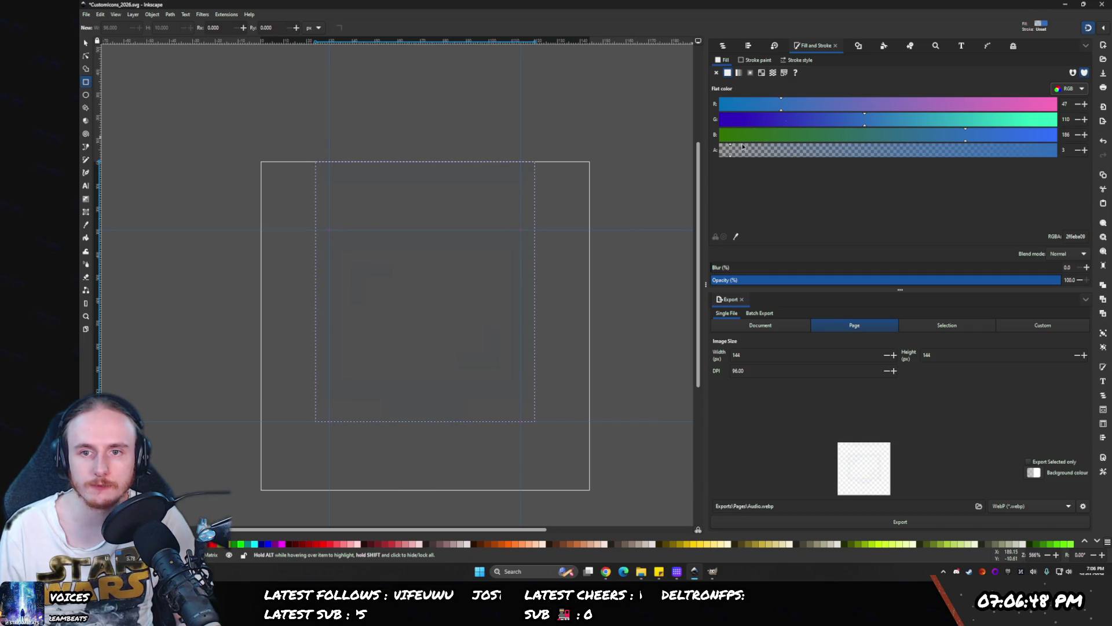
{"action": "left_click", "coordinate": [962, 48]}
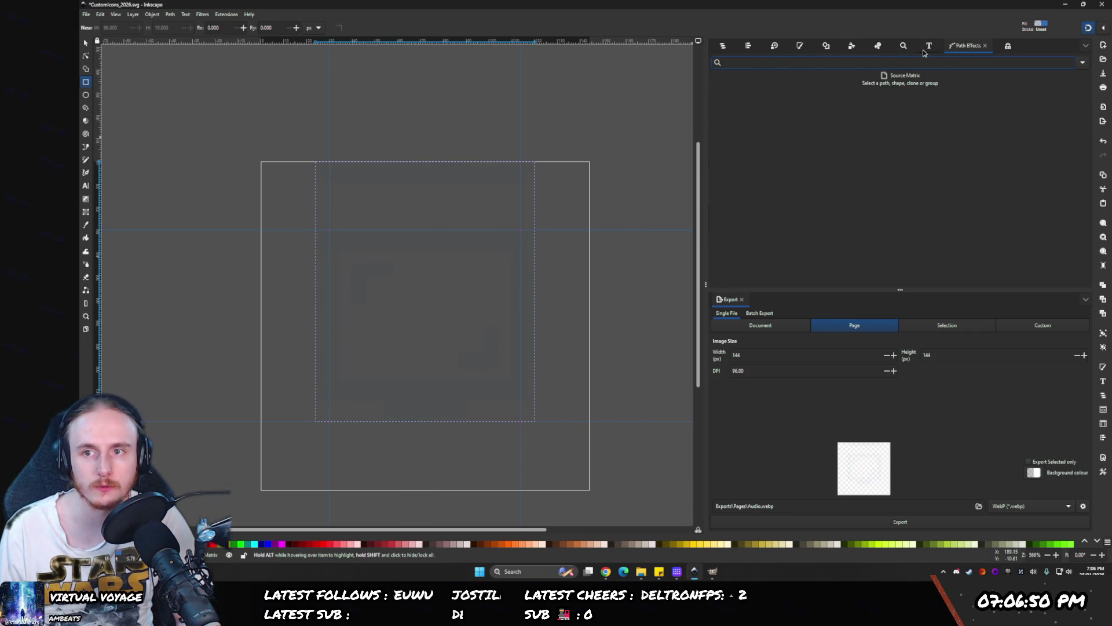
{"action": "left_click", "coordinate": [1012, 47]}
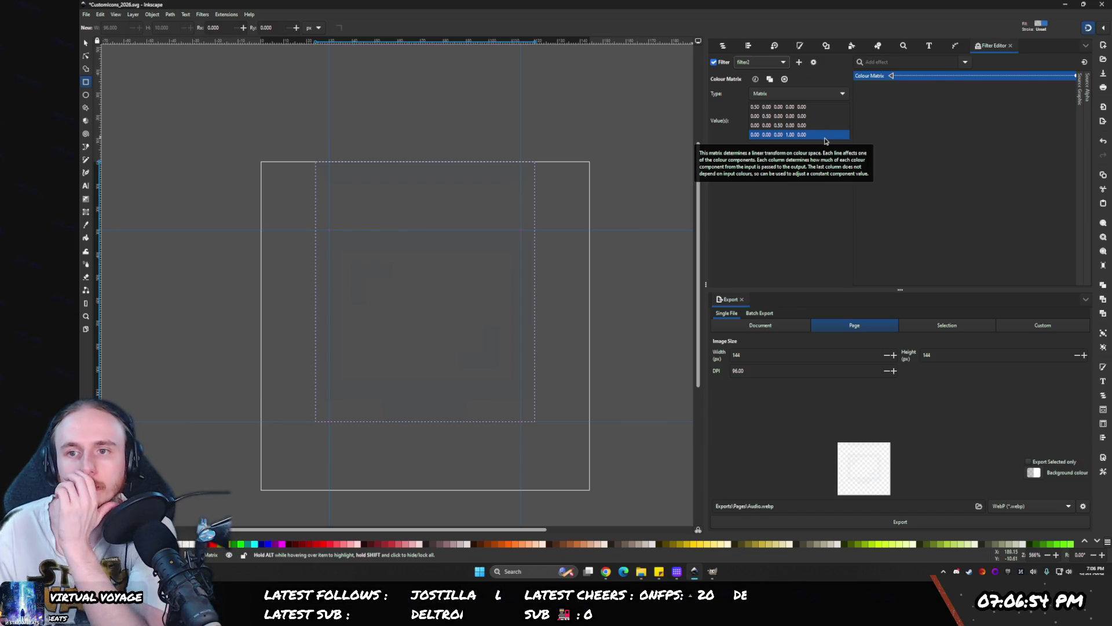
{"action": "left_click", "coordinate": [798, 47]}
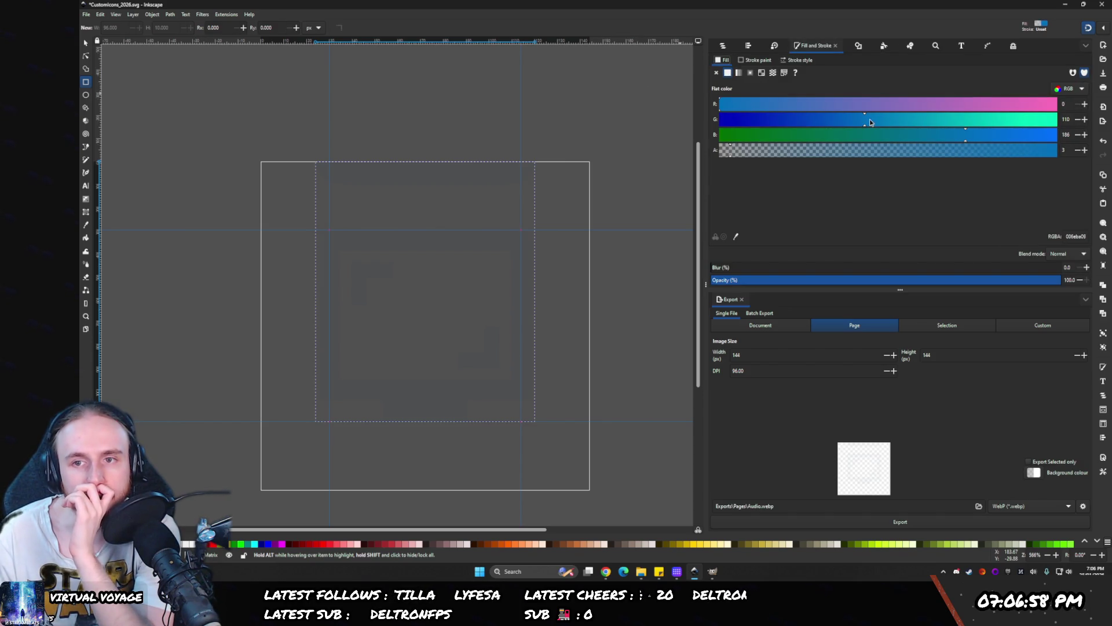
{"action": "left_click_drag", "start_coordinate": [866, 121], "coordinate": [1058, 122]}
{"action": "left_click", "coordinate": [1055, 104]}
{"action": "left_click", "coordinate": [1056, 134]}
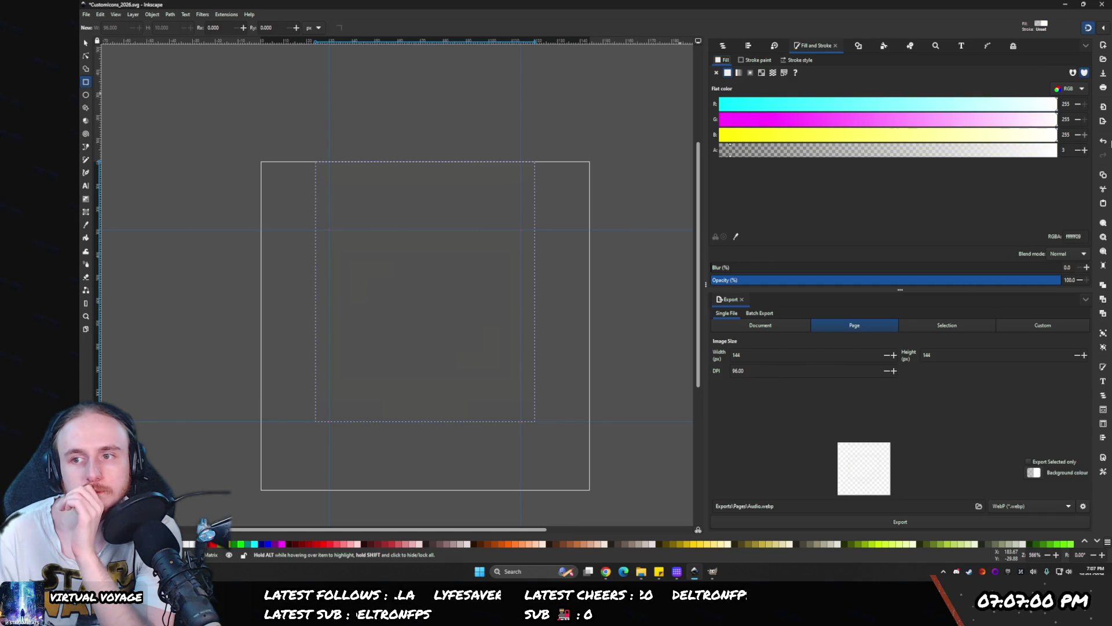
{"action": "left_click", "coordinate": [1053, 150]}
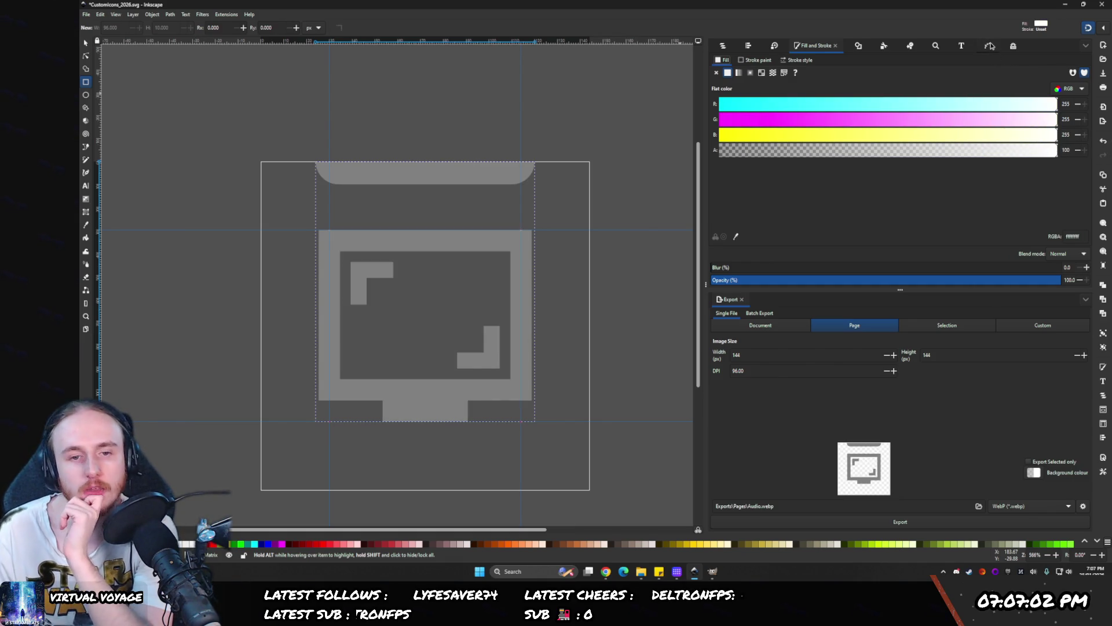
{"action": "left_click", "coordinate": [989, 47]}
{"action": "left_click", "coordinate": [931, 47]}
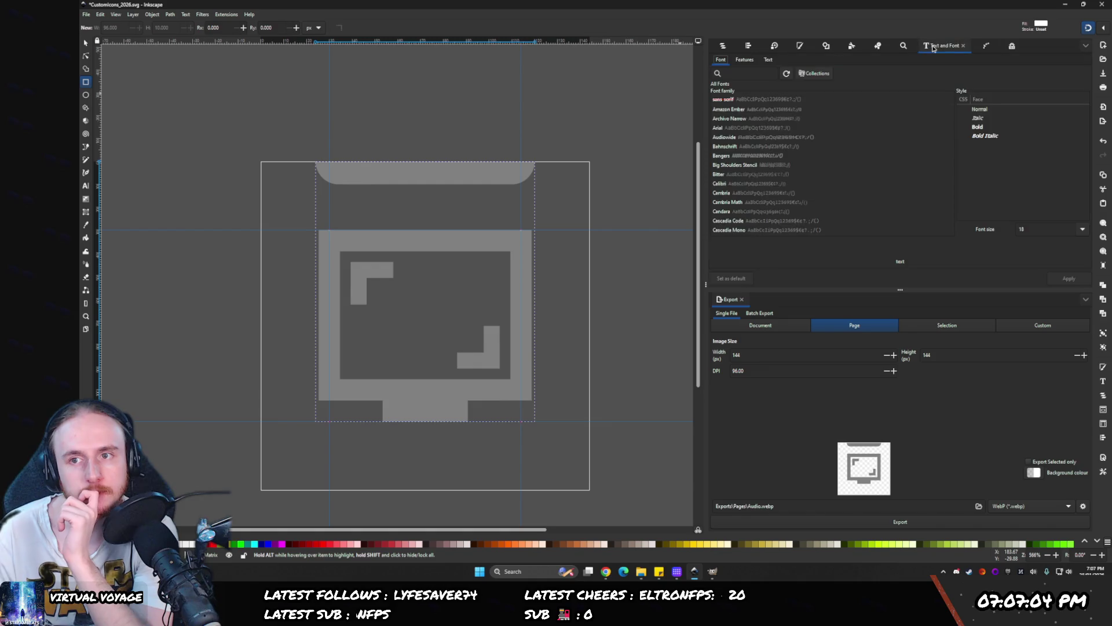
{"action": "left_click", "coordinate": [988, 46]}
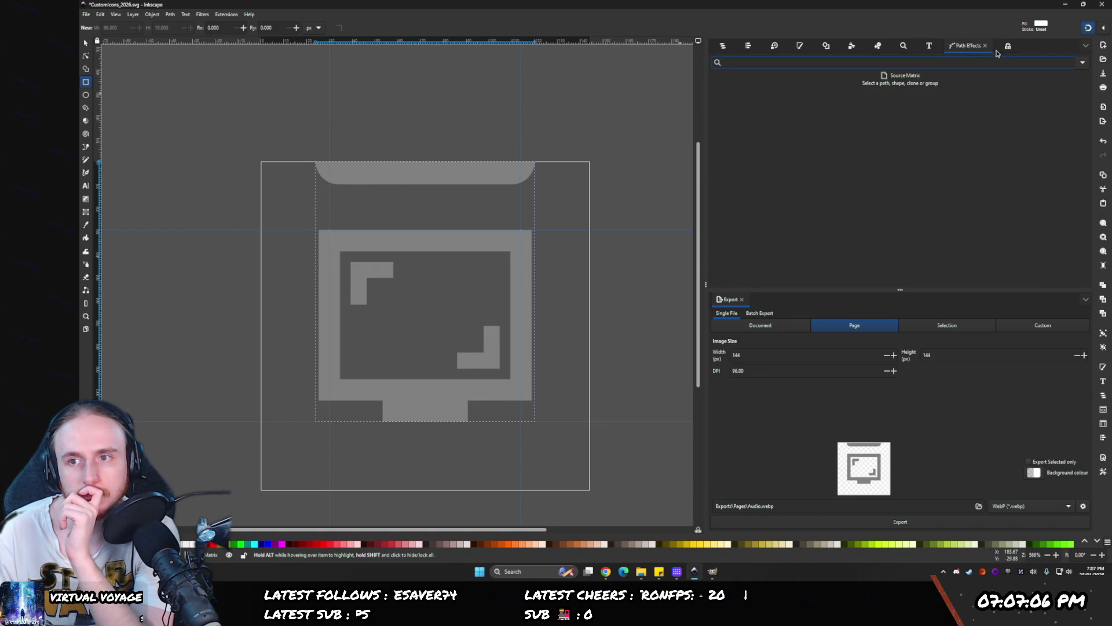
{"action": "key", "text": "ctrl+shift+f"}
{"action": "left_click", "coordinate": [778, 126]}
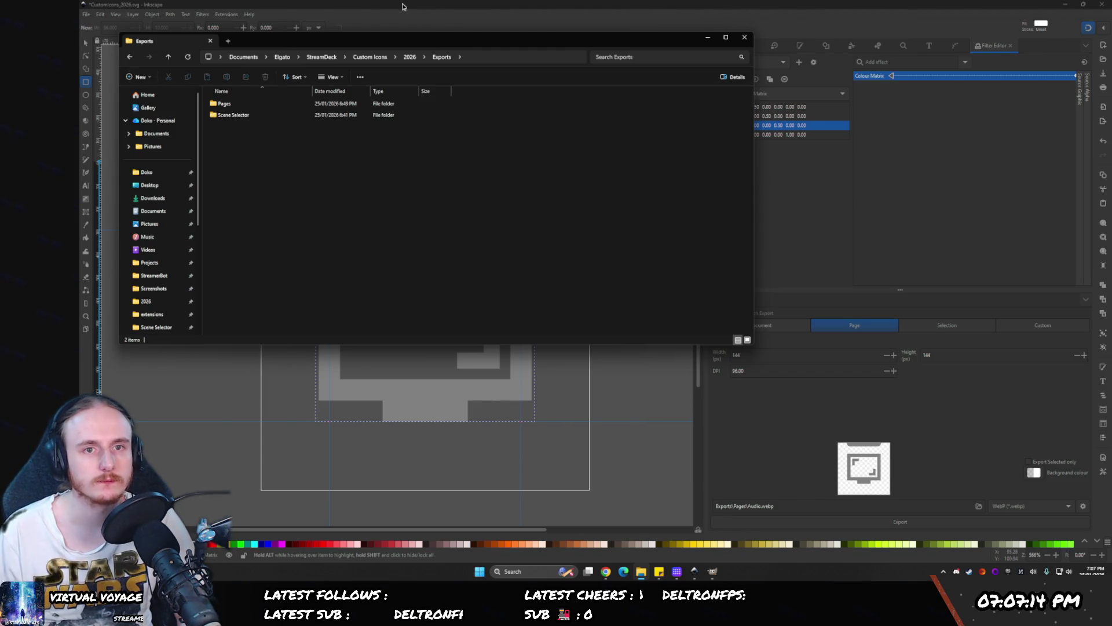
- Browse into Custom Icons > 2023 > OBS, then back out
{"action": "key", "text": "alt+Left"}
{"action": "key", "text": "alt+Left"}
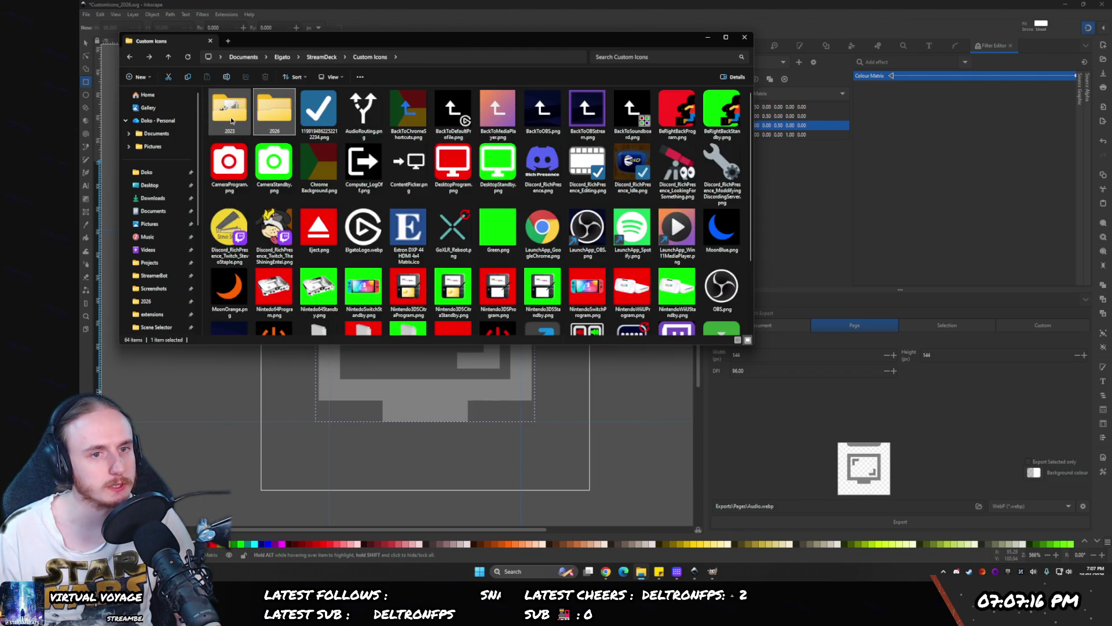
{"action": "left_click", "coordinate": [231, 120]}
{"action": "double_click", "coordinate": [230, 121]}
{"action": "double_click", "coordinate": [213, 105]}
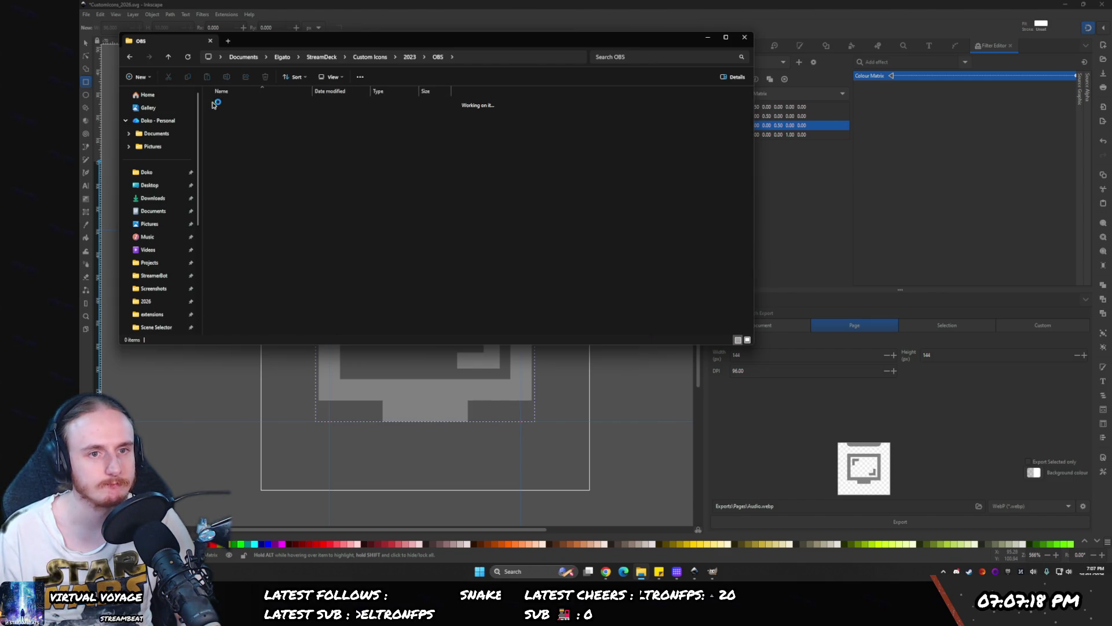
{"action": "left_click", "coordinate": [328, 161]}
{"action": "key", "text": "alt+Left"}
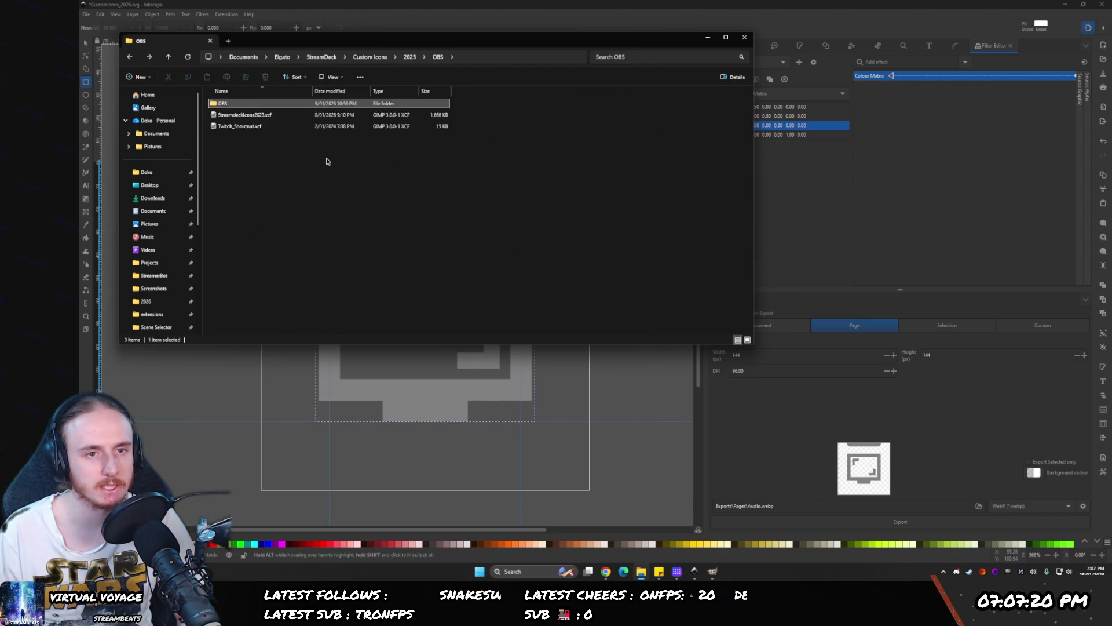
{"action": "key", "text": "alt+Right"}
- Go to Custom Icons > 2026 > Exports and open StreamdeckIcons2023 in GIMP
{"action": "key", "text": "alt+Up"}
{"action": "key", "text": "alt+Up"}
{"action": "key", "text": "alt+Up"}
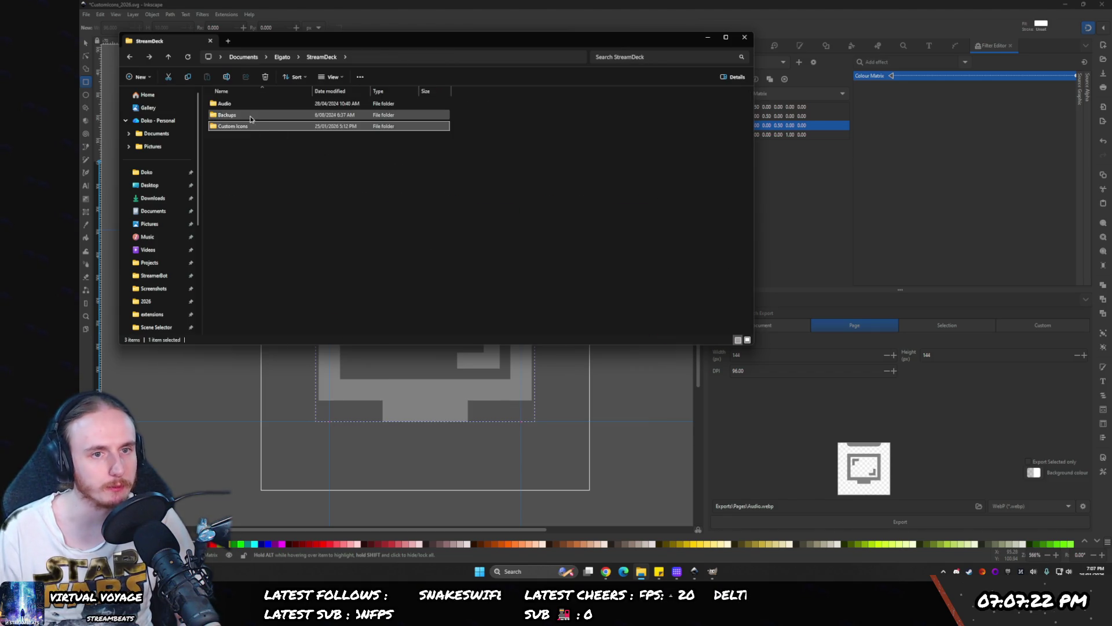
{"action": "key", "text": "Return"}
{"action": "double_click", "coordinate": [237, 112]}
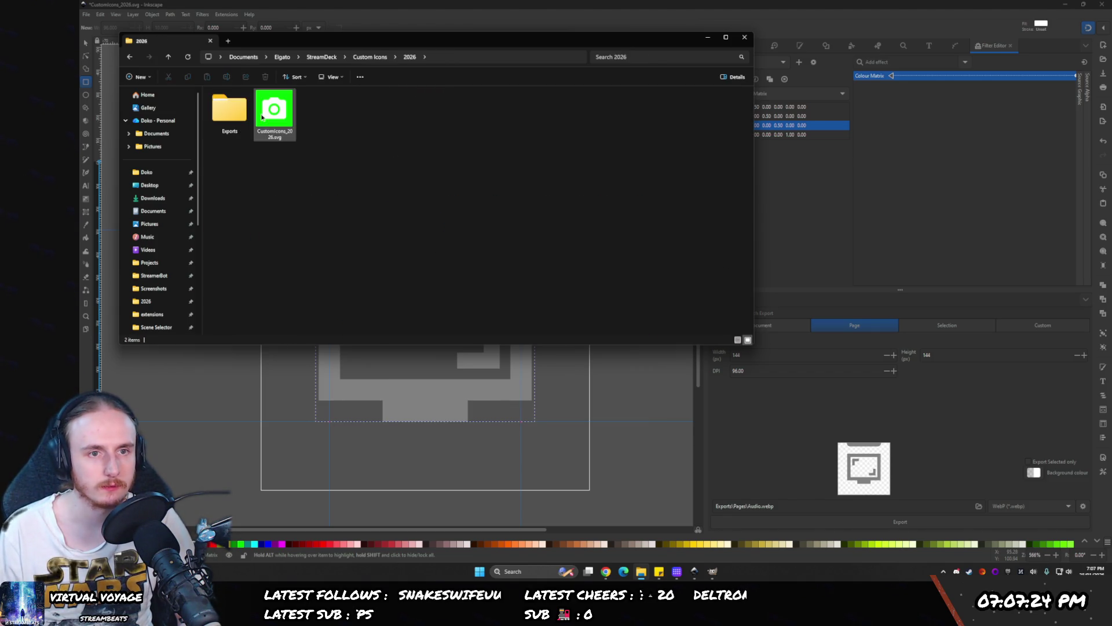
{"action": "left_click", "coordinate": [236, 112]}
{"action": "double_click", "coordinate": [236, 112]}
{"action": "double_click", "coordinate": [235, 114]}
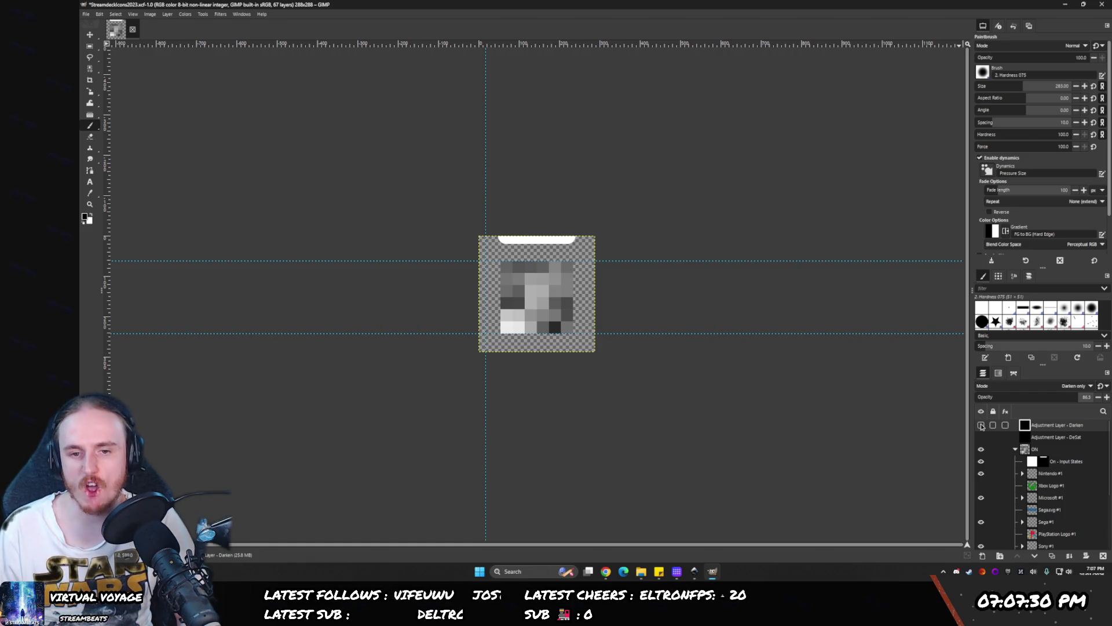
- Show the Darken and DeSat adjustment layers and zoom in on the icon
{"action": "left_click", "coordinate": [981, 426]}
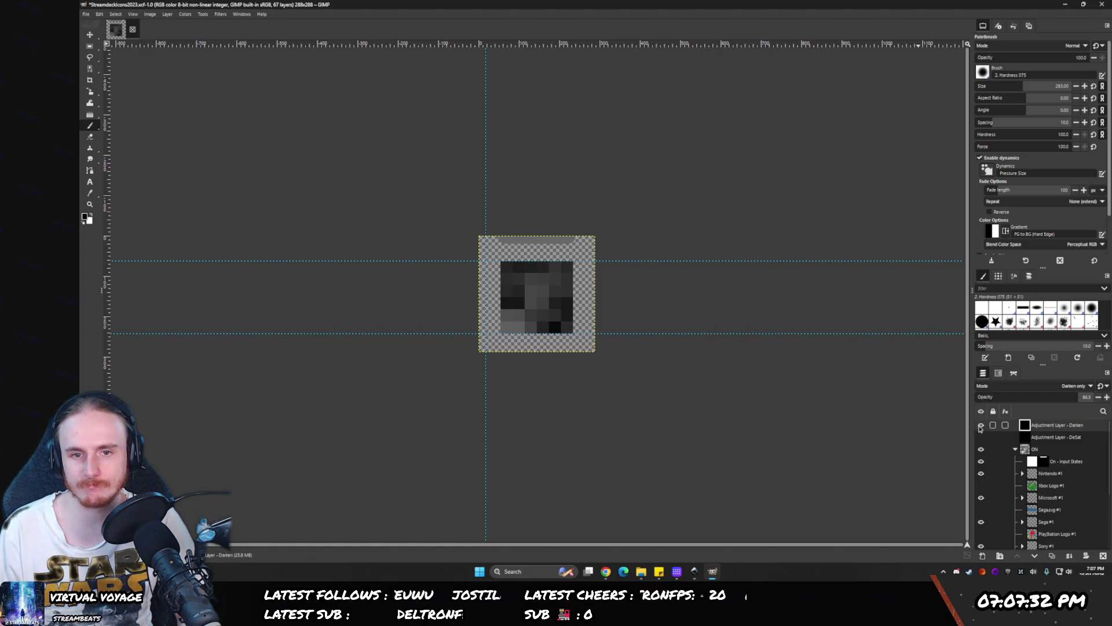
{"action": "left_click", "coordinate": [982, 437]}
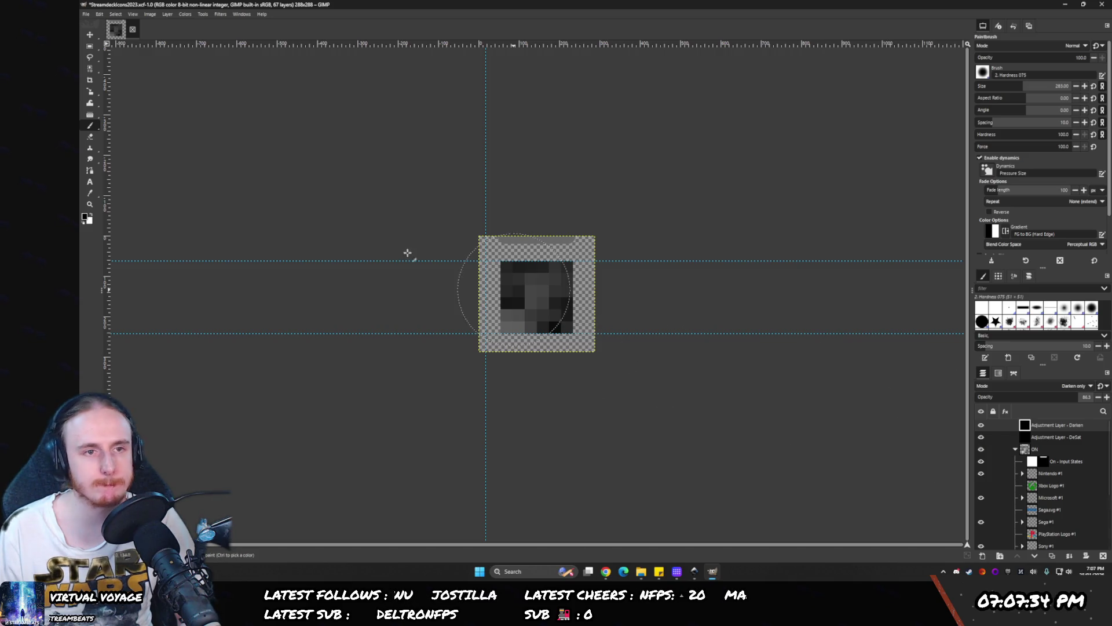
{"action": "scroll", "coordinate": [538, 213], "scroll_direction": "up", "scroll_amount": 2}
{"action": "scroll", "coordinate": [538, 213], "scroll_direction": "up", "scroll_amount": 1}
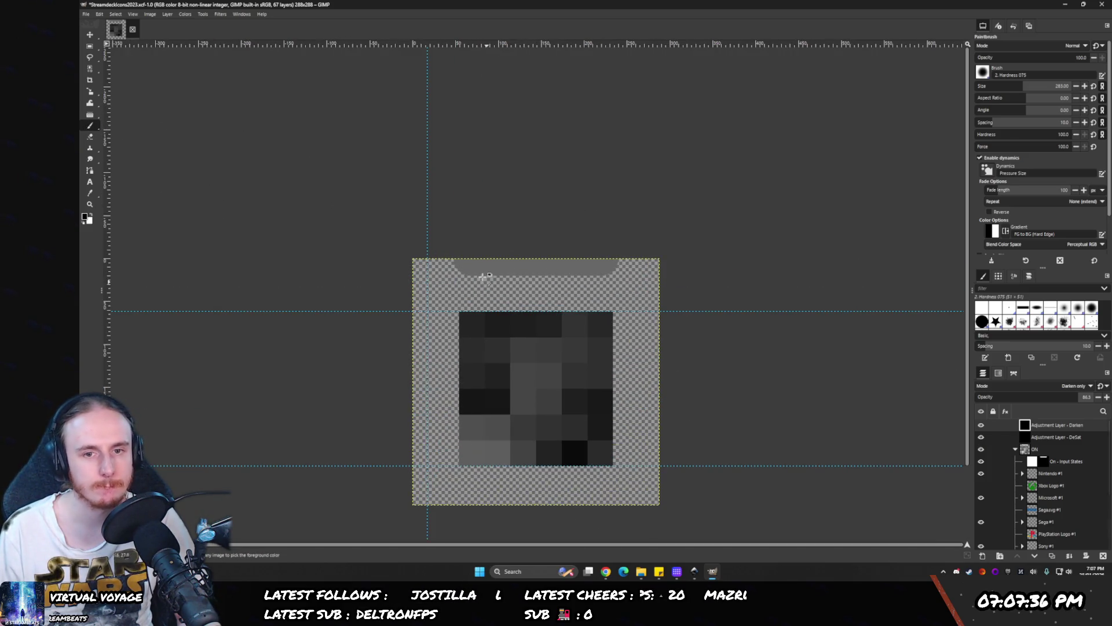
- Read the foreground colour value, then return to Inkscape's Colour Matrix
{"action": "left_click", "coordinate": [85, 219]}
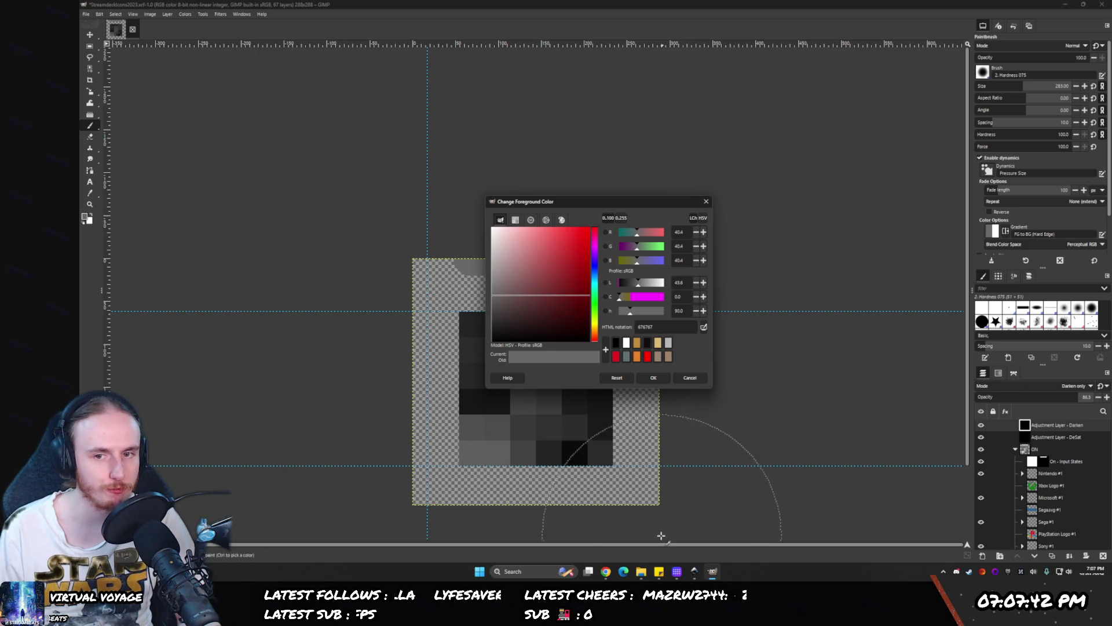
{"action": "left_click", "coordinate": [606, 571]}
{"action": "left_click", "coordinate": [606, 571]}
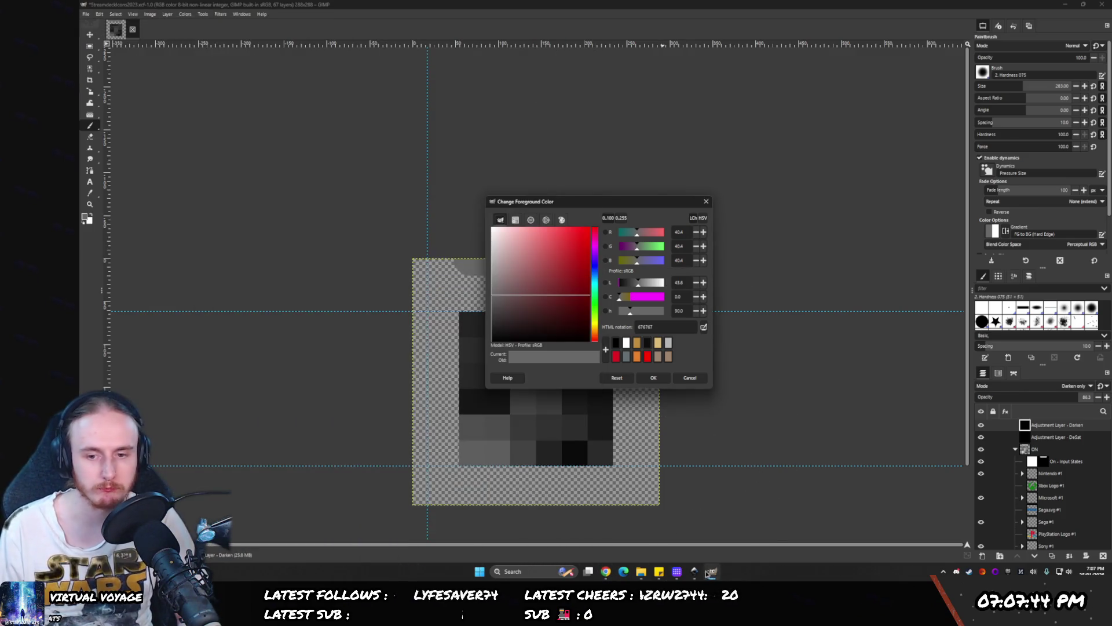
{"action": "left_click", "coordinate": [694, 571]}
{"action": "left_click", "coordinate": [766, 107]}
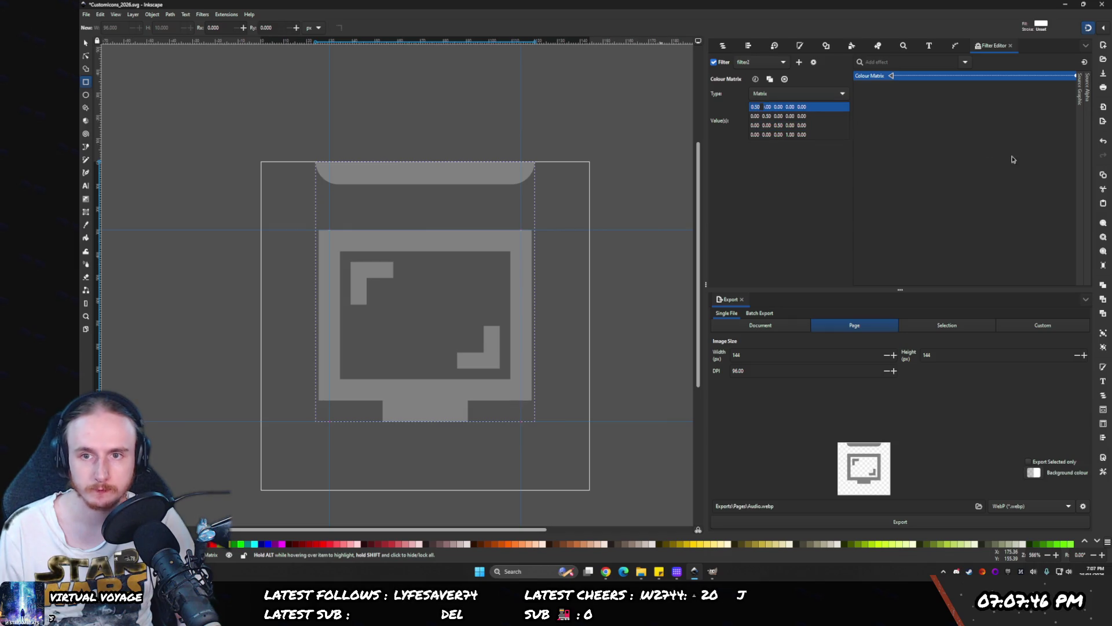
- Set the Colour Matrix red and green values to 0.40 and begin editing blue
{"action": "type", "text": "4"}
{"action": "key", "text": "Return"}
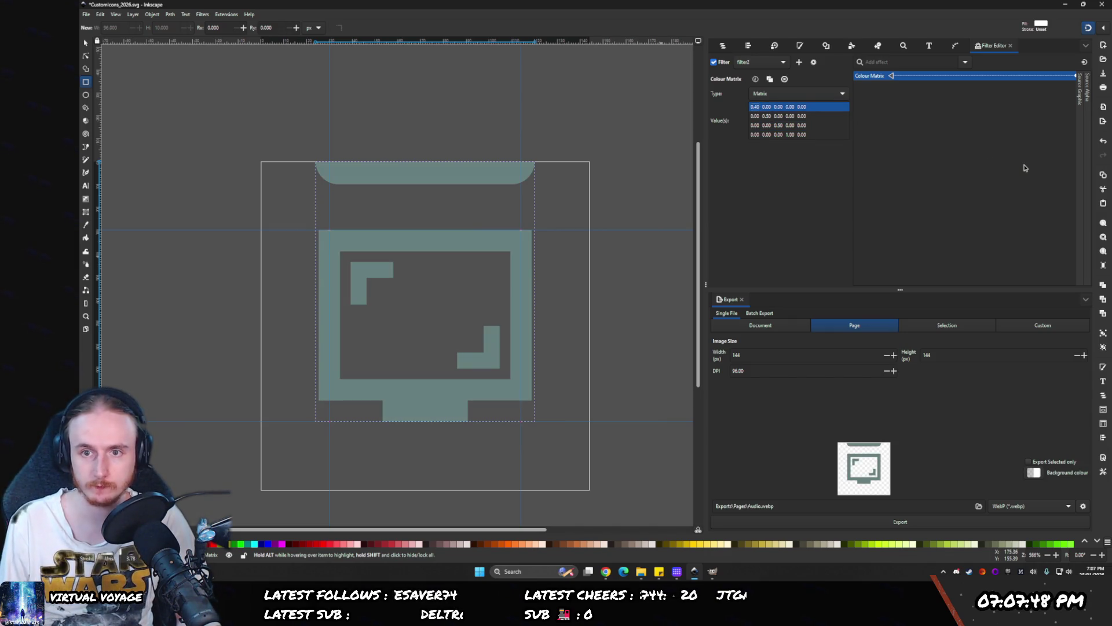
{"action": "key", "text": "Down"}
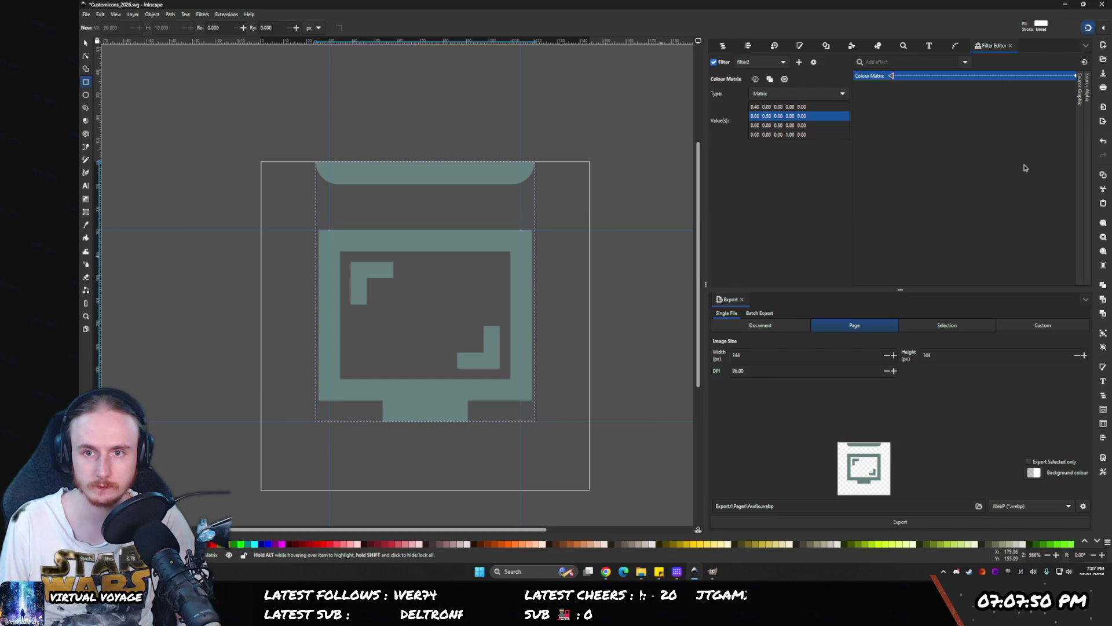
{"action": "type", "text": "4"}
{"action": "key", "text": "Return"}
{"action": "key", "text": "Down"}
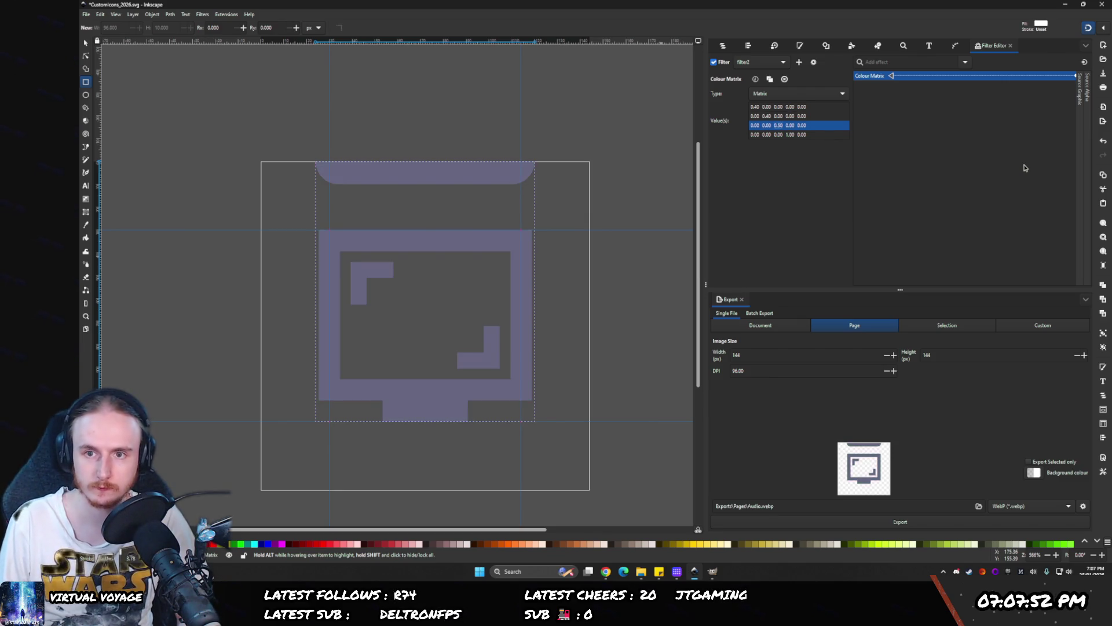
{"action": "key", "text": "BackSpace"}
{"action": "type", "text": "4"}
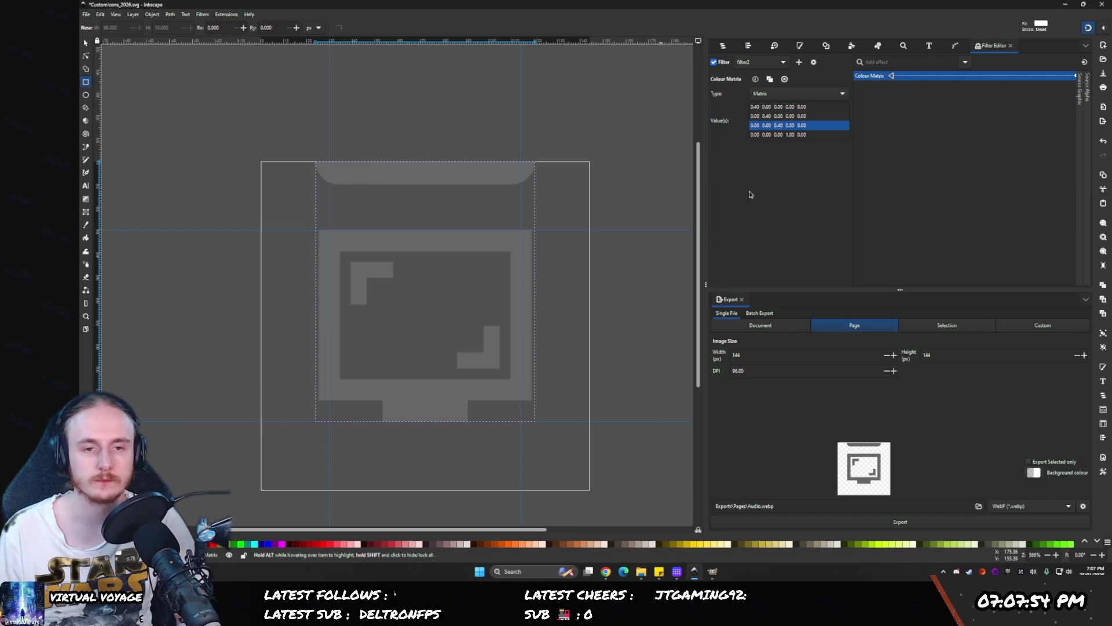
{"action": "left_click_drag", "start_coordinate": [470, 249], "coordinate": [551, 219]}
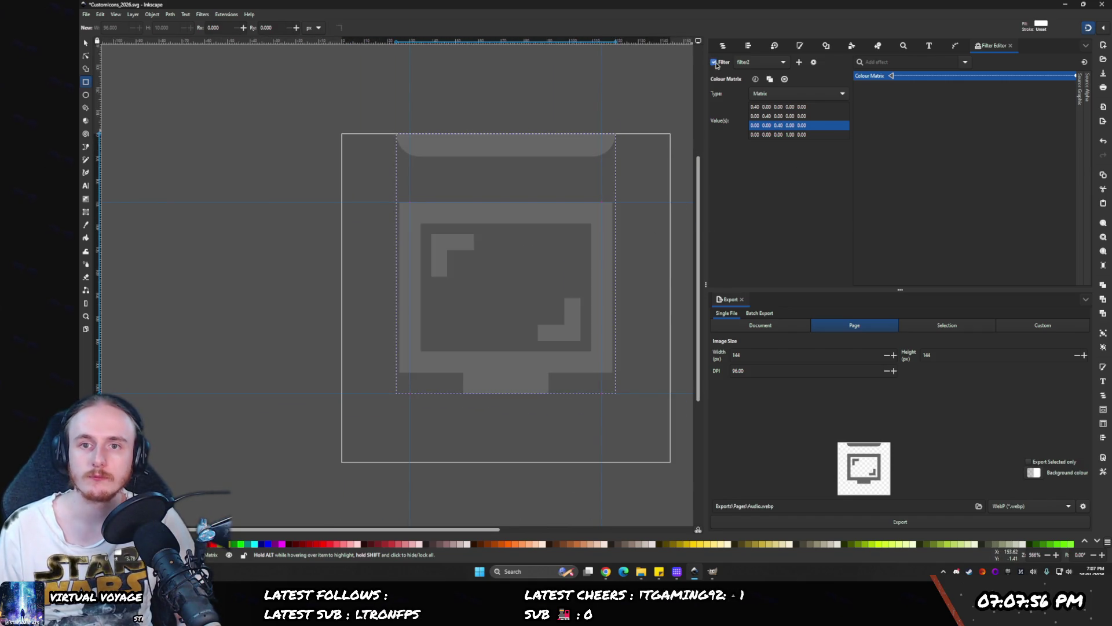
- Move Devices and Status Bar into Source Matrix and delete the empty Source Matrix Group
{"action": "left_click", "coordinate": [723, 46]}
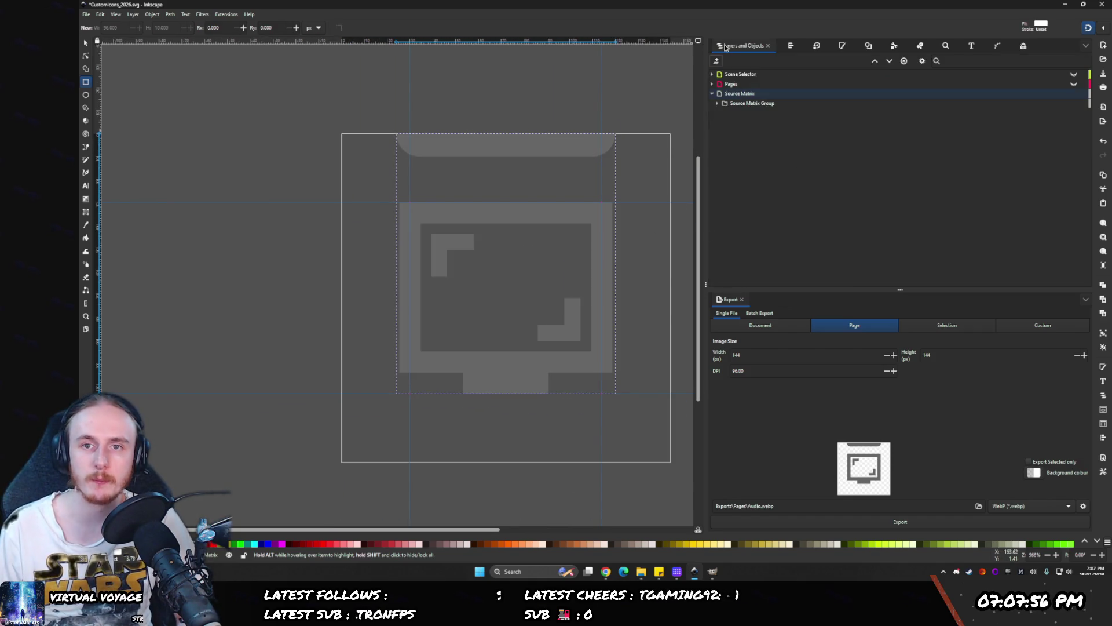
{"action": "left_click", "coordinate": [728, 103]}
{"action": "left_click", "coordinate": [729, 113]}
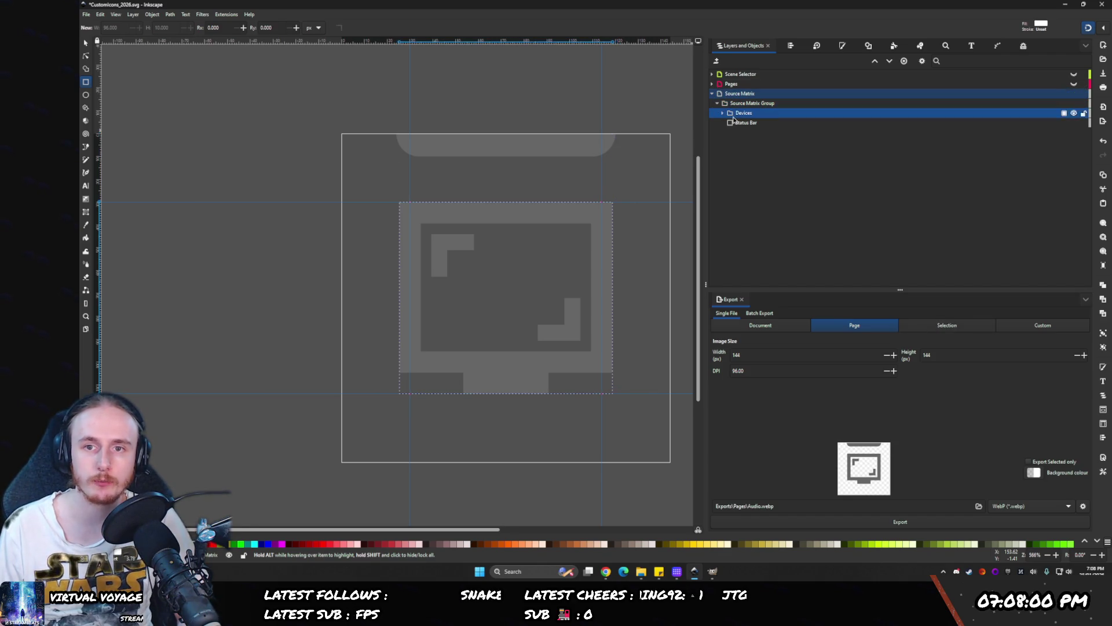
{"action": "left_click", "coordinate": [731, 123], "text": "shift"}
{"action": "left_click_drag", "start_coordinate": [730, 113], "coordinate": [726, 99]}
{"action": "left_click", "coordinate": [737, 123]}
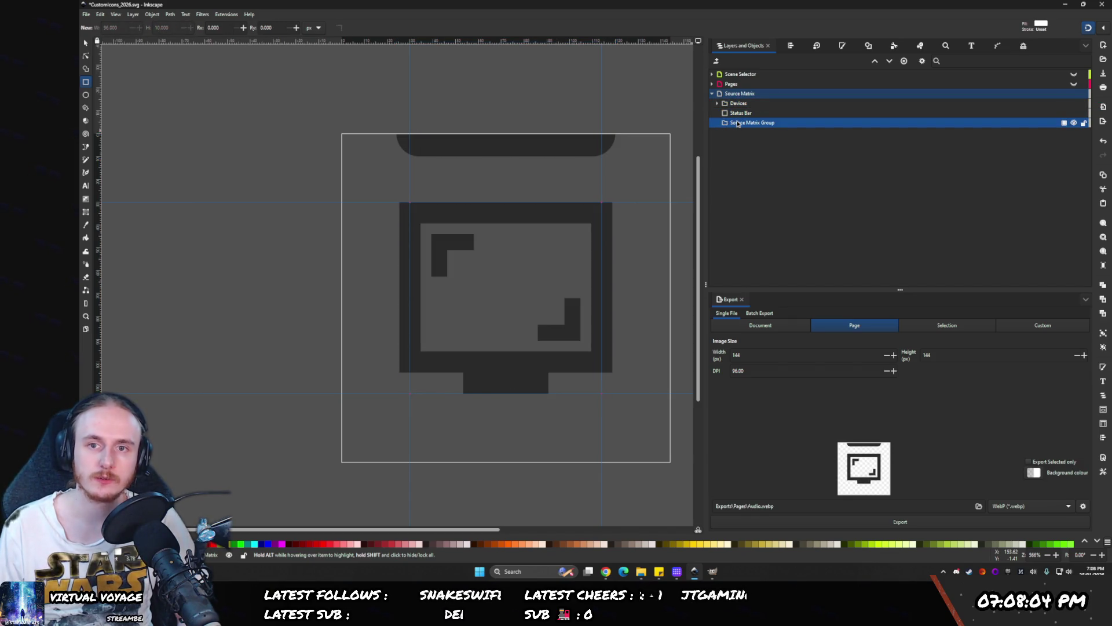
{"action": "key", "text": "Delete"}
- Set the Source Matrix fill to pure white and check the Devices group's fill
{"action": "left_click", "coordinate": [720, 94]}
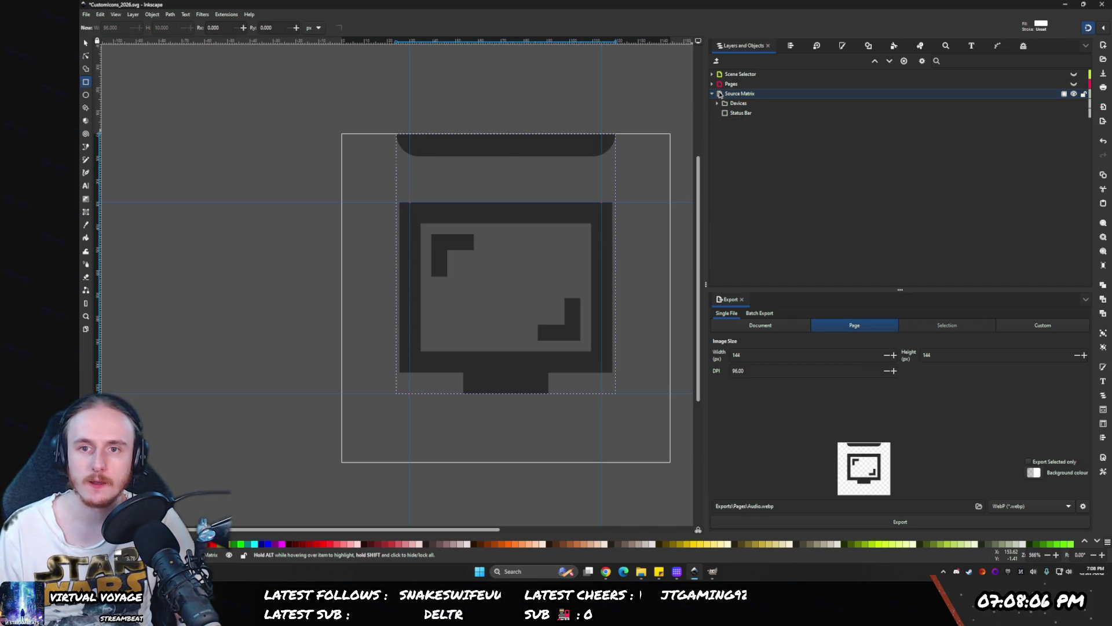
{"action": "left_click", "coordinate": [841, 47]}
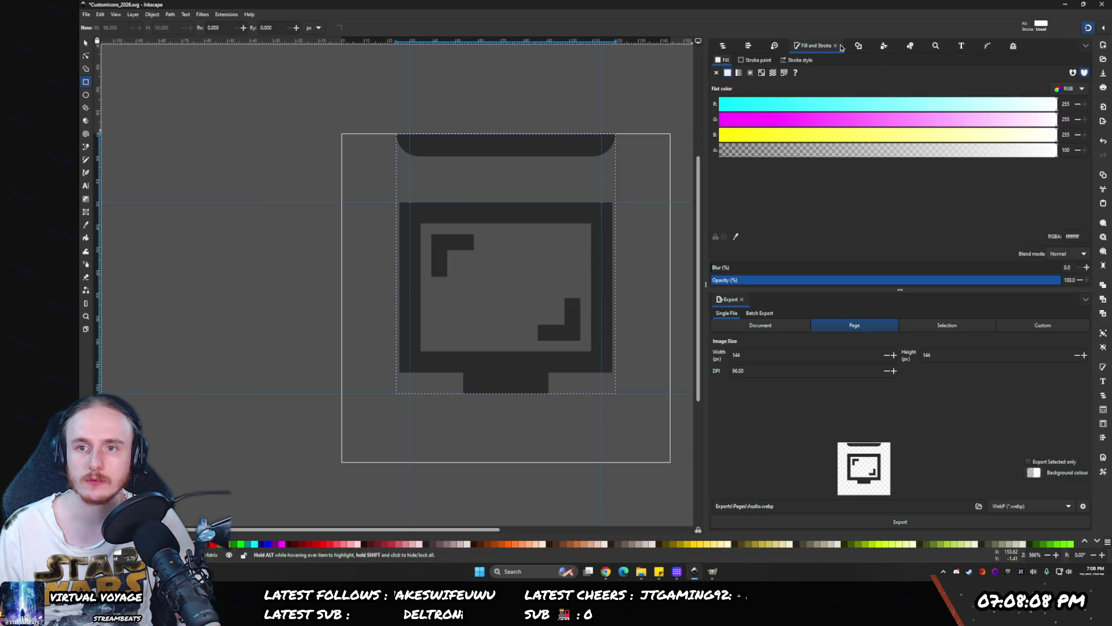
{"action": "left_click", "coordinate": [1084, 104]}
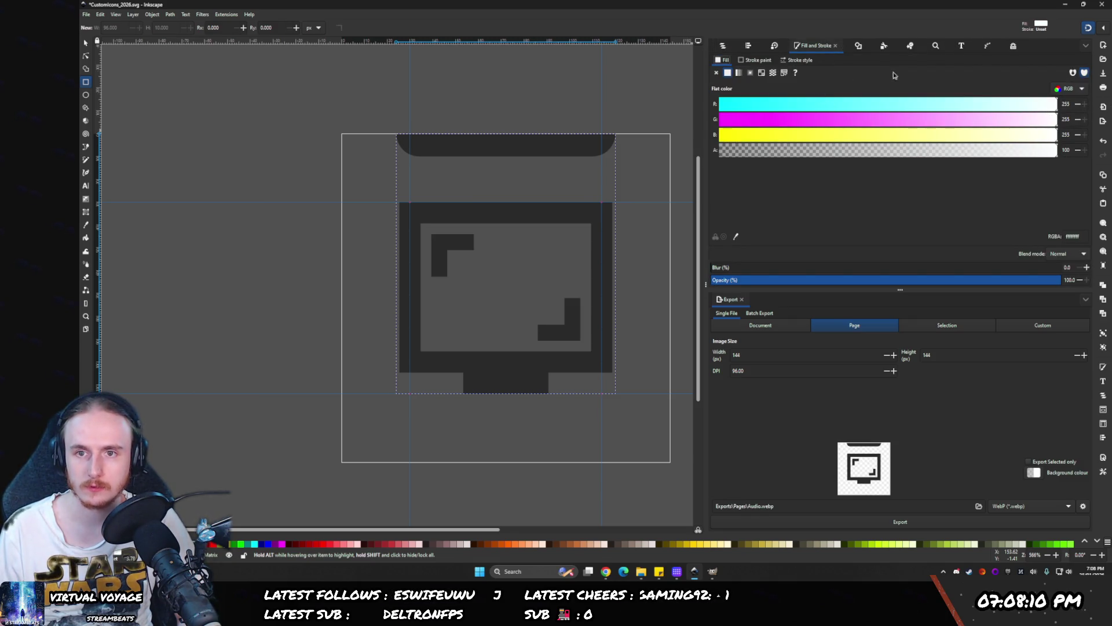
{"action": "key", "text": "ctrl+shift+l"}
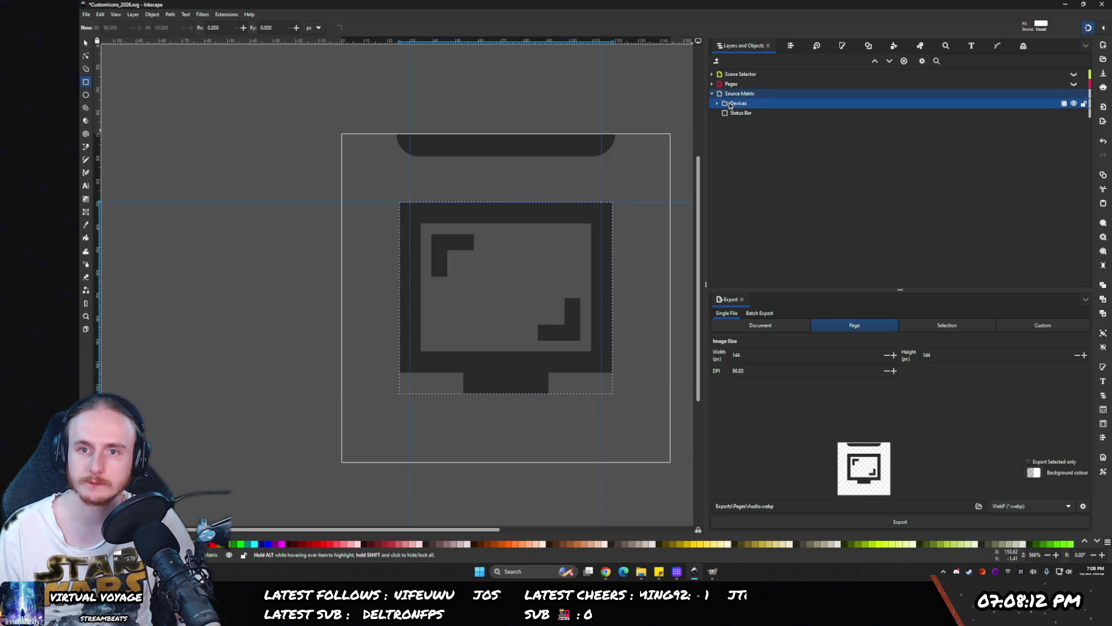
{"action": "key", "text": "ctrl+shift+f"}
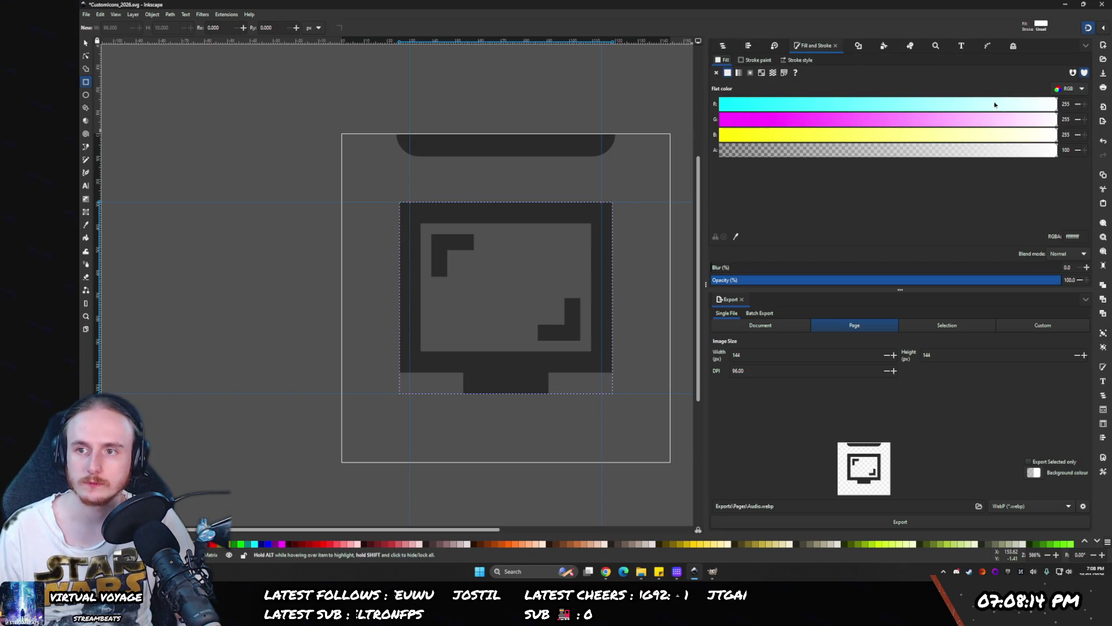
{"action": "key", "text": "ctrl+shift+l"}
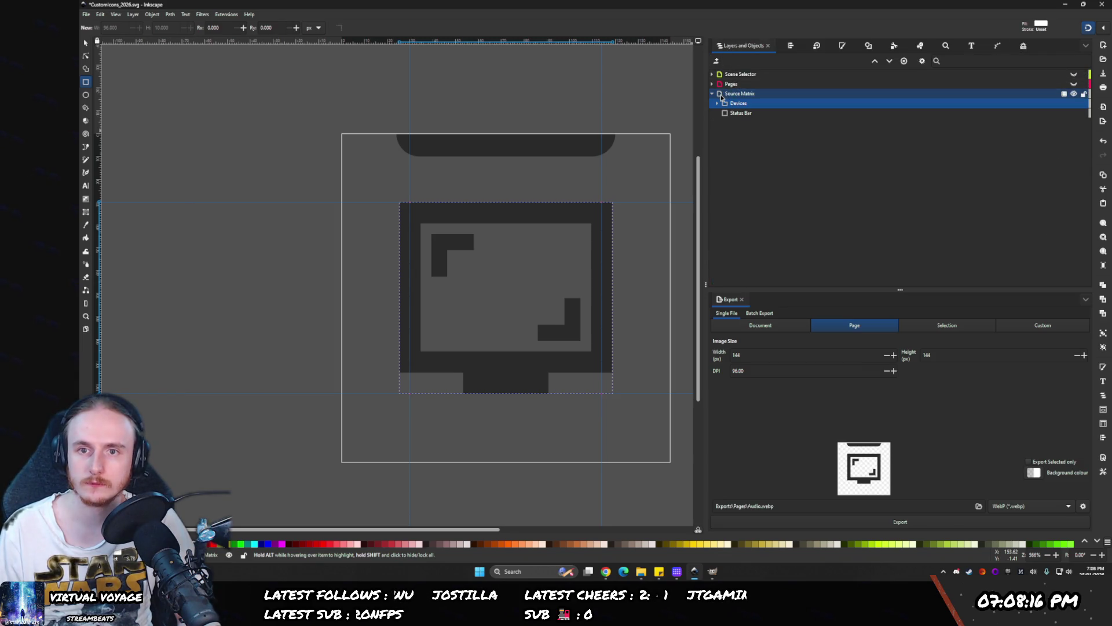
{"action": "left_click", "coordinate": [721, 95]}
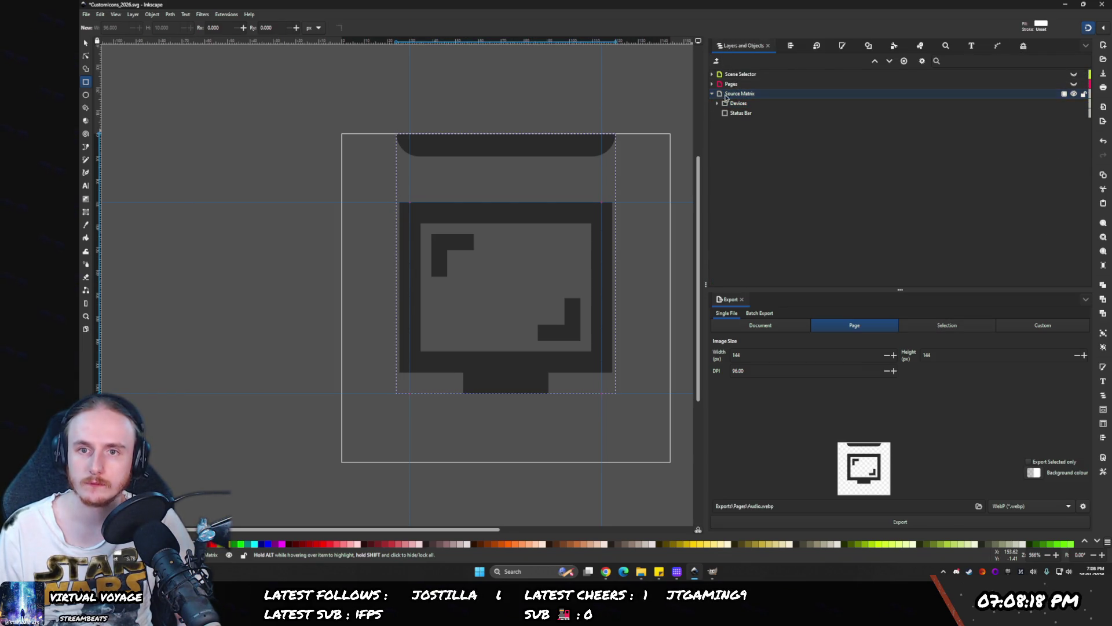
{"action": "left_click", "coordinate": [1022, 47]}
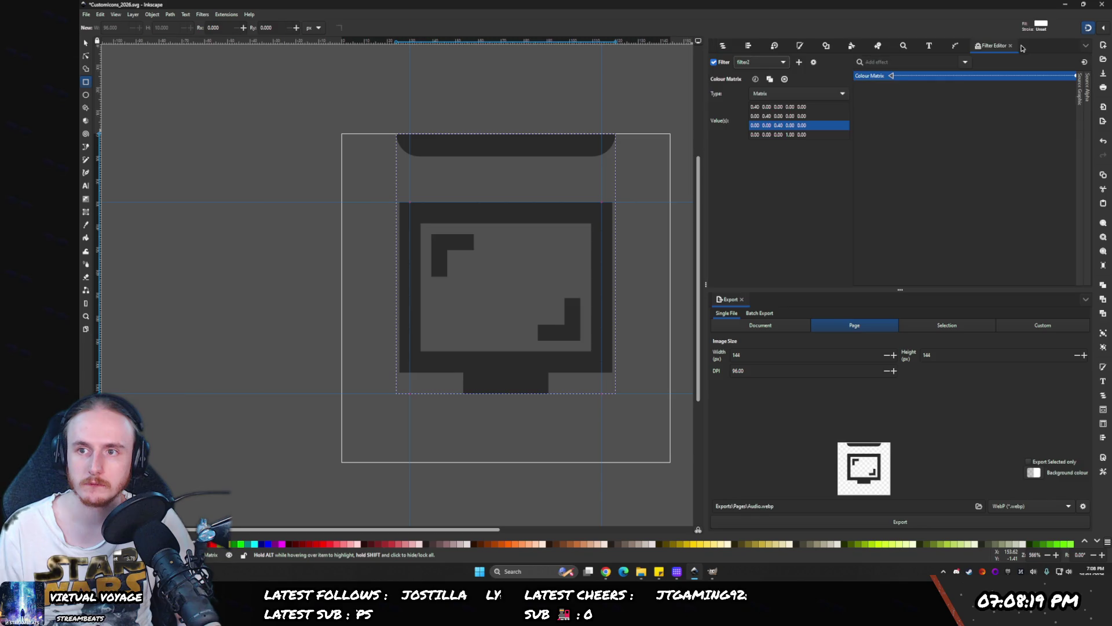
- Toggle the filter off and delete the unused LPE boolean visibility filter
{"action": "left_click", "coordinate": [713, 62]}
{"action": "left_click", "coordinate": [753, 62]}
{"action": "left_click", "coordinate": [738, 102]}
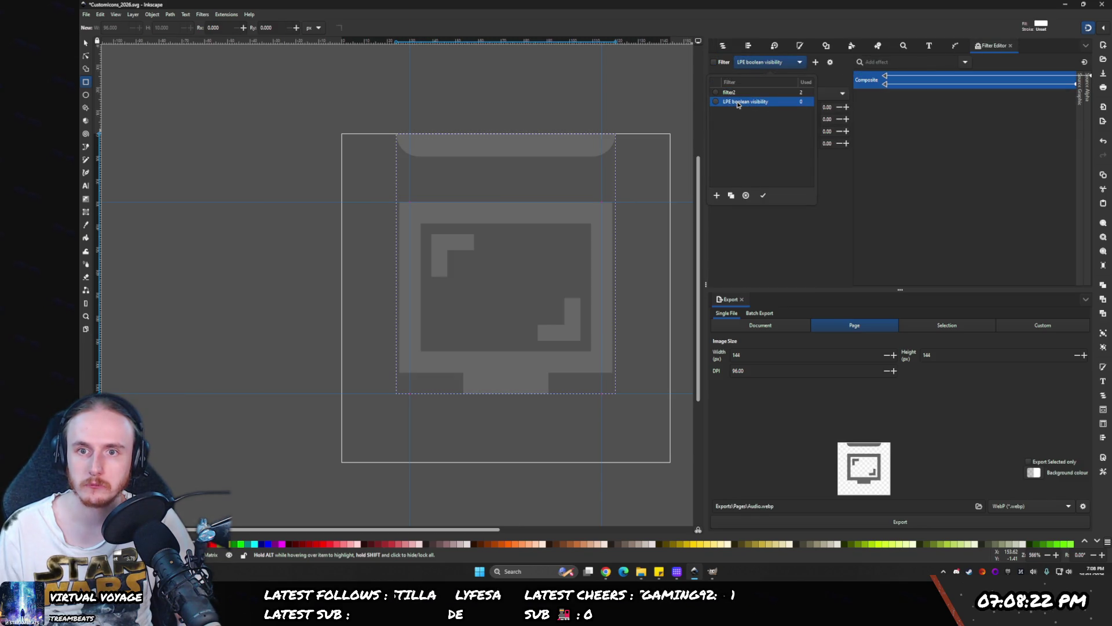
{"action": "left_click", "coordinate": [754, 196]}
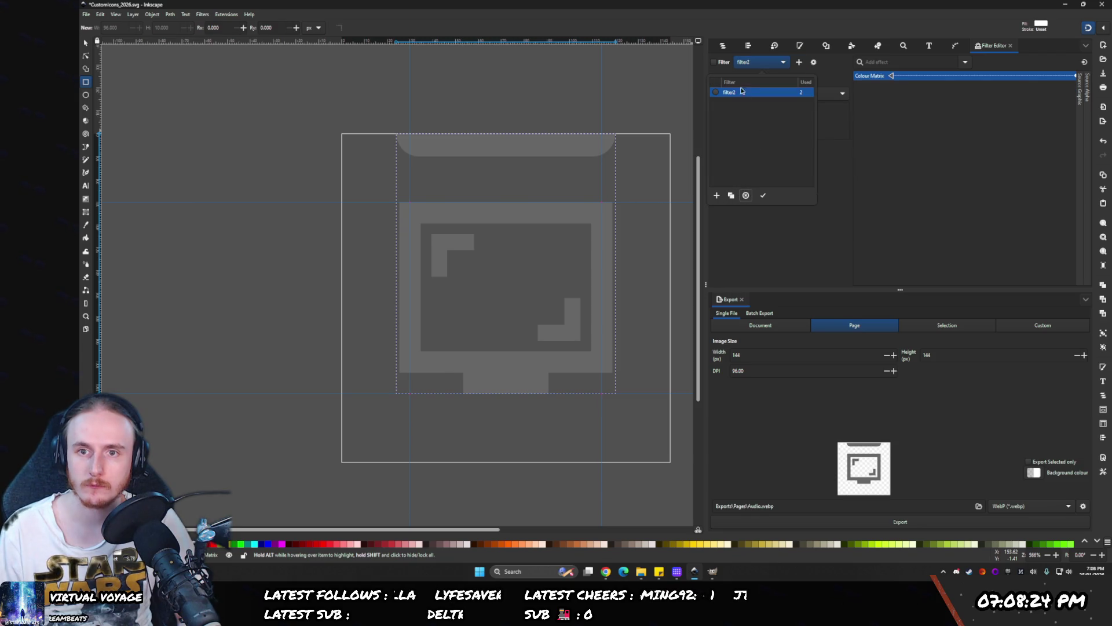
- Rename filter2 to 'Disable Filter' and select the whole monitor icon
{"action": "left_click", "coordinate": [732, 92]}
{"action": "key", "text": "Return"}
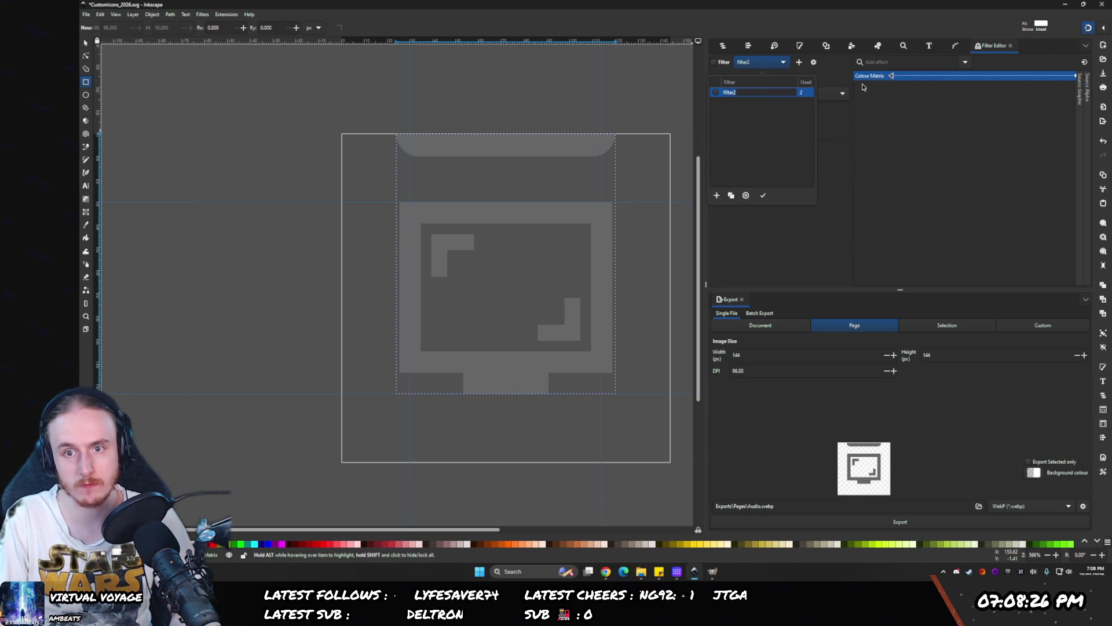
{"action": "type", "text": "isable Filter"}
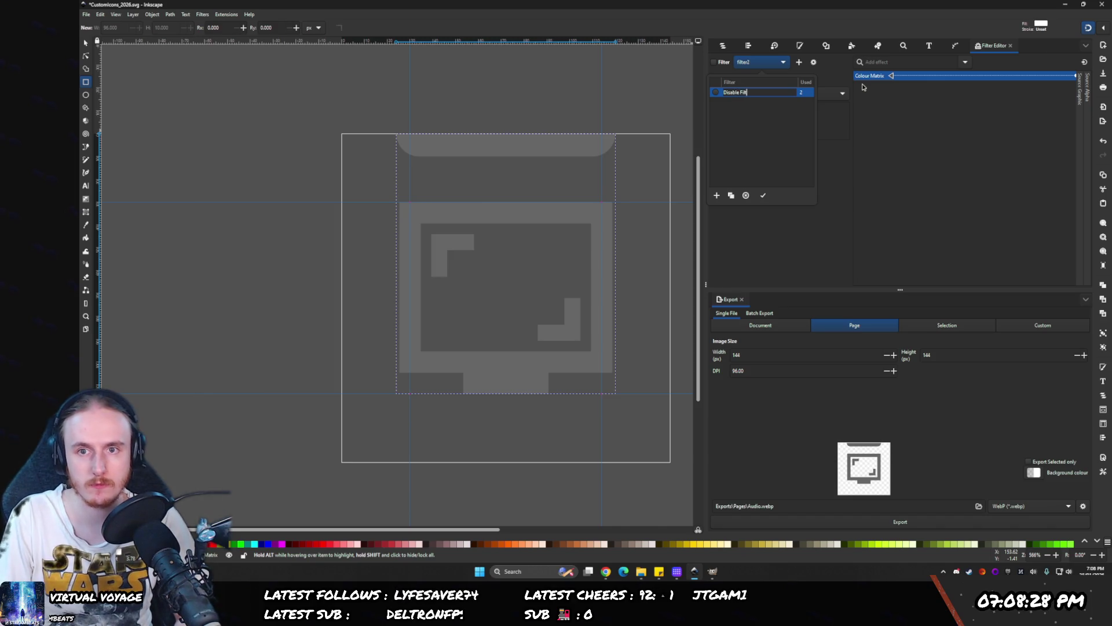
{"action": "key", "text": "Return"}
{"action": "left_click", "coordinate": [717, 46]}
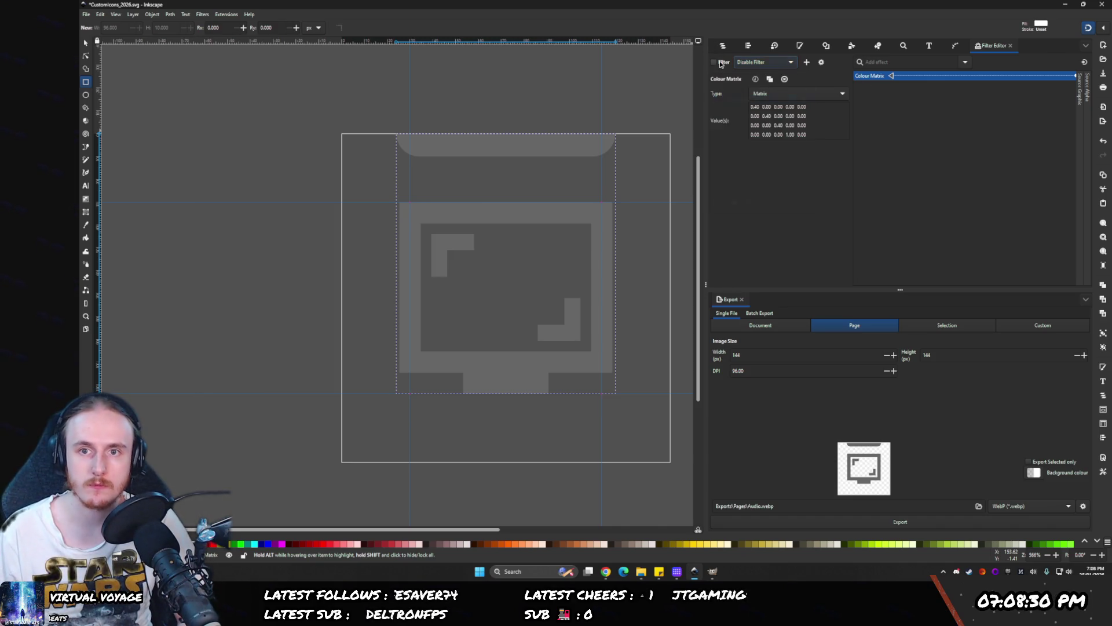
{"action": "left_click", "coordinate": [721, 45]}
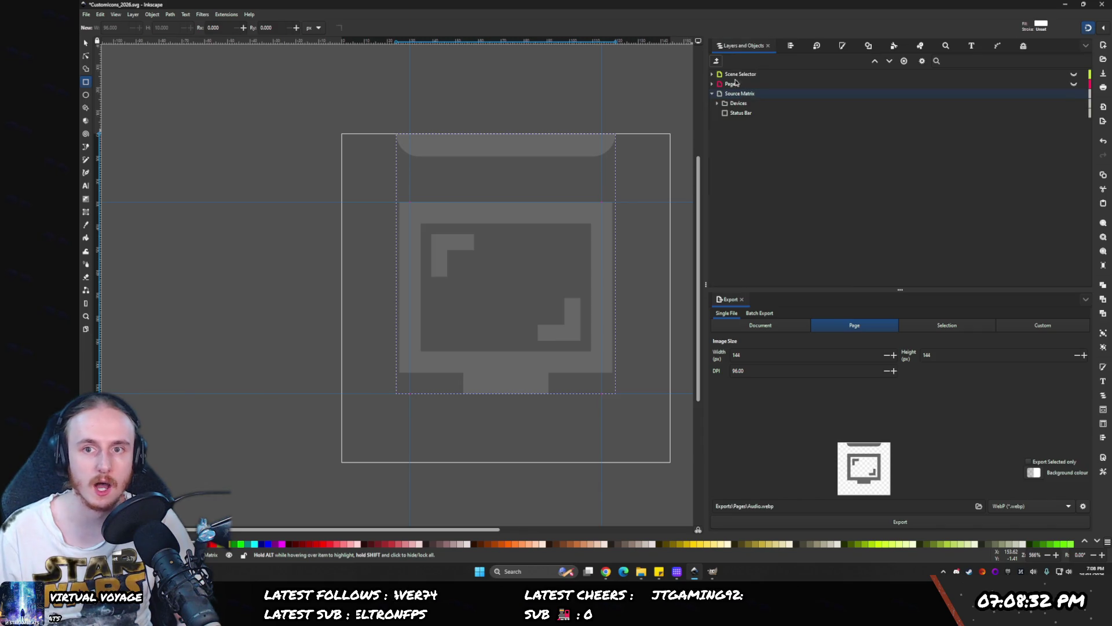
{"action": "key", "text": "ctrl+a"}
- Set the icon's fill to RGB 255, 255, 255 white
{"action": "left_click", "coordinate": [843, 46]}
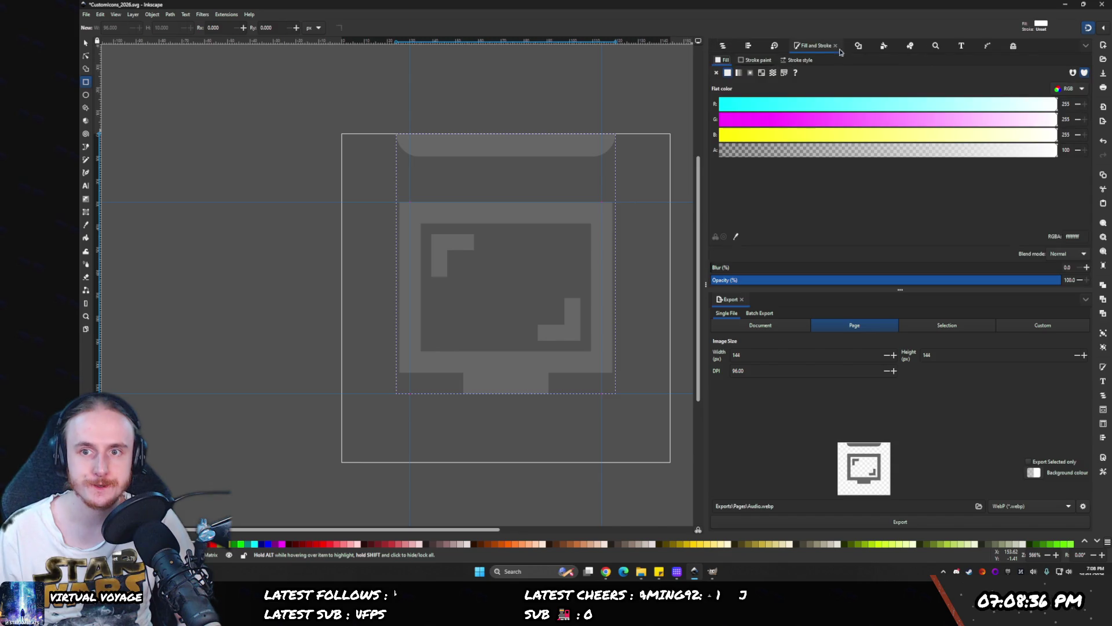
{"action": "mouse_move", "coordinate": [823, 134]}
{"action": "left_mouse_down"}
{"action": "mouse_move", "coordinate": [794, 119]}
{"action": "mouse_move", "coordinate": [821, 145]}
{"action": "mouse_move", "coordinate": [938, 142]}
{"action": "left_mouse_up"}
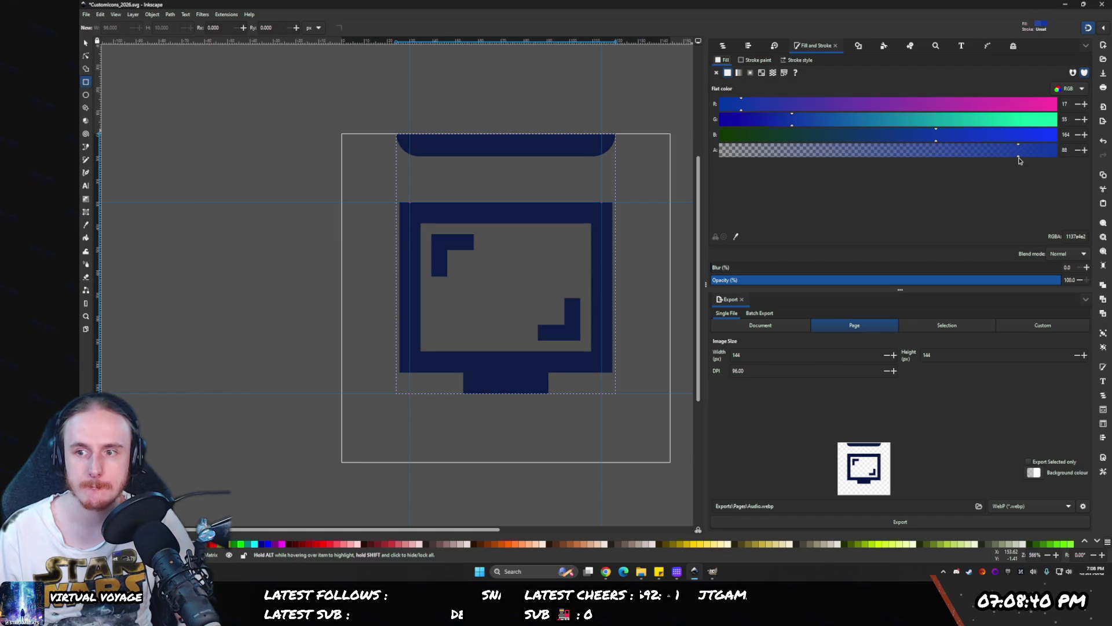
{"action": "left_click_drag", "start_coordinate": [1052, 135], "coordinate": [1055, 129]}
{"action": "left_click", "coordinate": [1055, 119]}
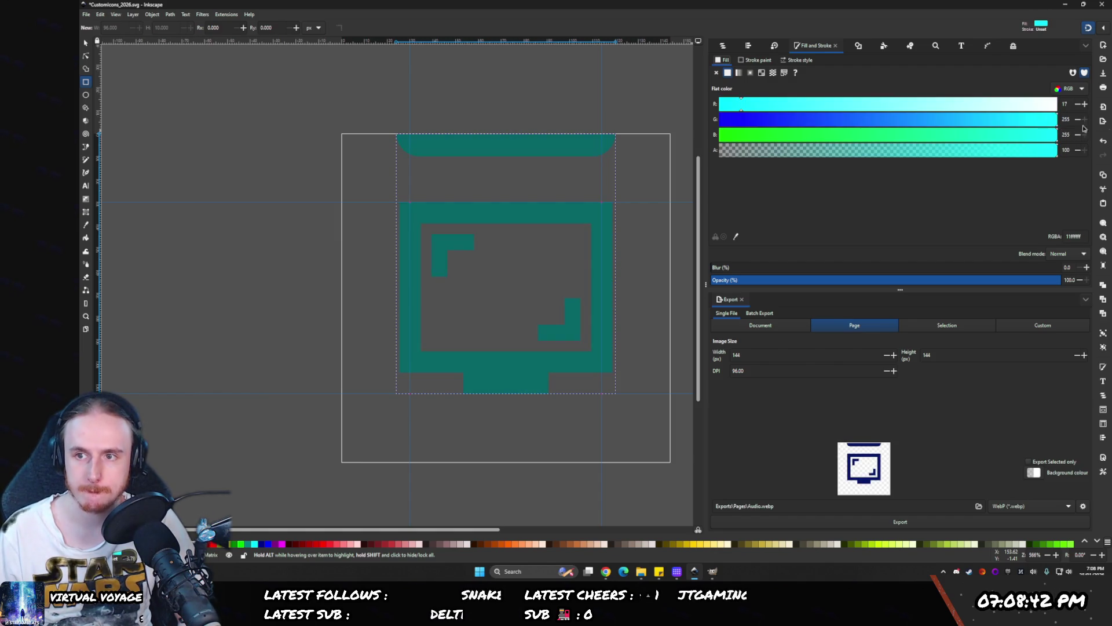
{"action": "left_click", "coordinate": [1055, 104]}
- Check the Source Matrix layer's blend settings and the Devices group's fill colour
{"action": "left_click", "coordinate": [722, 45]}
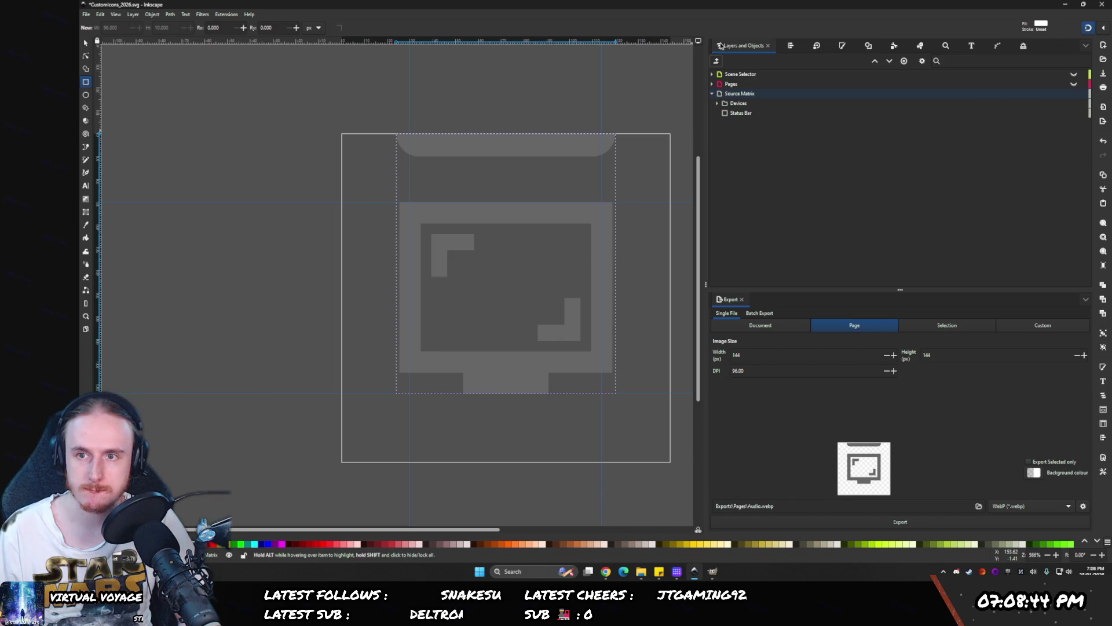
{"action": "left_click", "coordinate": [1065, 94]}
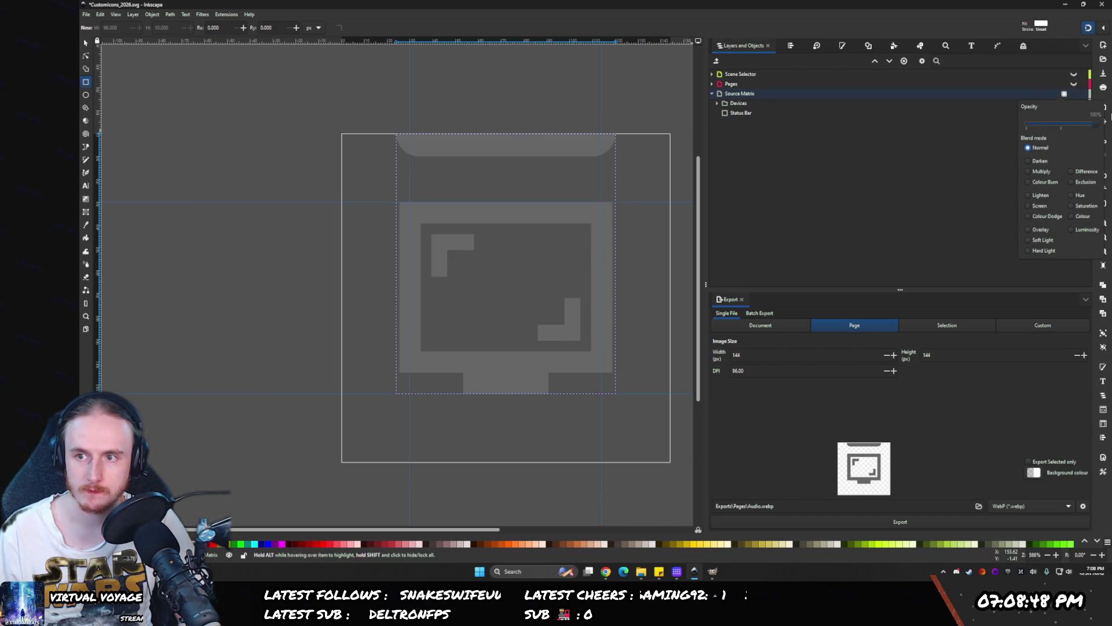
{"action": "left_click", "coordinate": [759, 104]}
{"action": "left_click", "coordinate": [759, 104]}
{"action": "left_click", "coordinate": [844, 46]}
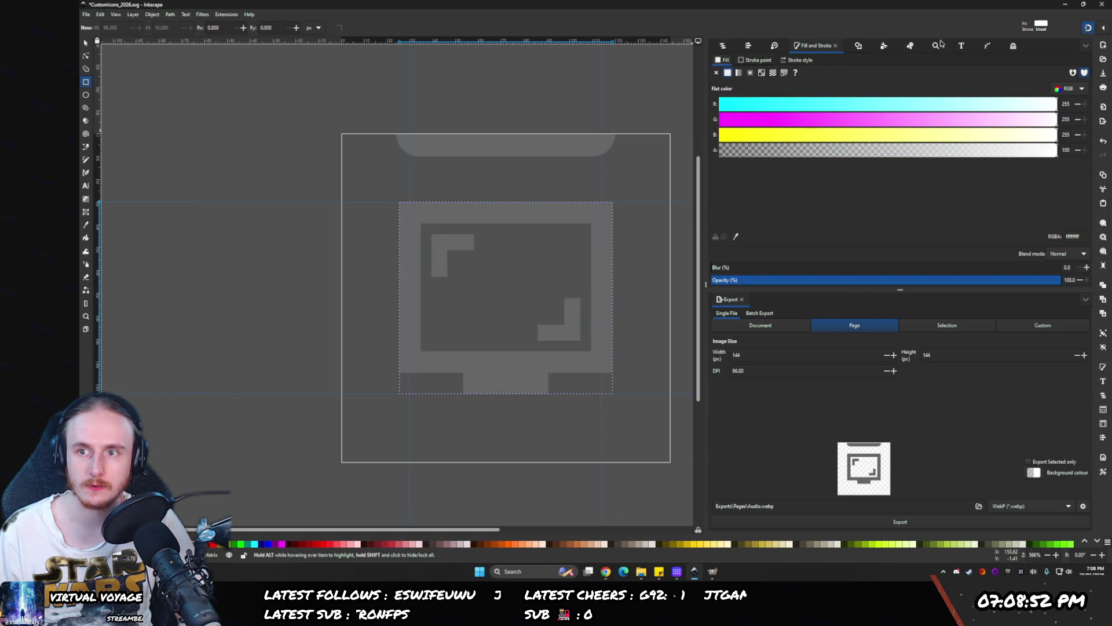
- Turn off the dimming colour-matrix filter on the Devices monitor group and the Status Bar
{"action": "left_click", "coordinate": [1014, 48]}
{"action": "left_click", "coordinate": [713, 63]}
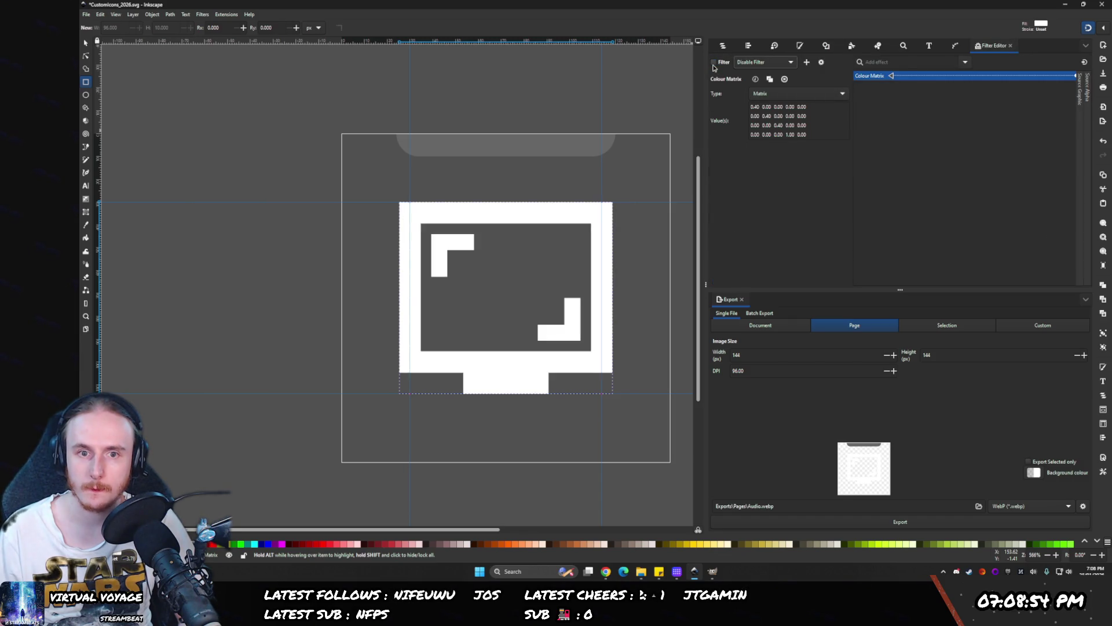
{"action": "left_click", "coordinate": [723, 45]}
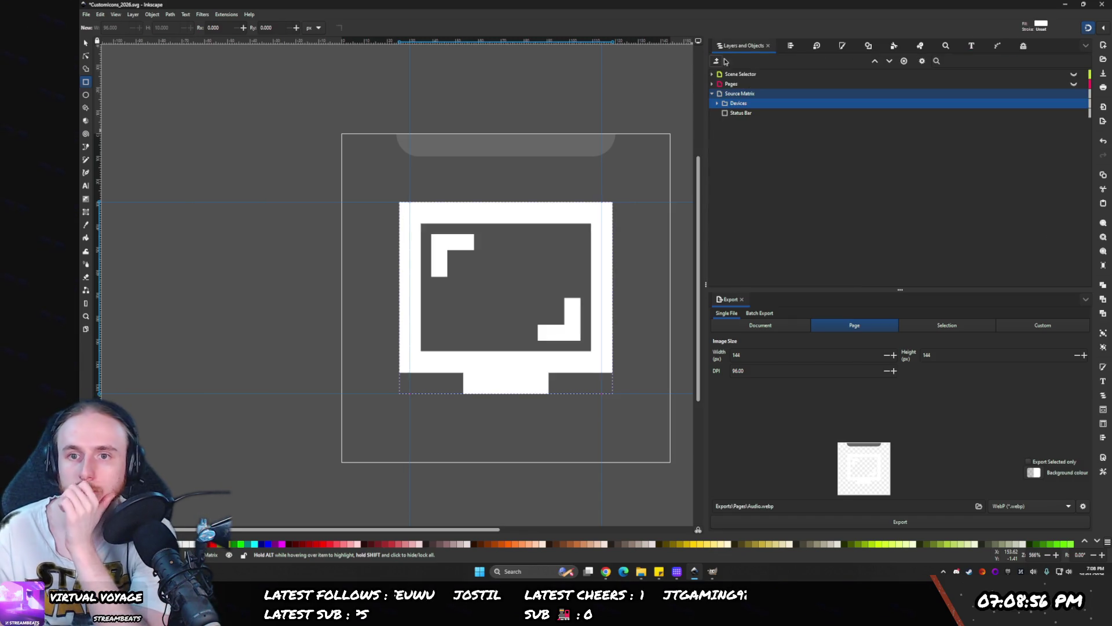
{"action": "left_click", "coordinate": [737, 114]}
{"action": "left_click", "coordinate": [842, 48]}
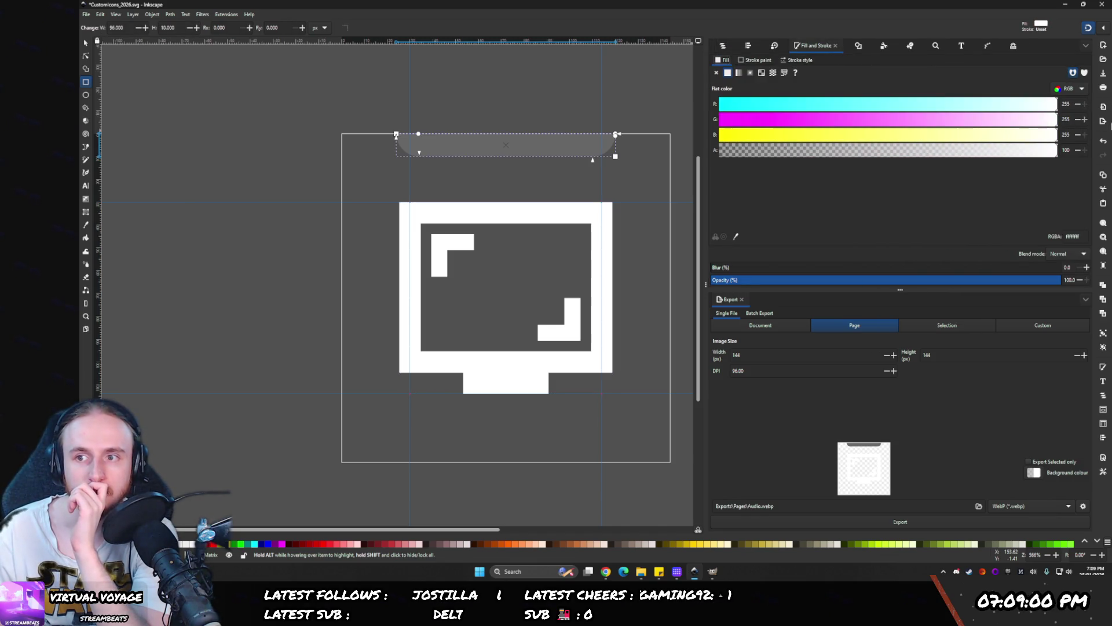
{"action": "left_click", "coordinate": [723, 47]}
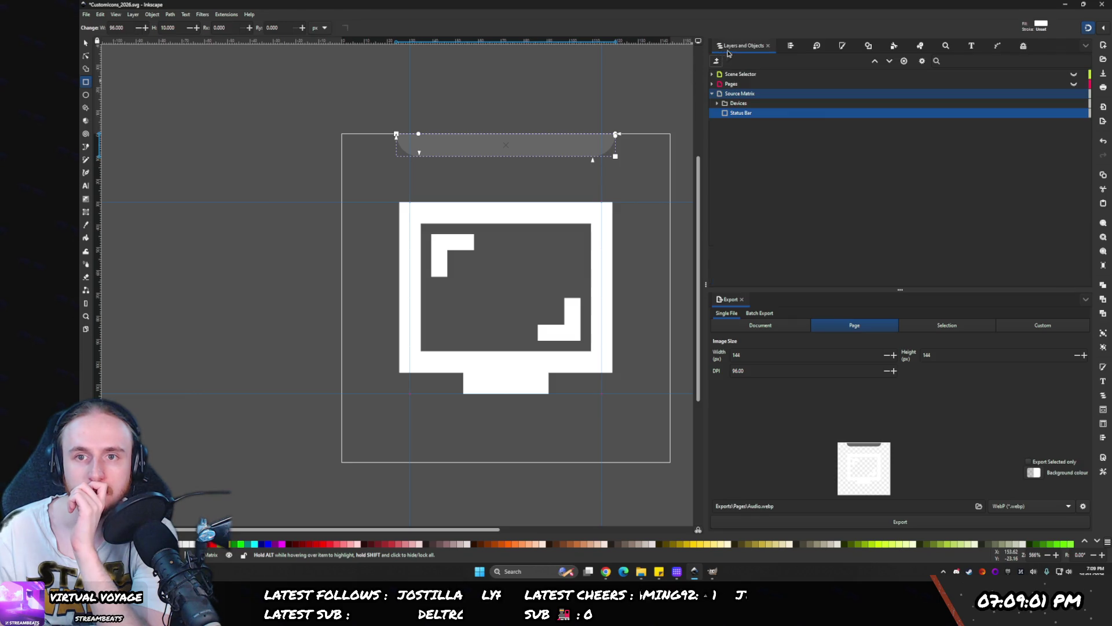
{"action": "left_click", "coordinate": [1015, 47]}
{"action": "left_click", "coordinate": [723, 63]}
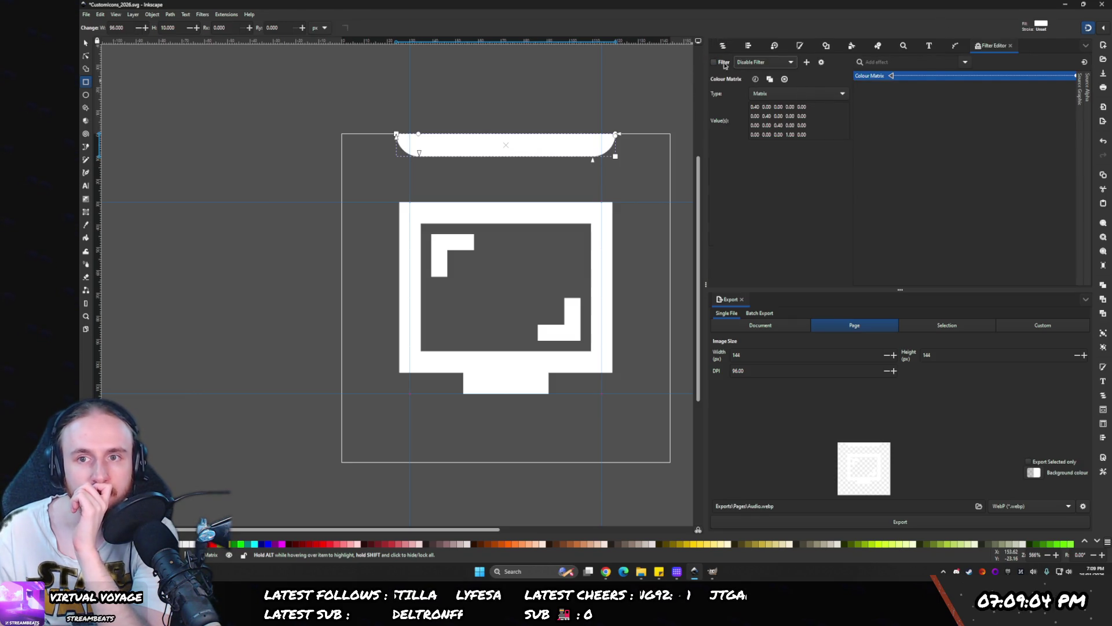
- Delete 'Disable Filter' from the document's filter list
{"action": "left_click", "coordinate": [759, 64]}
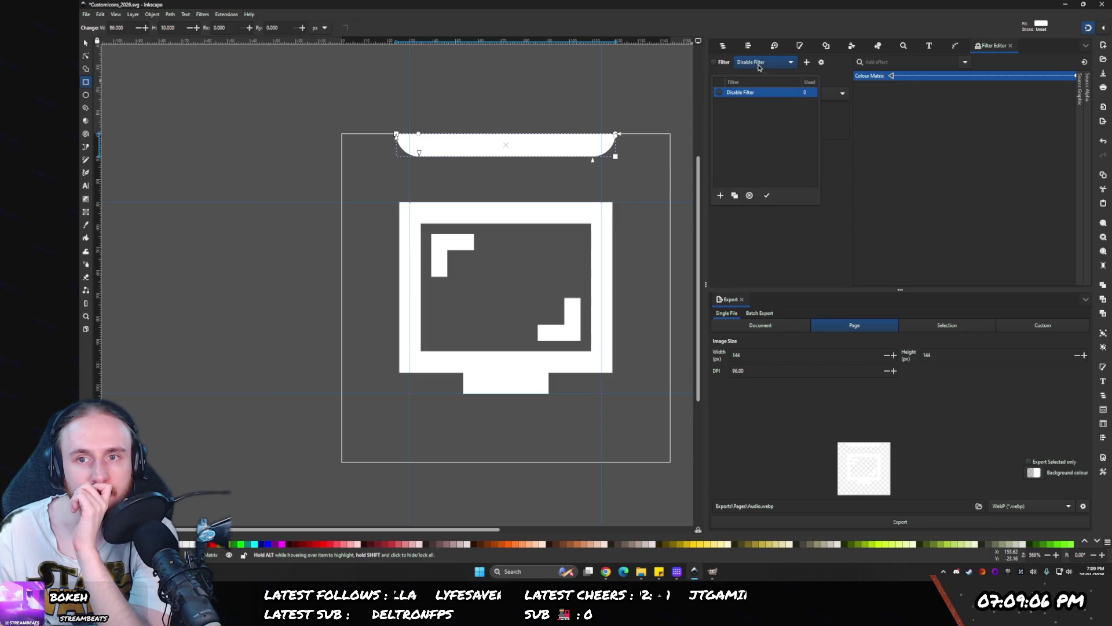
{"action": "left_click", "coordinate": [759, 66]}
{"action": "left_click", "coordinate": [759, 65]}
{"action": "left_click", "coordinate": [749, 196]}
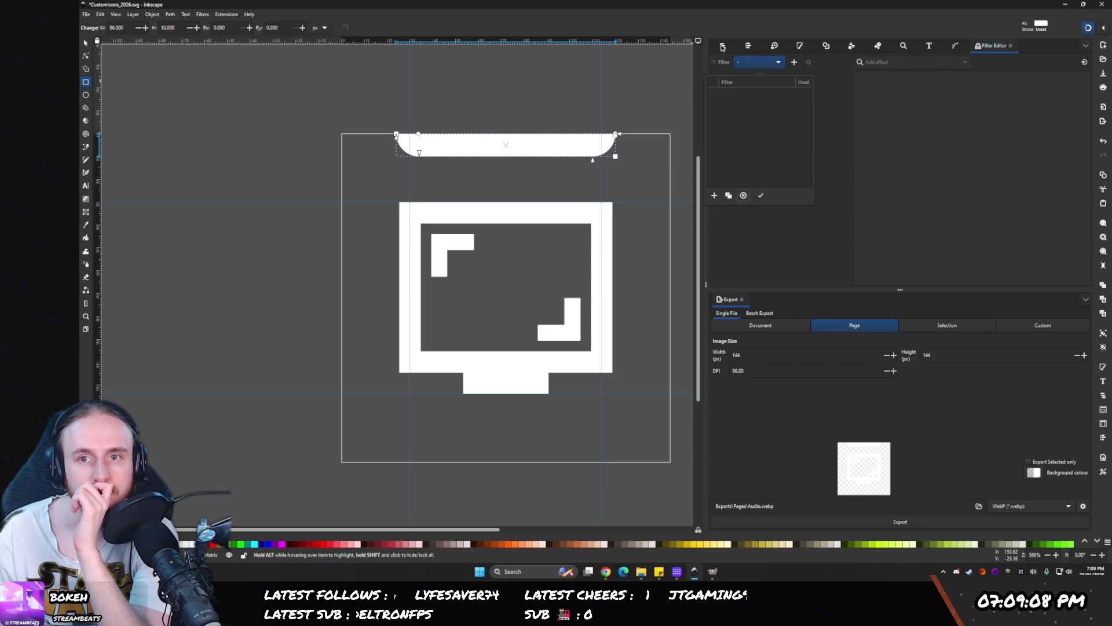
- Check the filter settings of the Devices group and the Source Matrix layer
{"action": "left_click", "coordinate": [723, 45]}
{"action": "left_click", "coordinate": [736, 104]}
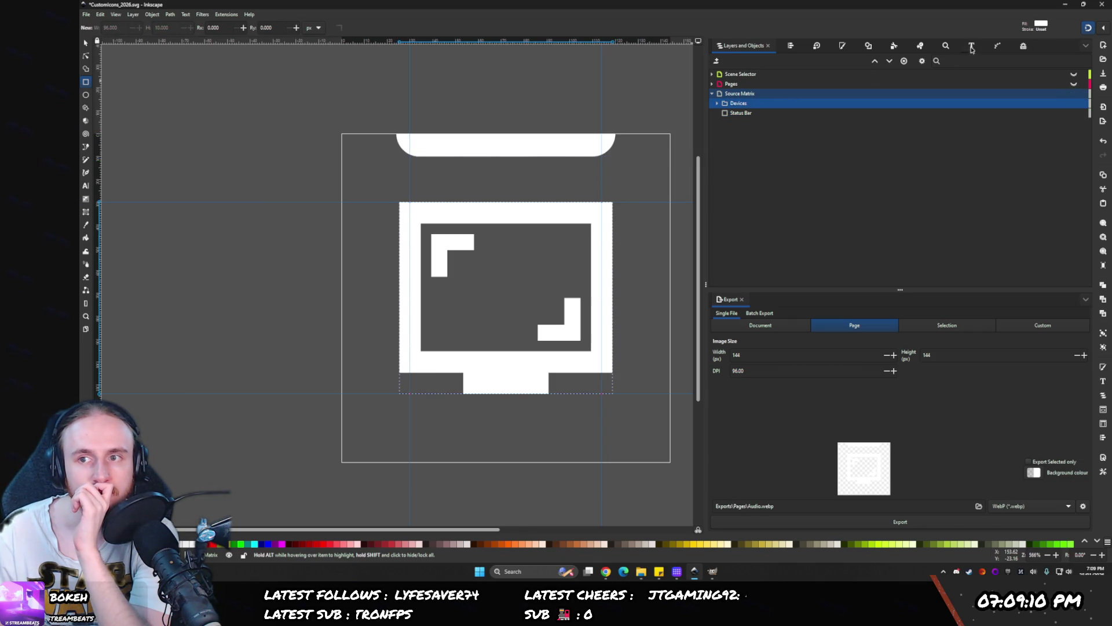
{"action": "left_click", "coordinate": [1024, 45]}
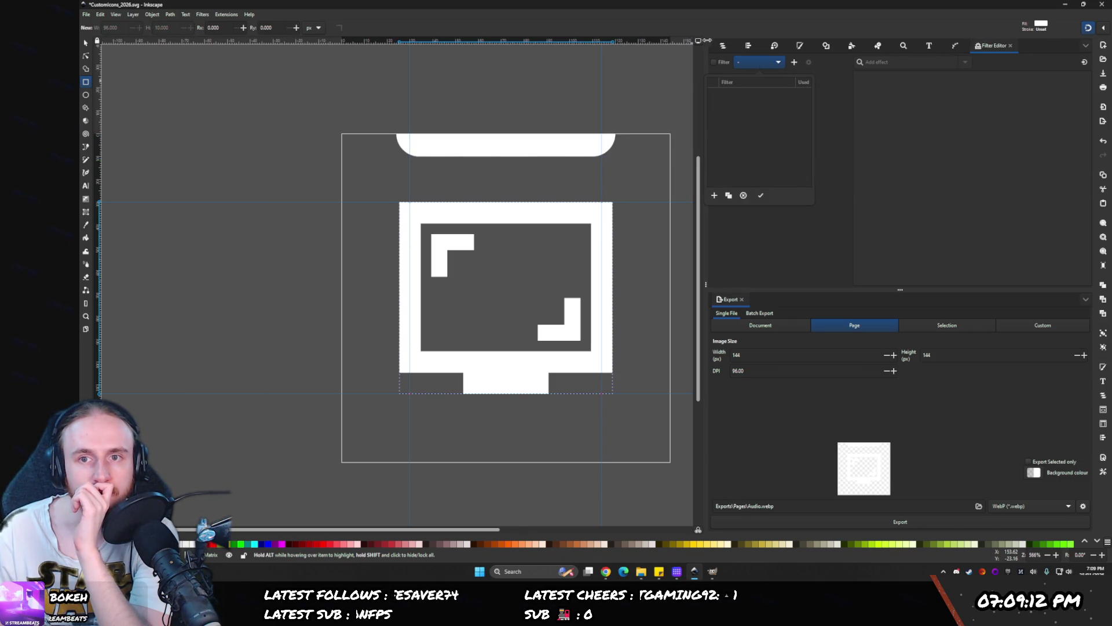
{"action": "left_click", "coordinate": [723, 46]}
{"action": "left_click", "coordinate": [723, 95]}
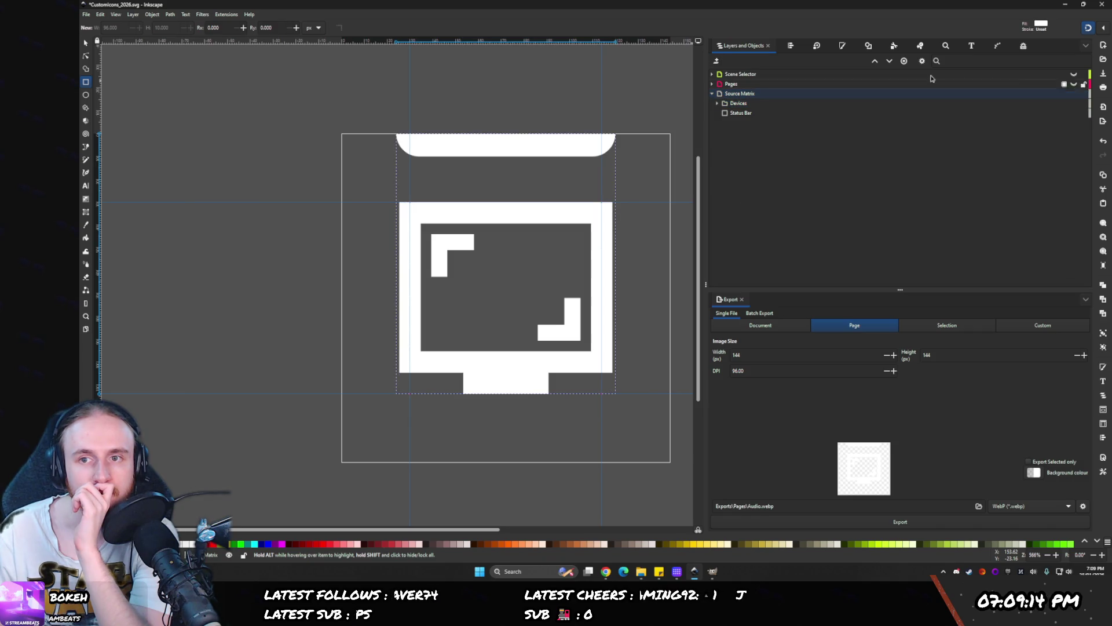
{"action": "left_click", "coordinate": [1024, 46]}
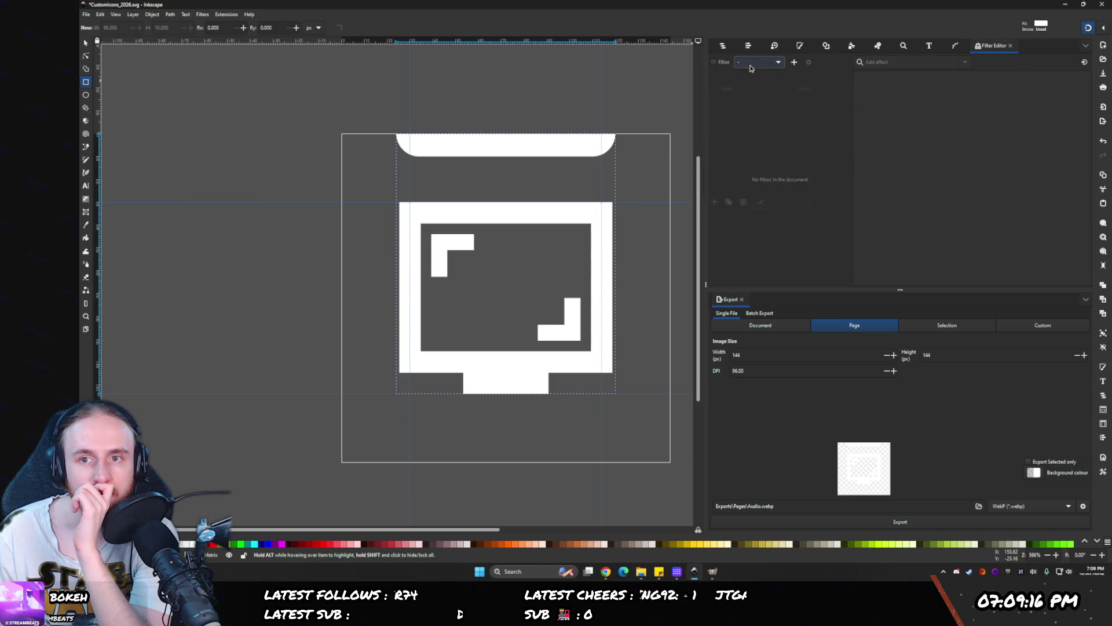
- Create a new filter named 'Disable Adjustment Layer'
{"action": "left_click", "coordinate": [794, 62]}
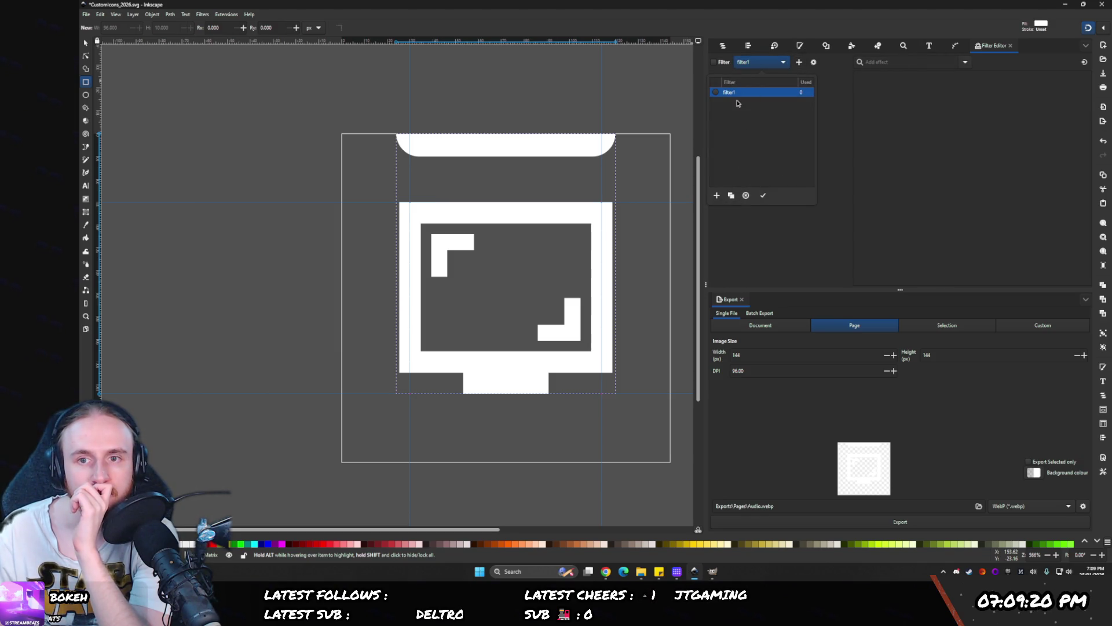
{"action": "left_click", "coordinate": [751, 92]}
{"action": "type", "text": "D"}
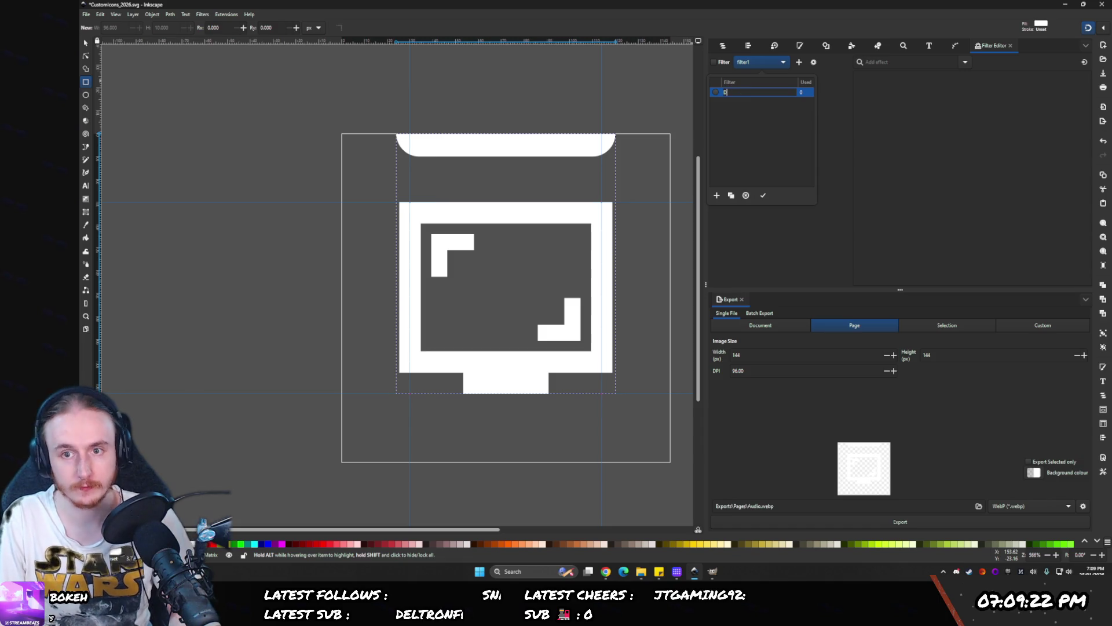
{"action": "type", "text": "isable Adj"}
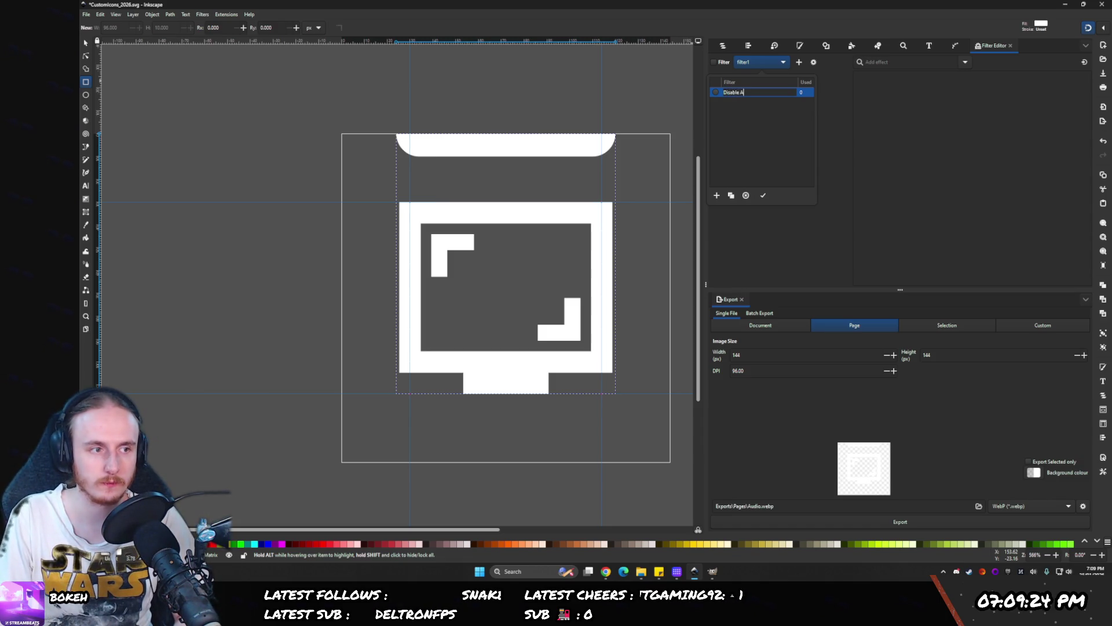
{"action": "type", "text": "ustment Layer"}
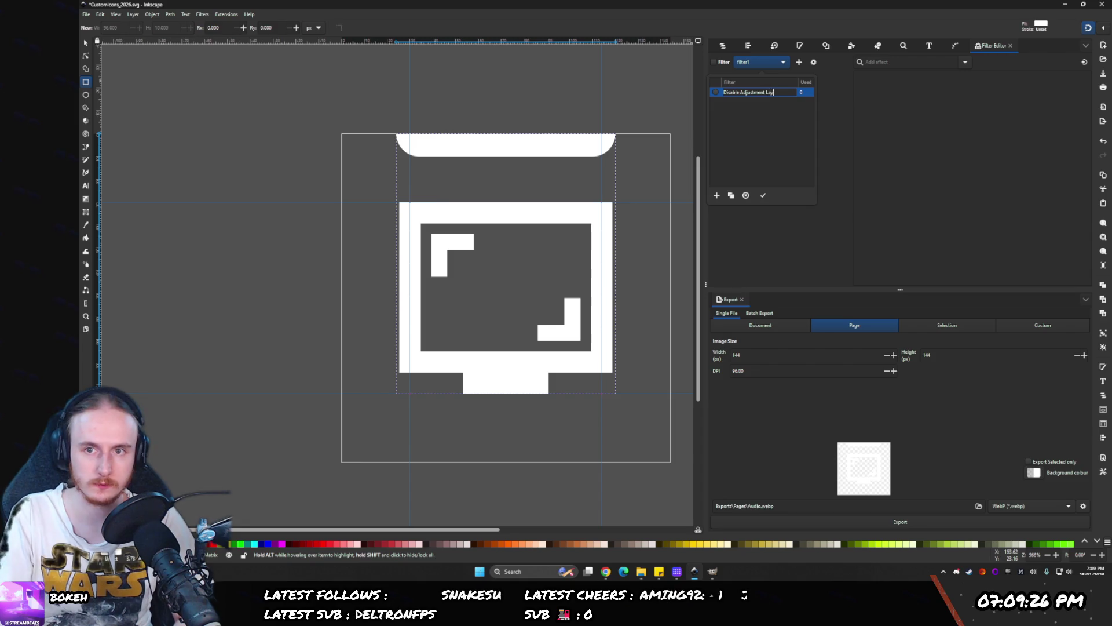
{"action": "key", "text": "Return"}
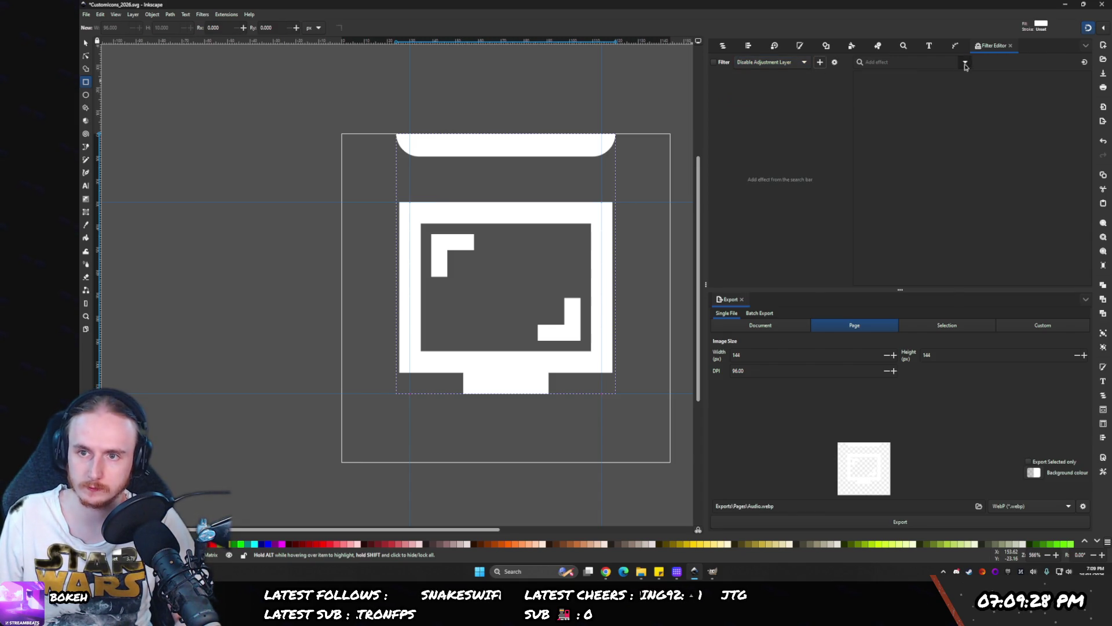
- Add a Colour Matrix effect scaling red, green and blue each to 0.4
{"action": "left_click", "coordinate": [965, 62]}
{"action": "left_click", "coordinate": [875, 182]}
{"action": "left_click", "coordinate": [756, 107]}
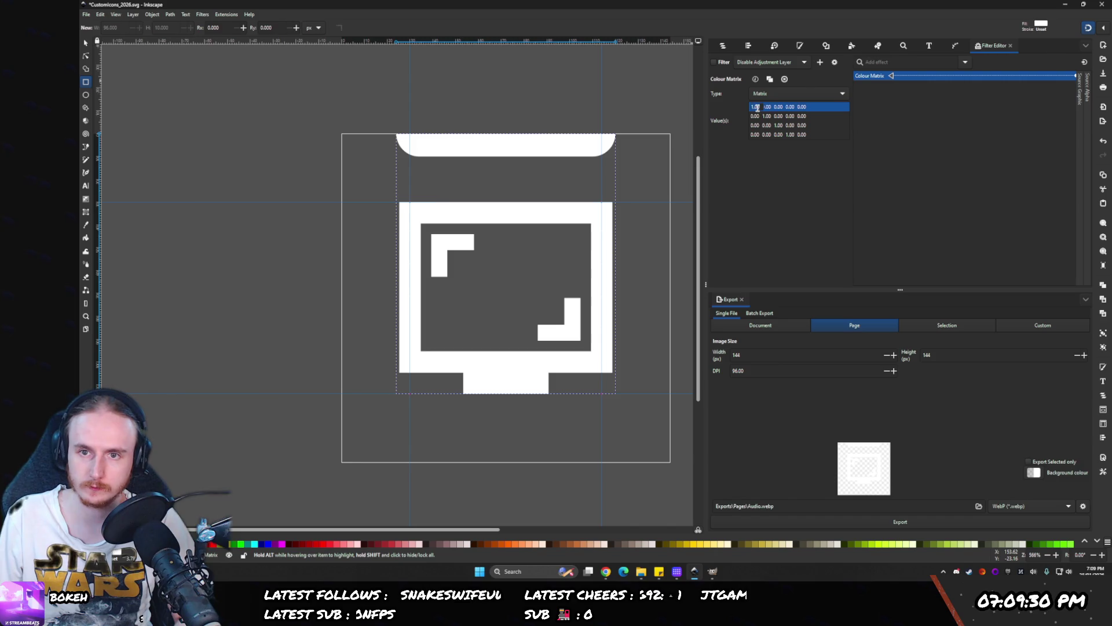
{"action": "type", "text": "0.4"}
{"action": "key", "text": "Down"}
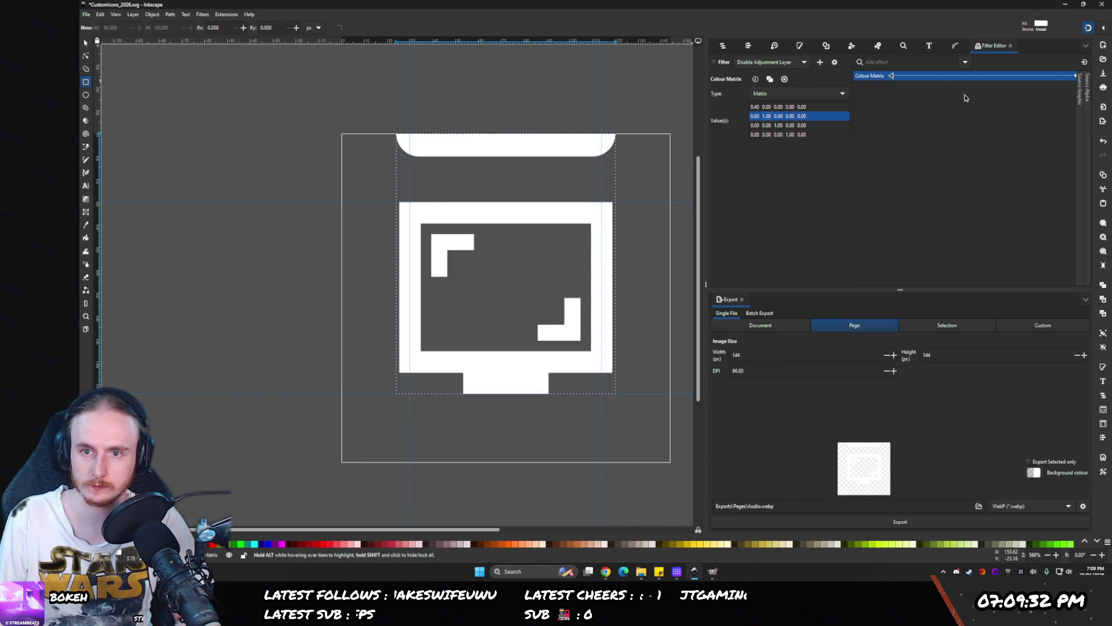
{"action": "type", "text": "0.4"}
{"action": "key", "text": "Down"}
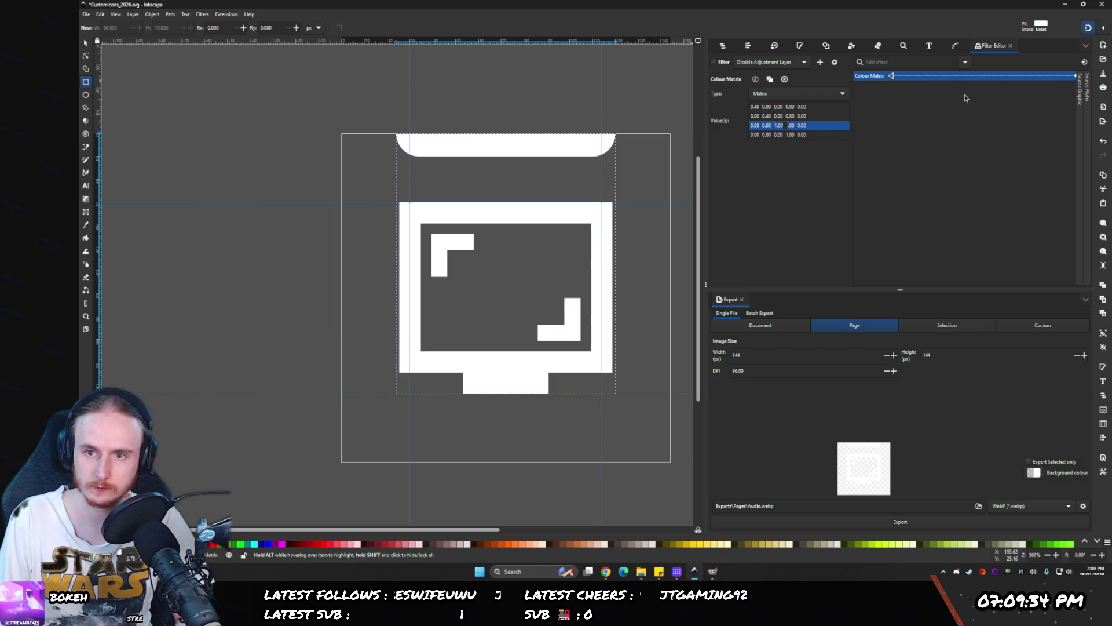
{"action": "type", "text": "0.4"}
{"action": "key", "text": "Return"}
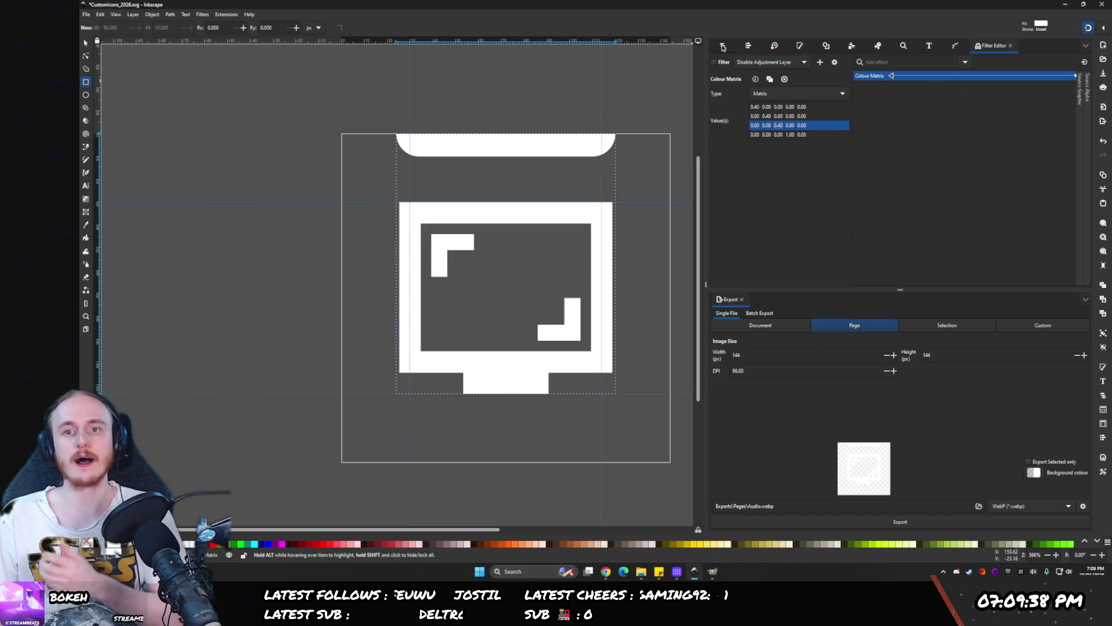
- Add another new empty filter to the document without adding any effects
{"action": "left_click", "coordinate": [722, 46]}
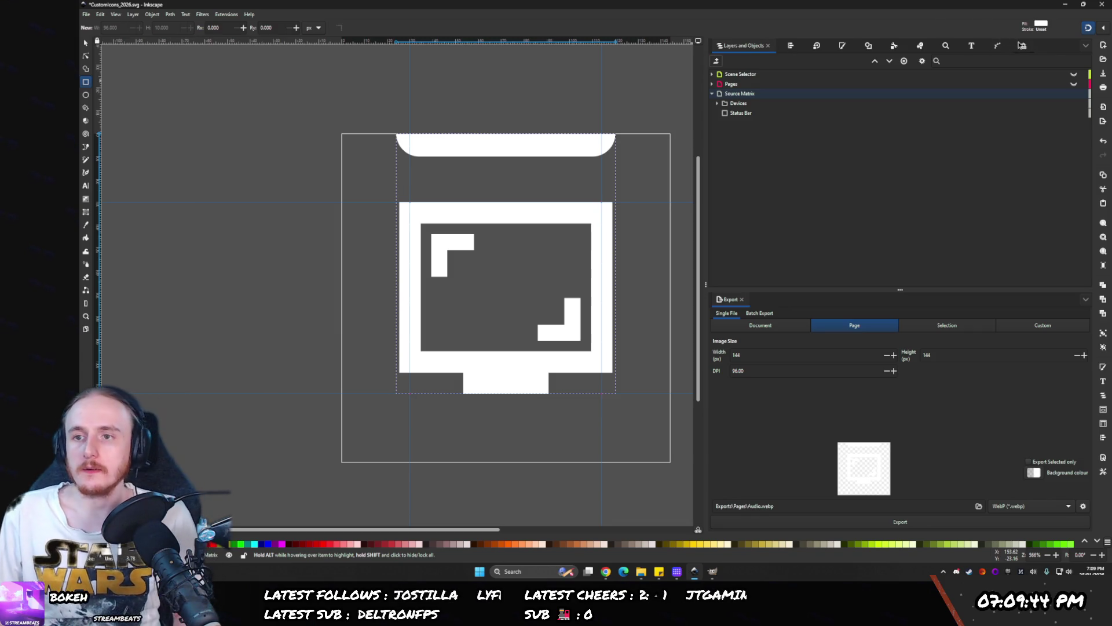
{"action": "left_click", "coordinate": [1001, 46]}
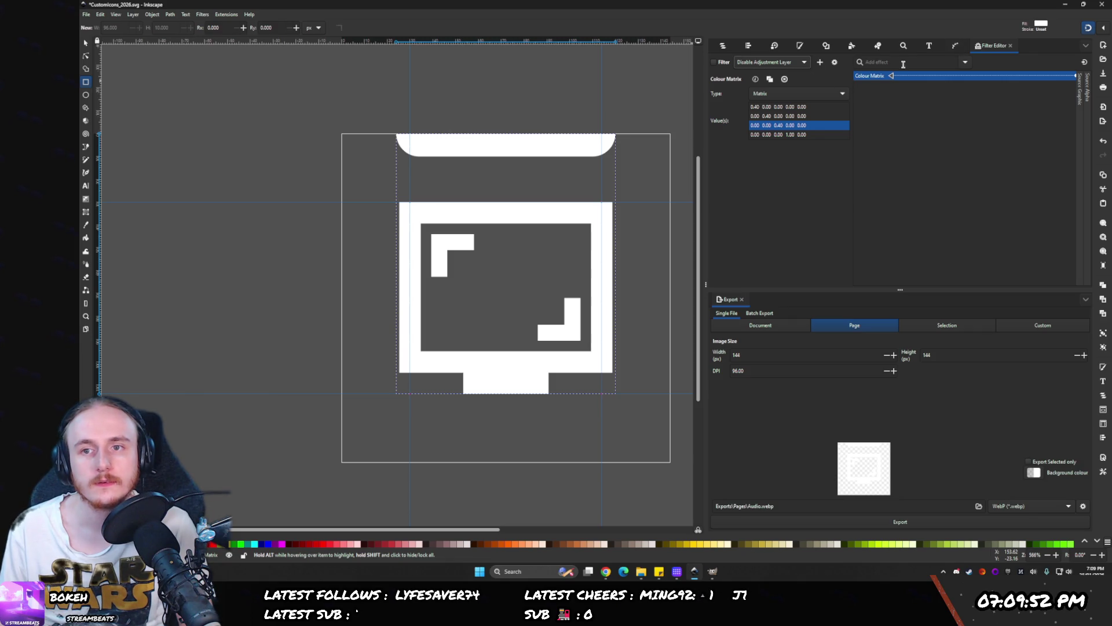
{"action": "left_click", "coordinate": [966, 62]}
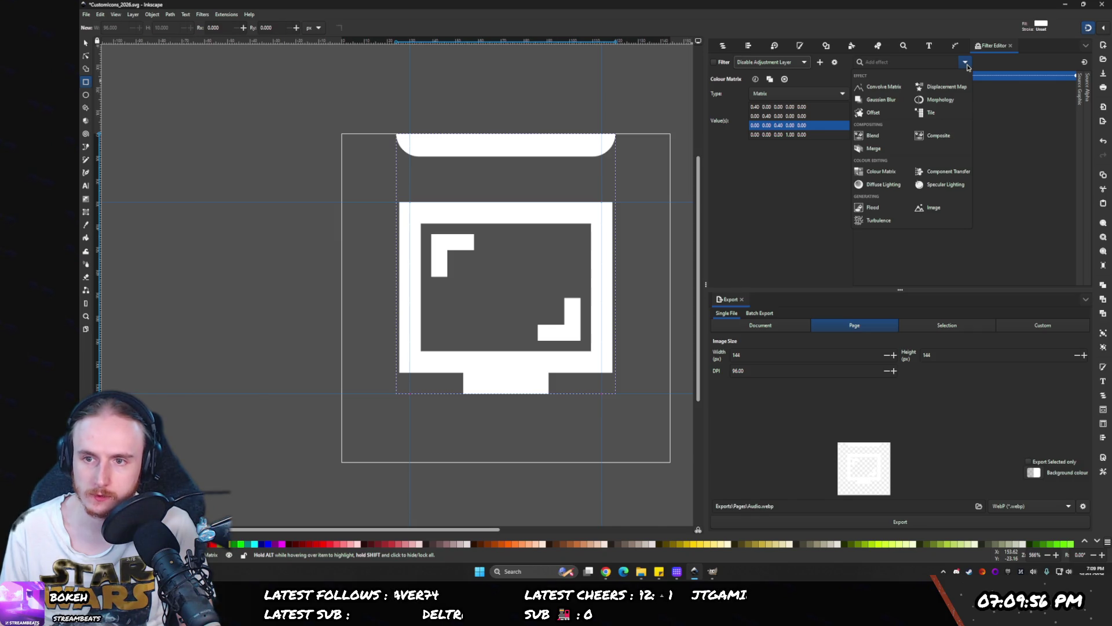
{"action": "left_click", "coordinate": [965, 63]}
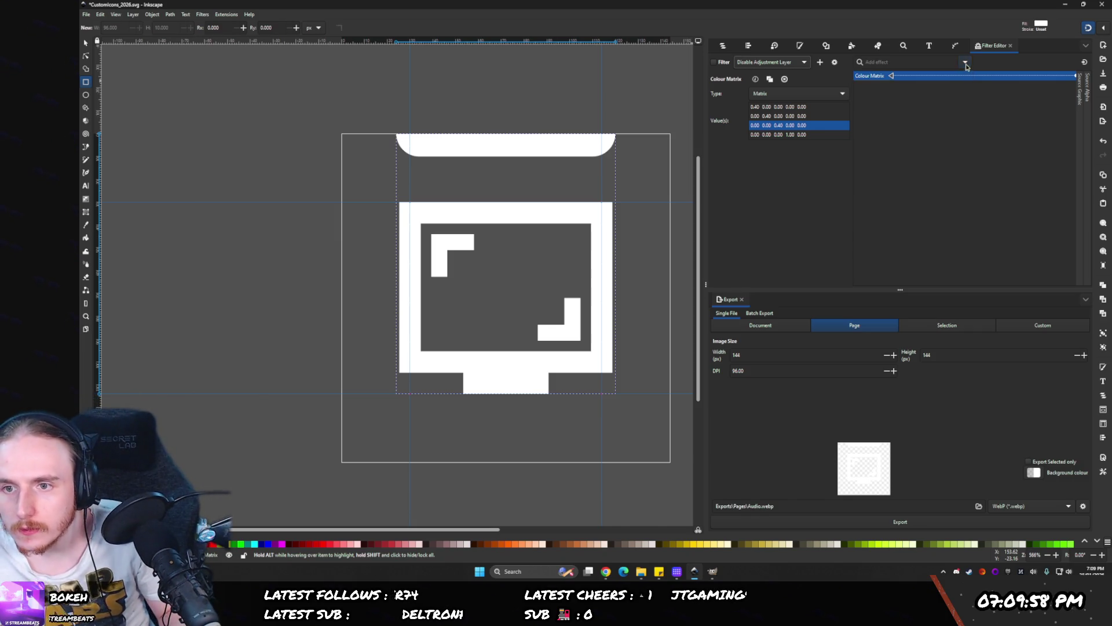
{"action": "left_click", "coordinate": [736, 62]}
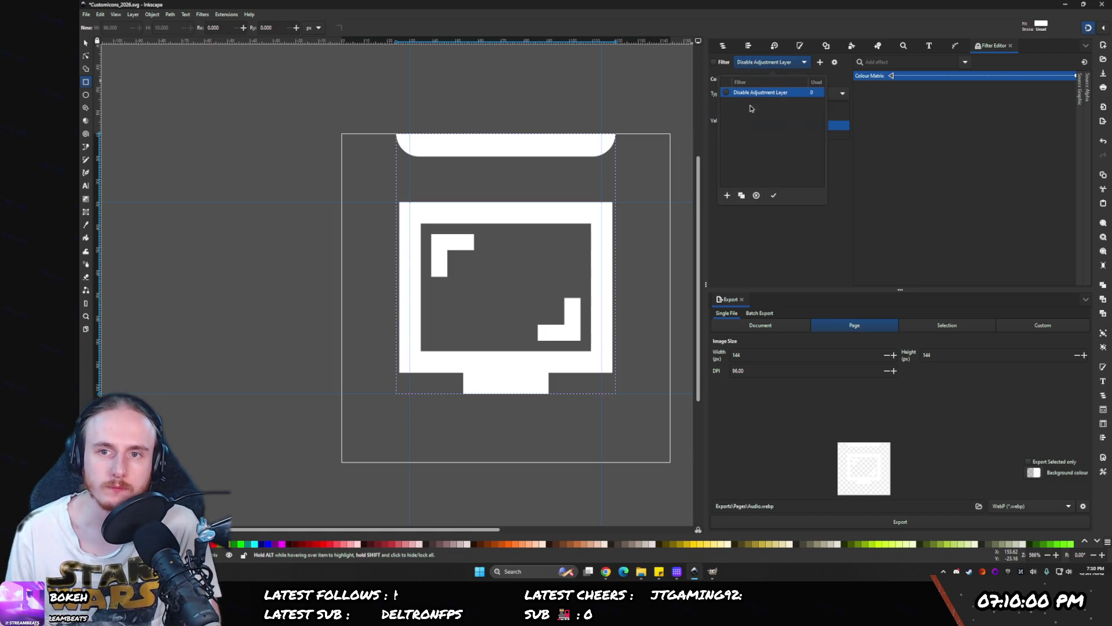
{"action": "left_click", "coordinate": [728, 196]}
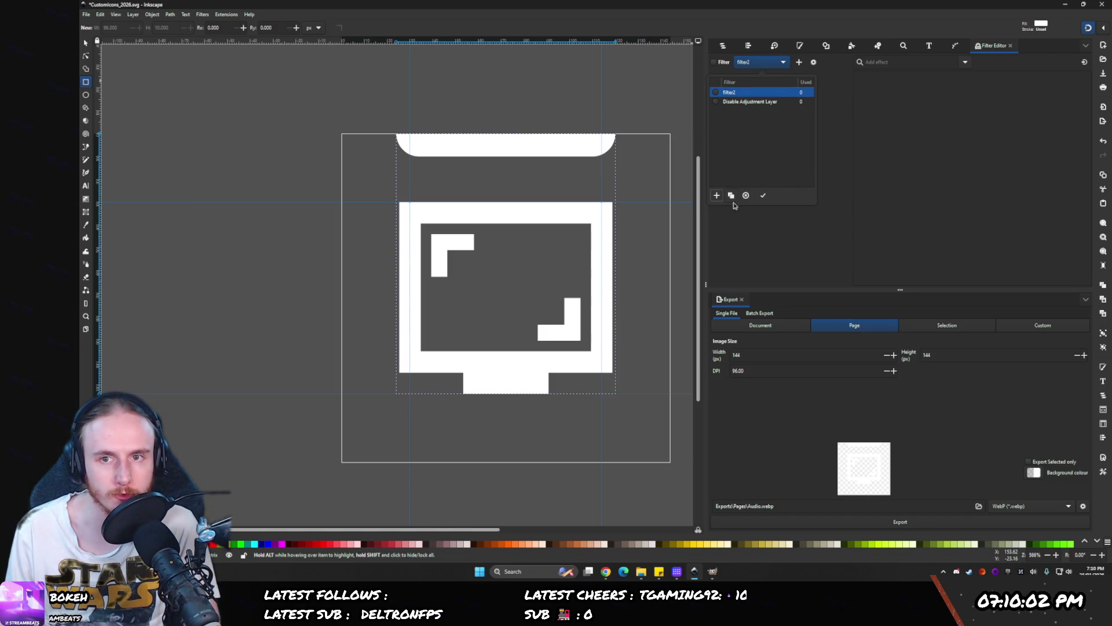
- Add filter2 with a Component Transfer effect whose red channel function is Linear
{"action": "left_click", "coordinate": [763, 245]}
{"action": "left_click", "coordinate": [965, 62]}
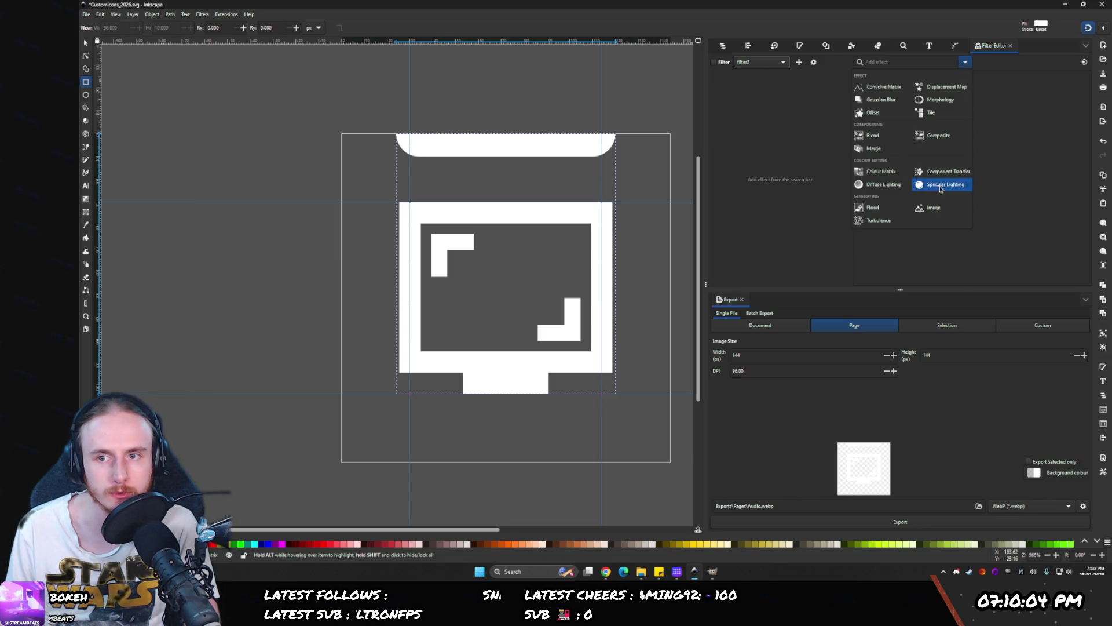
{"action": "left_click", "coordinate": [935, 184]}
{"action": "left_click", "coordinate": [766, 97]}
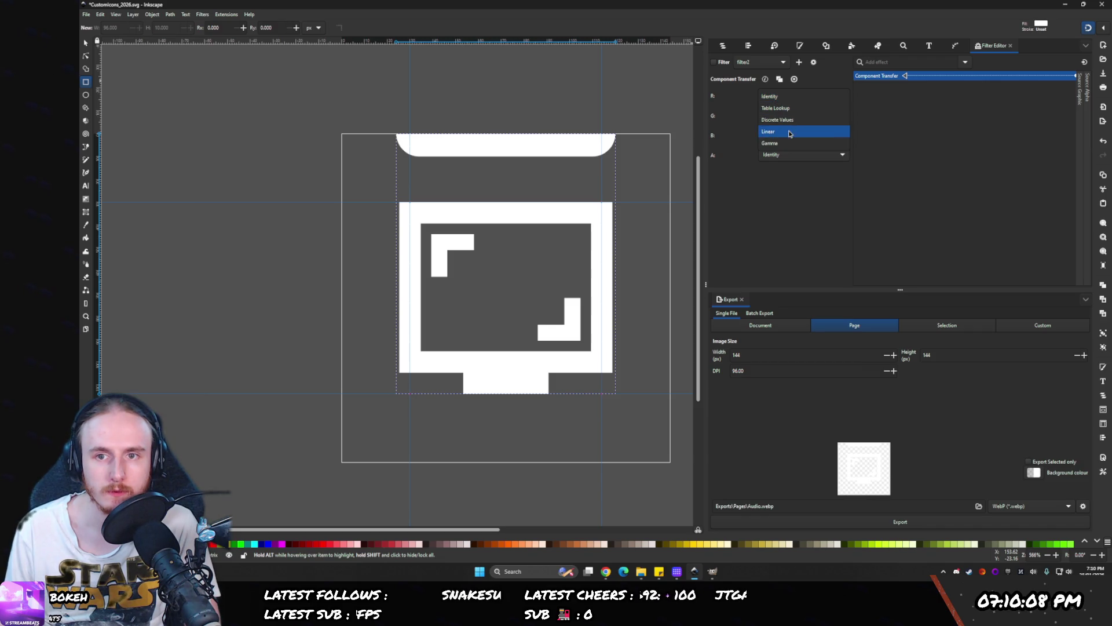
{"action": "left_click", "coordinate": [775, 132]}
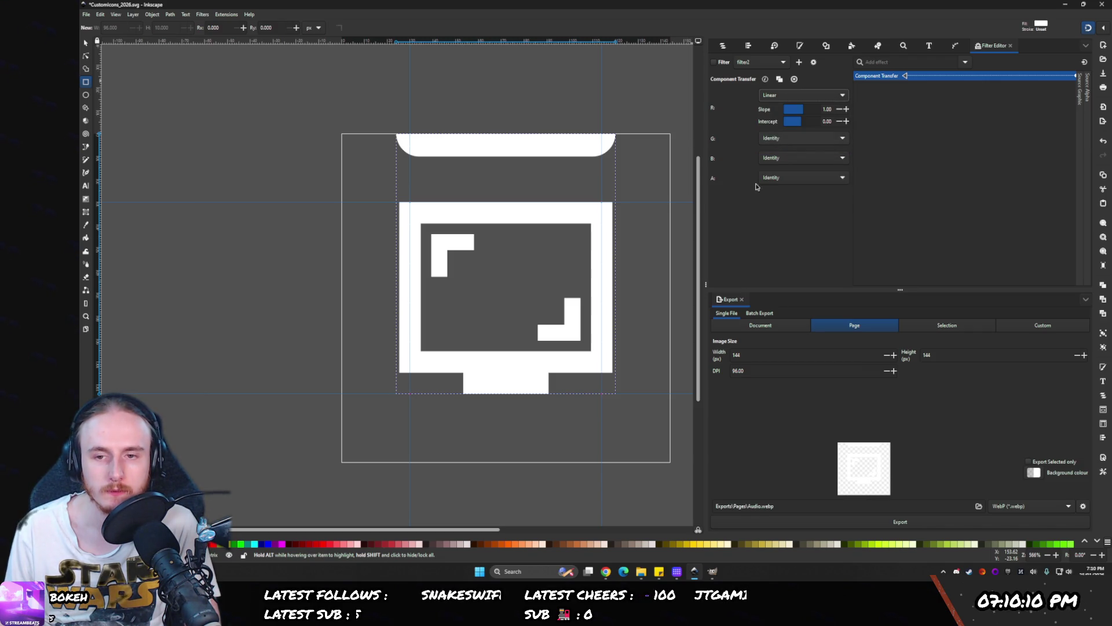
- Add a Composite effect with the Over operator, then remove both effects from filter2
{"action": "left_click", "coordinate": [965, 62]}
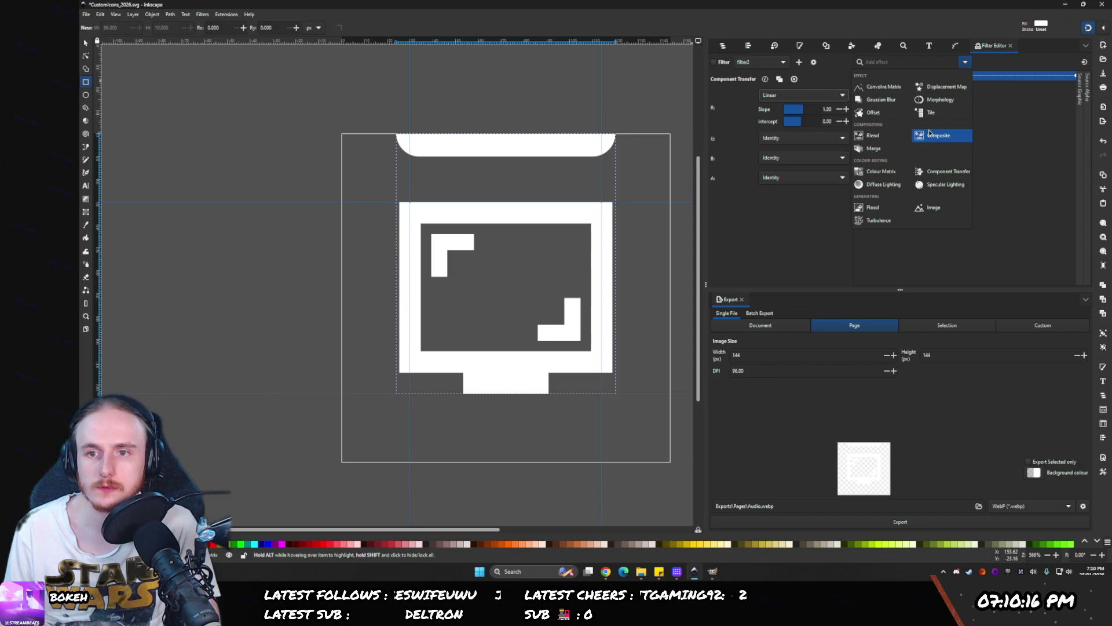
{"action": "left_click", "coordinate": [928, 137]}
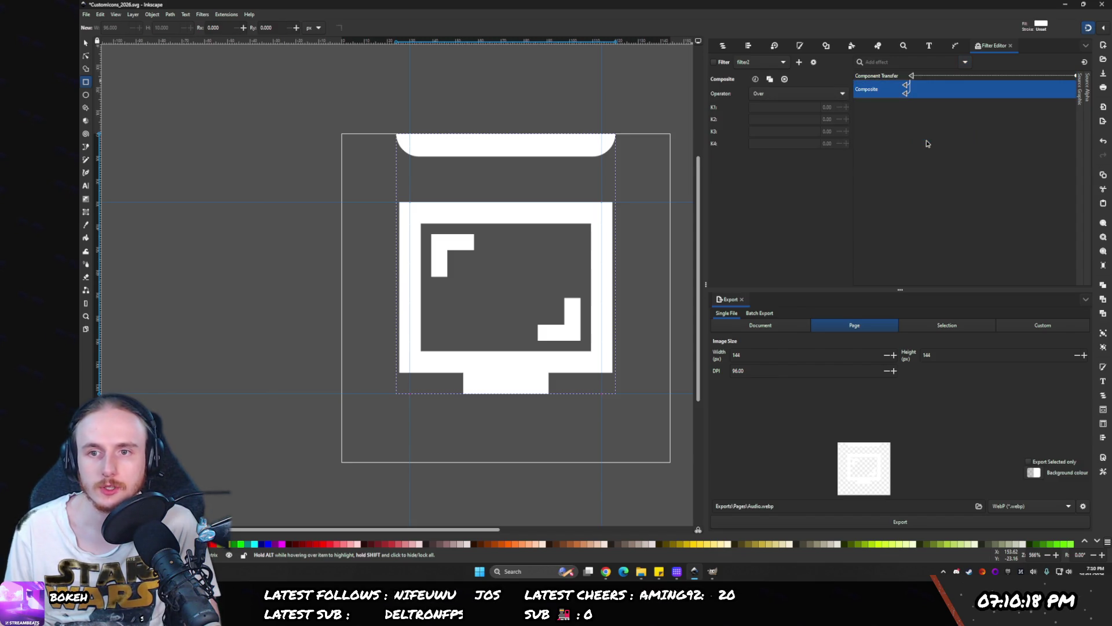
{"action": "left_click", "coordinate": [777, 93]}
{"action": "left_click", "coordinate": [777, 94]}
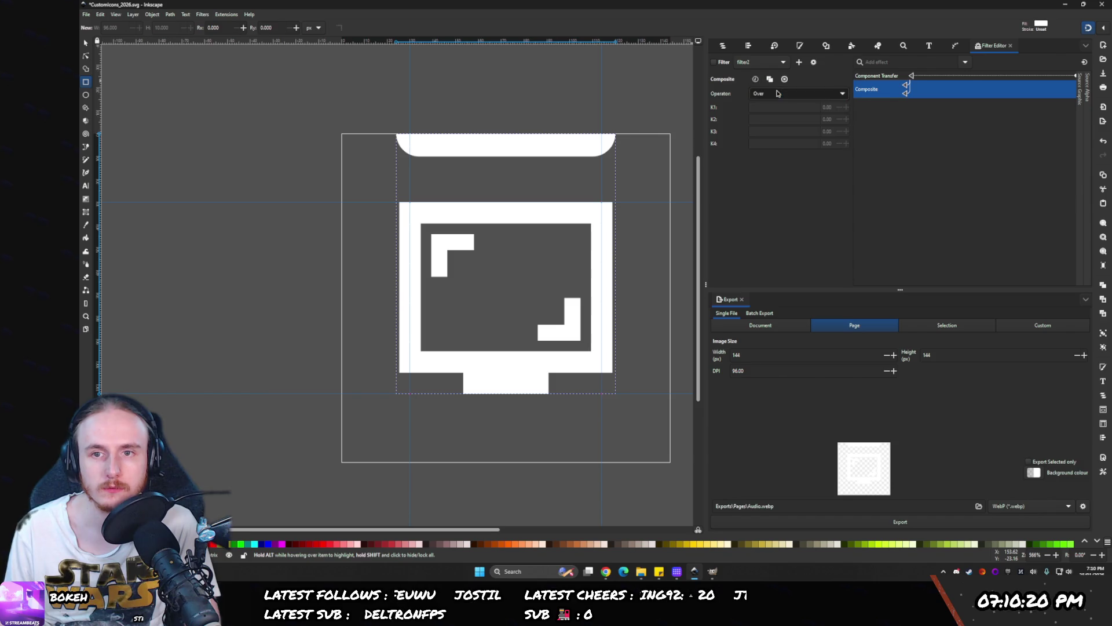
{"action": "left_click", "coordinate": [782, 79]}
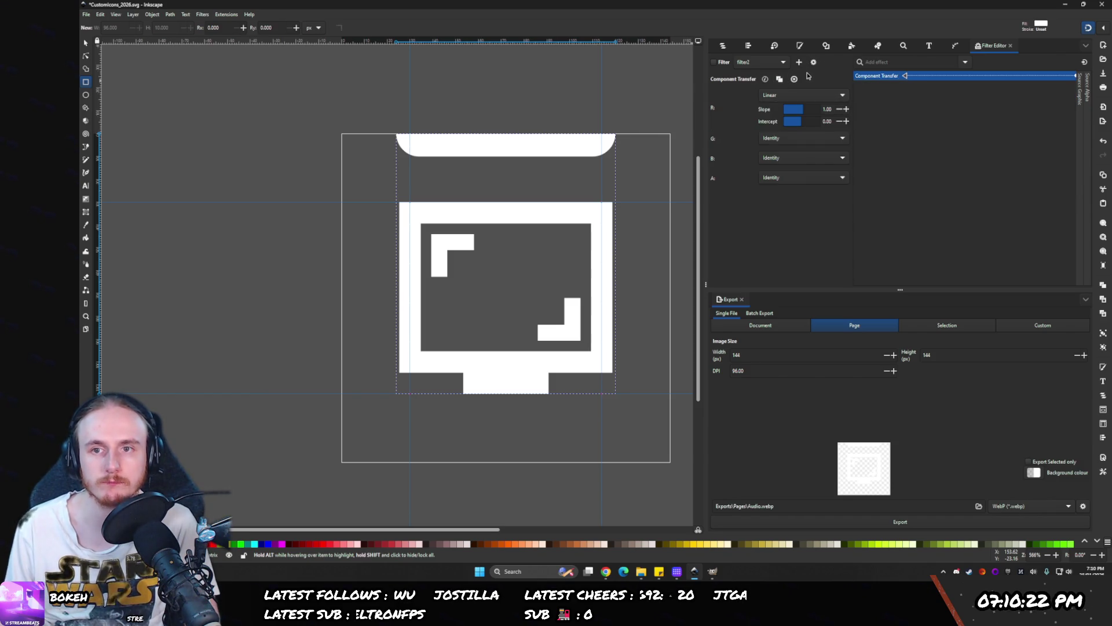
{"action": "left_click", "coordinate": [794, 79]}
- Preview Disable Adjustment Layer on the icon, leave it off, and open Exports in File Explorer
{"action": "left_click", "coordinate": [782, 62]}
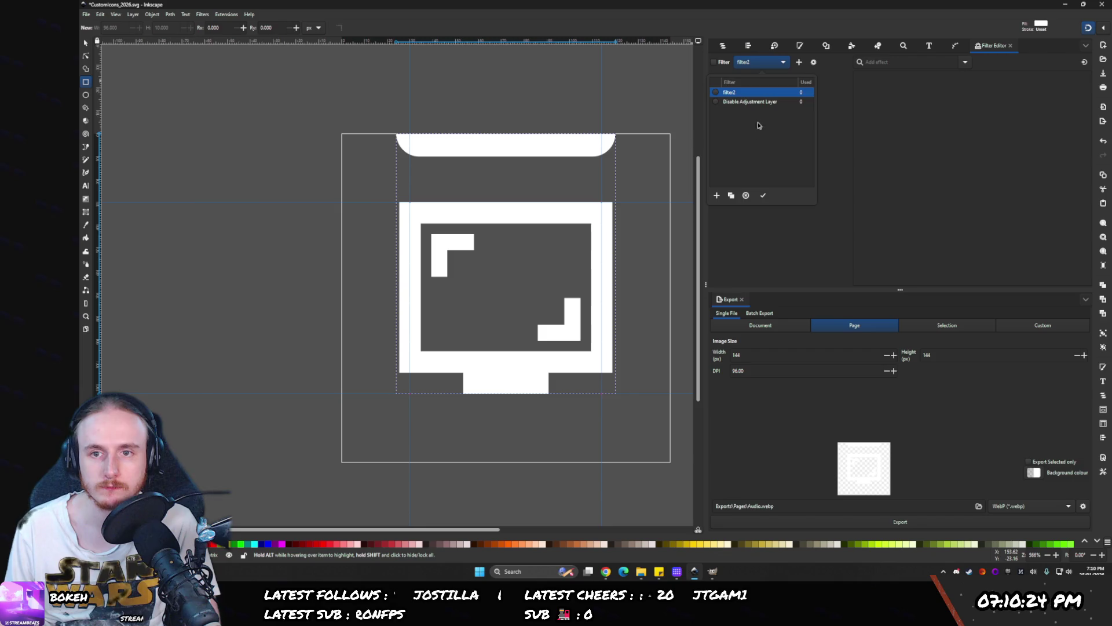
{"action": "left_click", "coordinate": [753, 92]}
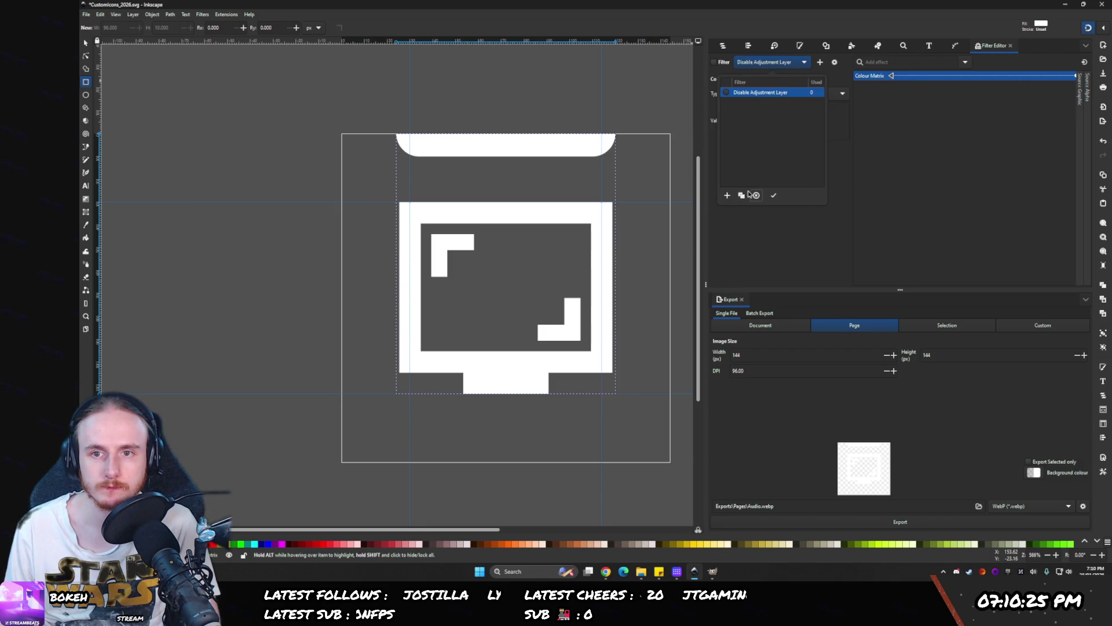
{"action": "left_click", "coordinate": [713, 63]}
{"action": "left_click", "coordinate": [713, 62]}
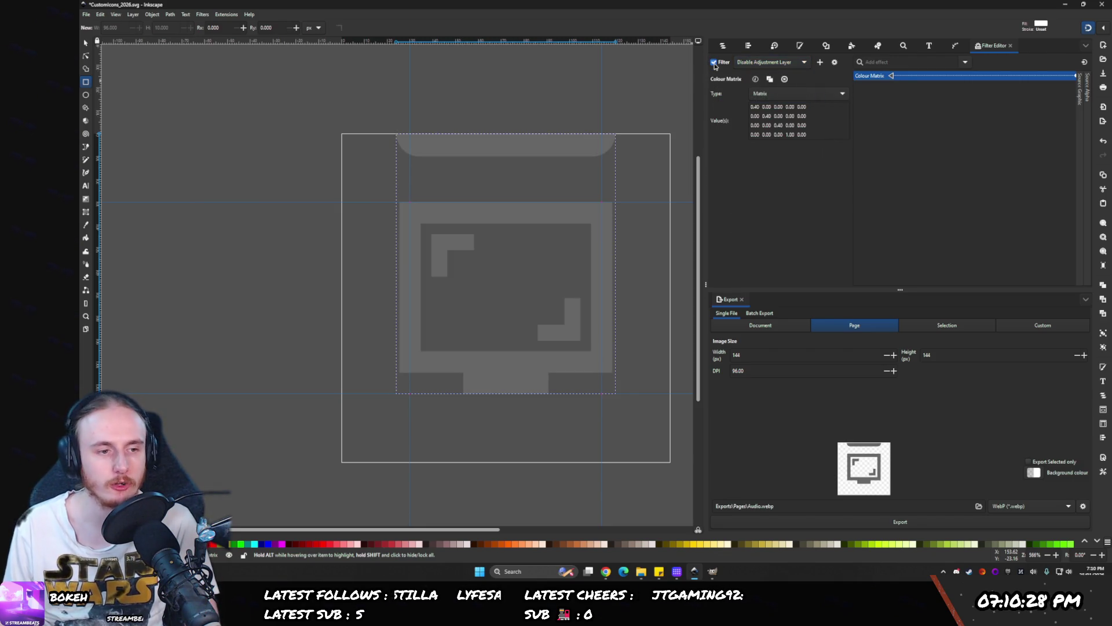
{"action": "left_click", "coordinate": [718, 62]}
{"action": "left_click", "coordinate": [723, 46]}
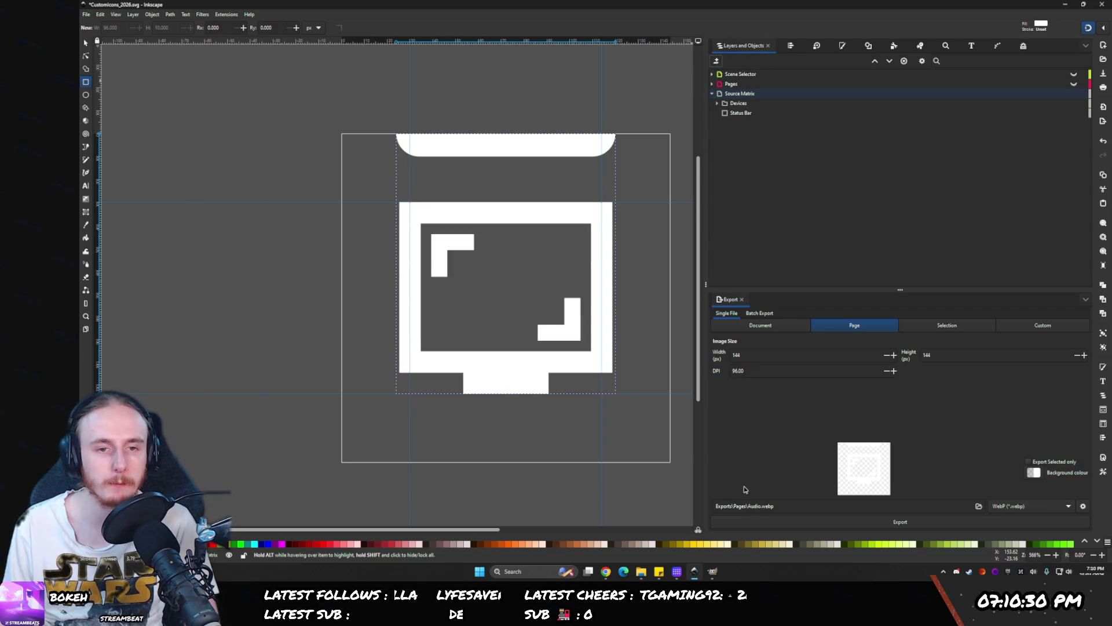
{"action": "left_click", "coordinate": [641, 572]}
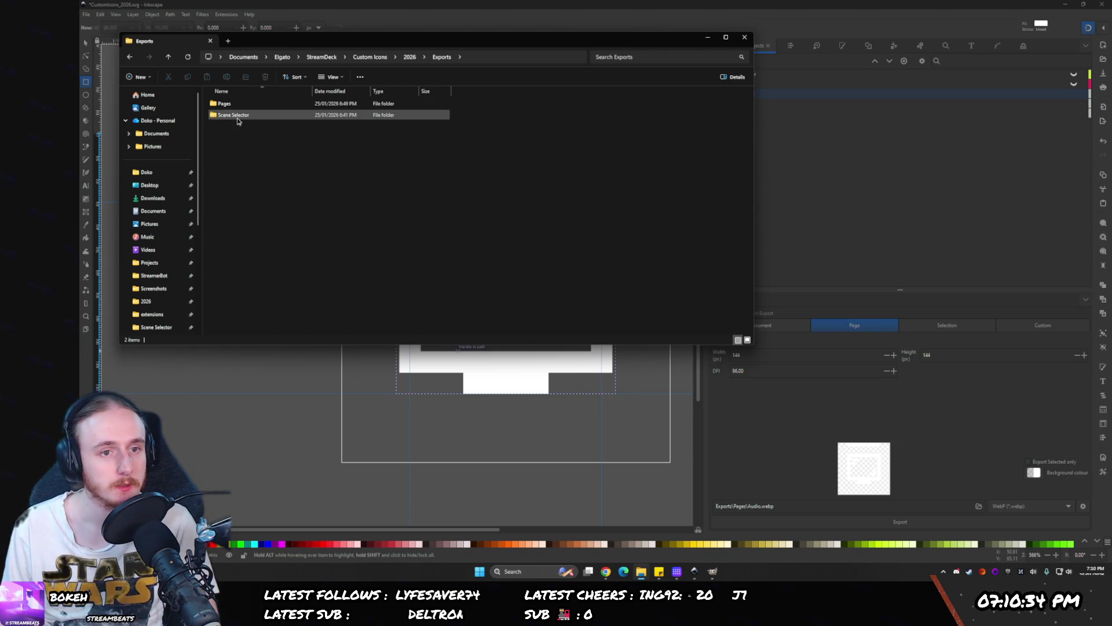
- Bring Inkscape back in front of File Explorer
{"action": "left_click", "coordinate": [905, 212]}
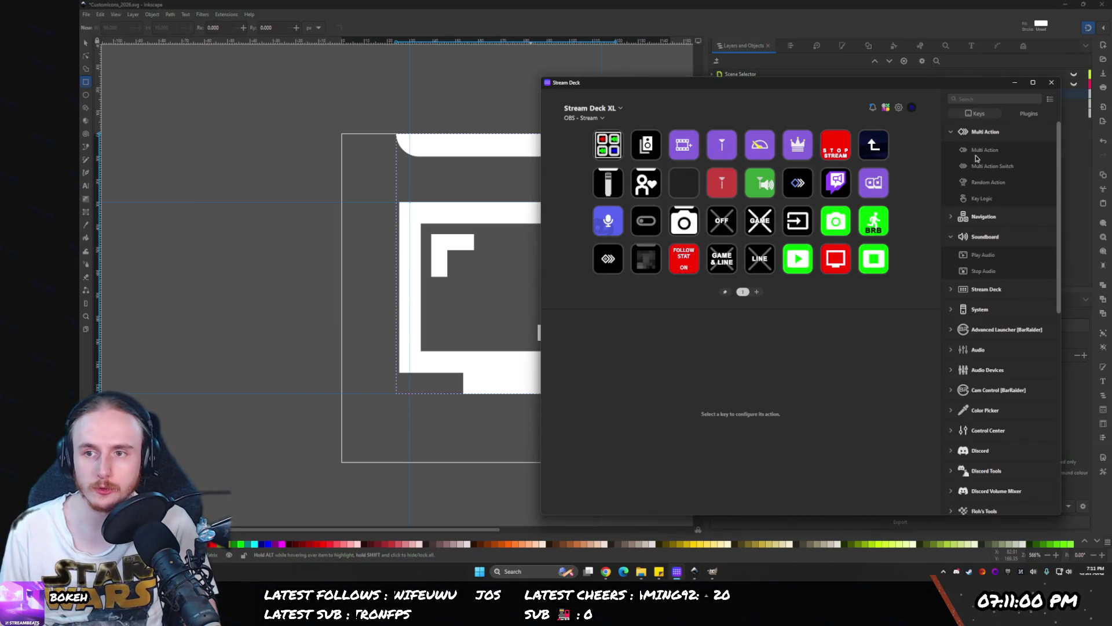
- Collapse Soundboard and drop a Key Logic action onto the empty second-row key
{"action": "left_click", "coordinate": [952, 238]}
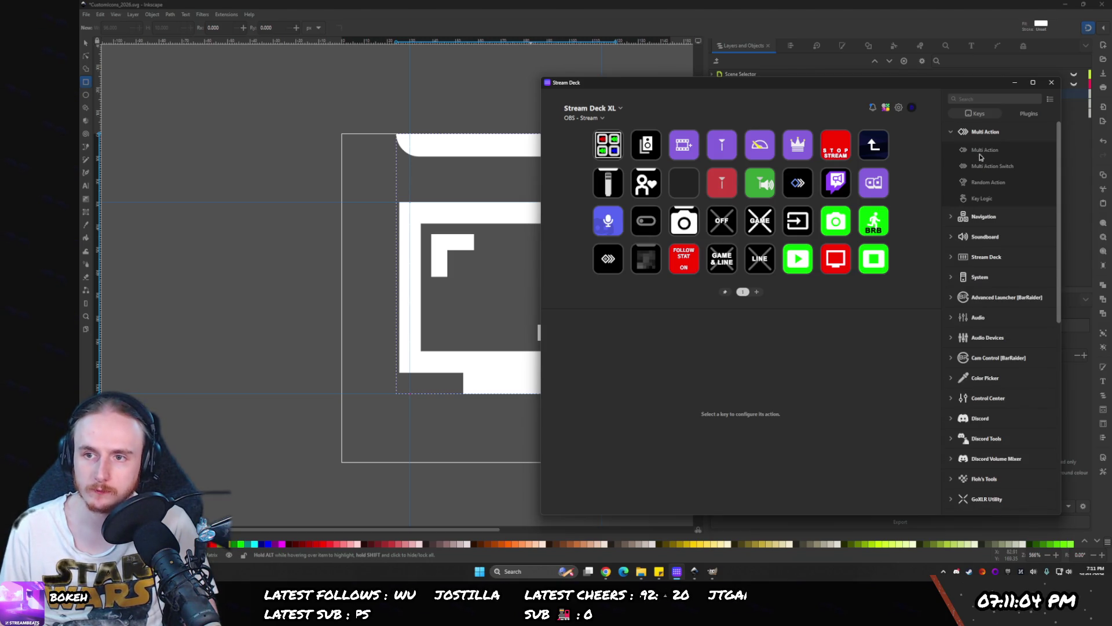
{"action": "left_click", "coordinate": [1021, 115]}
{"action": "left_click", "coordinate": [994, 114]}
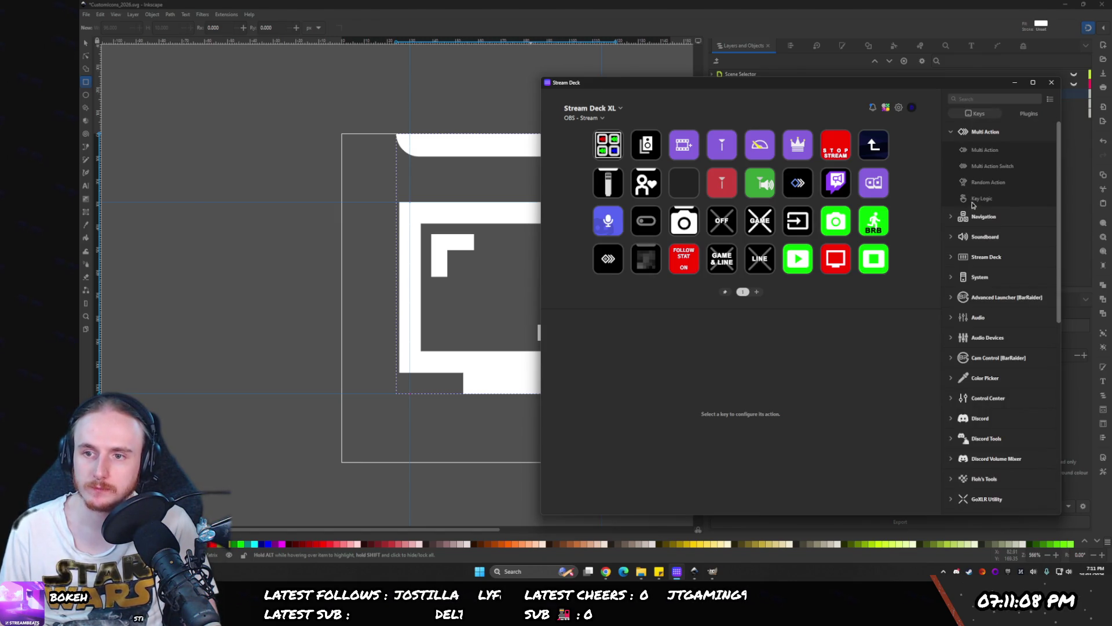
{"action": "left_click_drag", "start_coordinate": [979, 199], "coordinate": [836, 184]}
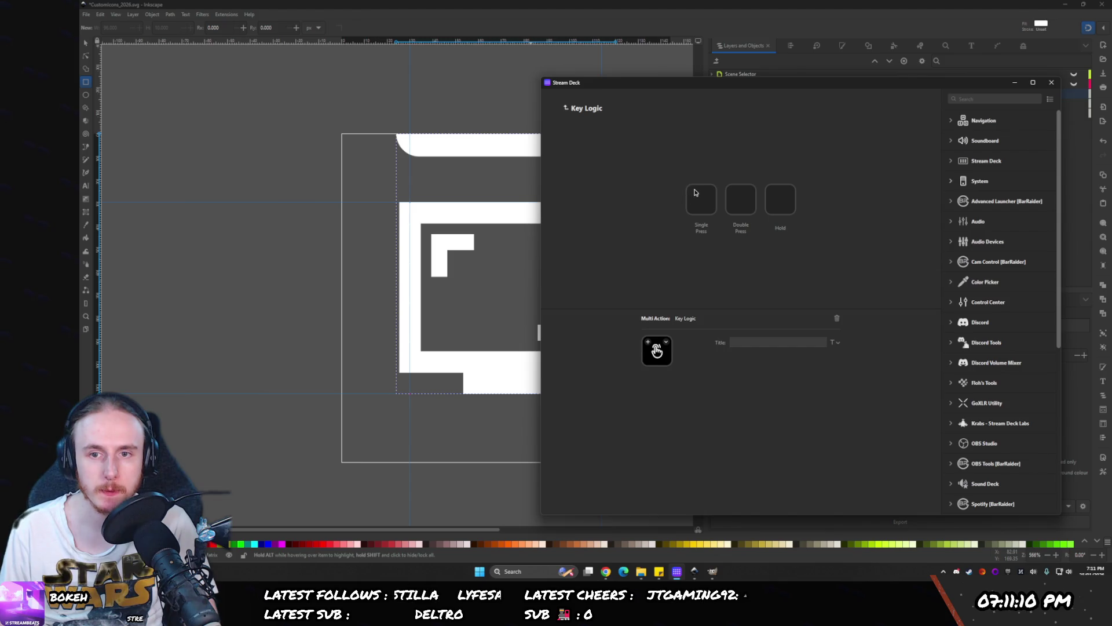
- Inspect the Switch Profile key and peek into the Key Logic key's press slots
{"action": "left_click", "coordinate": [699, 194]}
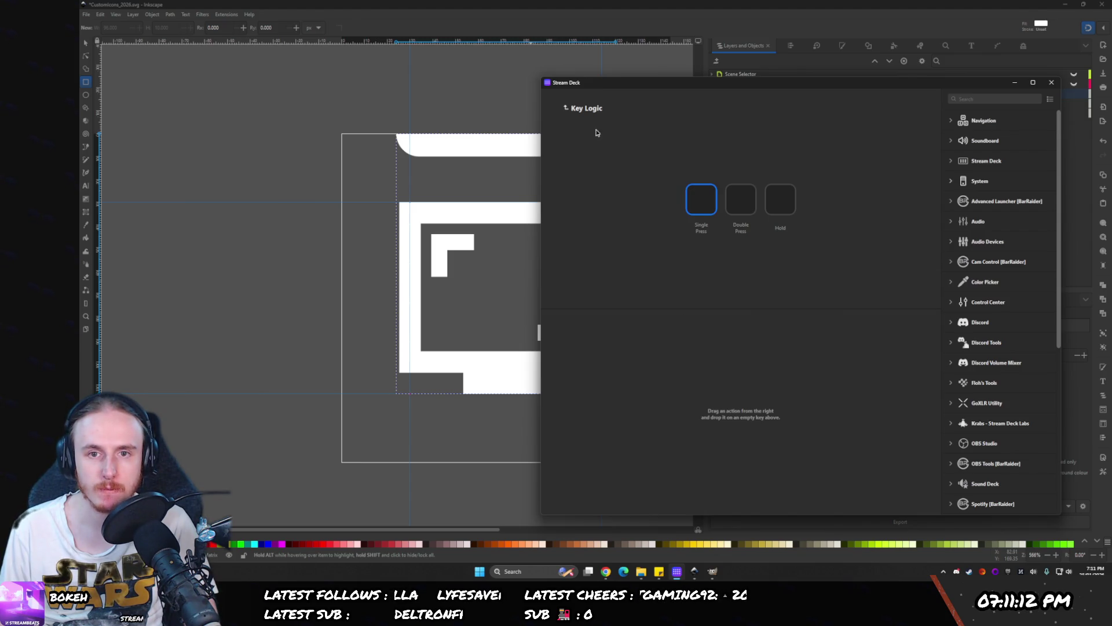
{"action": "left_click", "coordinate": [571, 108]}
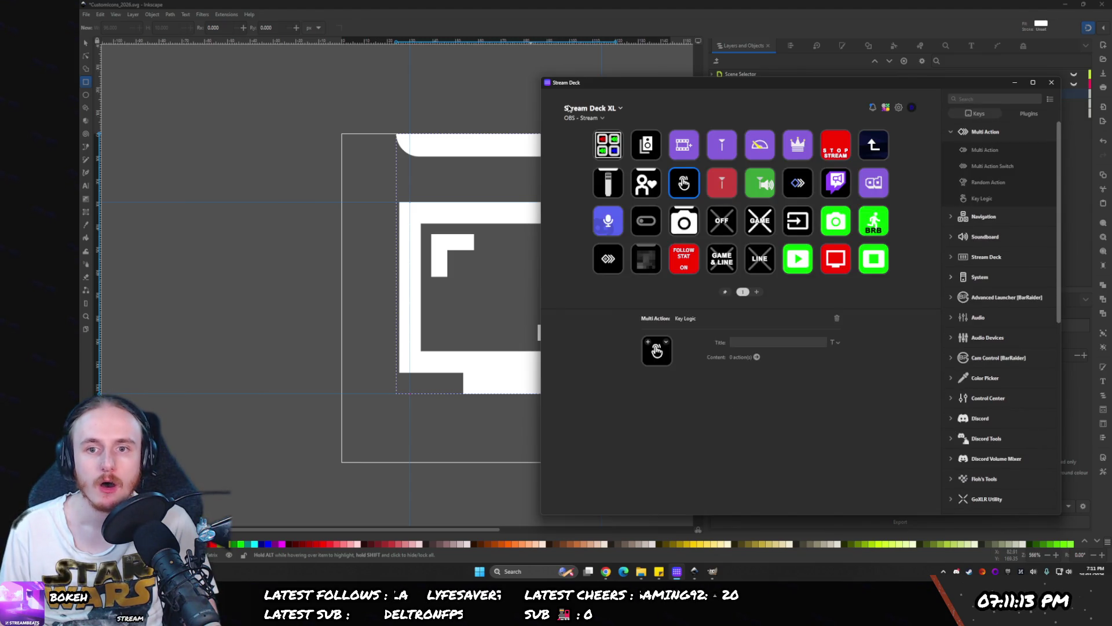
{"action": "left_click", "coordinate": [805, 229]}
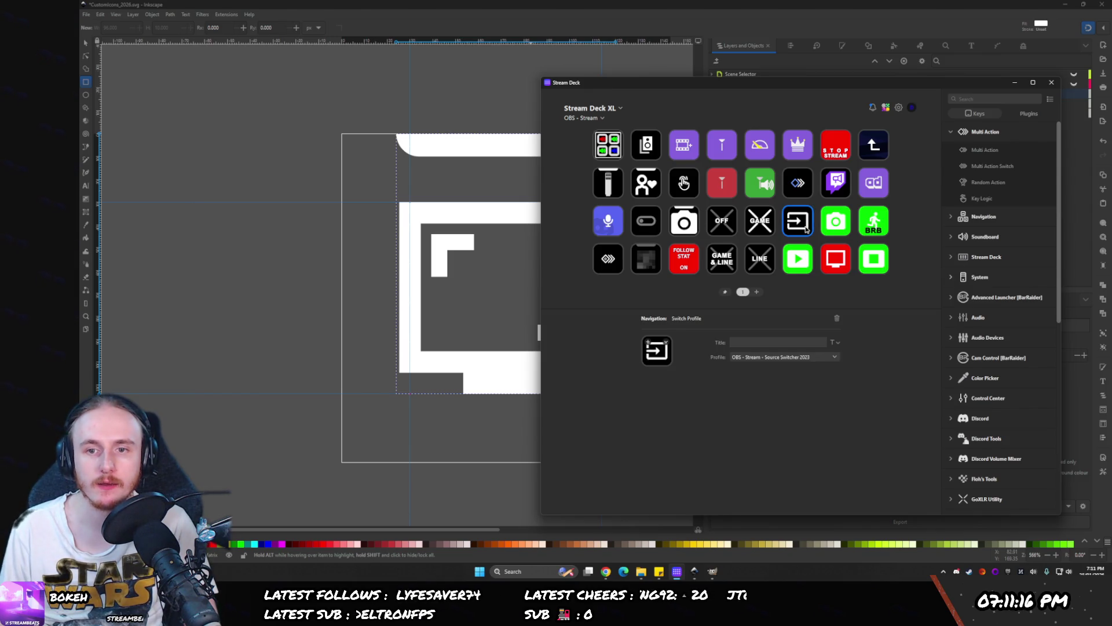
{"action": "left_click", "coordinate": [684, 184]}
{"action": "double_click", "coordinate": [684, 185]}
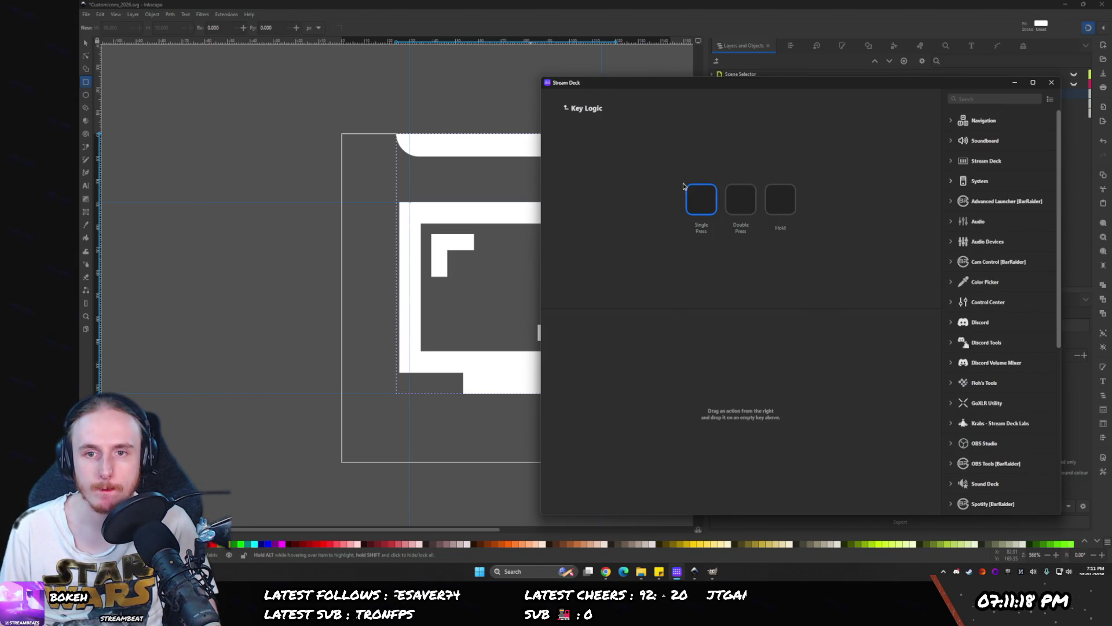
{"action": "left_click", "coordinate": [564, 108]}
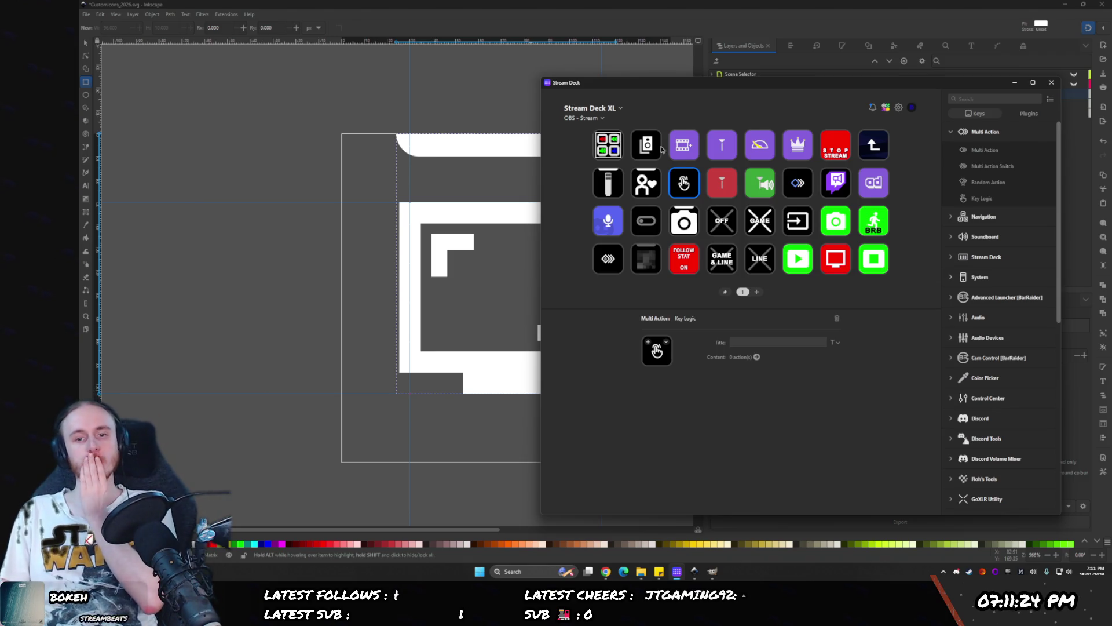
- Compare the profile-switching key again, then open the Key Logic press-slot editor
{"action": "left_click", "coordinate": [799, 231]}
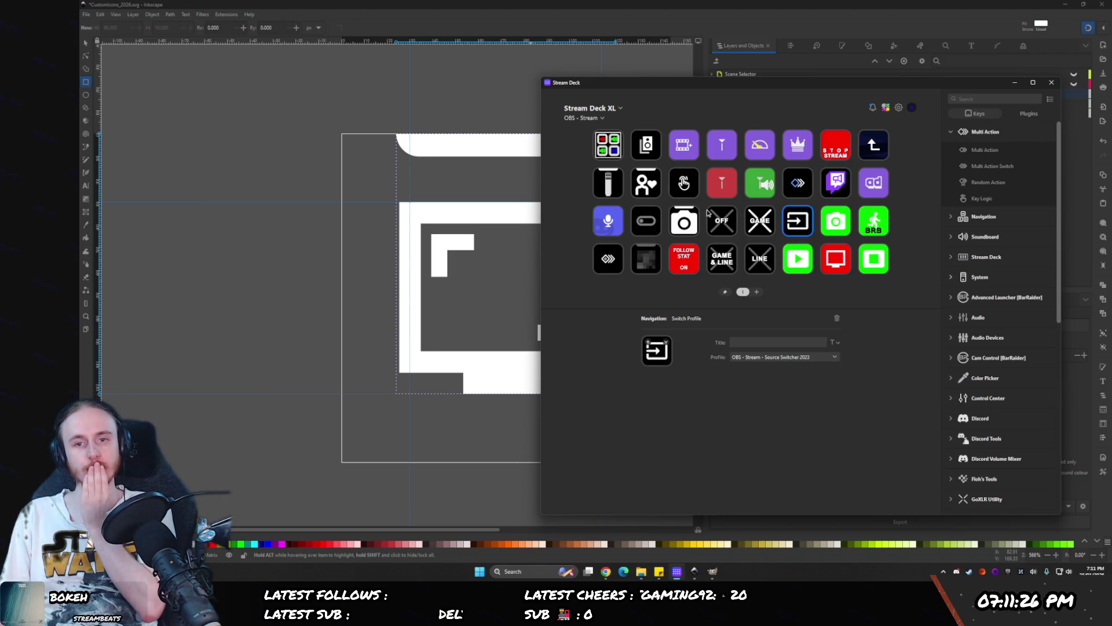
{"action": "left_click", "coordinate": [683, 184]}
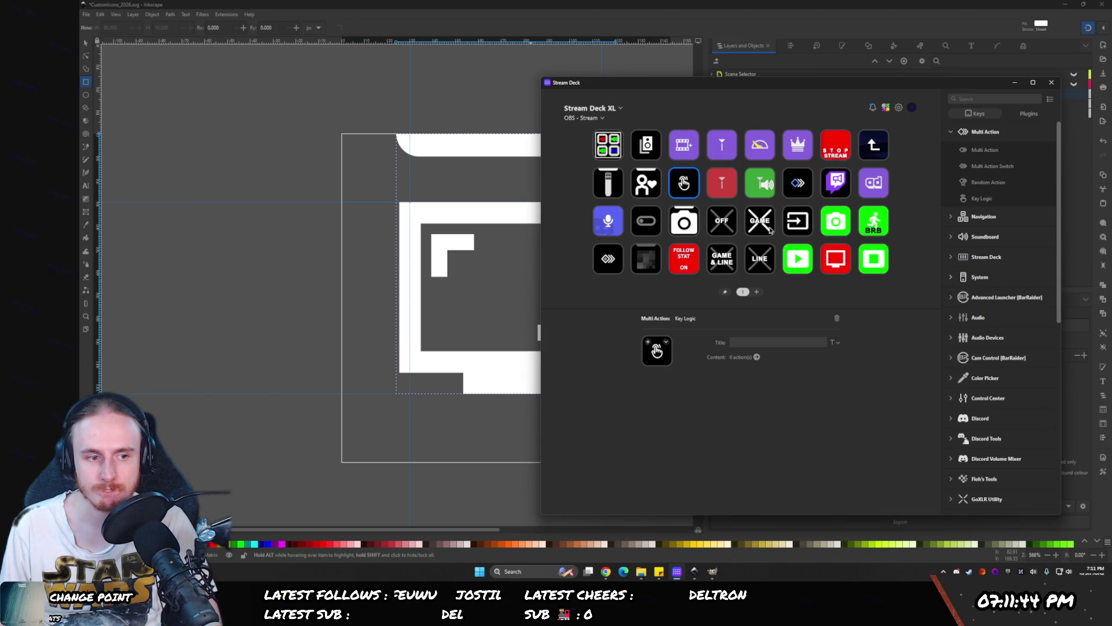
{"action": "left_click", "coordinate": [799, 225]}
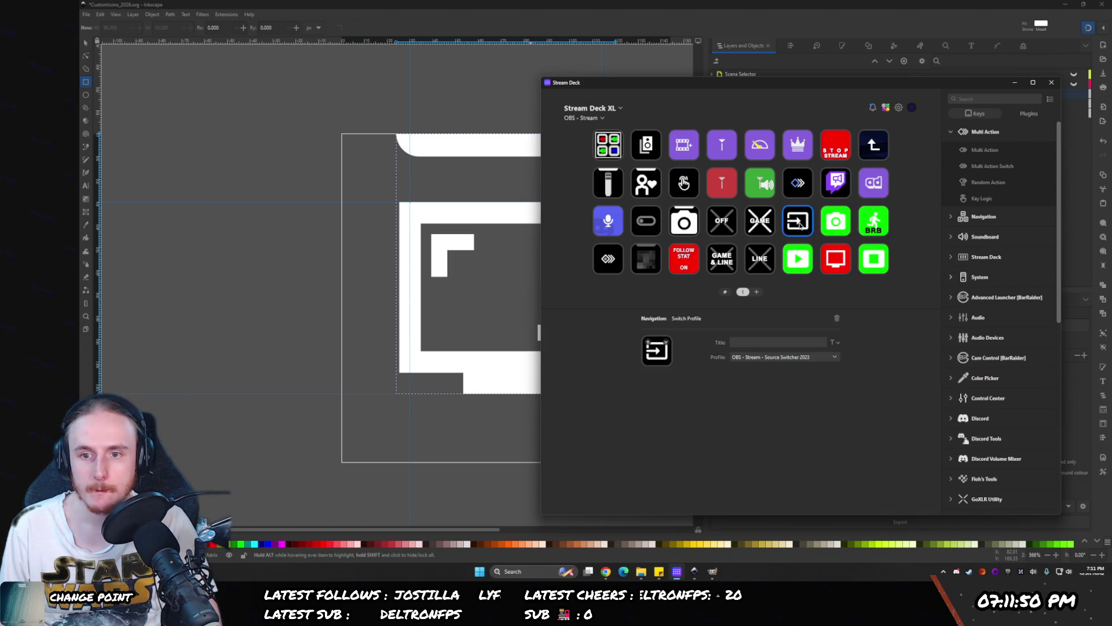
{"action": "double_click", "coordinate": [692, 194]}
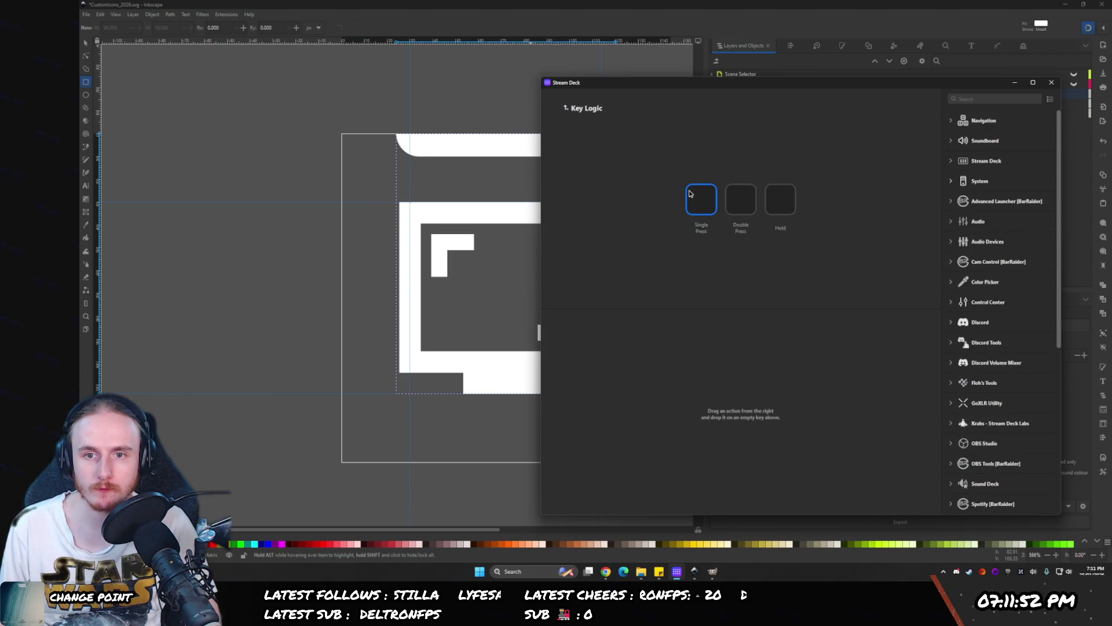
- Fill the Key Logic slots with the Source Switcher and Media Player Switch Profile actions
{"action": "left_click", "coordinate": [578, 111]}
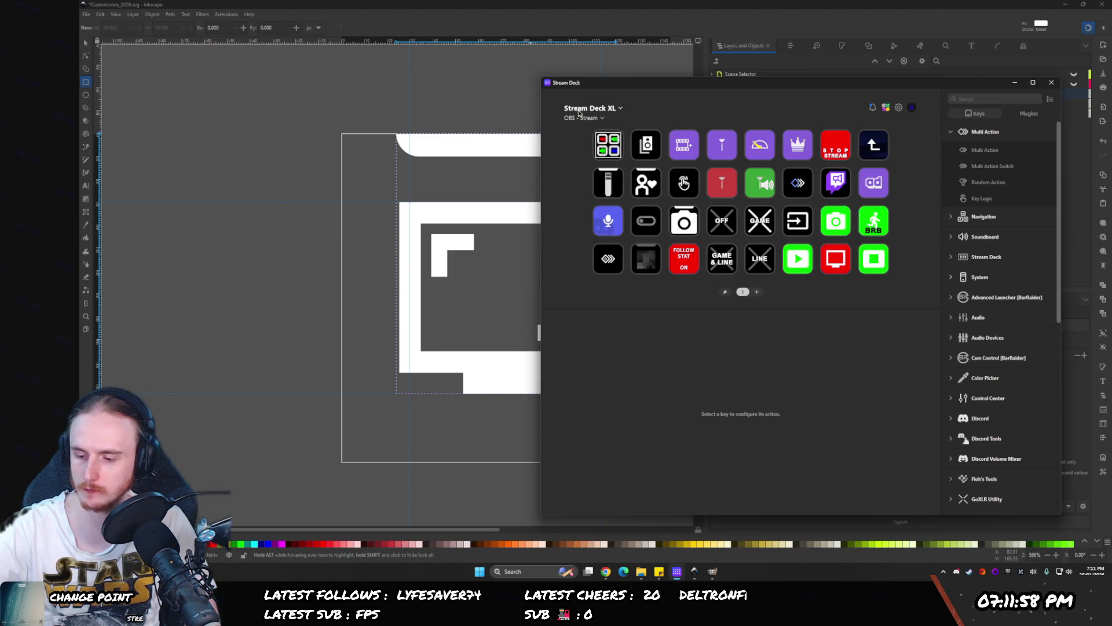
{"action": "left_click", "coordinate": [654, 157]}
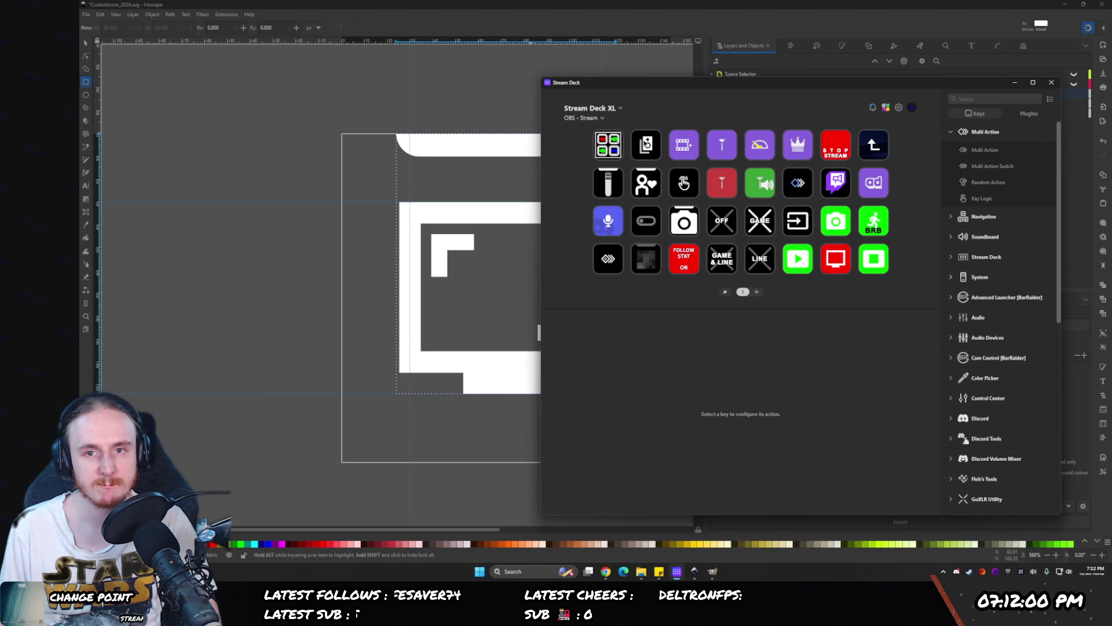
{"action": "double_click", "coordinate": [685, 178]}
{"action": "left_click", "coordinate": [745, 208]}
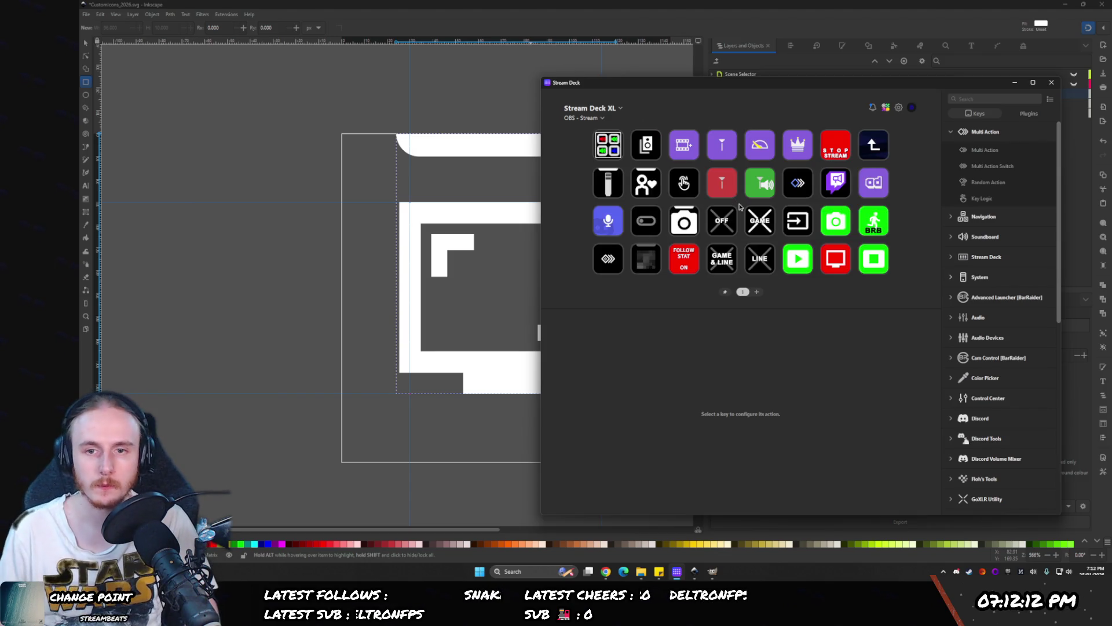
{"action": "left_click", "coordinate": [685, 189]}
{"action": "left_click_drag", "start_coordinate": [741, 199], "coordinate": [781, 200]}
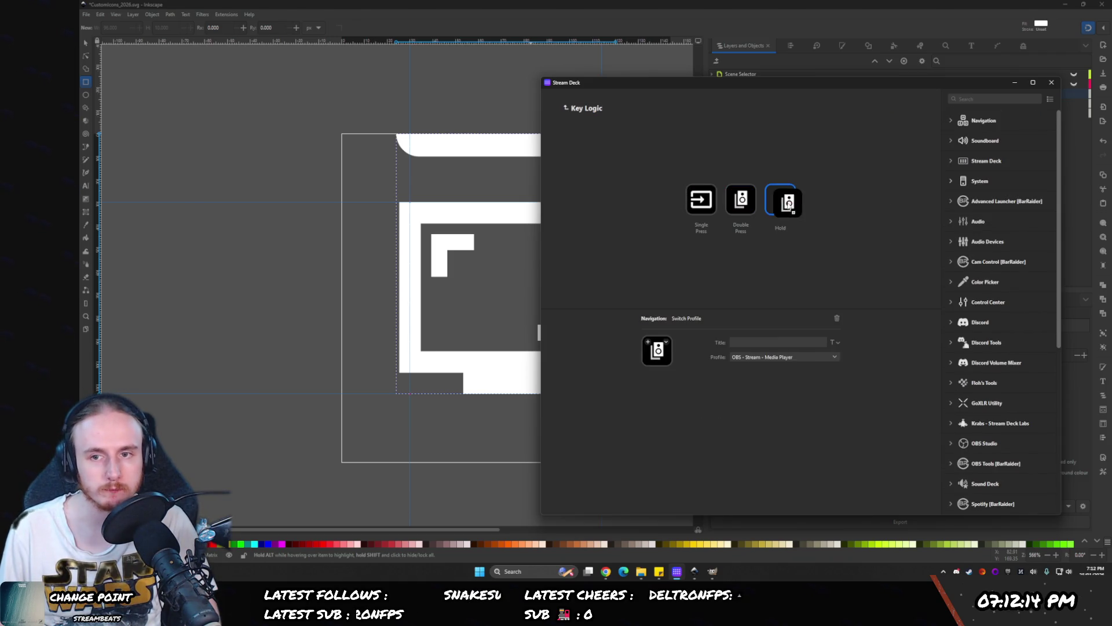
{"action": "mouse_move", "coordinate": [701, 199]}
{"action": "left_mouse_down"}
{"action": "mouse_move", "coordinate": [754, 203]}
{"action": "mouse_move", "coordinate": [702, 199]}
{"action": "left_mouse_up"}
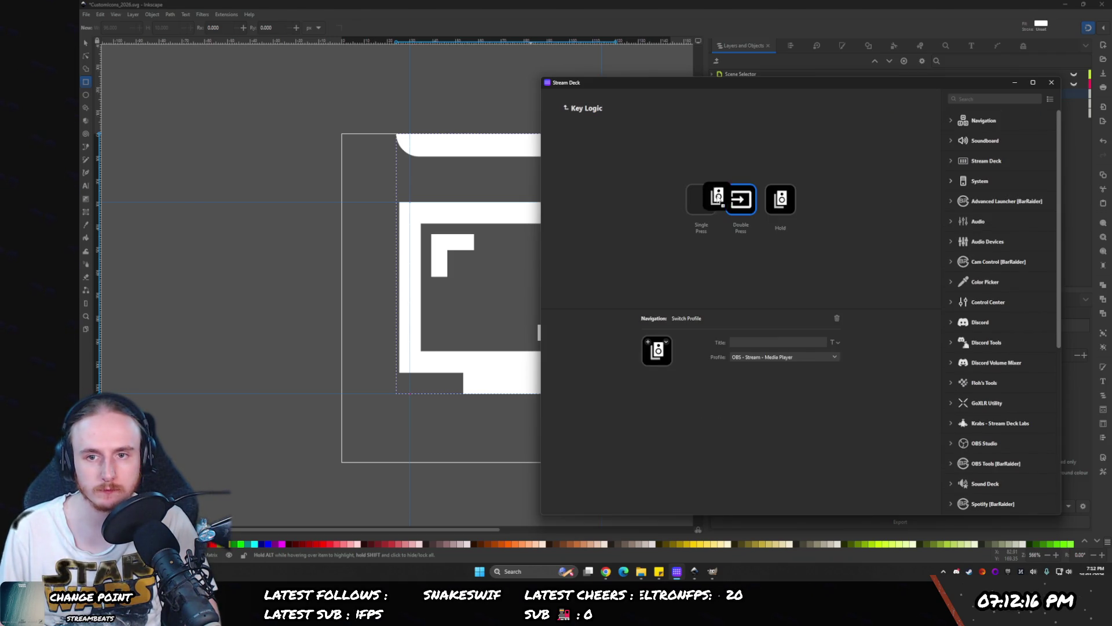
{"action": "left_click", "coordinate": [566, 108]}
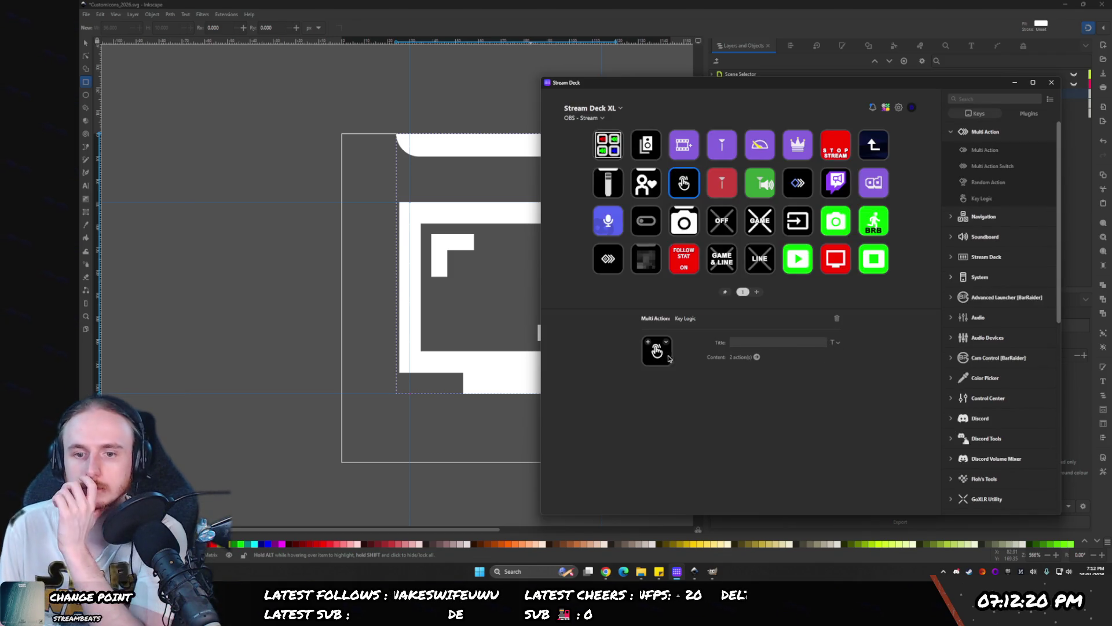
- Inspect the stream marker, camera scene, purple and up-arrow profile keys' settings
{"action": "left_click", "coordinate": [733, 174]}
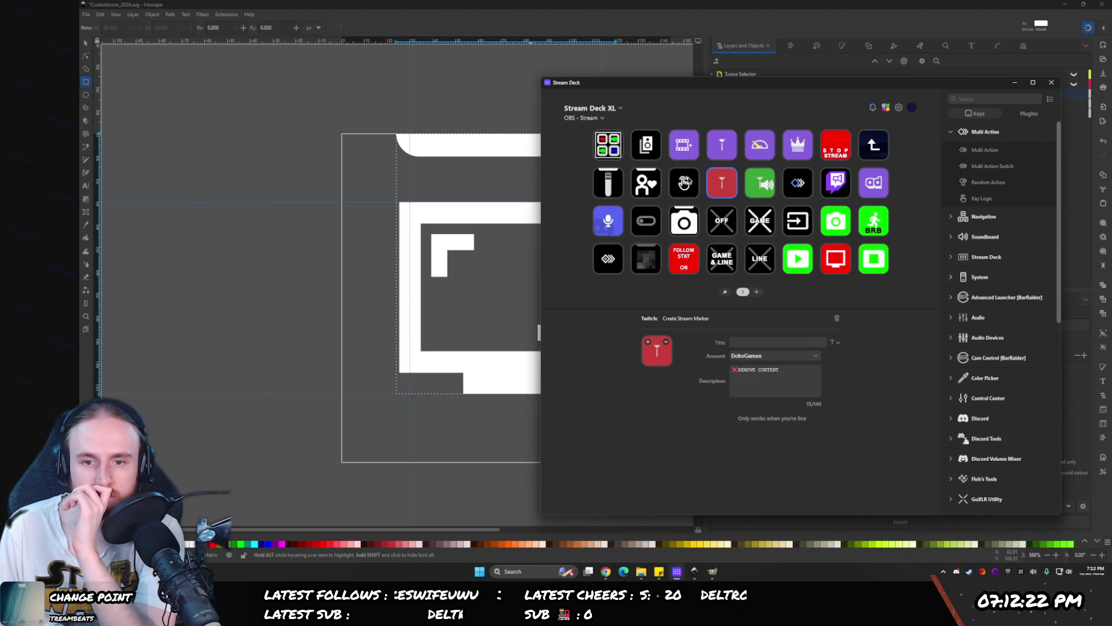
{"action": "left_click", "coordinate": [684, 183]}
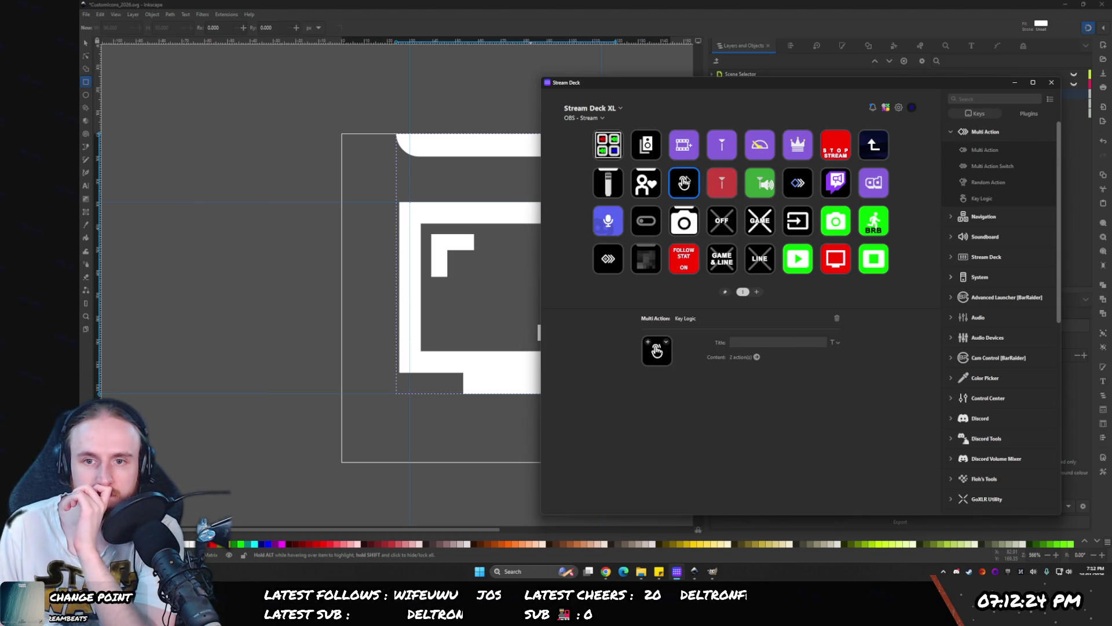
{"action": "right_click", "coordinate": [684, 182]}
{"action": "key", "text": "Escape"}
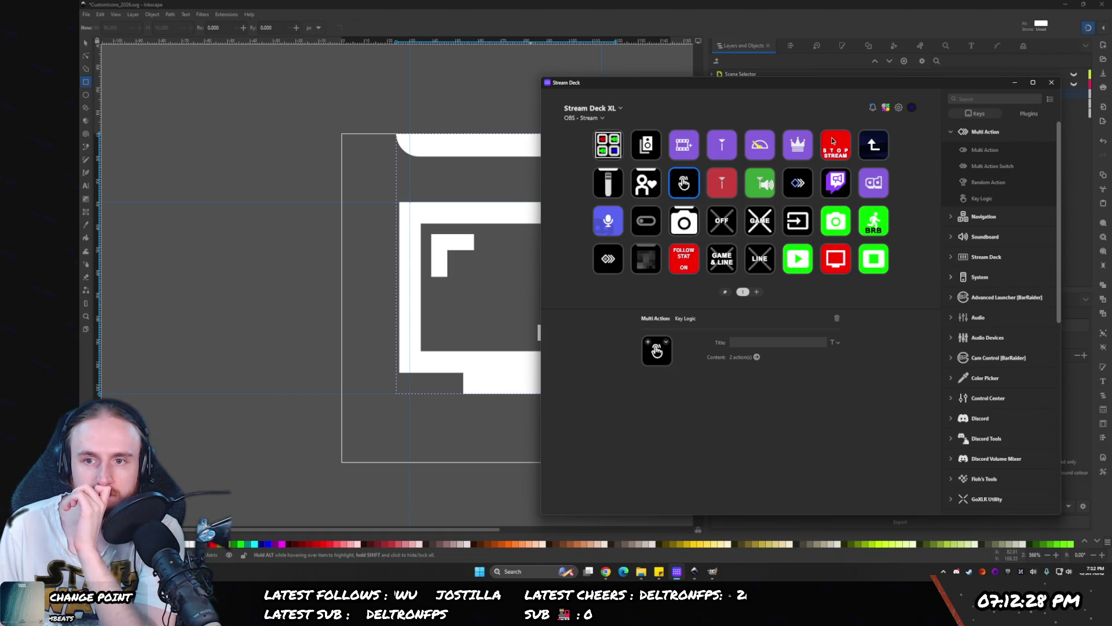
{"action": "left_click", "coordinate": [838, 227]}
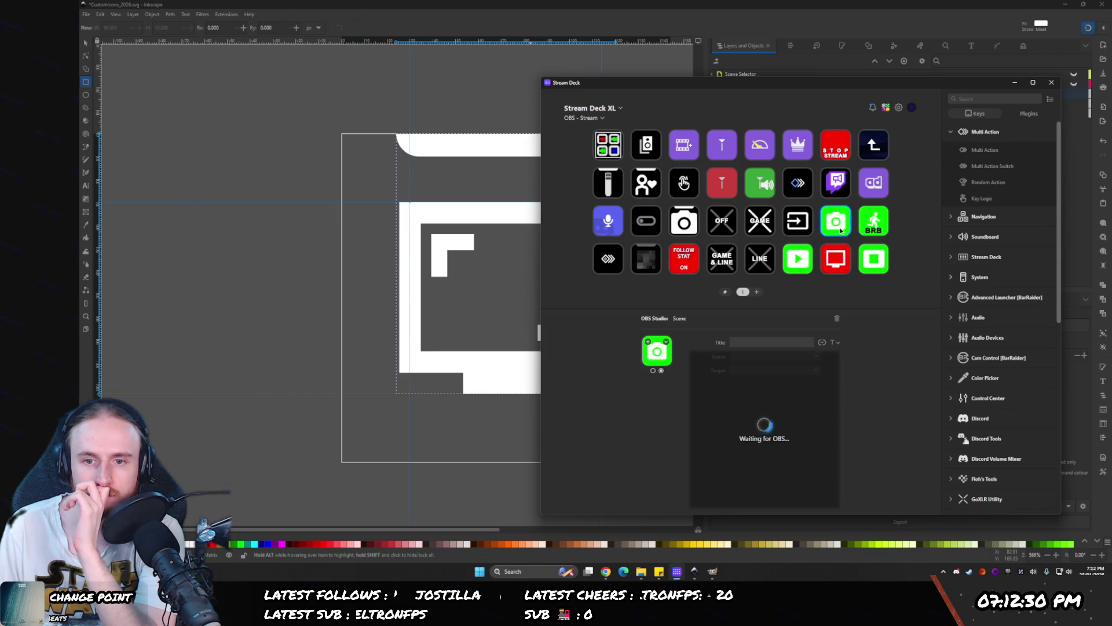
{"action": "left_click", "coordinate": [693, 146]}
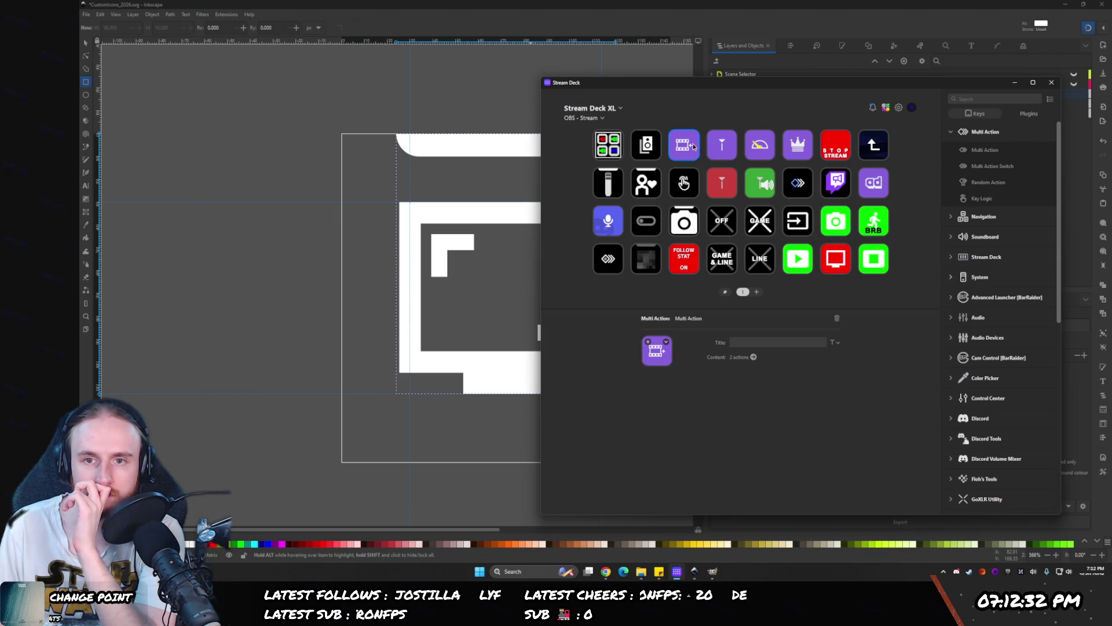
{"action": "left_click", "coordinate": [874, 152]}
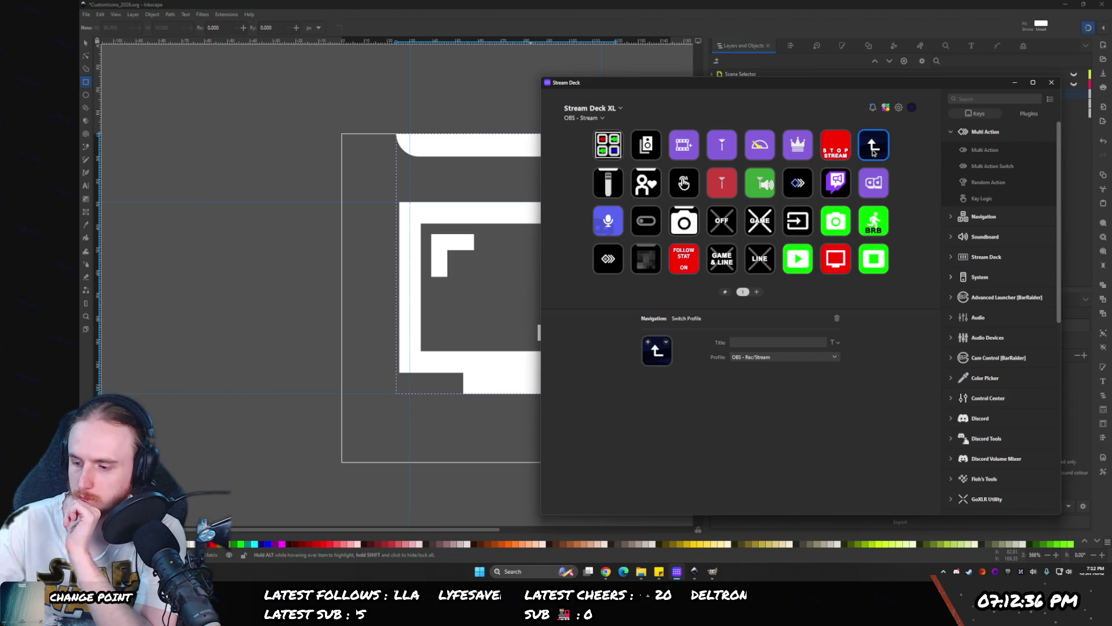
{"action": "double_click", "coordinate": [874, 152]}
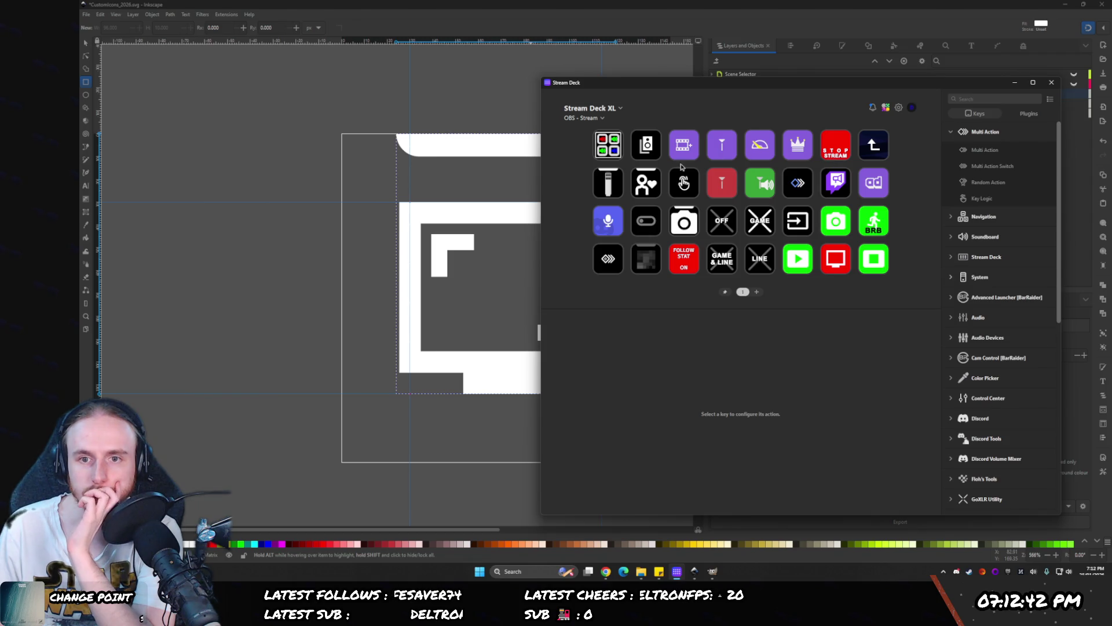
- Look through the STOP STREAM key's icon and title options without changing anything
{"action": "left_click", "coordinate": [684, 183]}
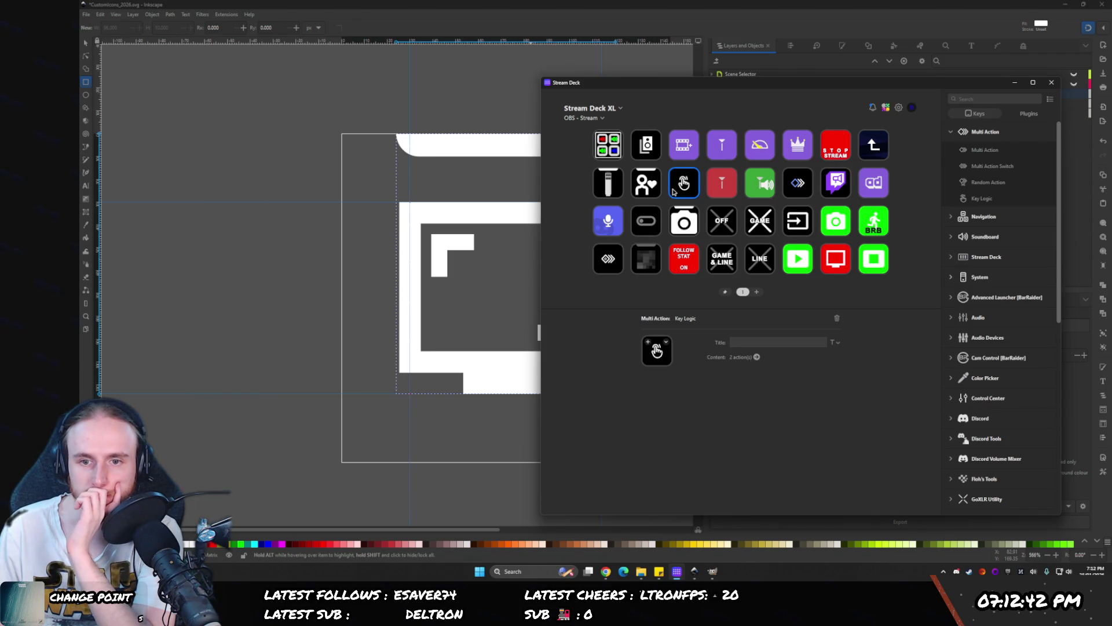
{"action": "left_click", "coordinate": [836, 145]}
{"action": "left_click", "coordinate": [667, 344]}
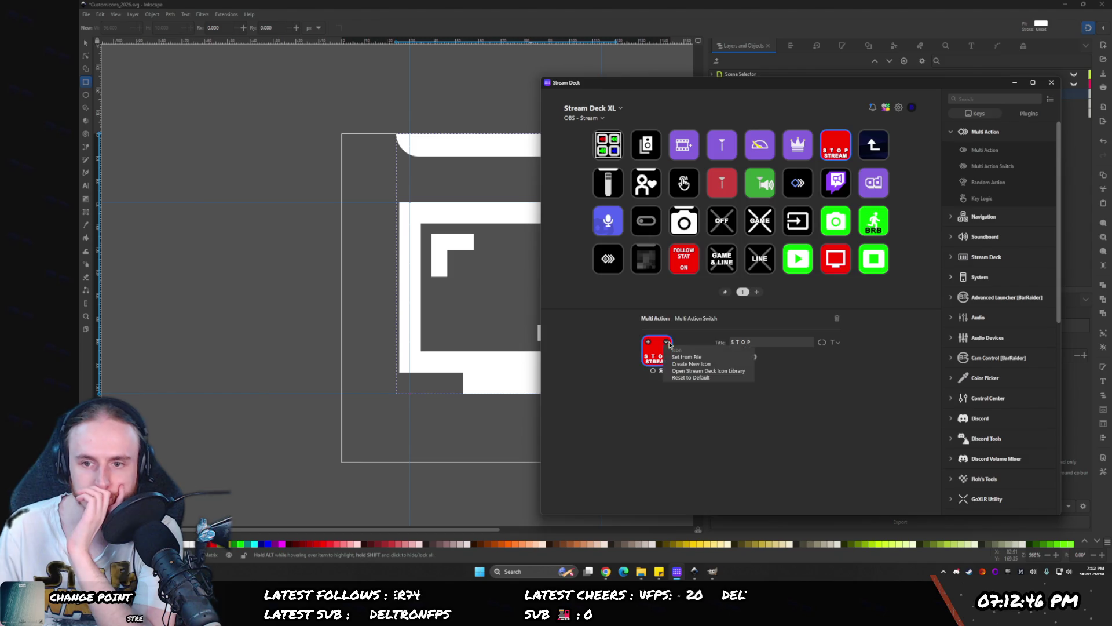
{"action": "left_click", "coordinate": [688, 329]}
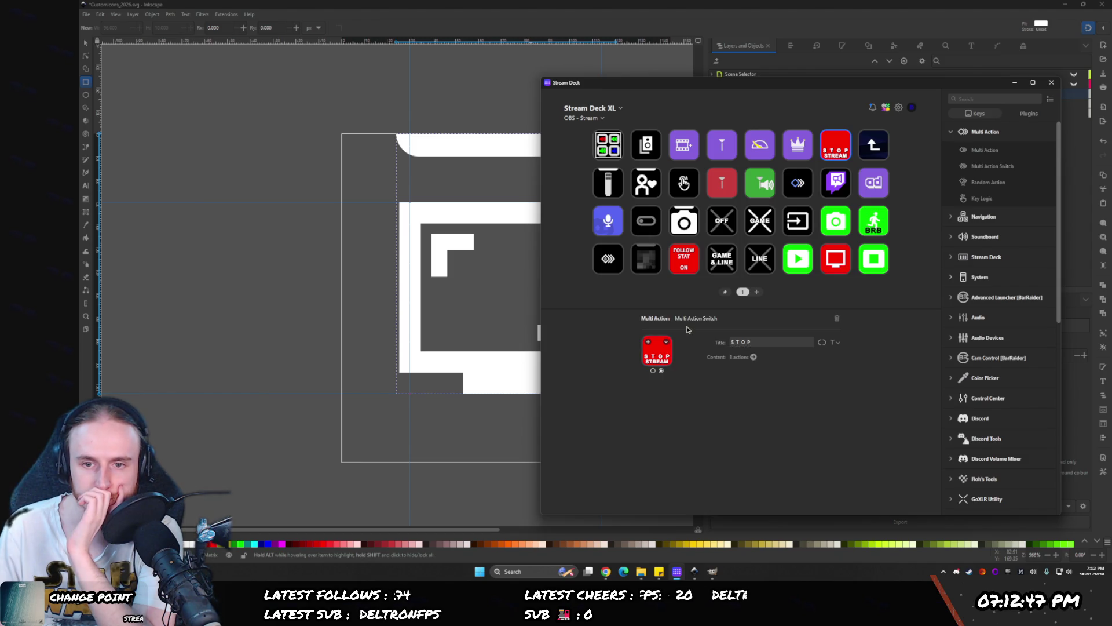
{"action": "left_click", "coordinate": [834, 342]}
{"action": "left_click", "coordinate": [834, 342]}
{"action": "left_click", "coordinate": [834, 343]}
{"action": "left_click", "coordinate": [754, 364]}
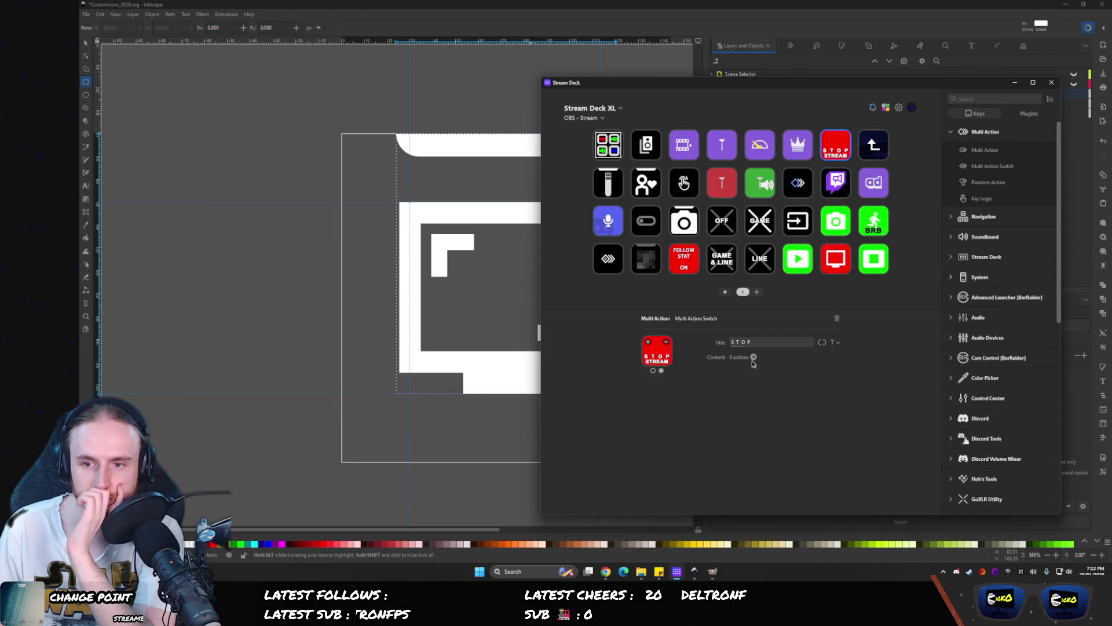
- Review the Key Logic key's Single Press and Double Press assignments
{"action": "left_click", "coordinate": [684, 183]}
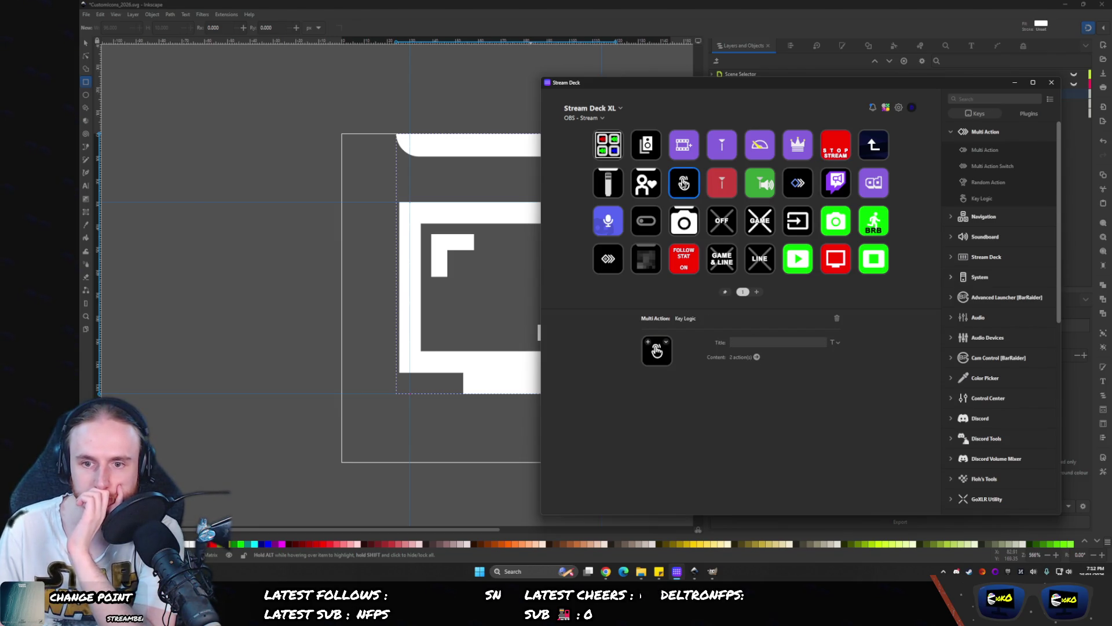
{"action": "double_click", "coordinate": [684, 183]}
{"action": "left_click", "coordinate": [701, 198]}
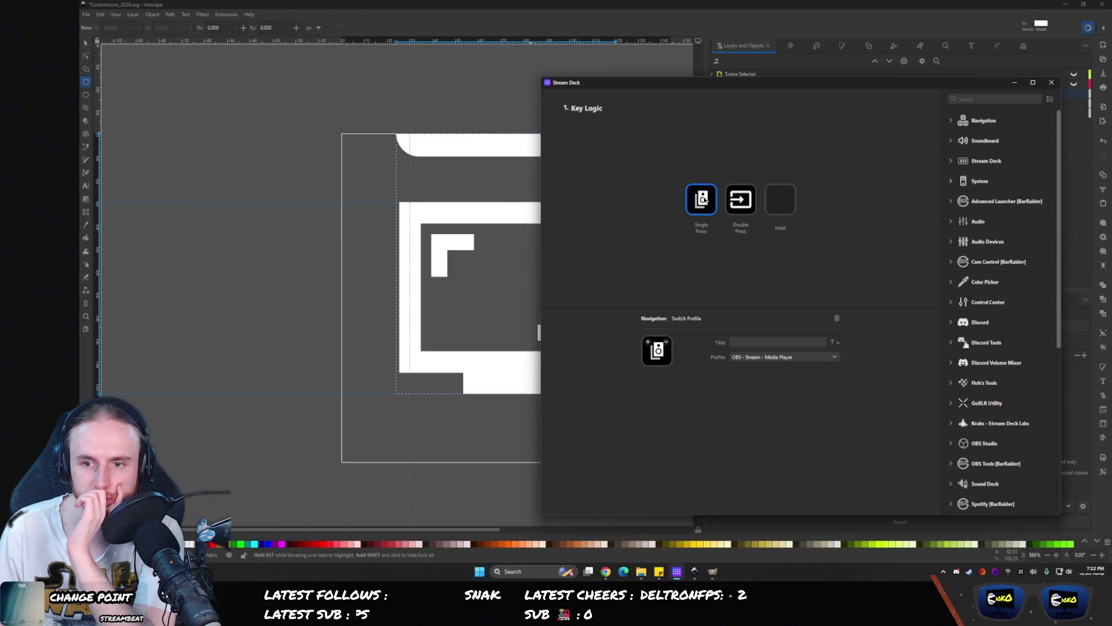
{"action": "left_click", "coordinate": [749, 198]}
{"action": "left_click", "coordinate": [707, 203]}
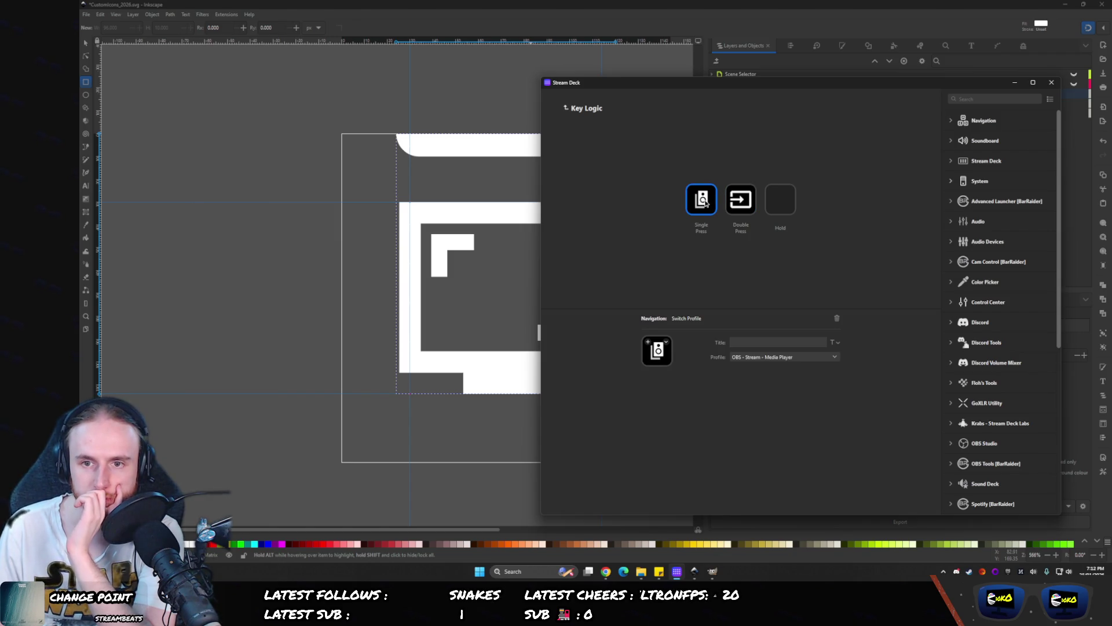
{"action": "left_click", "coordinate": [577, 110]}
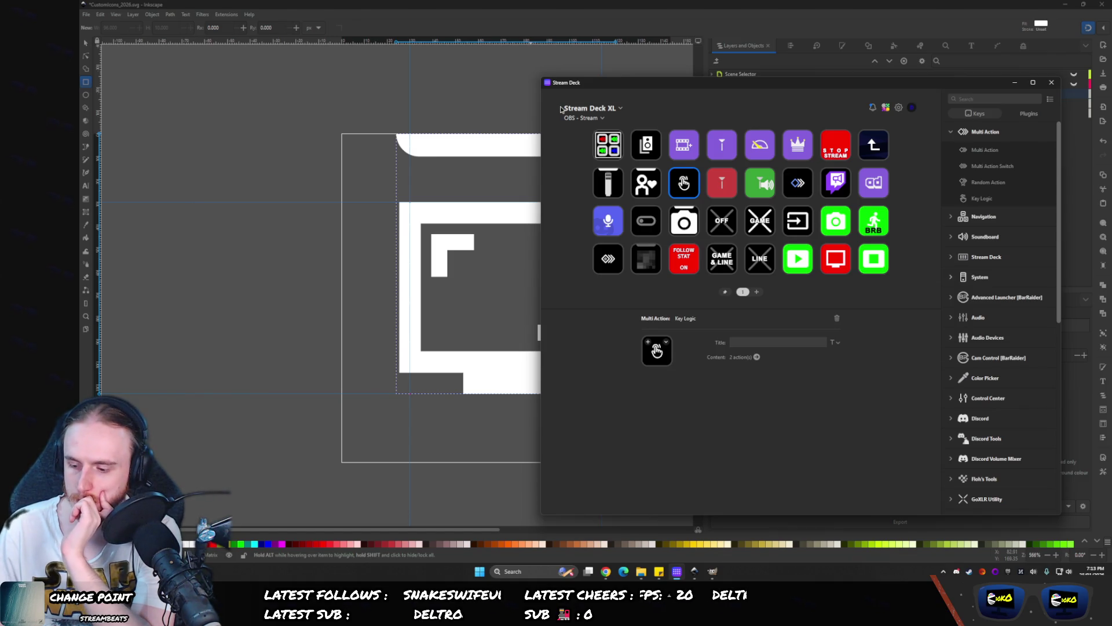
{"action": "double_click", "coordinate": [679, 193]}
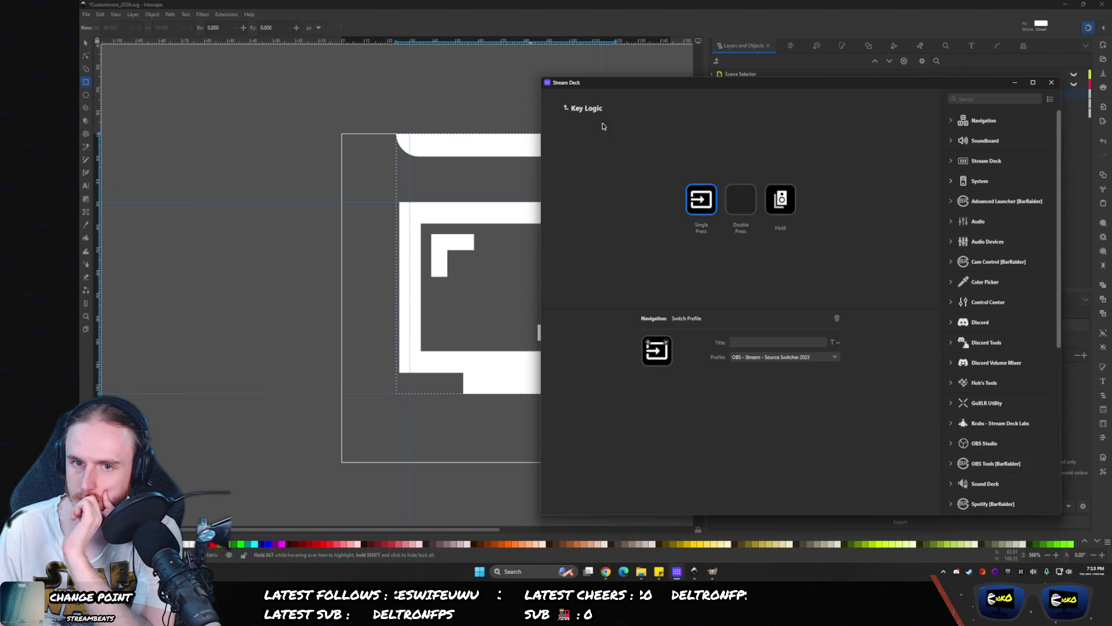
{"action": "left_click", "coordinate": [585, 109]}
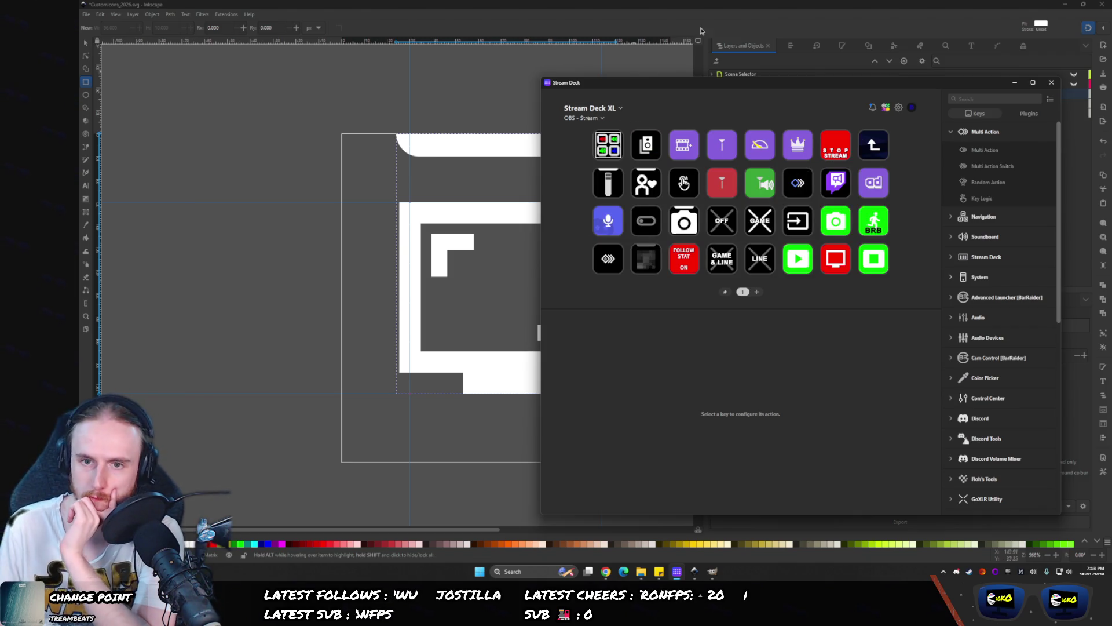
- Move the Media Player profile switch from Hold to Double Press on the Key Logic key
{"action": "double_click", "coordinate": [686, 184]}
{"action": "left_click_drag", "start_coordinate": [792, 199], "coordinate": [741, 200]}
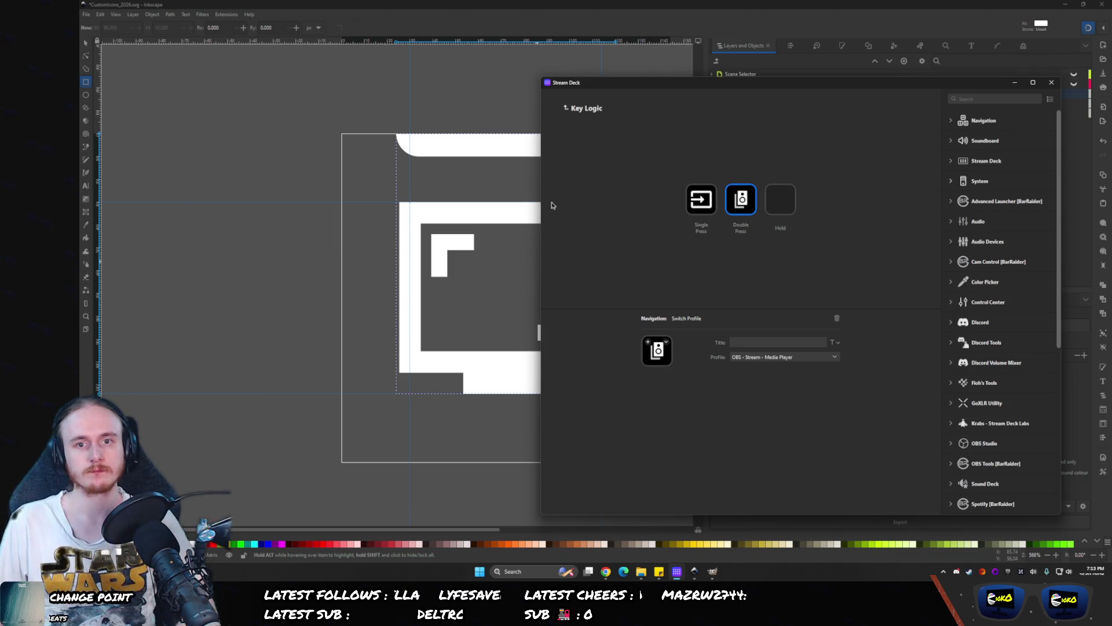
{"action": "left_click", "coordinate": [566, 107]}
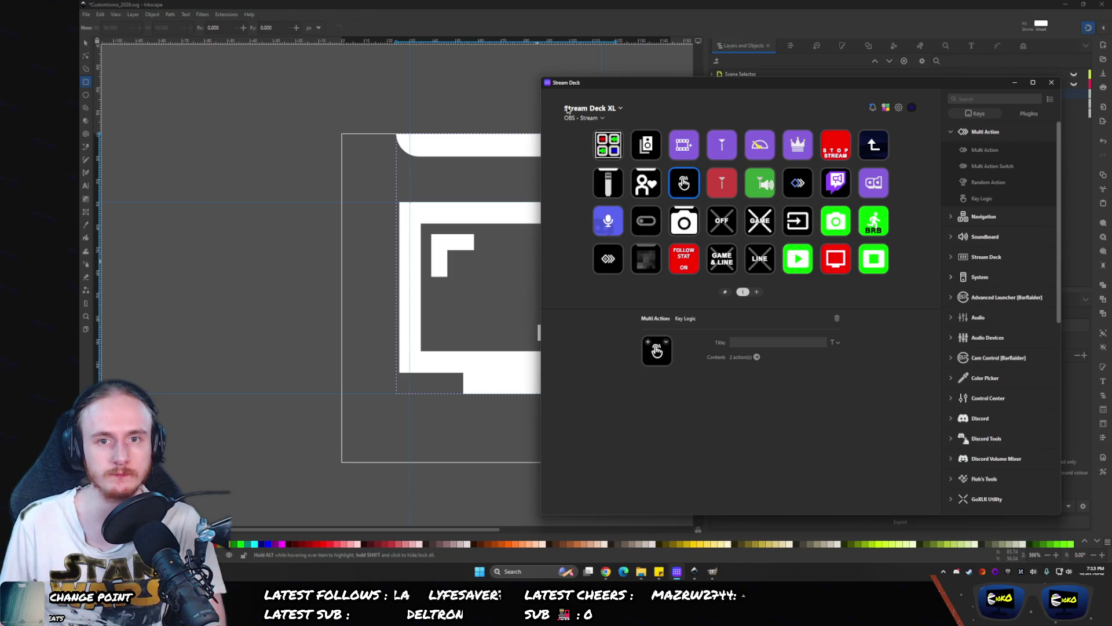
{"action": "left_click", "coordinate": [359, 79]}
- Duplicate the Audio and Input Select groups in the Pages layer
{"action": "left_click", "coordinate": [712, 84]}
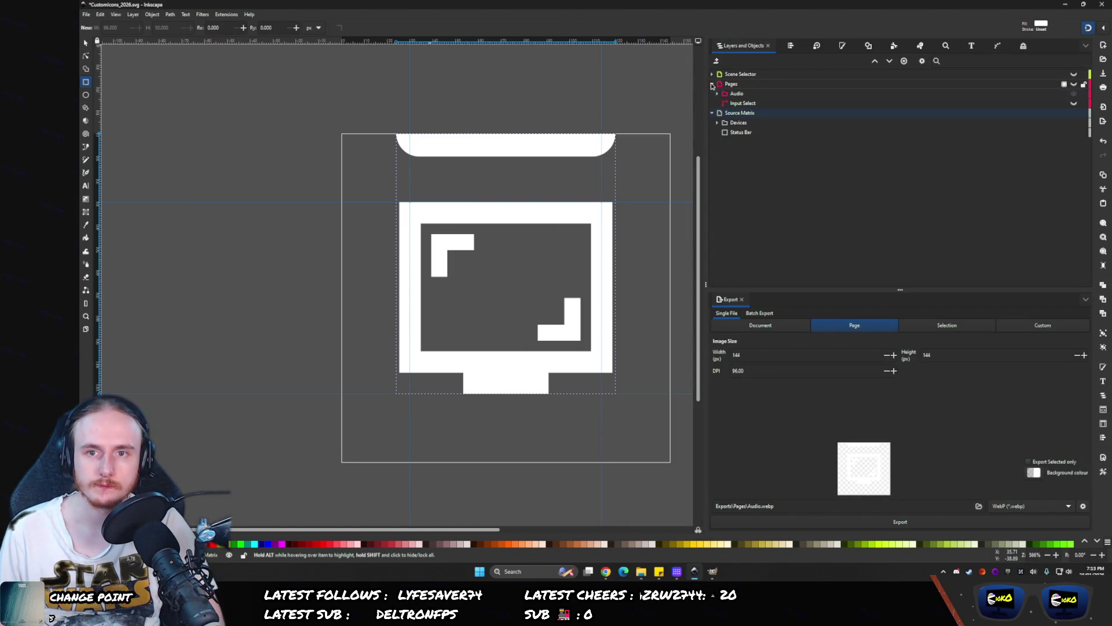
{"action": "left_click", "coordinate": [728, 104]}
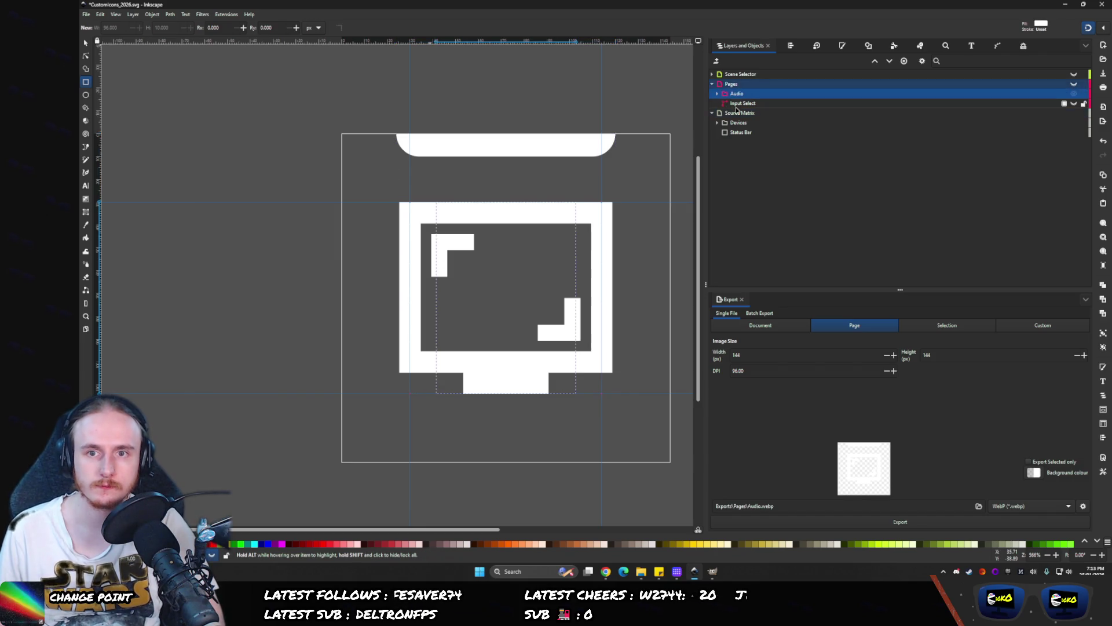
{"action": "left_click", "coordinate": [728, 94]}
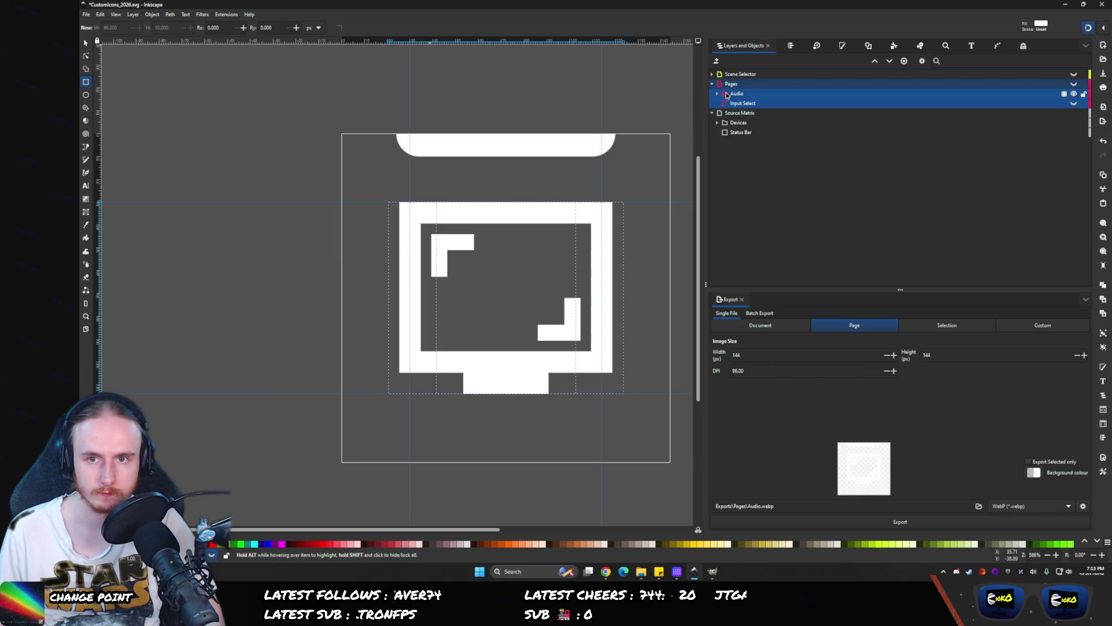
{"action": "key", "text": "ctrl+d"}
- Rename the copies to 'Input Select 2' and 'Audio 2' and group them together
{"action": "left_click", "coordinate": [726, 114]}
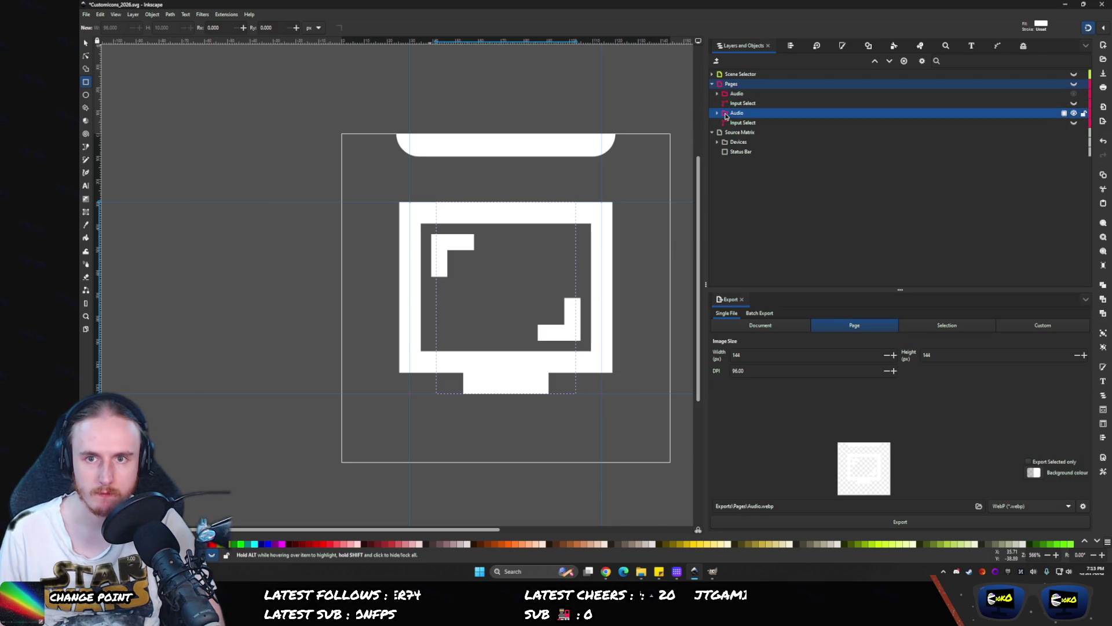
{"action": "left_click", "coordinate": [728, 103]}
{"action": "double_click", "coordinate": [754, 104]}
{"action": "type", "text": "2"}
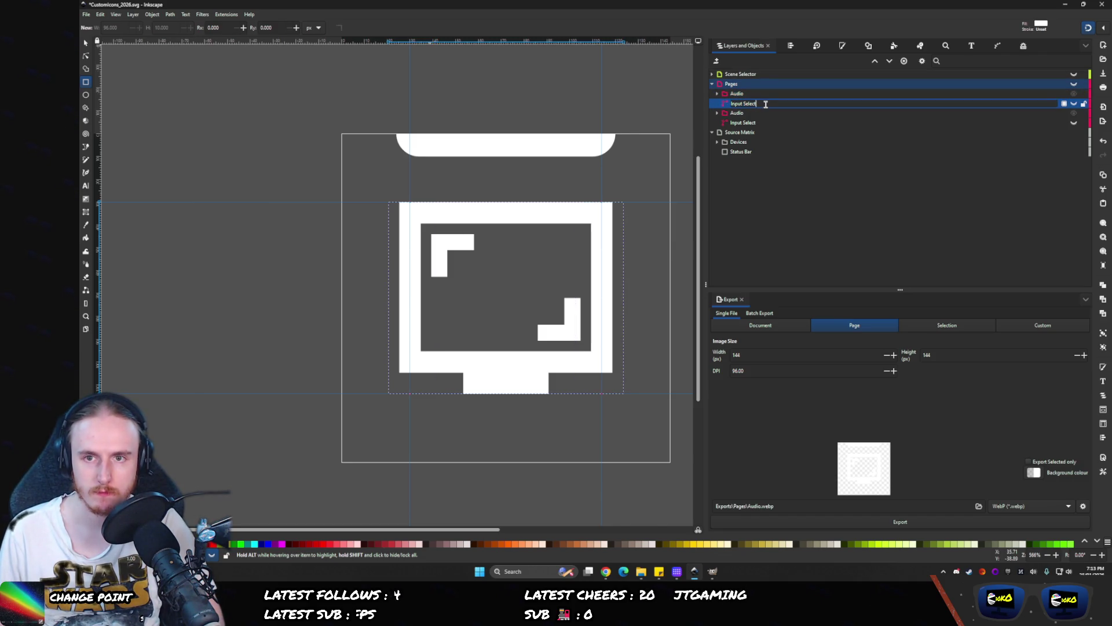
{"action": "left_click", "coordinate": [741, 93]}
{"action": "double_click", "coordinate": [753, 94]}
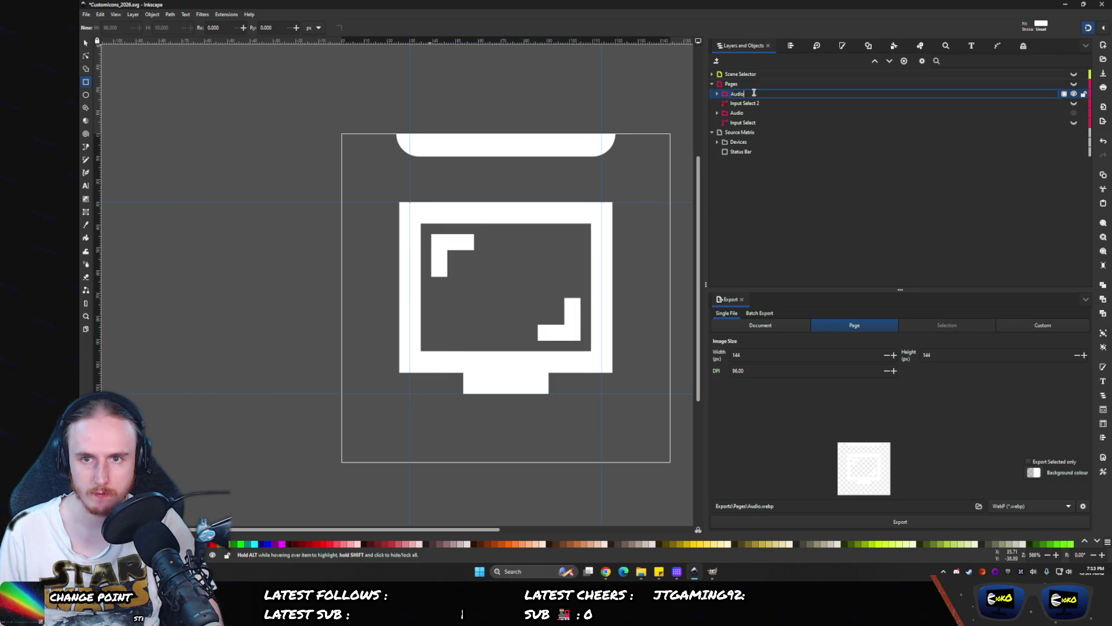
{"action": "type", "text": "2"}
{"action": "key", "text": "Return"}
{"action": "left_click", "coordinate": [736, 103], "text": "shift"}
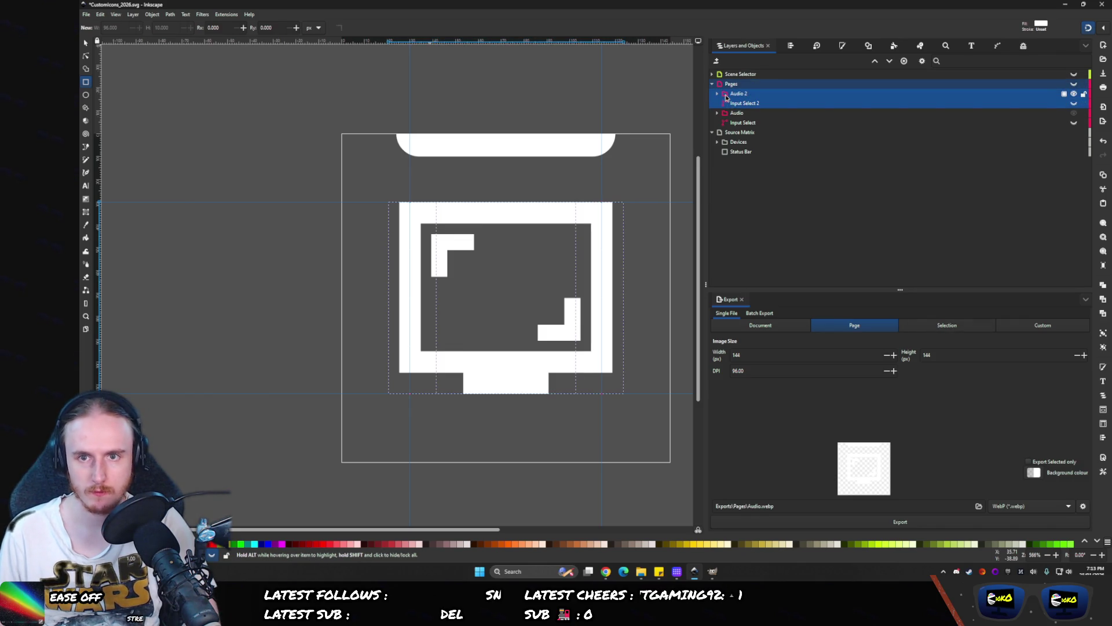
{"action": "key", "text": "ctrl+g"}
- Hide the monitor icon and Input Select so the speaker group g17 shows, then select it
{"action": "key", "text": "s"}
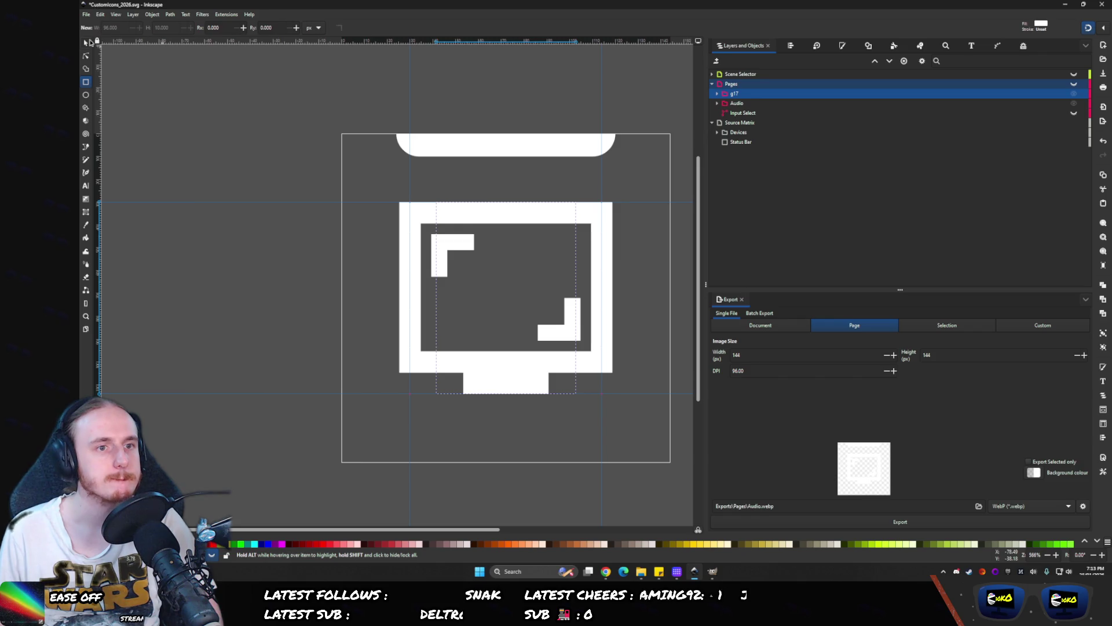
{"action": "left_click", "coordinate": [1081, 121]}
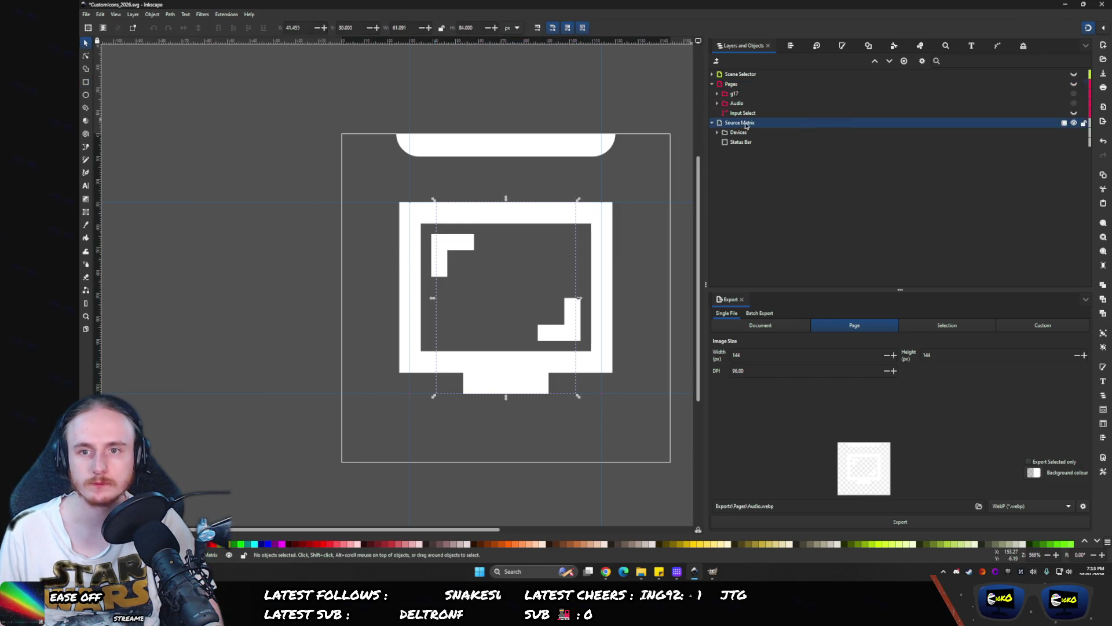
{"action": "left_click", "coordinate": [1074, 113]}
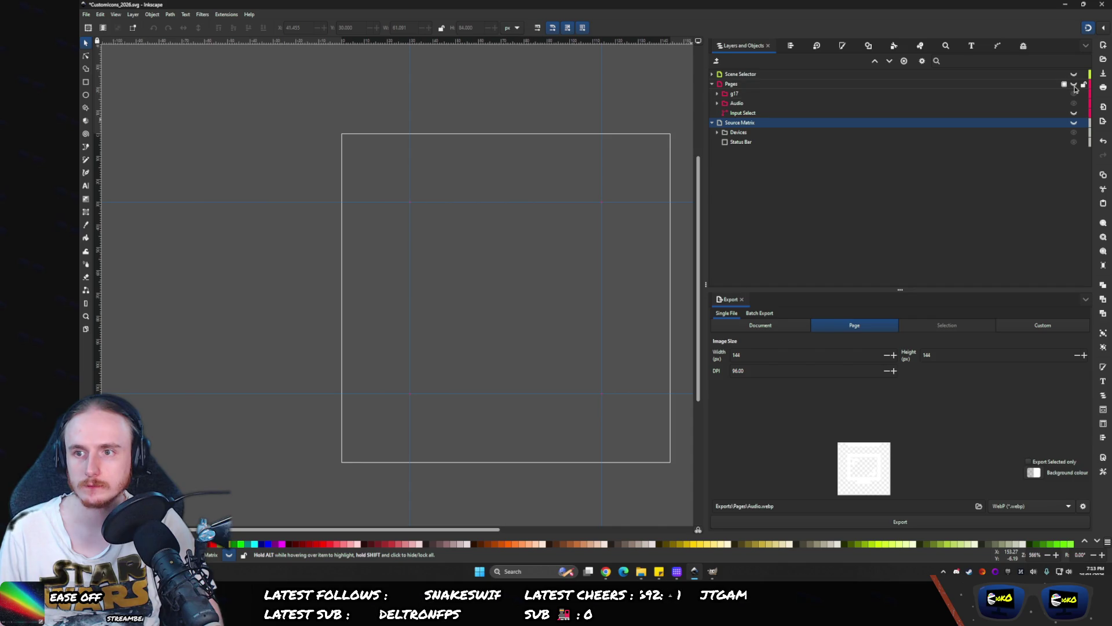
{"action": "left_click", "coordinate": [1073, 84]}
{"action": "left_click", "coordinate": [1075, 113]}
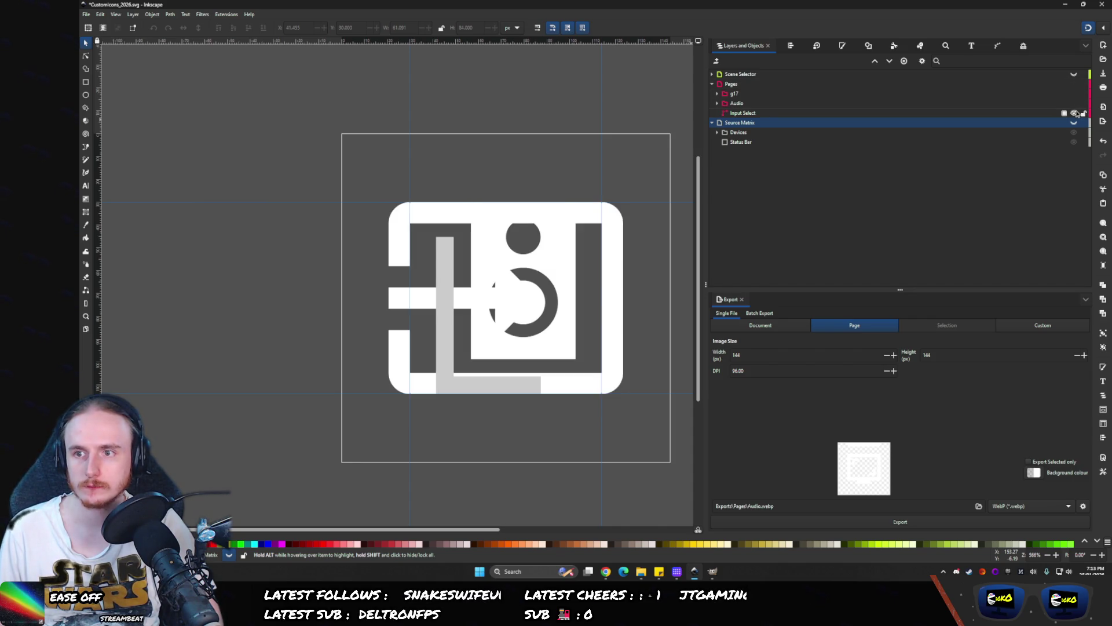
{"action": "left_click", "coordinate": [1075, 113]}
{"action": "left_click", "coordinate": [495, 262]}
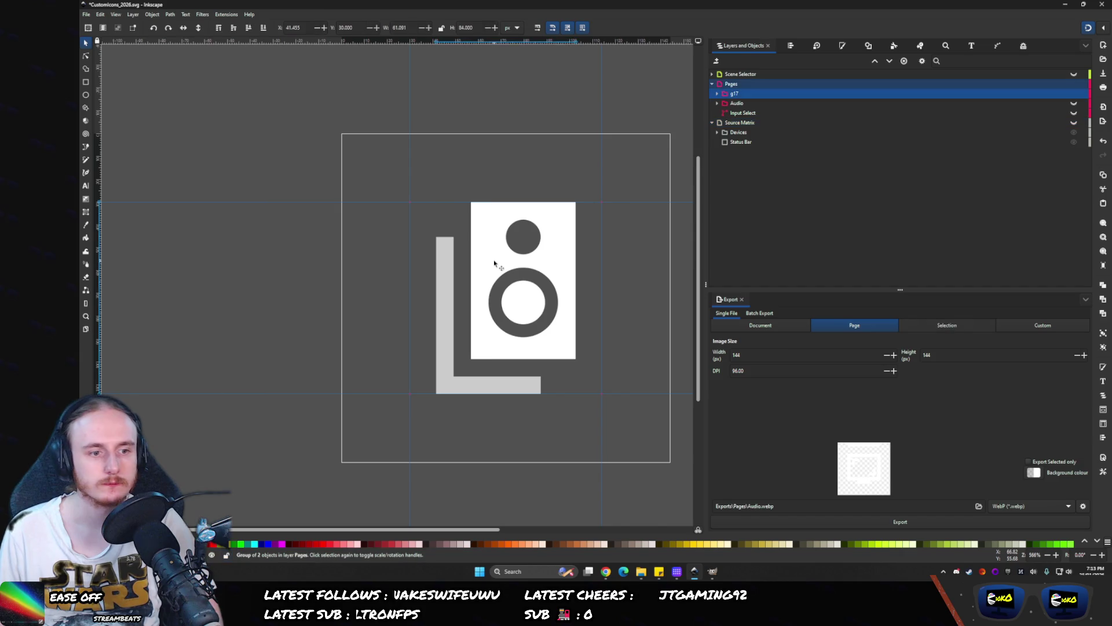
- Reposition the speaker group and move the Input Select 2 arrow frame up-left toward 30, 30
{"action": "mouse_move", "coordinate": [496, 263]}
{"action": "left_mouse_down"}
{"action": "mouse_move", "coordinate": [608, 330]}
{"action": "mouse_move", "coordinate": [591, 342]}
{"action": "mouse_move", "coordinate": [565, 284]}
{"action": "mouse_move", "coordinate": [474, 214]}
{"action": "mouse_move", "coordinate": [475, 225]}
{"action": "left_mouse_up"}
{"action": "left_click", "coordinate": [335, 259]}
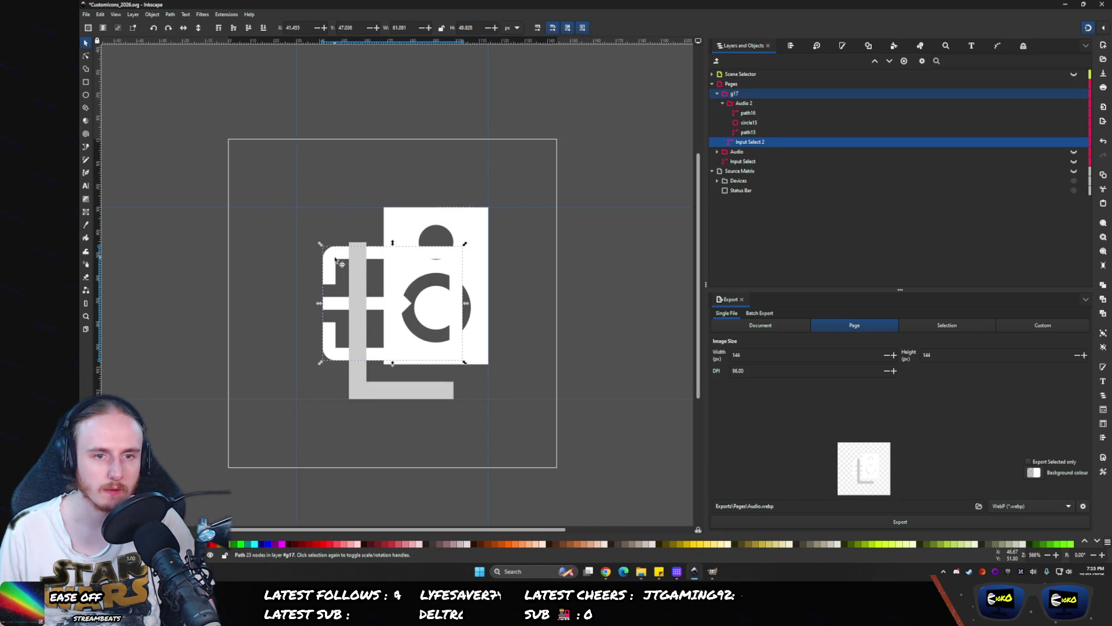
{"action": "left_click_drag", "start_coordinate": [335, 260], "coordinate": [306, 216]}
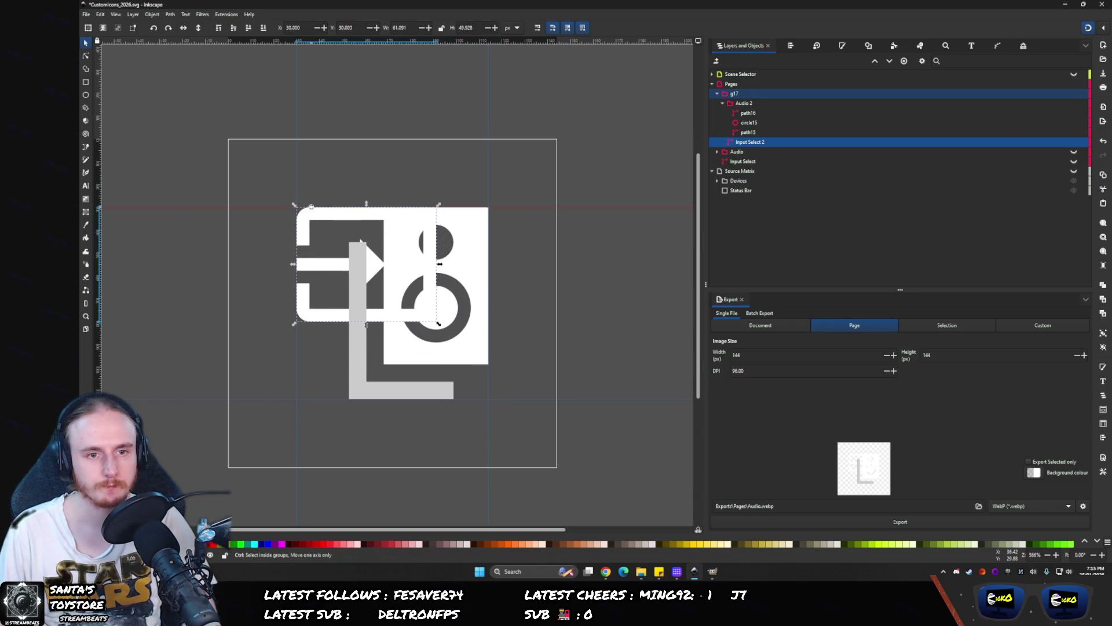
{"action": "key", "text": "shift+Up"}
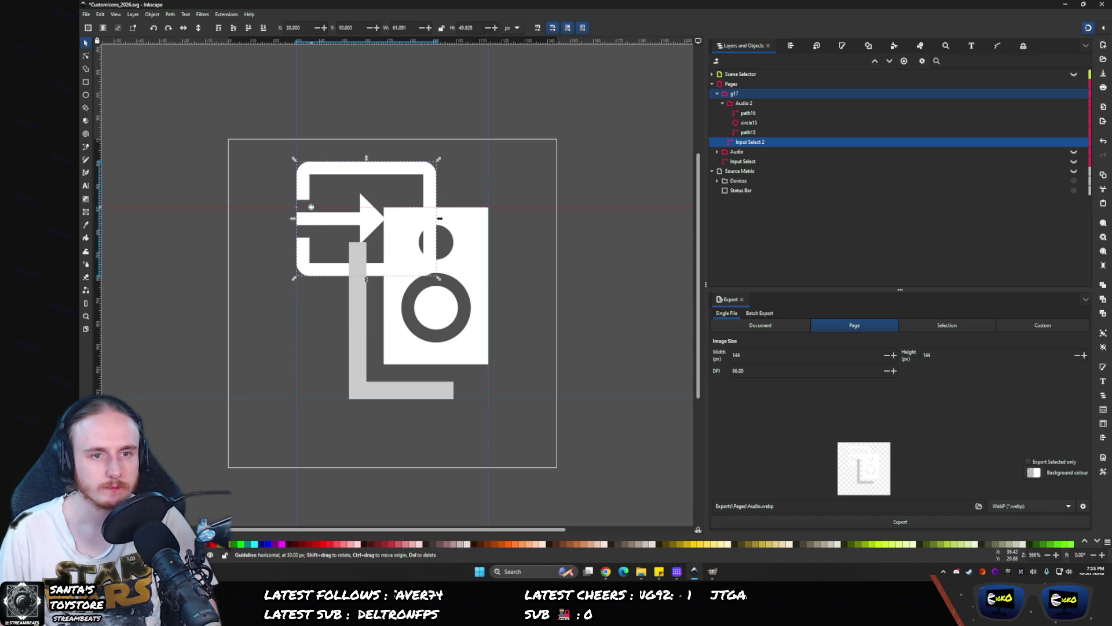
{"action": "key", "text": "shift+Left"}
- Nudge the speaker down-right, export the page as Audio-SourceInput.webp, and open Exports
{"action": "left_click", "coordinate": [422, 250]}
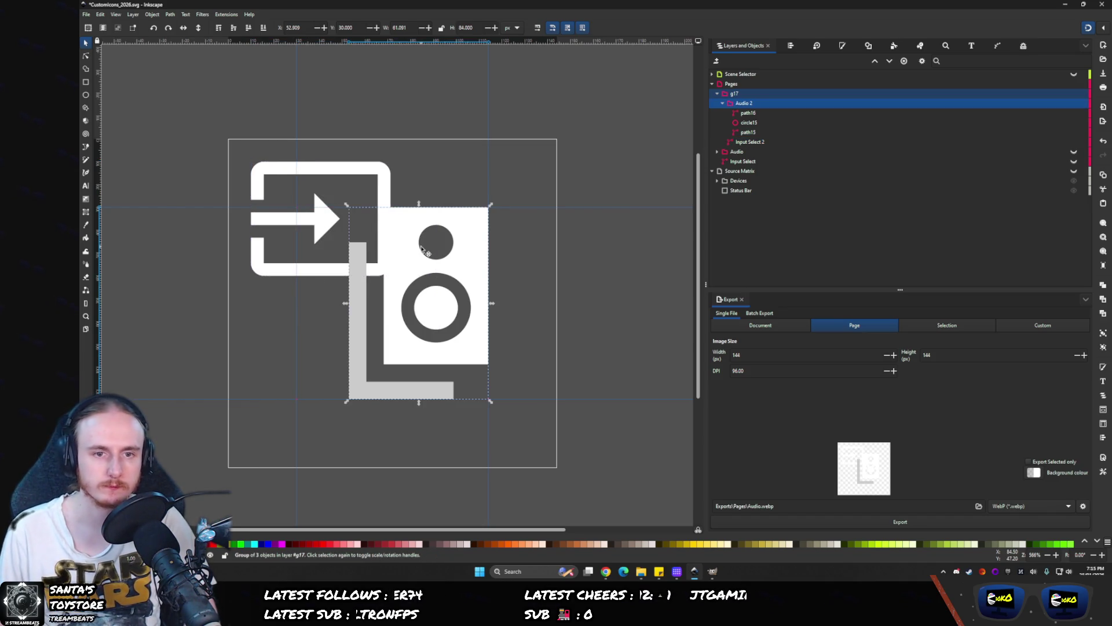
{"action": "key", "text": "shift+Down"}
{"action": "key", "text": "shift+Right"}
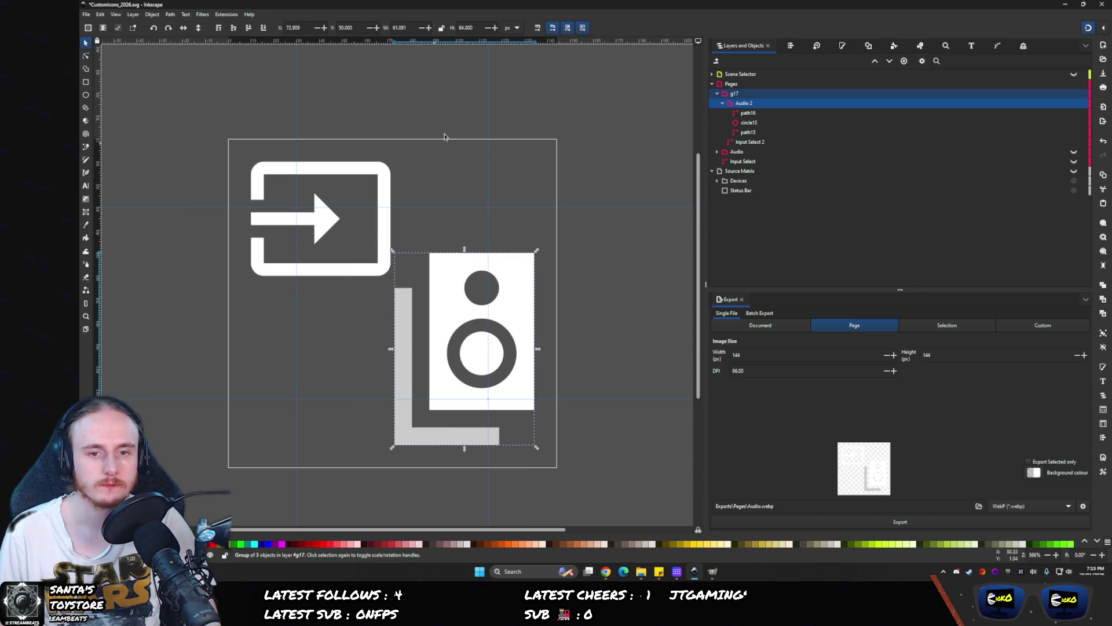
{"action": "key", "text": "Escape"}
{"action": "type", "text": "-SourceInput"}
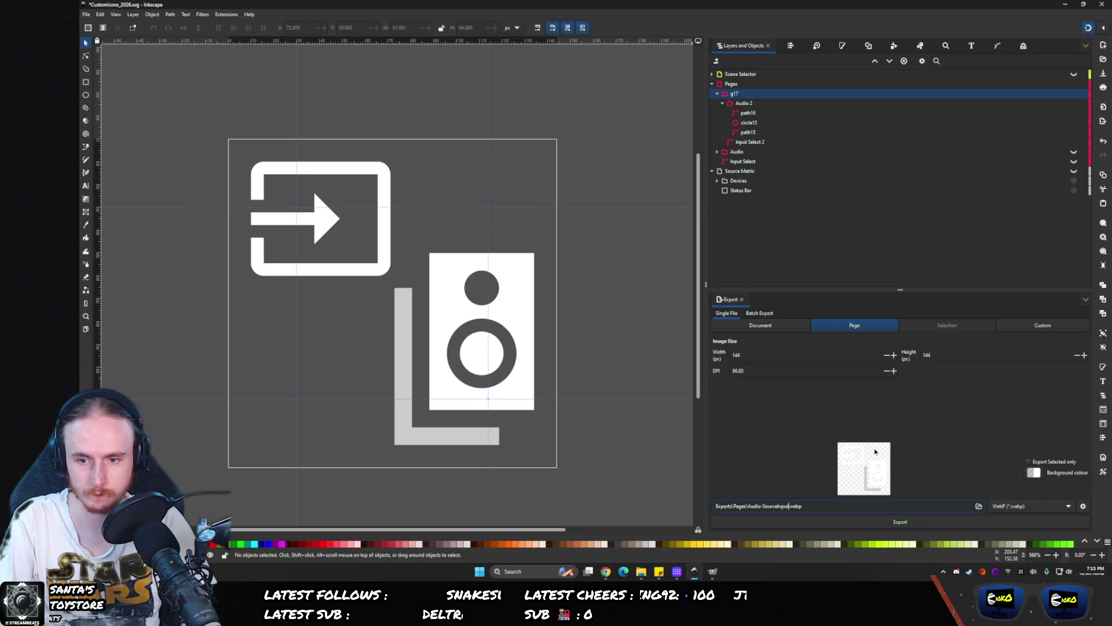
{"action": "left_click", "coordinate": [748, 520]}
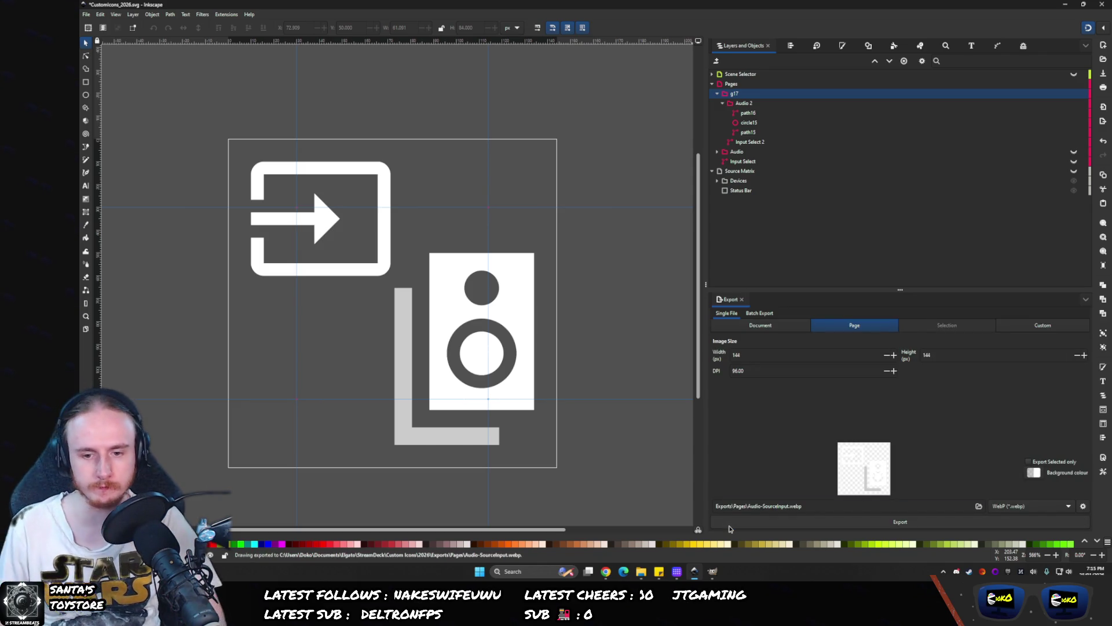
{"action": "left_click", "coordinate": [641, 572]}
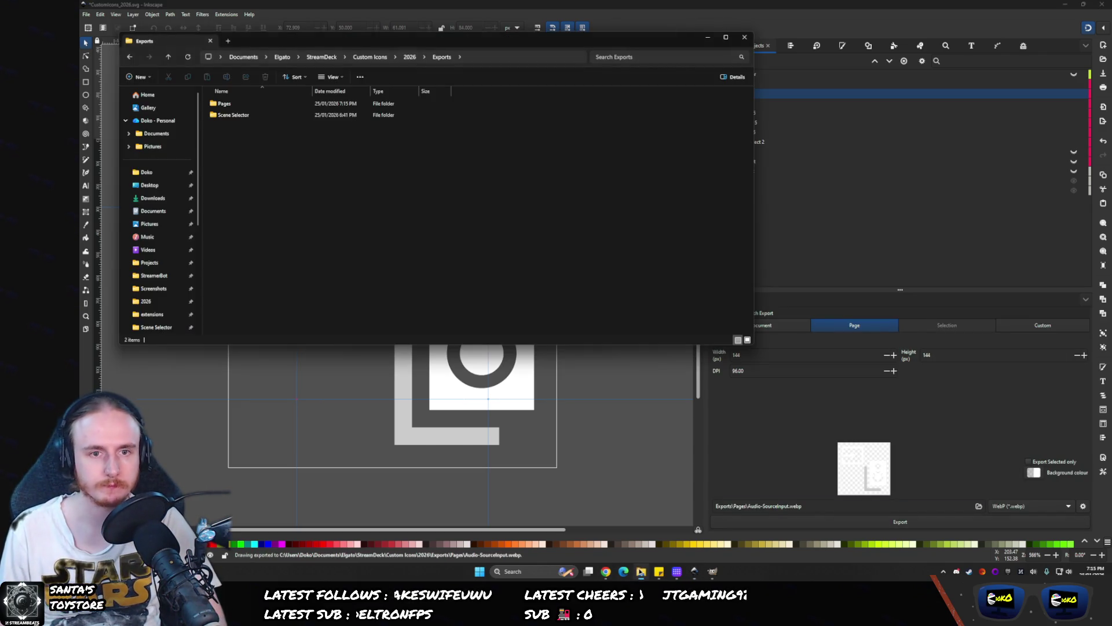
- Drag Audio-SourceInput.webp from the Pages folder onto the Key Logic key's icon in Stream Deck
{"action": "double_click", "coordinate": [226, 104]}
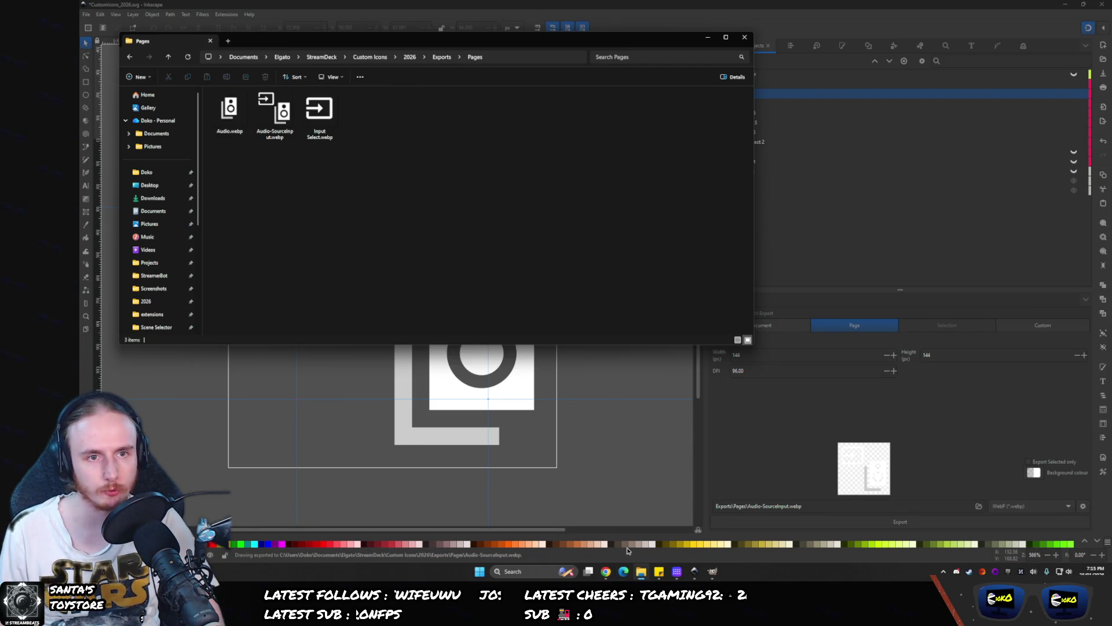
{"action": "left_click", "coordinate": [677, 572]}
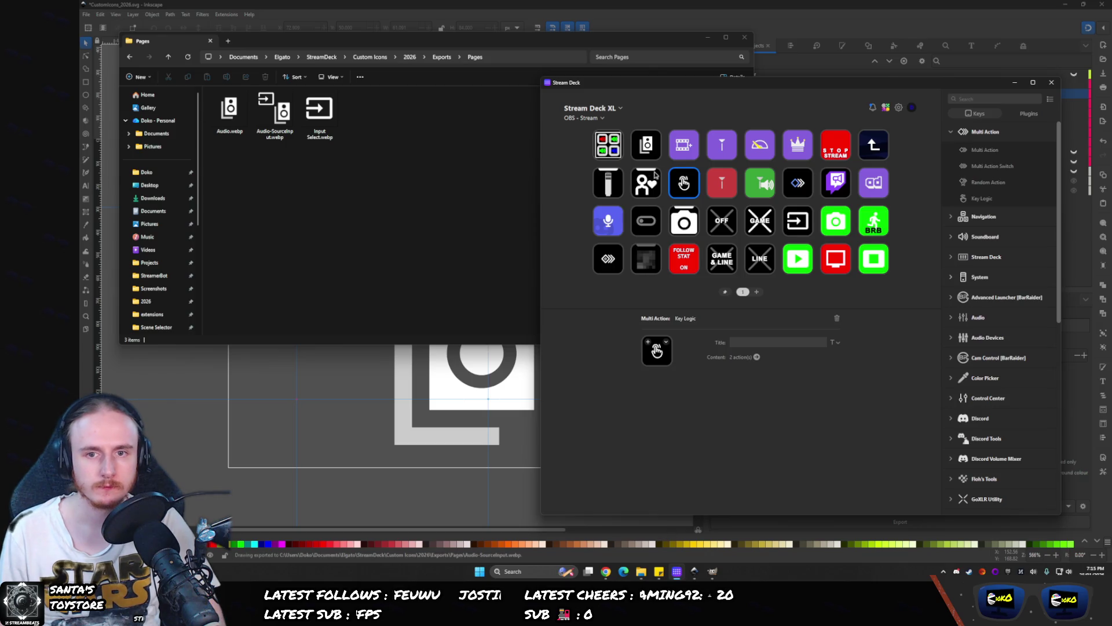
{"action": "mouse_move", "coordinate": [277, 113]}
{"action": "left_mouse_down"}
{"action": "mouse_move", "coordinate": [692, 194]}
{"action": "mouse_move", "coordinate": [681, 217]}
{"action": "left_mouse_up"}
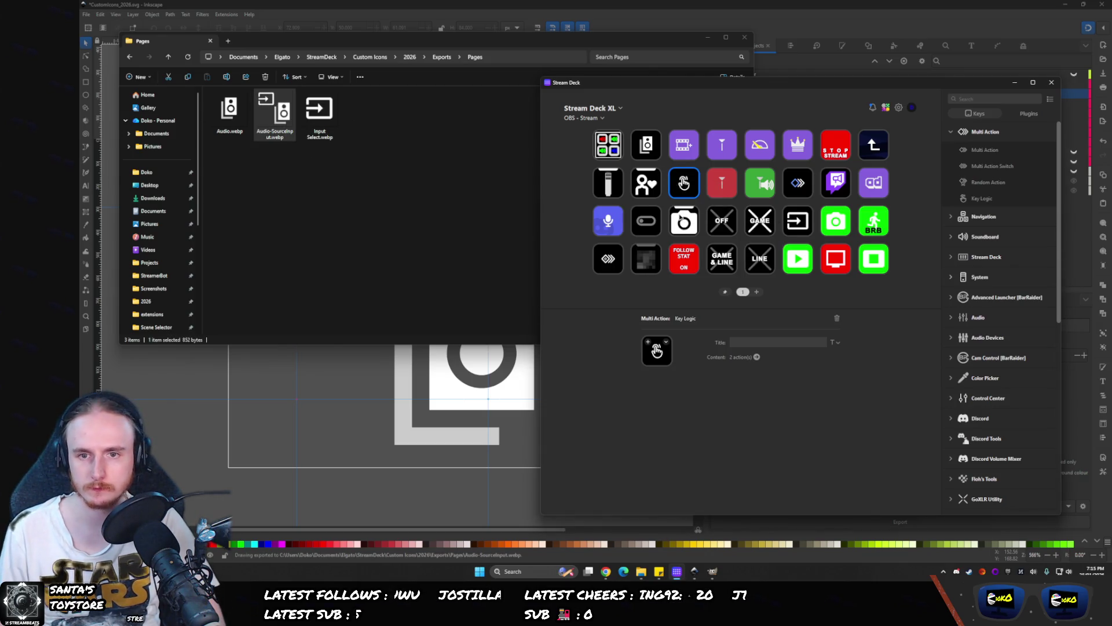
{"action": "left_click_drag", "start_coordinate": [287, 114], "coordinate": [650, 344]}
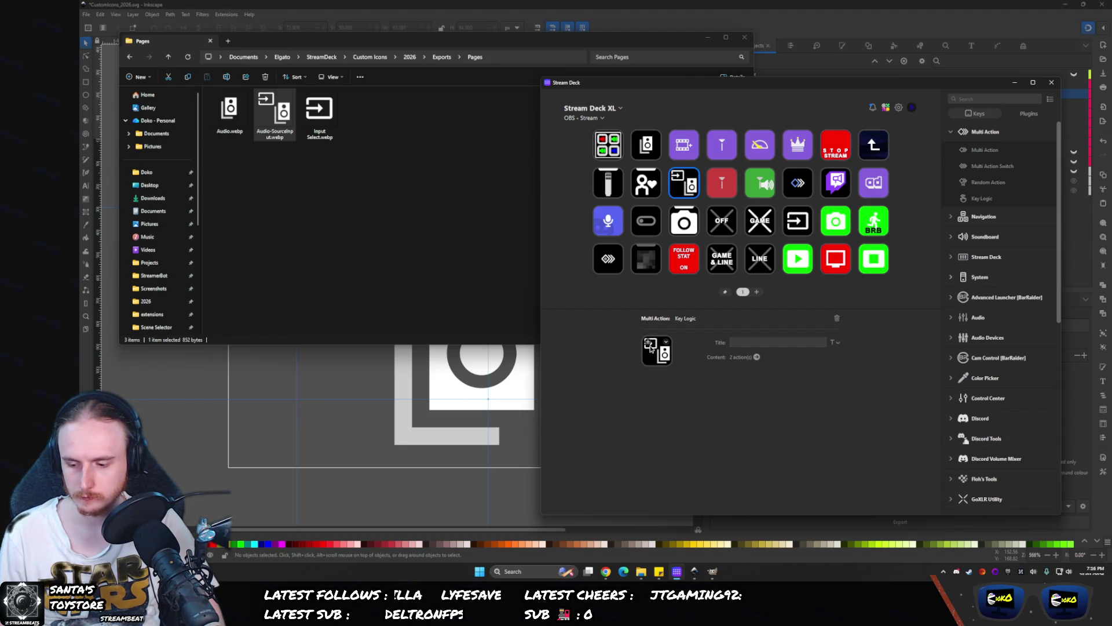
{"action": "left_click", "coordinate": [382, 551]}
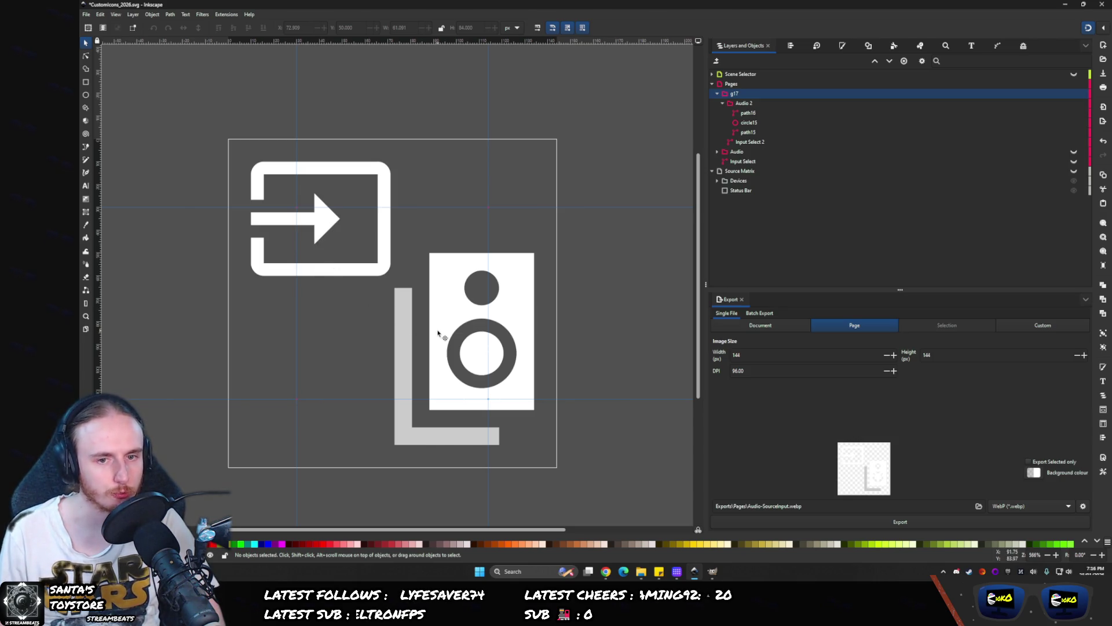
- Move the speaker group up onto the guide and nudge the arrow frame over it
{"action": "left_click", "coordinate": [443, 334]}
{"action": "left_click_drag", "start_coordinate": [442, 350], "coordinate": [438, 300]}
{"action": "left_click", "coordinate": [319, 268]}
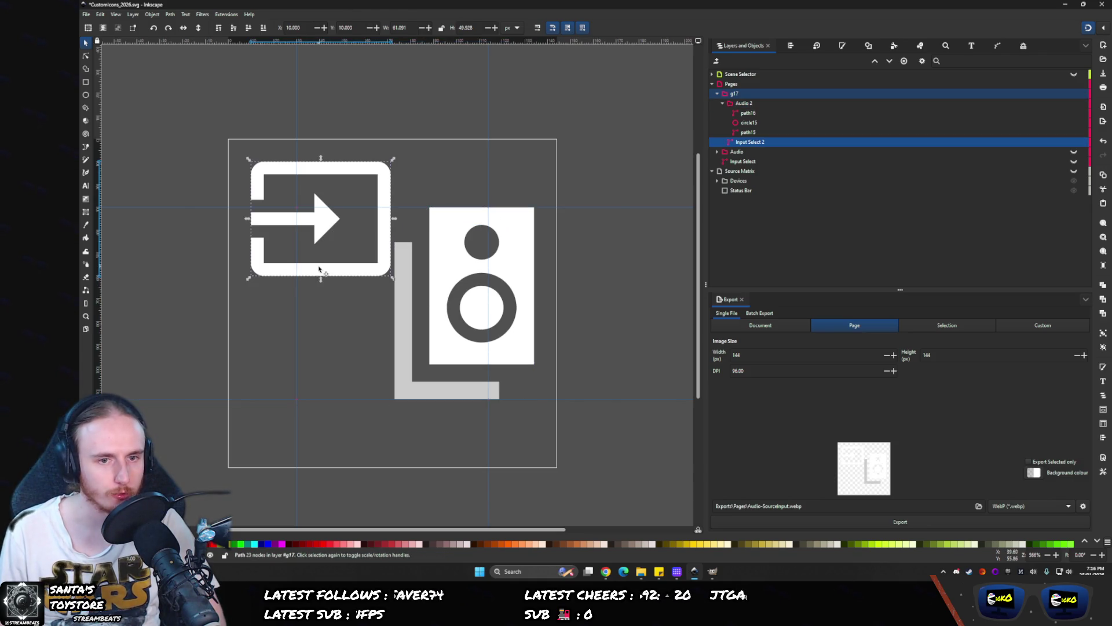
{"action": "left_click_drag", "start_coordinate": [320, 268], "coordinate": [365, 317]}
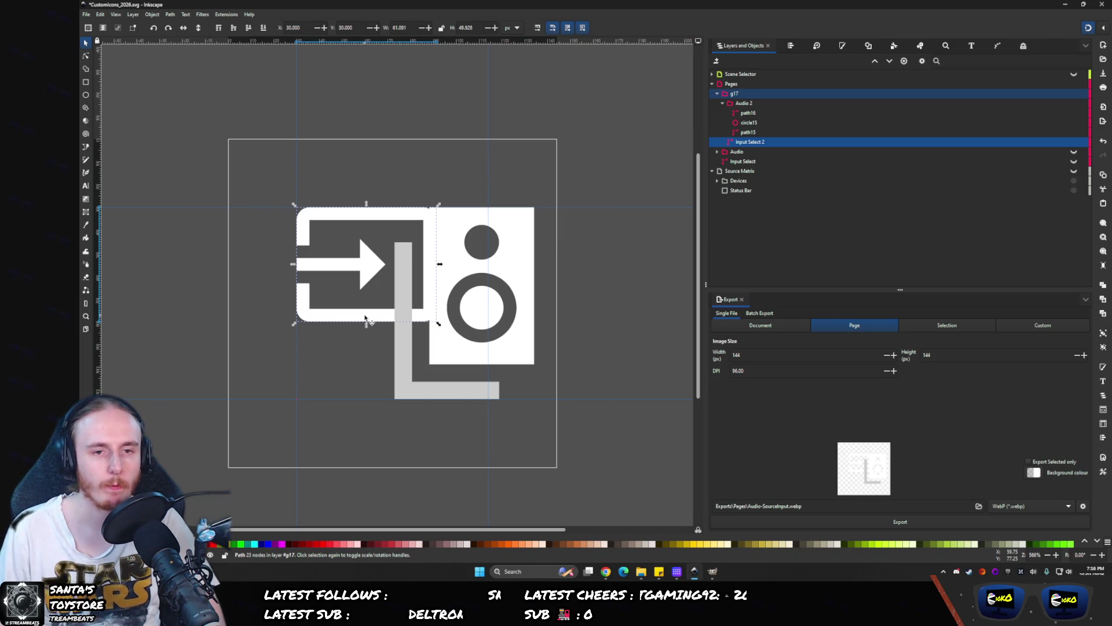
{"action": "key", "text": "ctrl+z"}
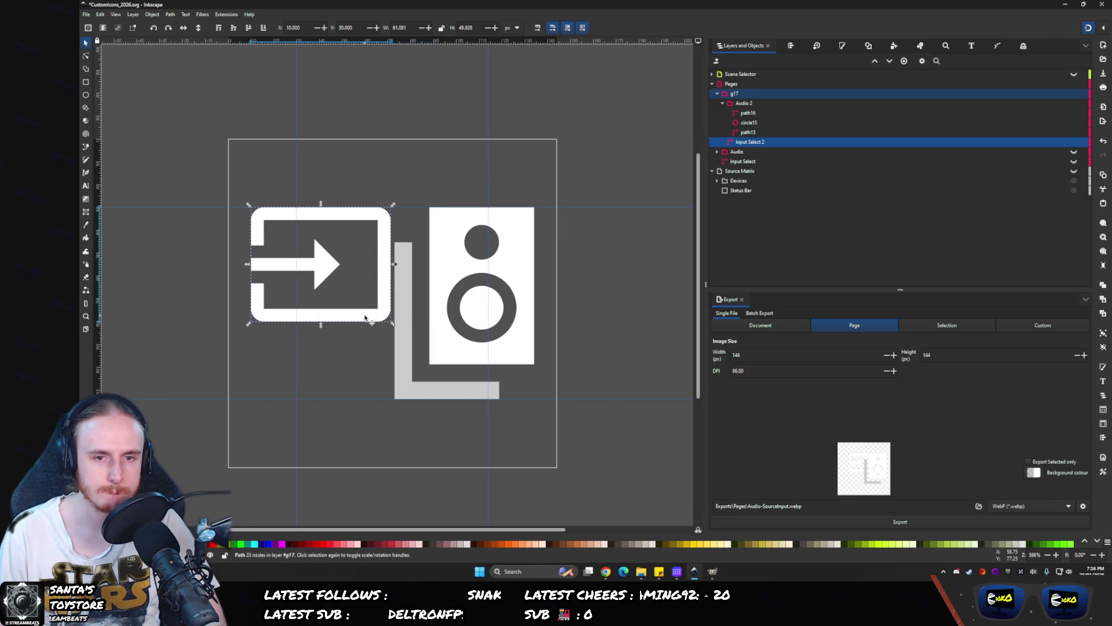
{"action": "key", "text": "ctrl+shift+z"}
{"action": "key", "text": "Left"}
{"action": "key", "text": "Left"}
{"action": "key", "text": "Left"}
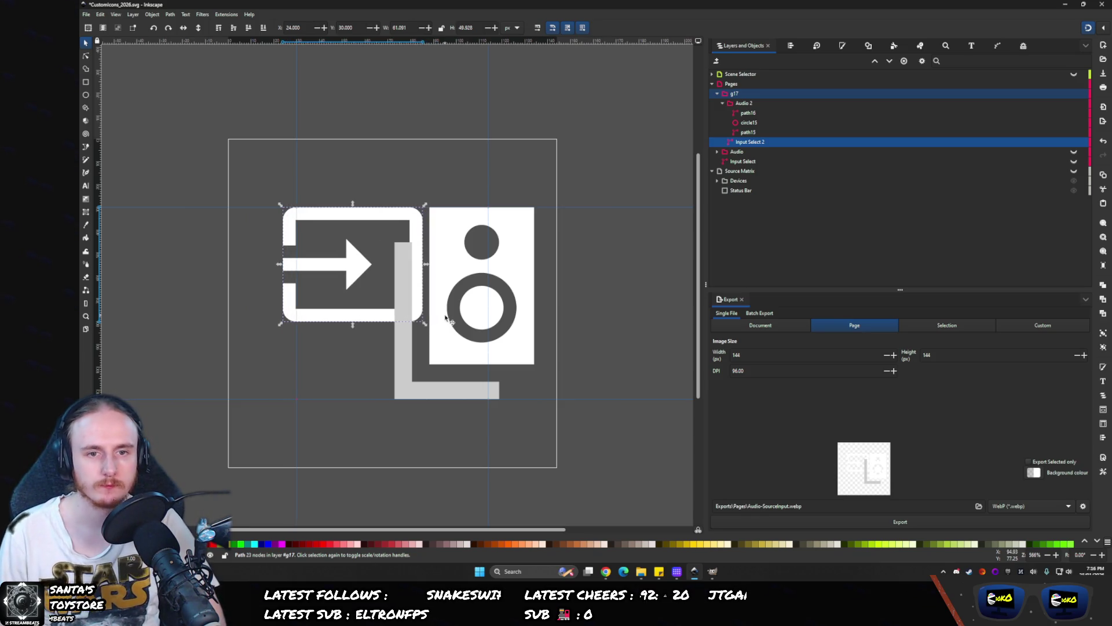
{"action": "left_click", "coordinate": [446, 317]}
{"action": "key", "text": "Right"}
{"action": "key", "text": "Right"}
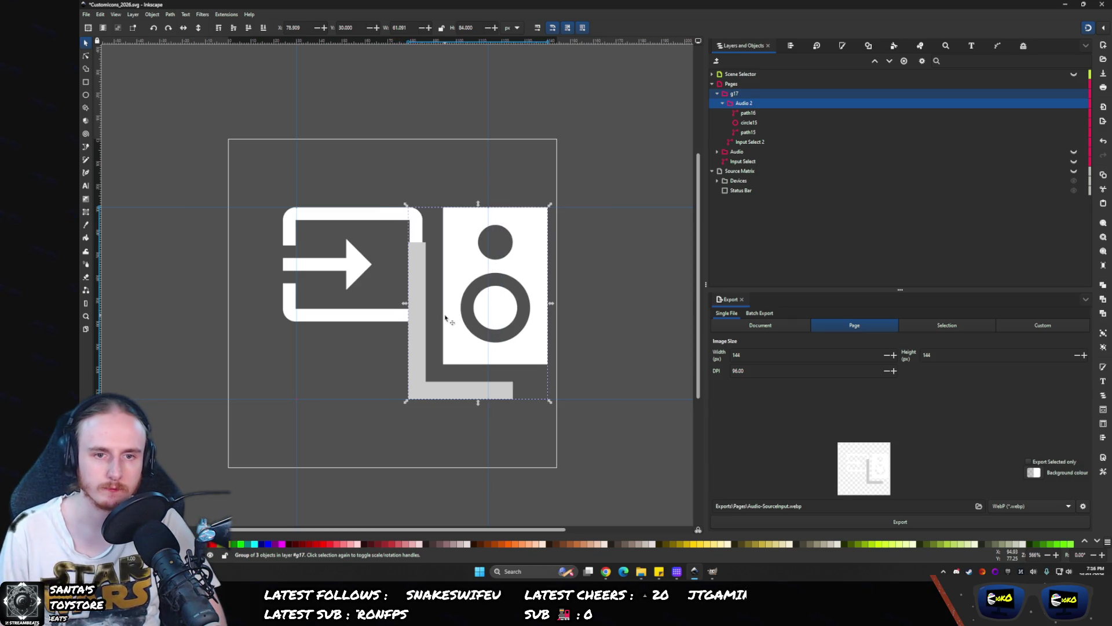
{"action": "key", "text": "Left"}
{"action": "key", "text": "Left"}
{"action": "key", "text": "Left"}
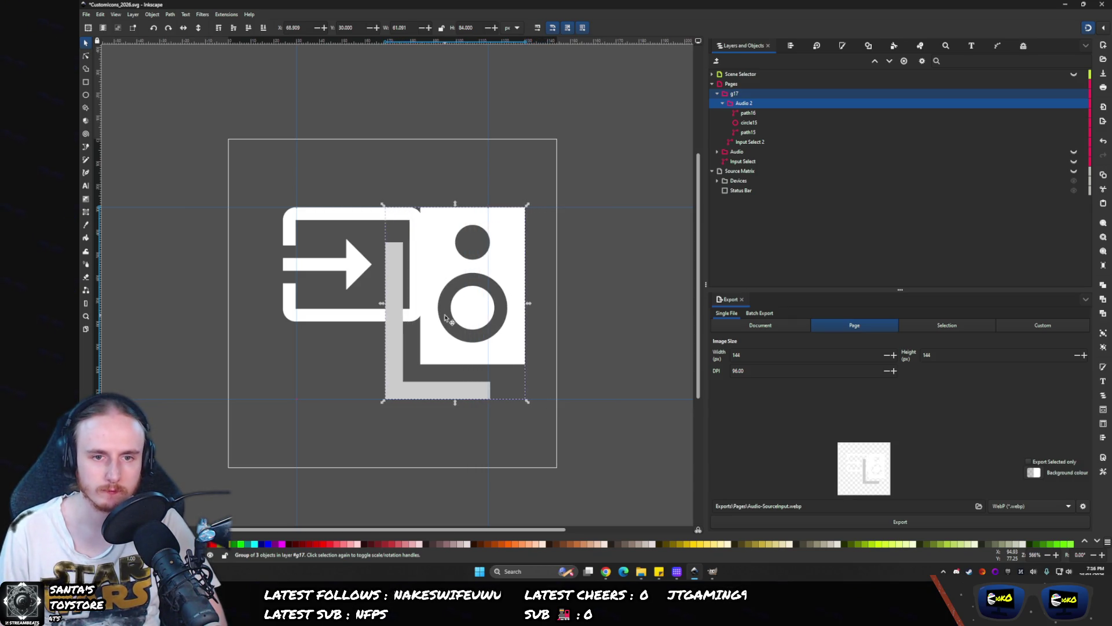
{"action": "key", "text": "Right"}
{"action": "key", "text": "Escape"}
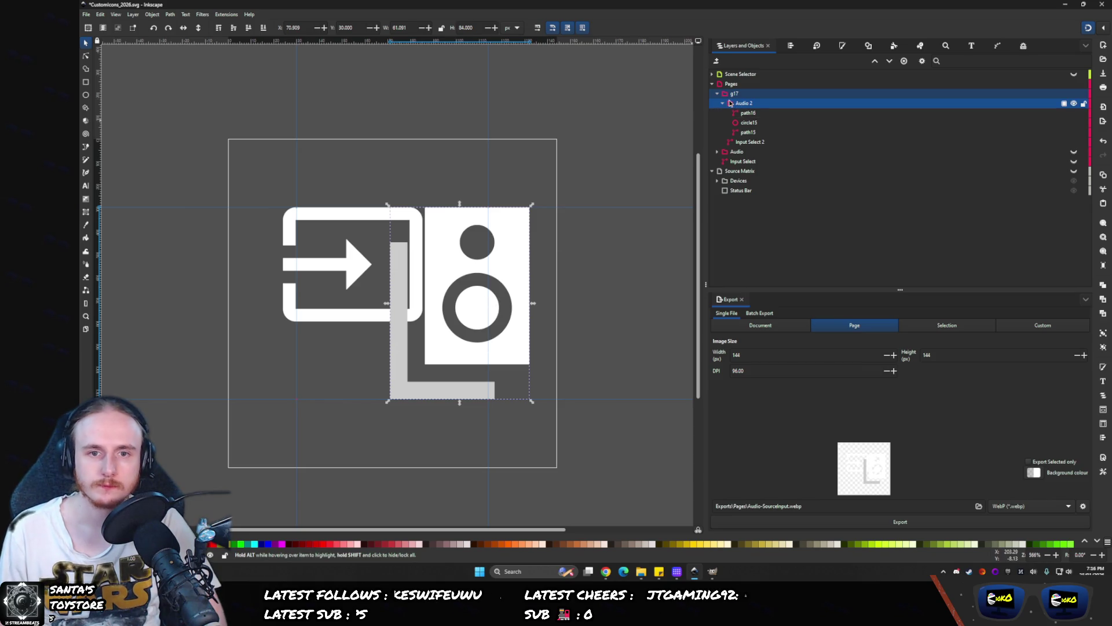
- Center the g17 icon group on the page's vertical axis with Align and Distribute
{"action": "left_click", "coordinate": [791, 46]}
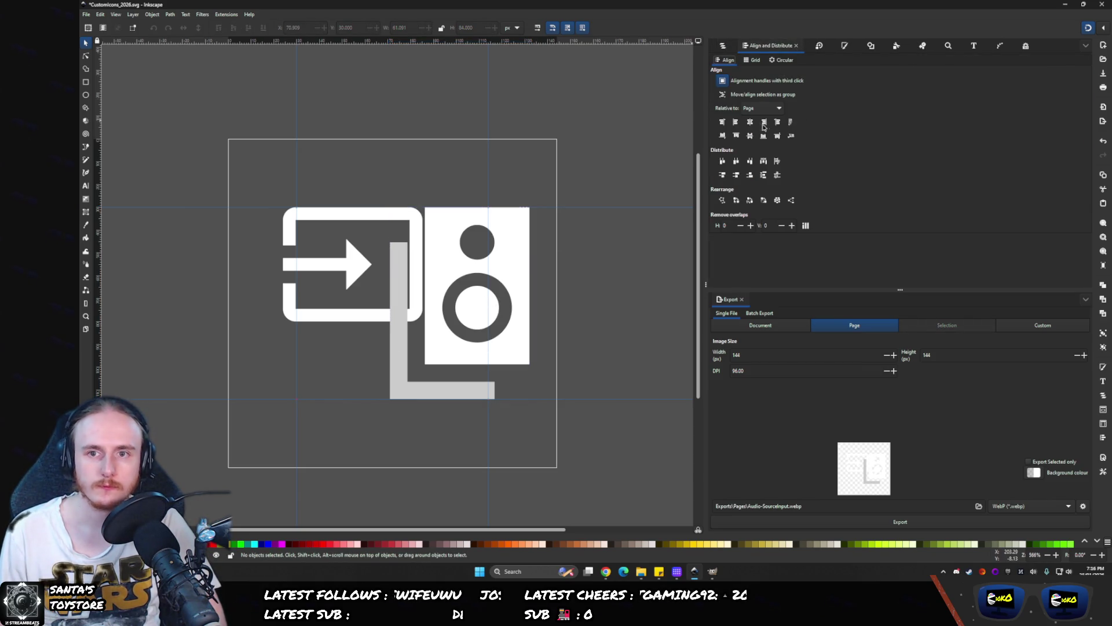
{"action": "left_click", "coordinate": [723, 45]}
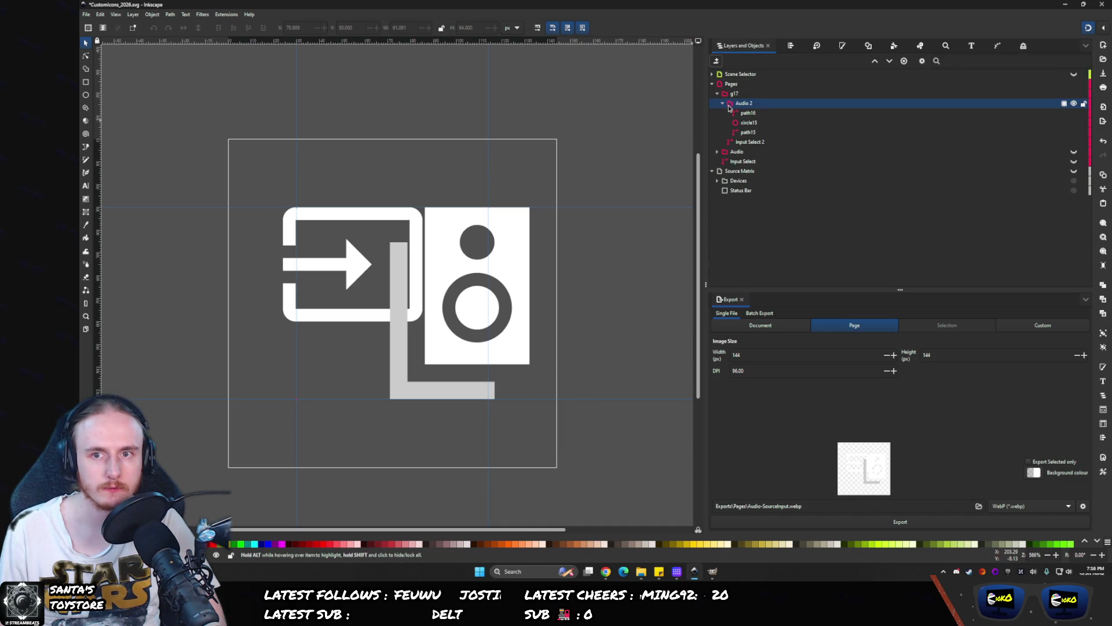
{"action": "left_click", "coordinate": [1064, 103]}
{"action": "left_click", "coordinate": [792, 45]}
{"action": "left_click", "coordinate": [744, 45]}
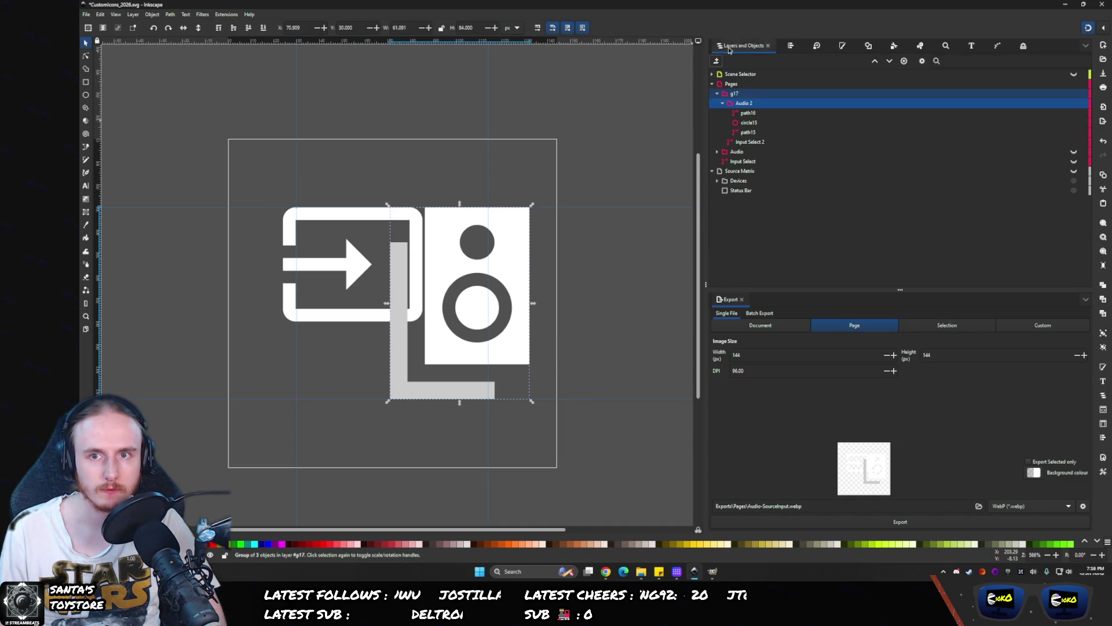
{"action": "left_click", "coordinate": [723, 103]}
{"action": "left_click", "coordinate": [732, 94]}
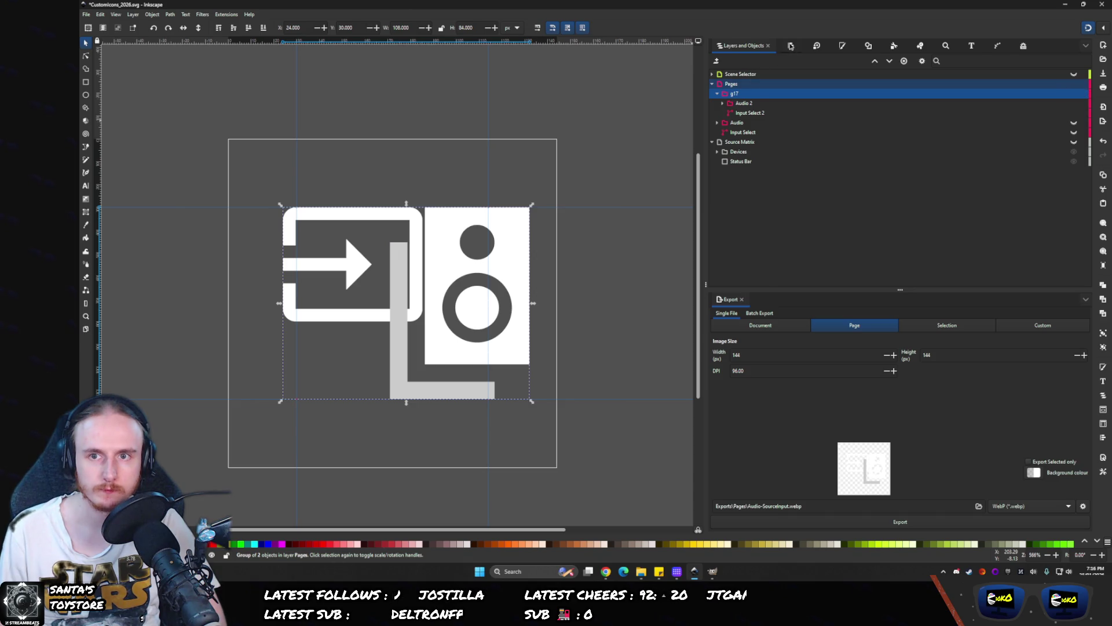
{"action": "left_click", "coordinate": [791, 45]}
{"action": "left_click", "coordinate": [750, 122]}
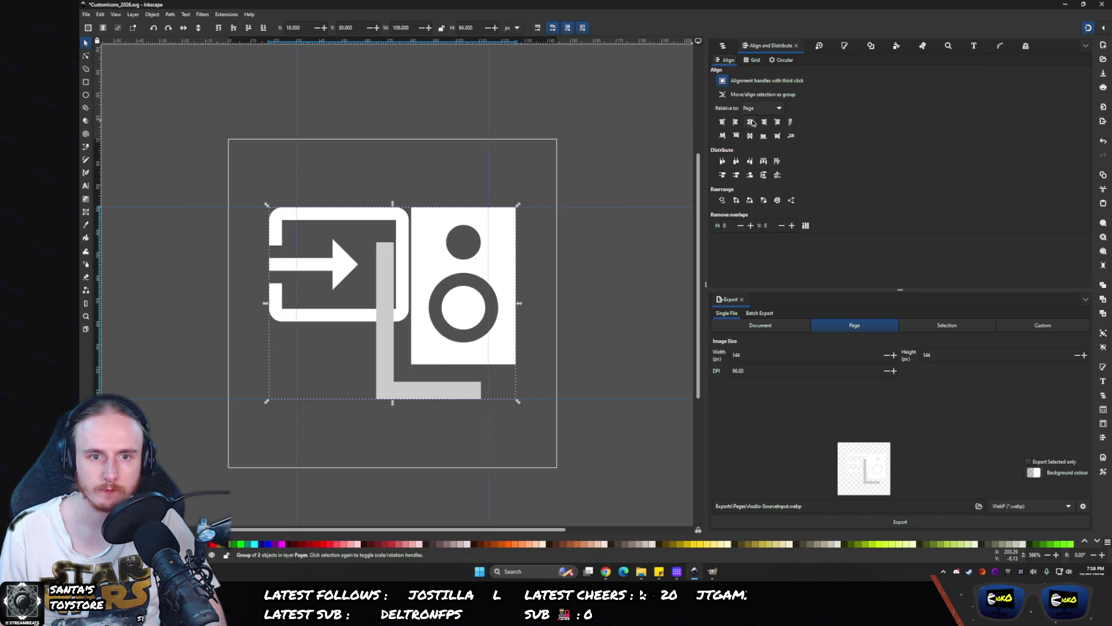
- Nest Input Select 2 inside the Audio 2 group in the Layers panel
{"action": "left_click", "coordinate": [729, 46]}
{"action": "left_click", "coordinate": [798, 93]}
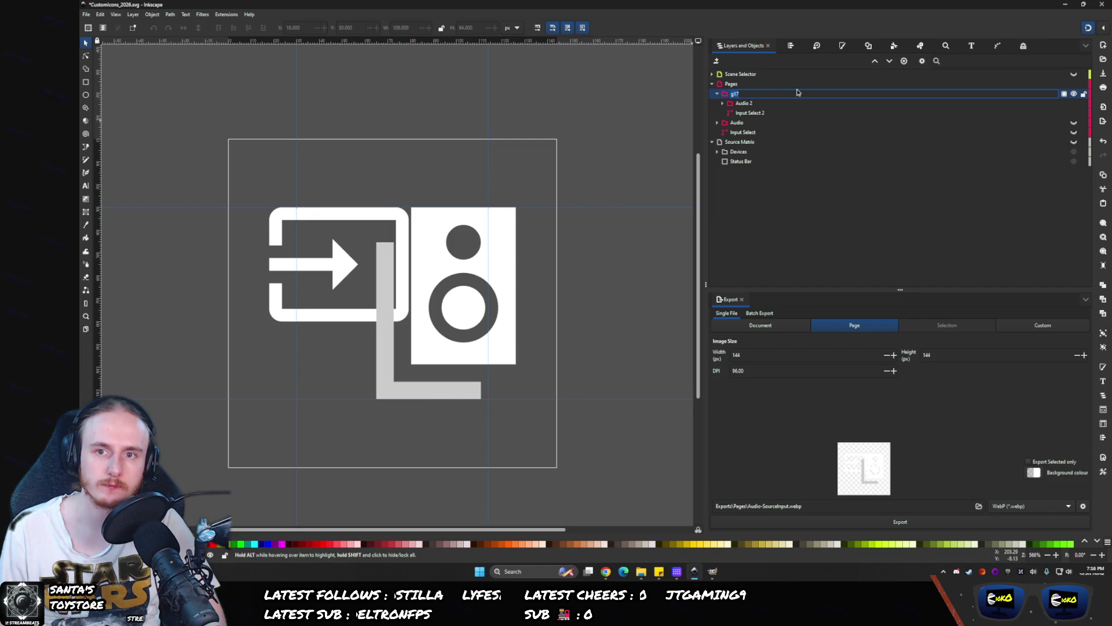
{"action": "left_click", "coordinate": [722, 104]}
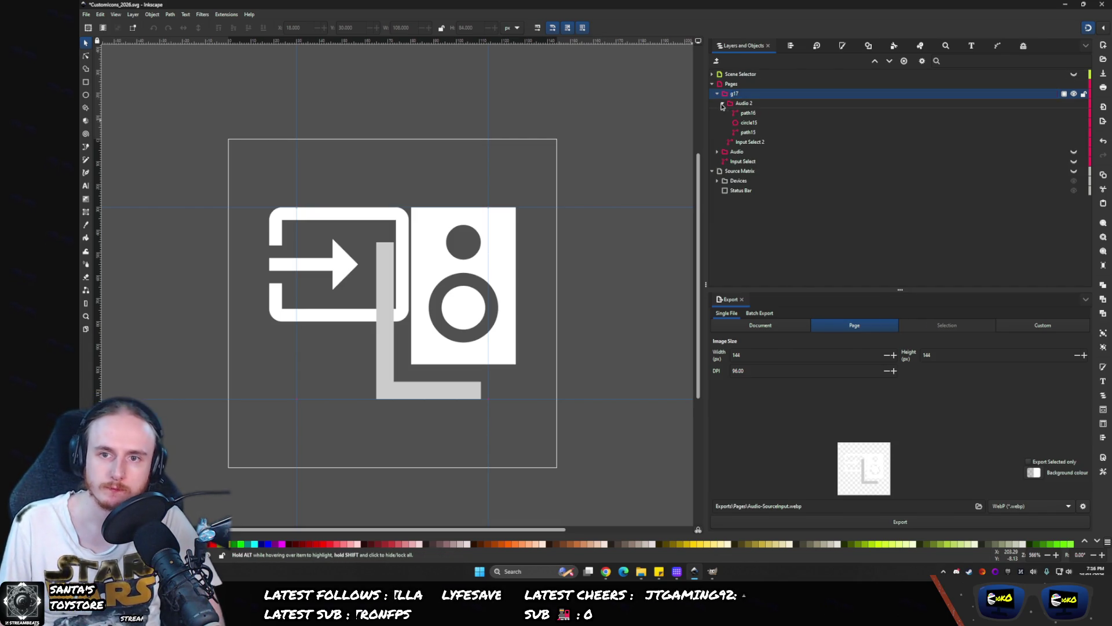
{"action": "left_click_drag", "start_coordinate": [739, 143], "coordinate": [757, 125]}
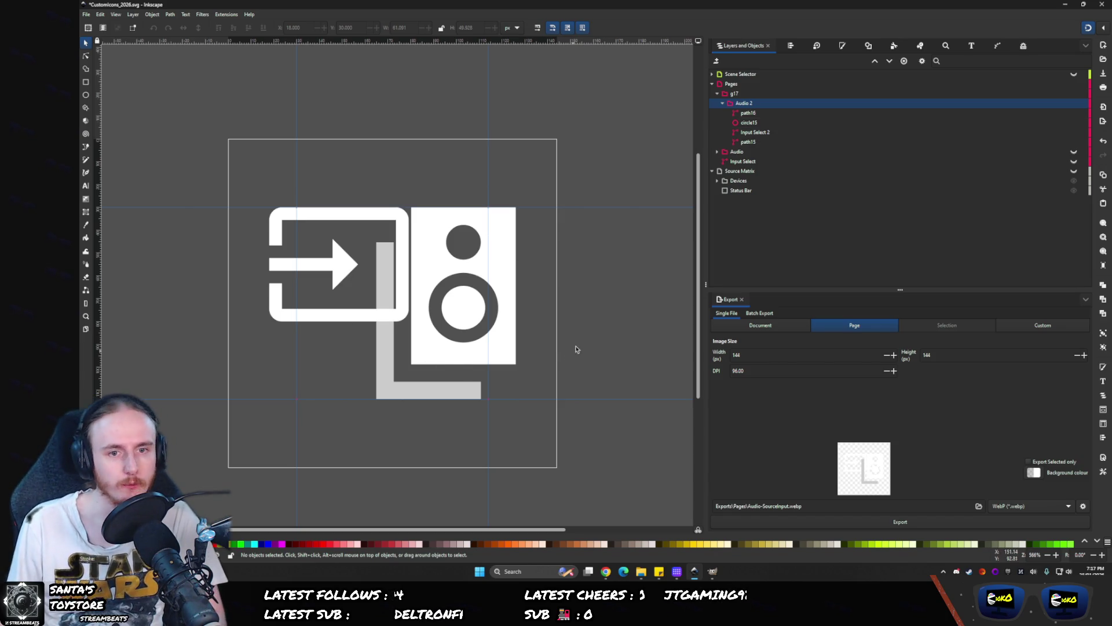
- Shift the white arrow frame slightly left until its X reads about 15.6
{"action": "scroll", "coordinate": [533, 376], "scroll_direction": "down", "scroll_amount": 3}
{"action": "scroll", "coordinate": [475, 383], "scroll_direction": "up", "scroll_amount": 1}
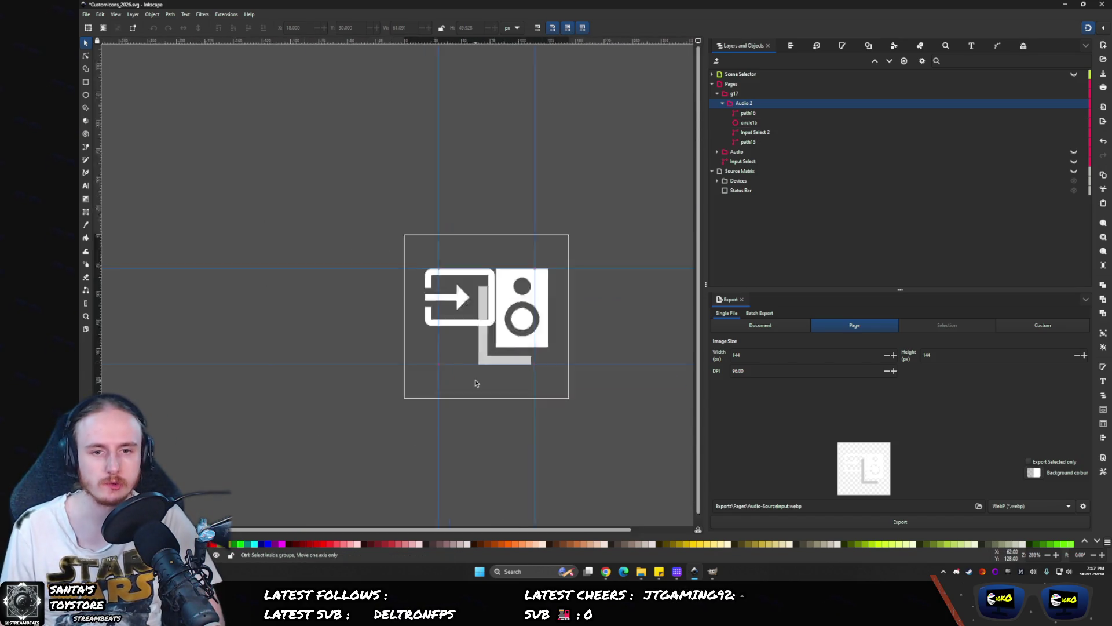
{"action": "scroll", "coordinate": [475, 383], "scroll_direction": "up", "scroll_amount": 3}
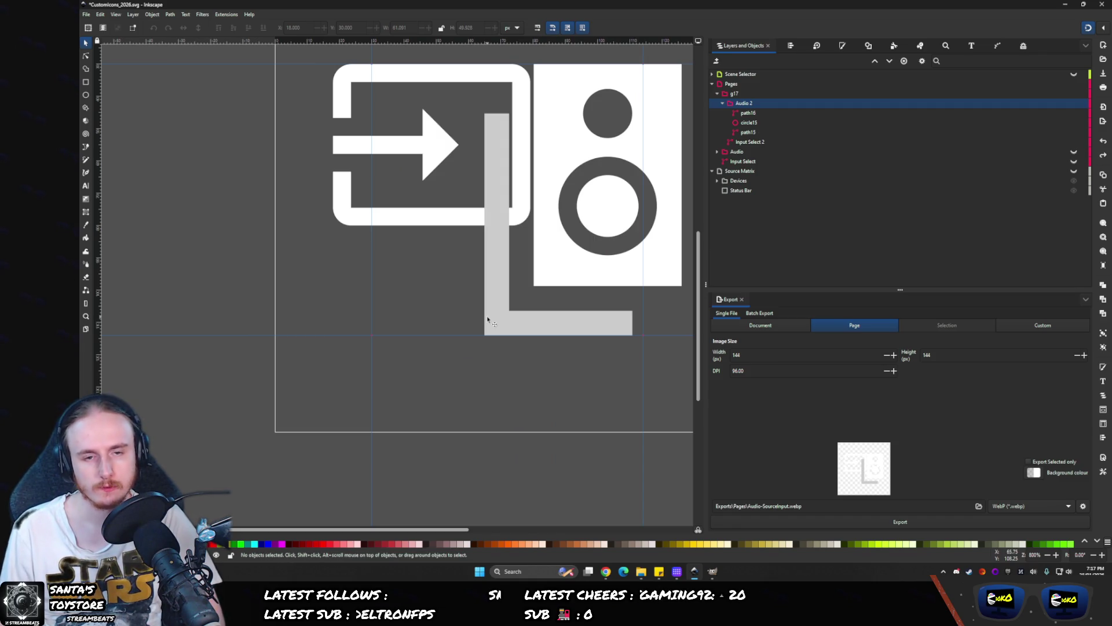
{"action": "left_click_drag", "start_coordinate": [487, 319], "coordinate": [407, 418]}
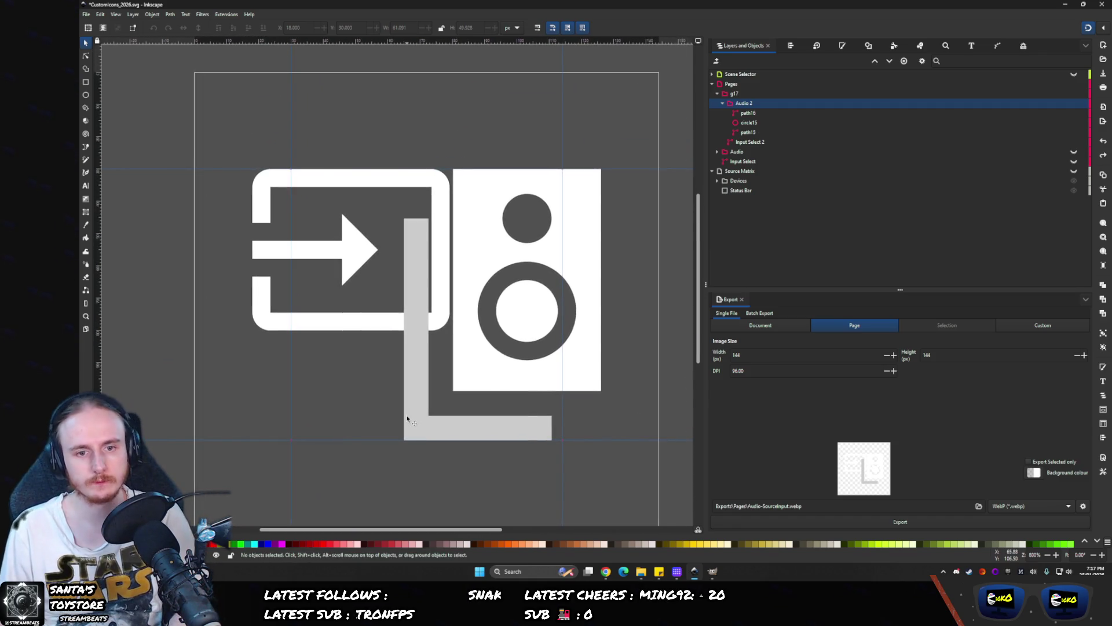
{"action": "key", "text": "ctrl+z"}
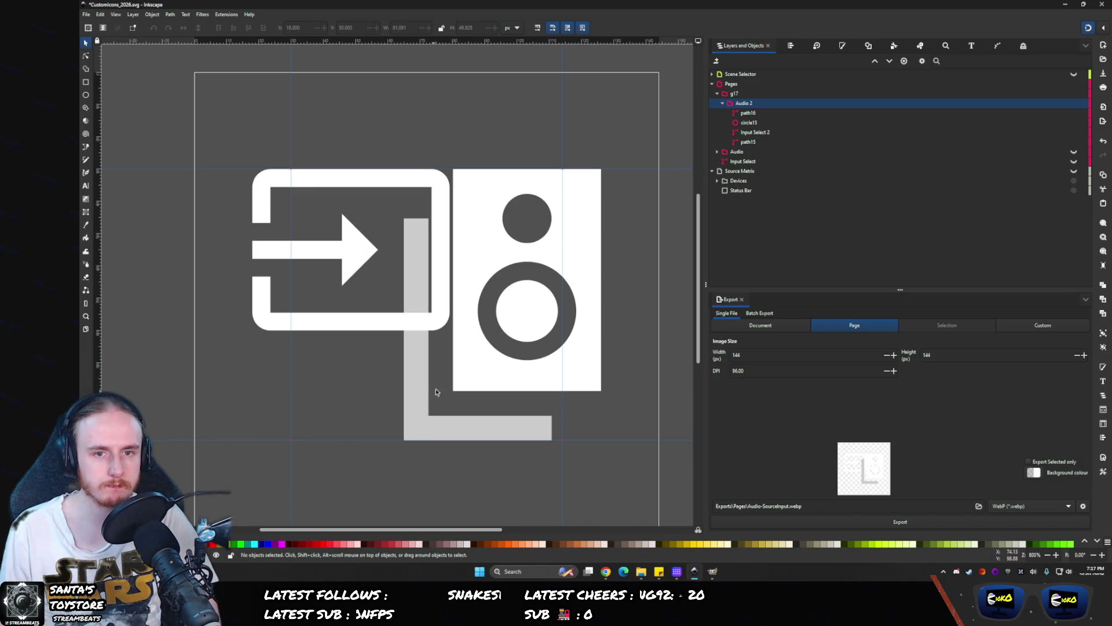
{"action": "left_click", "coordinate": [346, 322]}
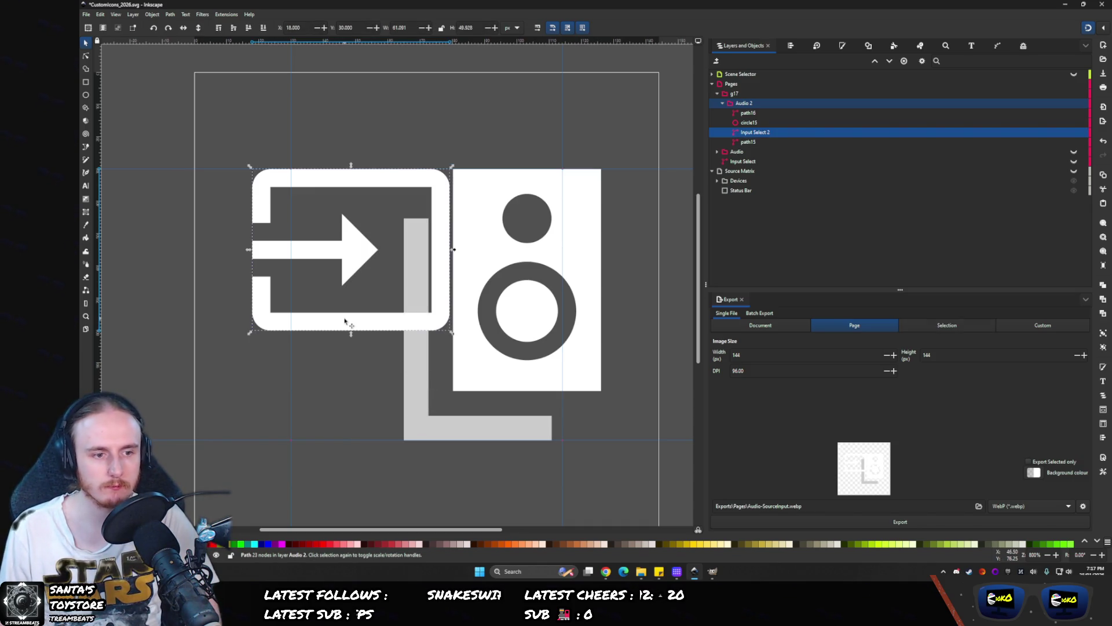
{"action": "left_click_drag", "start_coordinate": [345, 319], "coordinate": [364, 323]}
{"action": "key", "text": "ctrl+z"}
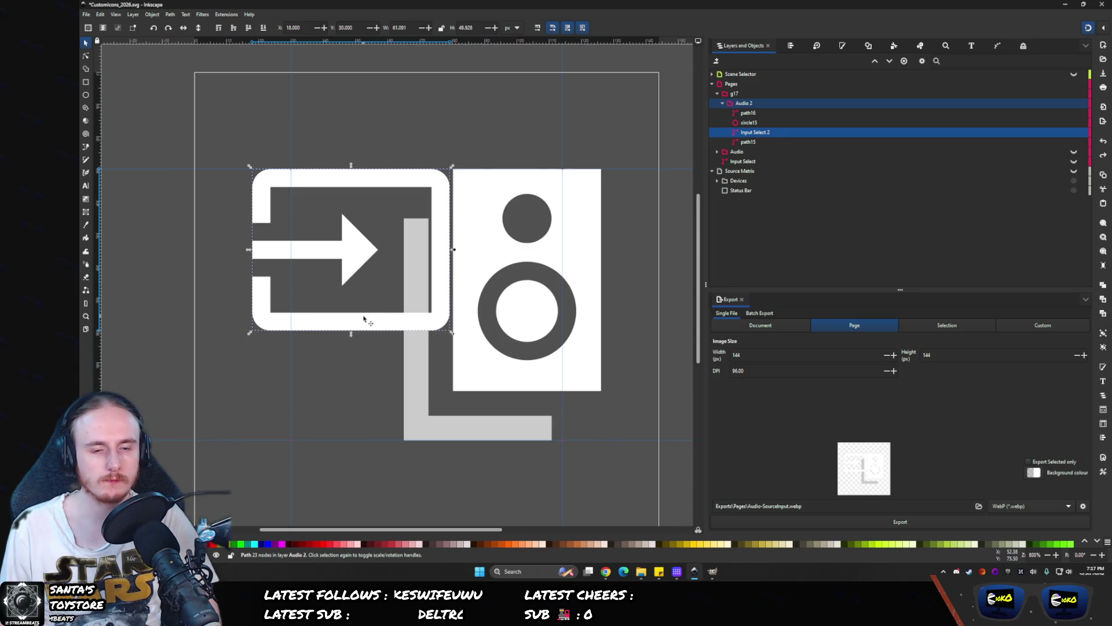
{"action": "scroll", "coordinate": [409, 331], "scroll_direction": "up", "scroll_amount": 3}
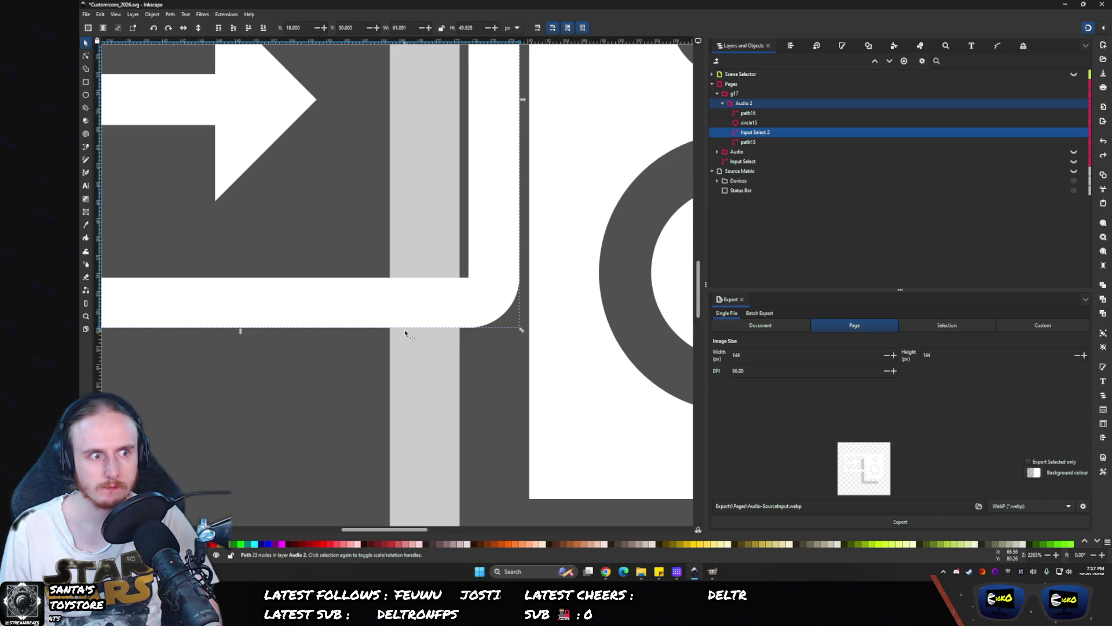
{"action": "mouse_move", "coordinate": [463, 314]}
{"action": "left_mouse_down"}
{"action": "mouse_move", "coordinate": [420, 315]}
{"action": "mouse_move", "coordinate": [432, 317]}
{"action": "left_mouse_up"}
{"action": "scroll", "coordinate": [419, 315], "scroll_direction": "up", "scroll_amount": 5}
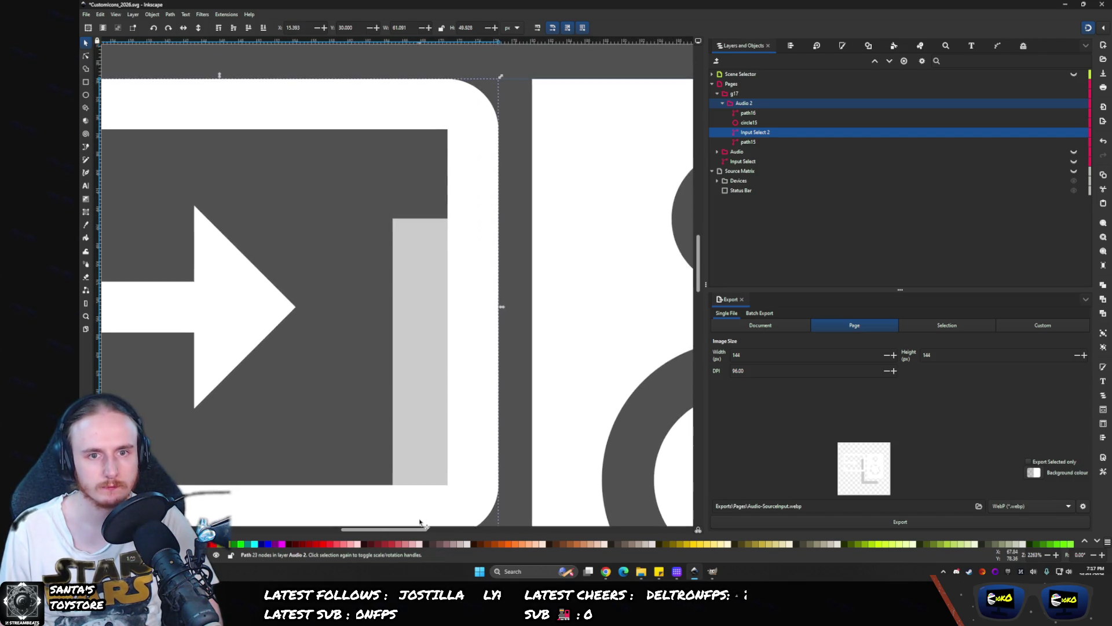
{"action": "scroll", "coordinate": [420, 522], "scroll_direction": "down", "scroll_amount": 1}
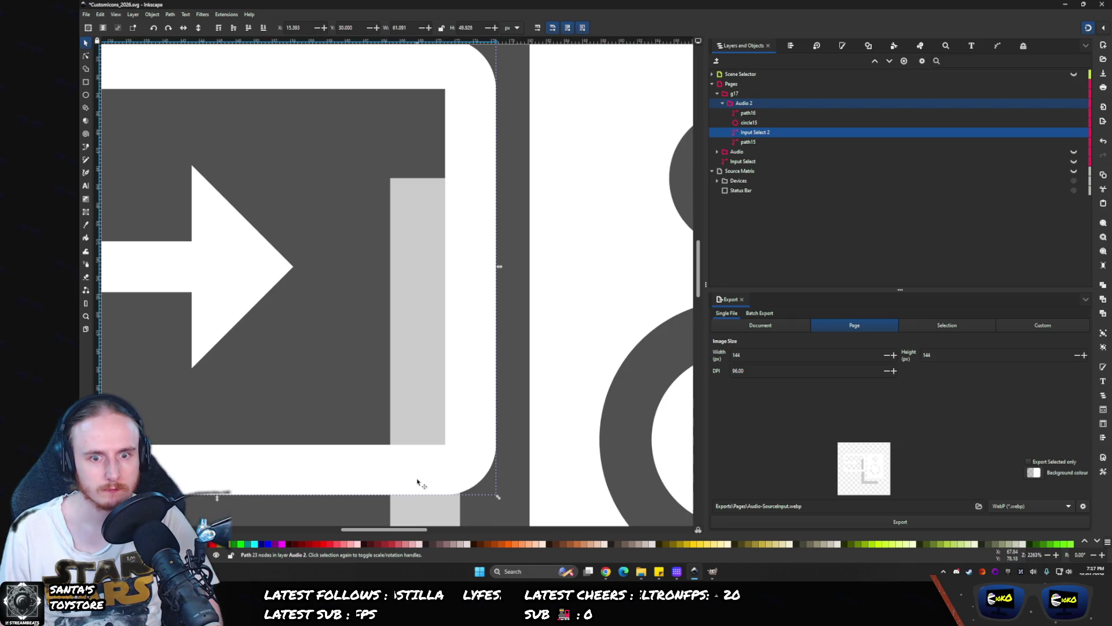
{"action": "left_click", "coordinate": [85, 55]}
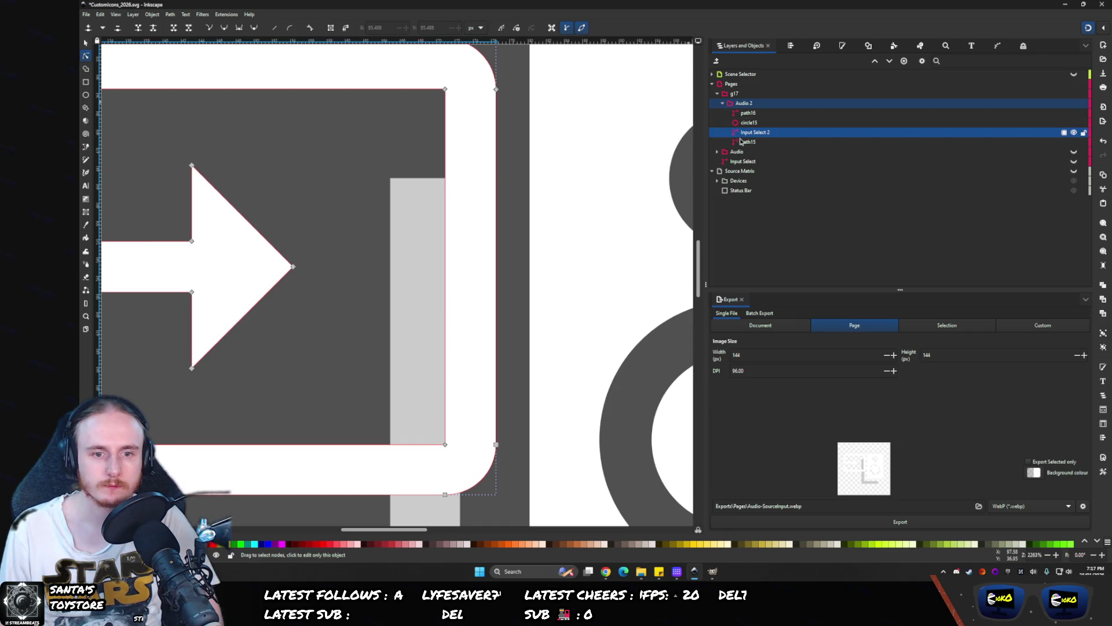
- Rework the grey bar's bottom nodes and drag path15's top-edge node down to its bottom edge
{"action": "scroll", "coordinate": [401, 465], "scroll_direction": "up", "scroll_amount": 4}
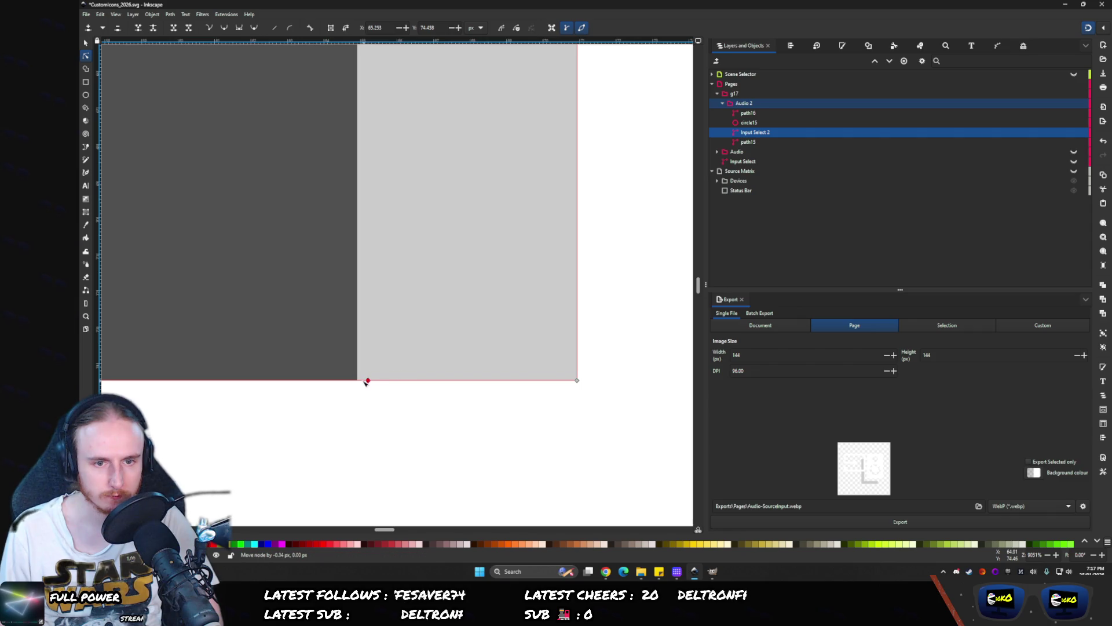
{"action": "left_click", "coordinate": [358, 381]}
{"action": "scroll", "coordinate": [399, 432], "scroll_direction": "down", "scroll_amount": 5}
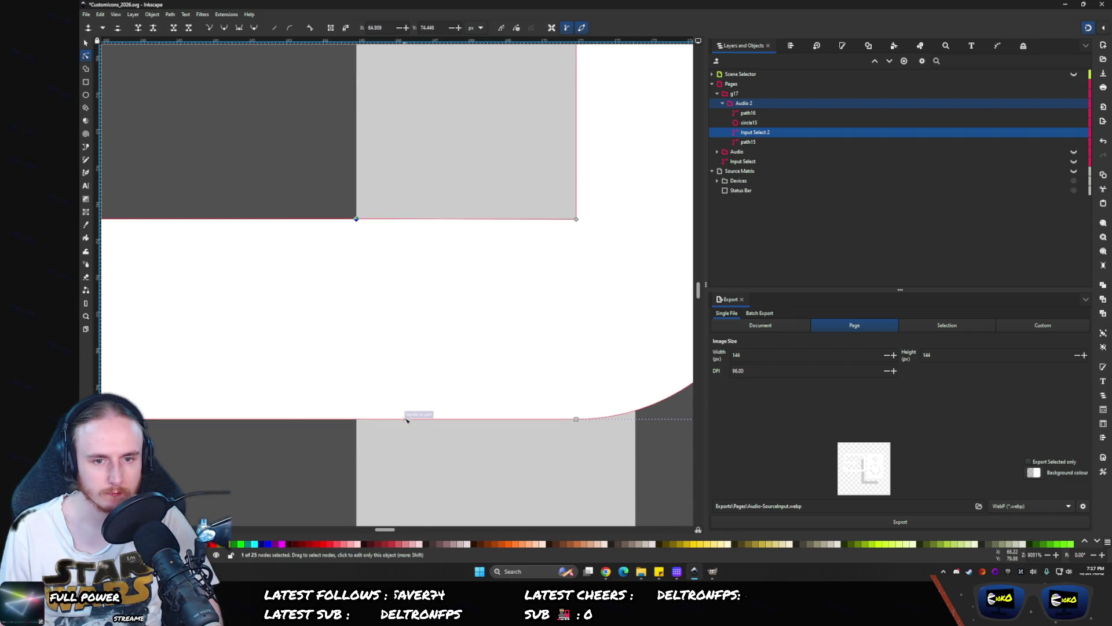
{"action": "mouse_move", "coordinate": [406, 420]}
{"action": "left_mouse_down"}
{"action": "mouse_move", "coordinate": [359, 419]}
{"action": "mouse_move", "coordinate": [350, 392]}
{"action": "mouse_move", "coordinate": [277, 419]}
{"action": "mouse_move", "coordinate": [363, 440]}
{"action": "left_mouse_up"}
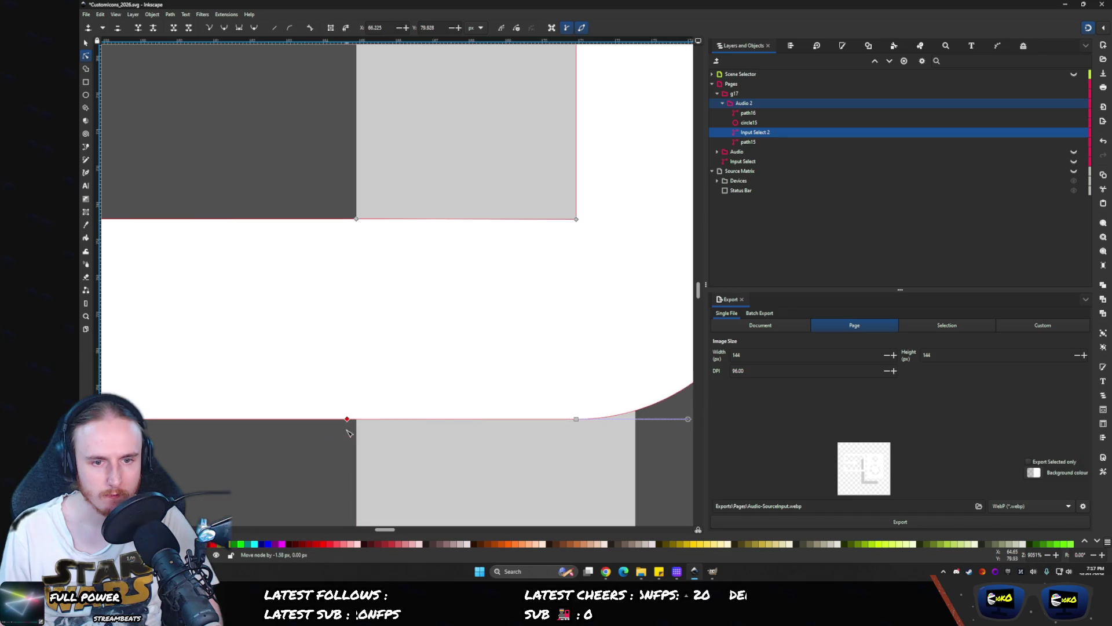
{"action": "key", "text": "ctrl+z"}
{"action": "key", "text": "ctrl+z"}
{"action": "key", "text": "ctrl+z"}
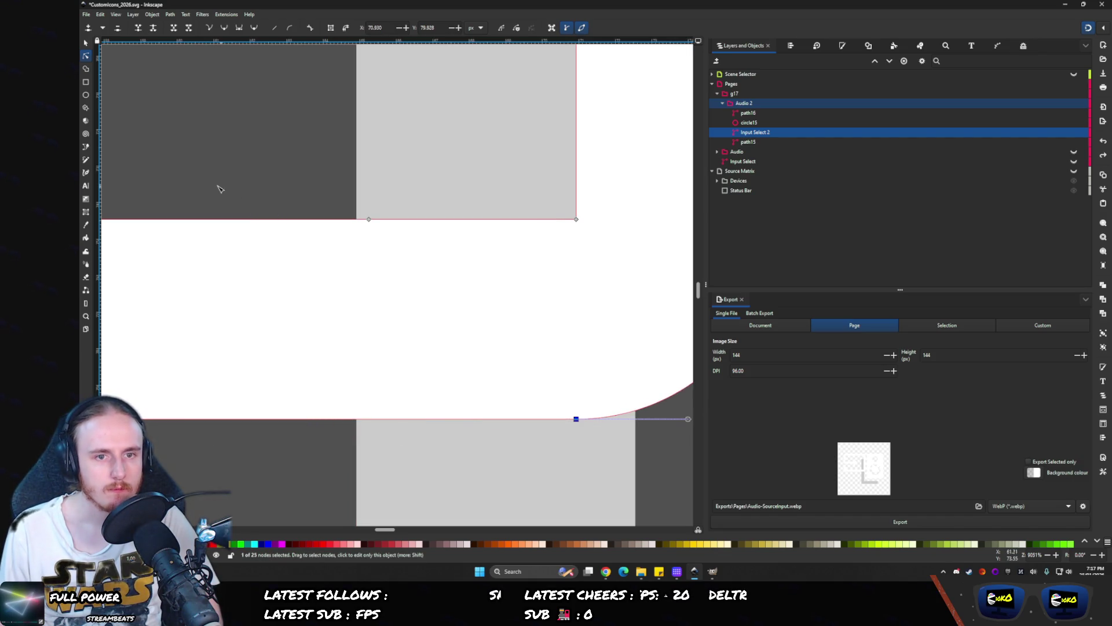
{"action": "key", "text": "ctrl+z"}
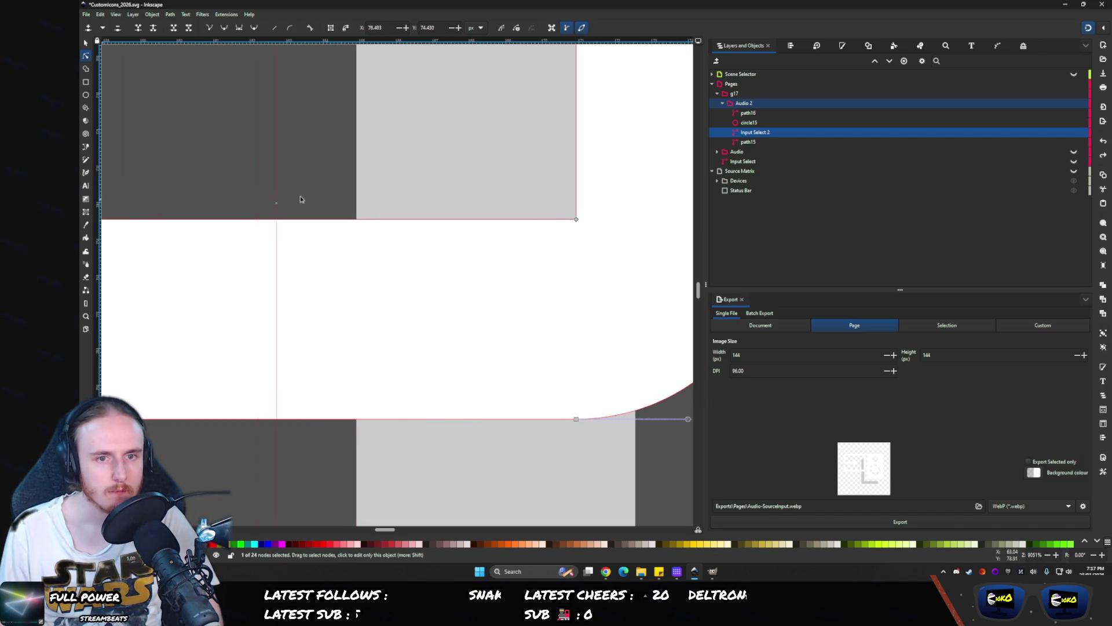
{"action": "left_click", "coordinate": [414, 223], "text": "shift"}
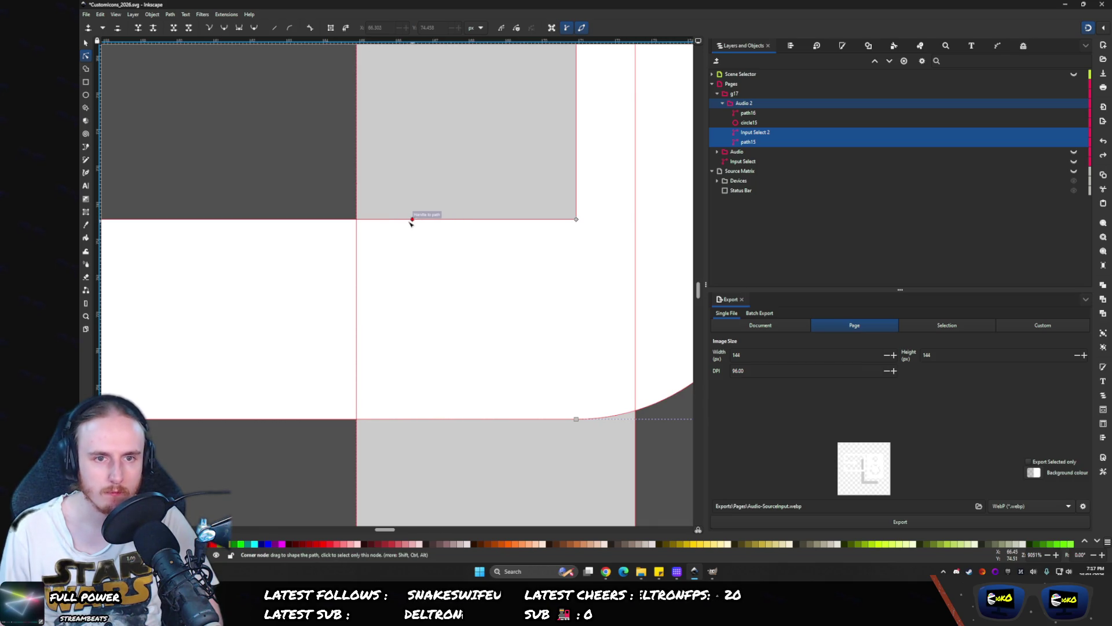
{"action": "mouse_move", "coordinate": [410, 223]}
{"action": "left_mouse_down"}
{"action": "mouse_move", "coordinate": [363, 224]}
{"action": "mouse_move", "coordinate": [426, 416]}
{"action": "mouse_move", "coordinate": [359, 421]}
{"action": "left_mouse_up"}
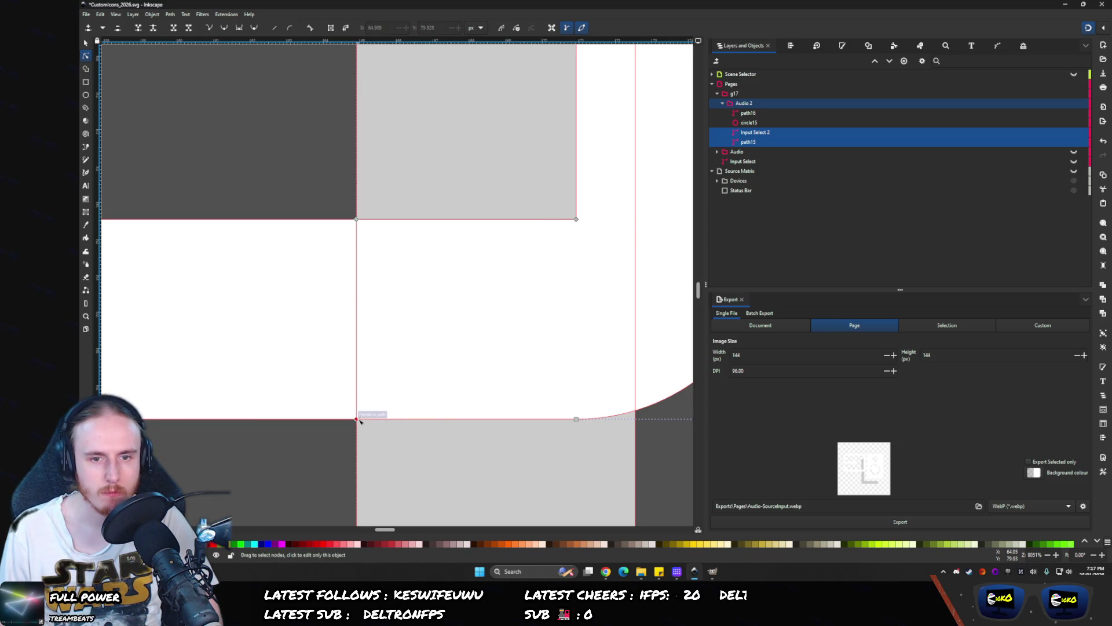
- Snap the grey shape's nodes onto the frame's lower corners so the strip runs straight down
{"action": "scroll", "coordinate": [440, 367], "scroll_direction": "down", "scroll_amount": 5, "text": "ctrl"}
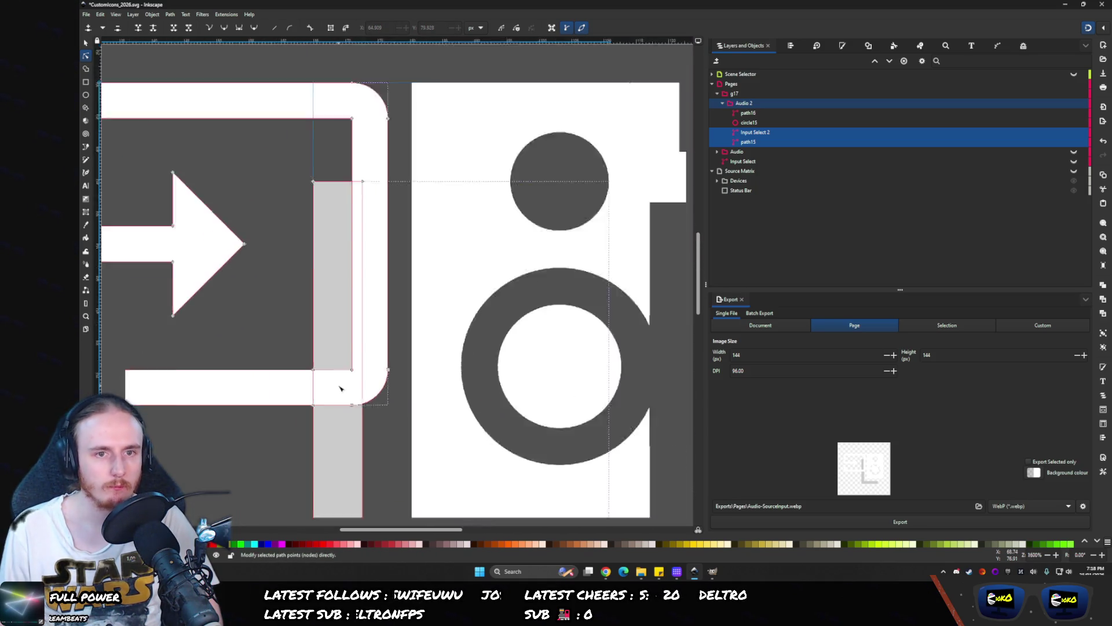
{"action": "scroll", "coordinate": [340, 389], "scroll_direction": "down", "scroll_amount": 3, "text": "ctrl"}
{"action": "scroll", "coordinate": [304, 379], "scroll_direction": "up", "scroll_amount": 4, "text": "ctrl"}
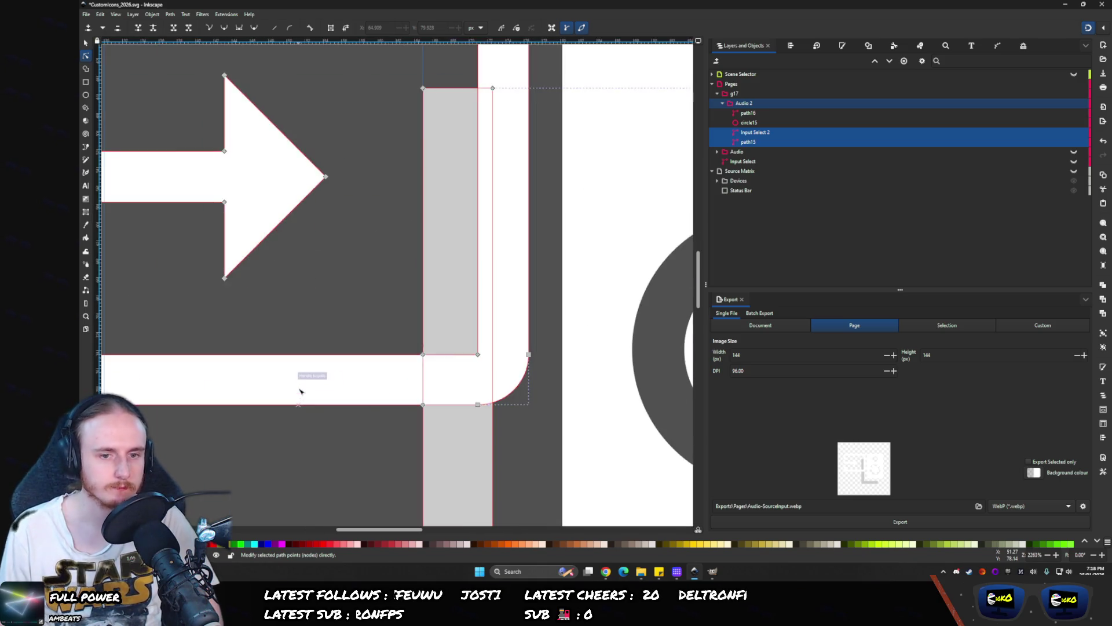
{"action": "scroll", "coordinate": [528, 397], "scroll_direction": "left", "scroll_amount": 5}
{"action": "left_click_drag", "start_coordinate": [528, 397], "coordinate": [186, 343]}
{"action": "scroll", "coordinate": [288, 392], "scroll_direction": "down", "scroll_amount": 2, "text": "ctrl"}
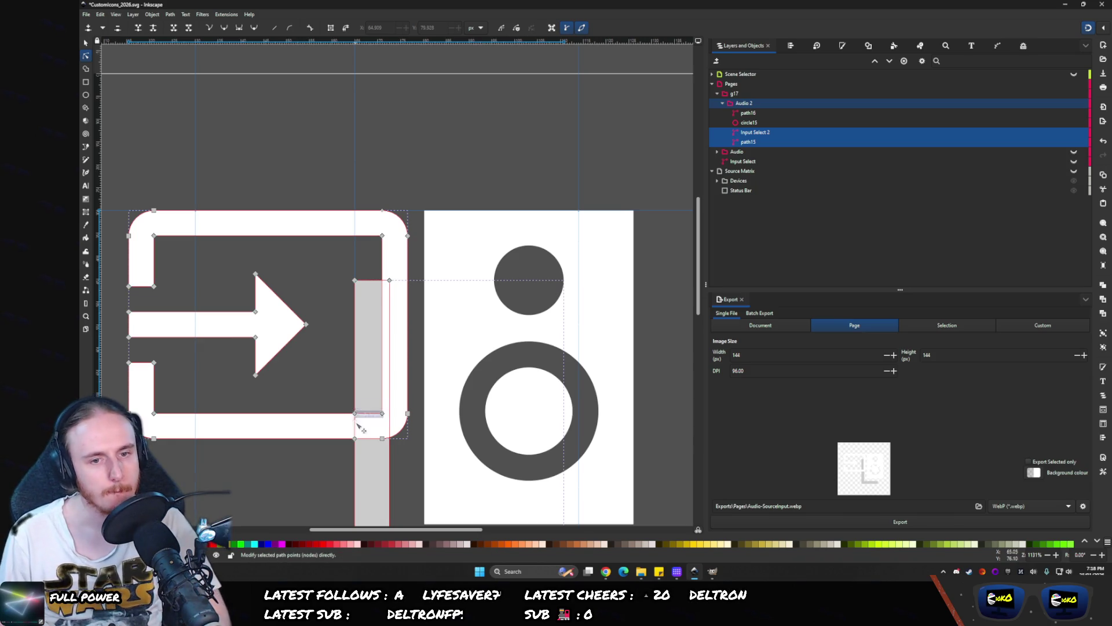
{"action": "scroll", "coordinate": [356, 423], "scroll_direction": "up", "scroll_amount": 4, "text": "ctrl"}
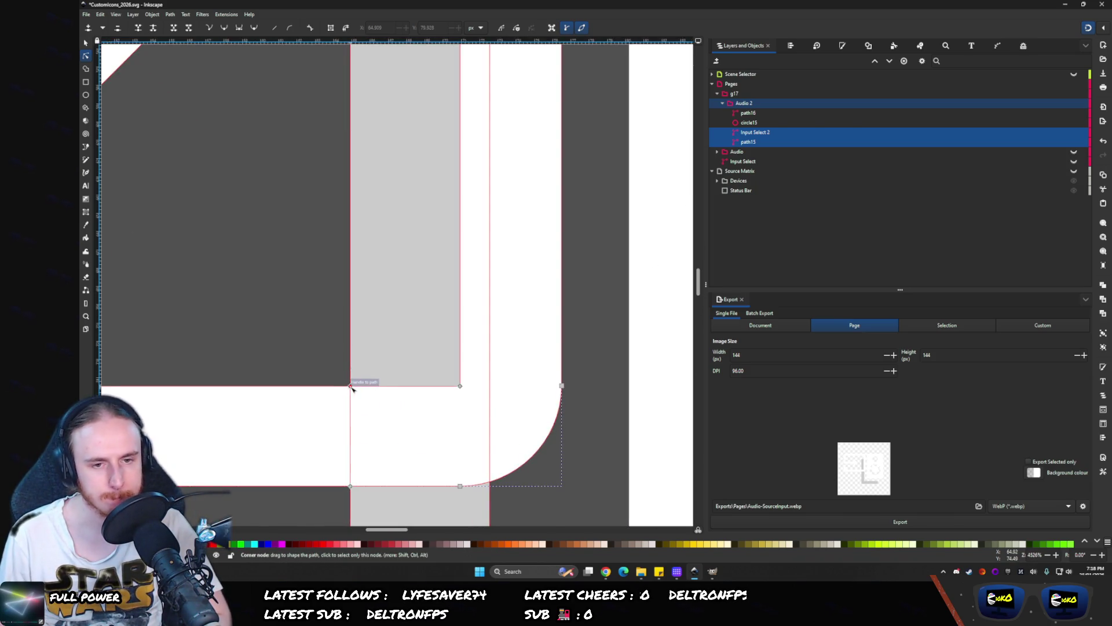
{"action": "double_click", "coordinate": [387, 386]}
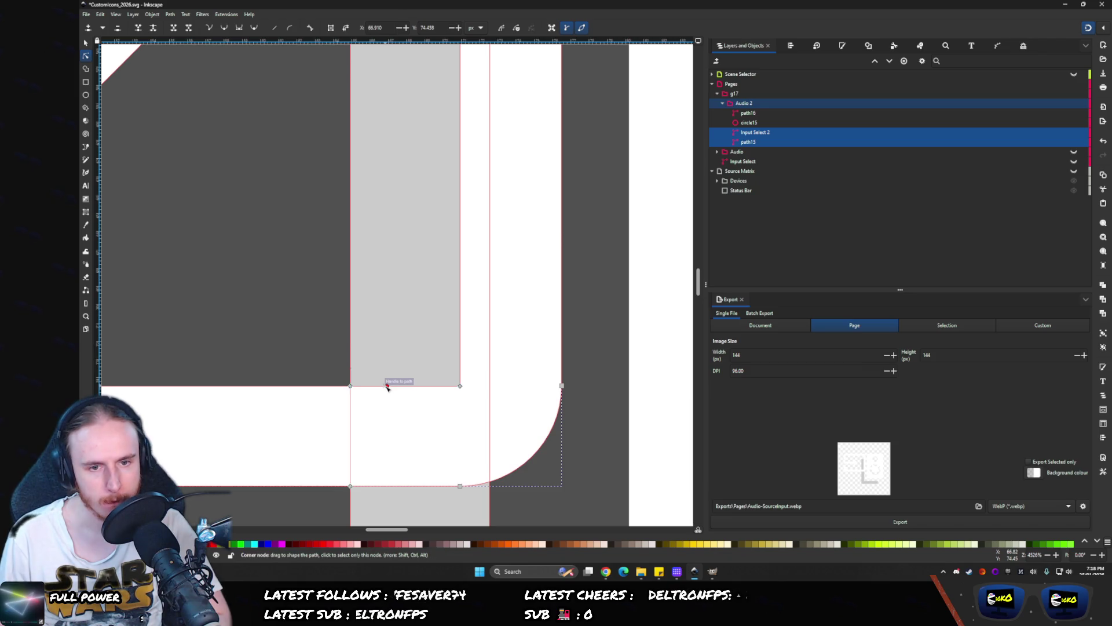
{"action": "left_click_drag", "start_coordinate": [387, 386], "coordinate": [356, 421]}
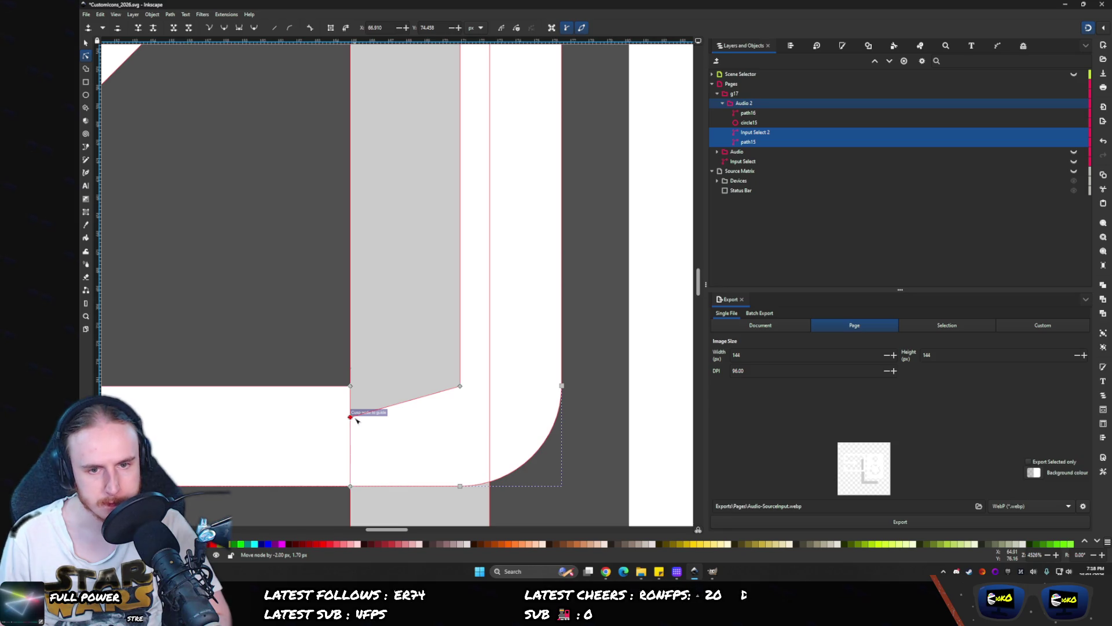
{"action": "key", "text": "ctrl+z"}
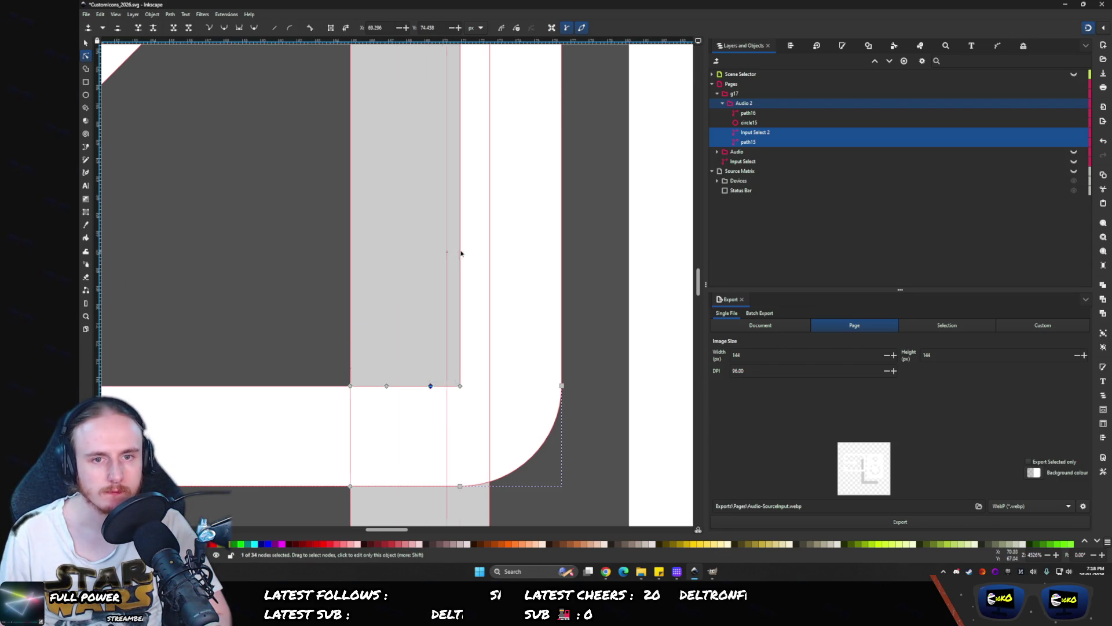
{"action": "left_click_drag", "start_coordinate": [431, 386], "coordinate": [460, 486]}
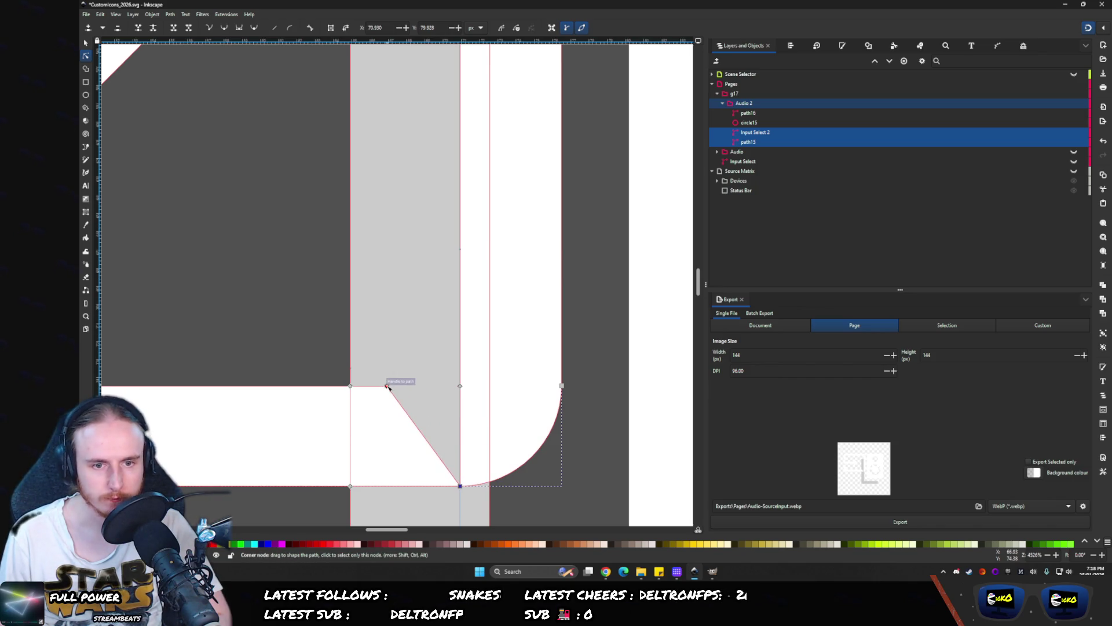
{"action": "mouse_move", "coordinate": [387, 386]}
{"action": "left_mouse_down"}
{"action": "mouse_move", "coordinate": [355, 422]}
{"action": "mouse_move", "coordinate": [350, 485]}
{"action": "left_mouse_up"}
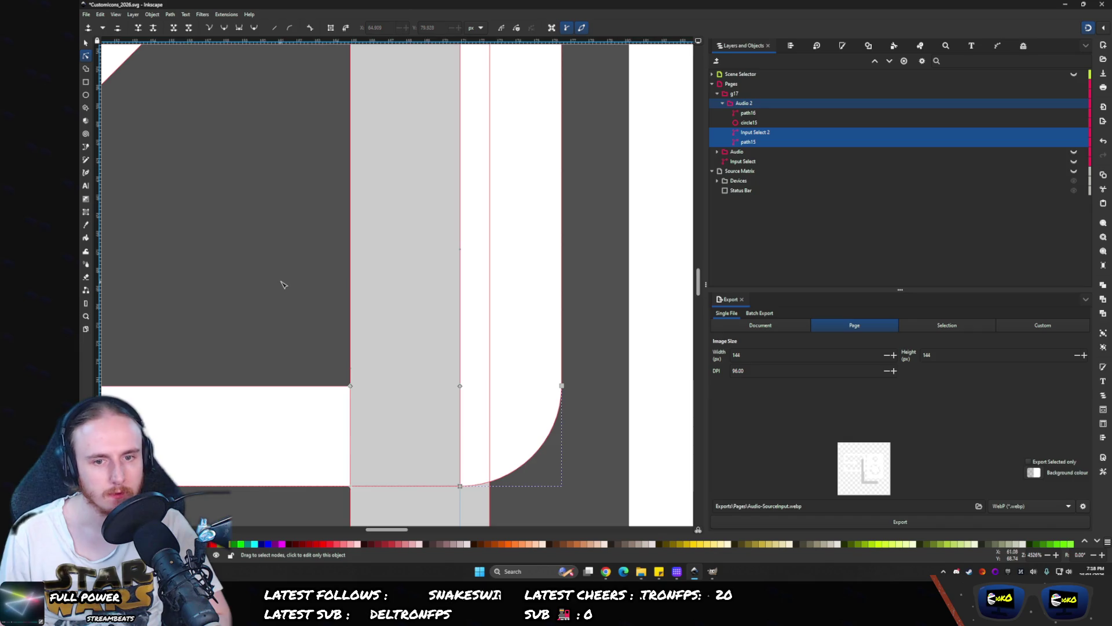
{"action": "key", "text": "5"}
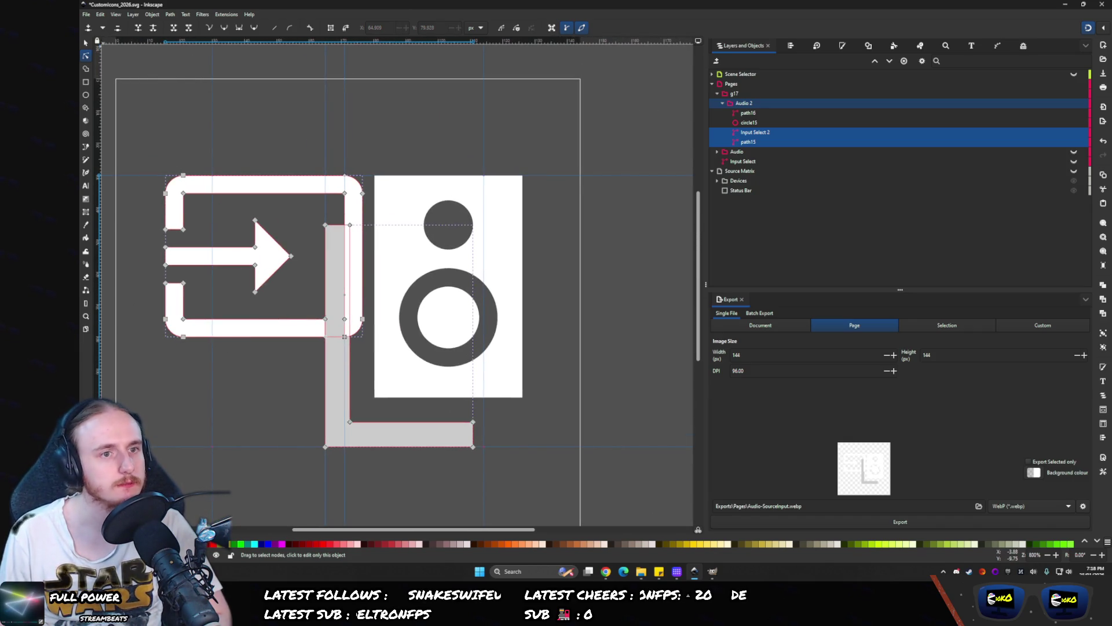
- Center the combined icon group on the page's vertical axis
{"action": "left_click", "coordinate": [86, 43]}
{"action": "key", "text": "Escape"}
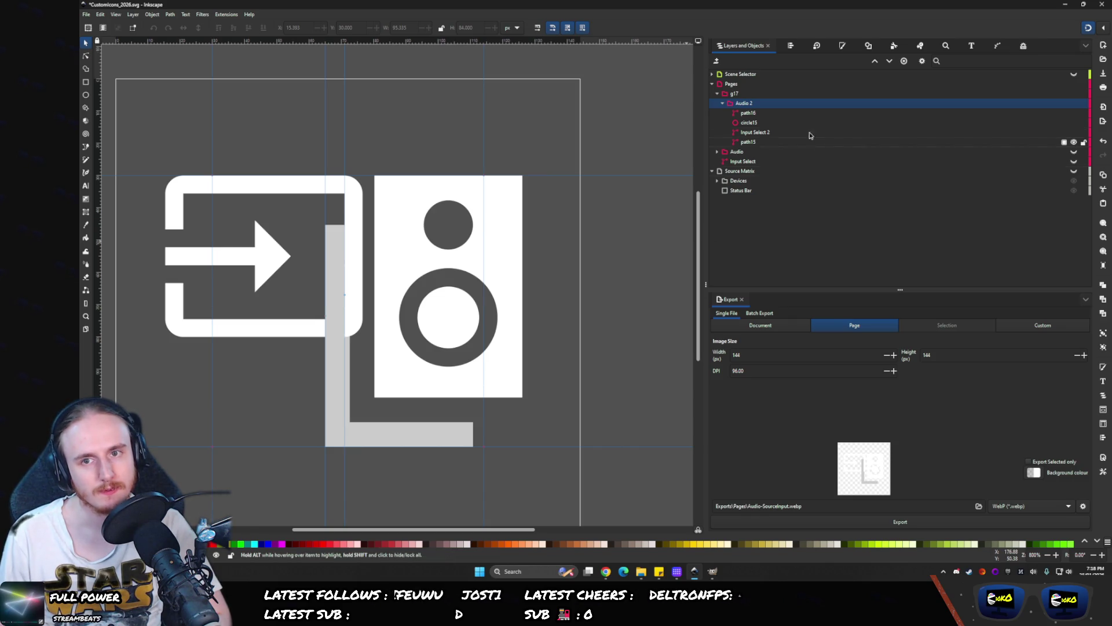
{"action": "left_click", "coordinate": [736, 103]}
{"action": "left_click", "coordinate": [791, 48]}
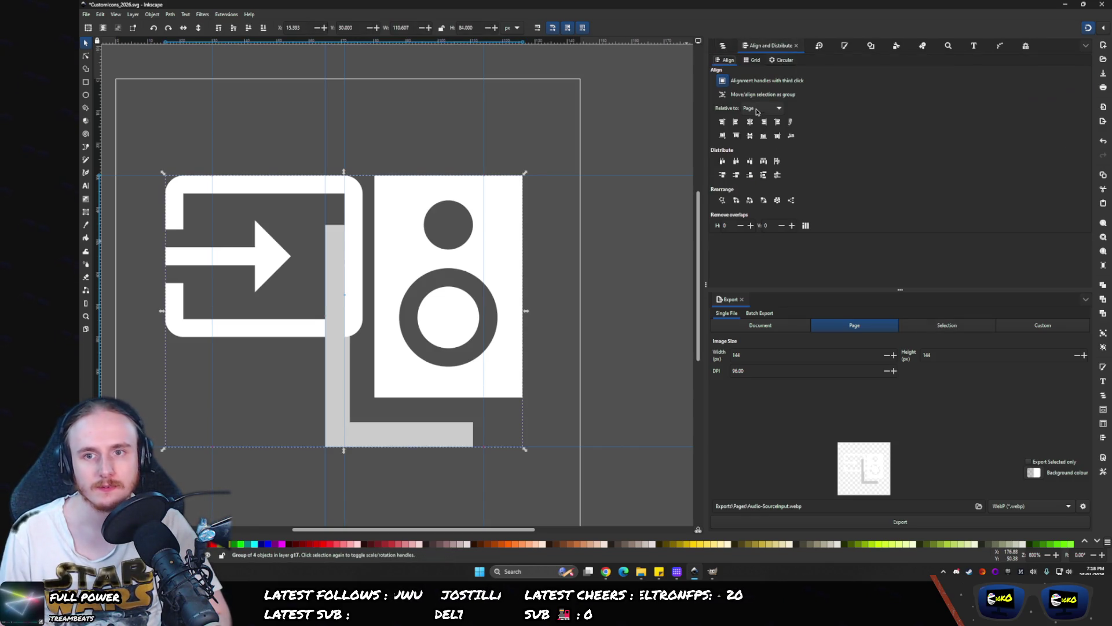
{"action": "left_click", "coordinate": [750, 122]}
- Re-export the page, replacing Audio-SourceInput.webp, and open the exports folder
{"action": "left_click", "coordinate": [771, 522]}
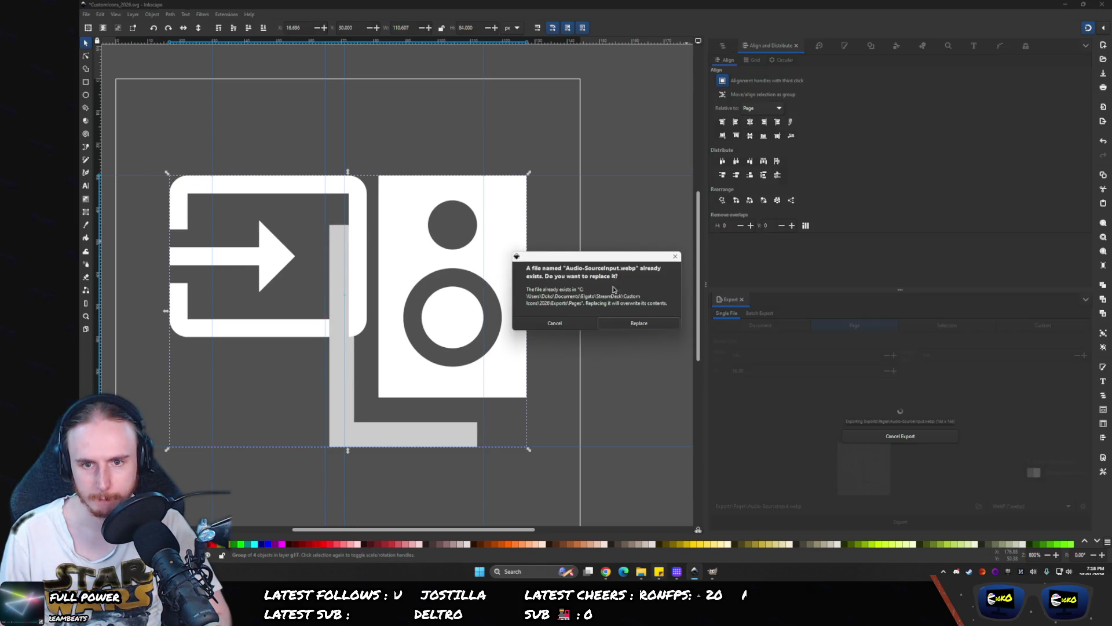
{"action": "left_click", "coordinate": [634, 324]}
{"action": "left_click", "coordinate": [641, 571]}
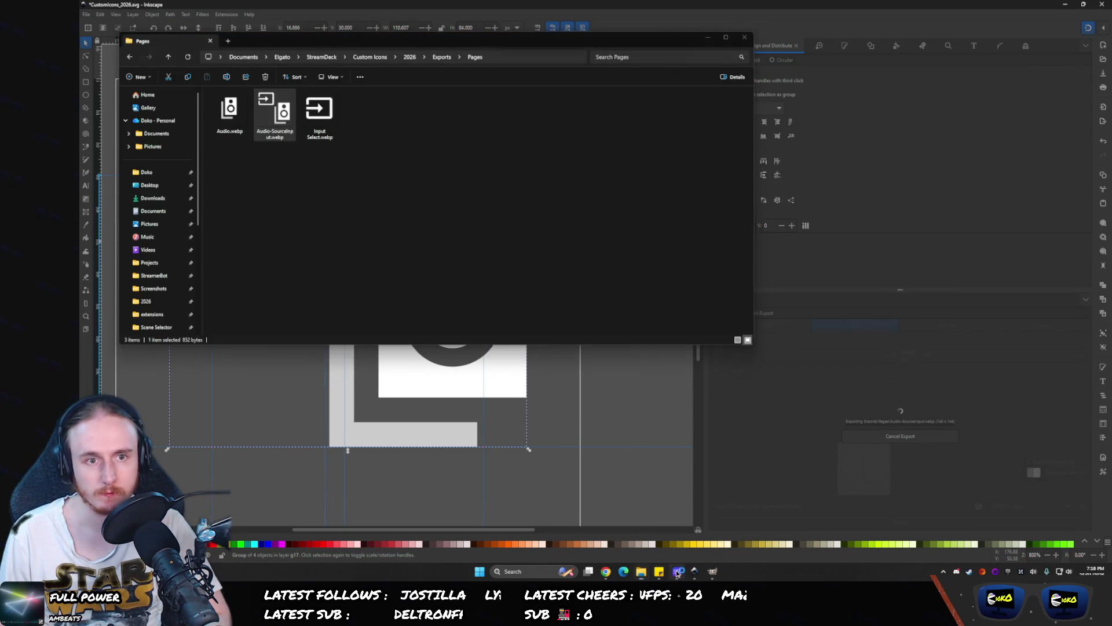
- Drag Audio-SourceInput.webp onto the Key Logic multi-action's icon in Stream Deck
{"action": "left_click", "coordinate": [676, 571]}
{"action": "mouse_move", "coordinate": [275, 113]}
{"action": "left_mouse_down"}
{"action": "mouse_move", "coordinate": [441, 301]}
{"action": "mouse_move", "coordinate": [685, 184]}
{"action": "mouse_move", "coordinate": [660, 354]}
{"action": "left_mouse_up"}
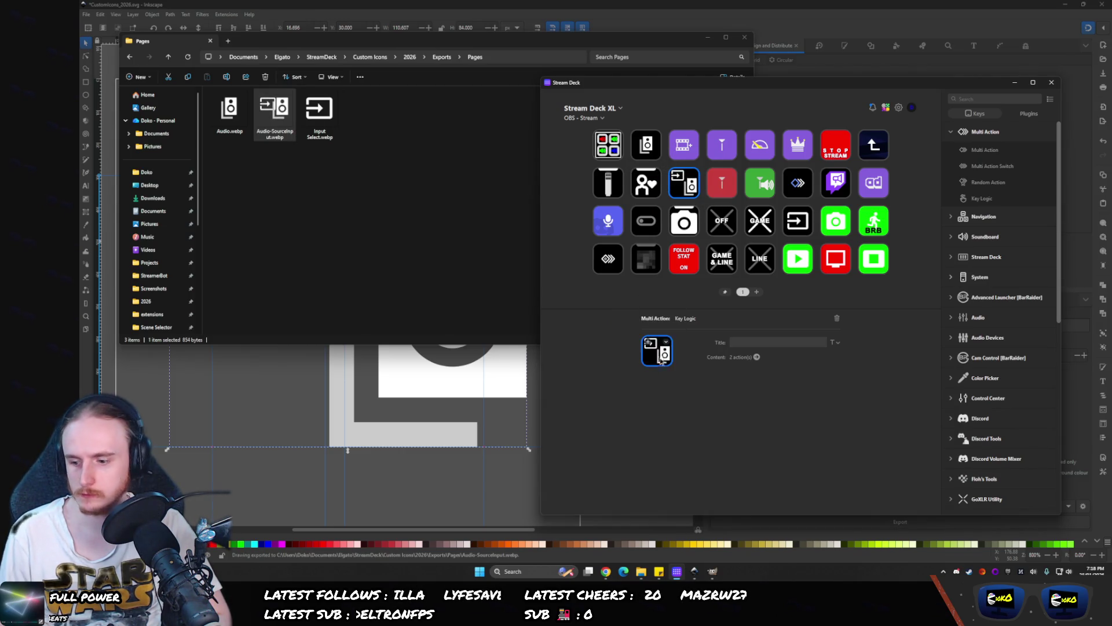
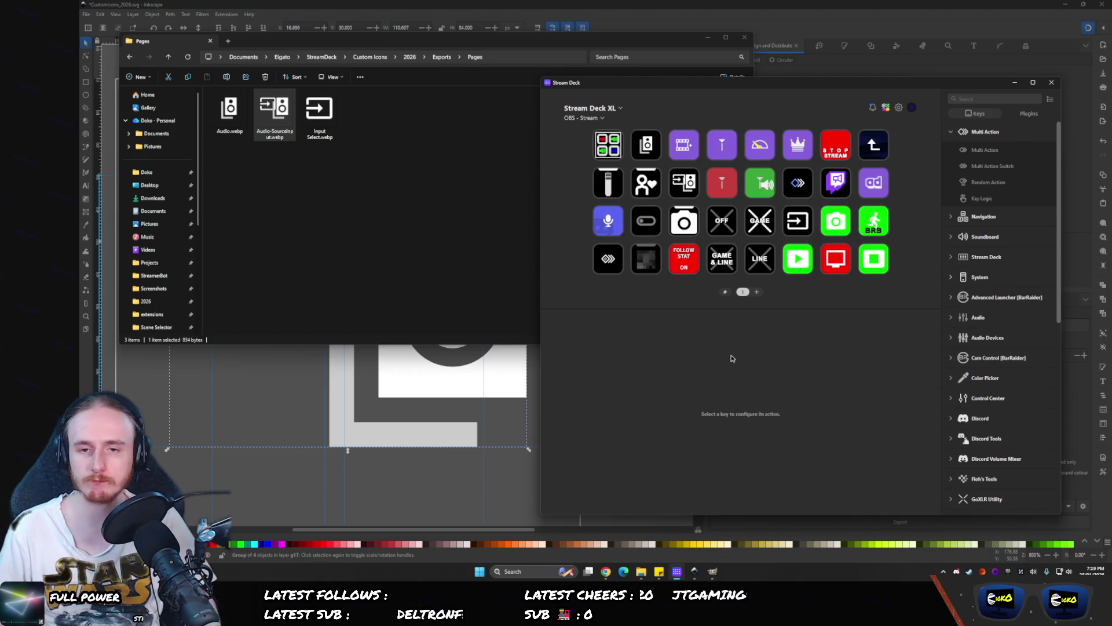
- Delete the Media Player and Source Switcher profile-switch keys from the OBS - Stream page
{"action": "left_click", "coordinate": [681, 176]}
{"action": "left_click", "coordinate": [651, 153]}
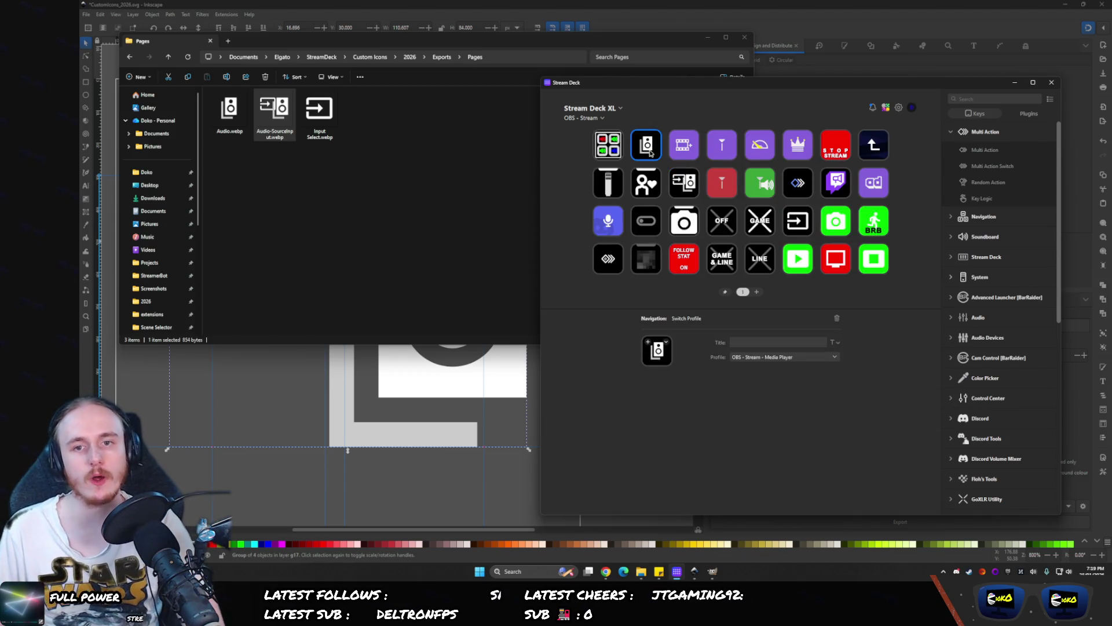
{"action": "key", "text": "Delete"}
{"action": "left_click", "coordinate": [812, 316]}
{"action": "left_click", "coordinate": [798, 220]}
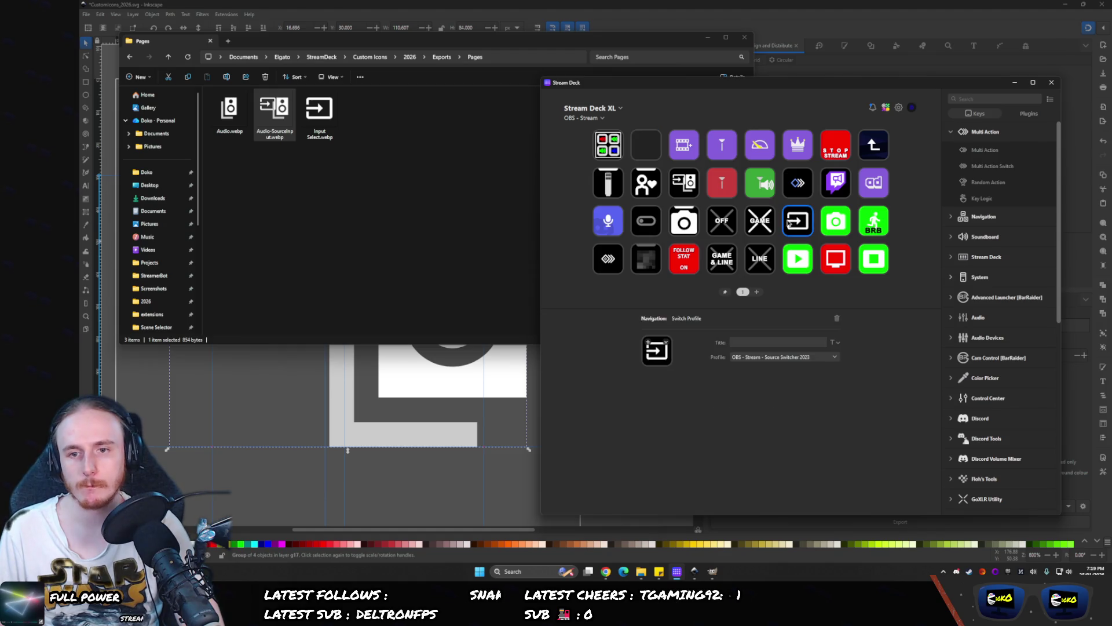
{"action": "key", "text": "Delete"}
{"action": "left_click", "coordinate": [808, 316]}
- Move the audio-source key into row 3, open the Source Switcher 2023 page, and place its back key at row 3, column 6
{"action": "left_click_drag", "start_coordinate": [684, 182], "coordinate": [788, 225]}
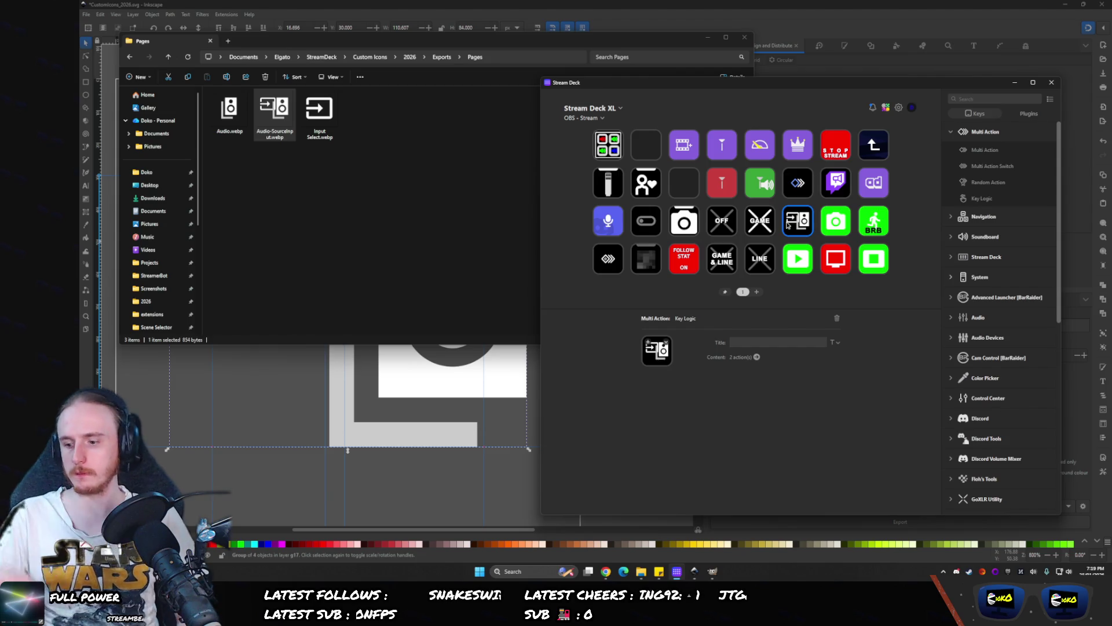
{"action": "double_click", "coordinate": [788, 225]}
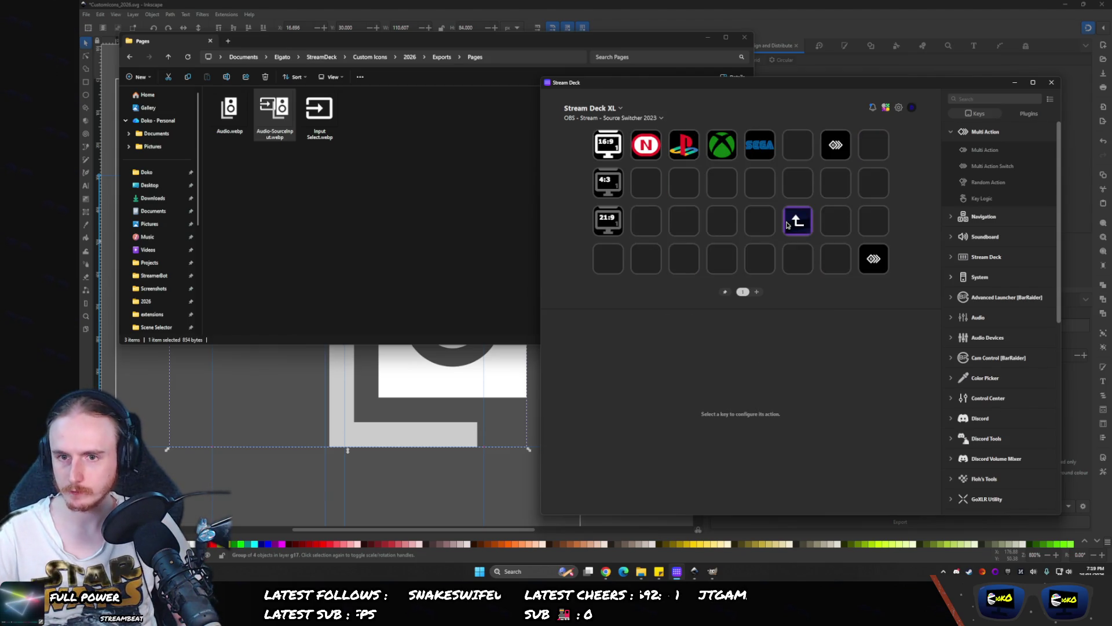
{"action": "double_click", "coordinate": [788, 224]}
{"action": "double_click", "coordinate": [788, 225]}
{"action": "double_click", "coordinate": [788, 225]}
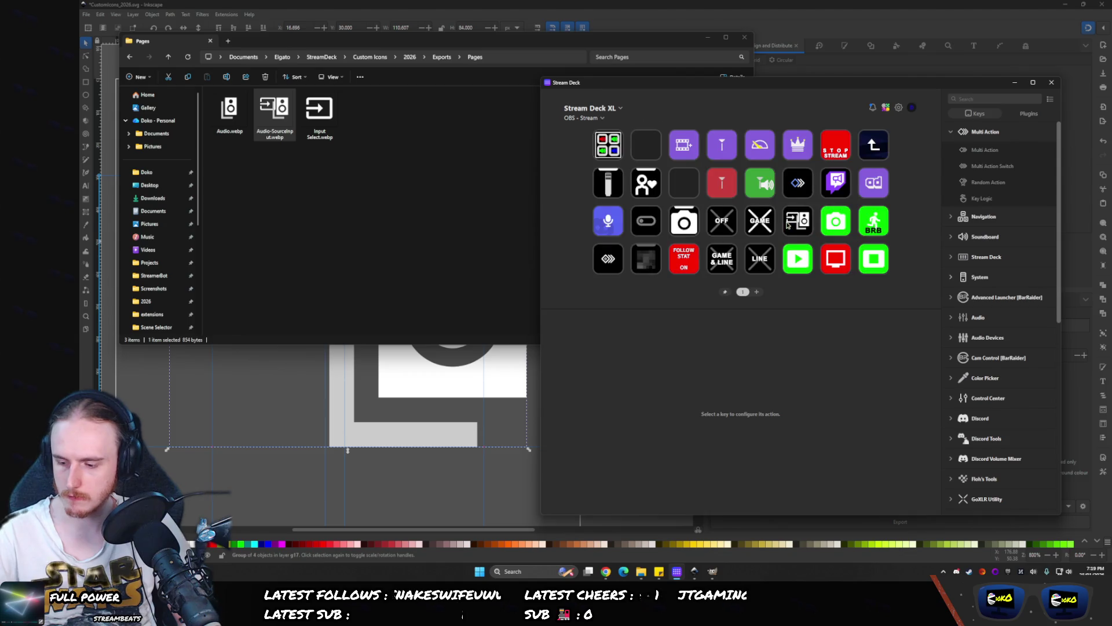
{"action": "double_click", "coordinate": [787, 225]}
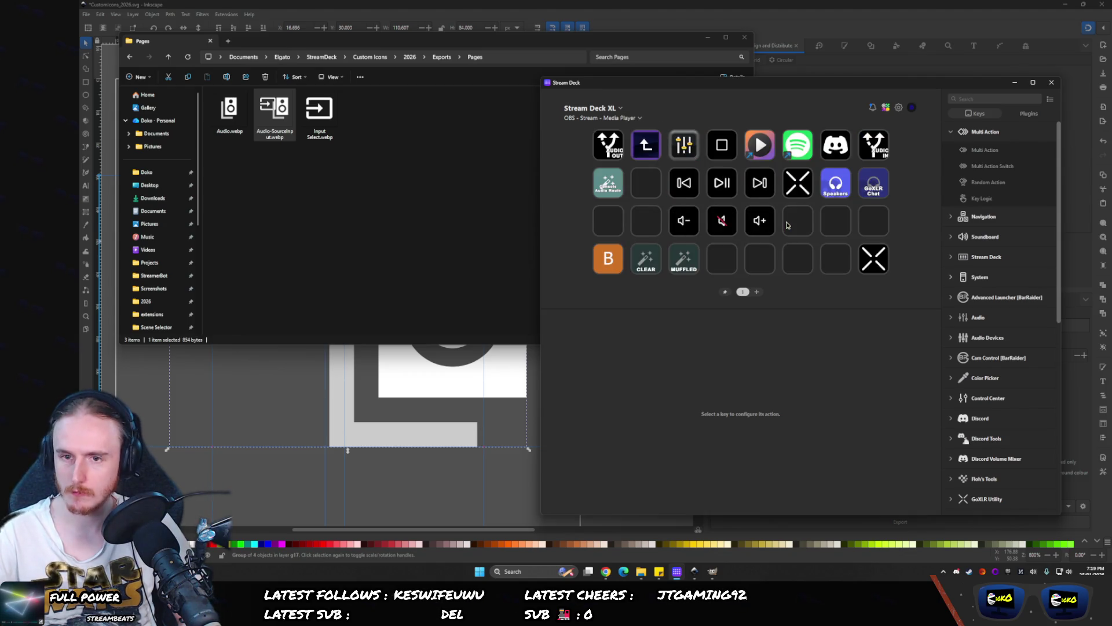
{"action": "left_click_drag", "start_coordinate": [646, 145], "coordinate": [798, 221]}
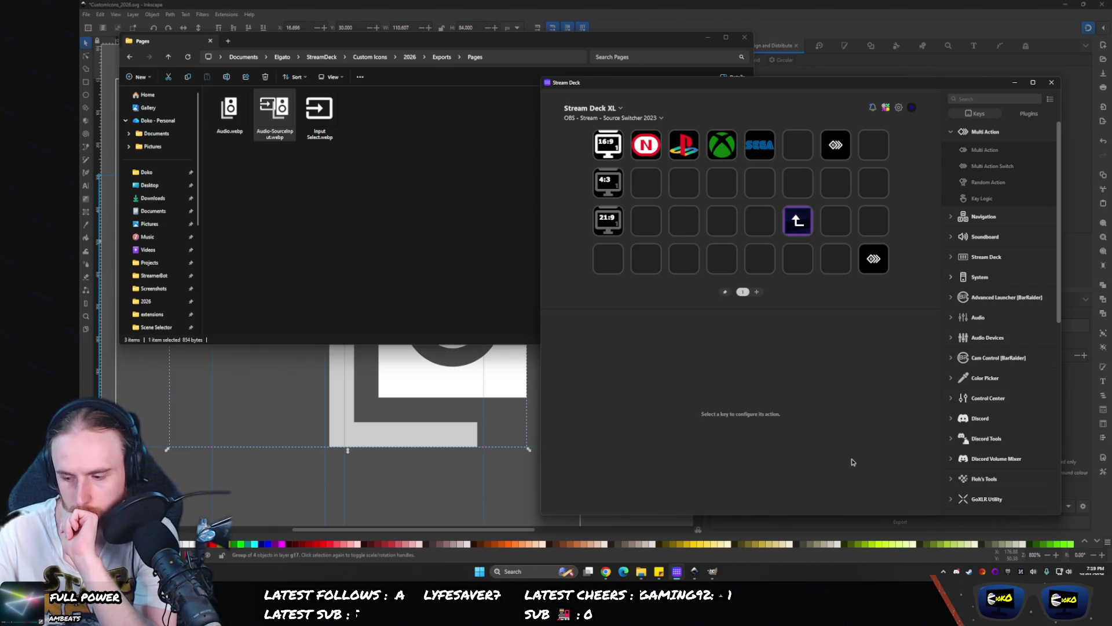
- Review the top-row multi-action switch key's actions, then delete the key
{"action": "left_click", "coordinate": [847, 139]}
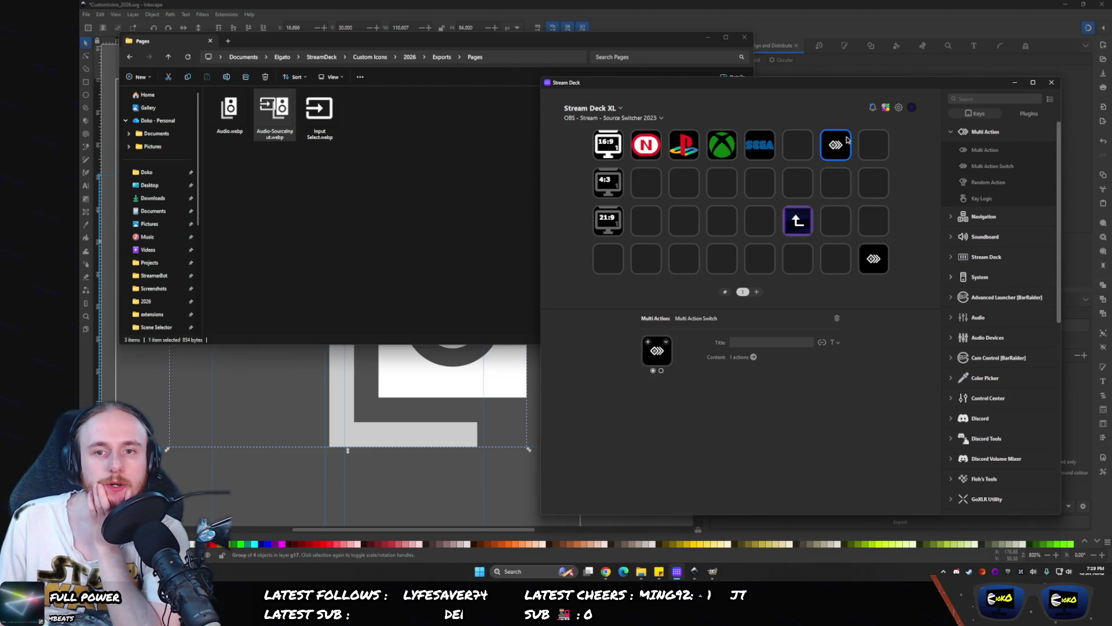
{"action": "left_click", "coordinate": [753, 357]}
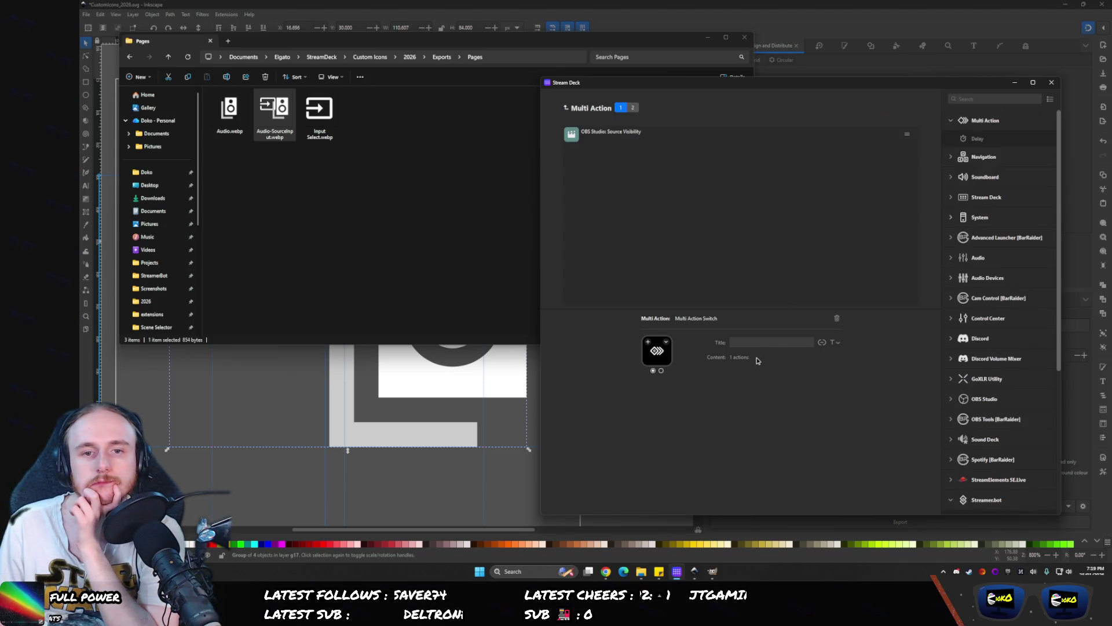
{"action": "left_click", "coordinate": [625, 137]}
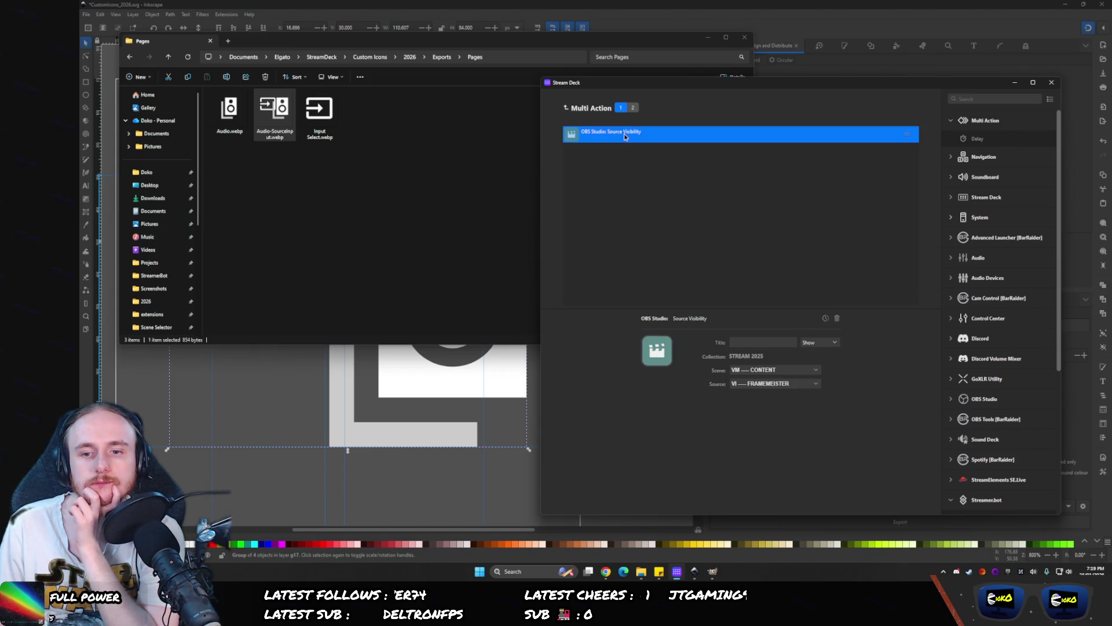
{"action": "left_click", "coordinate": [631, 107]}
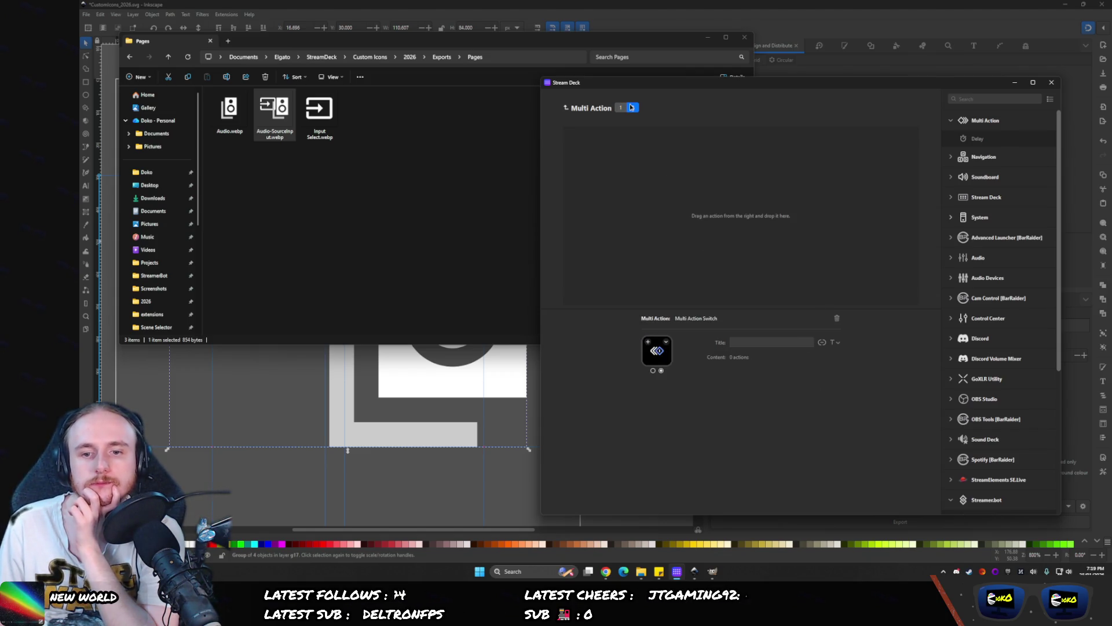
{"action": "left_click", "coordinate": [567, 108]}
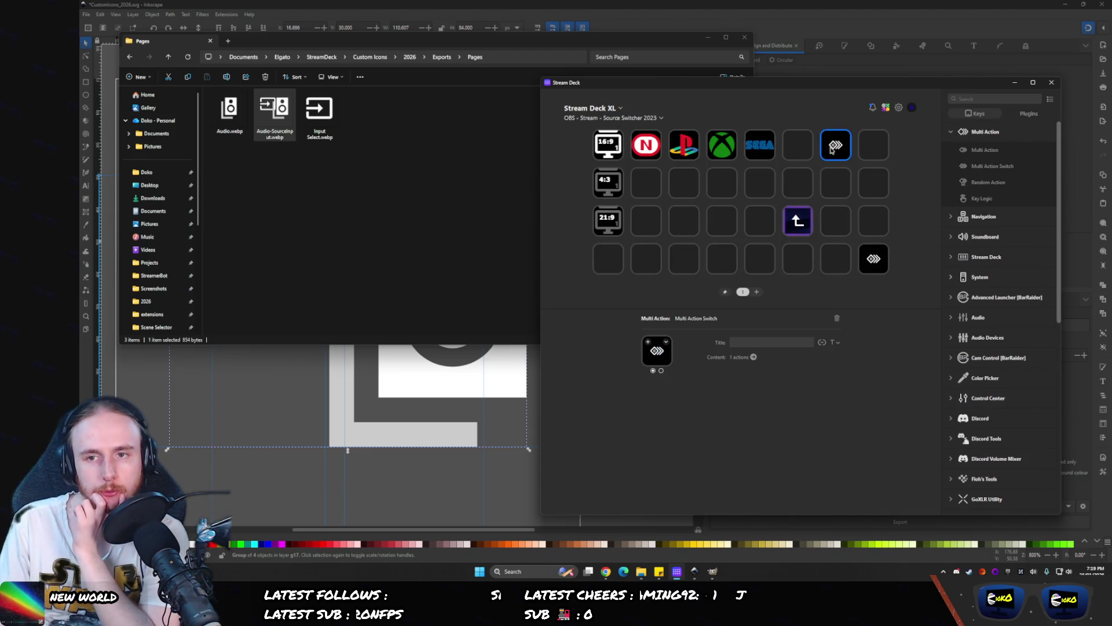
{"action": "key", "text": "Delete"}
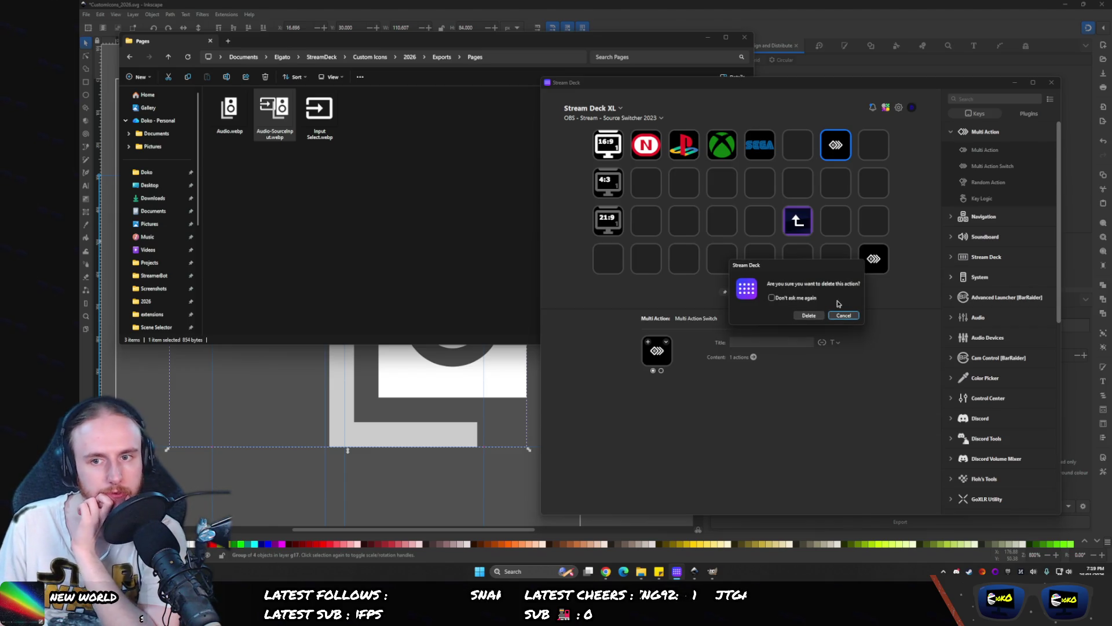
{"action": "left_click", "coordinate": [809, 315]}
- Inspect the bottom-right multi-action key's Source Visibility action settings
{"action": "left_click", "coordinate": [872, 265]}
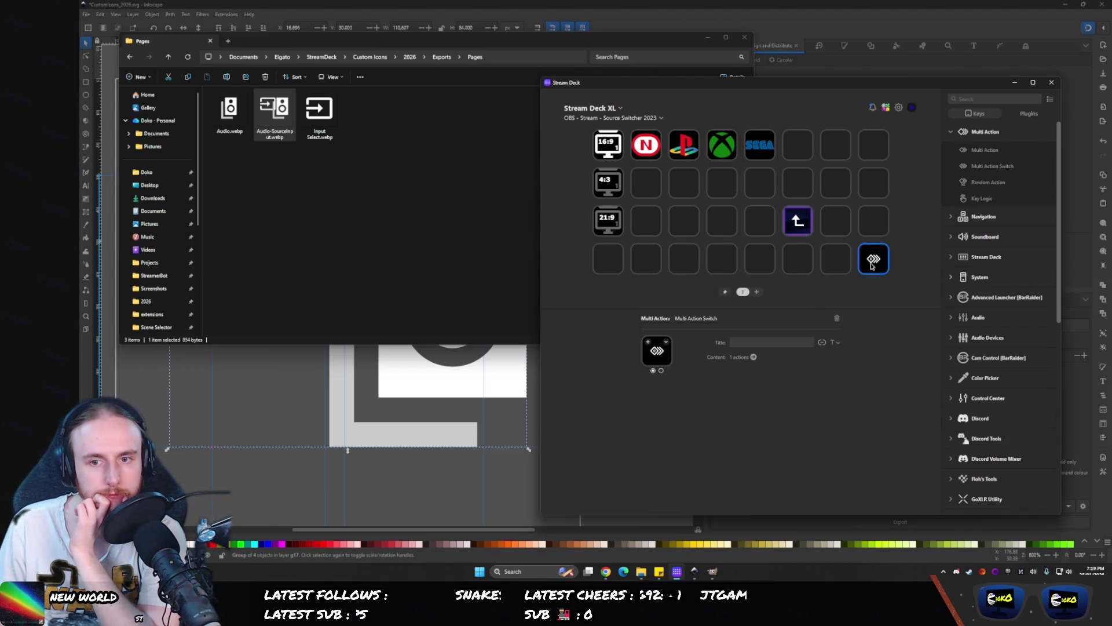
{"action": "left_click", "coordinate": [754, 358]}
{"action": "left_click", "coordinate": [632, 141]}
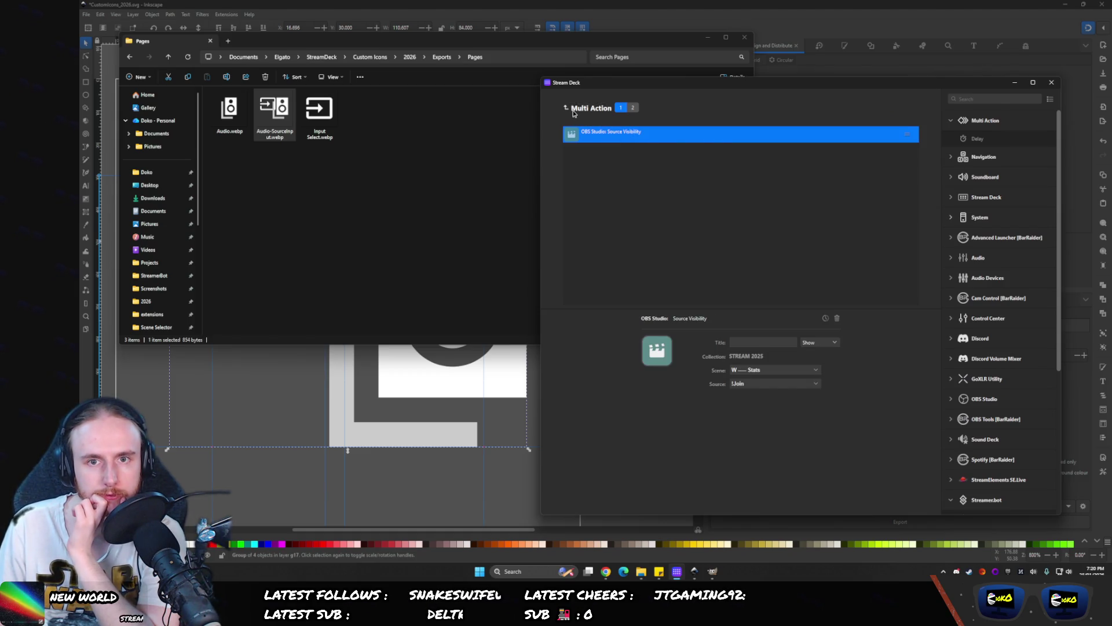
{"action": "left_click", "coordinate": [573, 110]}
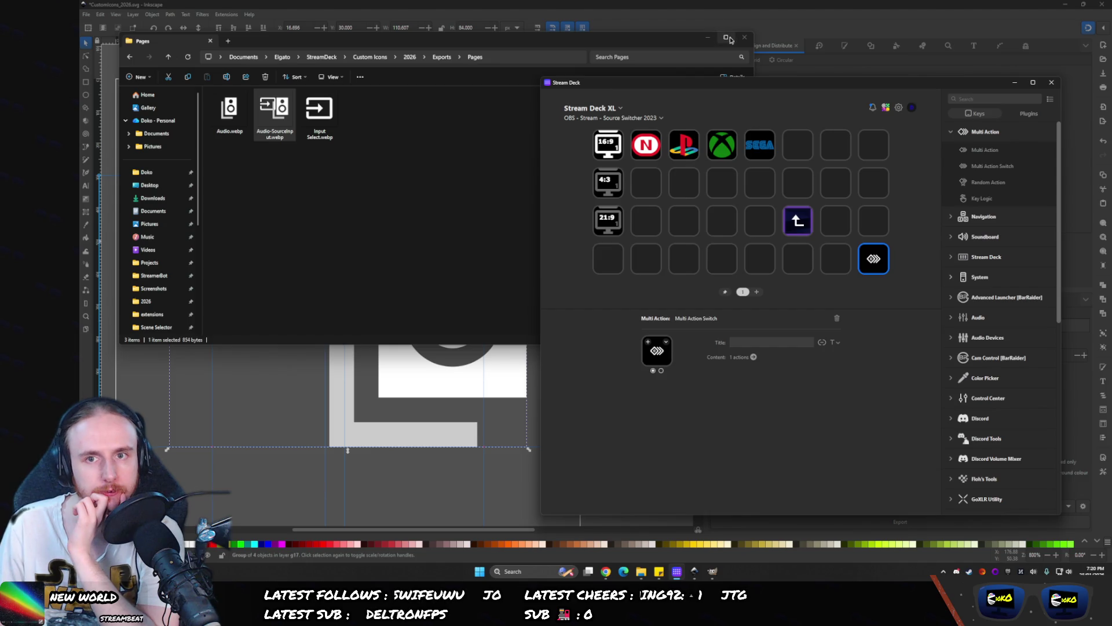
{"action": "left_click", "coordinate": [395, 202]}
- Create a Source Matrix folder in Exports, then return to Inkscape's layer list
{"action": "key", "text": "alt+Up"}
{"action": "left_click", "coordinate": [375, 181]}
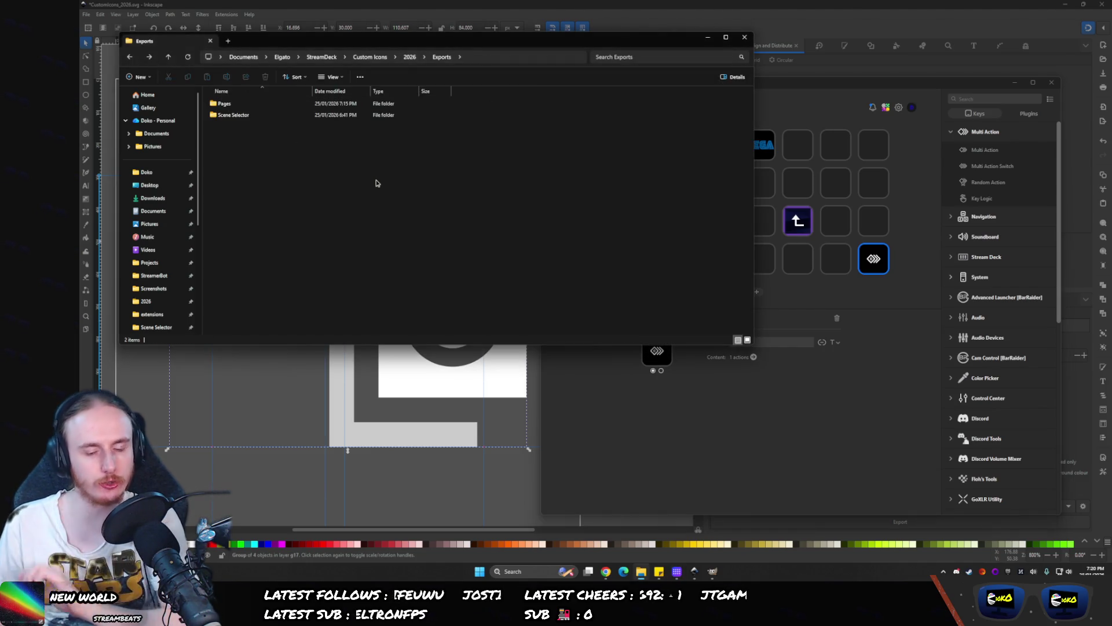
{"action": "key", "text": "ctrl+shift+n"}
{"action": "type", "text": "M"}
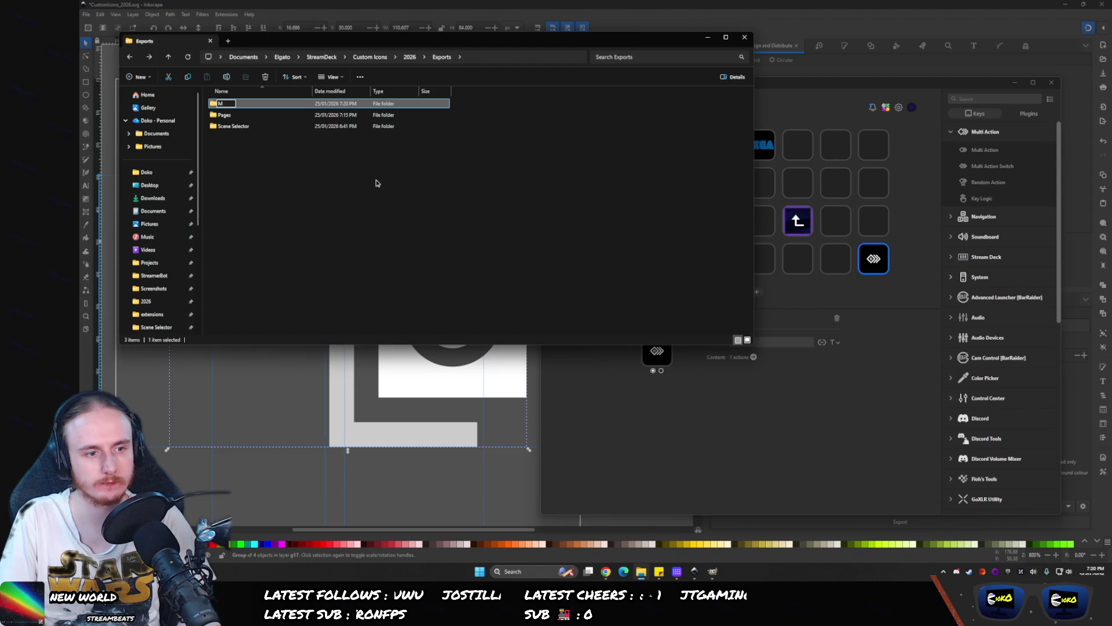
{"action": "key", "text": "BackSpace"}
{"action": "type", "text": "Source Matrix"}
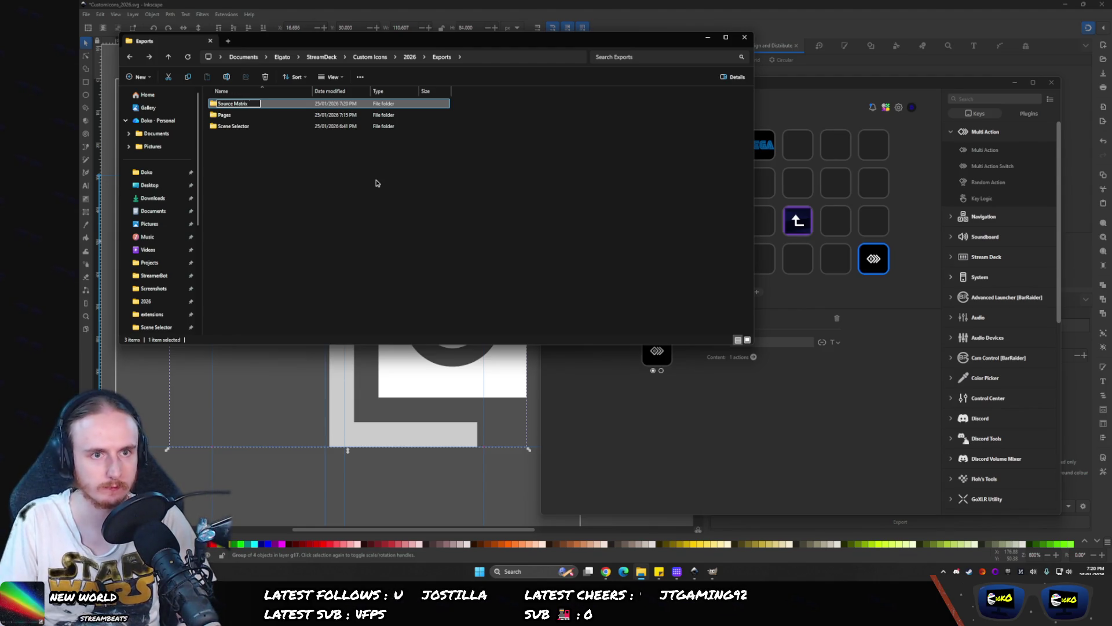
{"action": "key", "text": "Return"}
{"action": "left_click", "coordinate": [768, 46]}
{"action": "left_click", "coordinate": [733, 46]}
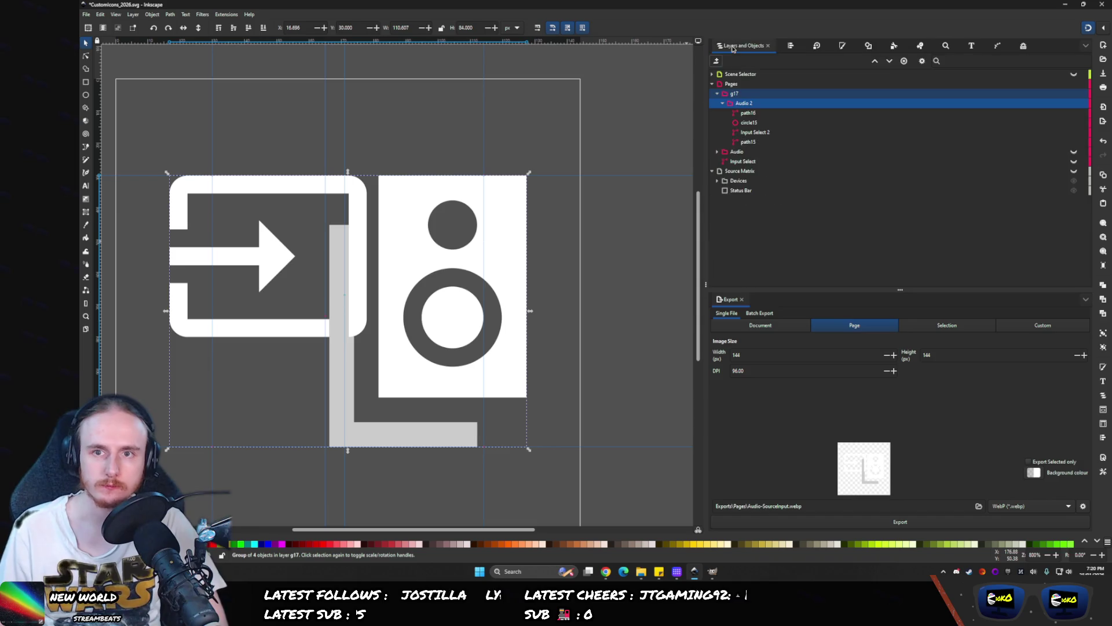
- Collapse the Pages layer and toggle its visibility, then bring back the Exports folder window
{"action": "left_click", "coordinate": [713, 84]}
{"action": "left_click", "coordinate": [1074, 85]}
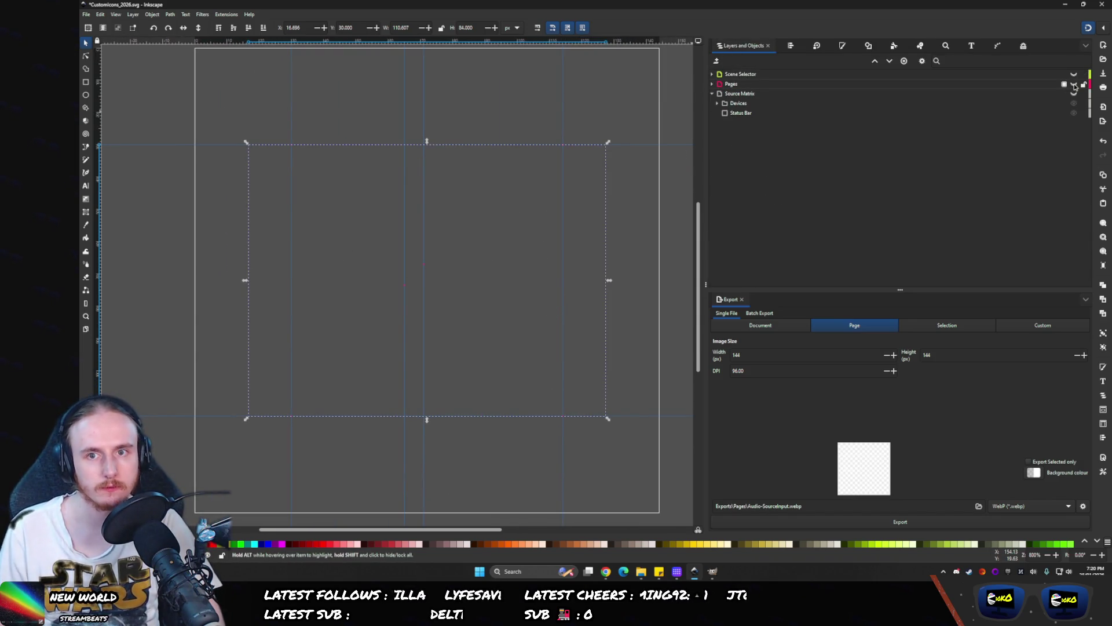
{"action": "left_click", "coordinate": [1074, 86]}
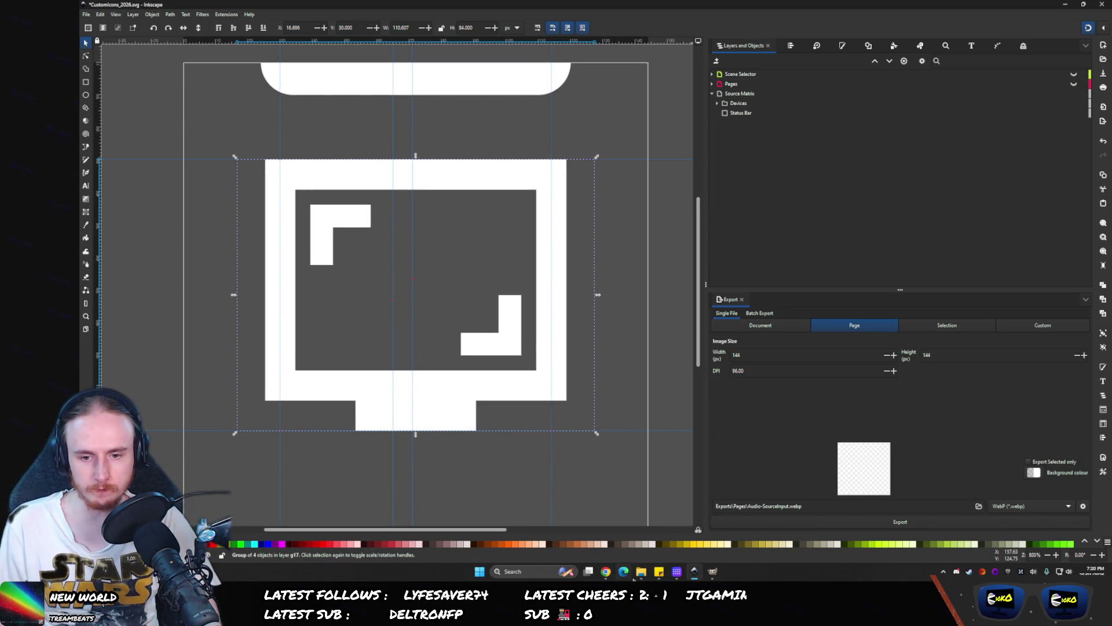
{"action": "left_click", "coordinate": [641, 572]}
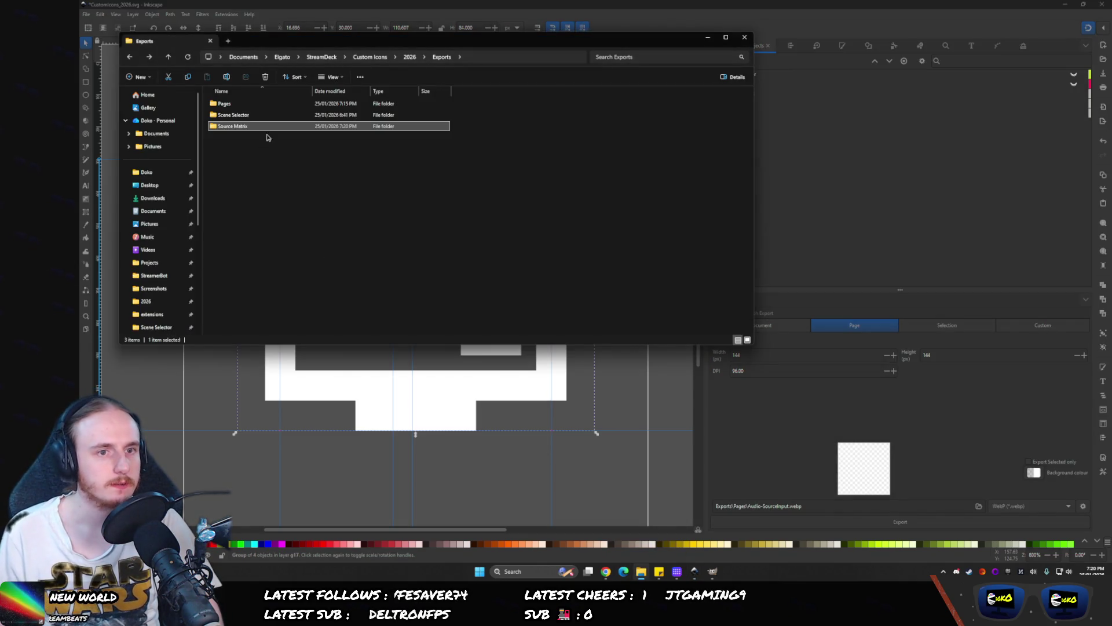
- Open the Source Matrix folder and, in a second tab, the 2023 OBS Inputs folder
{"action": "key", "text": "alt+Up"}
{"action": "key", "text": "alt+Up"}
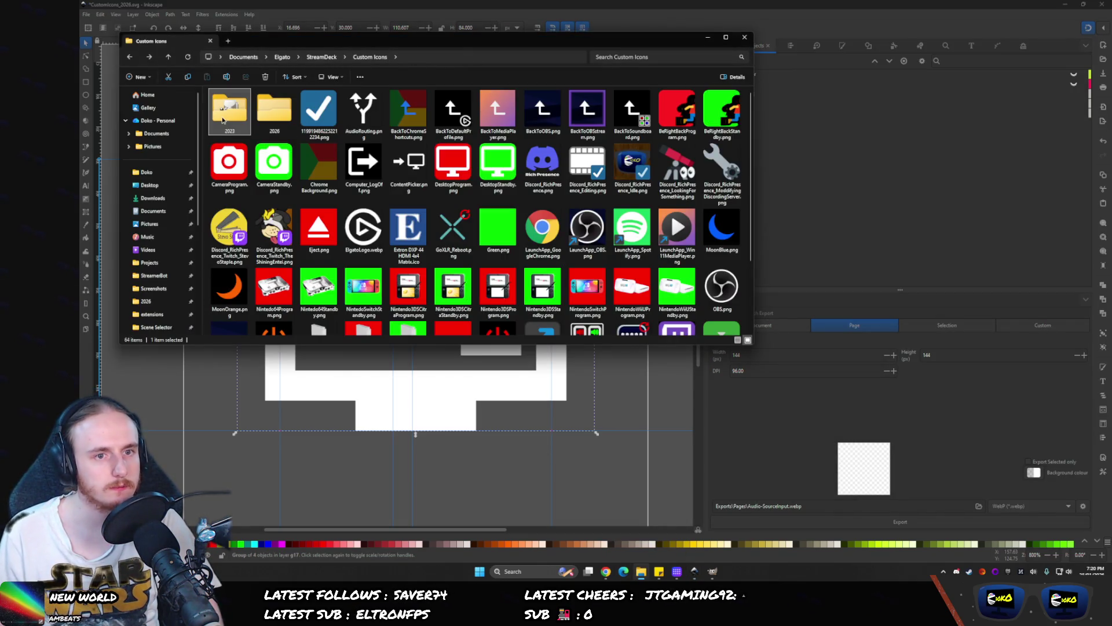
{"action": "middle_click", "coordinate": [222, 120]}
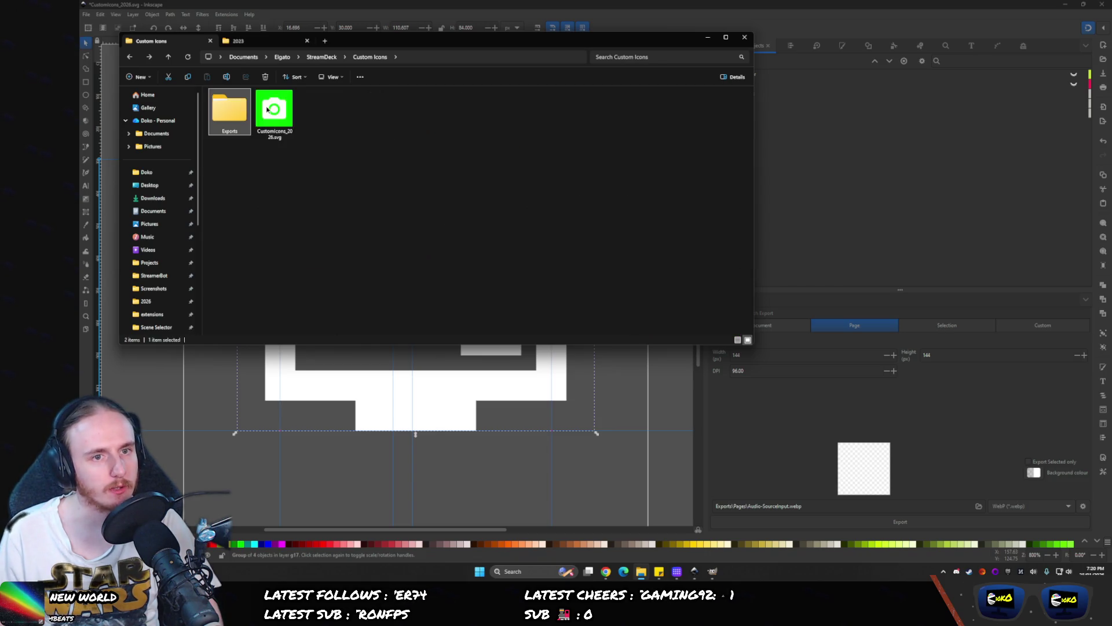
{"action": "key", "text": "Return"}
{"action": "left_click", "coordinate": [274, 119]}
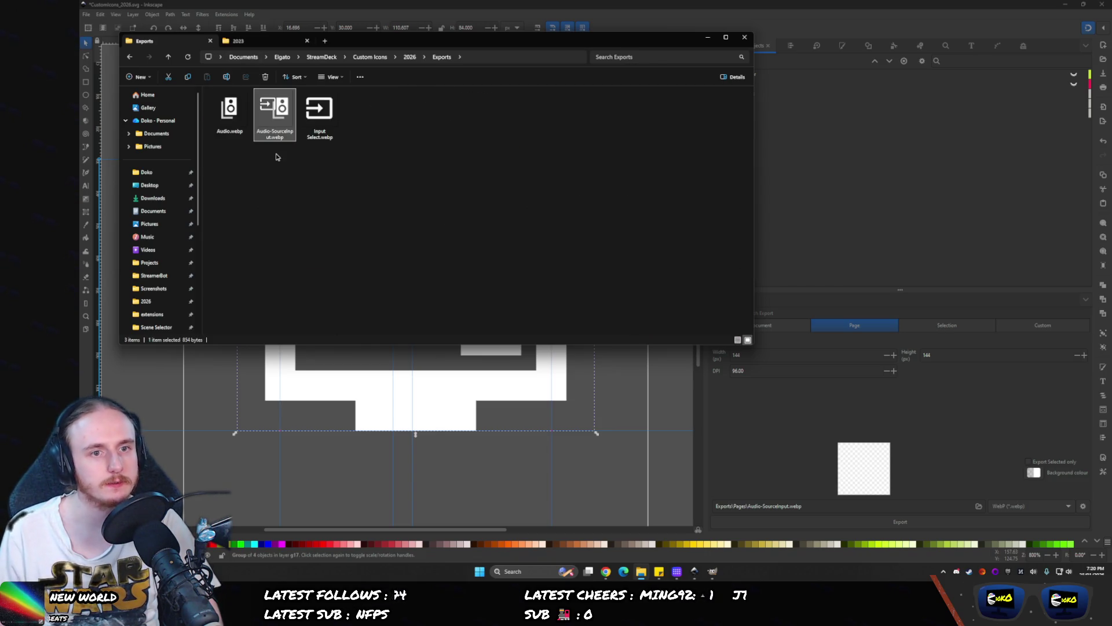
{"action": "key", "text": "alt+Left"}
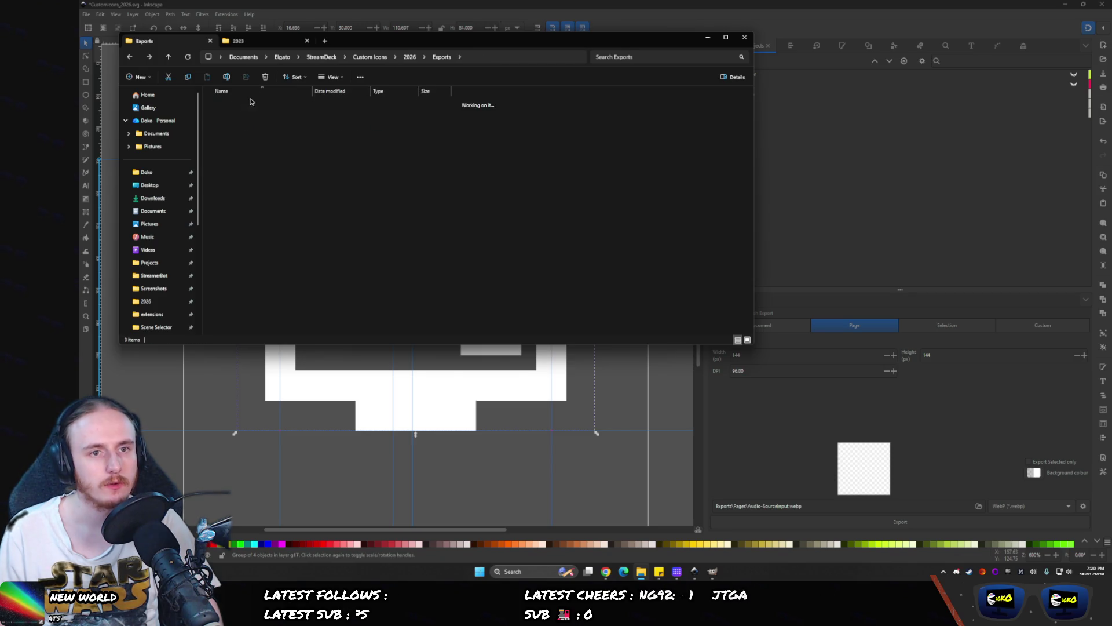
{"action": "left_click", "coordinate": [252, 119]}
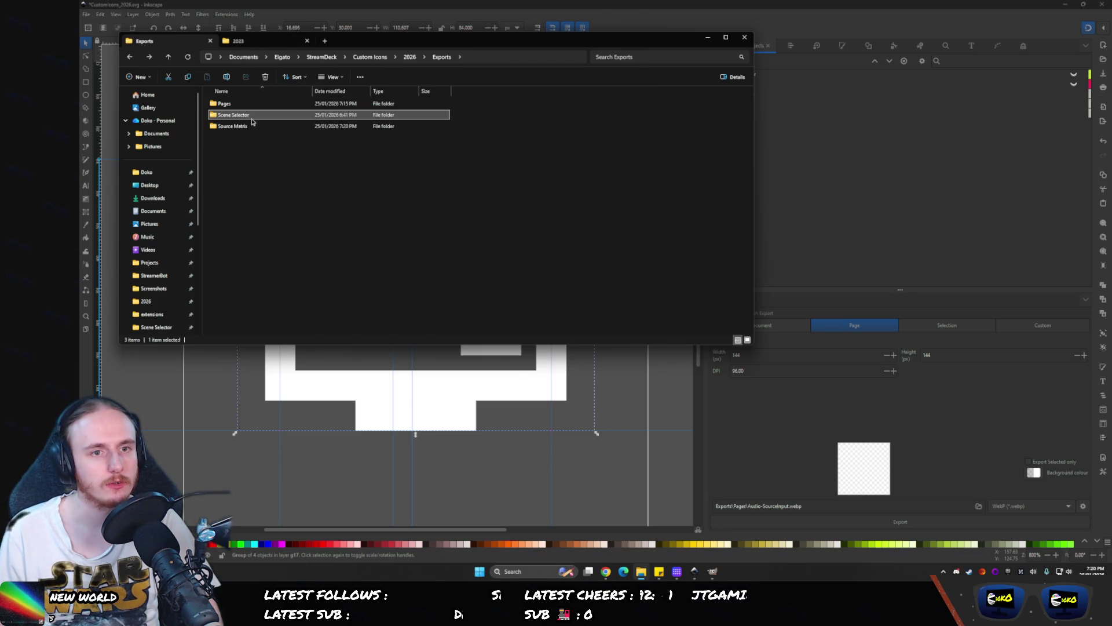
{"action": "double_click", "coordinate": [237, 125]}
{"action": "left_click", "coordinate": [250, 44]}
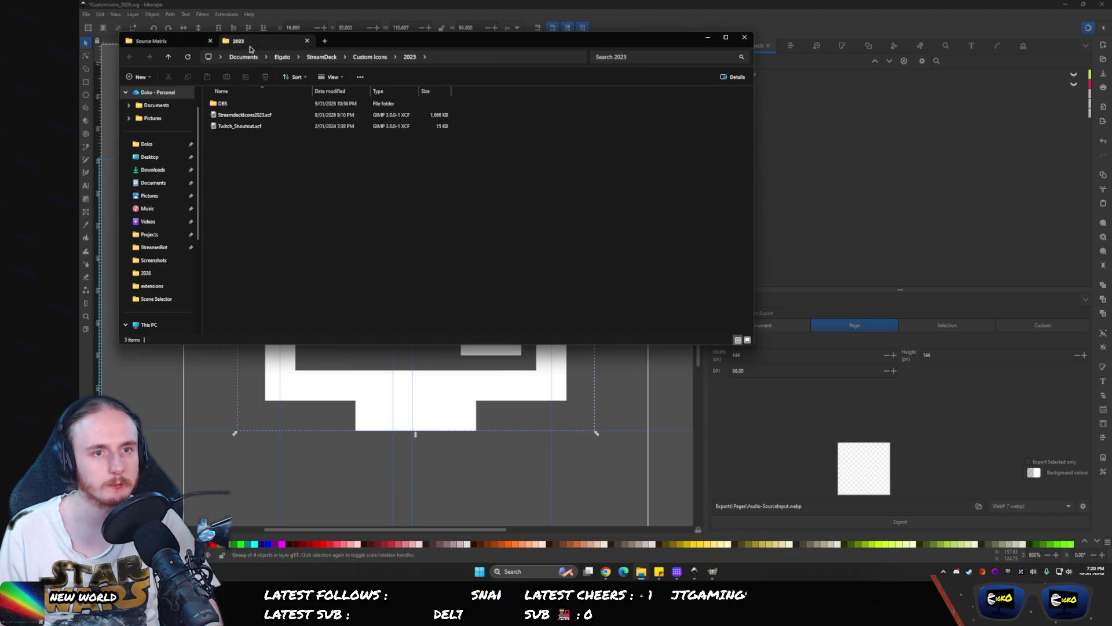
{"action": "double_click", "coordinate": [243, 104]}
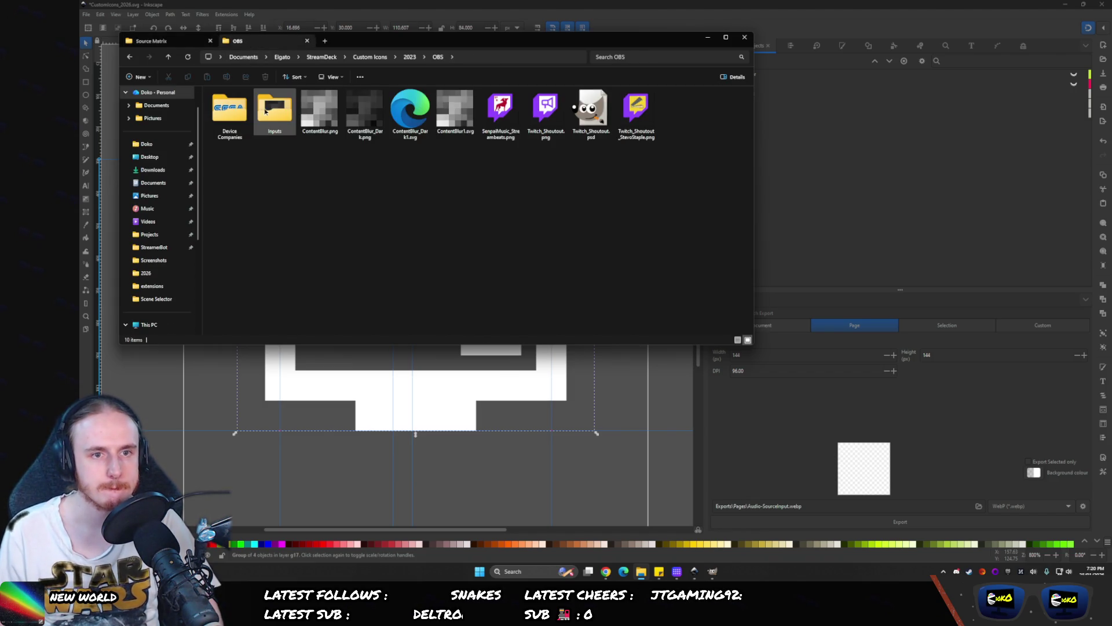
{"action": "double_click", "coordinate": [265, 112]}
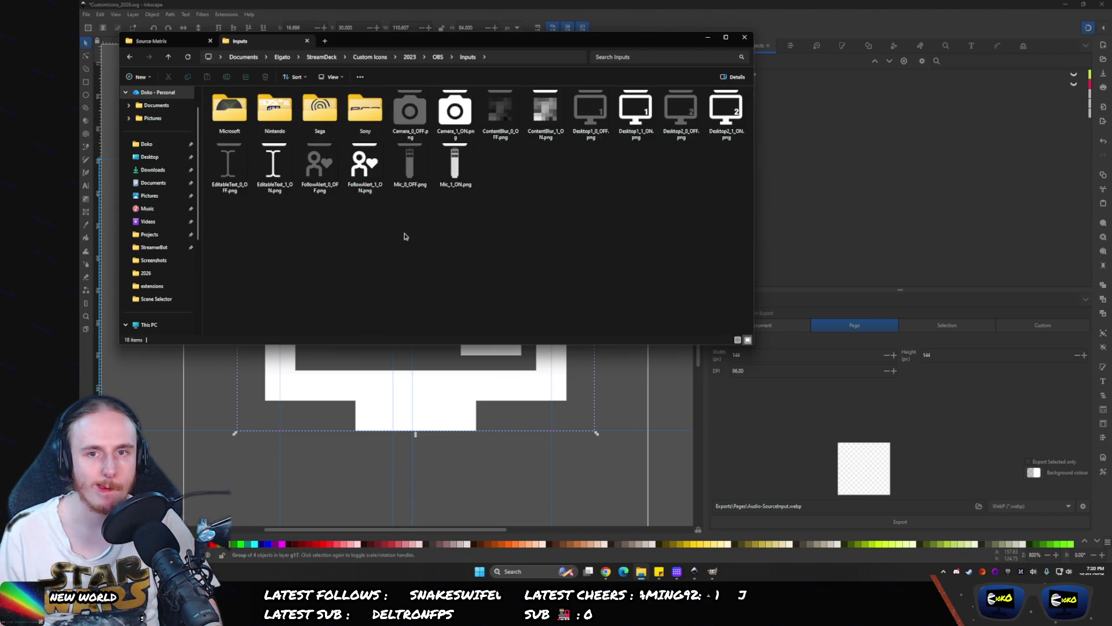
- Create a Desktop folder inside Source Matrix, open it, and copy its path
{"action": "key", "text": "ctrl+Tab"}
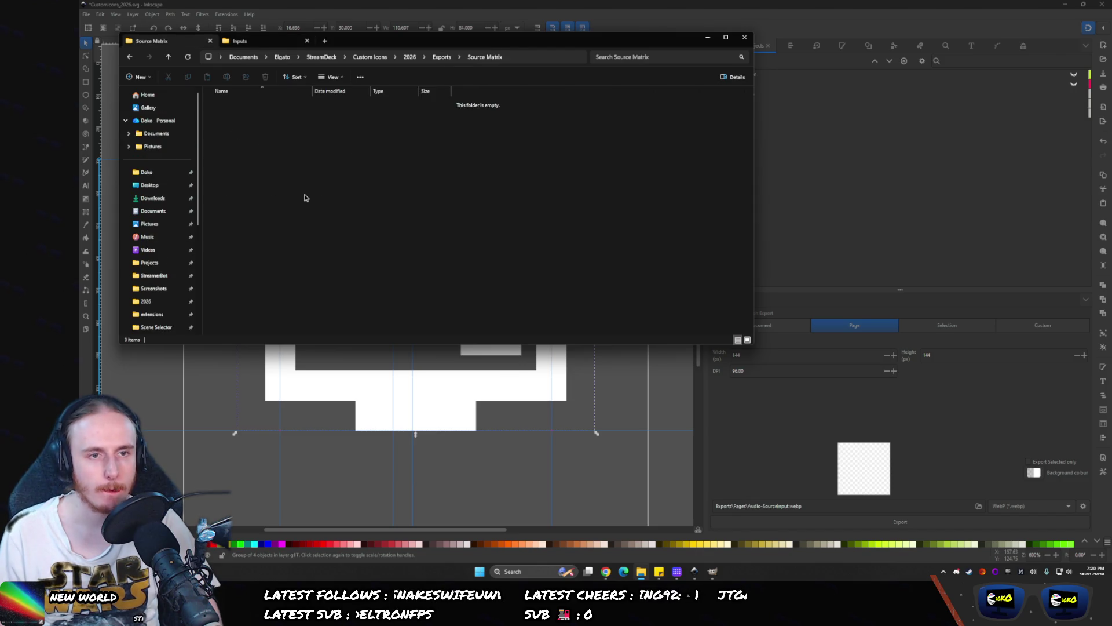
{"action": "key", "text": "ctrl+shift+n"}
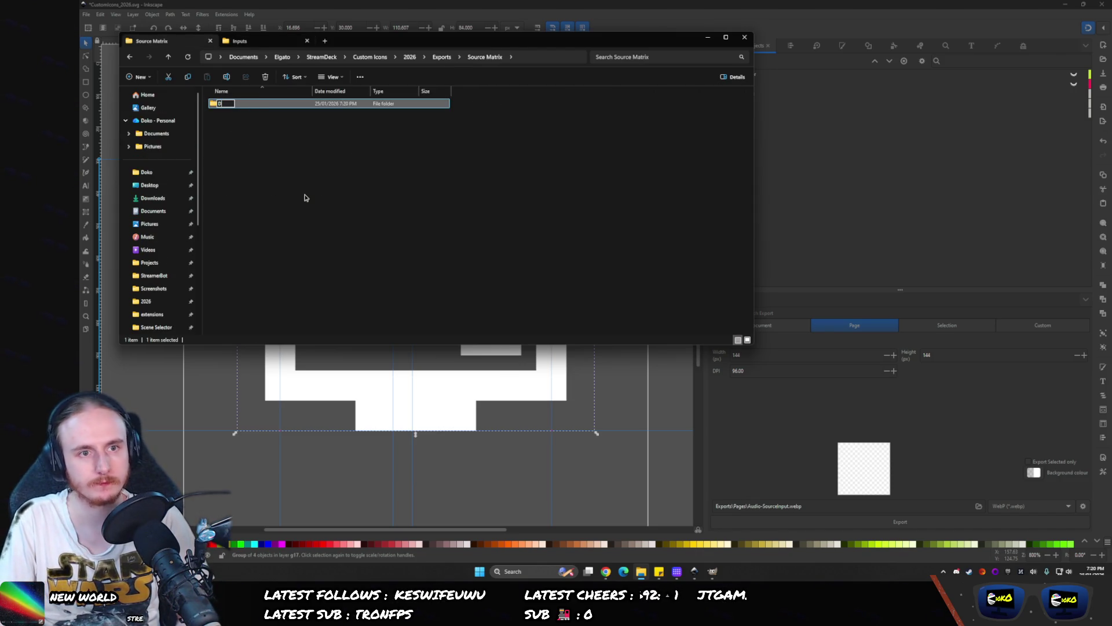
{"action": "type", "text": "esktop"}
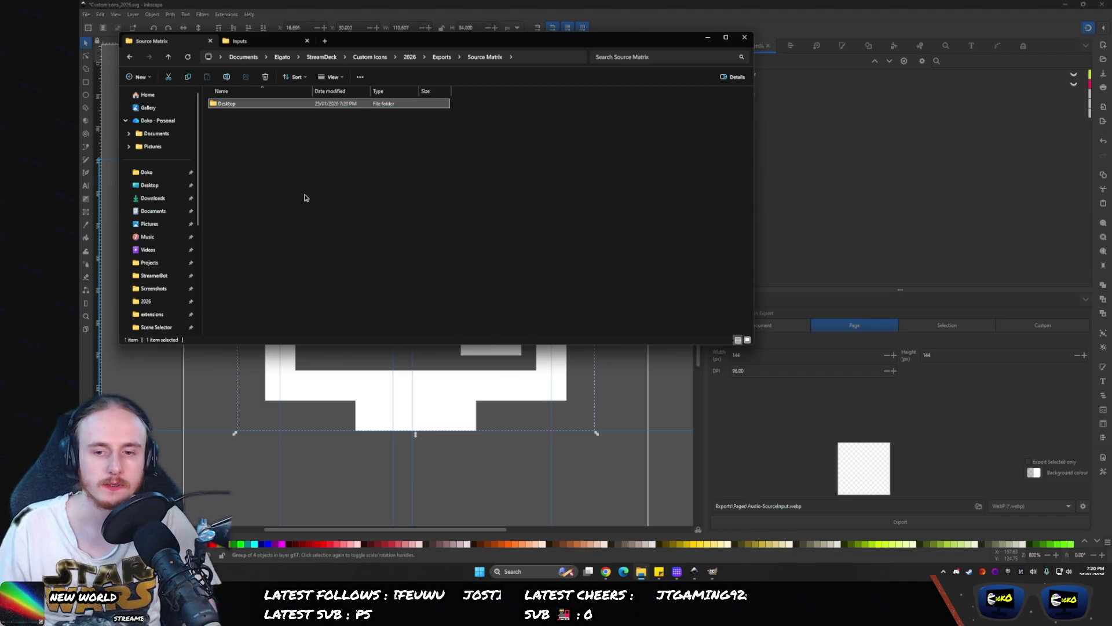
{"action": "double_click", "coordinate": [226, 106]}
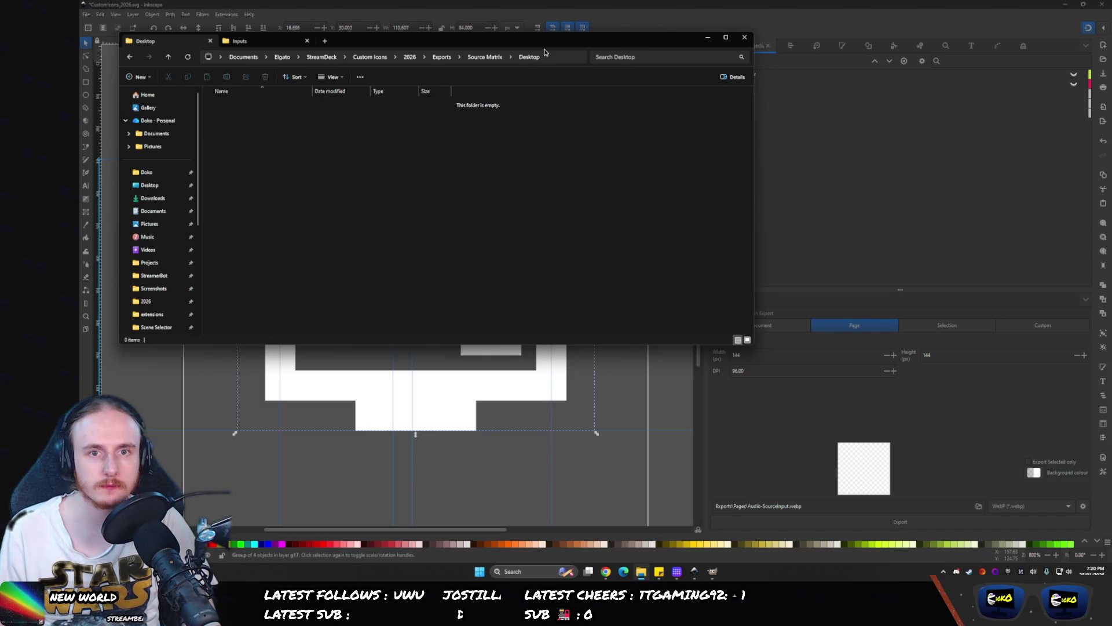
{"action": "key", "text": "ctrl+l"}
{"action": "double_click", "coordinate": [742, 504]}
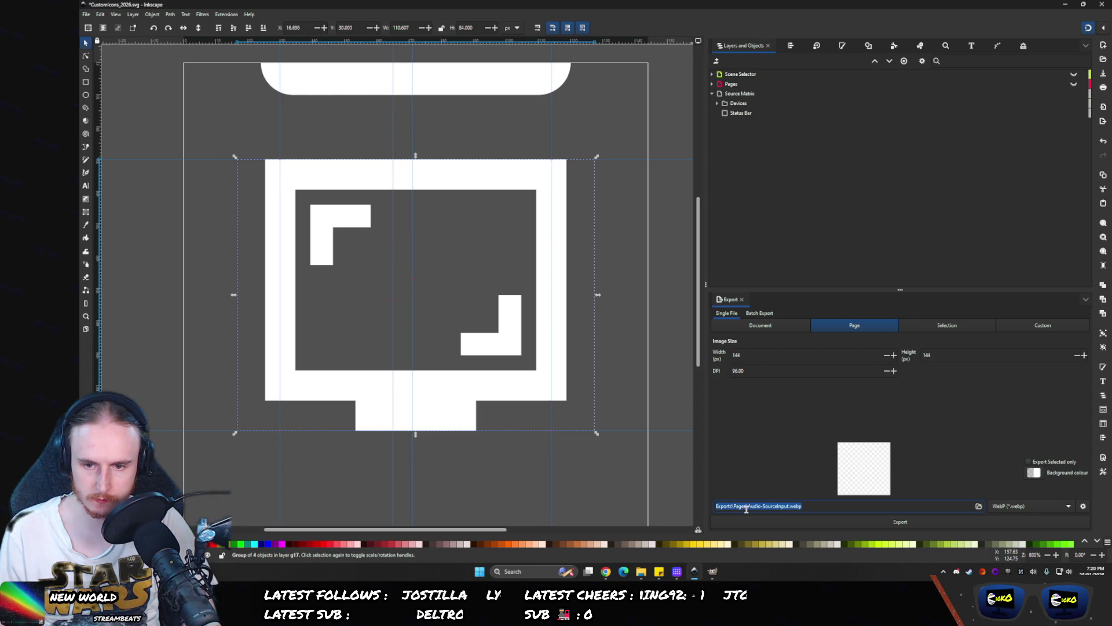
- Export the bright monitor icon as Desktop - 1 - ON.webp into Source Matrix\Desktop
{"action": "key", "text": "ctrl+v"}
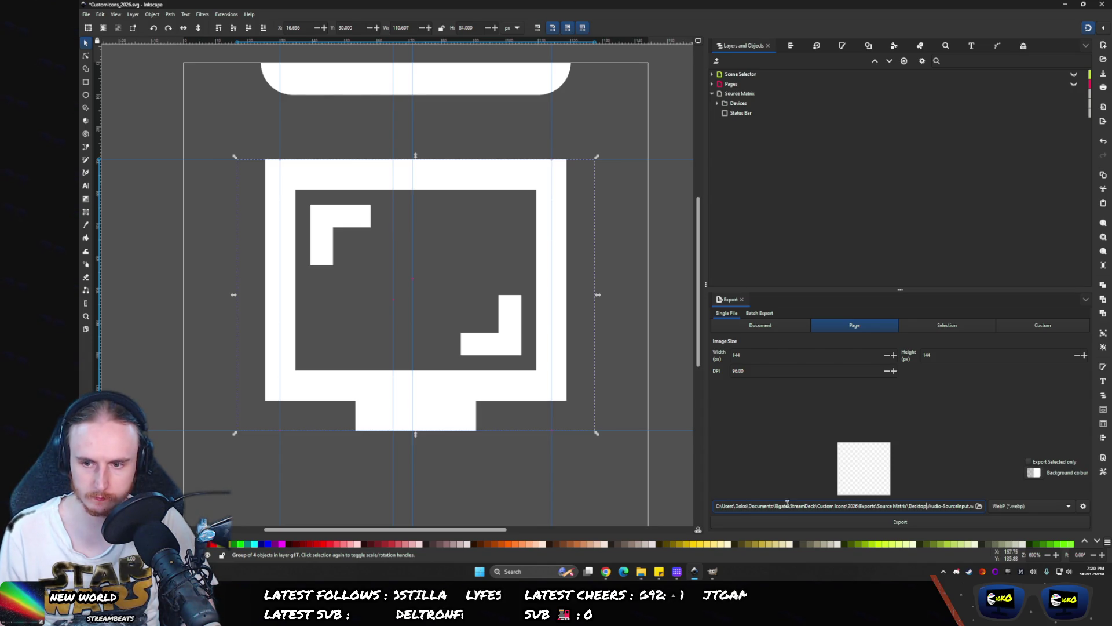
{"action": "left_click_drag", "start_coordinate": [934, 503], "coordinate": [968, 504]}
{"action": "type", "text": "Desktop"}
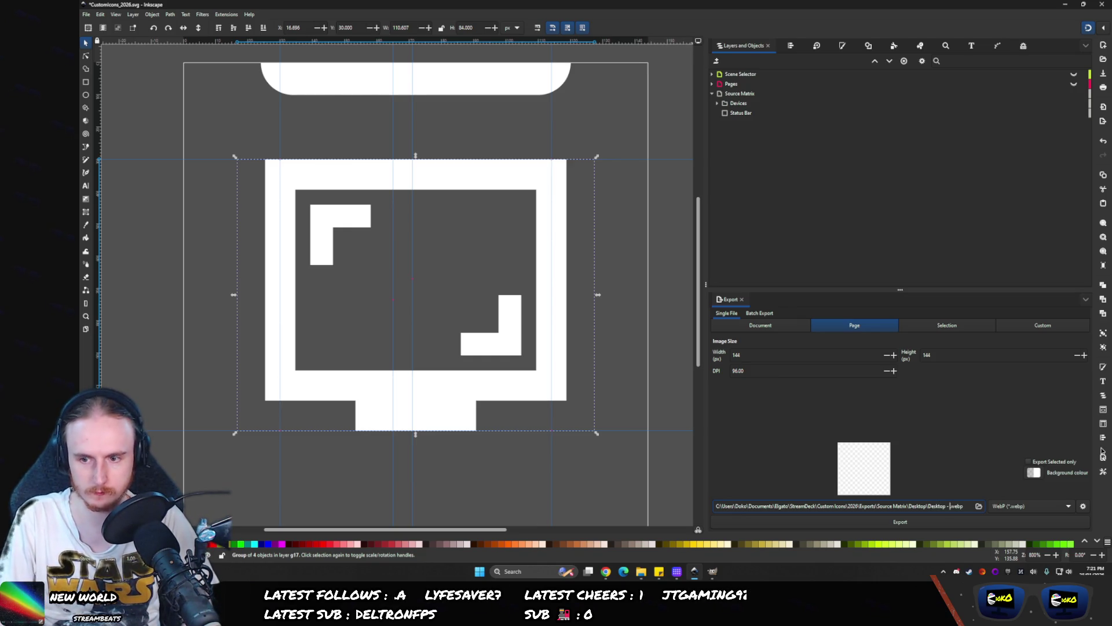
{"action": "type", "text": " 0"}
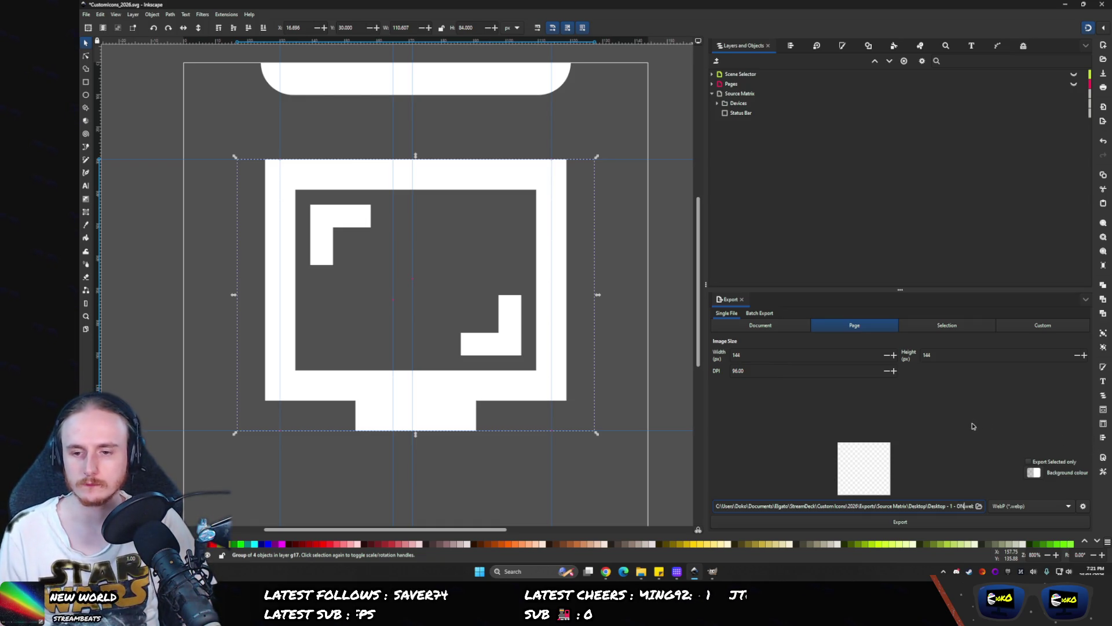
{"action": "left_click", "coordinate": [945, 520]}
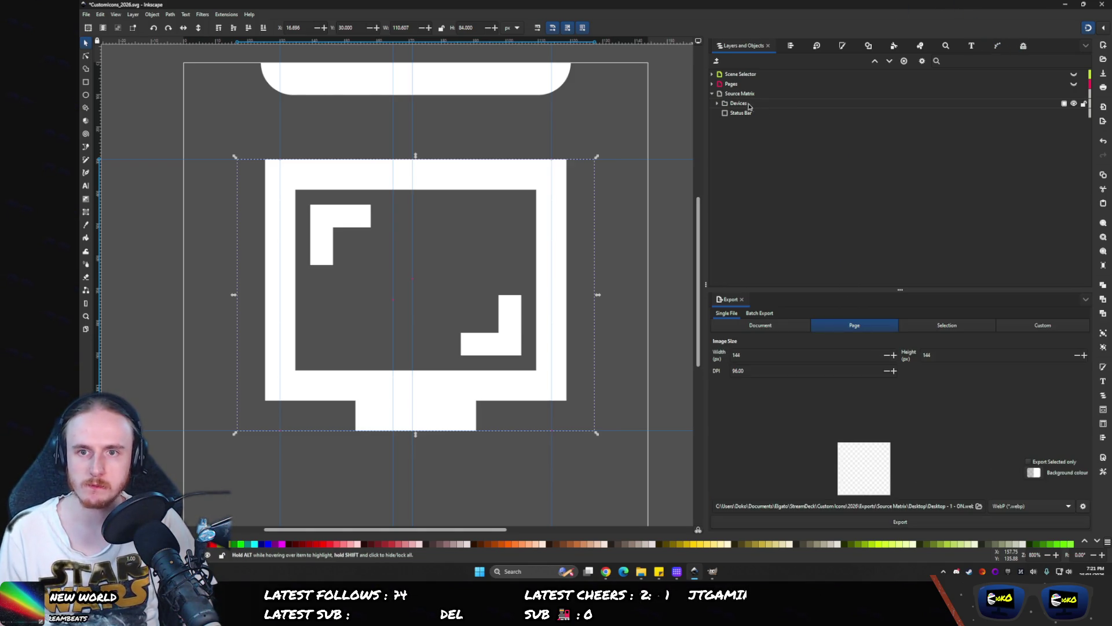
{"action": "left_click", "coordinate": [1024, 47]}
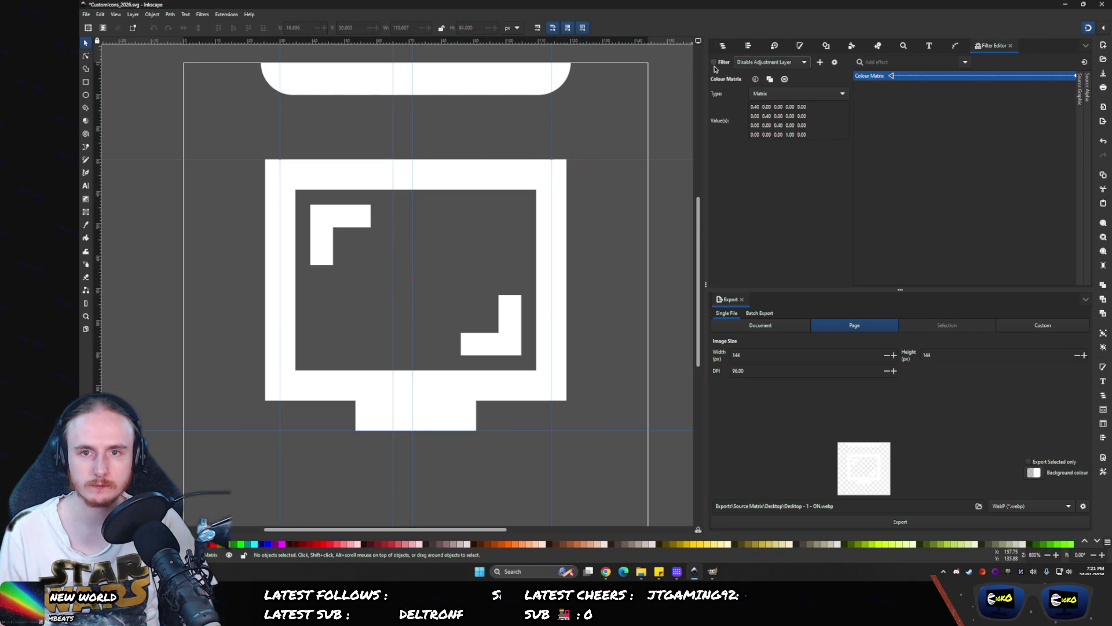
- Select the Source Matrix layer contents and turn on the colour matrix dimming filter
{"action": "left_click", "coordinate": [723, 47]}
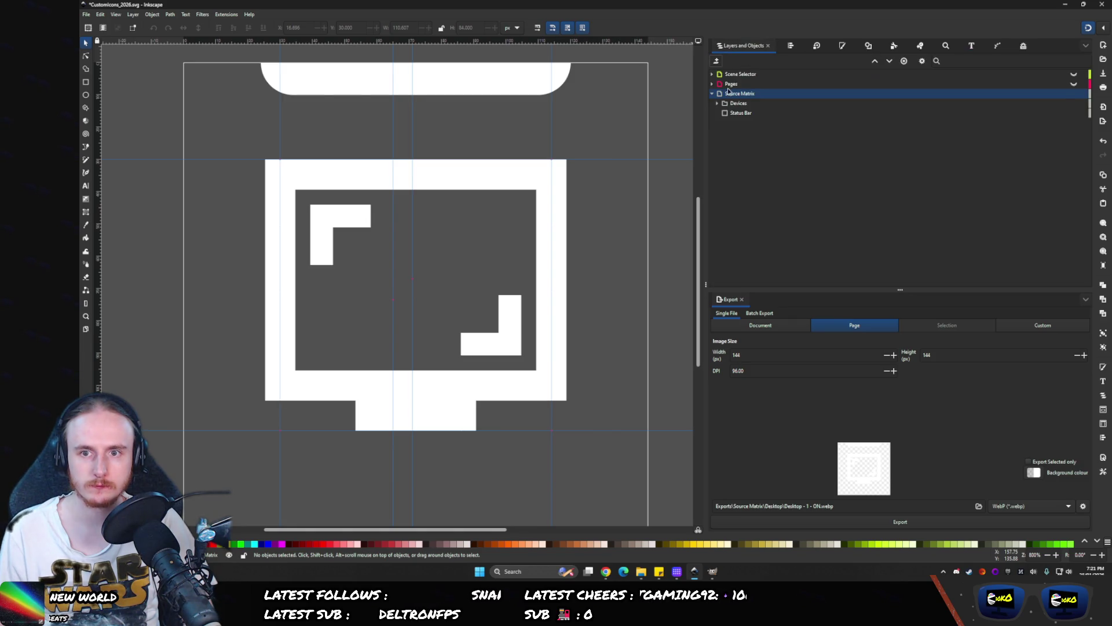
{"action": "left_click", "coordinate": [722, 95]}
{"action": "left_click", "coordinate": [997, 44]}
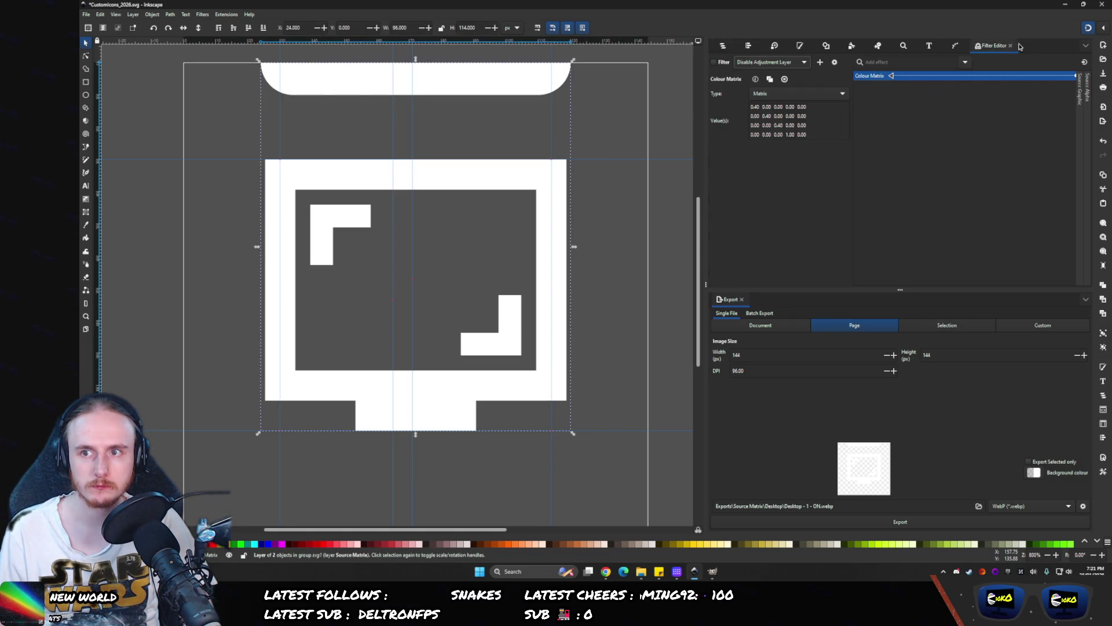
{"action": "left_click", "coordinate": [714, 62]}
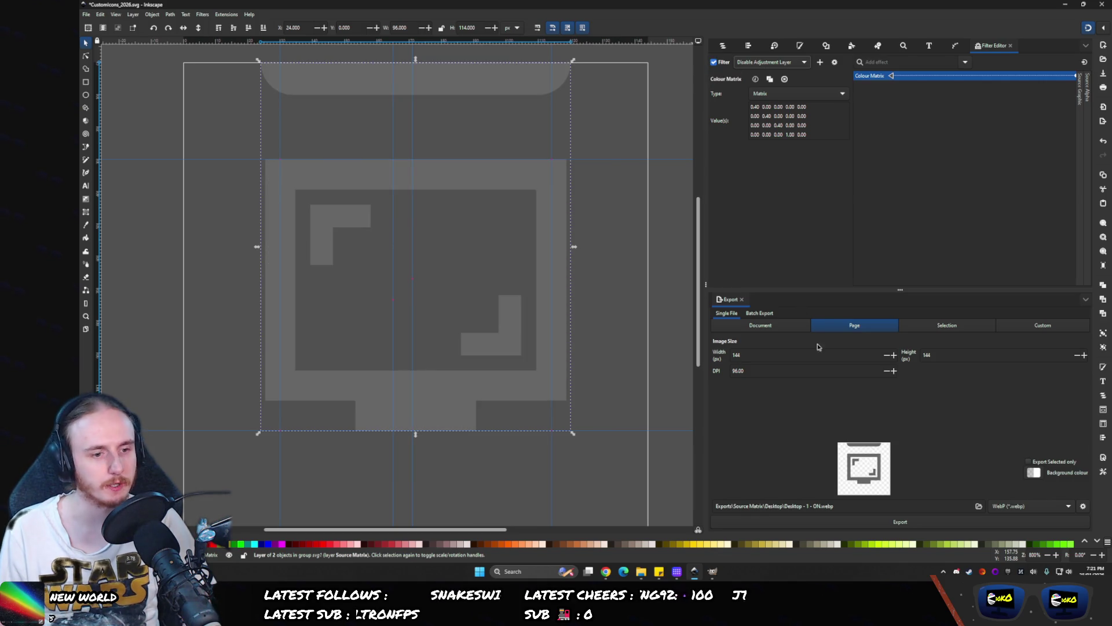
- Save the document and export the dimmed icon as Desktop - 0 - OFF.webp
{"action": "left_click", "coordinate": [809, 506]}
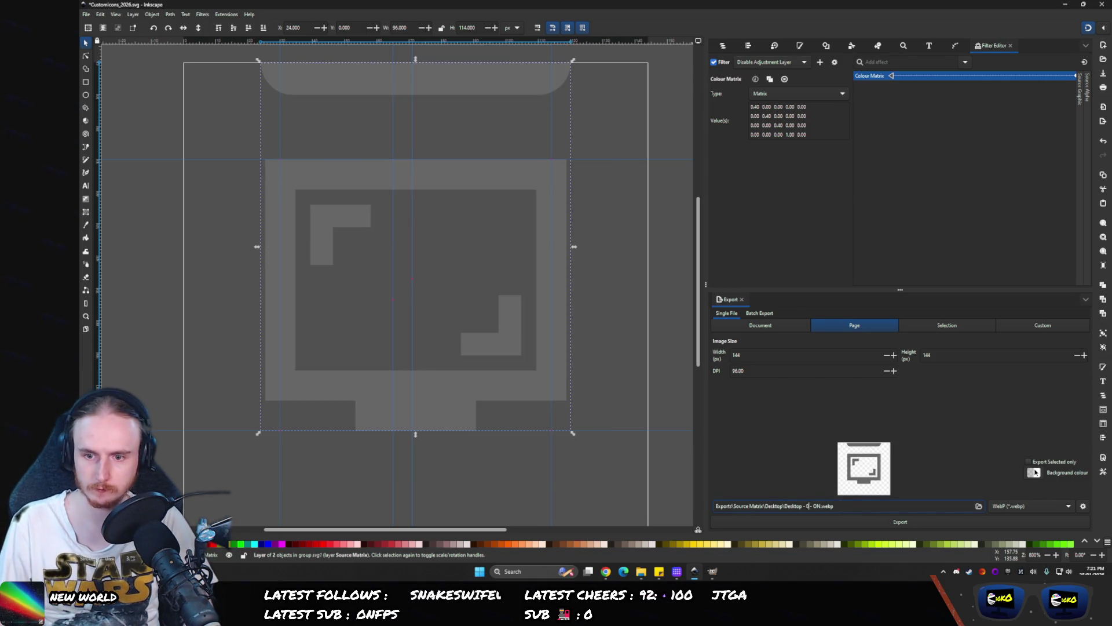
{"action": "type", "text": "FF"}
{"action": "key", "text": "ctrl+s"}
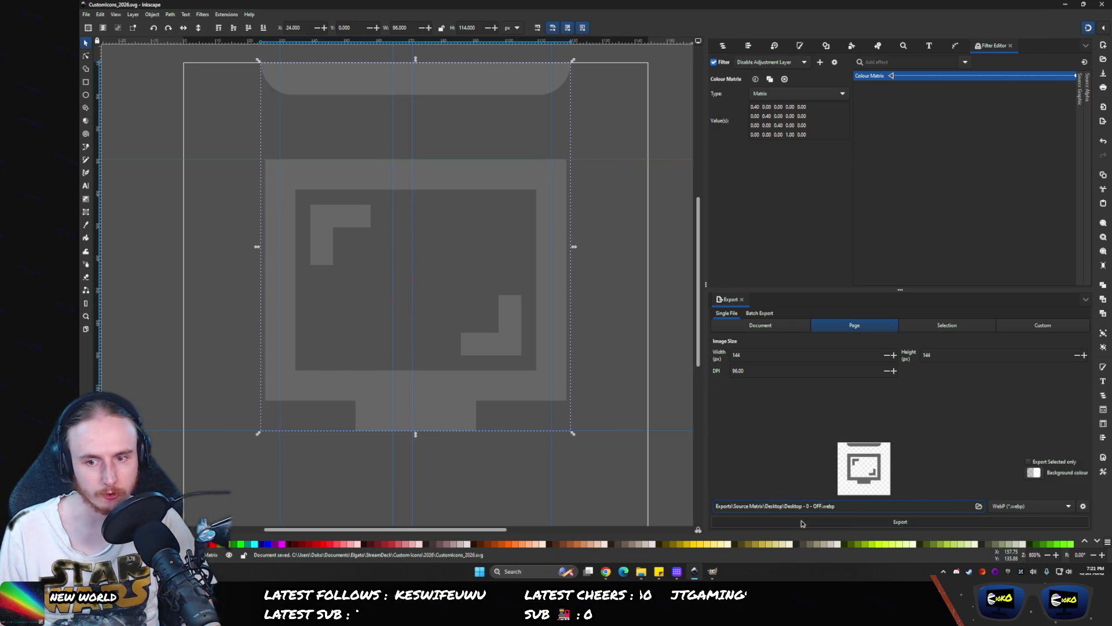
{"action": "left_click", "coordinate": [804, 521]}
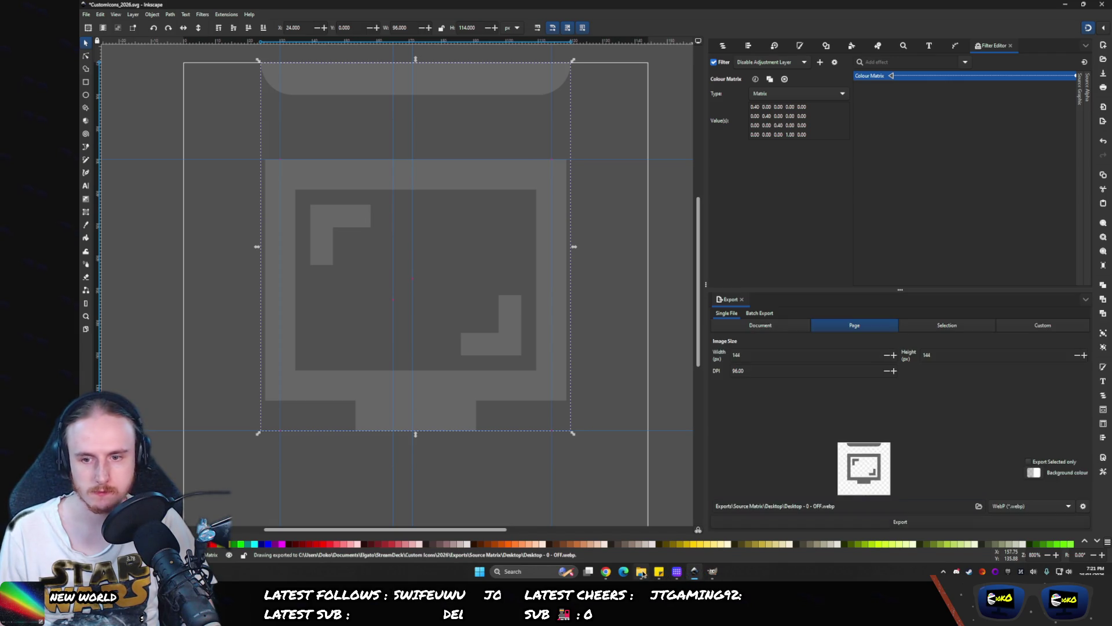
{"action": "mouse_move", "coordinate": [643, 572]}
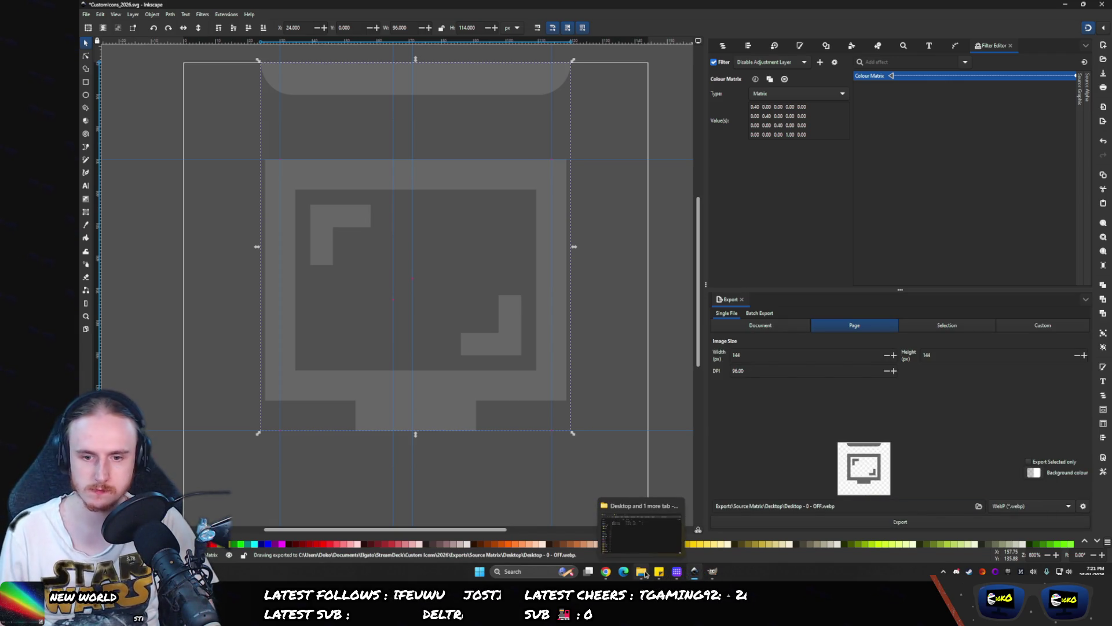
{"action": "left_click", "coordinate": [643, 573]}
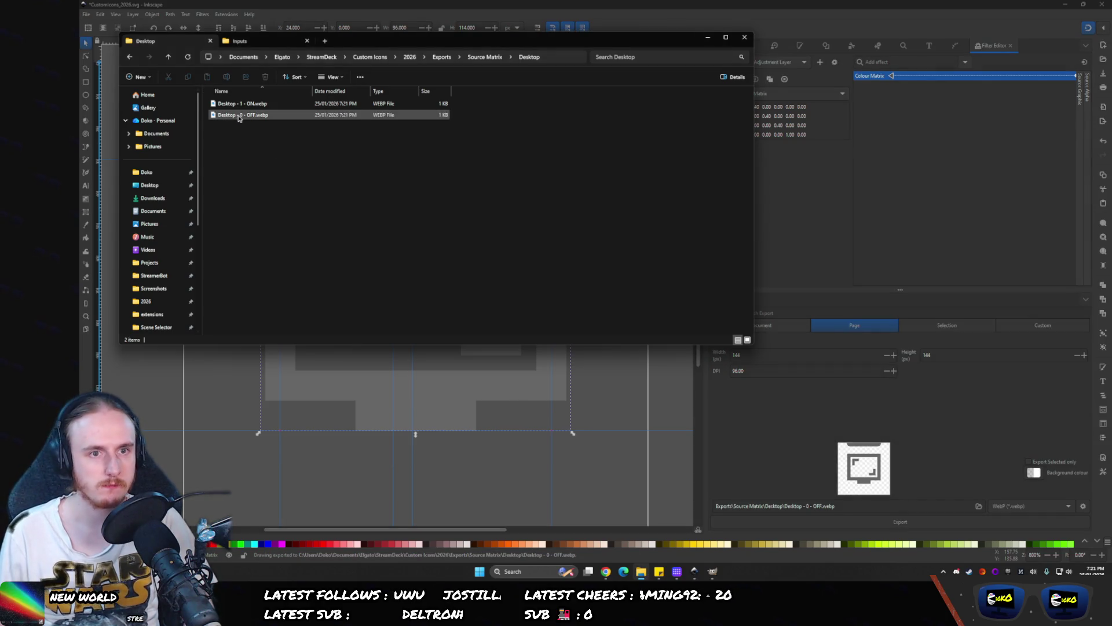
- Give the 16:9 key the ON and OFF monitor images for its two states
{"action": "left_click", "coordinate": [677, 572]}
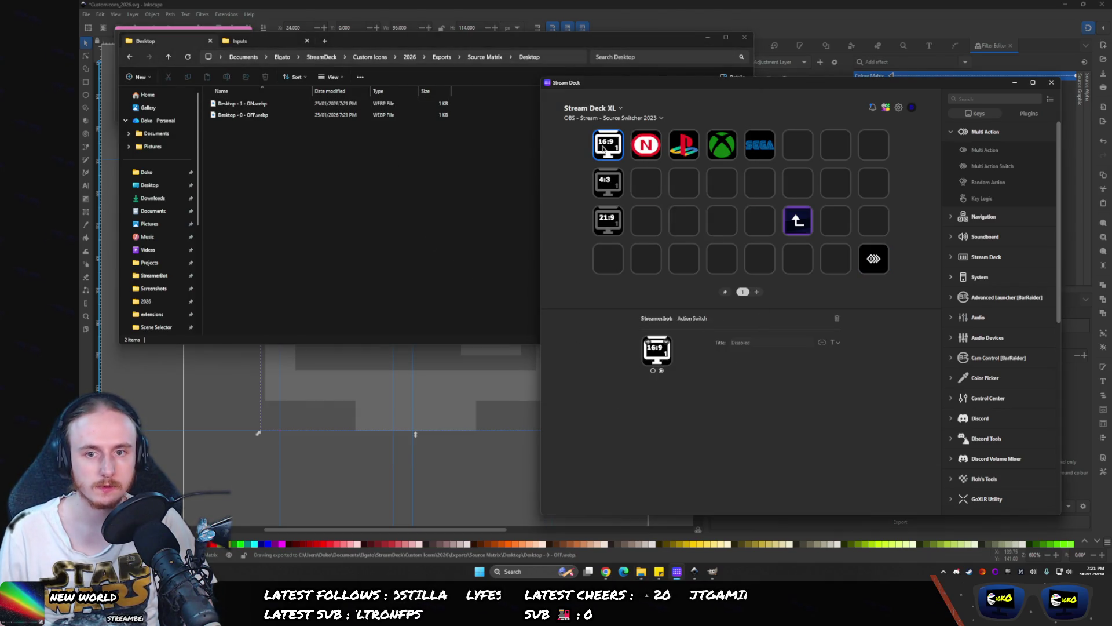
{"action": "mouse_move", "coordinate": [224, 104]}
{"action": "left_mouse_down"}
{"action": "mouse_move", "coordinate": [532, 253]}
{"action": "mouse_move", "coordinate": [653, 398]}
{"action": "mouse_move", "coordinate": [672, 362]}
{"action": "mouse_move", "coordinate": [657, 351]}
{"action": "left_mouse_up"}
{"action": "left_click", "coordinate": [653, 372]}
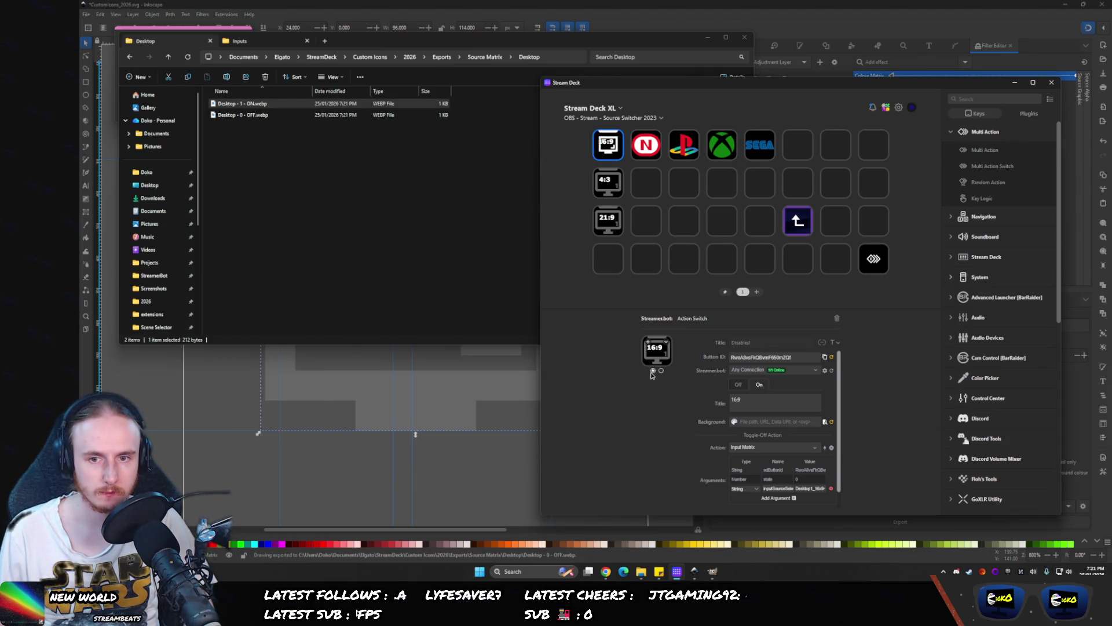
{"action": "mouse_move", "coordinate": [273, 115]}
{"action": "left_mouse_down"}
{"action": "mouse_move", "coordinate": [437, 259]}
{"action": "mouse_move", "coordinate": [675, 380]}
{"action": "mouse_move", "coordinate": [662, 361]}
{"action": "left_mouse_up"}
{"action": "left_click", "coordinate": [656, 447]}
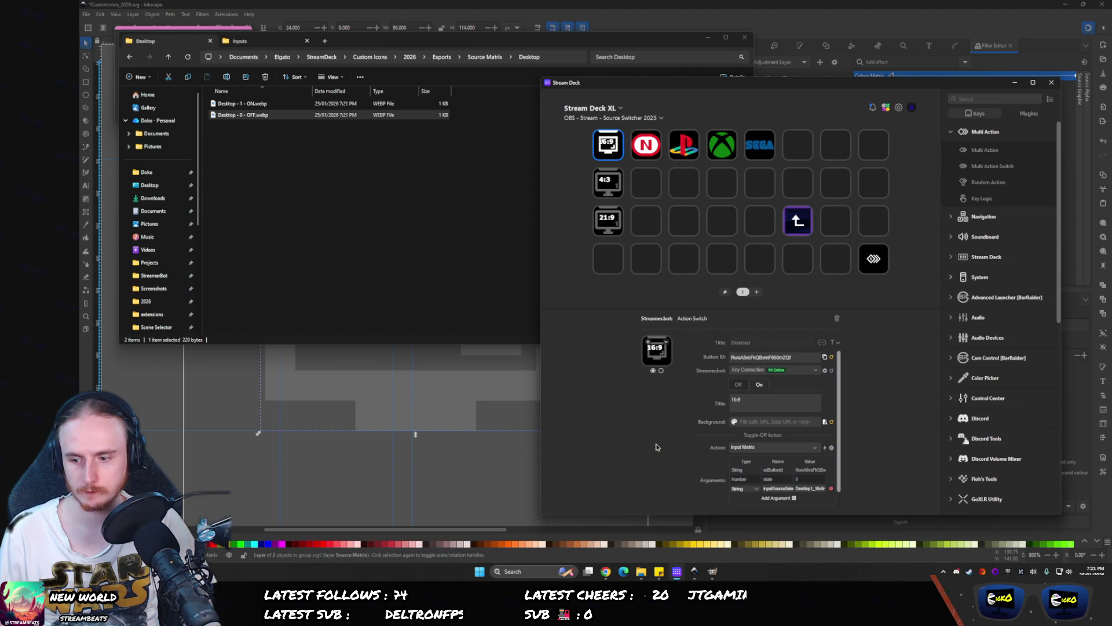
- Apply the OFF and ON monitor images to the 21:9 key's two states
{"action": "left_click", "coordinate": [608, 182]}
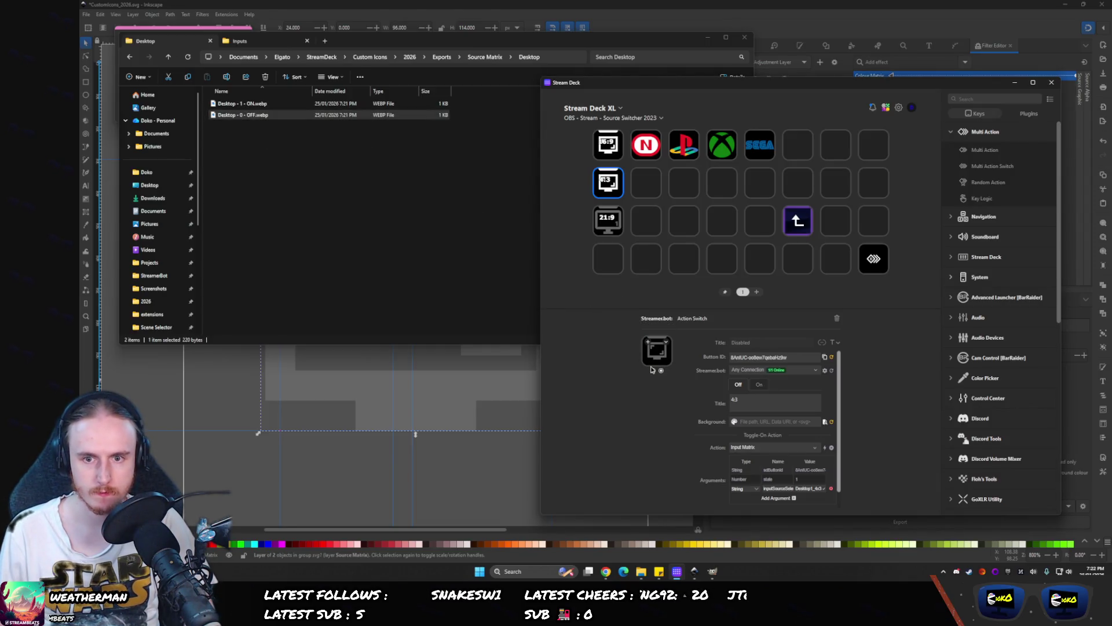
{"action": "left_click", "coordinate": [607, 227]}
{"action": "mouse_move", "coordinate": [231, 103]}
{"action": "left_mouse_down"}
{"action": "mouse_move", "coordinate": [417, 208]}
{"action": "mouse_move", "coordinate": [423, 162]}
{"action": "left_mouse_up"}
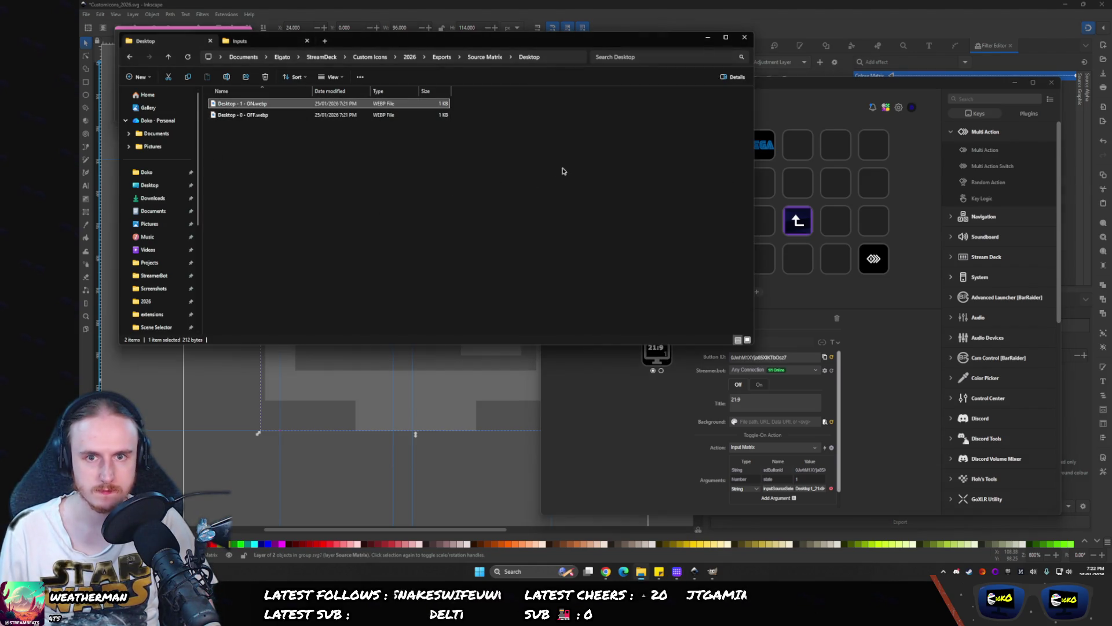
{"action": "left_click", "coordinate": [576, 404]}
{"action": "left_click_drag", "start_coordinate": [244, 115], "coordinate": [651, 353]}
{"action": "left_click", "coordinate": [661, 370]}
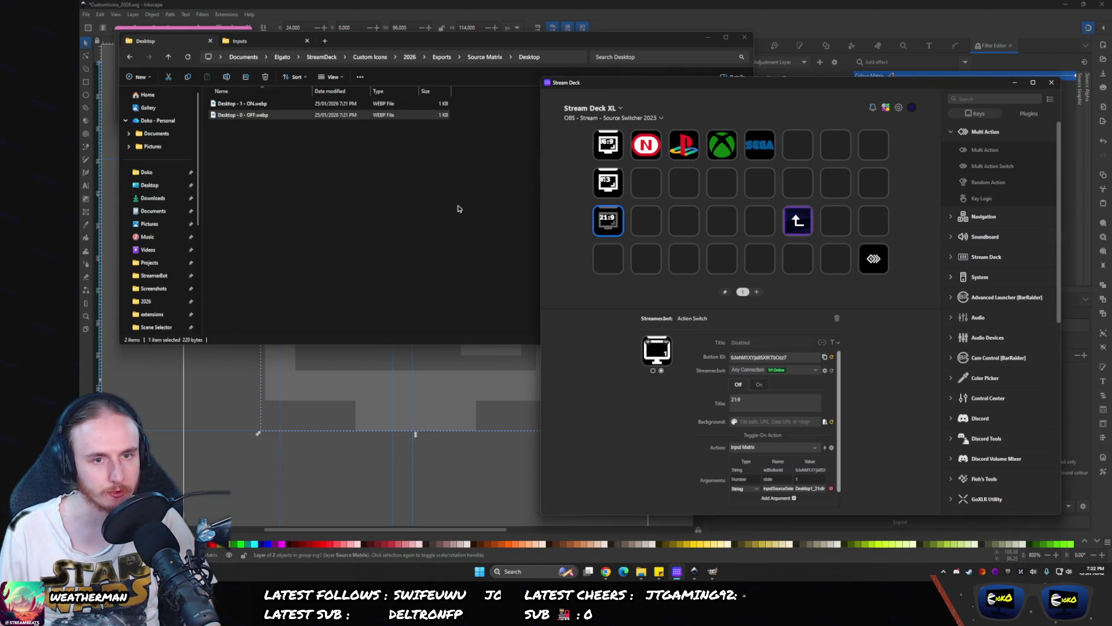
{"action": "mouse_move", "coordinate": [243, 103]}
{"action": "left_mouse_down"}
{"action": "mouse_move", "coordinate": [724, 347]}
{"action": "mouse_move", "coordinate": [657, 351]}
{"action": "left_mouse_up"}
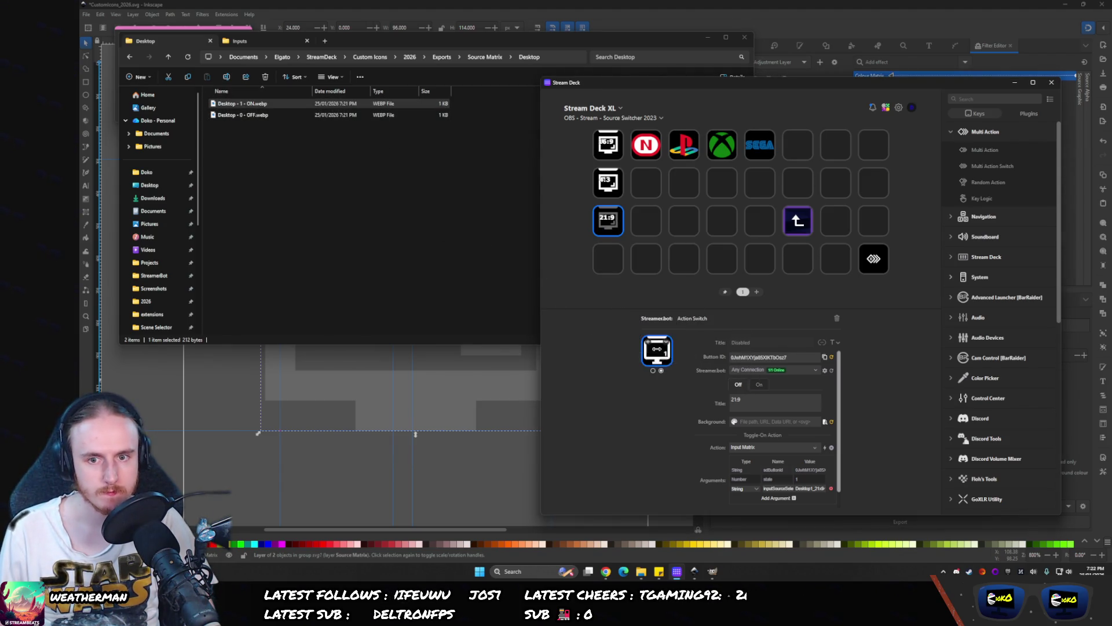
- Apply the ON and OFF monitor images to the 4:3 key's two states
{"action": "left_click", "coordinate": [607, 183]}
{"action": "left_click", "coordinate": [660, 370]}
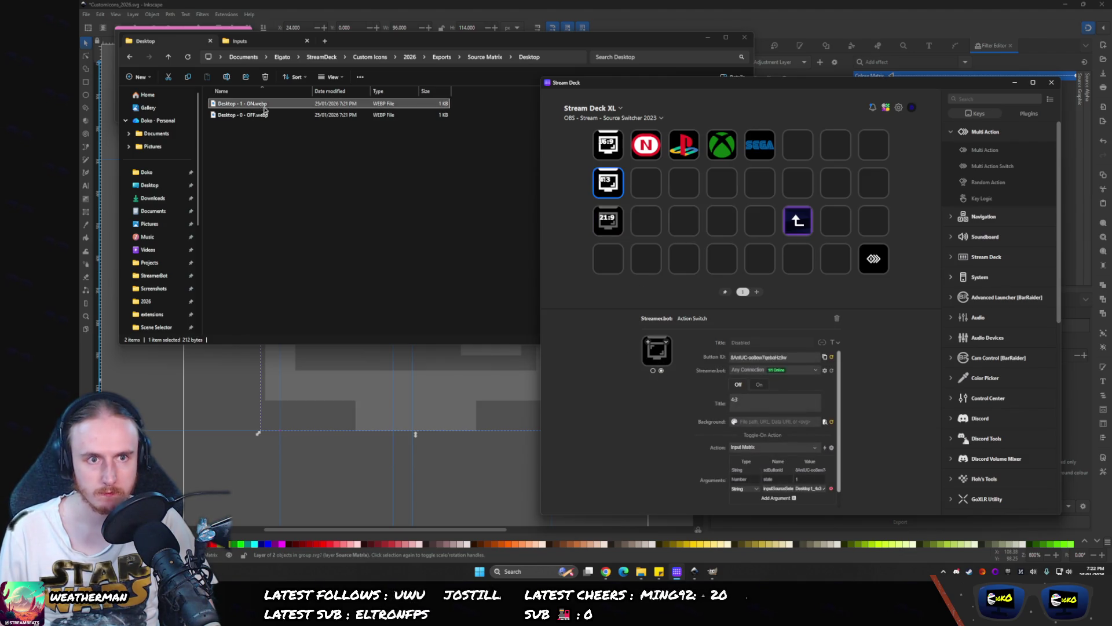
{"action": "mouse_move", "coordinate": [249, 104]}
{"action": "left_mouse_down"}
{"action": "mouse_move", "coordinate": [362, 159]}
{"action": "mouse_move", "coordinate": [651, 359]}
{"action": "left_mouse_up"}
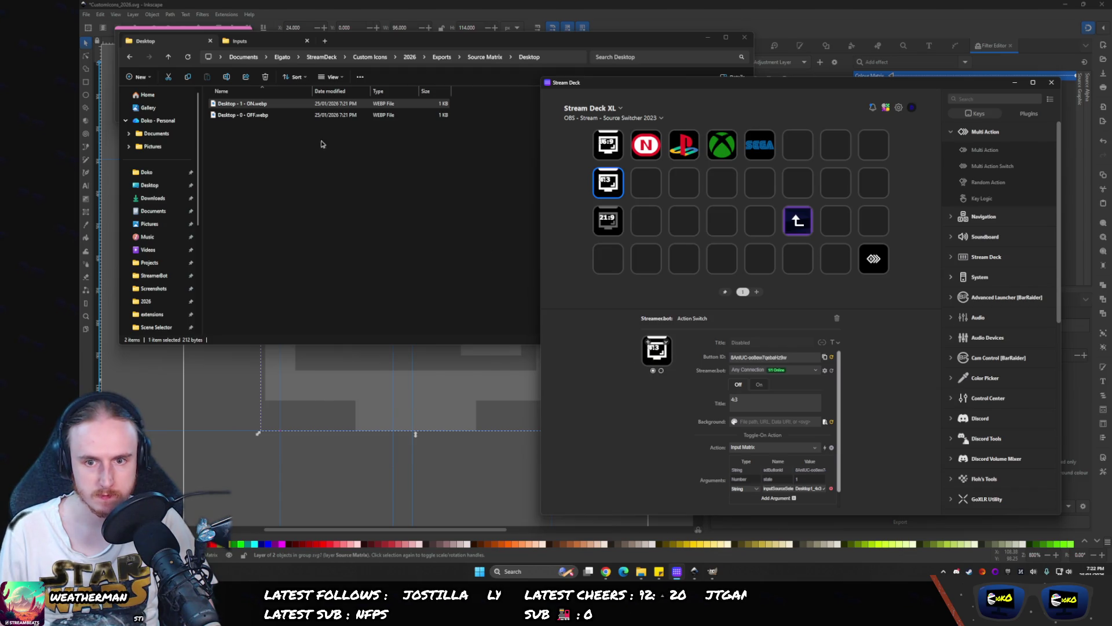
{"action": "mouse_move", "coordinate": [238, 115]}
{"action": "left_mouse_down"}
{"action": "mouse_move", "coordinate": [525, 188]}
{"action": "mouse_move", "coordinate": [663, 333]}
{"action": "mouse_move", "coordinate": [662, 352]}
{"action": "left_mouse_up"}
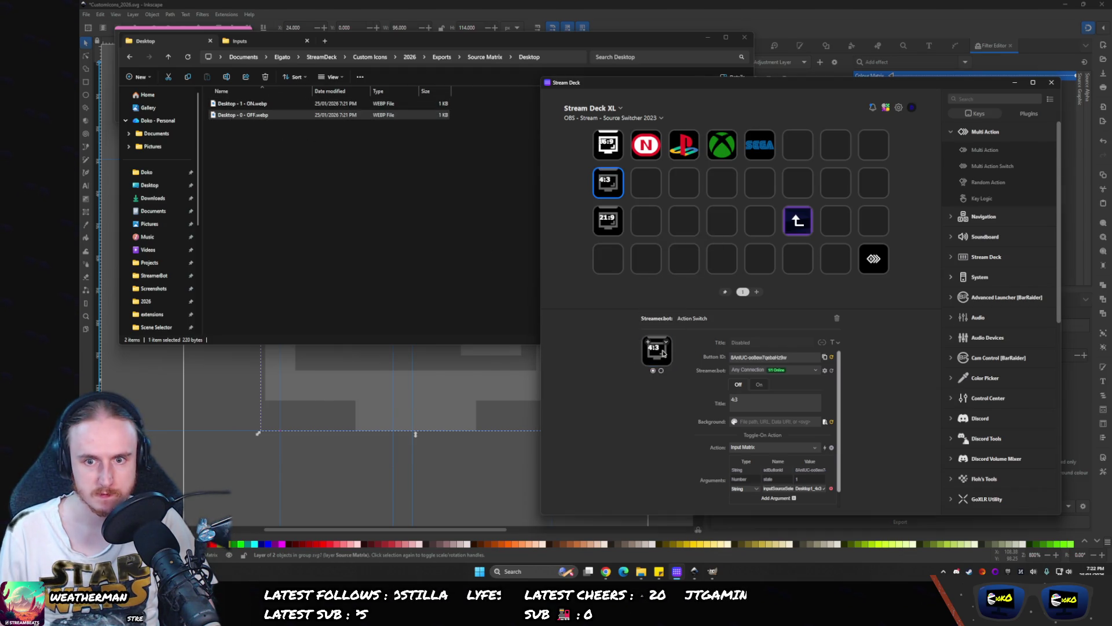
{"action": "left_click", "coordinate": [570, 3]}
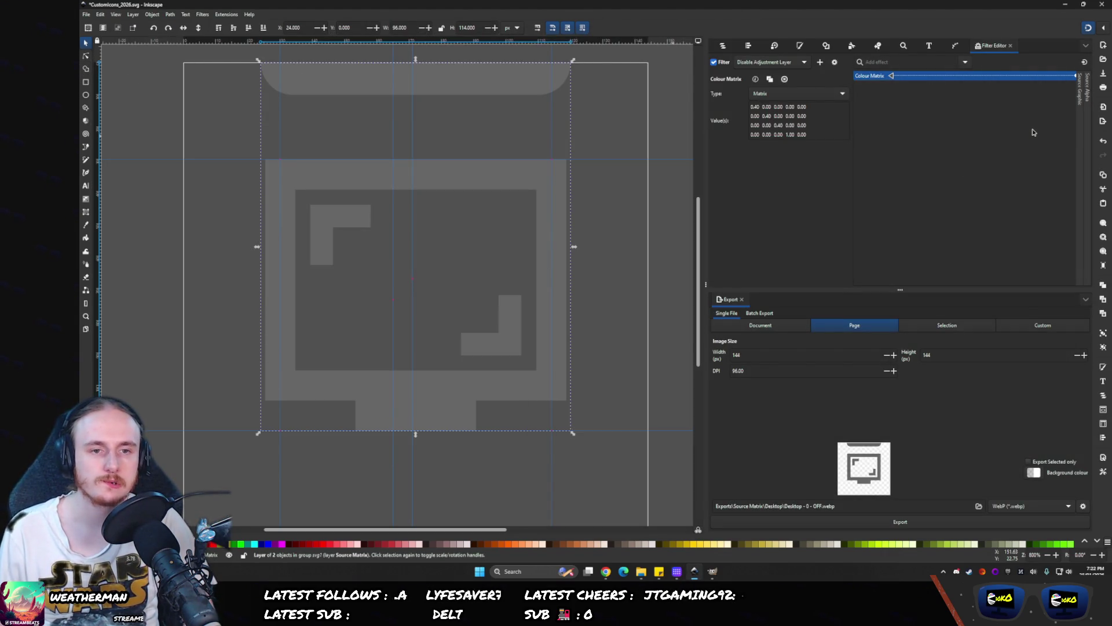
- Draw a rectangle over the monitor icon, size it to 16 x 9, and scale it up
{"action": "left_click", "coordinate": [722, 45]}
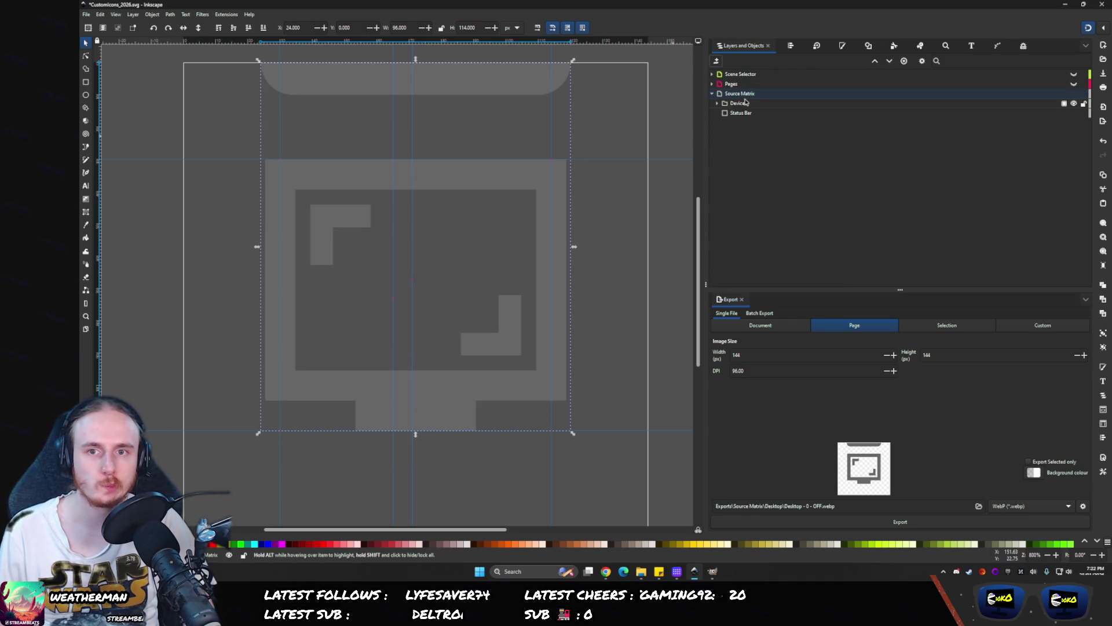
{"action": "left_click", "coordinate": [728, 113]}
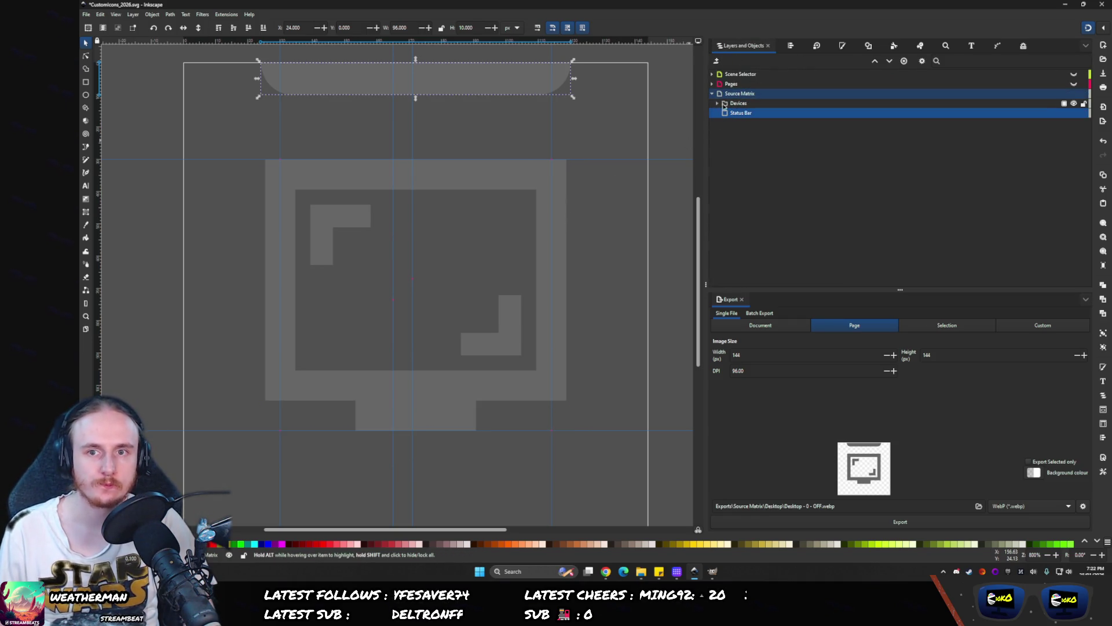
{"action": "left_click", "coordinate": [731, 103]}
{"action": "left_click", "coordinate": [86, 81]}
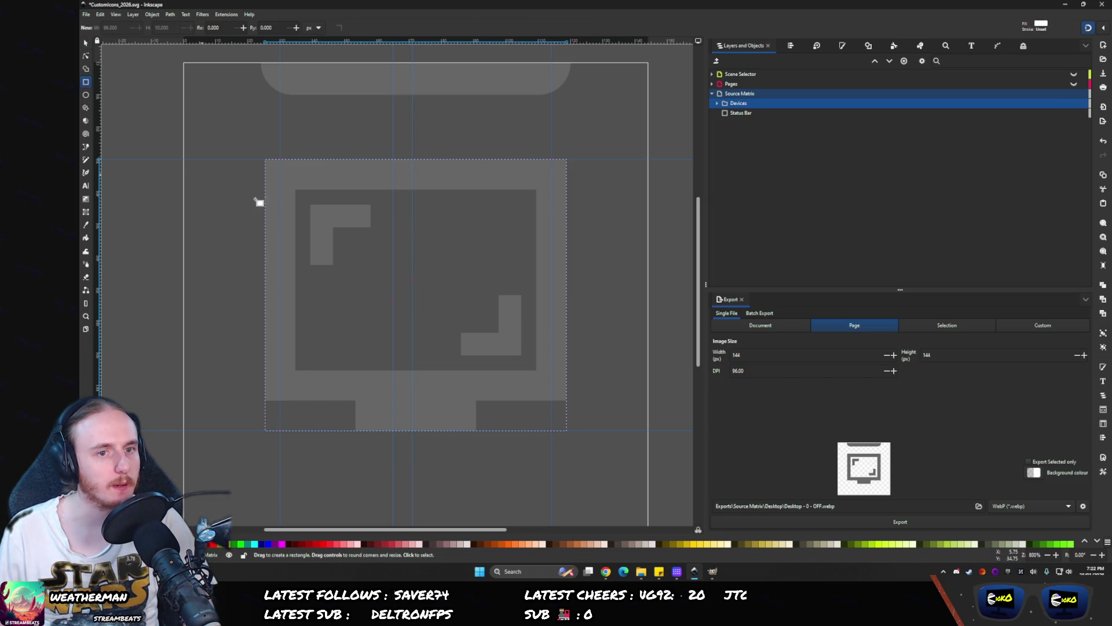
{"action": "left_click_drag", "start_coordinate": [266, 160], "coordinate": [567, 399]}
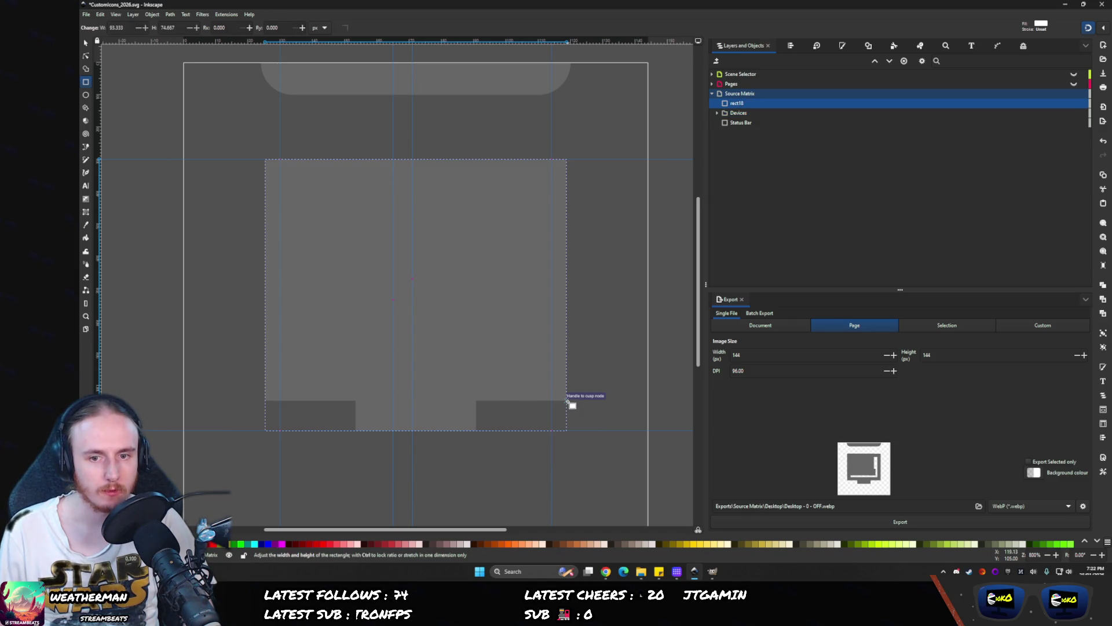
{"action": "left_click", "coordinate": [86, 43]}
{"action": "type", "text": "16"}
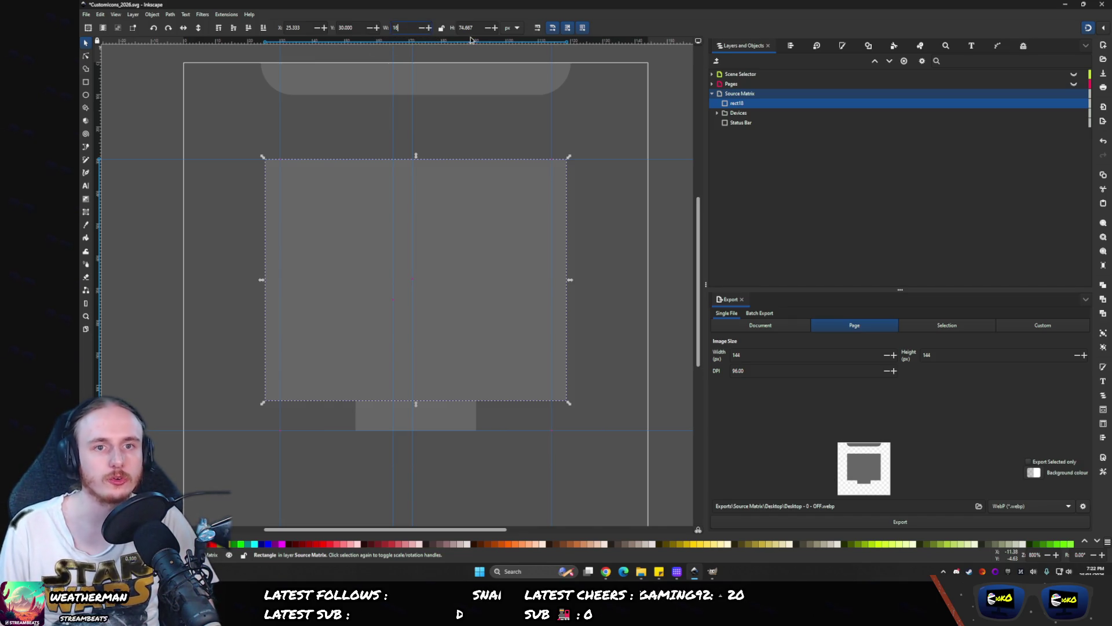
{"action": "key", "text": "Tab"}
{"action": "type", "text": "9"}
{"action": "key", "text": "Return"}
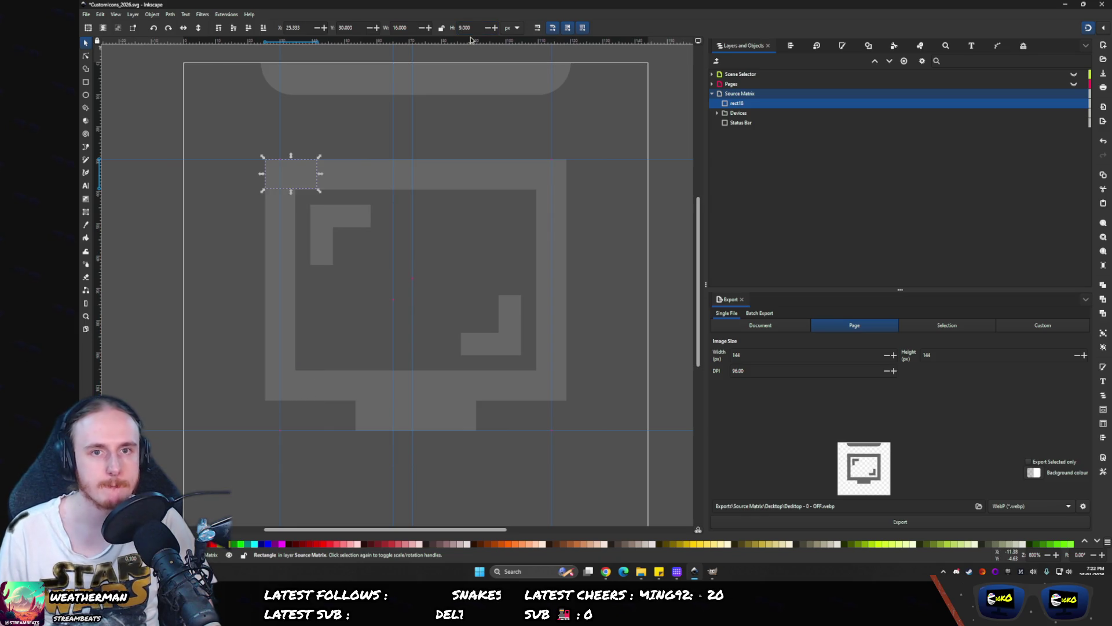
{"action": "mouse_move", "coordinate": [321, 193]}
{"action": "left_mouse_down"}
{"action": "mouse_move", "coordinate": [609, 392]}
{"action": "mouse_move", "coordinate": [697, 410]}
{"action": "left_mouse_up"}
- Centre the rectangle horizontally and shrink it uniformly to fit the screen area
{"action": "scroll", "coordinate": [509, 293], "scroll_direction": "right", "scroll_amount": 4}
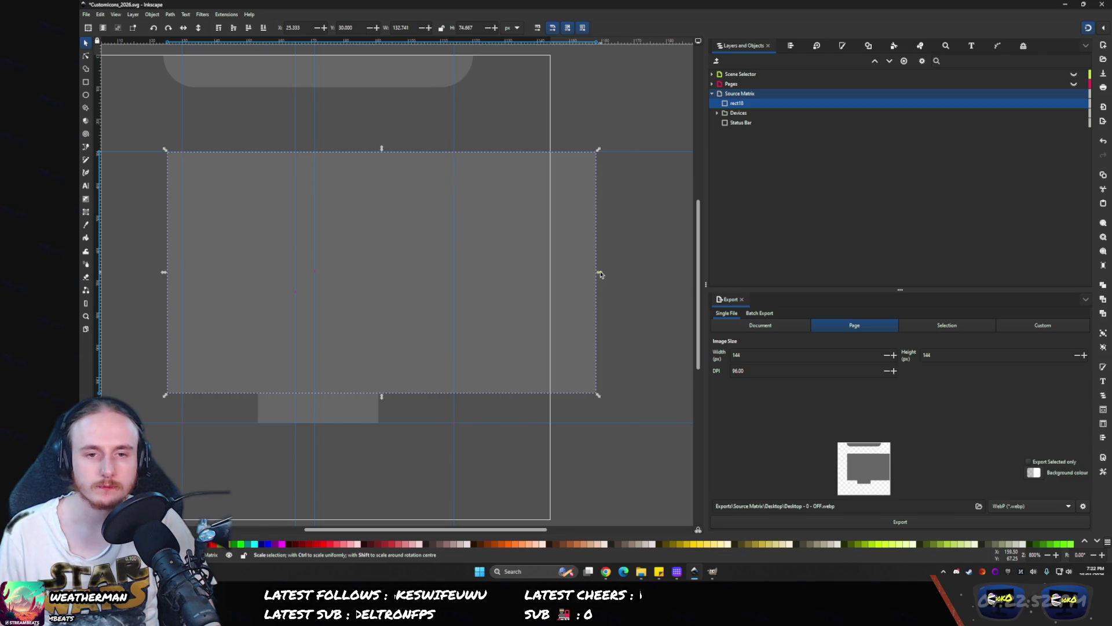
{"action": "left_click", "coordinate": [789, 45]}
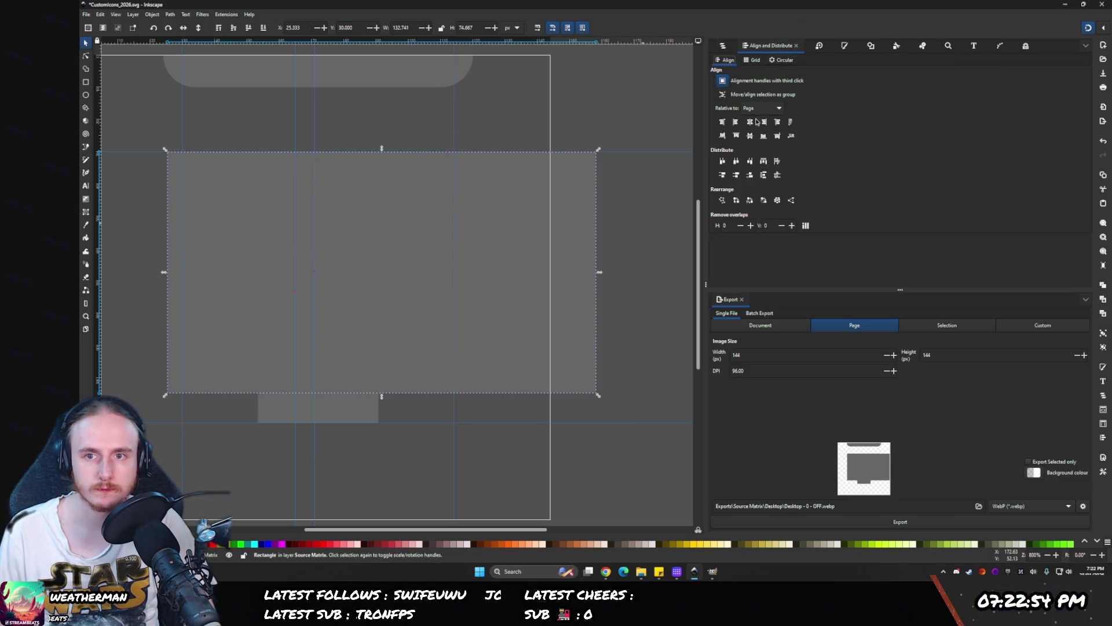
{"action": "left_click", "coordinate": [749, 122]}
{"action": "left_click_drag", "start_coordinate": [372, 240], "coordinate": [453, 236]}
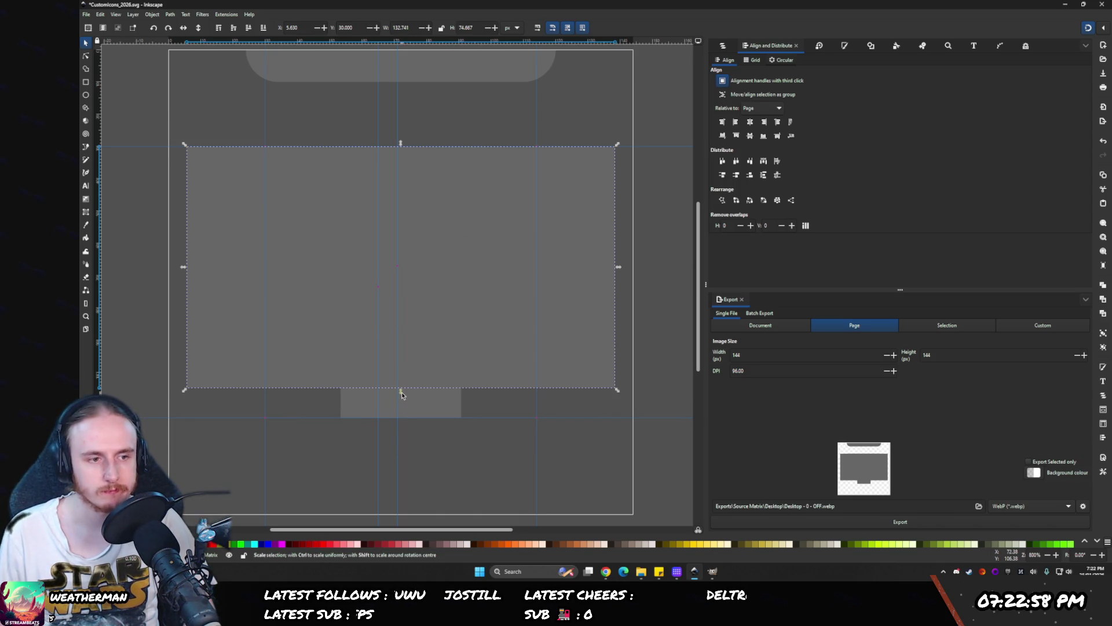
{"action": "mouse_move", "coordinate": [402, 392]}
{"action": "left_mouse_down"}
{"action": "mouse_move", "coordinate": [412, 174]}
{"action": "mouse_move", "coordinate": [400, 142]}
{"action": "mouse_move", "coordinate": [404, 179]}
{"action": "left_mouse_up"}
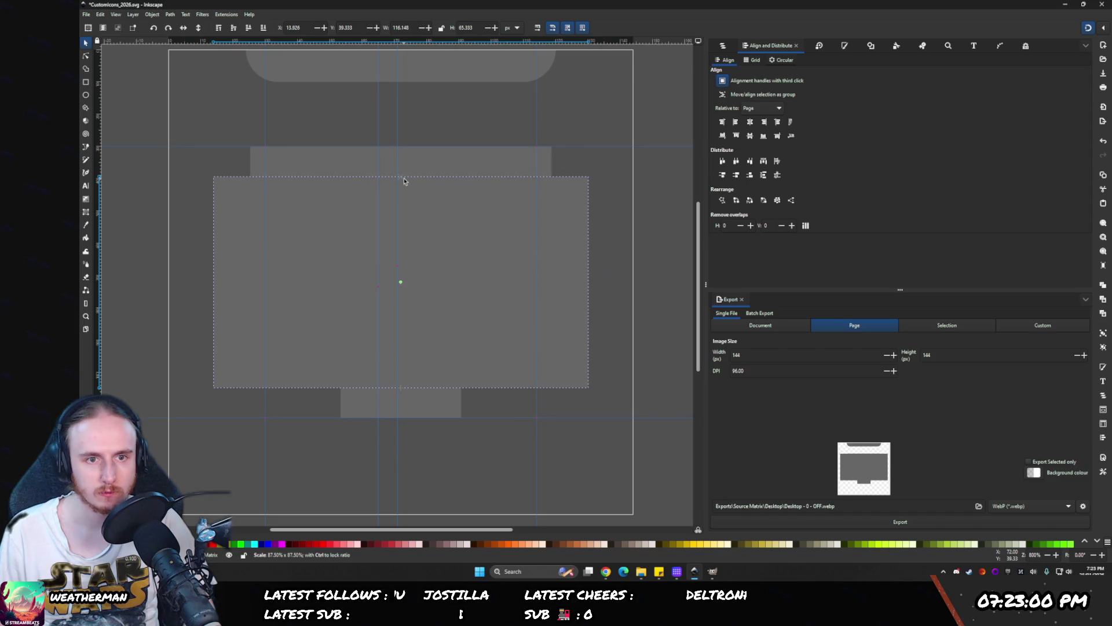
{"action": "key", "text": "ctrl+z"}
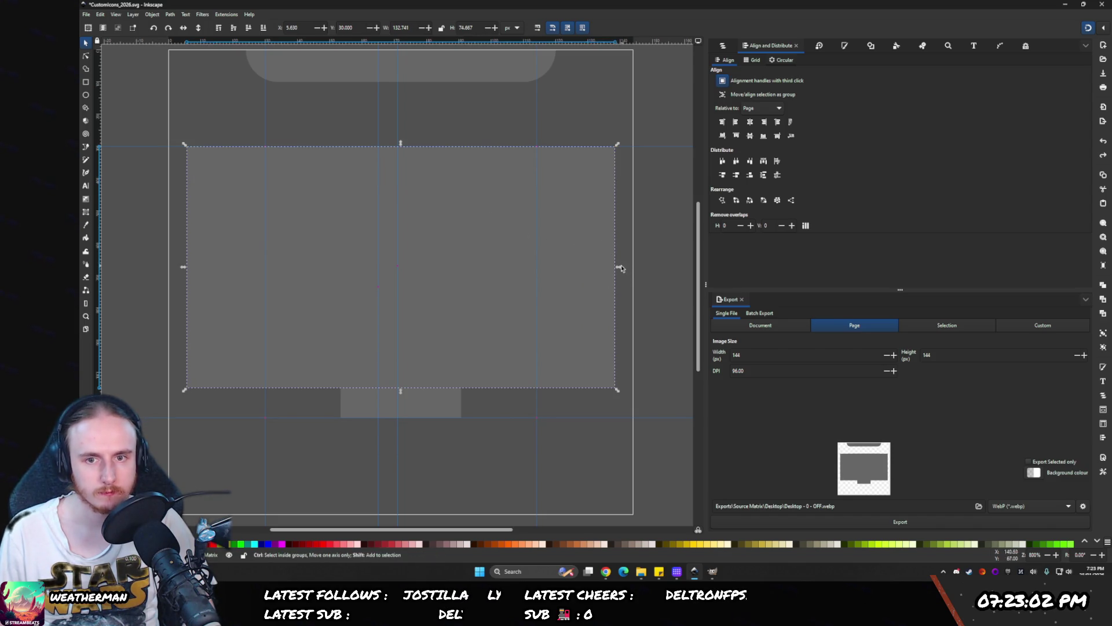
{"action": "mouse_move", "coordinate": [619, 267]}
{"action": "left_mouse_down"}
{"action": "mouse_move", "coordinate": [539, 263]}
{"action": "mouse_move", "coordinate": [557, 264]}
{"action": "left_mouse_up"}
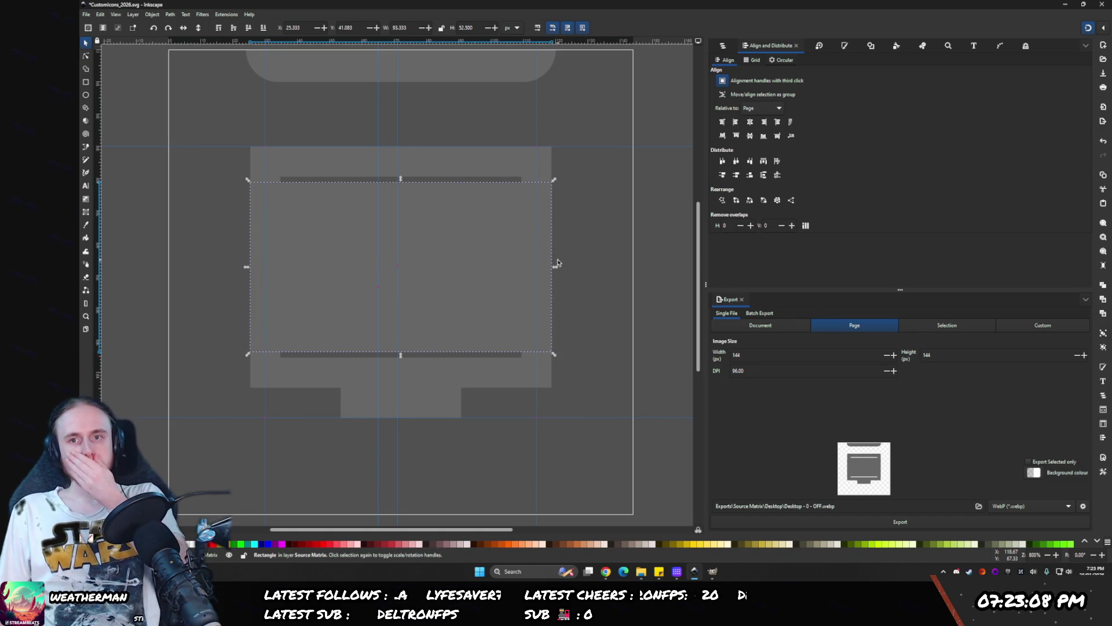
- Rename the rectangle 16x9 in Layers and Objects and give it a green fill
{"action": "left_click", "coordinate": [721, 47]}
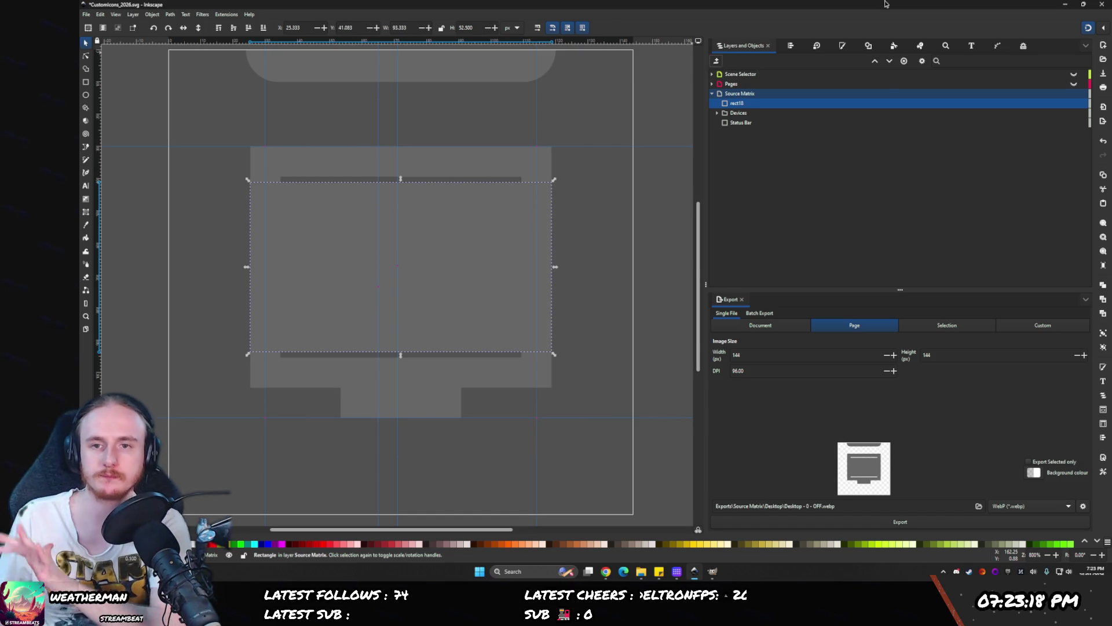
{"action": "double_click", "coordinate": [735, 103]}
{"action": "type", "text": "16x9"}
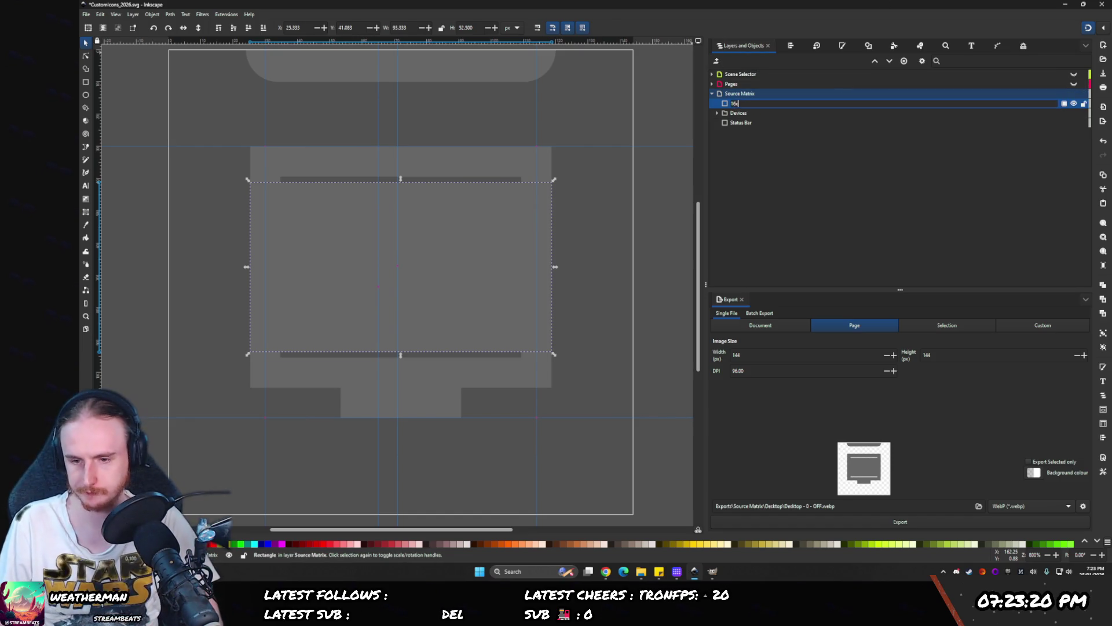
{"action": "key", "text": "Return"}
{"action": "left_click", "coordinate": [843, 46]}
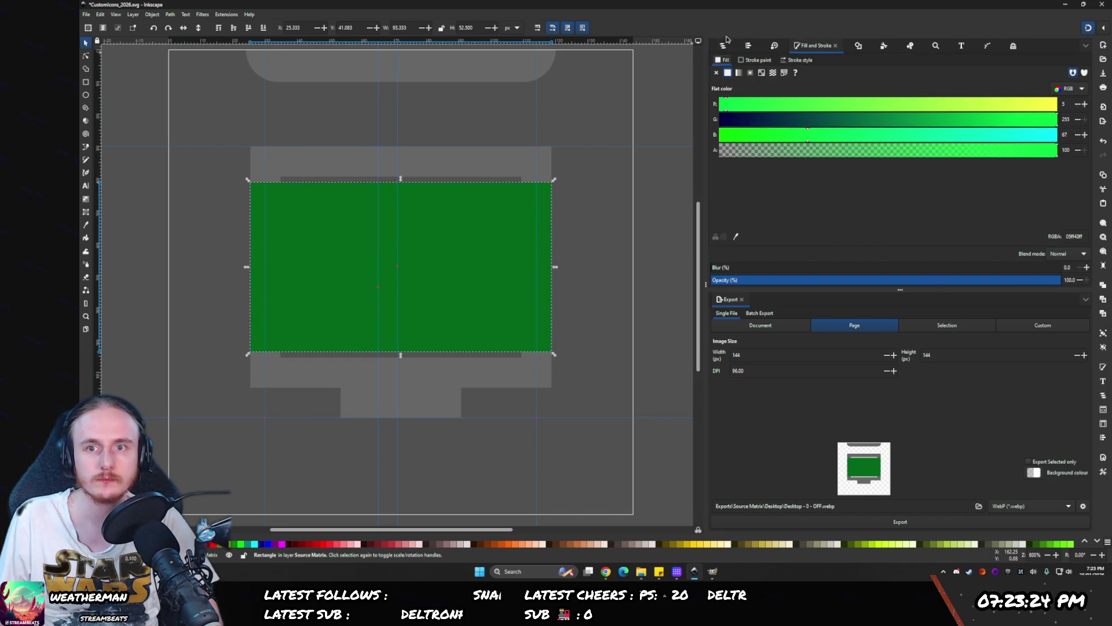
- Draw a second rectangle over the monitor screen and give it a dark maroon fill
{"action": "key", "text": "ctrl+shift+l"}
{"action": "key", "text": "ctrl+z"}
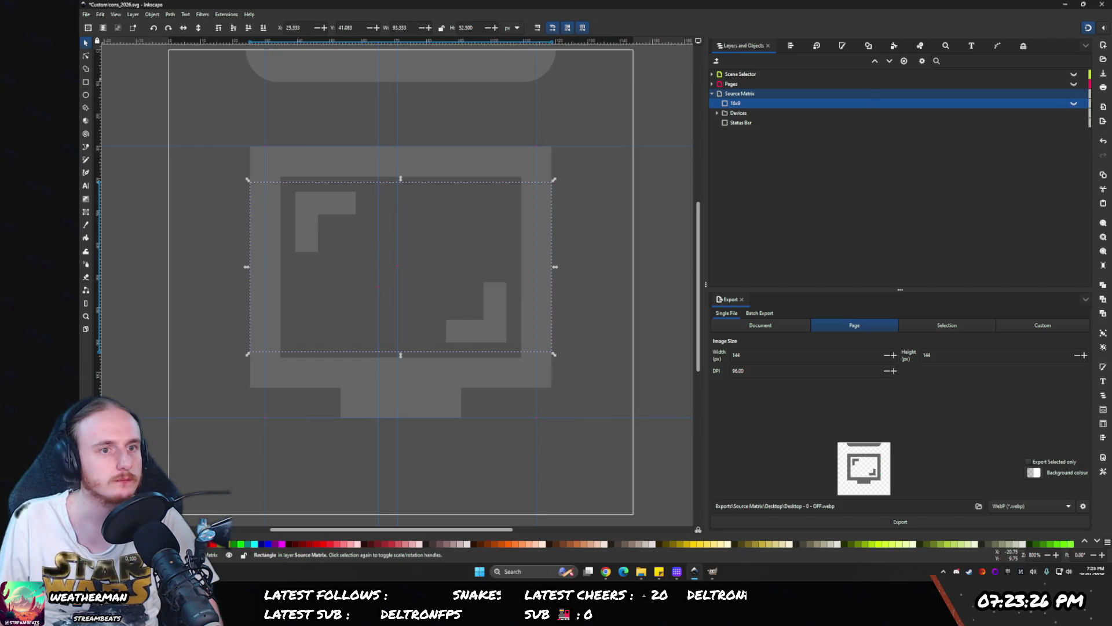
{"action": "left_click", "coordinate": [86, 81]}
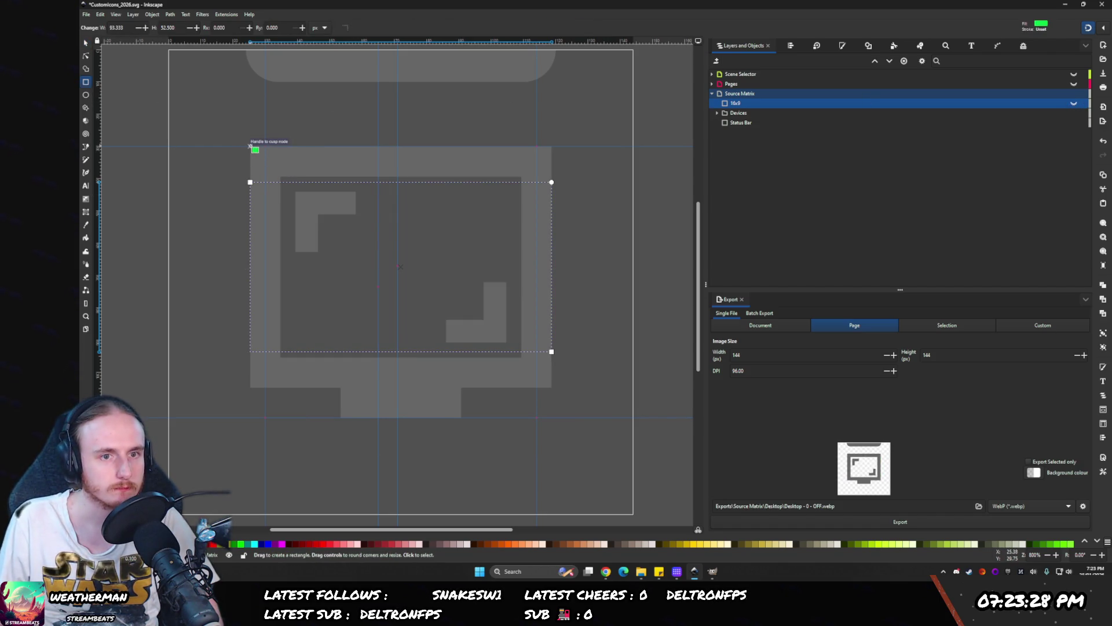
{"action": "left_click_drag", "start_coordinate": [250, 146], "coordinate": [560, 388]}
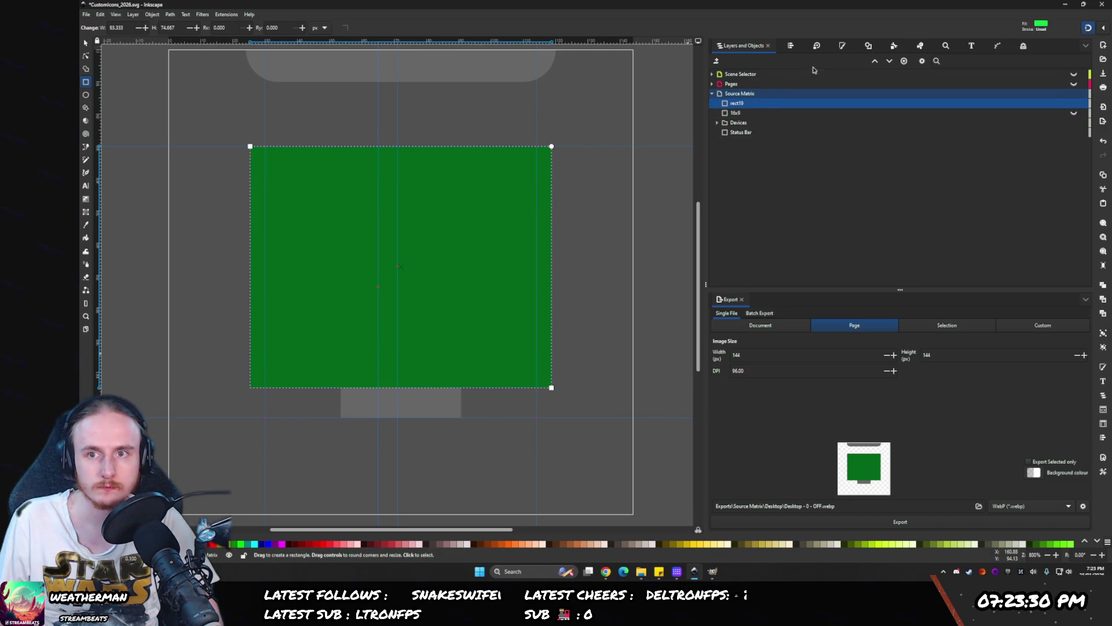
{"action": "left_click", "coordinate": [845, 48]}
{"action": "left_click_drag", "start_coordinate": [808, 119], "coordinate": [753, 137]}
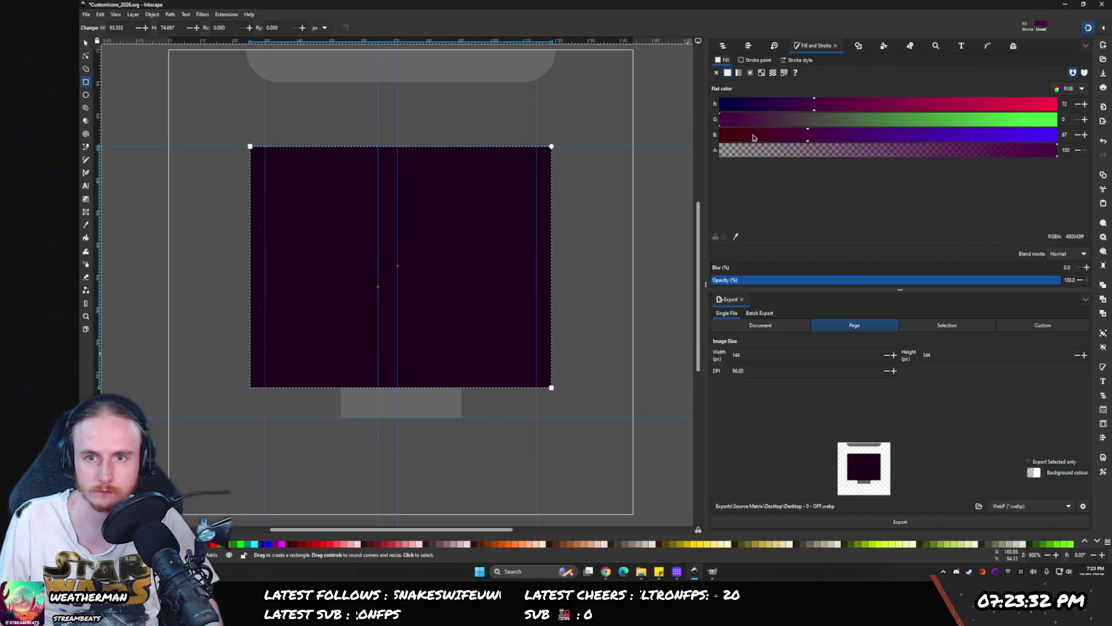
{"action": "left_click_drag", "start_coordinate": [817, 106], "coordinate": [909, 106]}
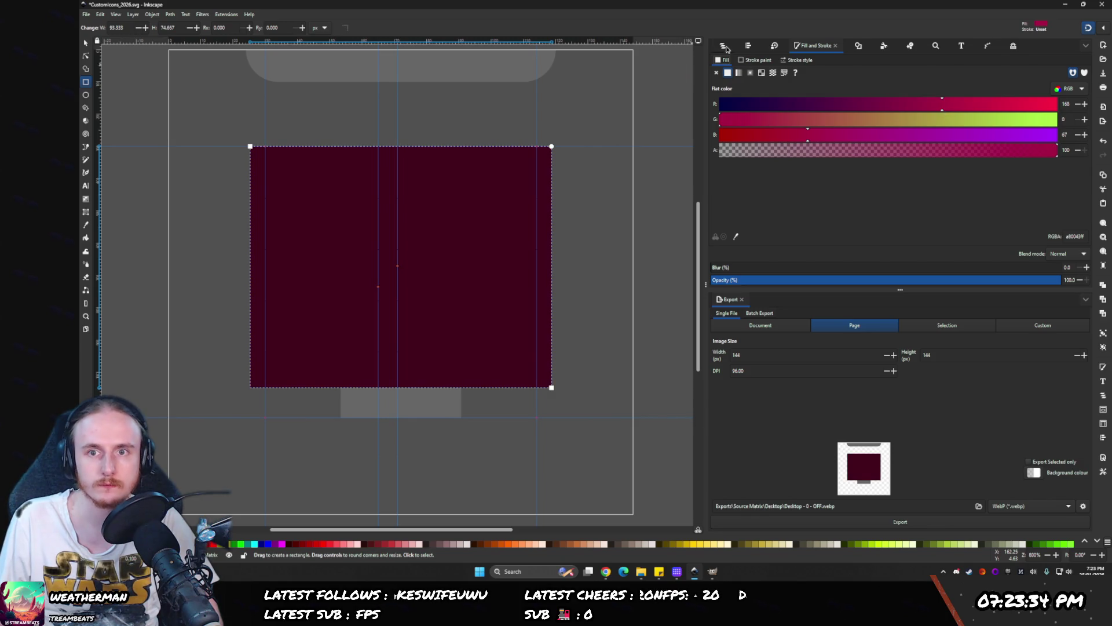
{"action": "left_click", "coordinate": [722, 46]}
- Size the maroon rectangle to 4 by 3, then scale it up over the monitor
{"action": "left_click", "coordinate": [87, 43]}
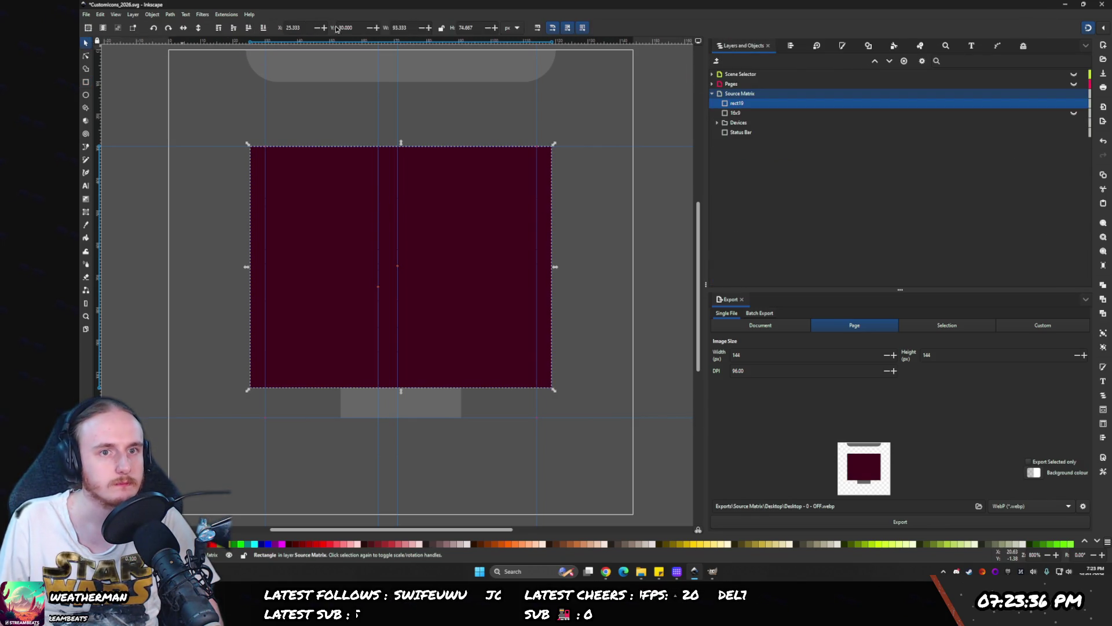
{"action": "key", "text": "Tab"}
{"action": "type", "text": "4"}
{"action": "key", "text": "Tab"}
{"action": "type", "text": "3"}
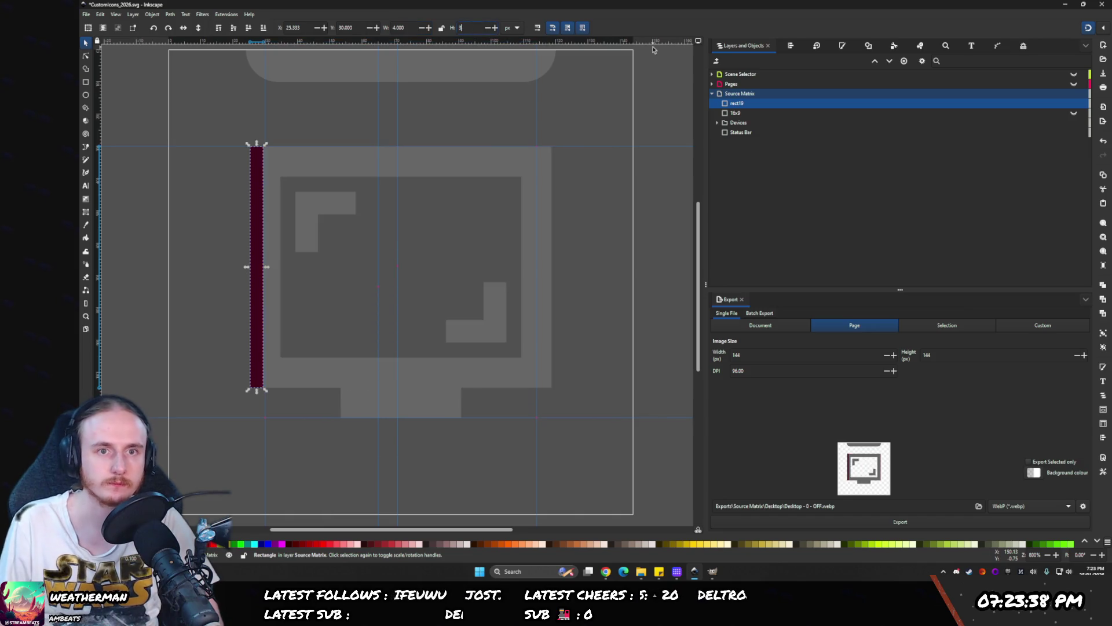
{"action": "key", "text": "Return"}
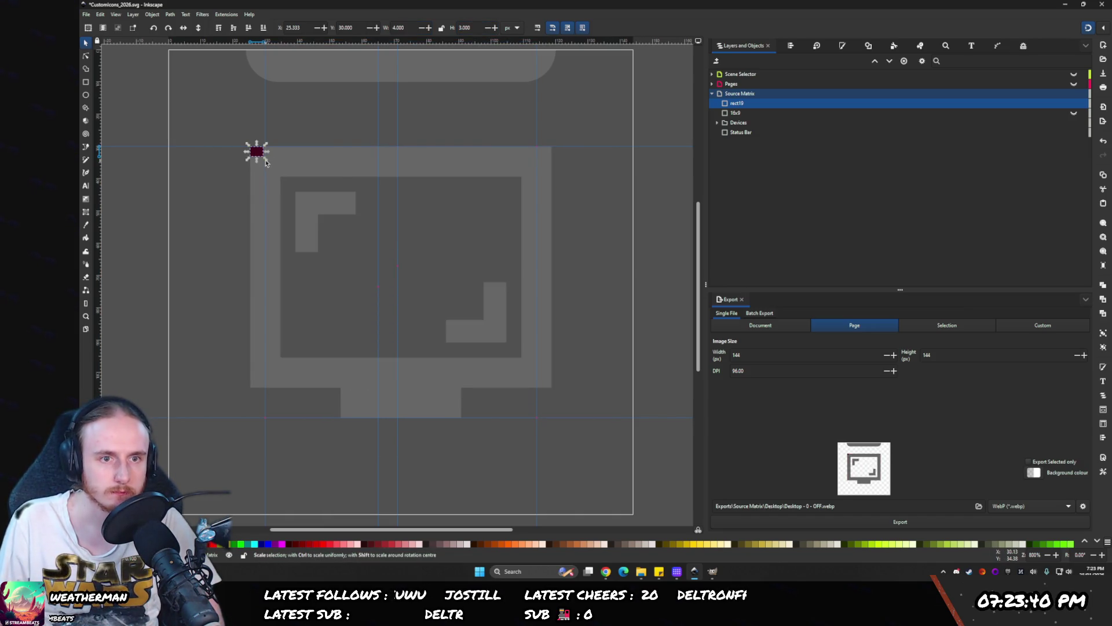
{"action": "mouse_move", "coordinate": [266, 161]}
{"action": "left_mouse_down"}
{"action": "mouse_move", "coordinate": [518, 330]}
{"action": "mouse_move", "coordinate": [561, 367]}
{"action": "mouse_move", "coordinate": [552, 373]}
{"action": "mouse_move", "coordinate": [561, 395]}
{"action": "left_mouse_up"}
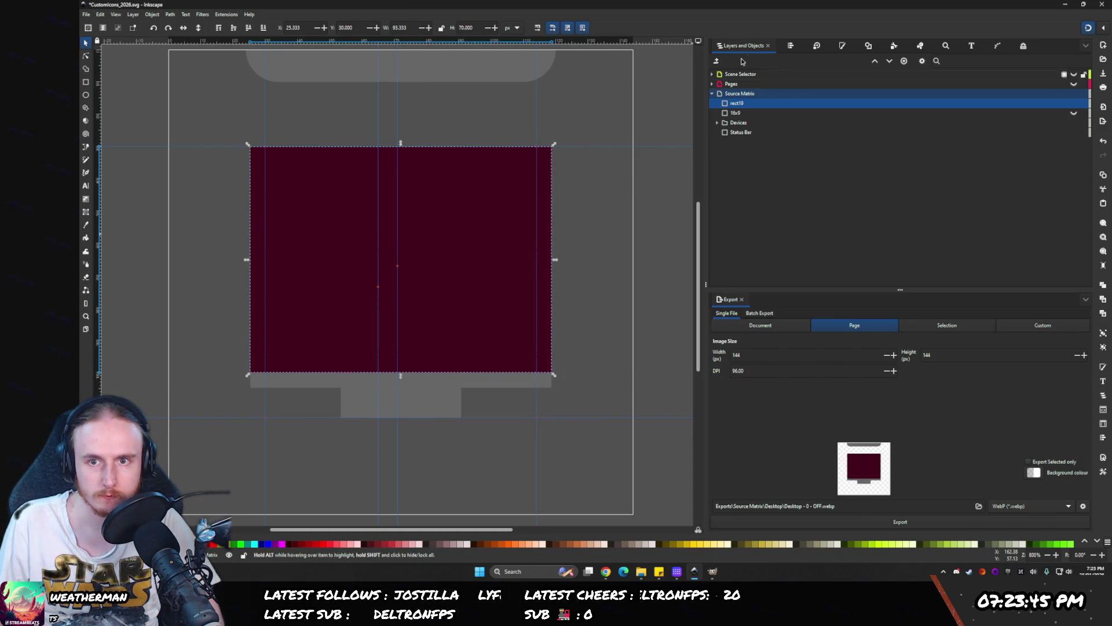
- Compare the shapes by toggling the maroon rectangle, then shrink it to fit inside the screen
{"action": "left_click", "coordinate": [1072, 104]}
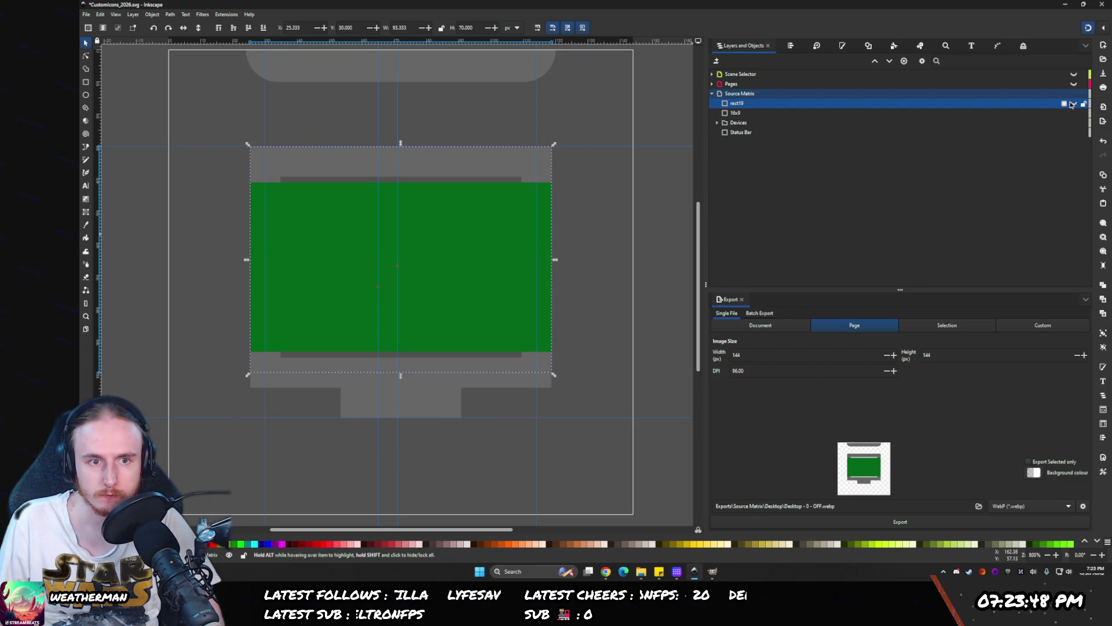
{"action": "left_click", "coordinate": [1073, 104]}
{"action": "left_click", "coordinate": [1072, 104]}
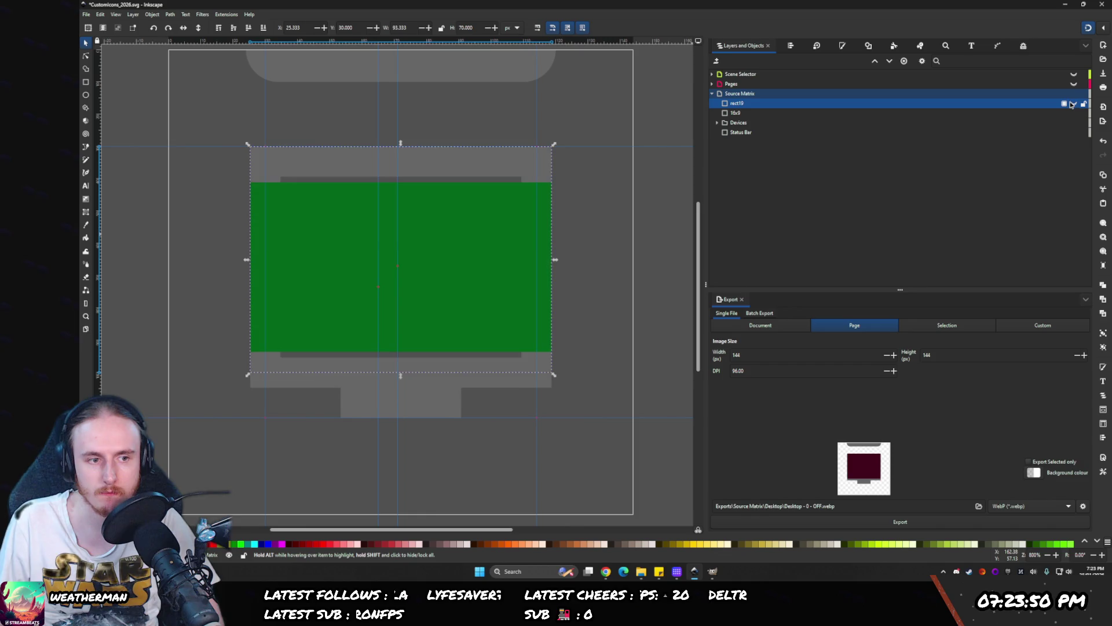
{"action": "left_click", "coordinate": [1072, 104]}
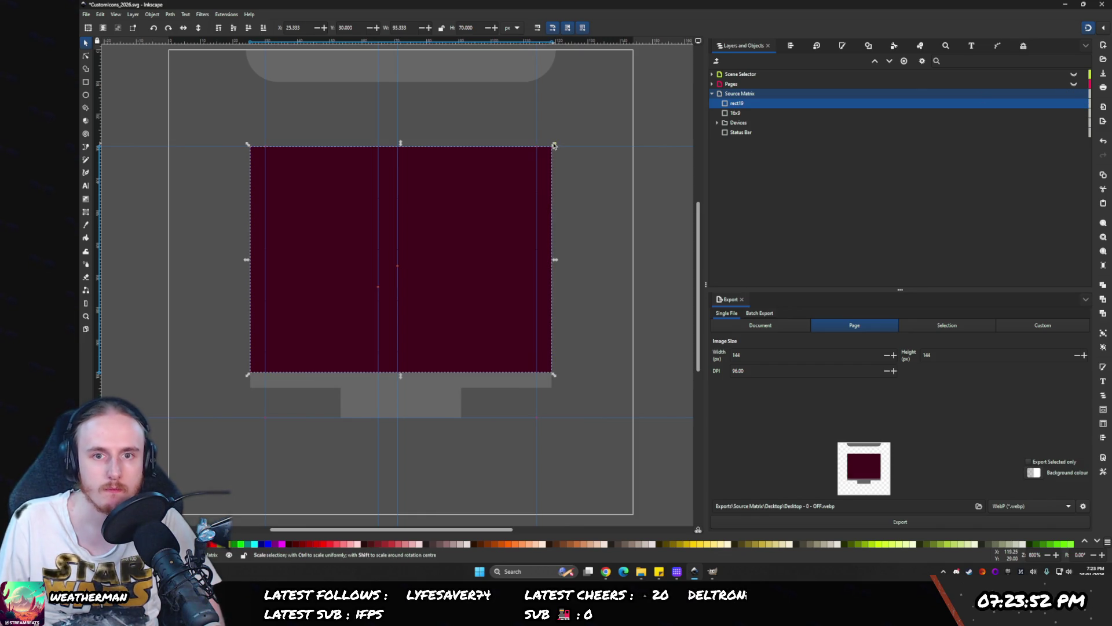
{"action": "mouse_move", "coordinate": [555, 144]}
{"action": "left_mouse_down"}
{"action": "mouse_move", "coordinate": [504, 186]}
{"action": "mouse_move", "coordinate": [517, 185]}
{"action": "left_mouse_up"}
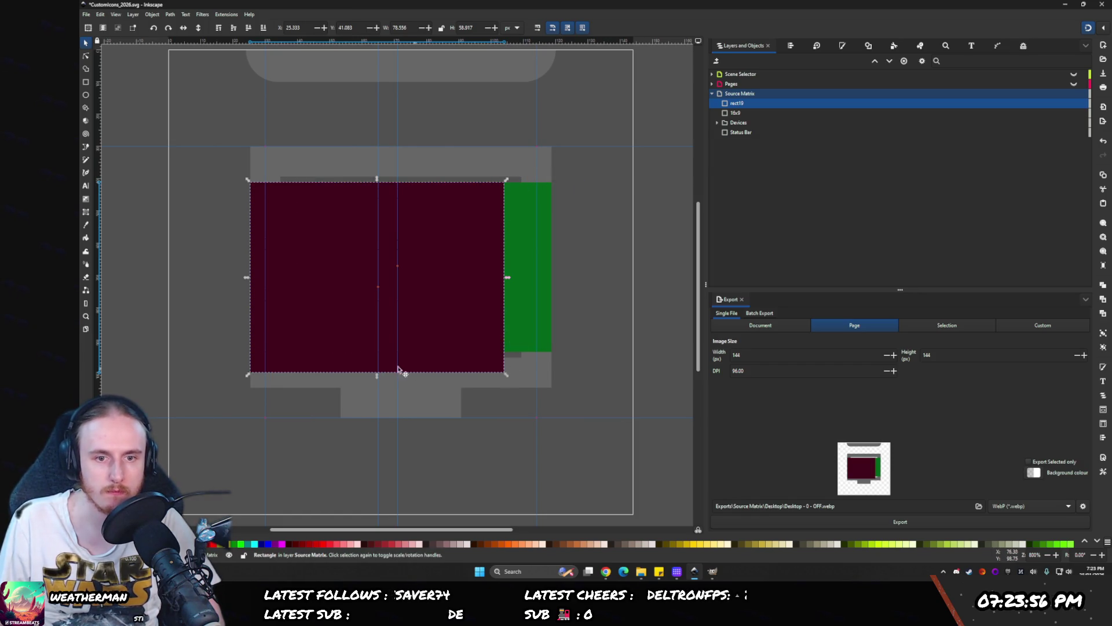
{"action": "left_click_drag", "start_coordinate": [248, 375], "coordinate": [297, 364]}
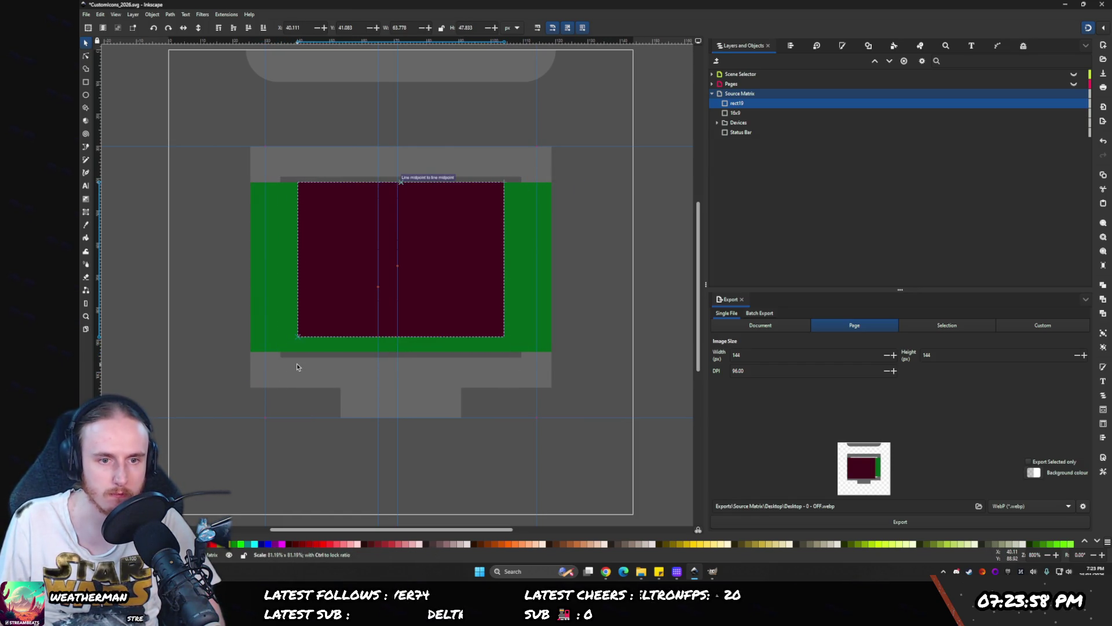
{"action": "key", "text": "ctrl+z"}
{"action": "key", "text": "ctrl+z"}
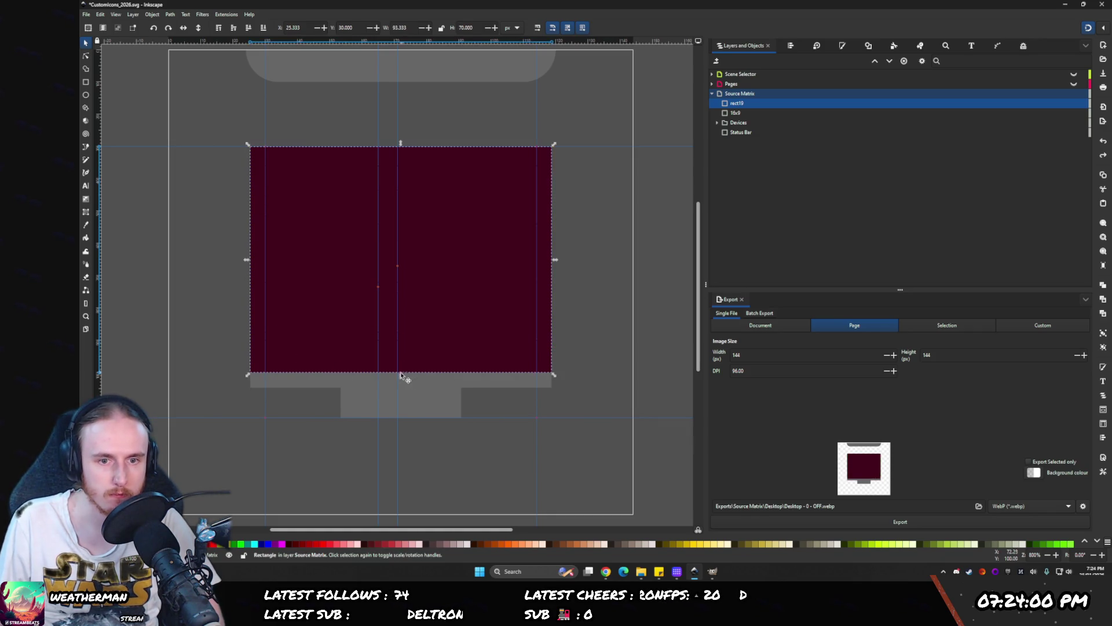
{"action": "left_click_drag", "start_coordinate": [401, 374], "coordinate": [404, 351]}
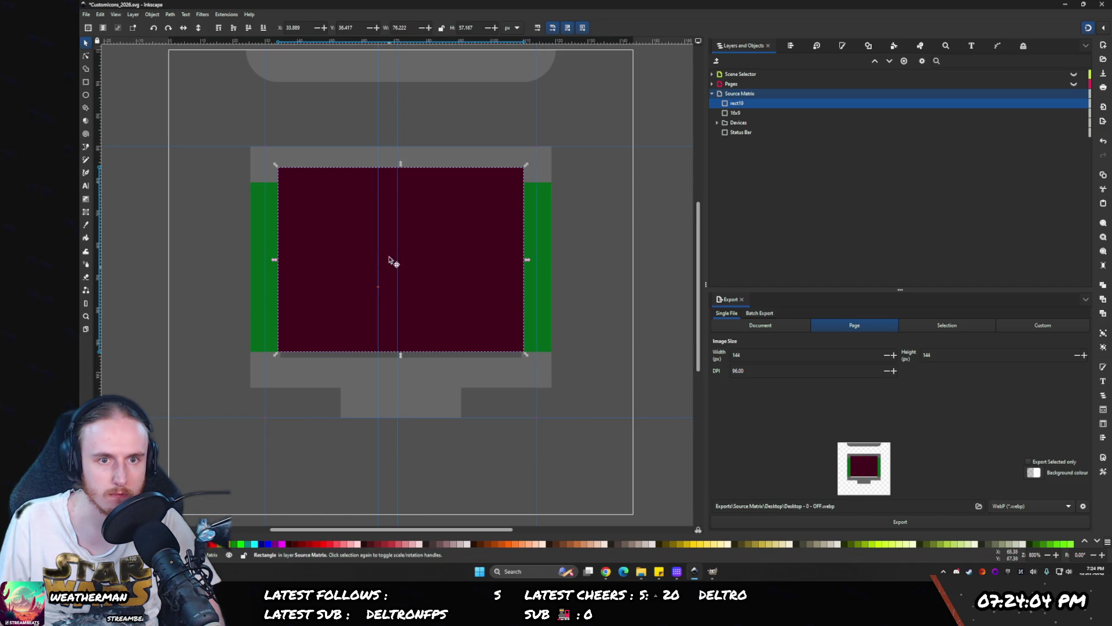
- Stretch the green 16x9 and maroon rectangles taller, upward and downward
{"action": "left_click", "coordinate": [527, 208]}
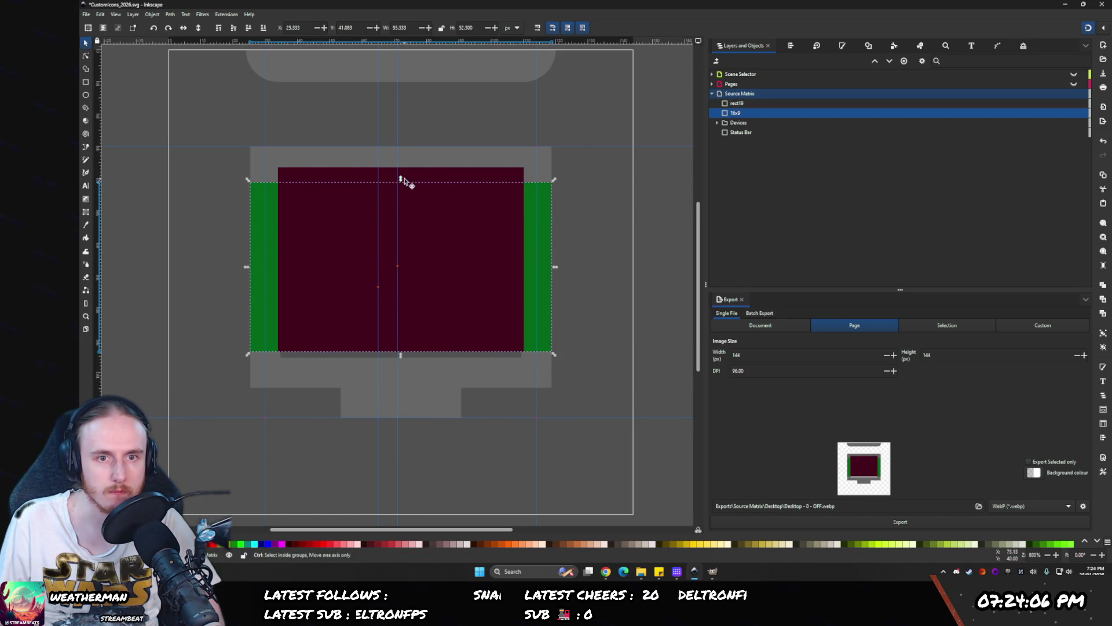
{"action": "left_click_drag", "start_coordinate": [400, 179], "coordinate": [409, 146]}
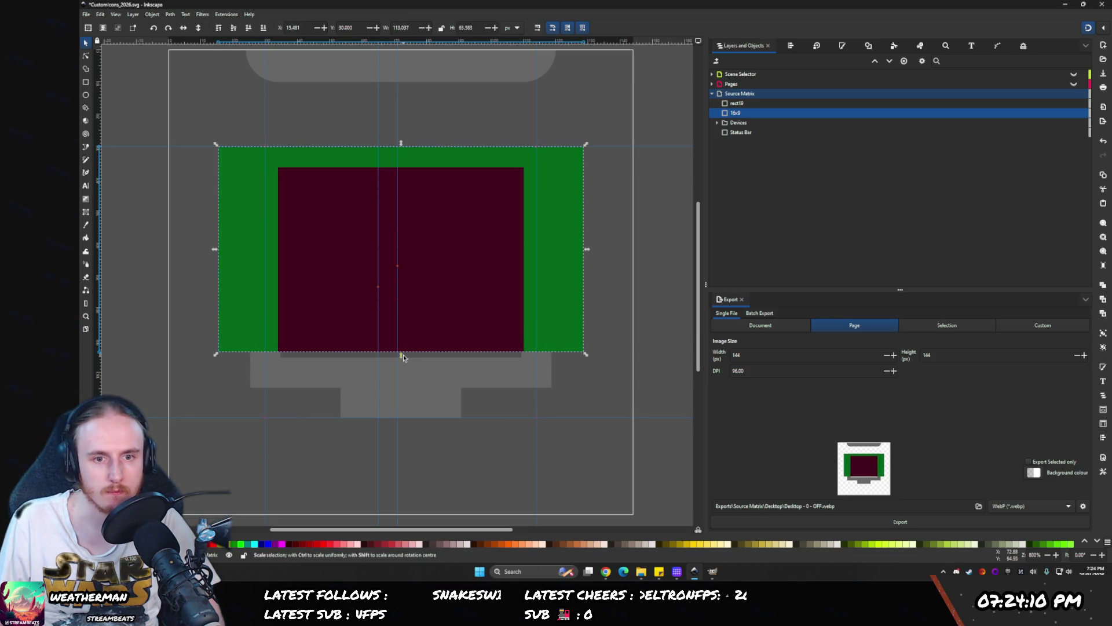
{"action": "left_click_drag", "start_coordinate": [401, 359], "coordinate": [401, 395]}
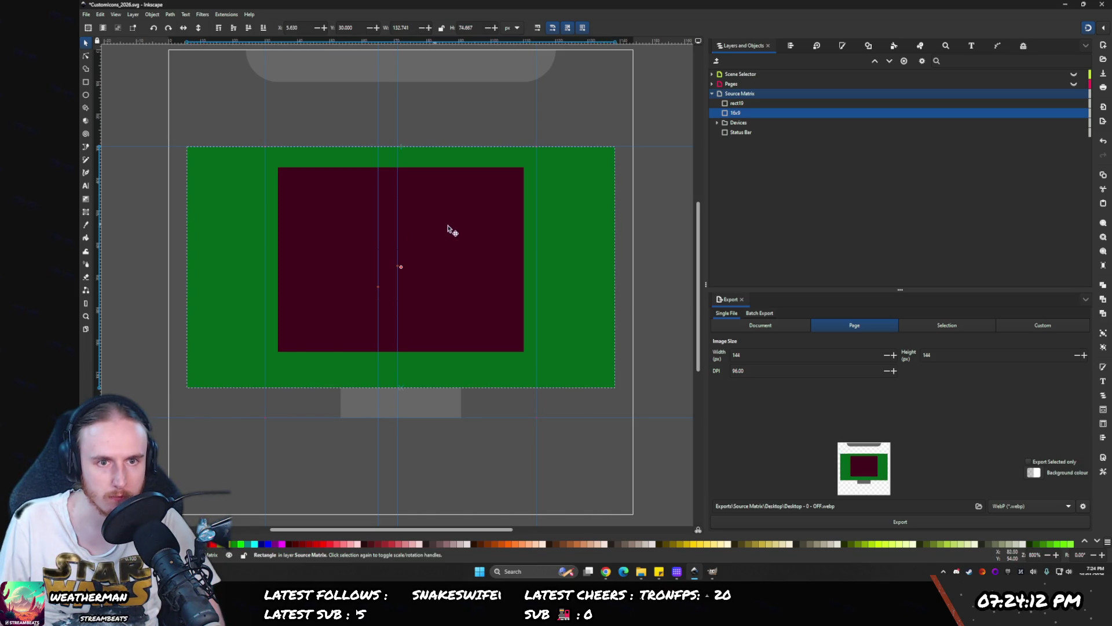
{"action": "left_click", "coordinate": [455, 231]}
{"action": "left_click_drag", "start_coordinate": [401, 165], "coordinate": [403, 146]}
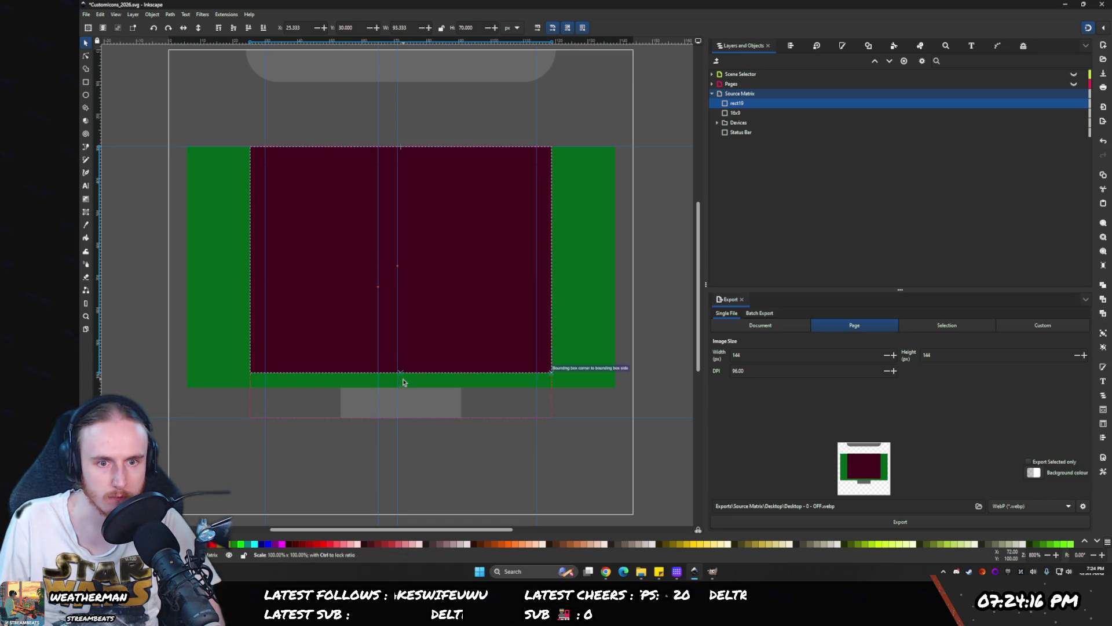
{"action": "left_click_drag", "start_coordinate": [403, 377], "coordinate": [401, 391]}
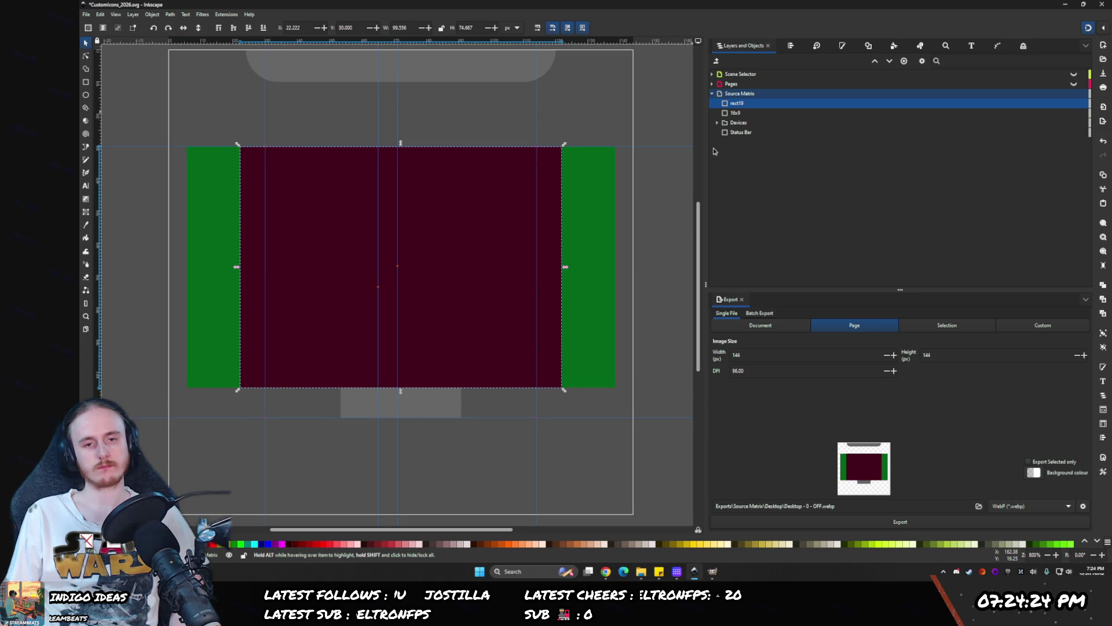
- Select both rectangles and scale them down together from the top edge
{"action": "left_click", "coordinate": [588, 184]}
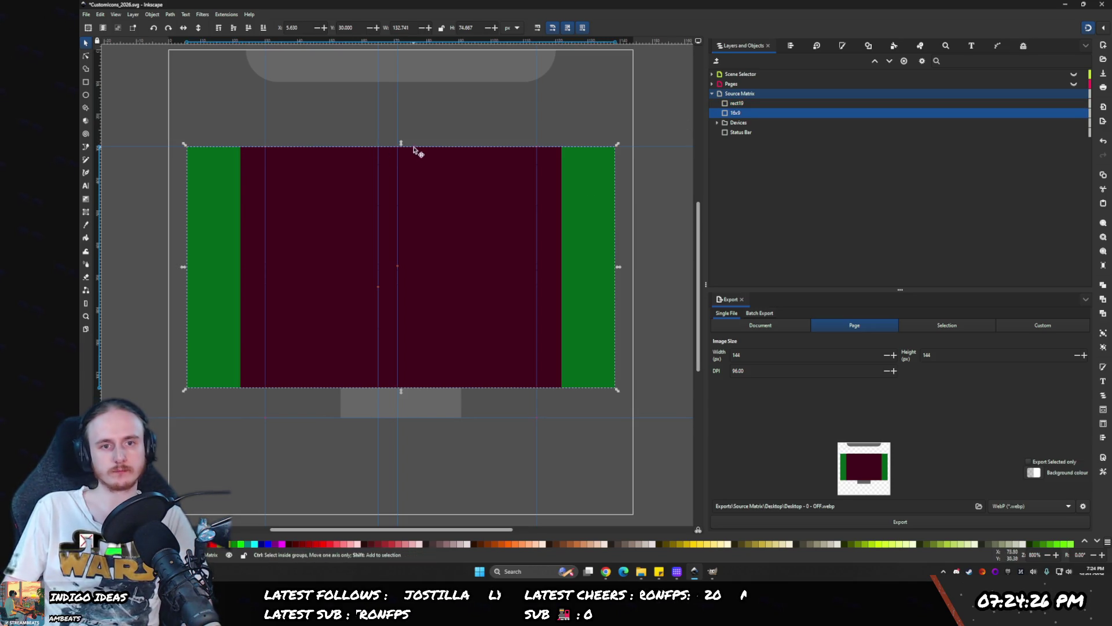
{"action": "left_click", "coordinate": [747, 104], "text": "shift"}
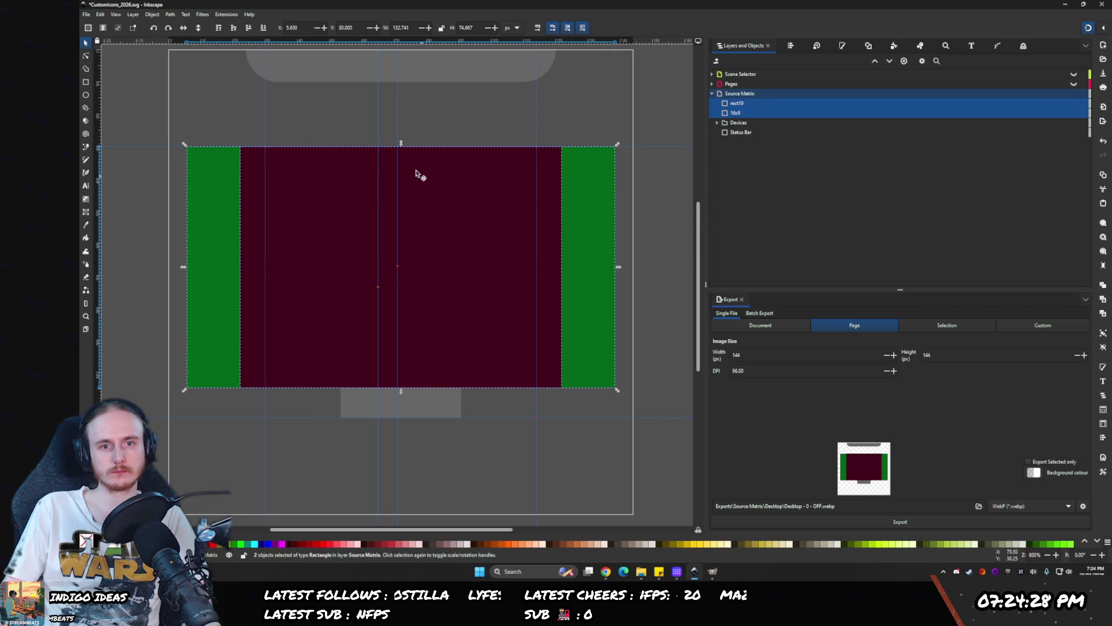
{"action": "left_click_drag", "start_coordinate": [402, 145], "coordinate": [402, 170]}
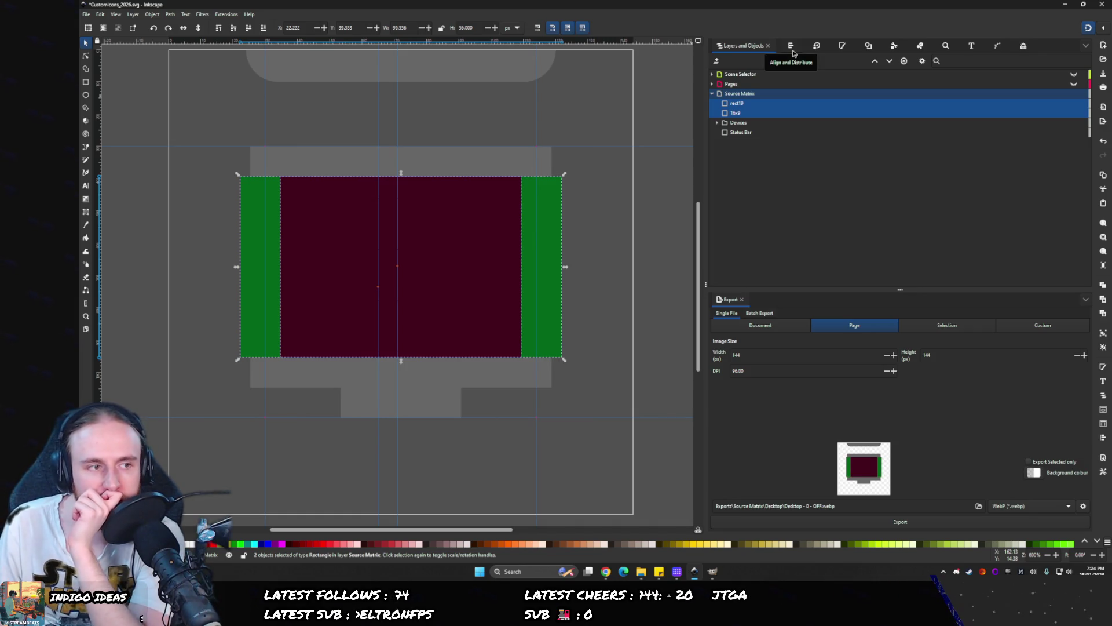
- Expand the Devices group and rename Desktop 1 to Desktop 16x9
{"action": "left_click", "coordinate": [728, 132]}
{"action": "left_click", "coordinate": [717, 123]}
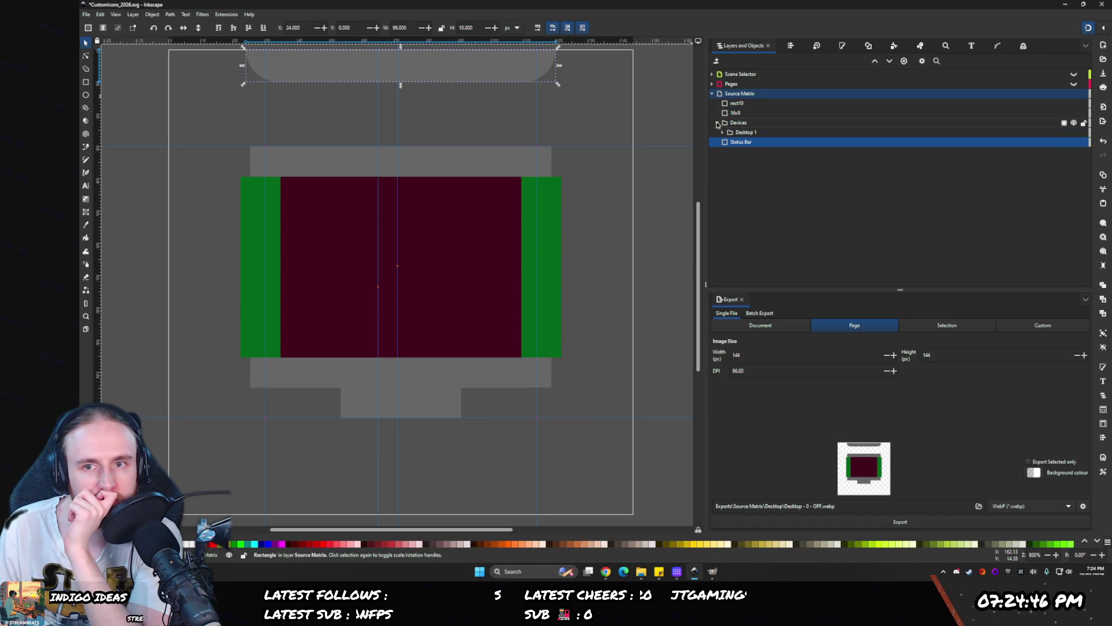
{"action": "left_click", "coordinate": [722, 133]}
{"action": "left_click", "coordinate": [744, 142]}
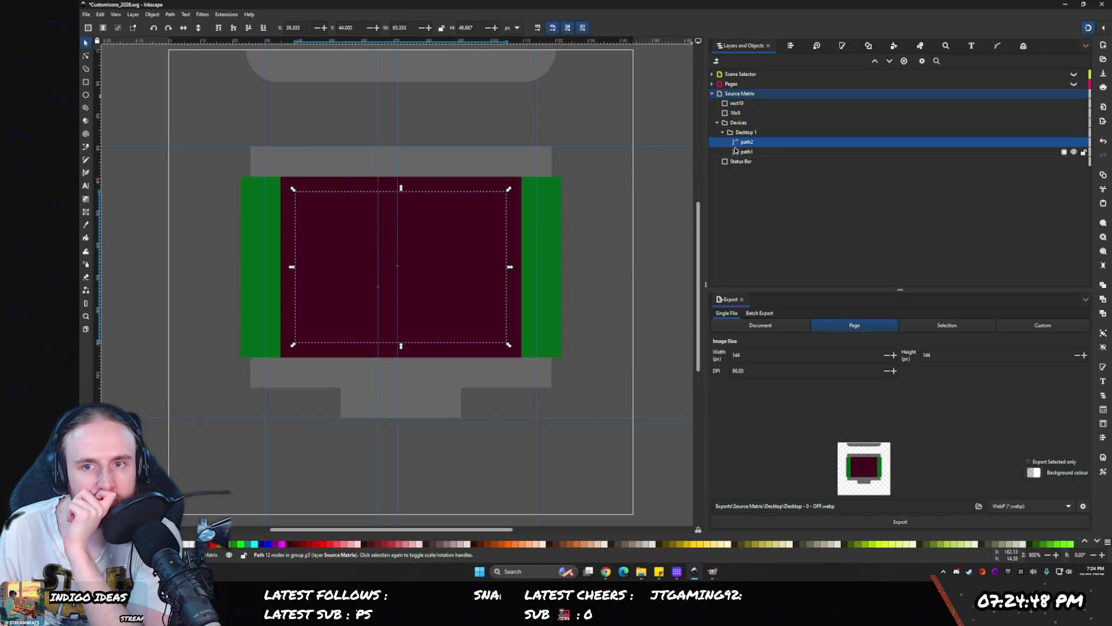
{"action": "left_click", "coordinate": [747, 133]}
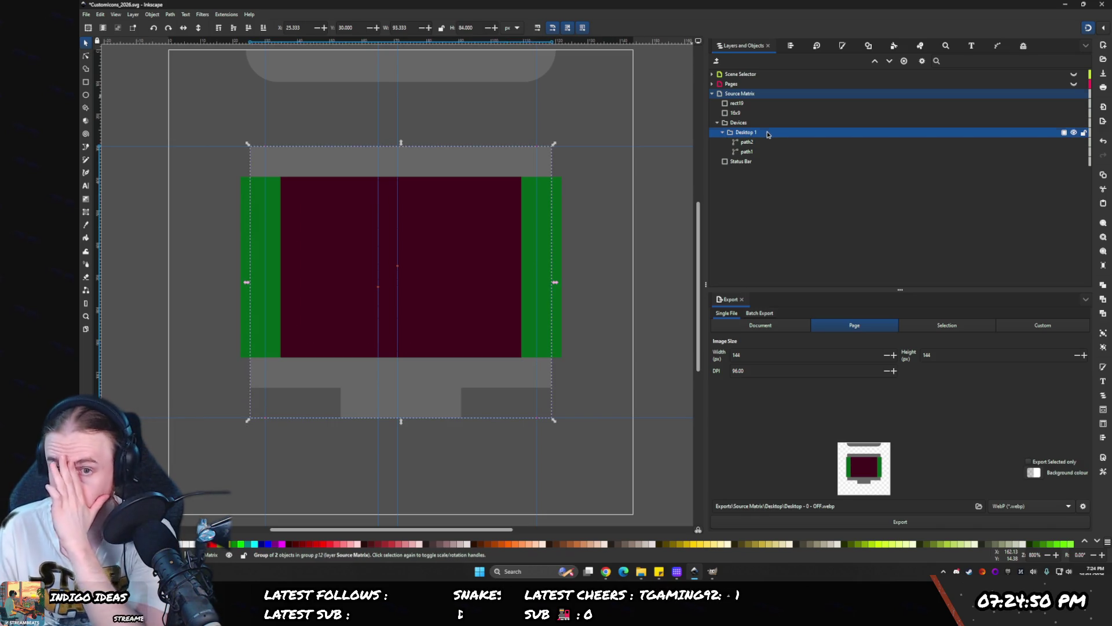
{"action": "left_click", "coordinate": [768, 132]}
{"action": "type", "text": "1"}
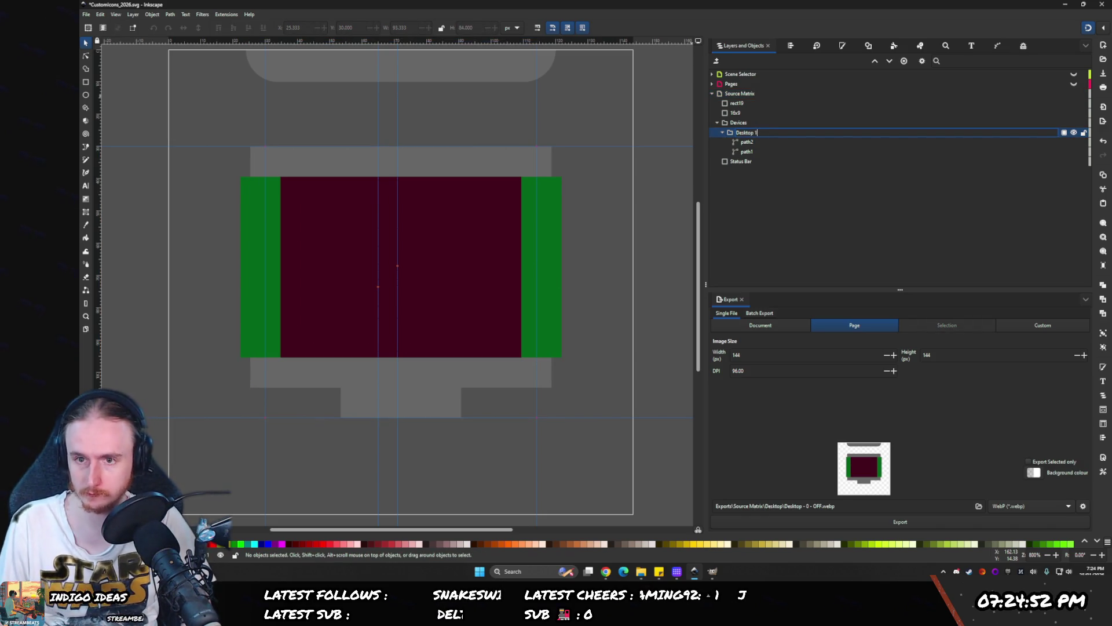
{"action": "key", "text": "Return"}
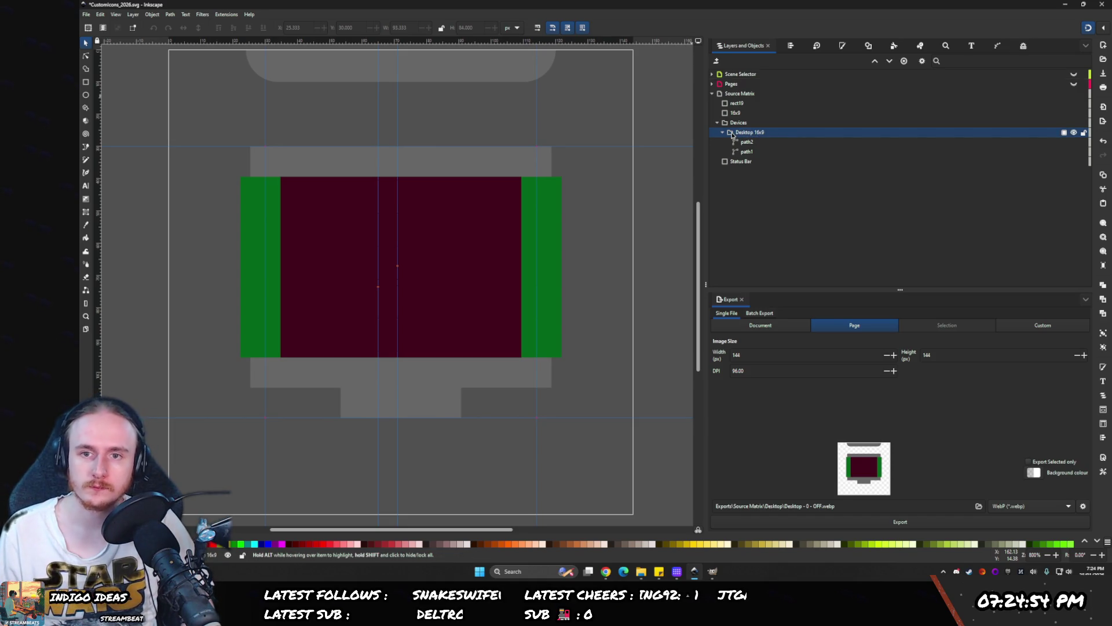
- Duplicate Desktop 16x9 and rename the copy Desktop 4x3
{"action": "key", "text": "ctrl+d"}
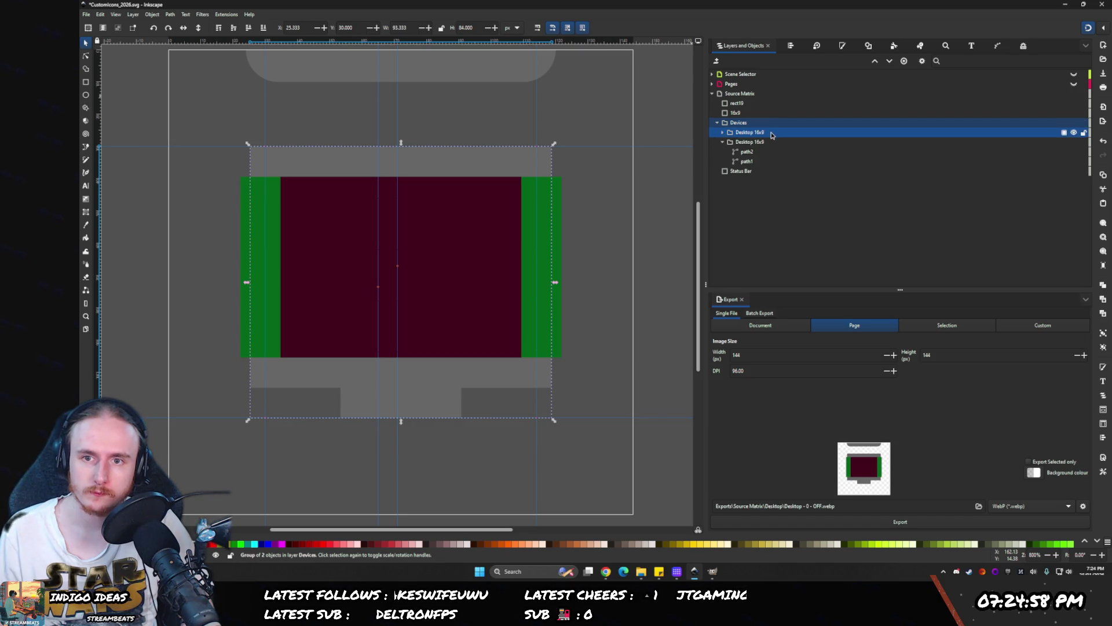
{"action": "double_click", "coordinate": [806, 133]}
{"action": "key", "text": "End"}
{"action": "key", "text": "ctrl+shift+Left"}
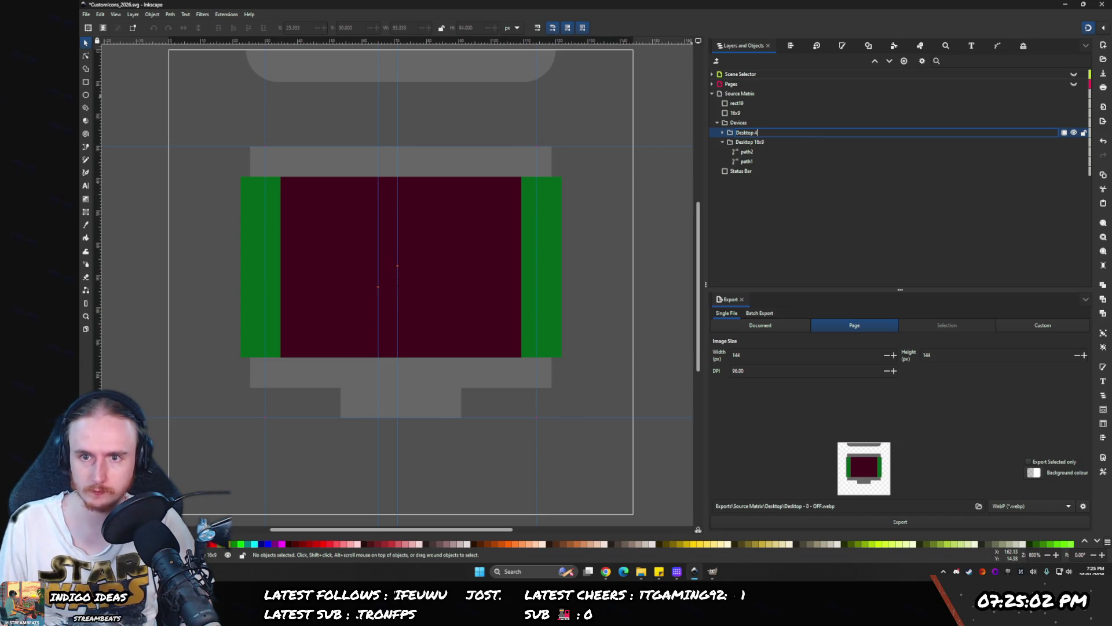
{"action": "type", "text": "x3"}
{"action": "key", "text": "Return"}
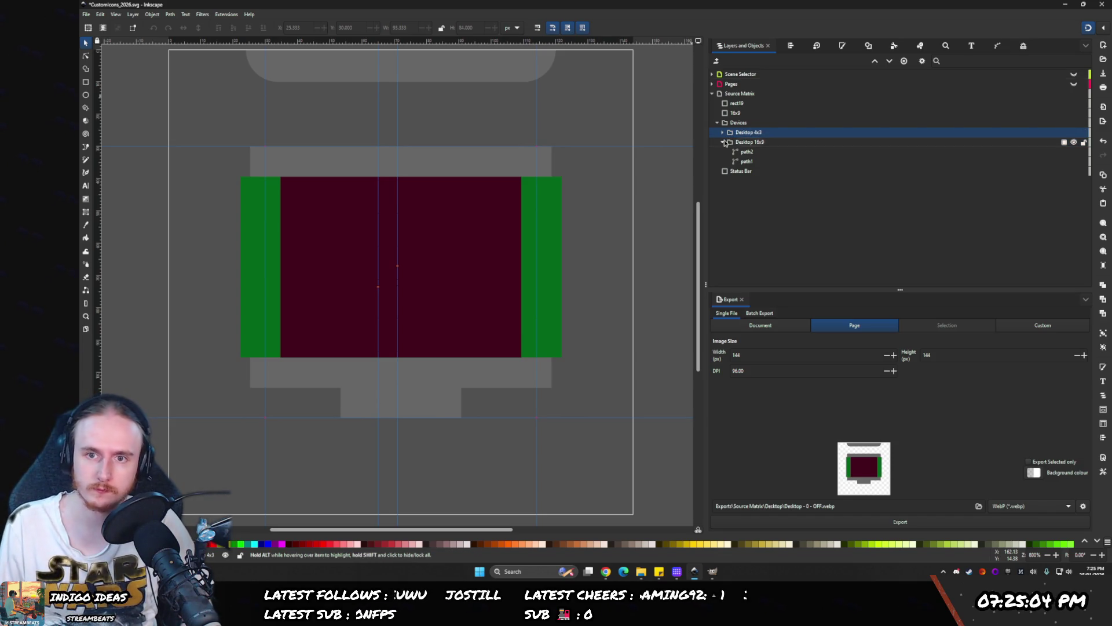
- Duplicate Desktop 16x9 again and rename the new copy Desktop 21x9
{"action": "left_click", "coordinate": [722, 142]}
{"action": "left_click", "coordinate": [737, 143]}
{"action": "key", "text": "ctrl+d"}
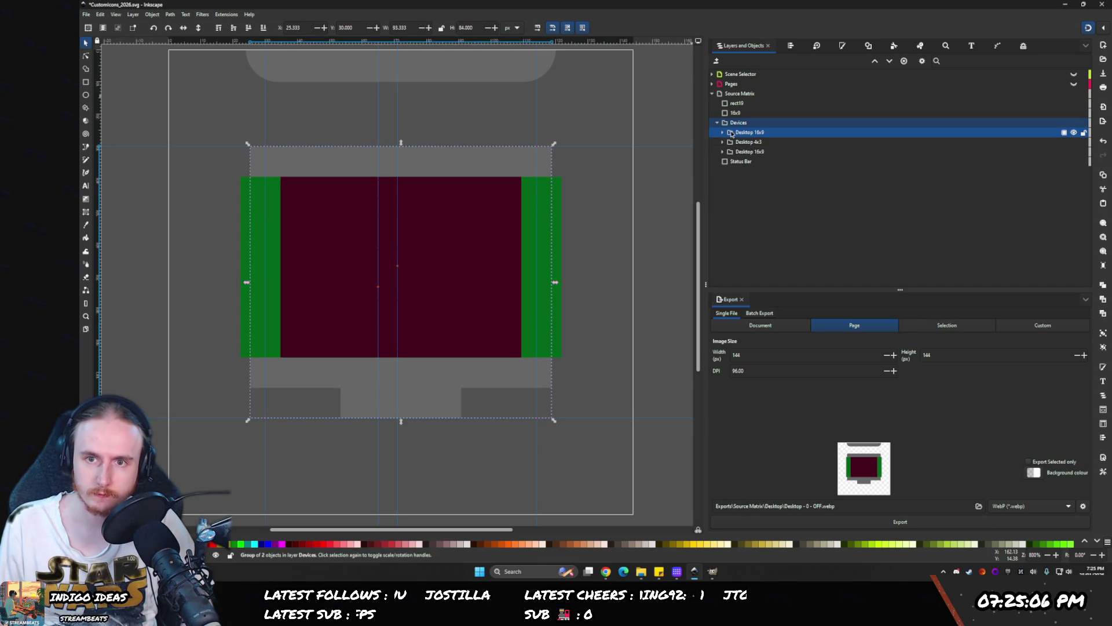
{"action": "mouse_move", "coordinate": [731, 134]}
{"action": "left_mouse_down"}
{"action": "mouse_move", "coordinate": [737, 152]}
{"action": "mouse_move", "coordinate": [763, 156]}
{"action": "mouse_move", "coordinate": [746, 158]}
{"action": "left_mouse_up"}
{"action": "double_click", "coordinate": [846, 150]}
{"action": "type", "text": "21"}
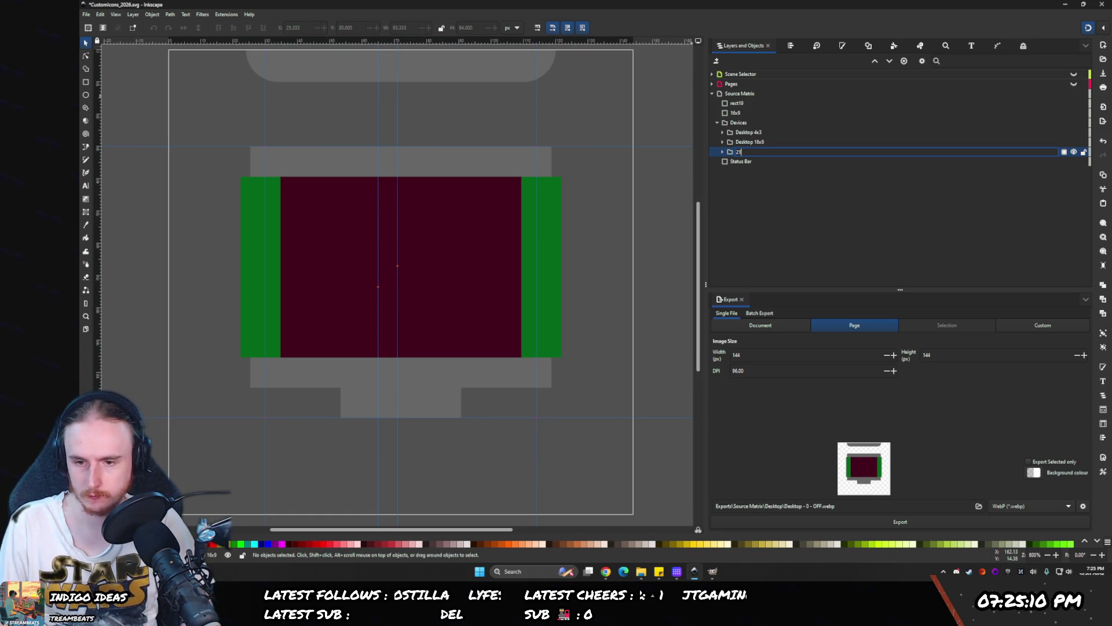
{"action": "key", "text": "Escape"}
{"action": "key", "text": "ctrl+z"}
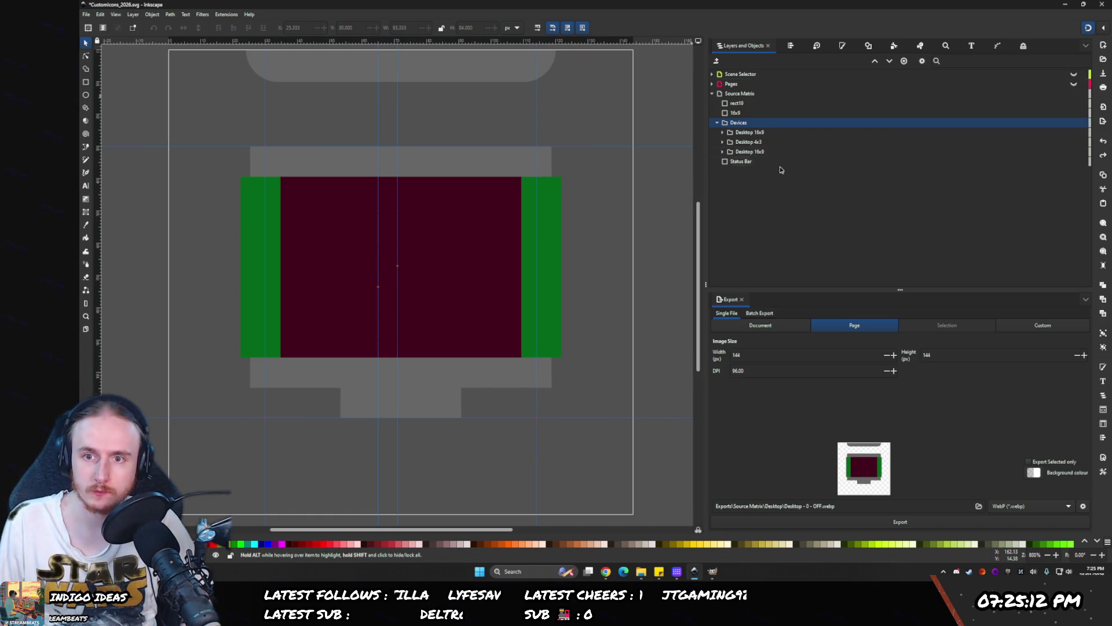
{"action": "double_click", "coordinate": [753, 152]}
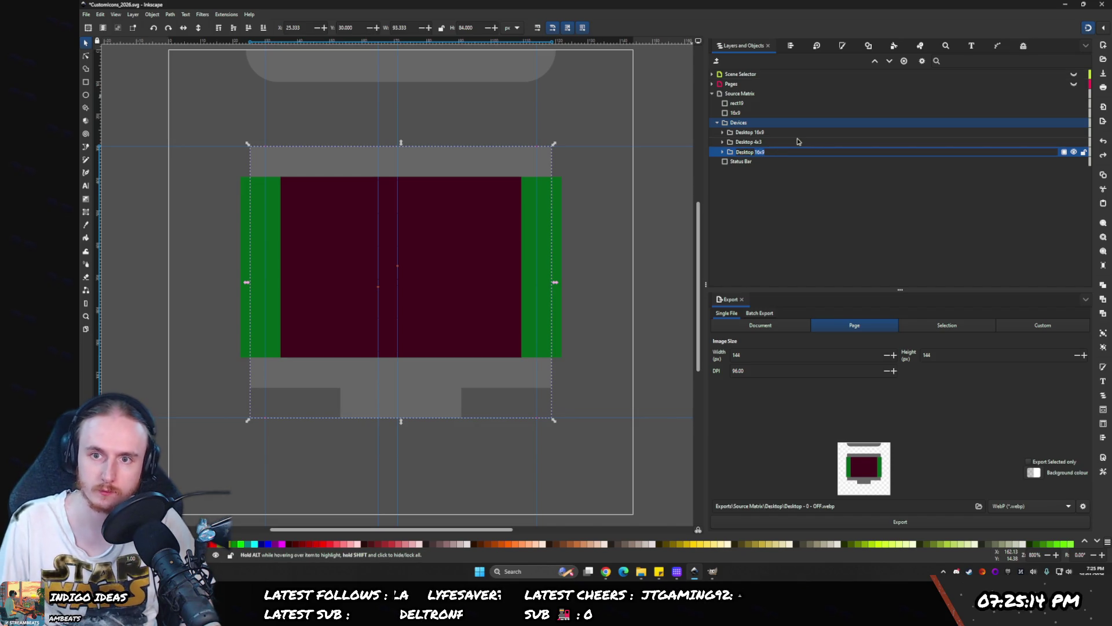
{"action": "type", "text": "1x9"}
{"action": "key", "text": "Return"}
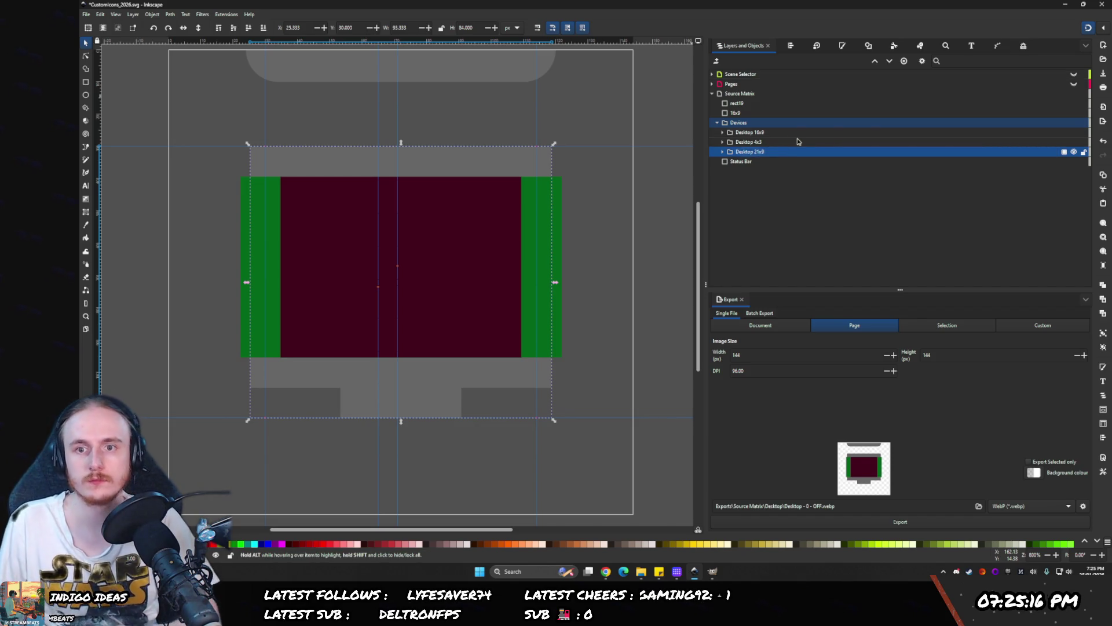
- Rename the rect19 rectangle to 4x3
{"action": "left_click", "coordinate": [736, 113]}
{"action": "double_click", "coordinate": [737, 103]}
{"action": "type", "text": "4"}
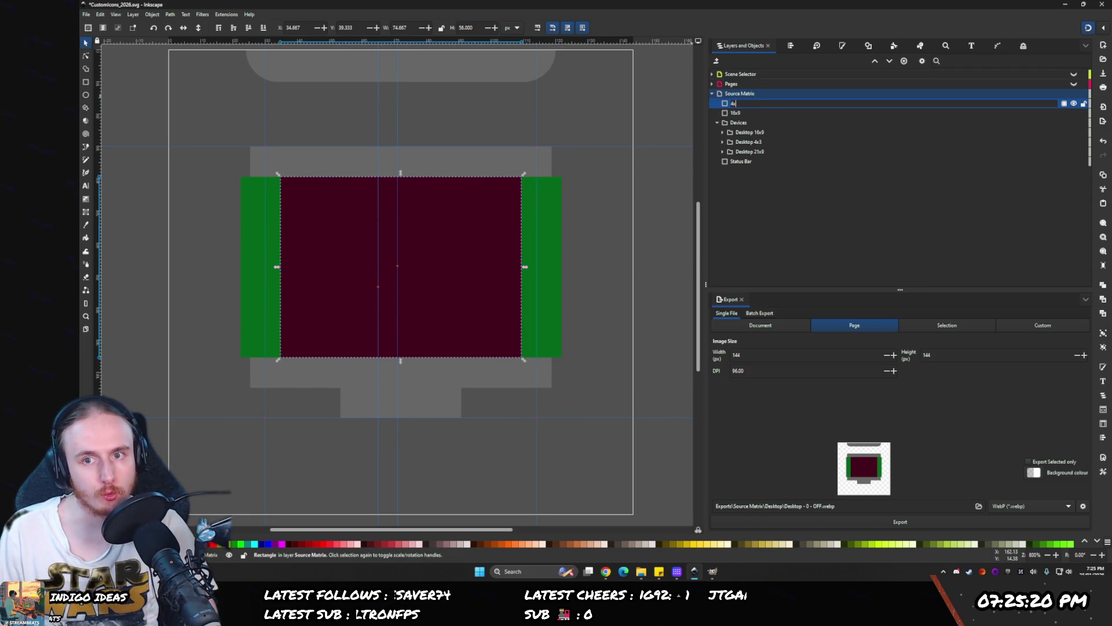
{"action": "type", "text": "x3"}
{"action": "key", "text": "Return"}
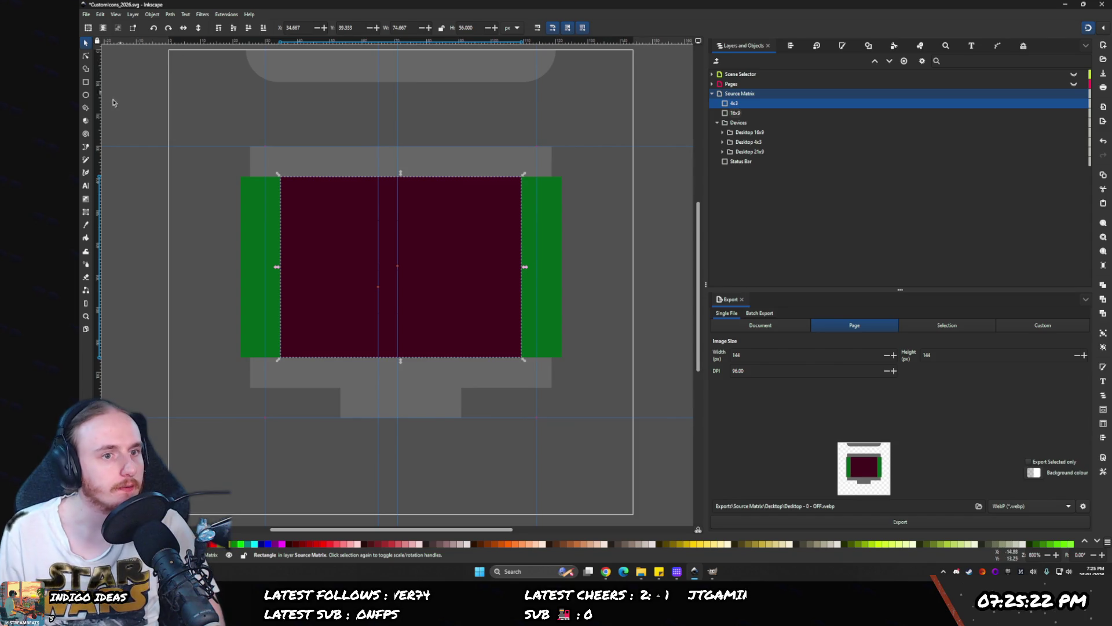
{"action": "left_click", "coordinate": [86, 83]}
- Draw a third rectangle over the screen area and size it 21 by 9
{"action": "mouse_move", "coordinate": [250, 146]}
{"action": "left_mouse_down"}
{"action": "mouse_move", "coordinate": [568, 347]}
{"action": "mouse_move", "coordinate": [551, 387]}
{"action": "left_mouse_up"}
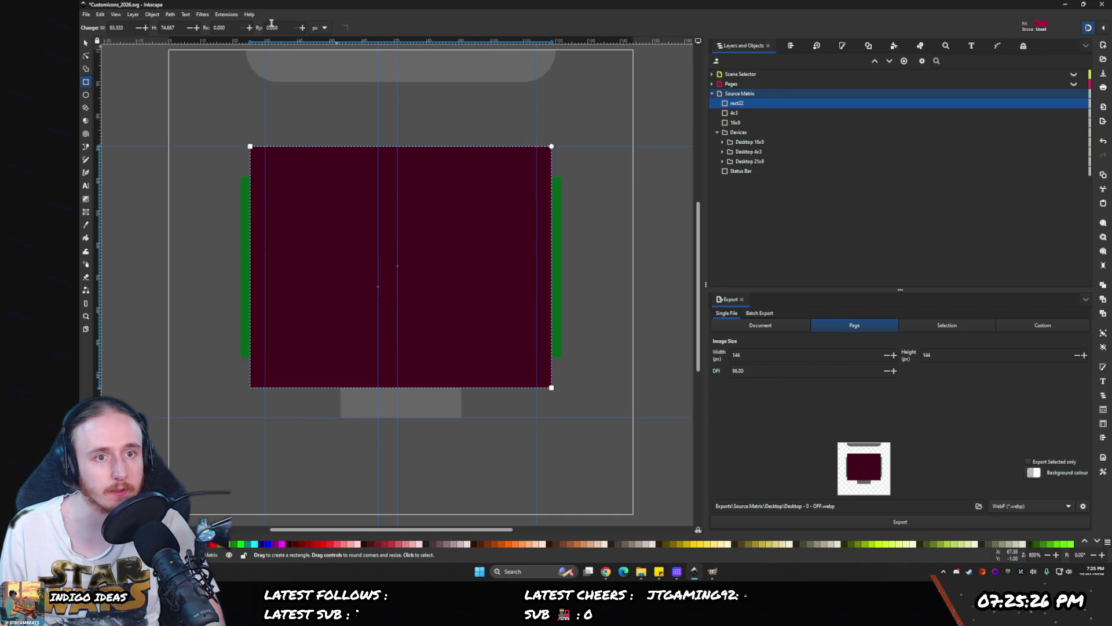
{"action": "left_click", "coordinate": [87, 44]}
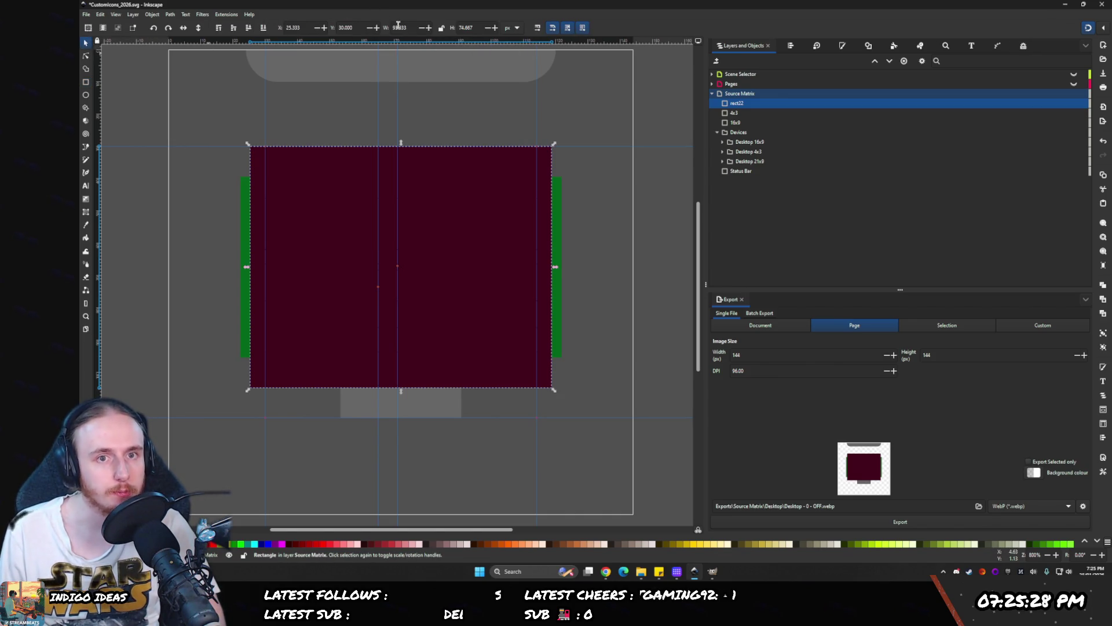
{"action": "key", "text": "Tab"}
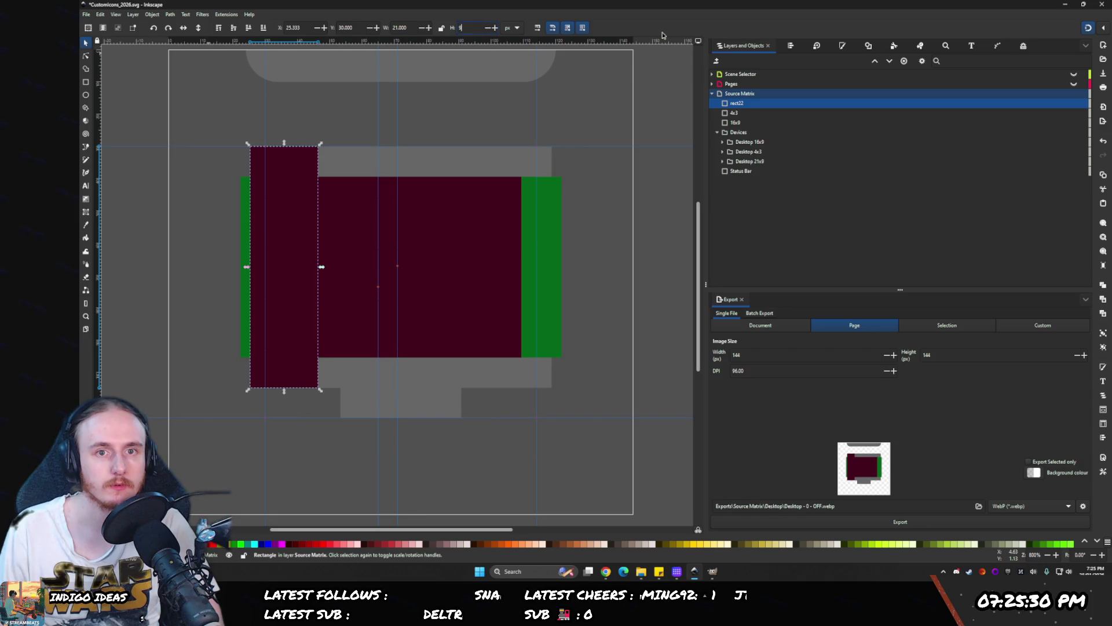
{"action": "type", "text": "9"}
{"action": "key", "text": "Return"}
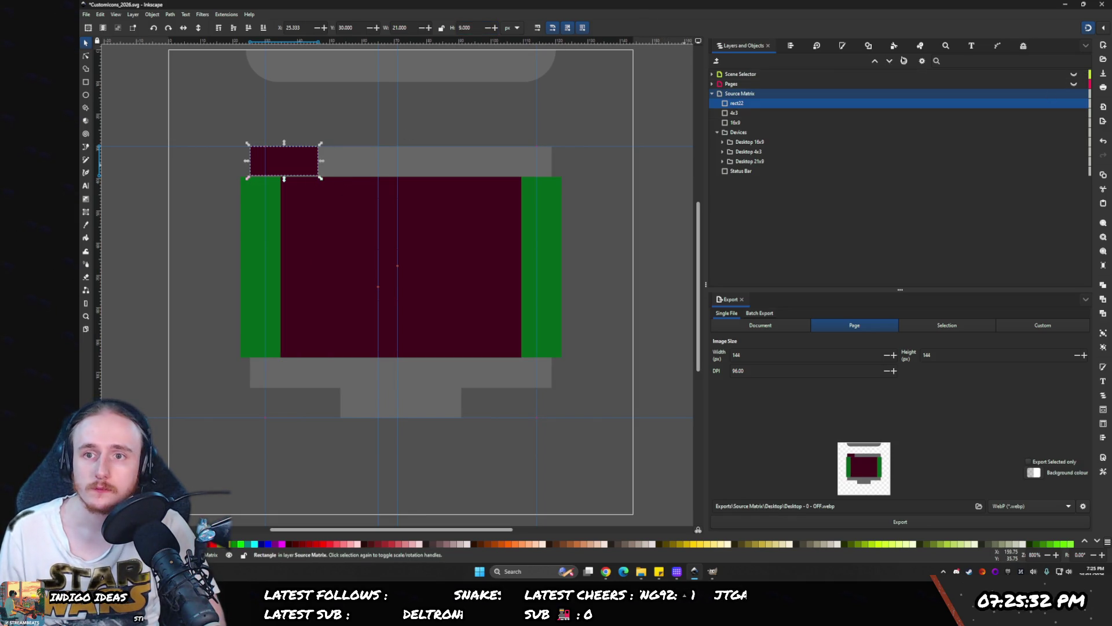
- Give the new rectangle a dark navy fill with the blue channel at 215
{"action": "left_click", "coordinate": [841, 51]}
{"action": "left_click", "coordinate": [940, 137]}
{"action": "mouse_move", "coordinate": [921, 102]}
{"action": "left_mouse_down"}
{"action": "mouse_move", "coordinate": [744, 105]}
{"action": "mouse_move", "coordinate": [796, 108]}
{"action": "mouse_move", "coordinate": [745, 104]}
{"action": "mouse_move", "coordinate": [834, 127]}
{"action": "mouse_move", "coordinate": [818, 128]}
{"action": "left_mouse_up"}
{"action": "left_click", "coordinate": [1006, 143]}
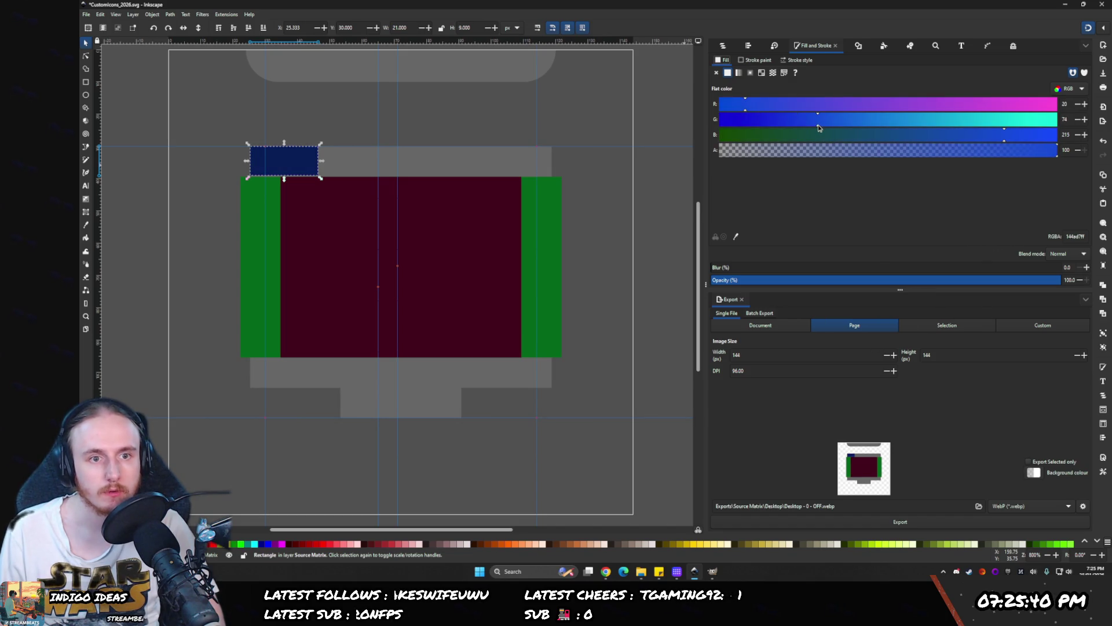
{"action": "left_click", "coordinate": [722, 47]}
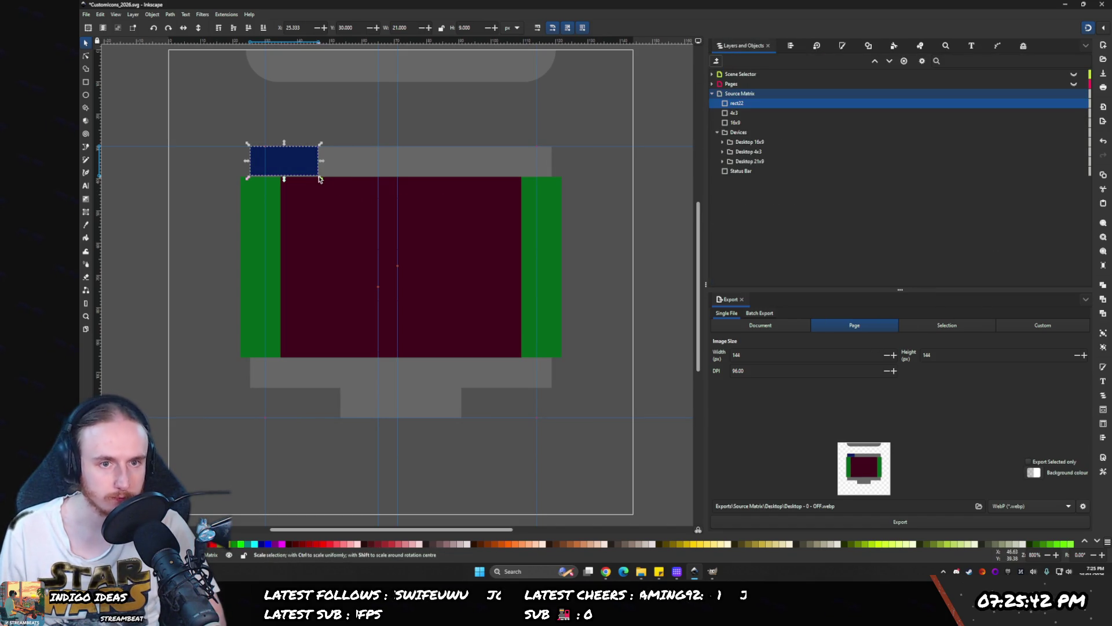
- Enlarge the navy rectangle over the screen, centre it horizontally, shrink it to 75%, and expand Desktop 21x9
{"action": "mouse_move", "coordinate": [321, 177]}
{"action": "left_mouse_down"}
{"action": "mouse_move", "coordinate": [571, 280]}
{"action": "mouse_move", "coordinate": [541, 373]}
{"action": "left_mouse_up"}
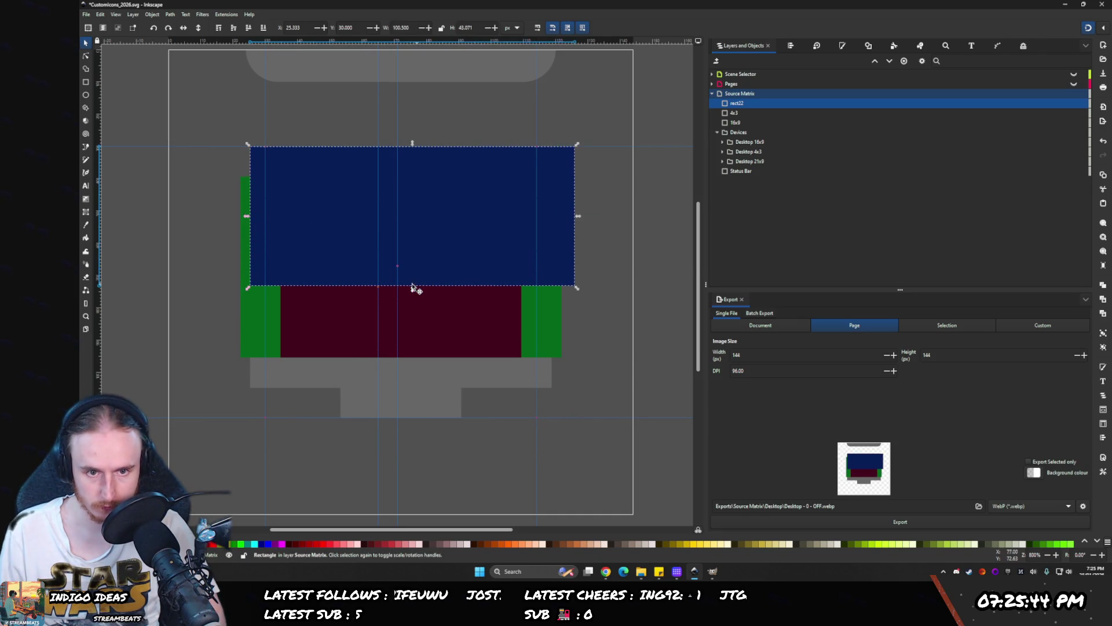
{"action": "left_click_drag", "start_coordinate": [412, 289], "coordinate": [419, 390]}
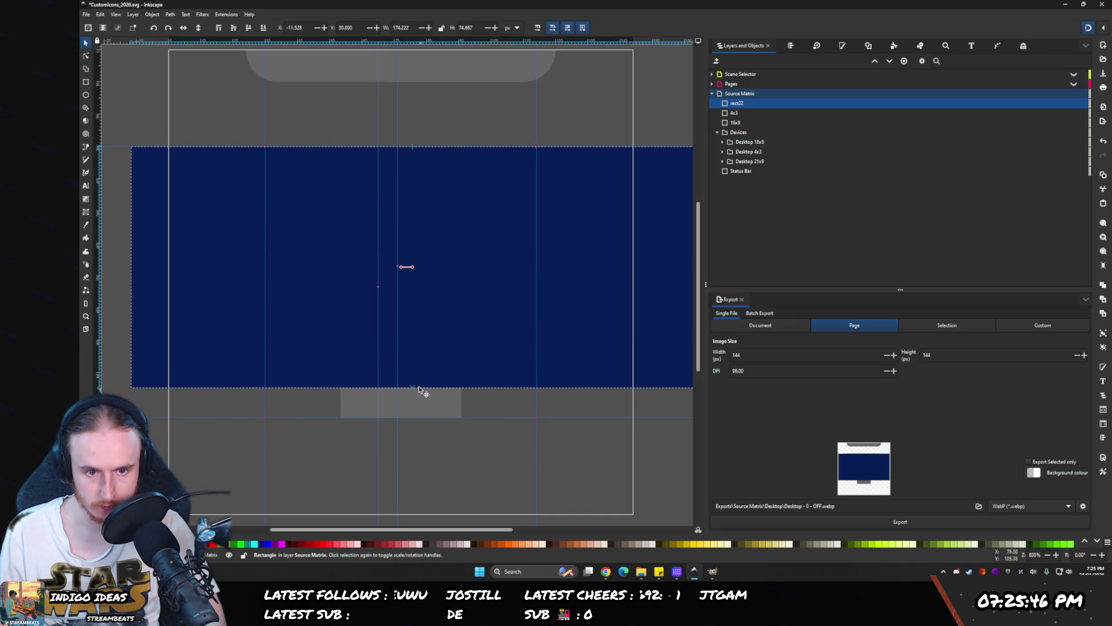
{"action": "left_click", "coordinate": [789, 47]}
{"action": "left_click", "coordinate": [749, 122]}
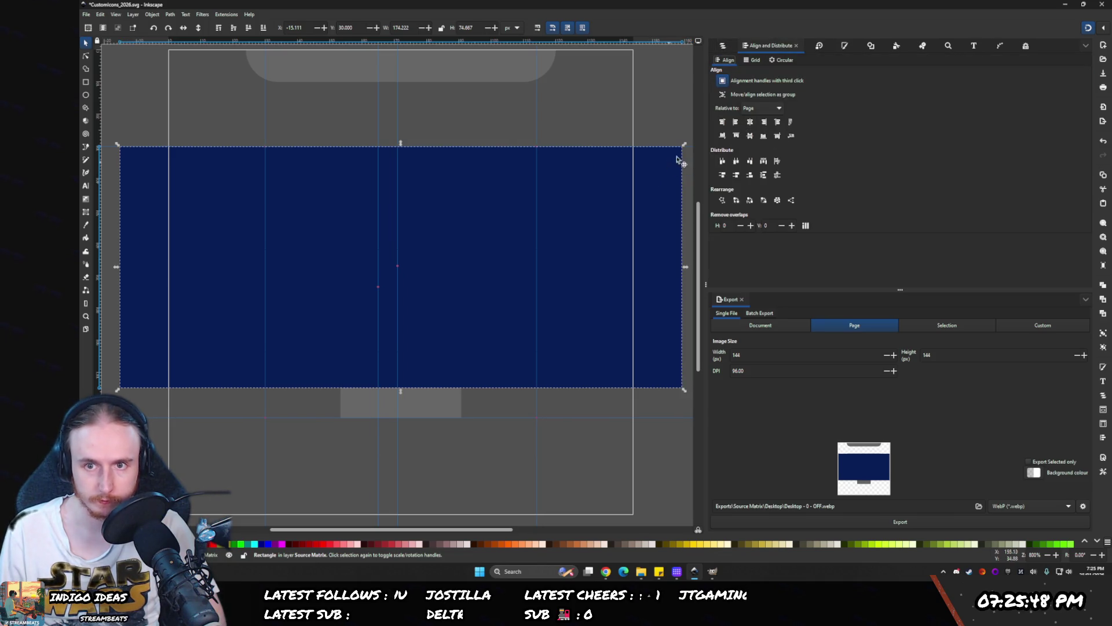
{"action": "mouse_move", "coordinate": [685, 267]}
{"action": "left_mouse_down"}
{"action": "mouse_move", "coordinate": [595, 265]}
{"action": "mouse_move", "coordinate": [613, 269]}
{"action": "left_mouse_up"}
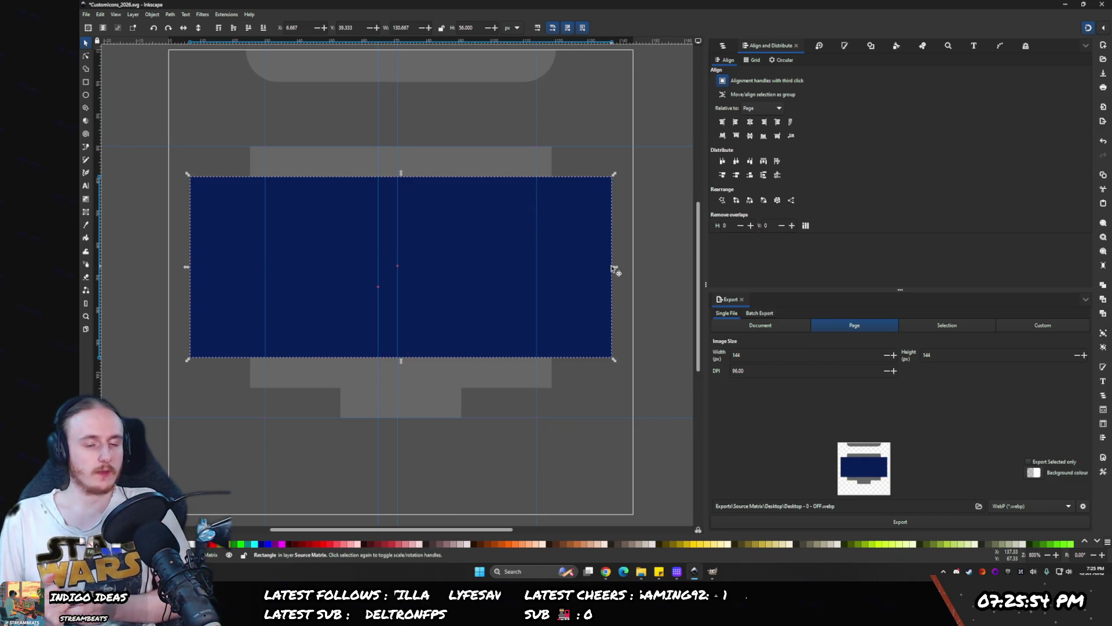
{"action": "left_click", "coordinate": [722, 47]}
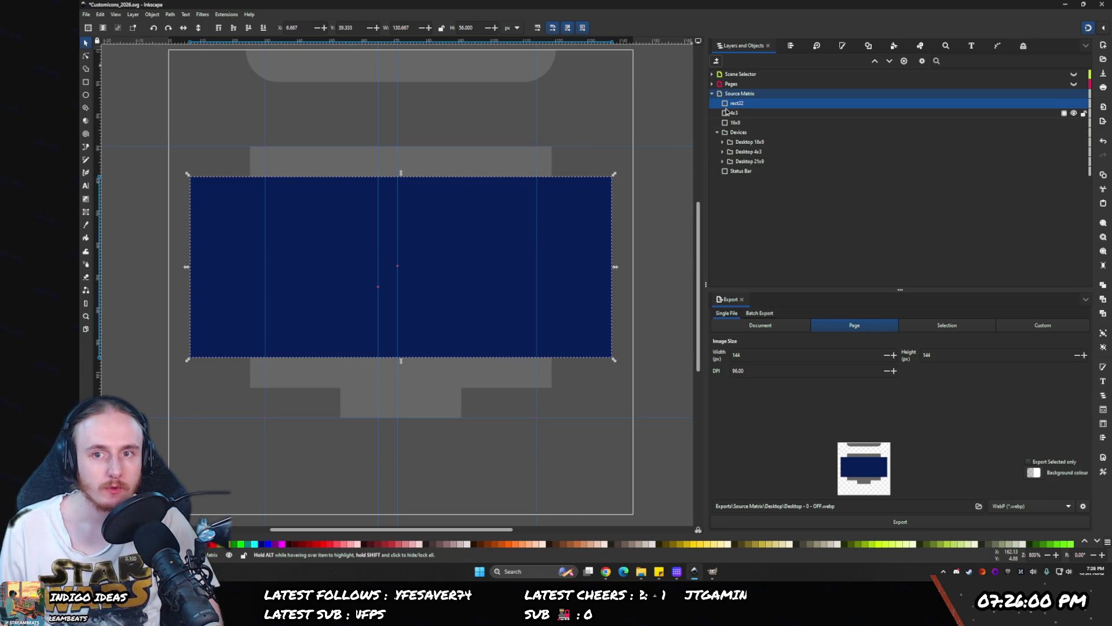
{"action": "left_click", "coordinate": [723, 161]}
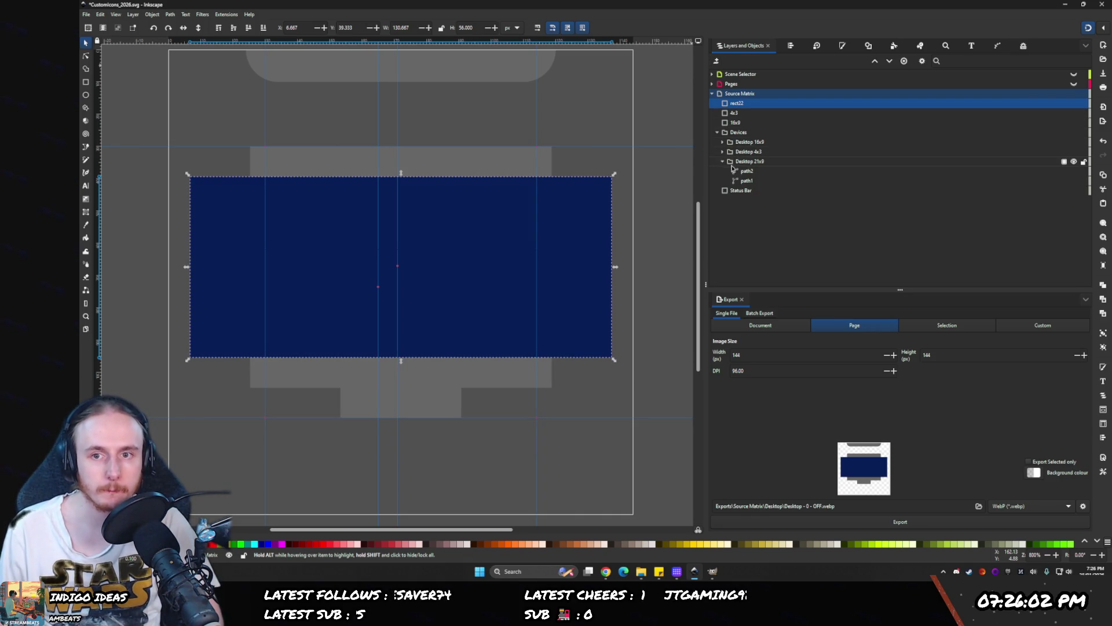
- Move 16x9 into Desktop 21x9, hide the covering rectangles and Desktop 4x3, and select path1
{"action": "mouse_move", "coordinate": [725, 123]}
{"action": "left_mouse_down"}
{"action": "mouse_move", "coordinate": [771, 176]}
{"action": "mouse_move", "coordinate": [760, 180]}
{"action": "left_mouse_up"}
{"action": "left_click", "coordinate": [737, 163]}
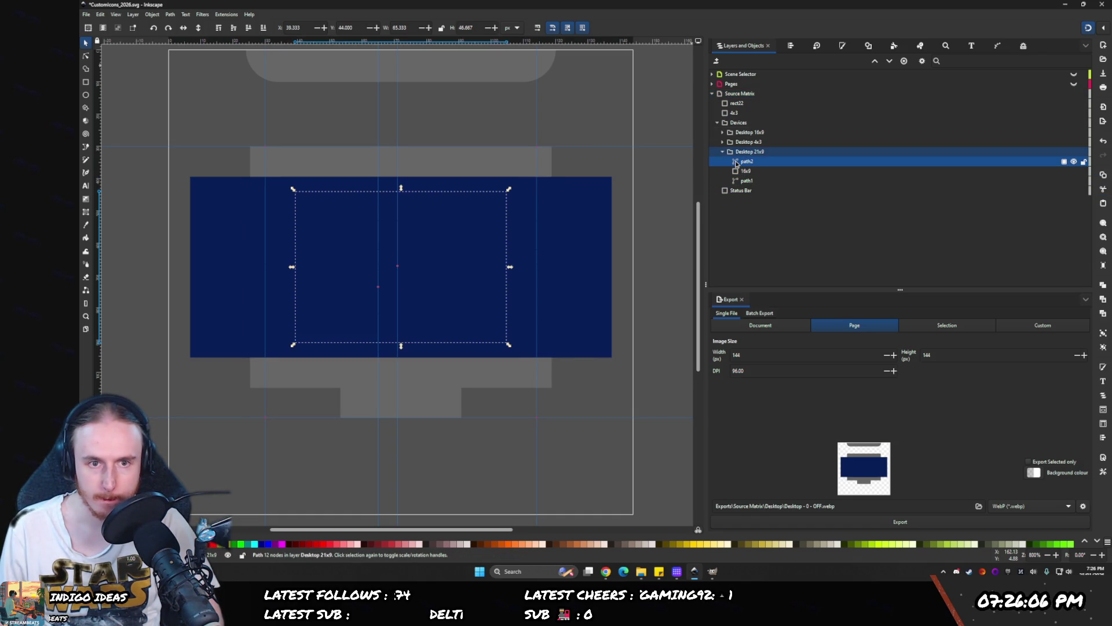
{"action": "left_click", "coordinate": [737, 104]}
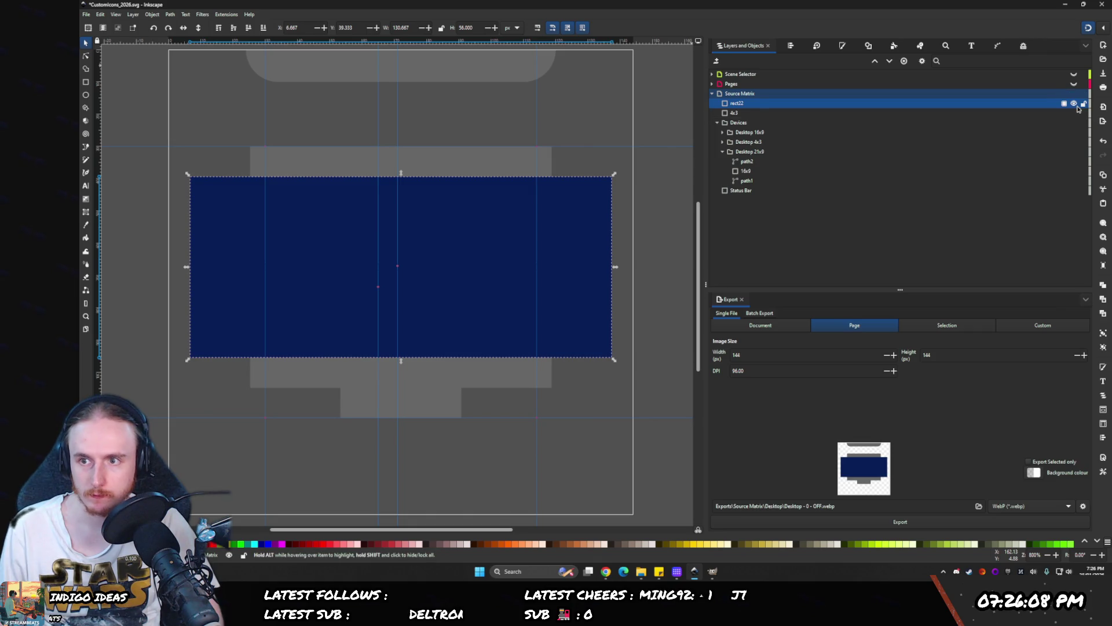
{"action": "left_click", "coordinate": [1074, 114]}
{"action": "left_click", "coordinate": [1075, 113]}
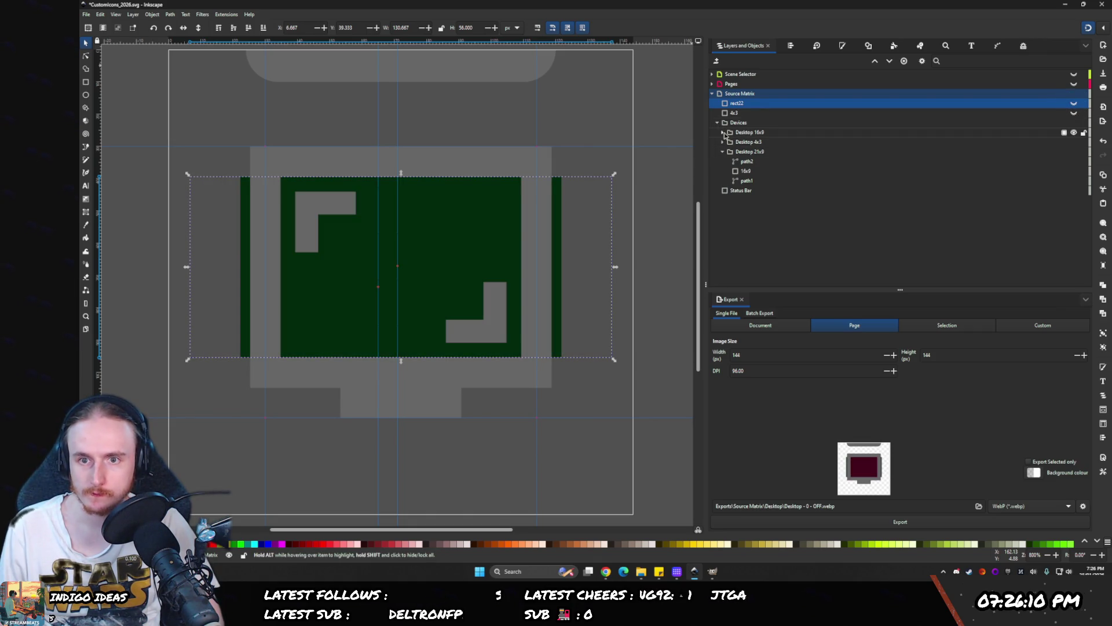
{"action": "left_click", "coordinate": [1054, 132]}
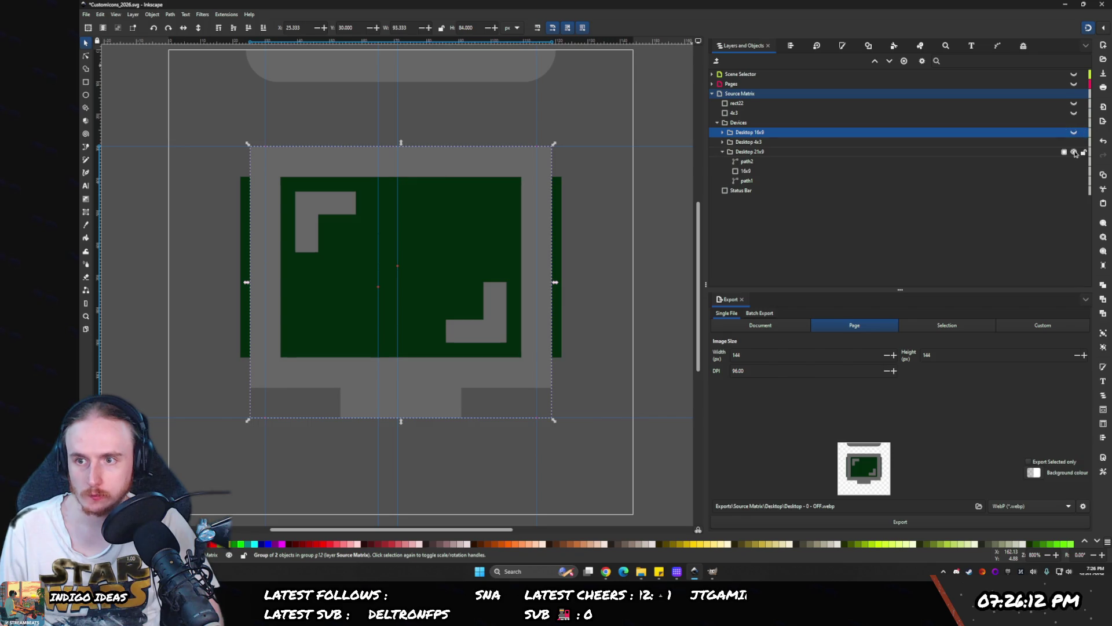
{"action": "left_click", "coordinate": [1069, 144]}
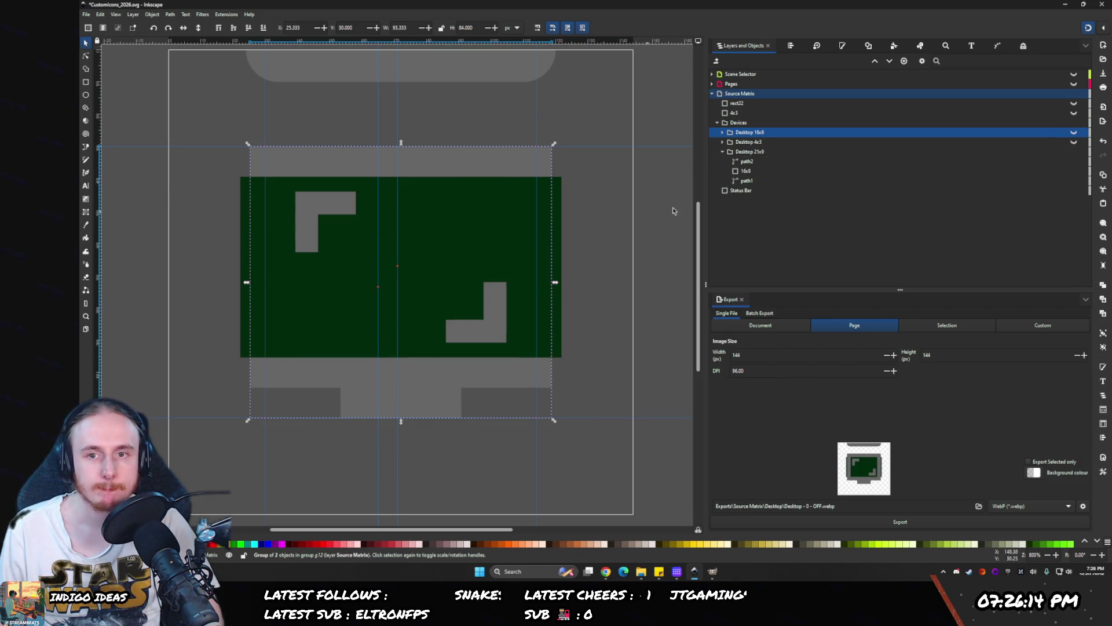
{"action": "left_click", "coordinate": [741, 161]}
{"action": "left_click", "coordinate": [742, 180]}
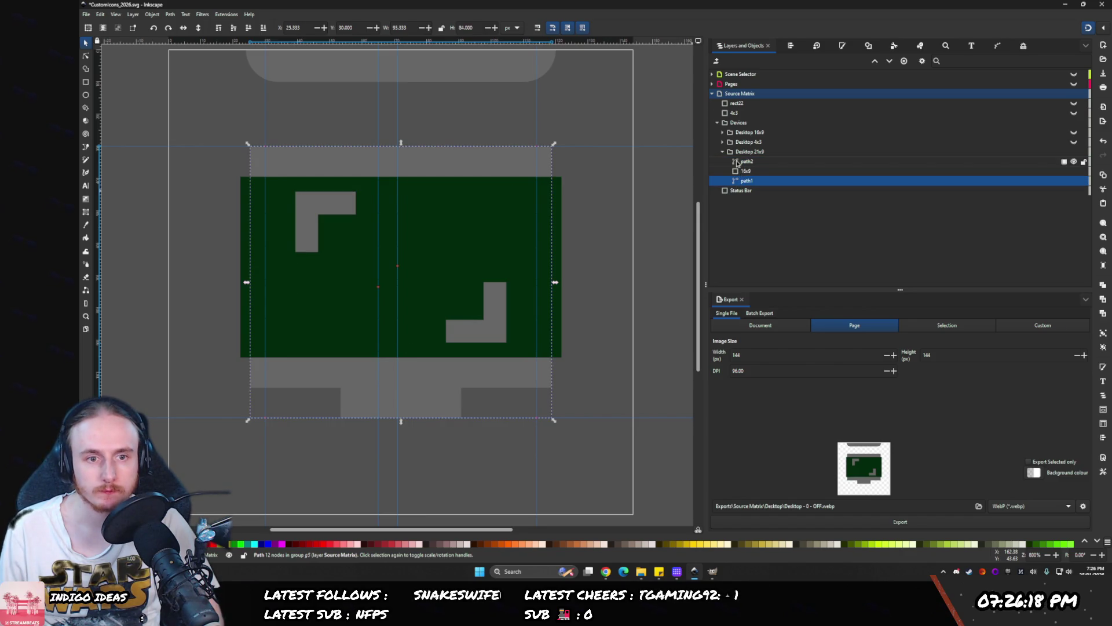
{"action": "left_click", "coordinate": [742, 162]}
{"action": "left_click", "coordinate": [742, 180]}
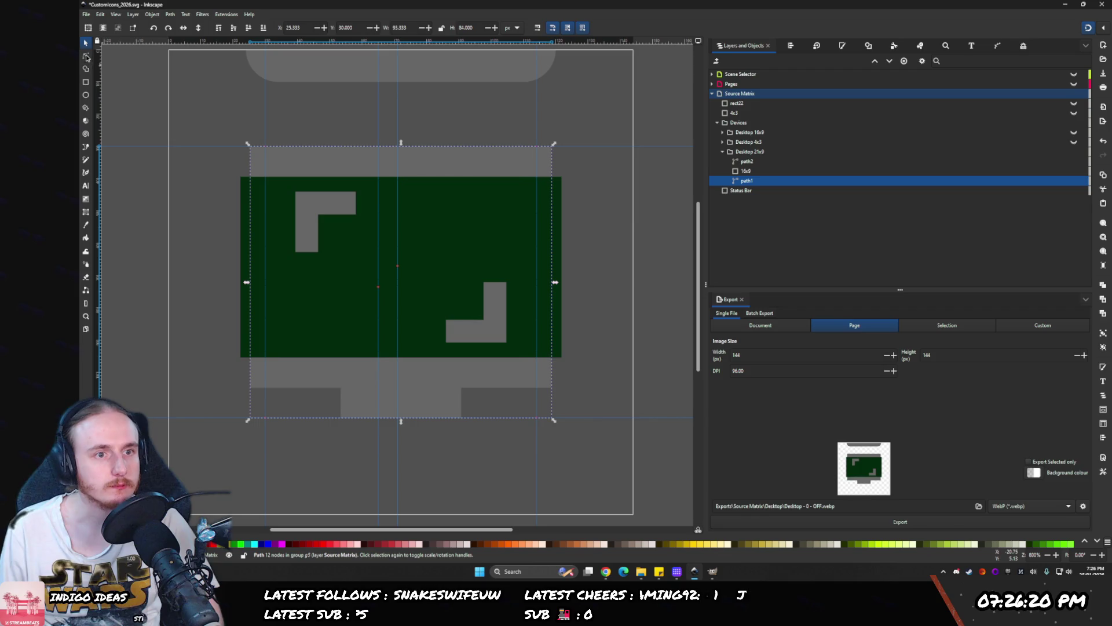
- Drag path1's left-side nodes outward to widen the monitor body on the left
{"action": "key", "text": "n"}
{"action": "mouse_move", "coordinate": [299, 193]}
{"action": "left_mouse_down"}
{"action": "mouse_move", "coordinate": [220, 413]}
{"action": "mouse_move", "coordinate": [236, 372]}
{"action": "mouse_move", "coordinate": [295, 303]}
{"action": "left_mouse_up"}
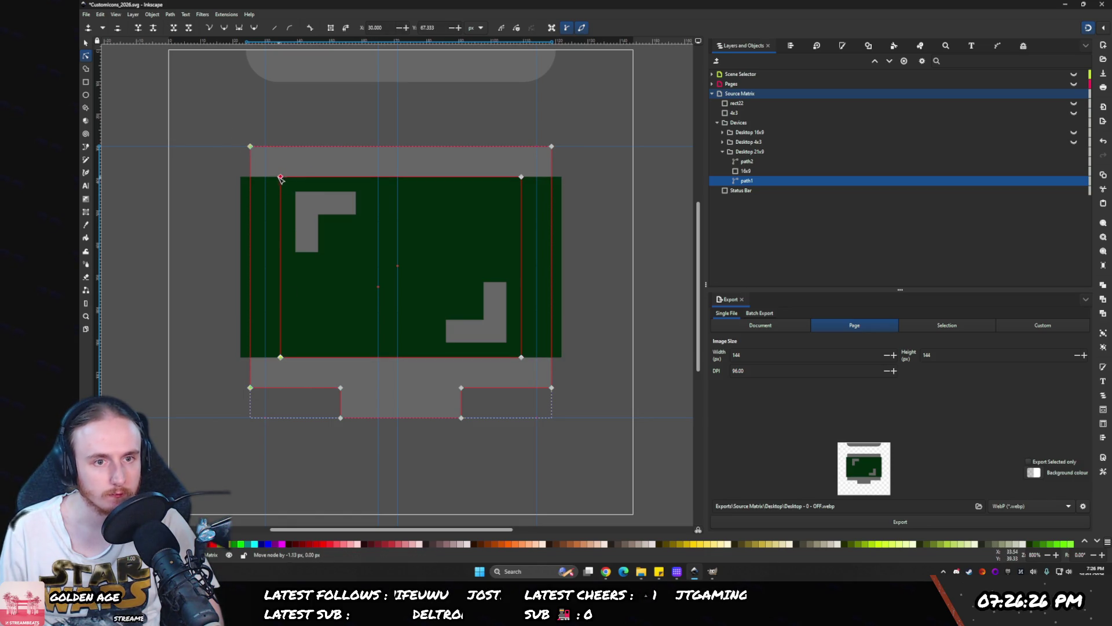
{"action": "mouse_move", "coordinate": [273, 177]}
{"action": "left_mouse_down"}
{"action": "mouse_move", "coordinate": [231, 180]}
{"action": "mouse_move", "coordinate": [245, 180]}
{"action": "left_mouse_up"}
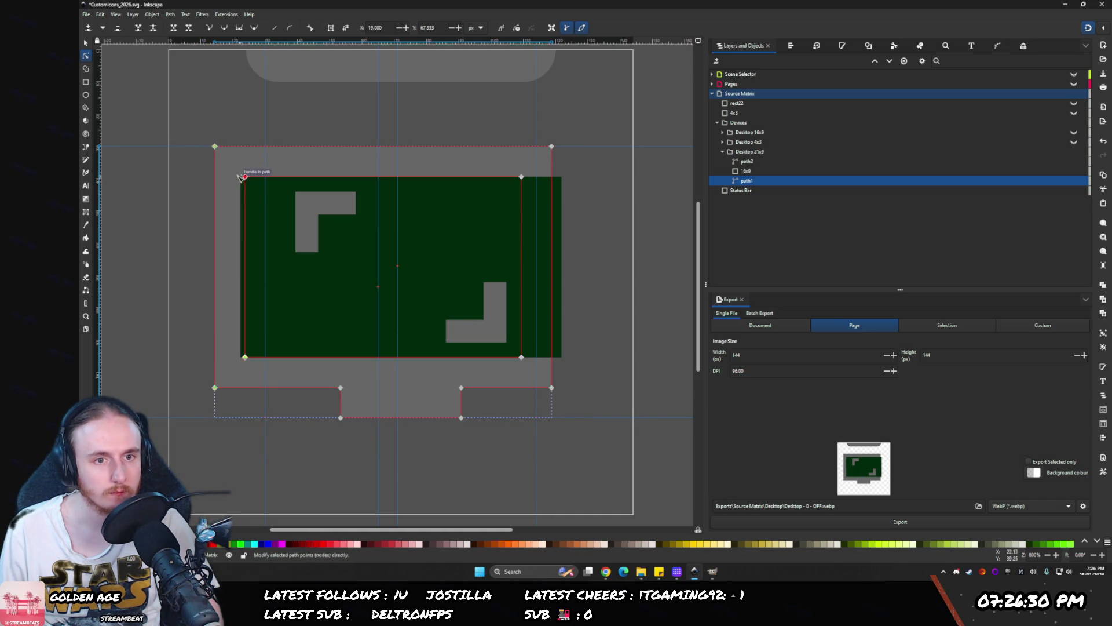
{"action": "scroll", "coordinate": [250, 175], "scroll_direction": "up", "scroll_amount": 5}
{"action": "scroll", "coordinate": [377, 226], "scroll_direction": "up", "scroll_amount": 5}
{"action": "left_click_drag", "start_coordinate": [400, 227], "coordinate": [326, 228]}
{"action": "scroll", "coordinate": [330, 220], "scroll_direction": "down", "scroll_amount": 15}
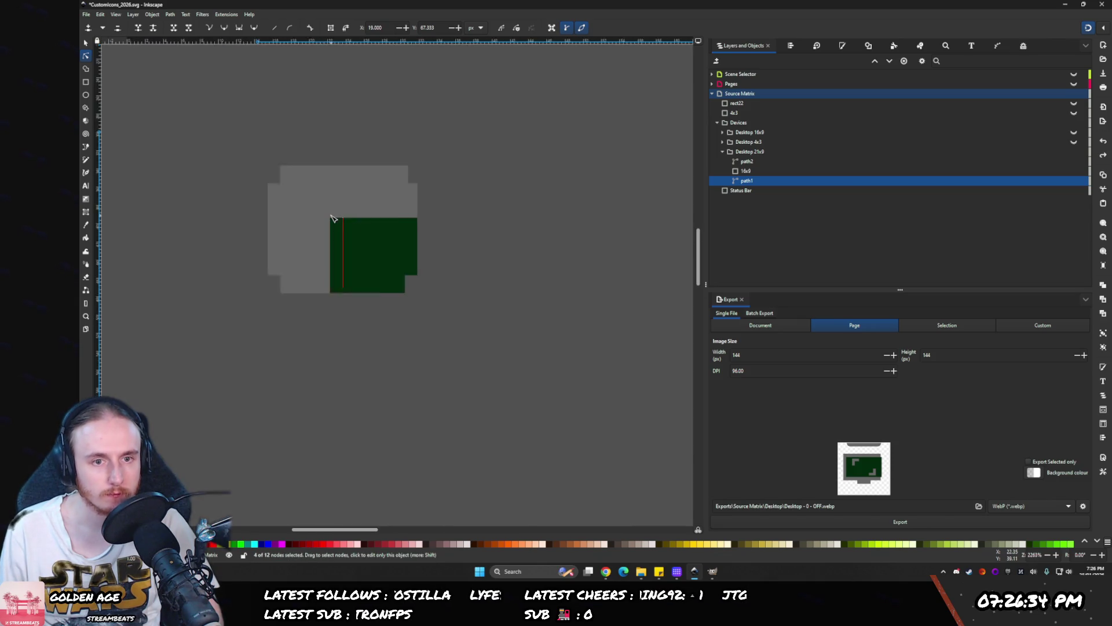
{"action": "scroll", "coordinate": [335, 218], "scroll_direction": "up", "scroll_amount": 5}
{"action": "scroll", "coordinate": [329, 236], "scroll_direction": "up", "scroll_amount": 4}
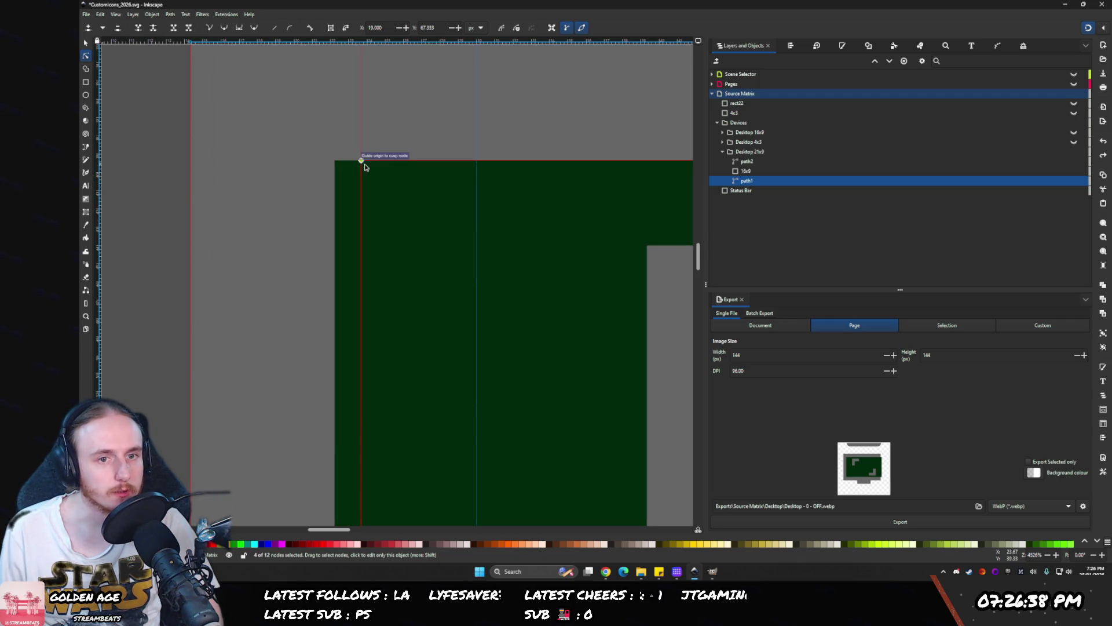
{"action": "scroll", "coordinate": [348, 163], "scroll_direction": "up", "scroll_amount": 5}
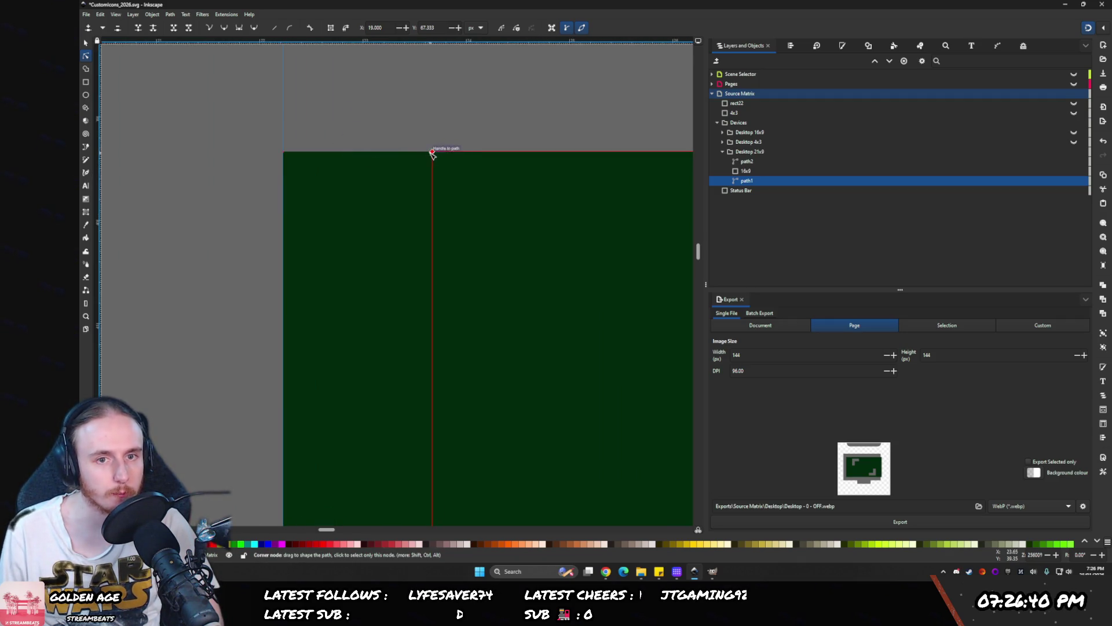
{"action": "left_click_drag", "start_coordinate": [432, 153], "coordinate": [328, 153]}
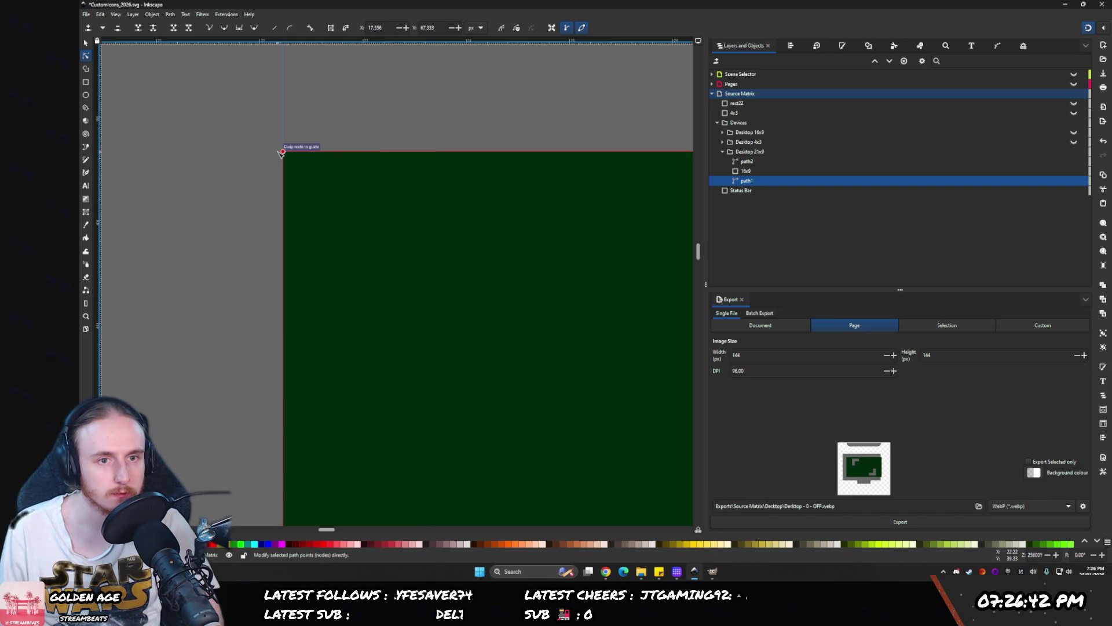
{"action": "scroll", "coordinate": [334, 155], "scroll_direction": "down", "scroll_amount": 5}
{"action": "scroll", "coordinate": [335, 154], "scroll_direction": "down", "scroll_amount": 10}
{"action": "scroll", "coordinate": [341, 172], "scroll_direction": "up", "scroll_amount": 5}
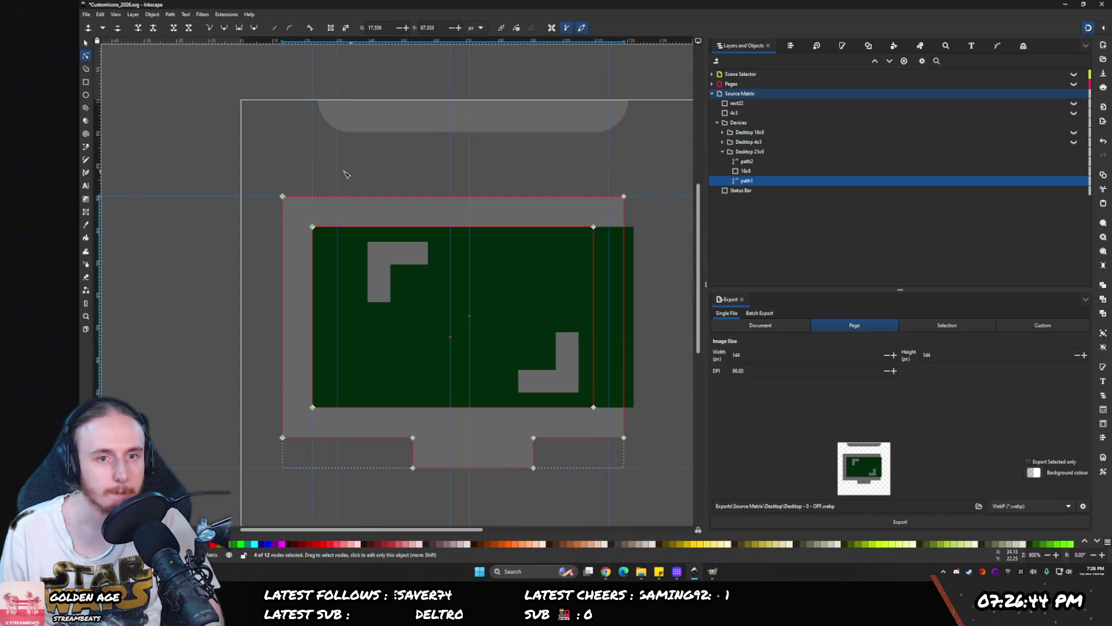
- Align a guide to the screen's right edge and stretch path1's right-side nodes out to it
{"action": "left_click_drag", "start_coordinate": [499, 225], "coordinate": [555, 225]}
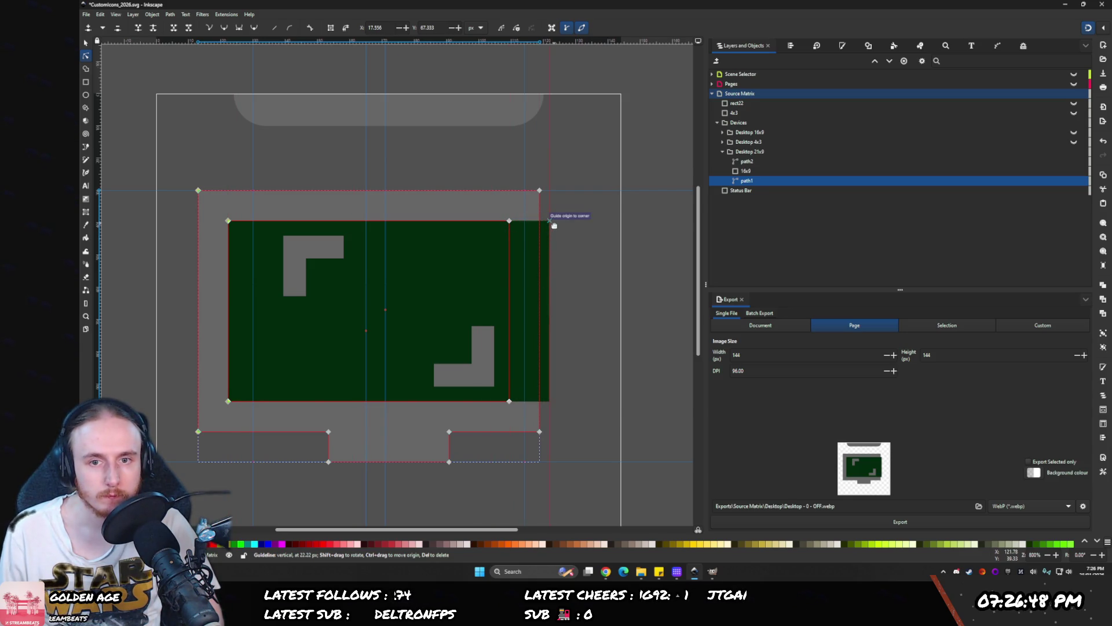
{"action": "scroll", "coordinate": [556, 223], "scroll_direction": "up", "scroll_amount": 5}
{"action": "left_click_drag", "start_coordinate": [288, 211], "coordinate": [330, 214]}
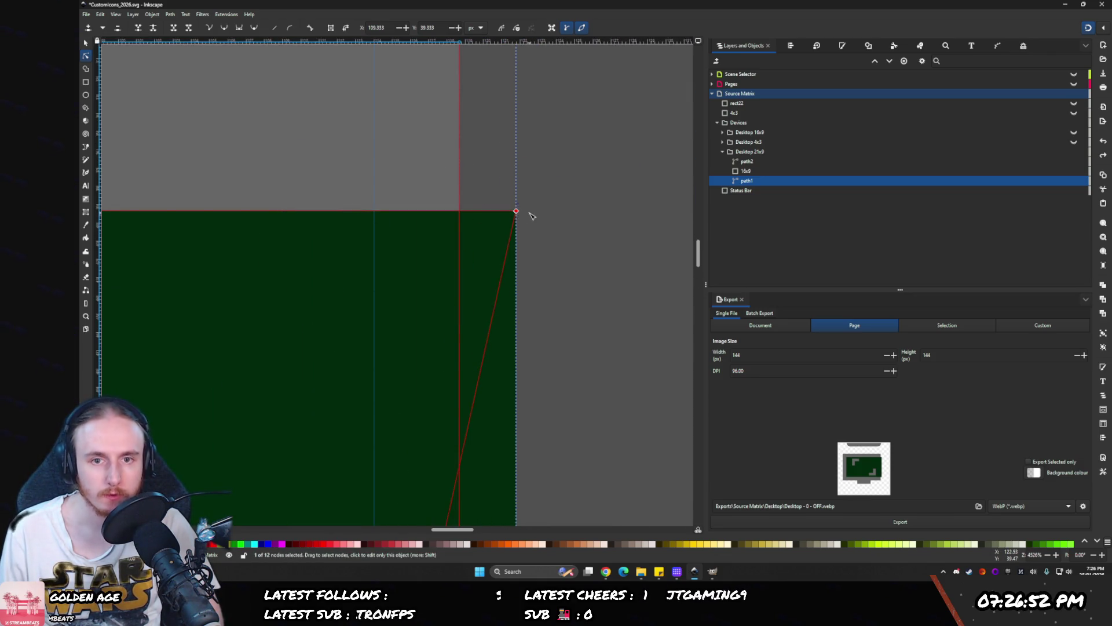
{"action": "scroll", "coordinate": [528, 213], "scroll_direction": "down", "scroll_amount": 5}
{"action": "scroll", "coordinate": [529, 213], "scroll_direction": "down", "scroll_amount": 5}
{"action": "left_click_drag", "start_coordinate": [508, 200], "coordinate": [536, 292]}
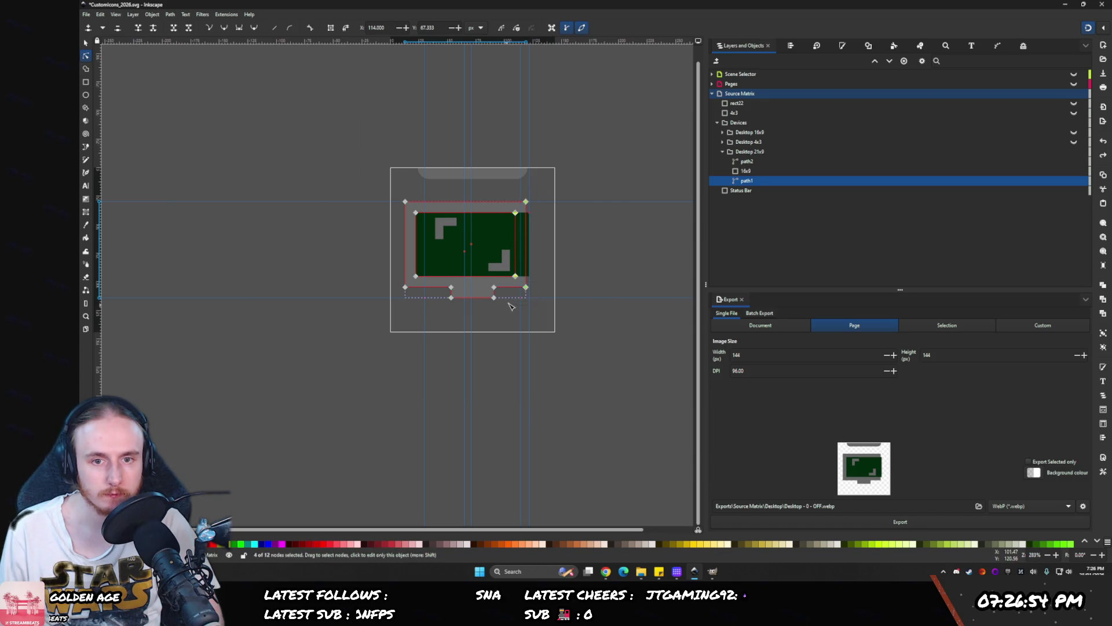
{"action": "scroll", "coordinate": [544, 193], "scroll_direction": "up", "scroll_amount": 5}
{"action": "scroll", "coordinate": [523, 234], "scroll_direction": "up", "scroll_amount": 4}
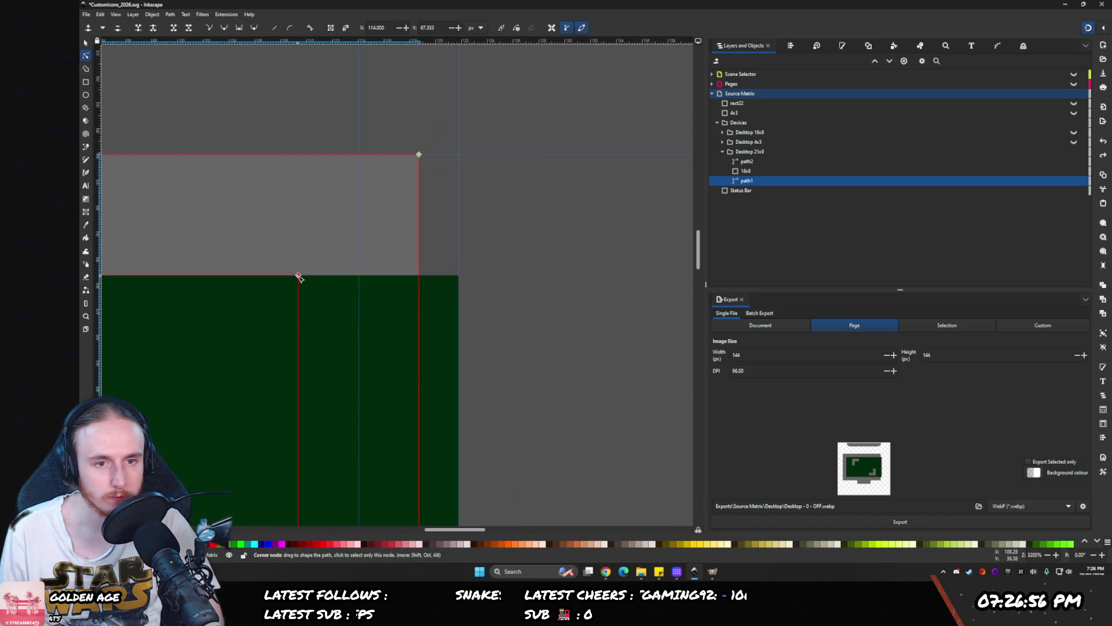
{"action": "left_click_drag", "start_coordinate": [299, 277], "coordinate": [455, 281]}
{"action": "scroll", "coordinate": [464, 270], "scroll_direction": "down", "scroll_amount": 8}
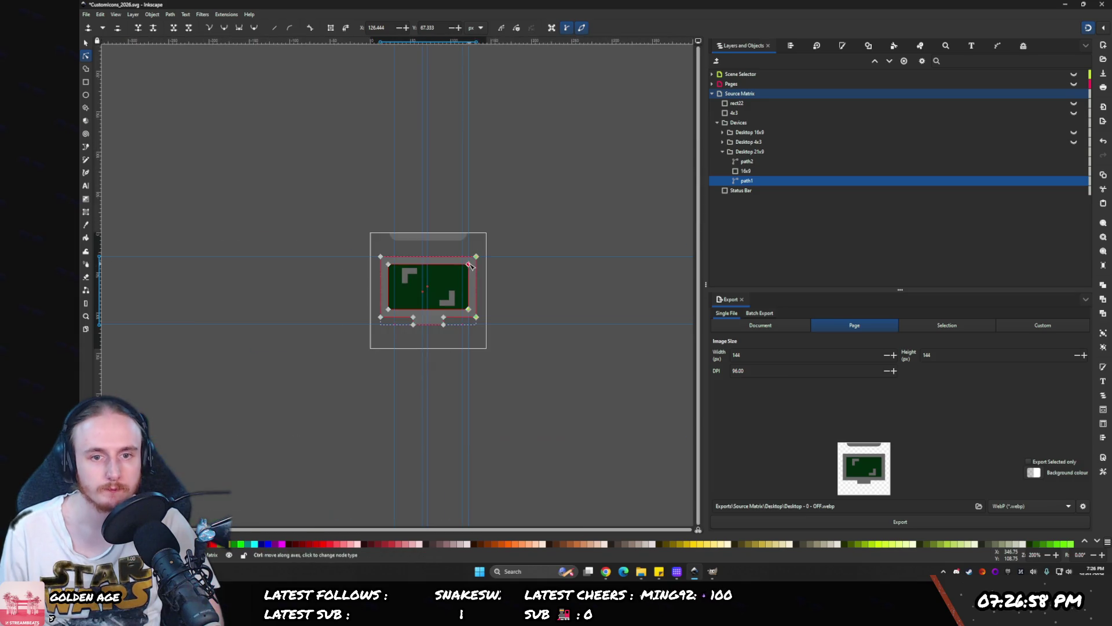
{"action": "scroll", "coordinate": [388, 322], "scroll_direction": "up", "scroll_amount": 3}
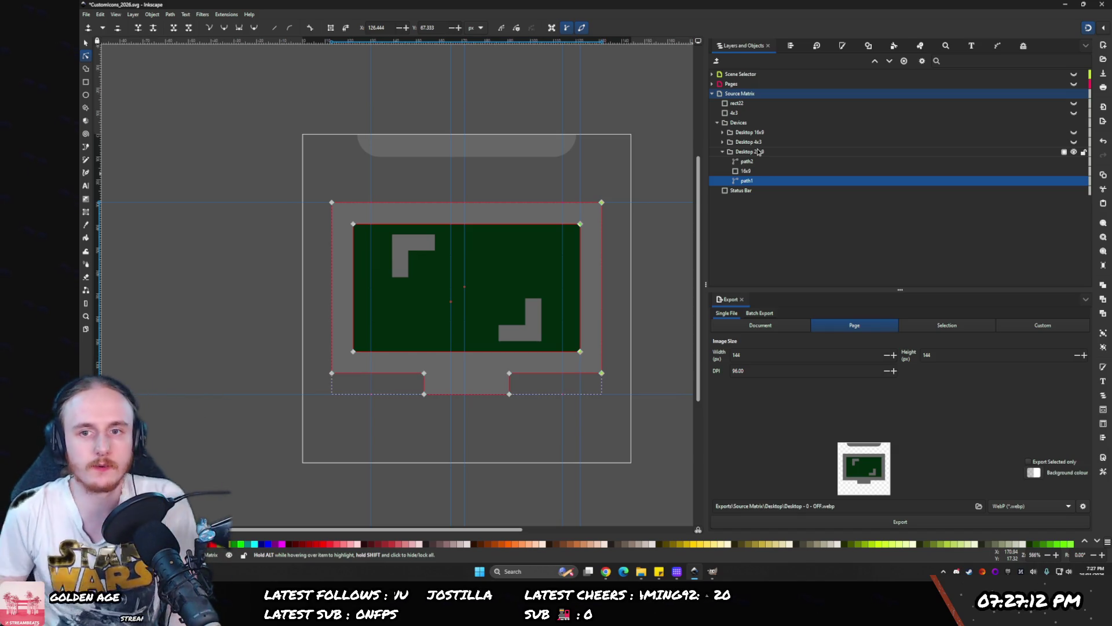
{"action": "left_click", "coordinate": [771, 142]}
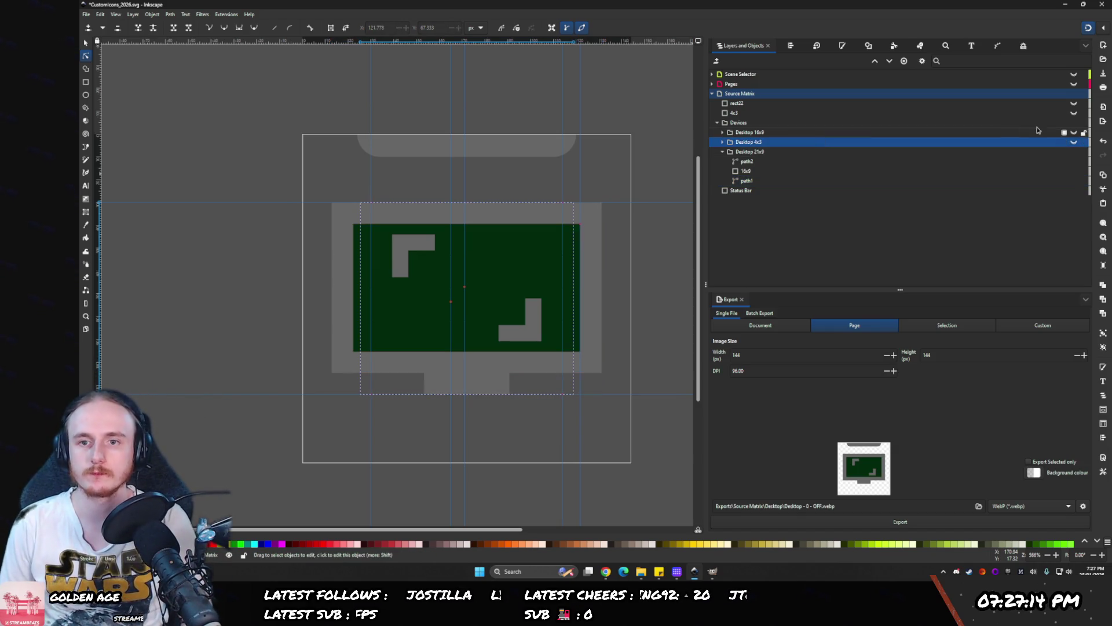
- Hide Desktop 4x3, zoom to the top-left corner bracket and draw a small rectangle there
{"action": "left_click", "coordinate": [1072, 143]}
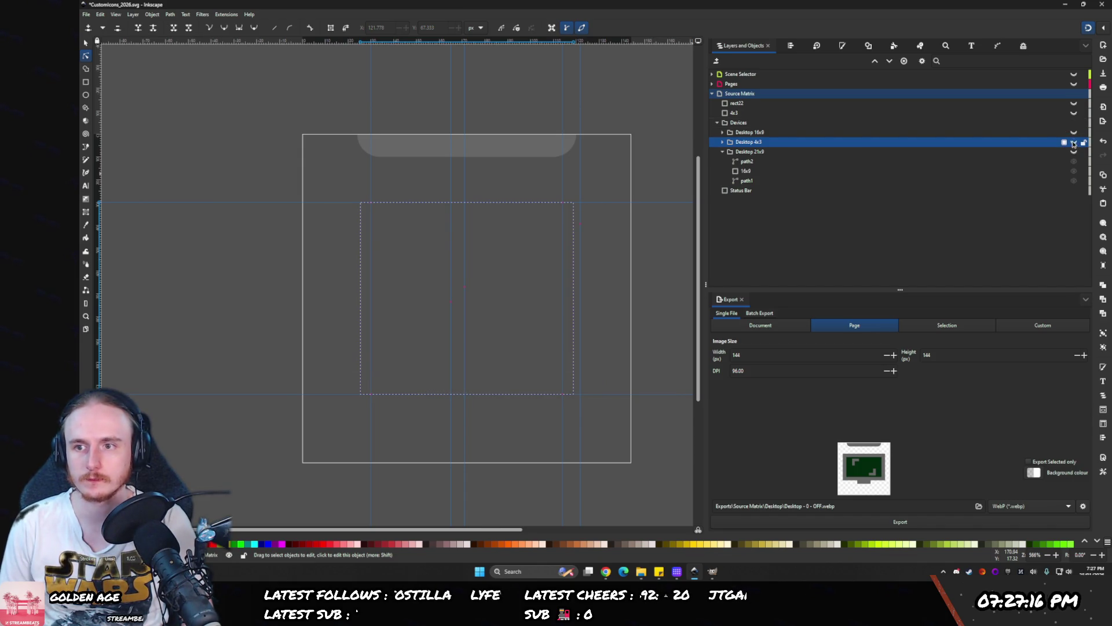
{"action": "scroll", "coordinate": [399, 258], "scroll_direction": "up", "scroll_amount": 5}
{"action": "left_click", "coordinate": [373, 139]}
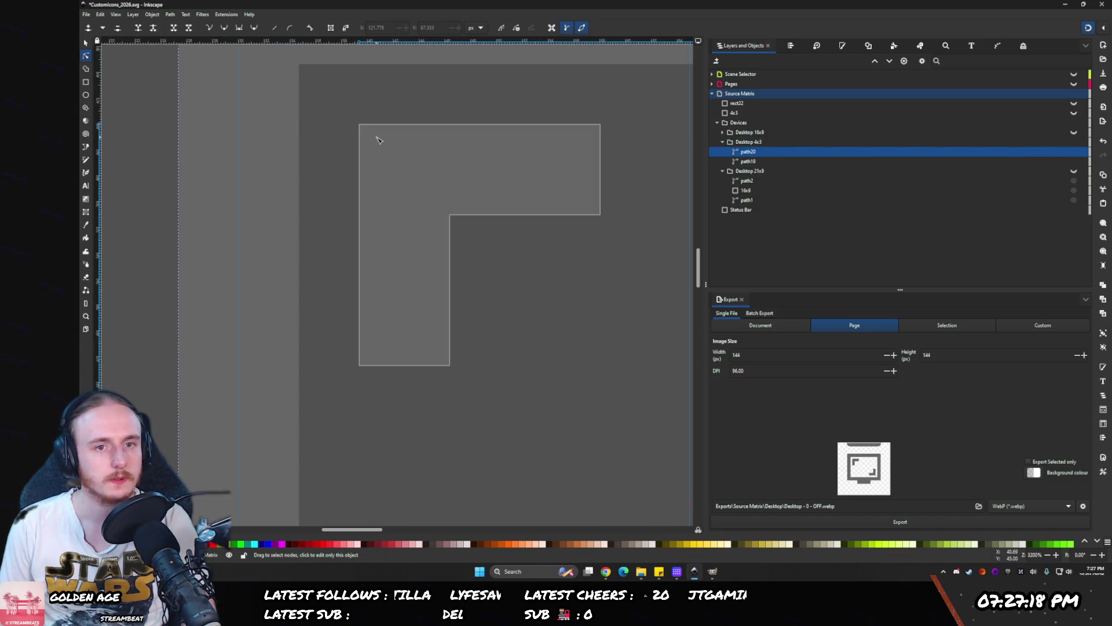
{"action": "scroll", "coordinate": [348, 122], "scroll_direction": "up", "scroll_amount": 5}
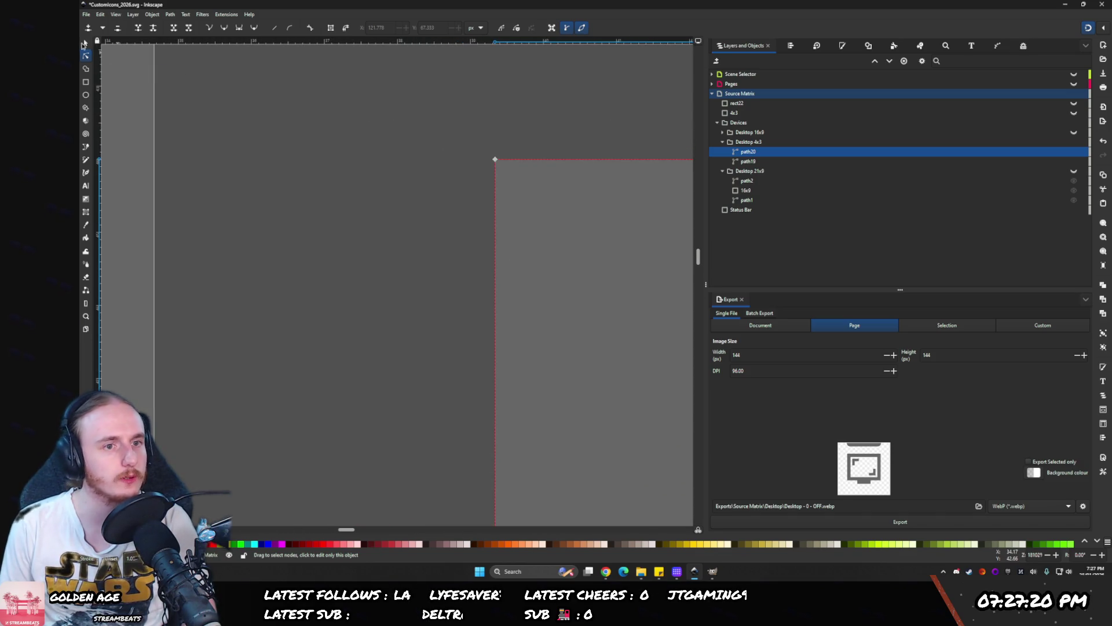
{"action": "left_click", "coordinate": [86, 82]}
{"action": "mouse_move", "coordinate": [492, 163]}
{"action": "left_mouse_down"}
{"action": "mouse_move", "coordinate": [300, 213]}
{"action": "mouse_move", "coordinate": [156, 279]}
{"action": "left_mouse_up"}
- Keep Desktop 4x3 hidden, show the Desktop 21x9 green screen again, and return to the selector
{"action": "scroll", "coordinate": [297, 255], "scroll_direction": "down", "scroll_amount": 4}
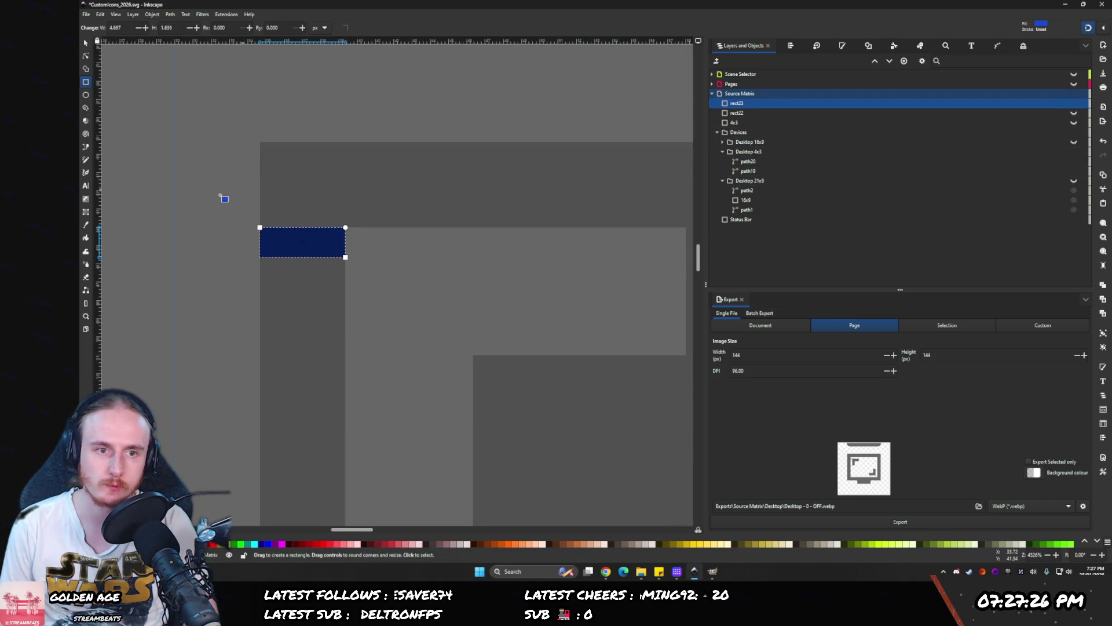
{"action": "scroll", "coordinate": [405, 193], "scroll_direction": "left", "scroll_amount": 5}
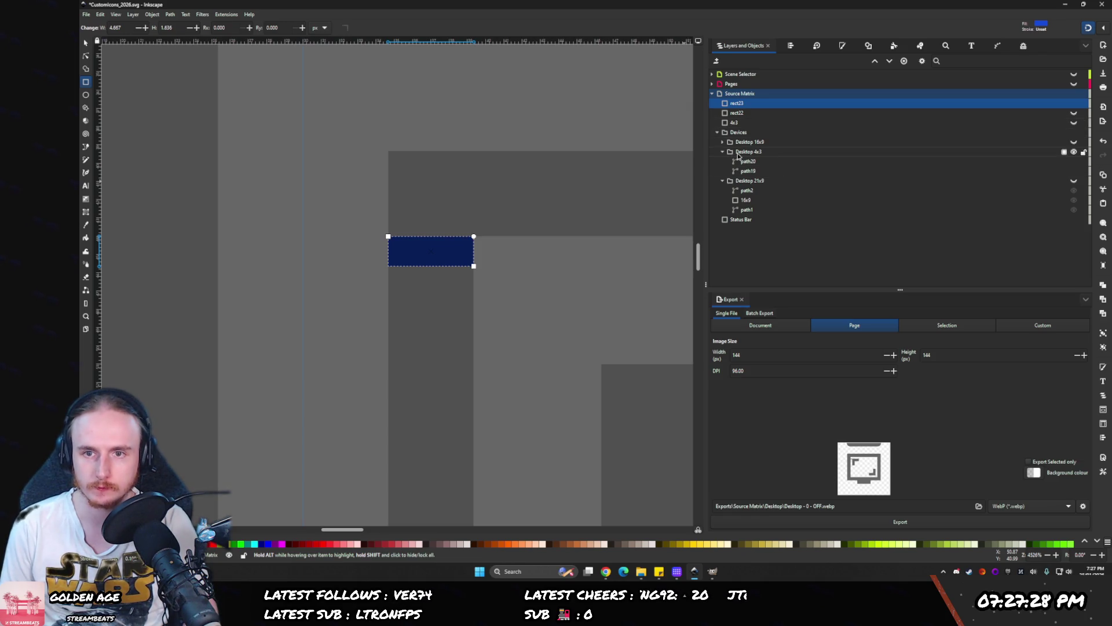
{"action": "left_click", "coordinate": [1053, 153]}
{"action": "left_click", "coordinate": [1074, 152]}
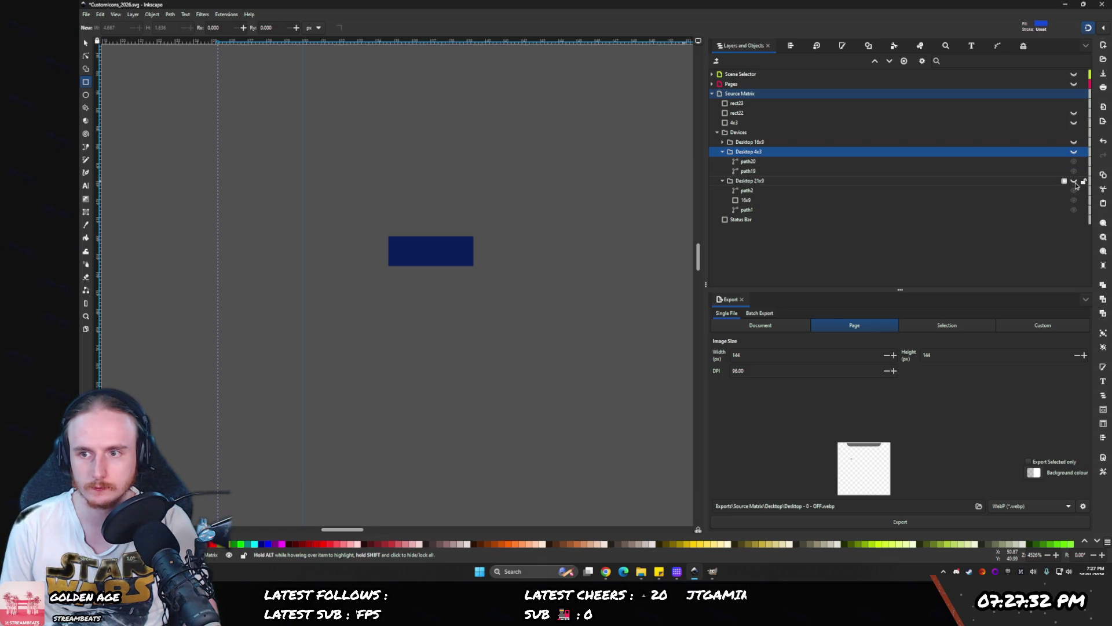
{"action": "left_click", "coordinate": [1074, 181]}
{"action": "scroll", "coordinate": [313, 204], "scroll_direction": "left", "scroll_amount": 4}
{"action": "scroll", "coordinate": [313, 204], "scroll_direction": "down", "scroll_amount": 5}
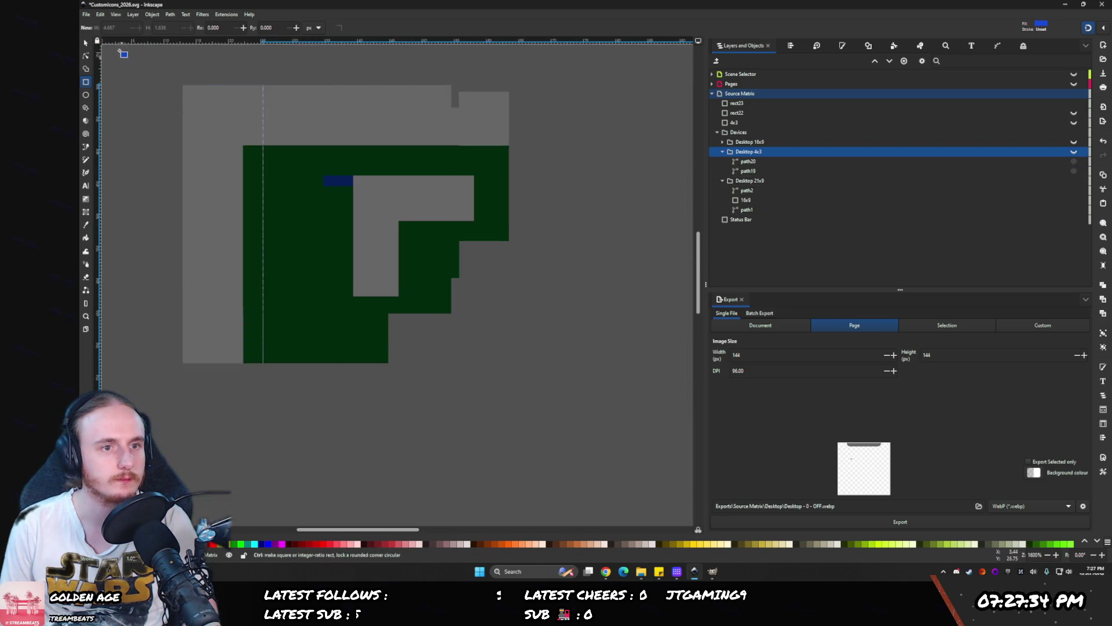
{"action": "scroll", "coordinate": [313, 204], "scroll_direction": "up", "scroll_amount": 3}
{"action": "key", "text": "s"}
{"action": "left_click", "coordinate": [326, 207]}
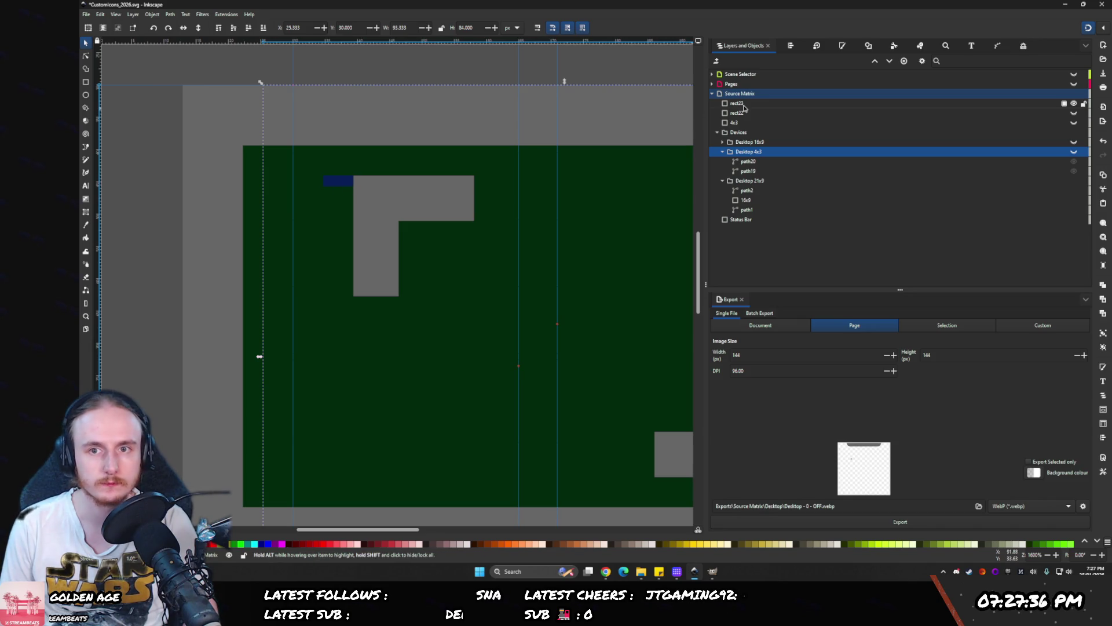
- Move the rect23 spacer onto the guide and drag path2's top-left bracket against it
{"action": "left_click", "coordinate": [339, 184]}
{"action": "left_click_drag", "start_coordinate": [338, 184], "coordinate": [253, 182]}
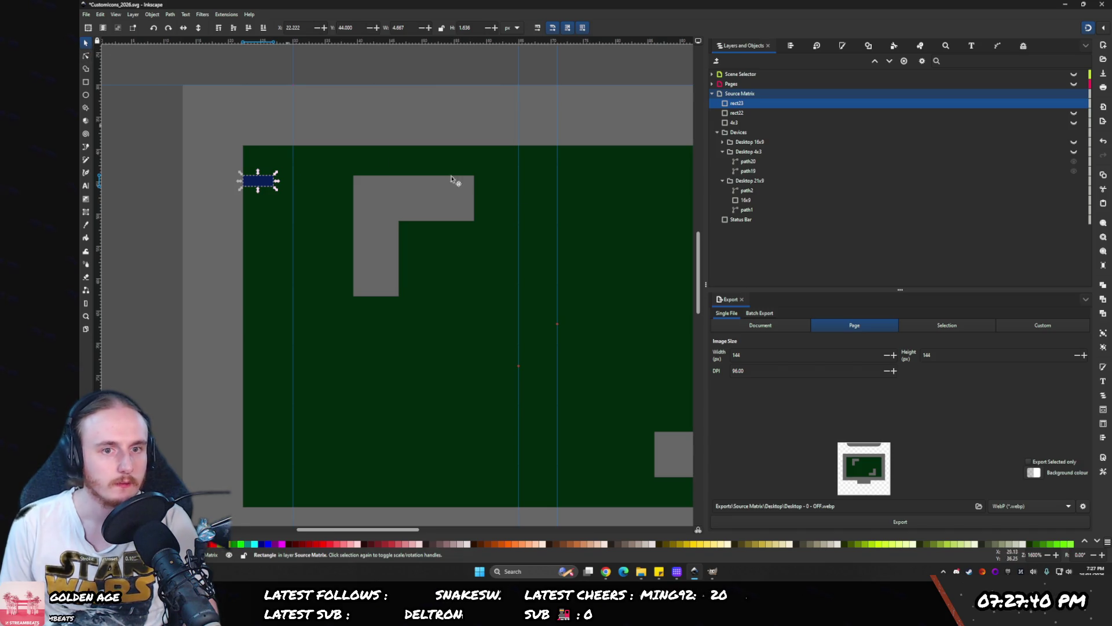
{"action": "left_click", "coordinate": [744, 199]}
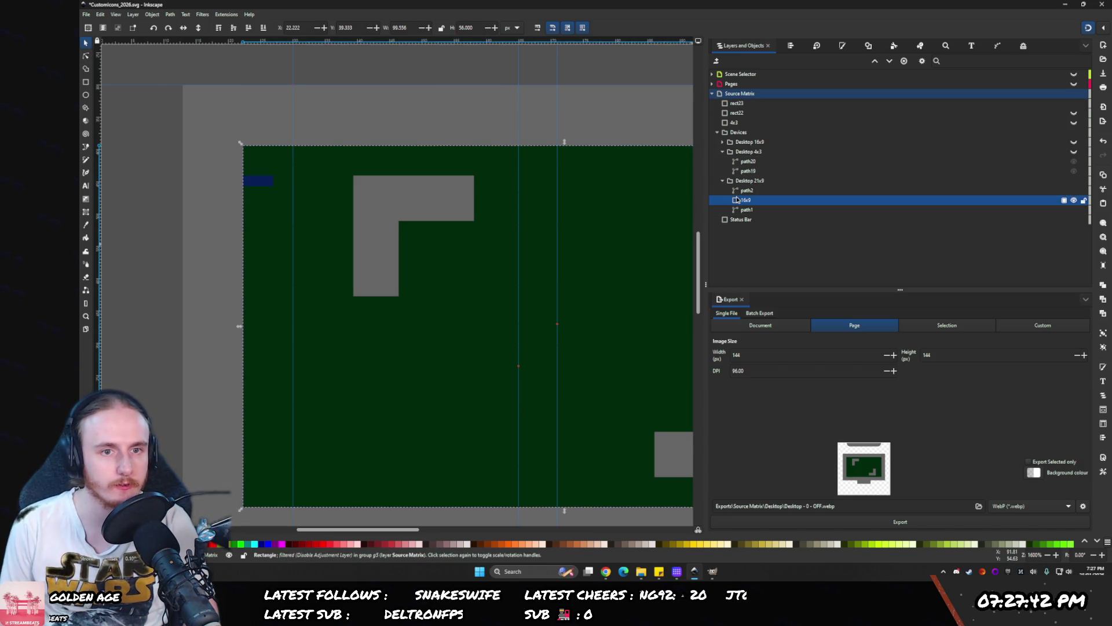
{"action": "left_click", "coordinate": [747, 191]}
{"action": "left_click", "coordinate": [85, 54]}
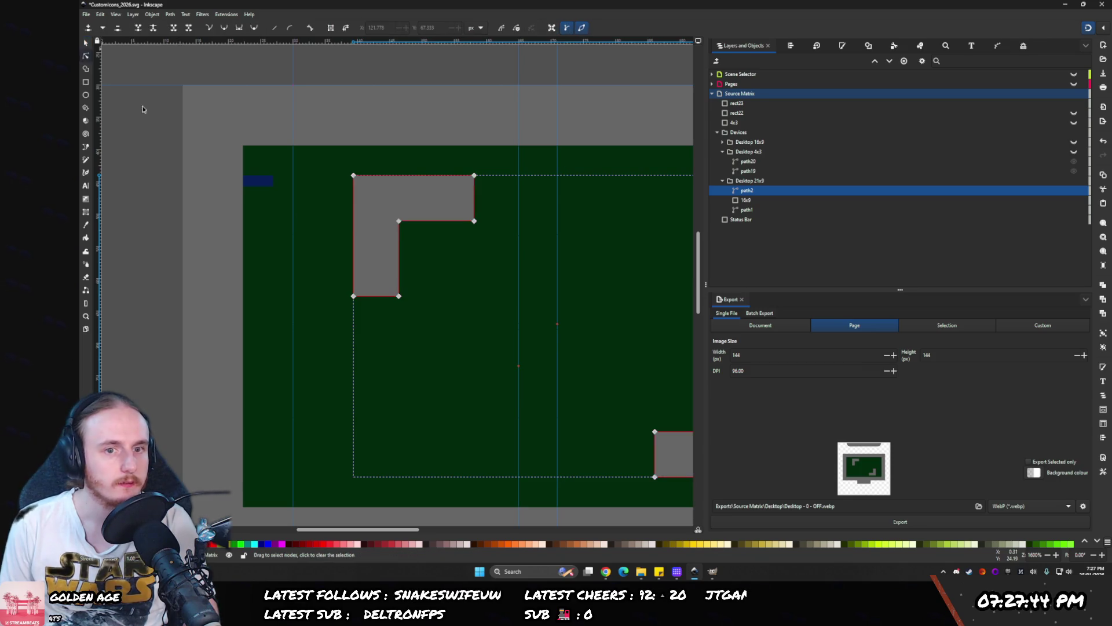
{"action": "left_click_drag", "start_coordinate": [355, 175], "coordinate": [277, 178]}
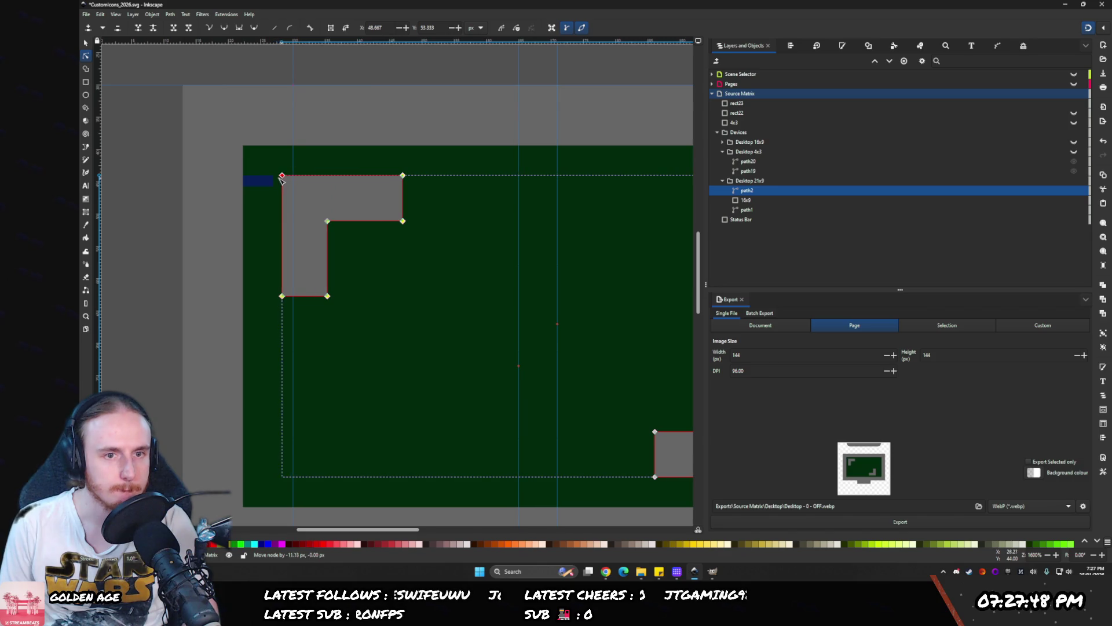
{"action": "scroll", "coordinate": [346, 249], "scroll_direction": "down", "scroll_amount": 3}
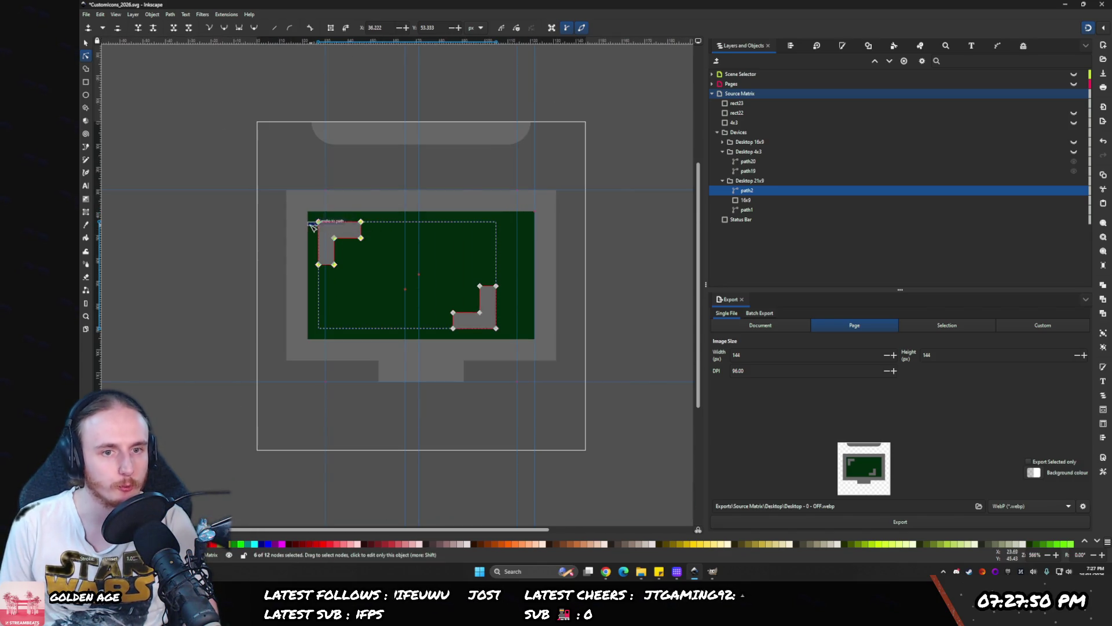
{"action": "scroll", "coordinate": [512, 341], "scroll_direction": "up", "scroll_amount": 1}
{"action": "key", "text": "s"}
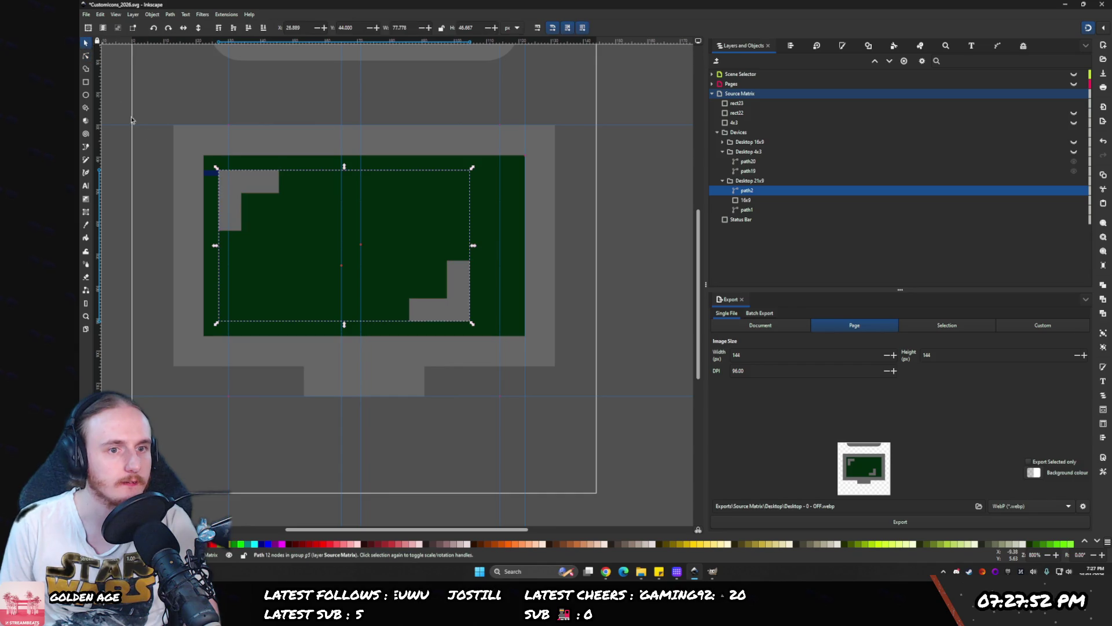
- Bring the spacer to the bottom-right bracket, then try widening its six nodes and undo
{"action": "mouse_move", "coordinate": [211, 174]}
{"action": "left_mouse_down"}
{"action": "mouse_move", "coordinate": [480, 335]}
{"action": "mouse_move", "coordinate": [481, 323]}
{"action": "mouse_move", "coordinate": [427, 313]}
{"action": "mouse_move", "coordinate": [575, 313]}
{"action": "left_mouse_up"}
{"action": "scroll", "coordinate": [480, 323], "scroll_direction": "up", "scroll_amount": 3}
{"action": "scroll", "coordinate": [480, 323], "scroll_direction": "up", "scroll_amount": 2}
{"action": "scroll", "coordinate": [442, 314], "scroll_direction": "down", "scroll_amount": 1}
{"action": "scroll", "coordinate": [442, 313], "scroll_direction": "down", "scroll_amount": 1}
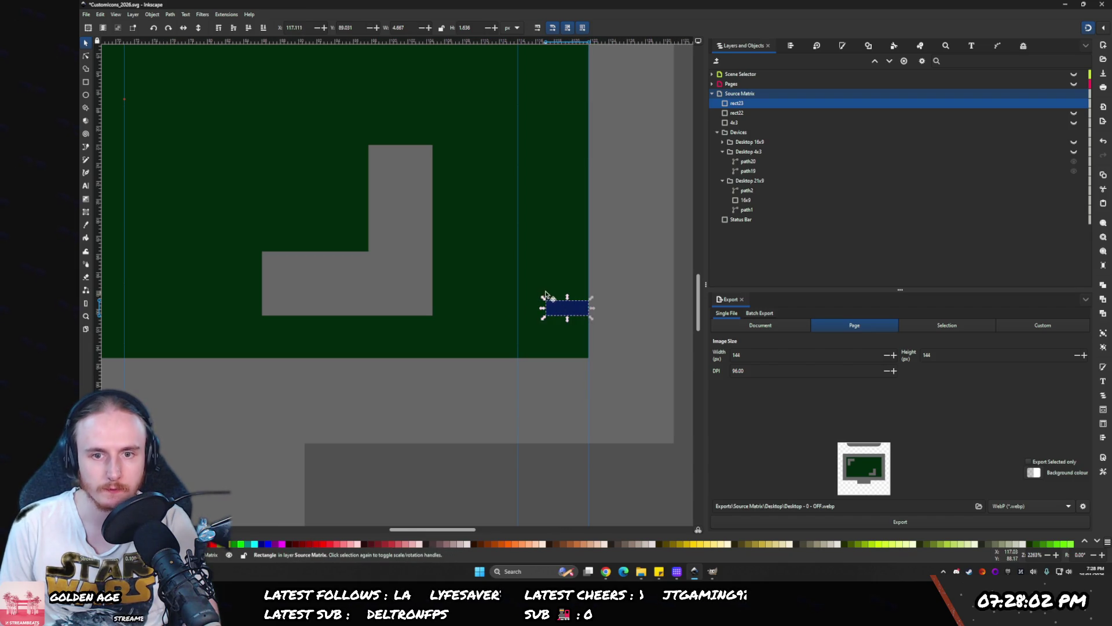
{"action": "scroll", "coordinate": [654, 226], "scroll_direction": "right", "scroll_amount": 1}
{"action": "left_click", "coordinate": [747, 191]}
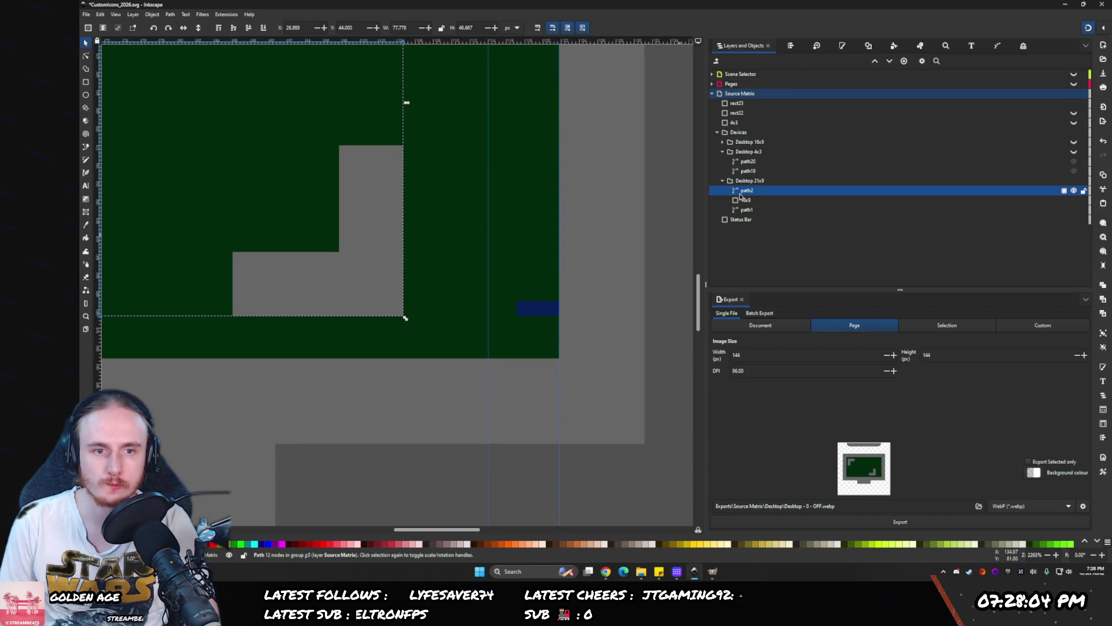
{"action": "left_click", "coordinate": [86, 56]}
{"action": "mouse_move", "coordinate": [194, 119]}
{"action": "left_mouse_down"}
{"action": "mouse_move", "coordinate": [454, 332]}
{"action": "mouse_move", "coordinate": [497, 329]}
{"action": "mouse_move", "coordinate": [521, 311]}
{"action": "mouse_move", "coordinate": [444, 317]}
{"action": "left_mouse_up"}
{"action": "scroll", "coordinate": [510, 318], "scroll_direction": "up", "scroll_amount": 3, "text": "ctrl"}
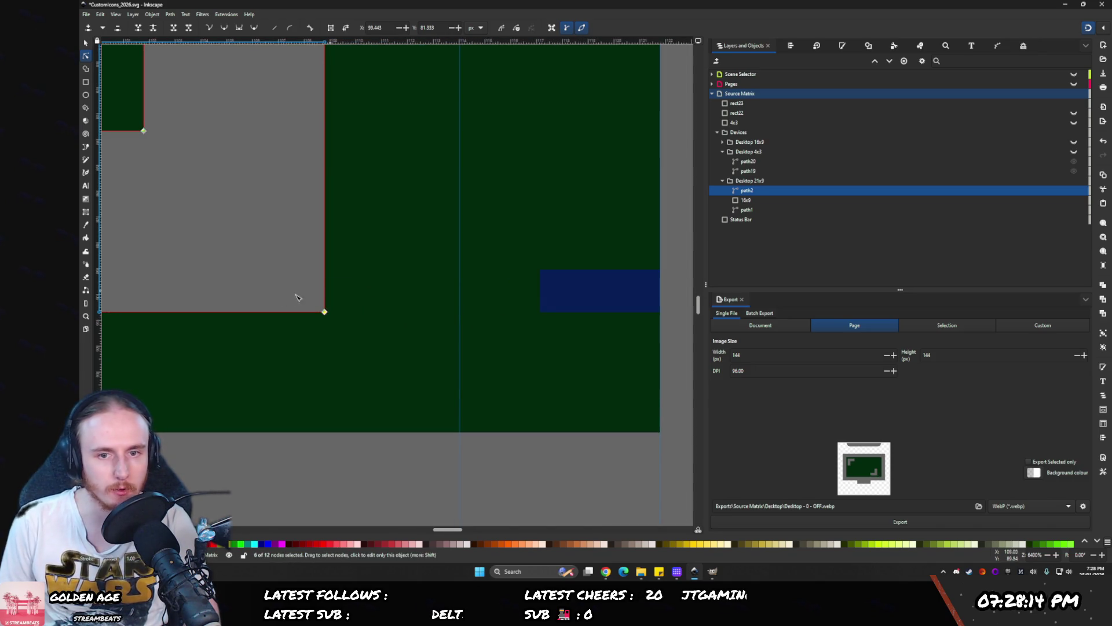
{"action": "left_click_drag", "start_coordinate": [322, 312], "coordinate": [547, 313]}
{"action": "key", "text": "ctrl+z"}
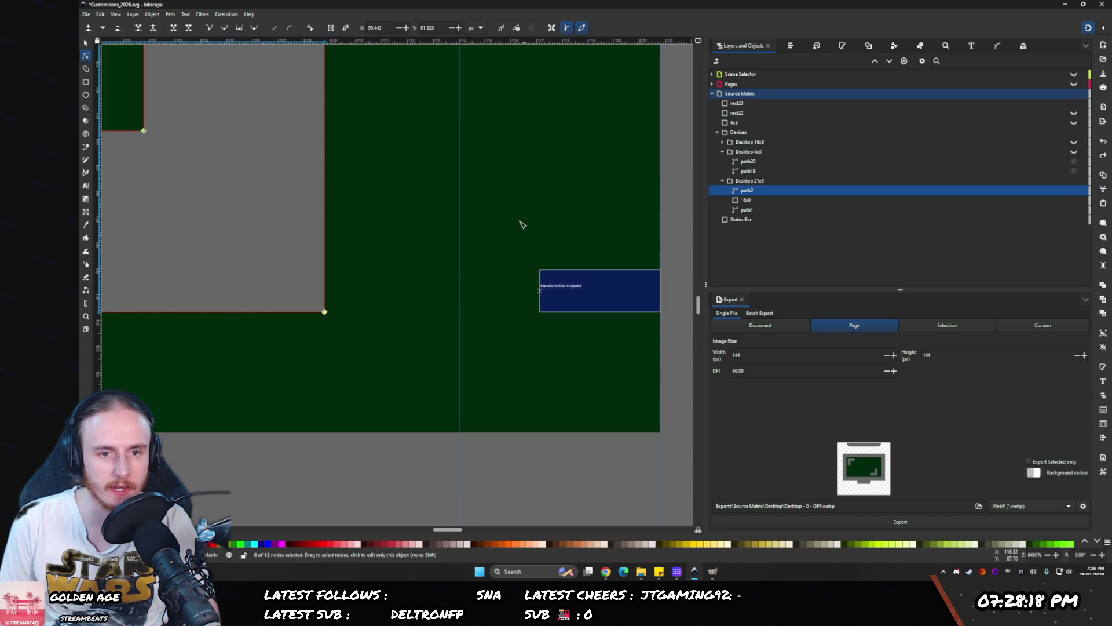
{"action": "scroll", "coordinate": [520, 168], "scroll_direction": "down", "scroll_amount": 3, "text": "ctrl"}
{"action": "left_click_drag", "start_coordinate": [520, 168], "coordinate": [509, 262]}
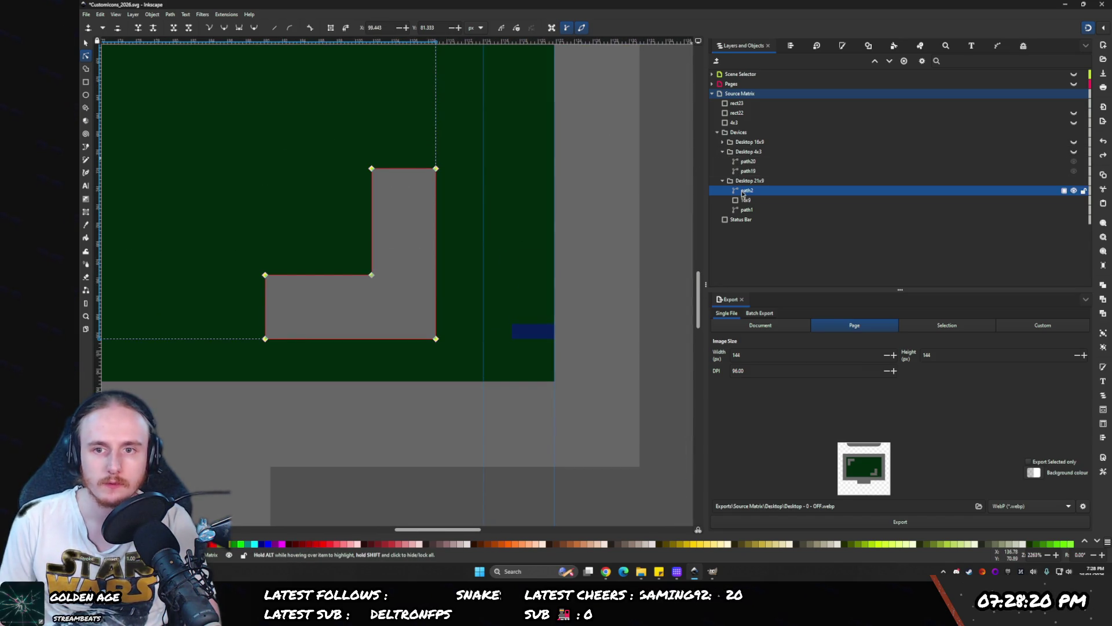
- Snap the rect23 spacer to the bracket's top-right corner and nudge it to Y 72.000
{"action": "left_click", "coordinate": [730, 103]}
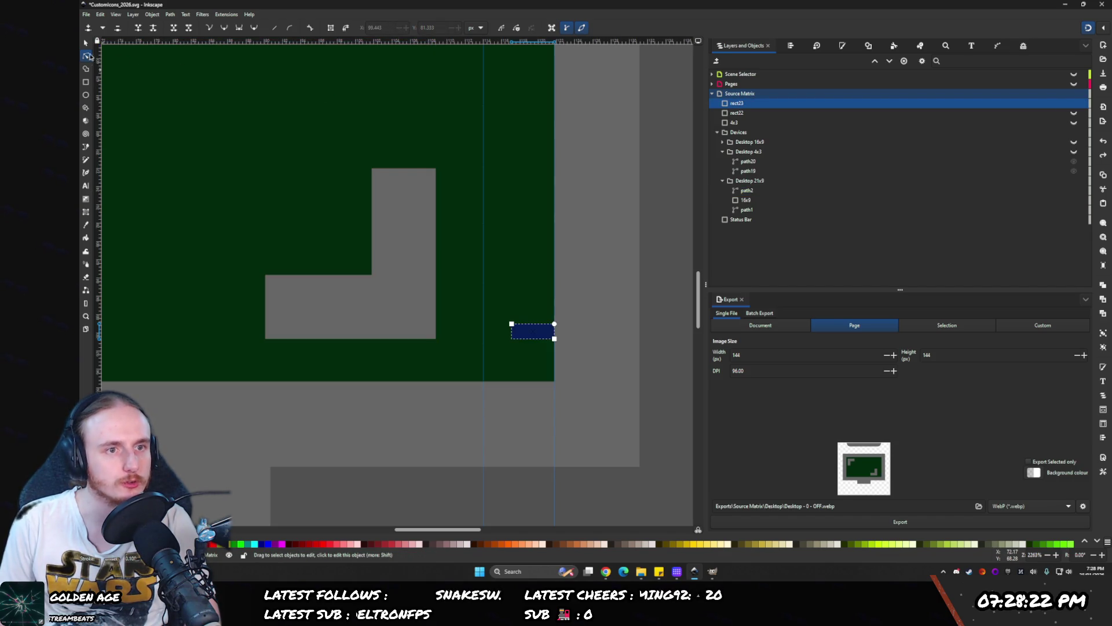
{"action": "key", "text": "s"}
{"action": "left_click", "coordinate": [515, 328]}
{"action": "mouse_move", "coordinate": [515, 326]}
{"action": "left_mouse_down"}
{"action": "mouse_move", "coordinate": [452, 176]}
{"action": "mouse_move", "coordinate": [440, 175]}
{"action": "left_mouse_up"}
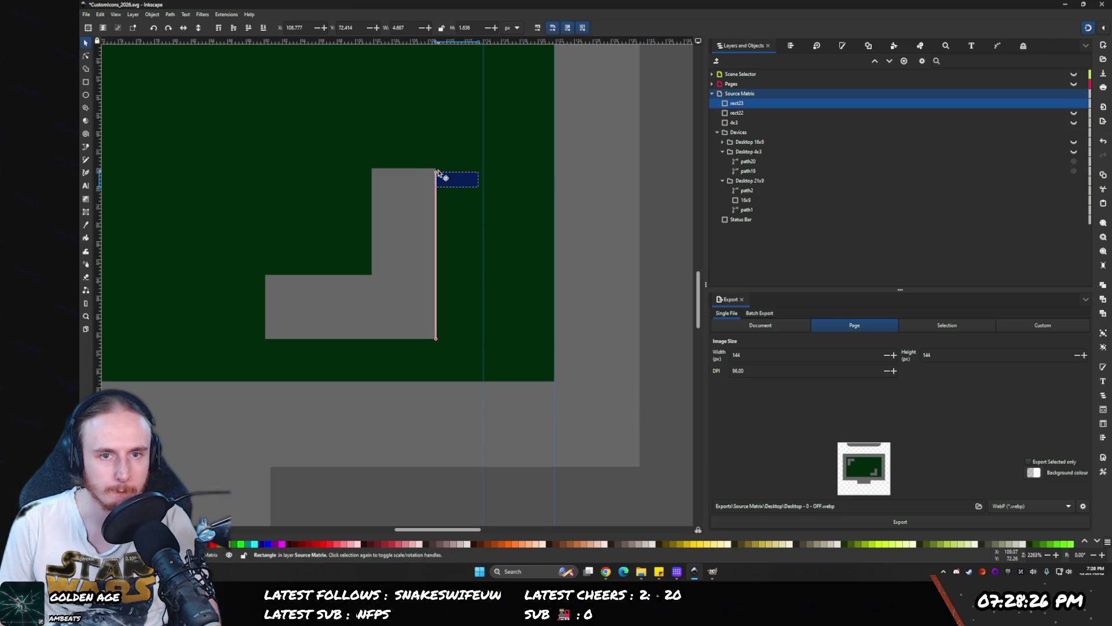
{"action": "scroll", "coordinate": [438, 173], "scroll_direction": "up", "scroll_amount": 7}
{"action": "mouse_move", "coordinate": [420, 200]}
{"action": "left_mouse_down"}
{"action": "mouse_move", "coordinate": [427, 214]}
{"action": "mouse_move", "coordinate": [603, 226]}
{"action": "left_mouse_up"}
{"action": "scroll", "coordinate": [429, 212], "scroll_direction": "down", "scroll_amount": 4}
{"action": "scroll", "coordinate": [444, 215], "scroll_direction": "down", "scroll_amount": 1}
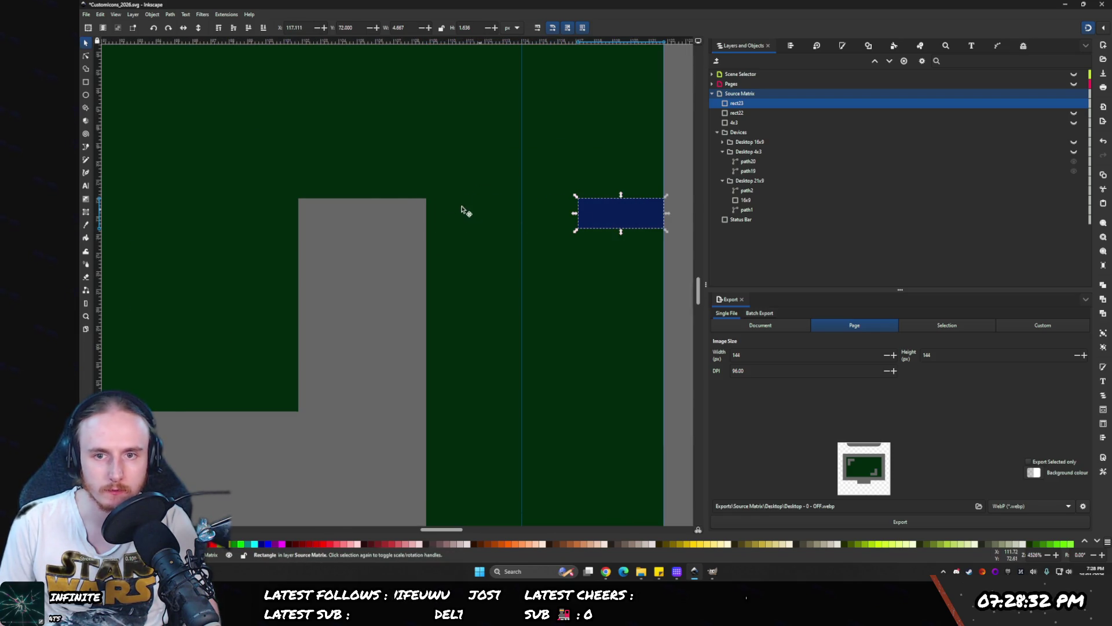
- Shift the bottom-right bracket's six nodes right until its edge snaps to the guide
{"action": "left_click", "coordinate": [584, 166]}
{"action": "left_click_drag", "start_coordinate": [584, 166], "coordinate": [430, 113]}
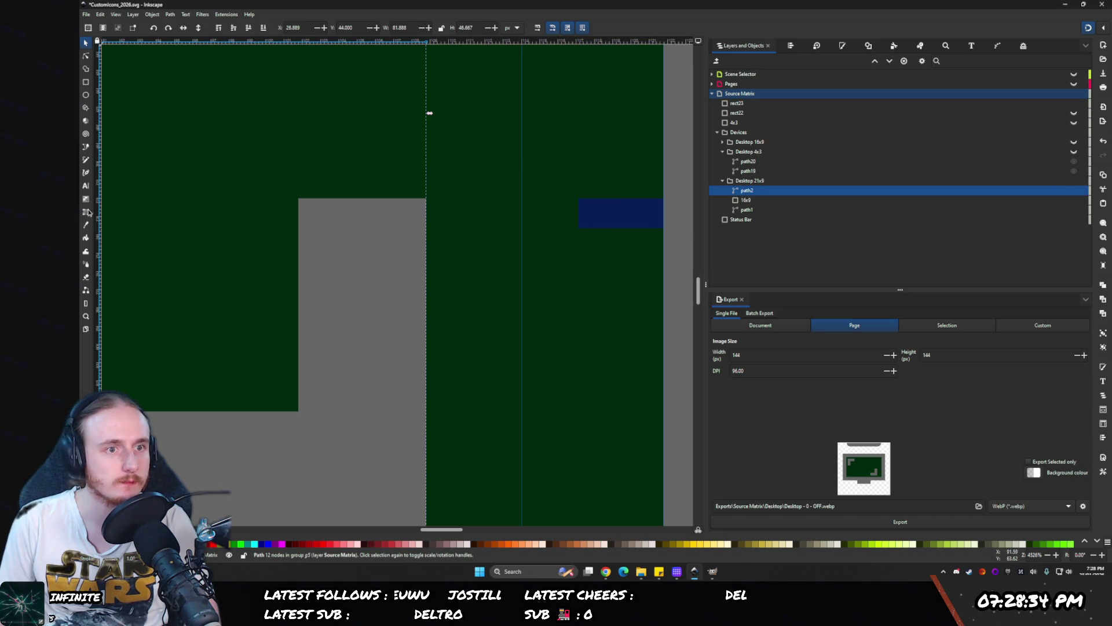
{"action": "key", "text": "n"}
{"action": "scroll", "coordinate": [347, 185], "scroll_direction": "down", "scroll_amount": 4}
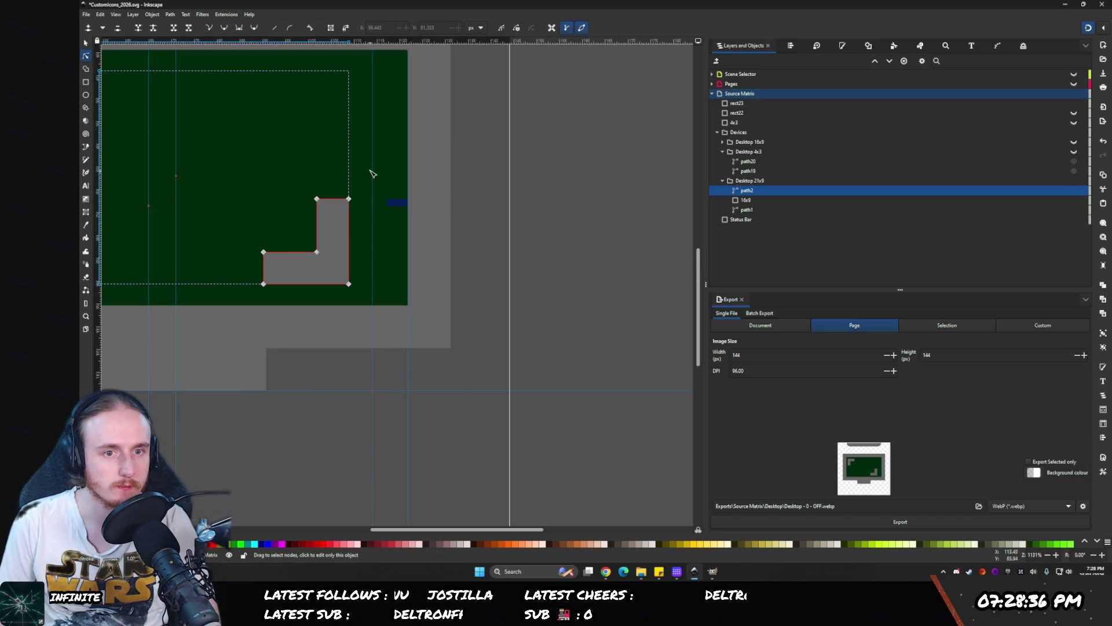
{"action": "left_click_drag", "start_coordinate": [367, 170], "coordinate": [256, 308]}
{"action": "scroll", "coordinate": [351, 210], "scroll_direction": "up", "scroll_amount": 3, "text": "ctrl"}
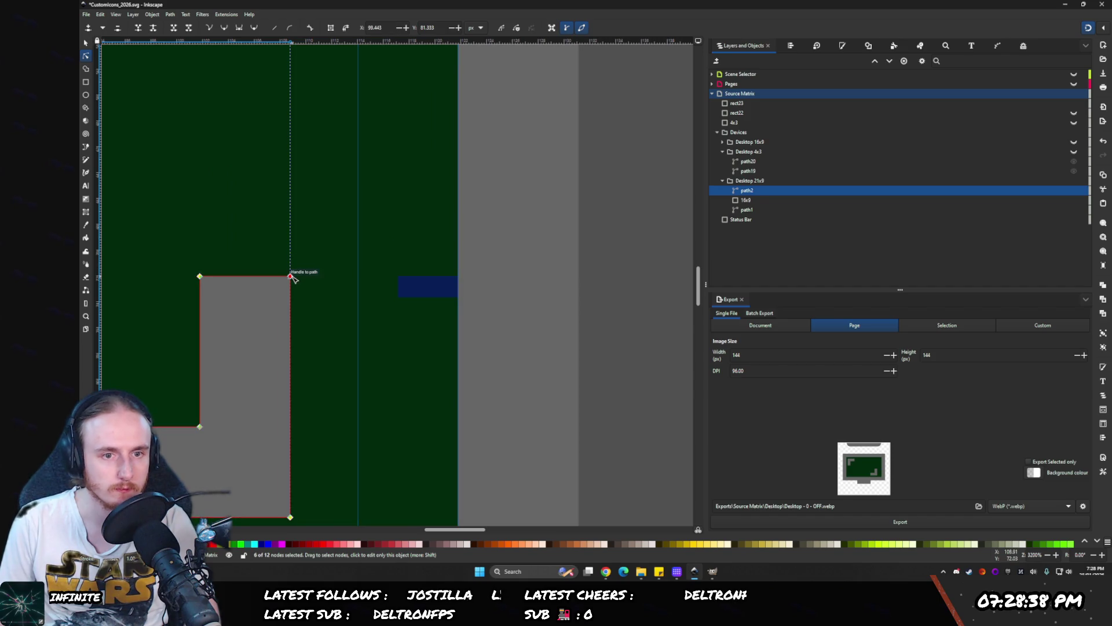
{"action": "mouse_move", "coordinate": [295, 275]}
{"action": "left_mouse_down"}
{"action": "mouse_move", "coordinate": [343, 288]}
{"action": "mouse_move", "coordinate": [404, 281]}
{"action": "mouse_move", "coordinate": [305, 279]}
{"action": "left_mouse_up"}
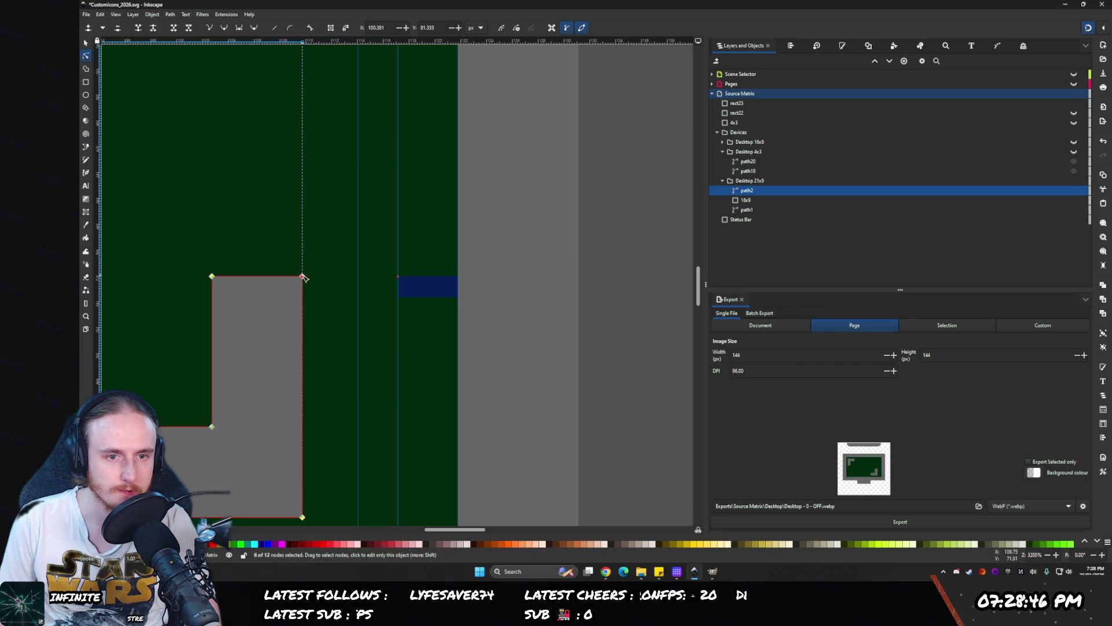
{"action": "left_click_drag", "start_coordinate": [302, 276], "coordinate": [398, 279]}
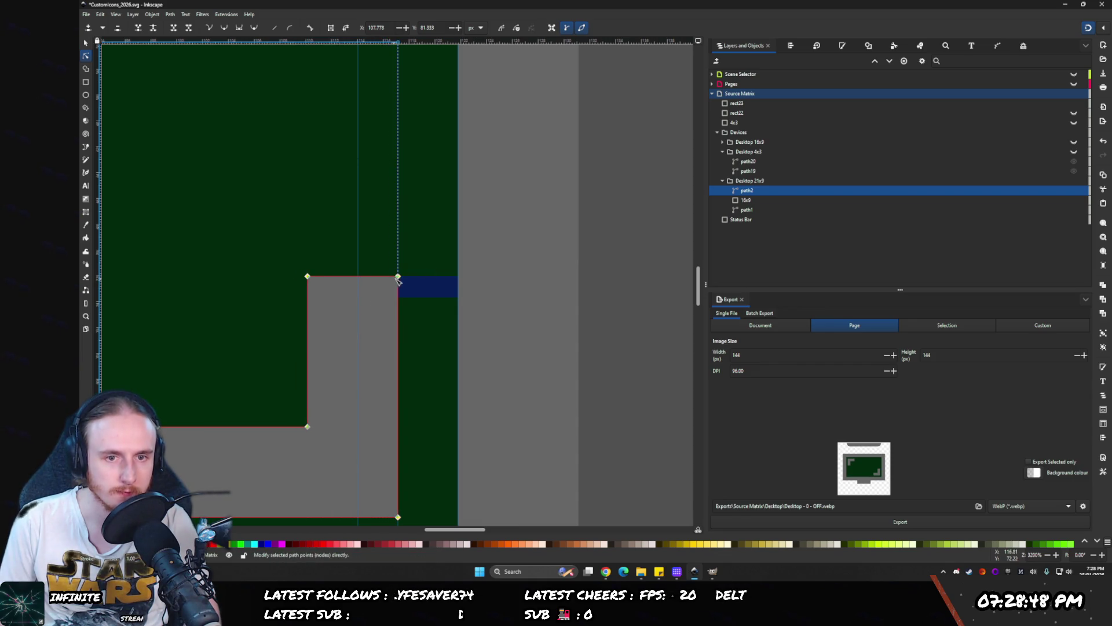
{"action": "scroll", "coordinate": [469, 307], "scroll_direction": "down", "scroll_amount": 2, "text": "ctrl"}
{"action": "scroll", "coordinate": [470, 307], "scroll_direction": "down", "scroll_amount": 2, "text": "ctrl"}
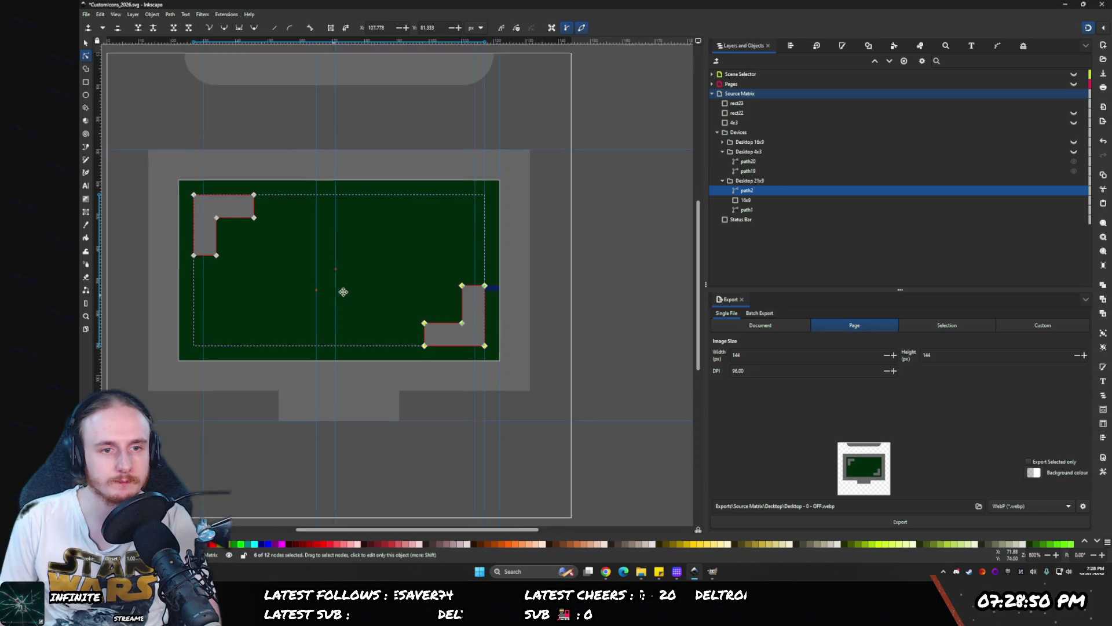
{"action": "left_click", "coordinate": [740, 210]}
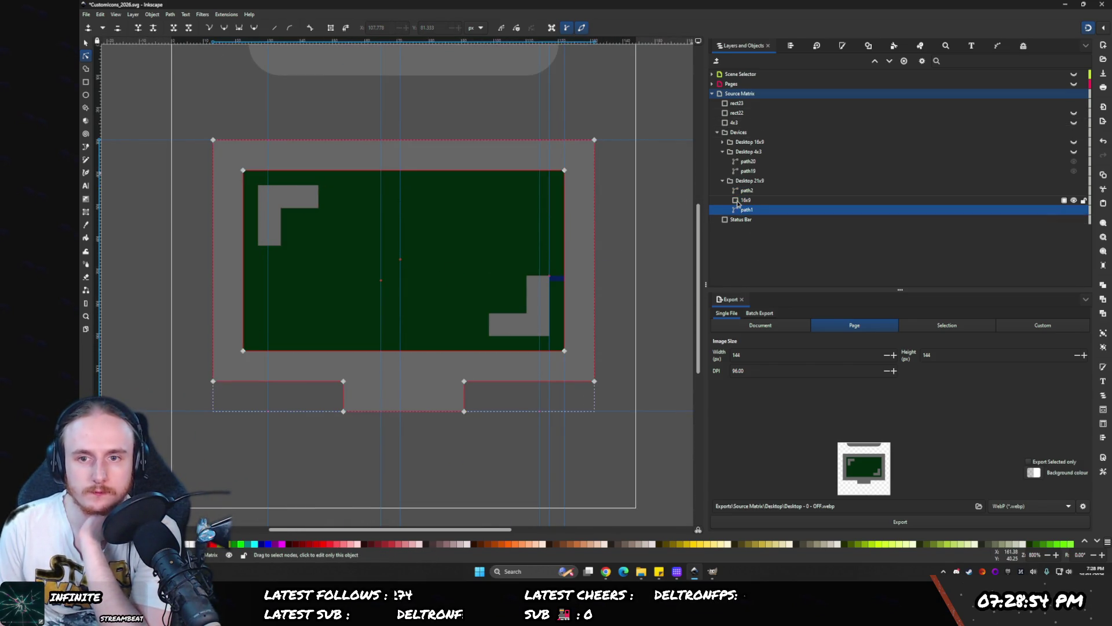
- Hide the green 16x9 rectangle, show the navy rect22 rectangle, and expand Desktop 16x9
{"action": "left_click", "coordinate": [745, 201]}
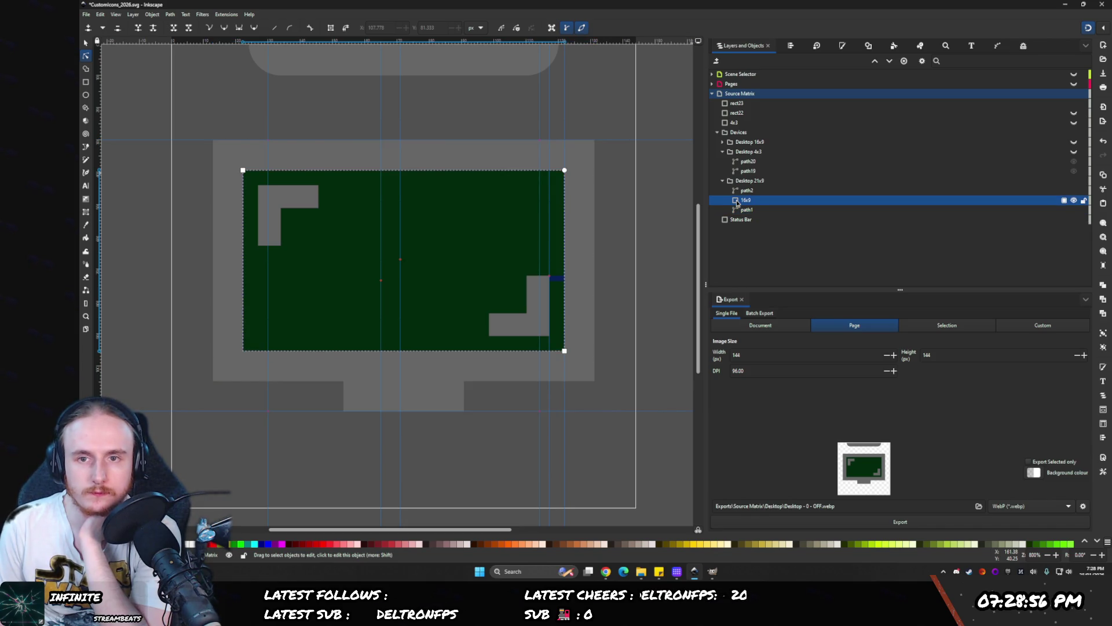
{"action": "left_click", "coordinate": [1073, 201]}
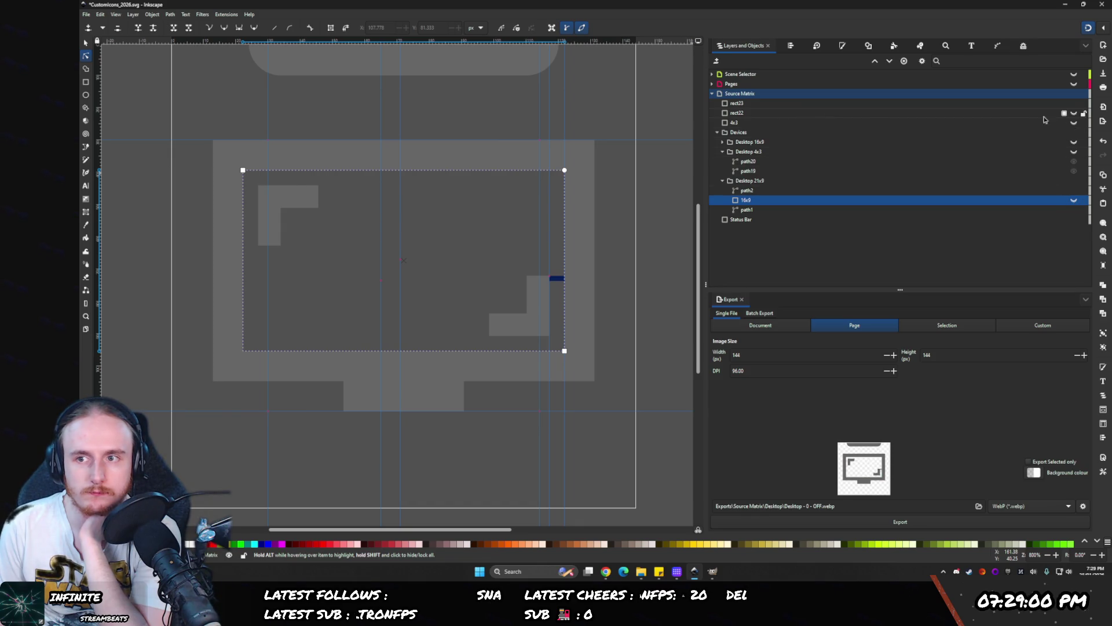
{"action": "left_click", "coordinate": [1073, 113]}
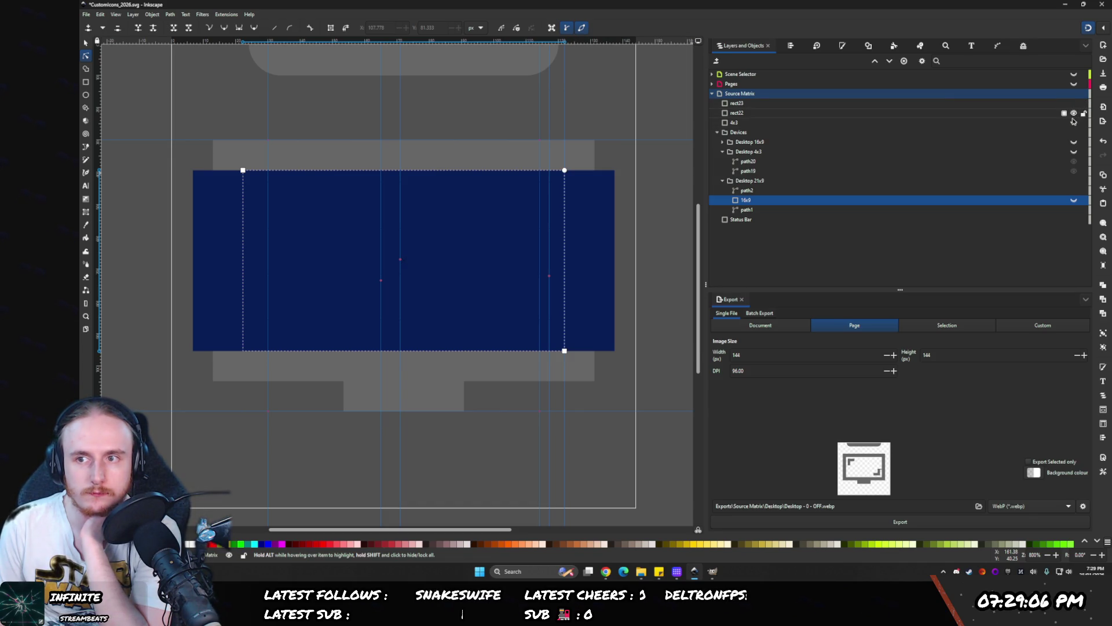
{"action": "left_click", "coordinate": [738, 104]}
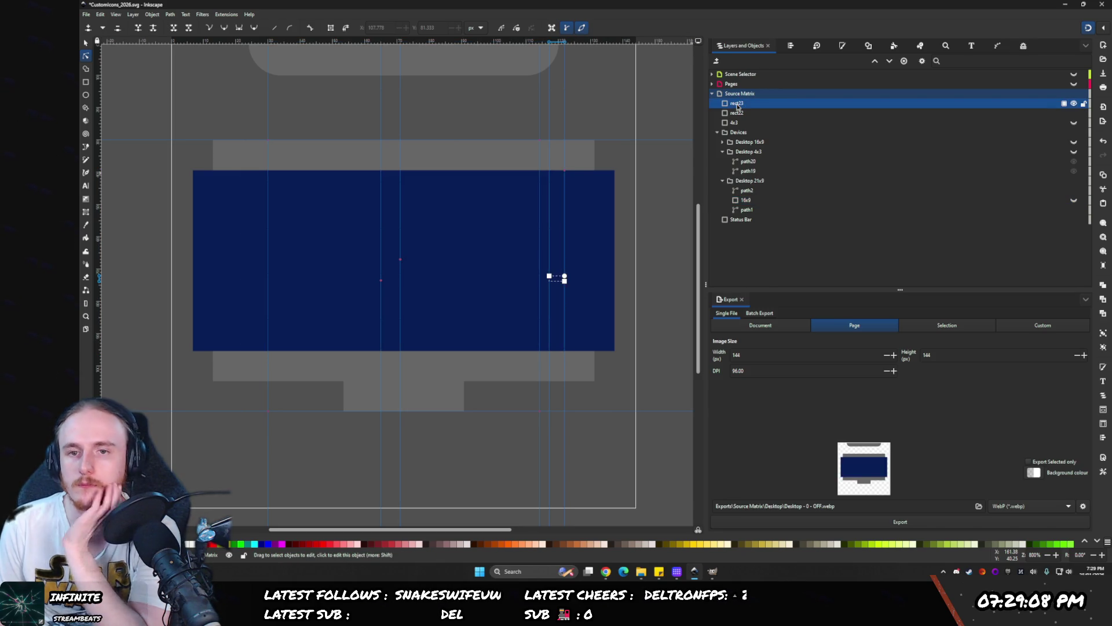
{"action": "left_click", "coordinate": [745, 113]}
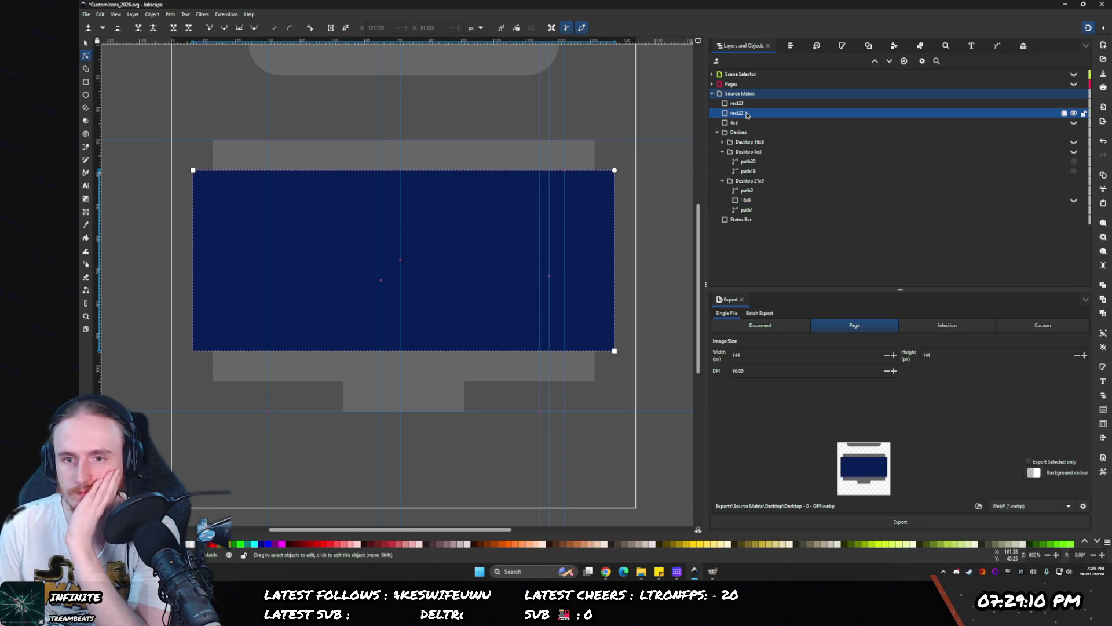
{"action": "left_click", "coordinate": [747, 191]}
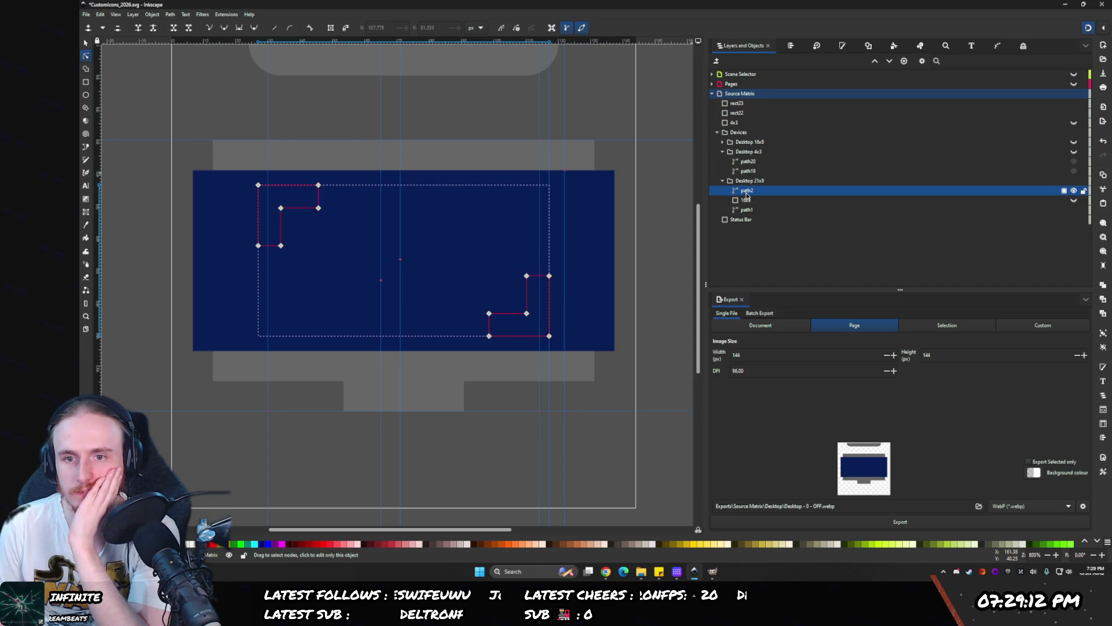
{"action": "left_click", "coordinate": [745, 201]}
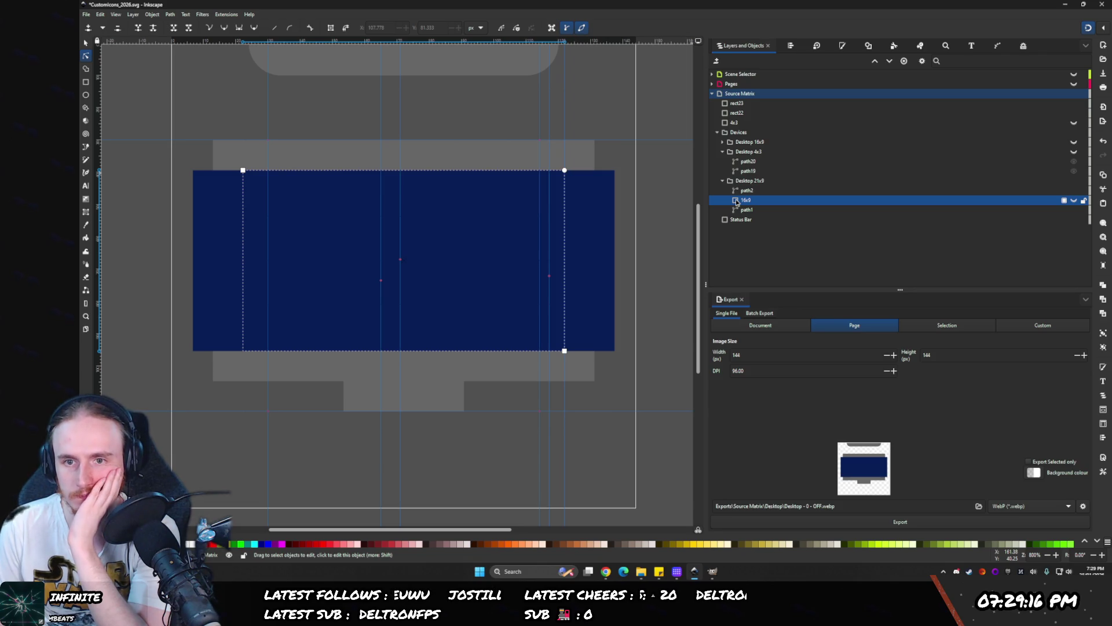
{"action": "left_click", "coordinate": [723, 142]}
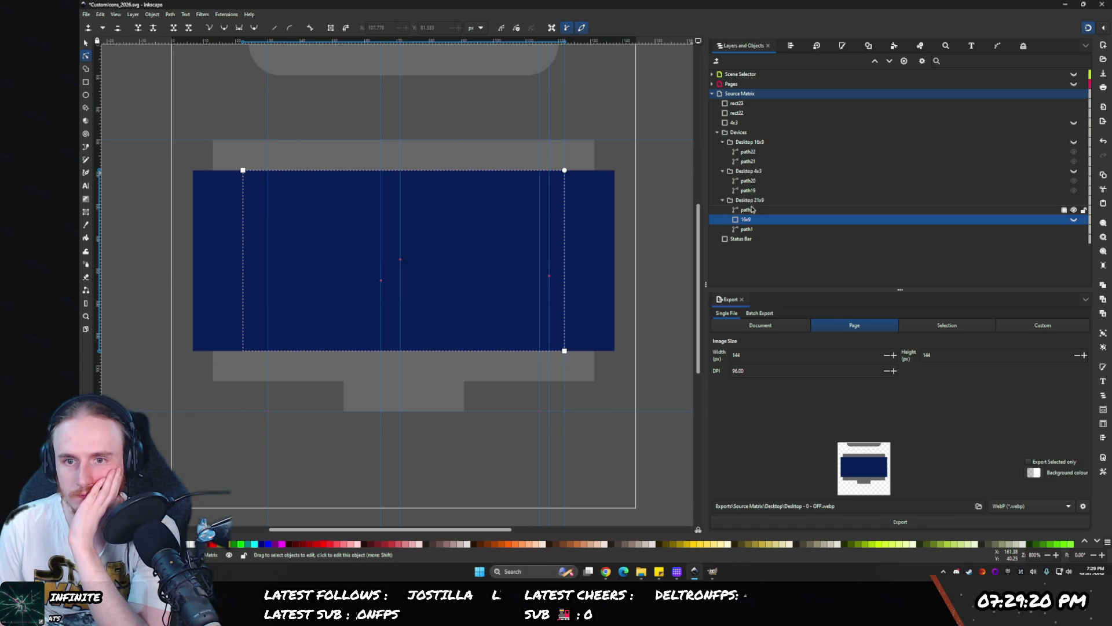
- Rename rect22 to '21x9' and delete the 16x9 rectangle
{"action": "left_click", "coordinate": [741, 113]}
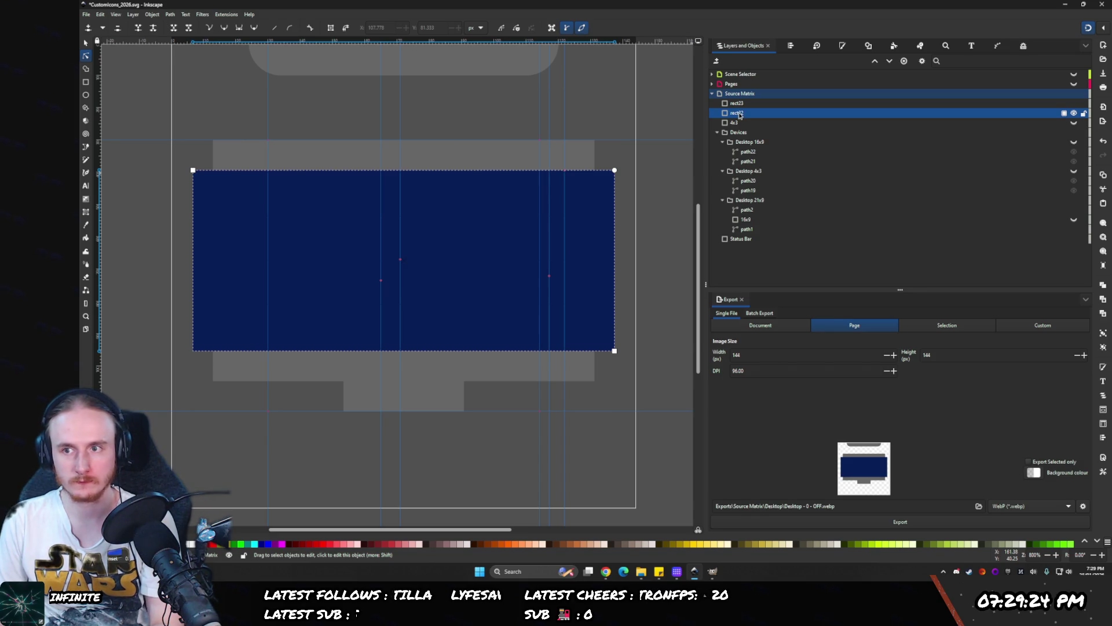
{"action": "left_click", "coordinate": [1074, 114]}
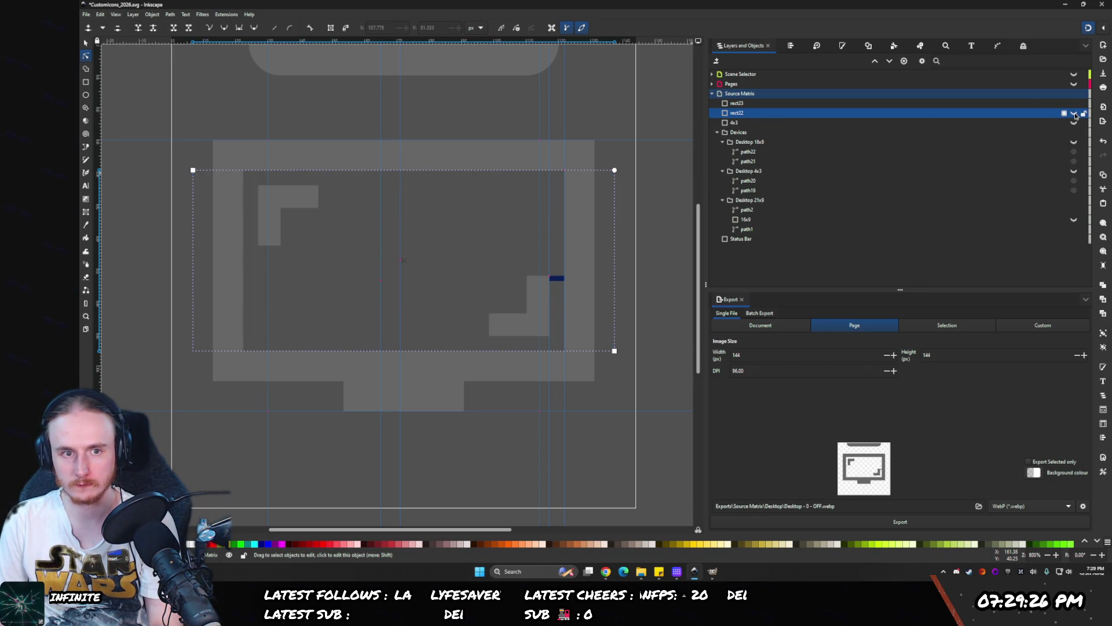
{"action": "left_click", "coordinate": [1074, 114]}
{"action": "double_click", "coordinate": [733, 115]}
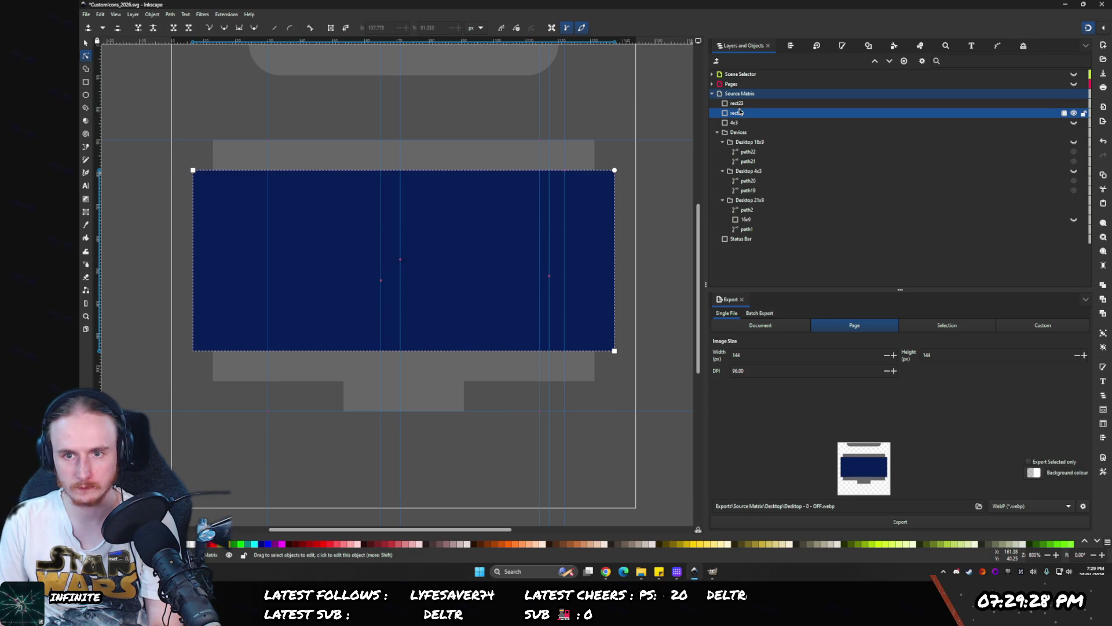
{"action": "type", "text": "21x9"}
{"action": "key", "text": "Return"}
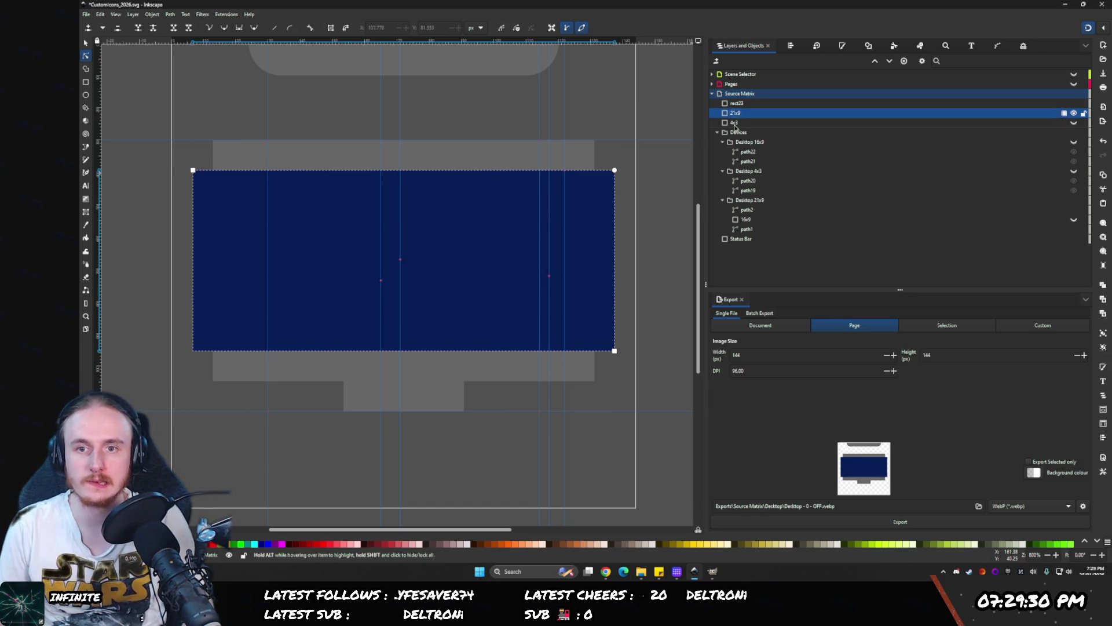
{"action": "left_click", "coordinate": [734, 220]}
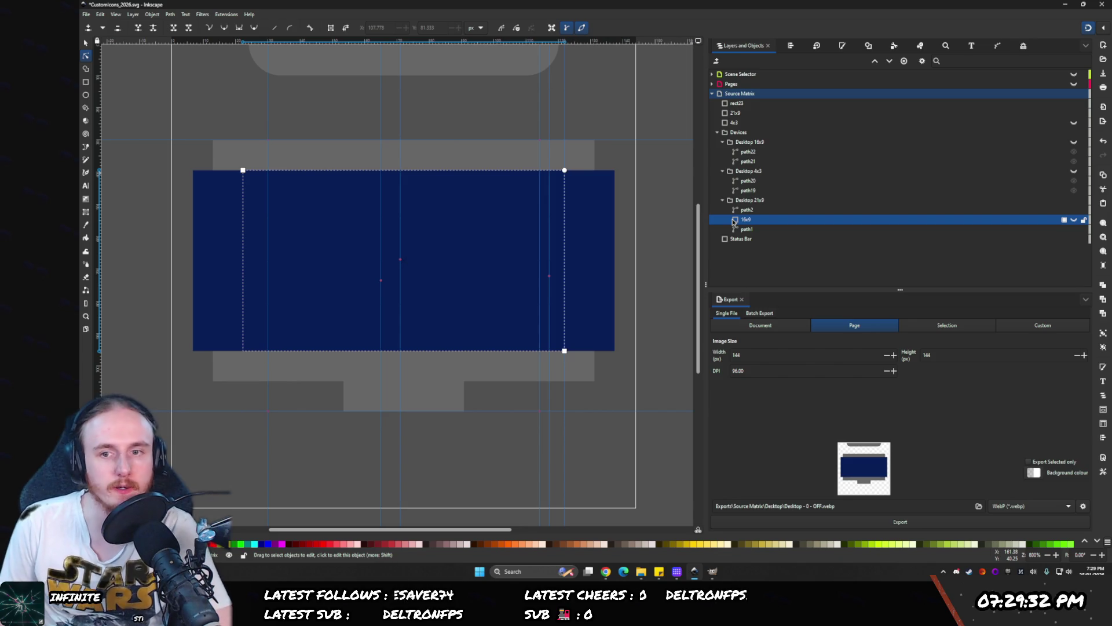
{"action": "key", "text": "Delete"}
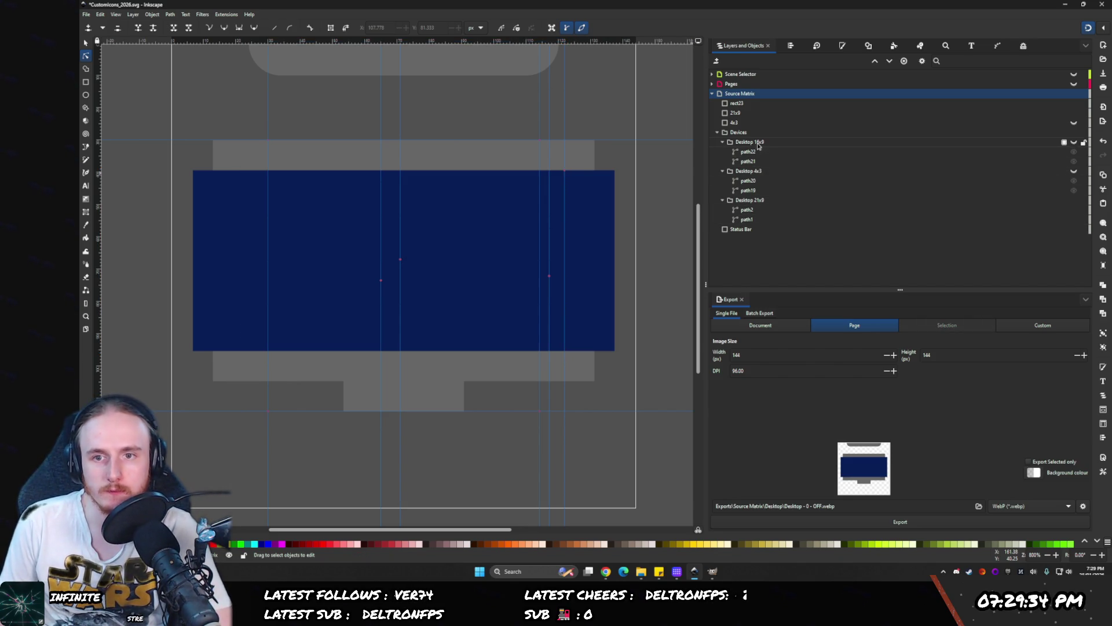
- Swap the group names so the old Desktop 21x9 becomes Desktop 16x9 and vice versa
{"action": "double_click", "coordinate": [804, 139]}
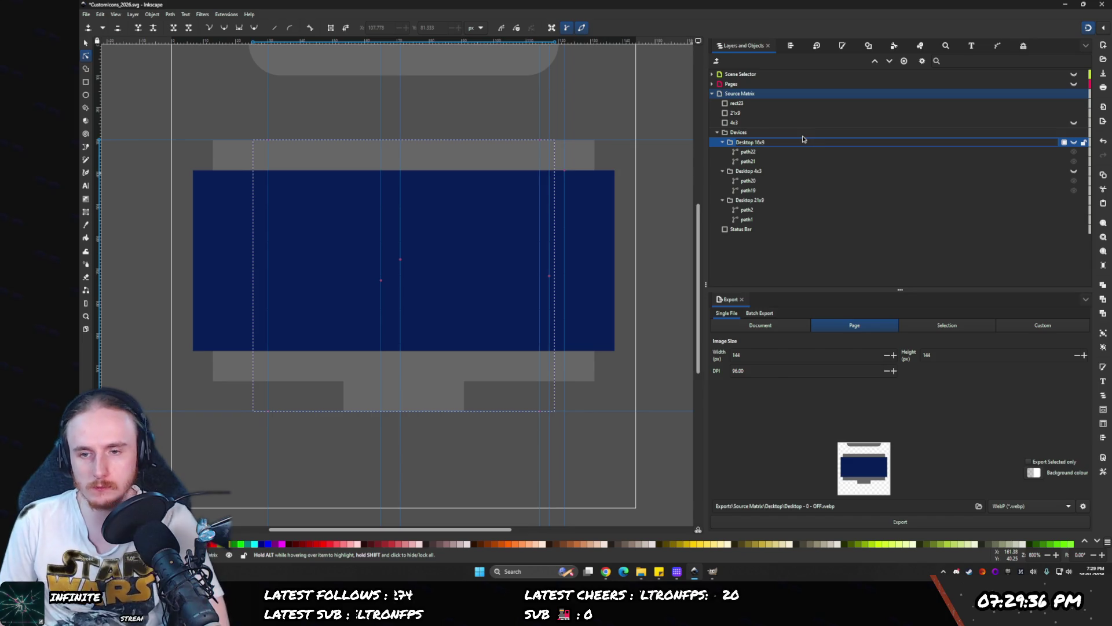
{"action": "type", "text": "k"}
{"action": "double_click", "coordinate": [763, 200]}
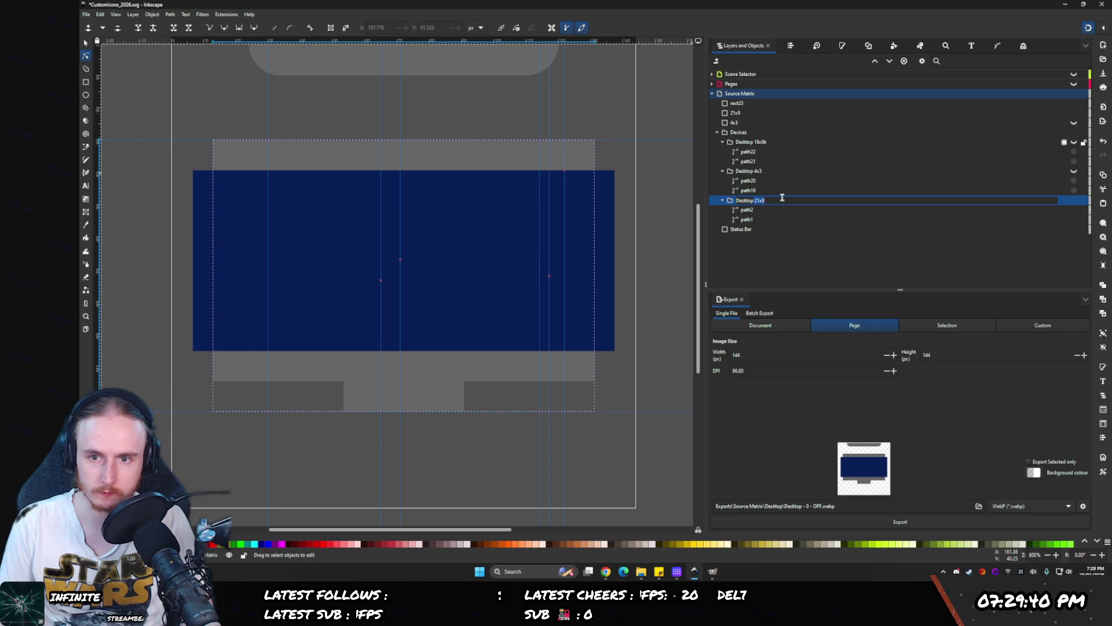
{"action": "type", "text": "16x9"}
{"action": "key", "text": "Return"}
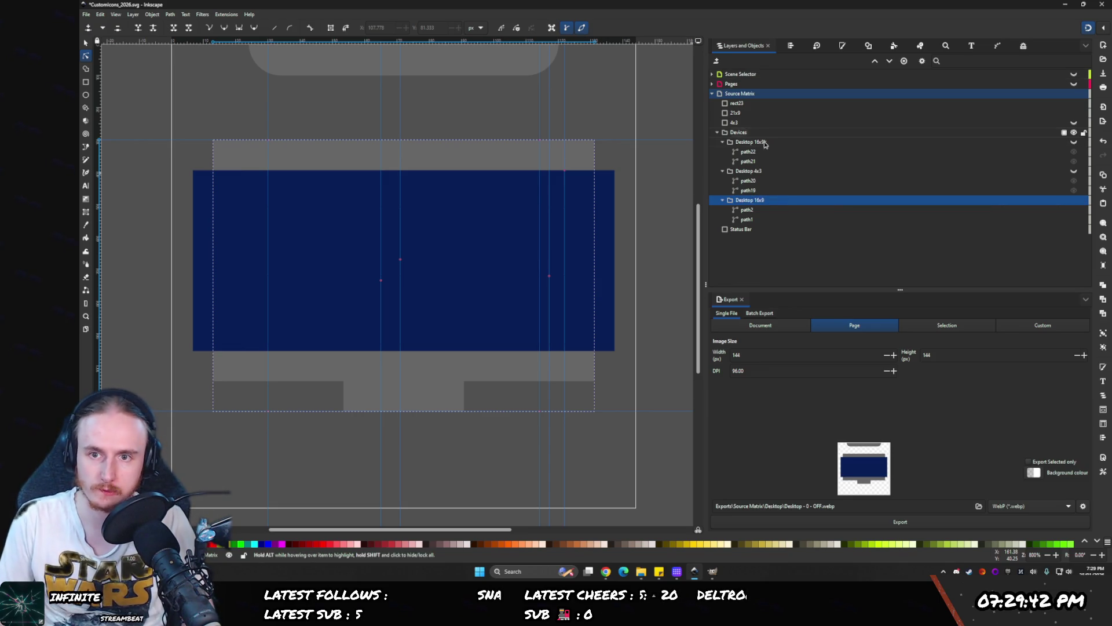
{"action": "double_click", "coordinate": [770, 142]}
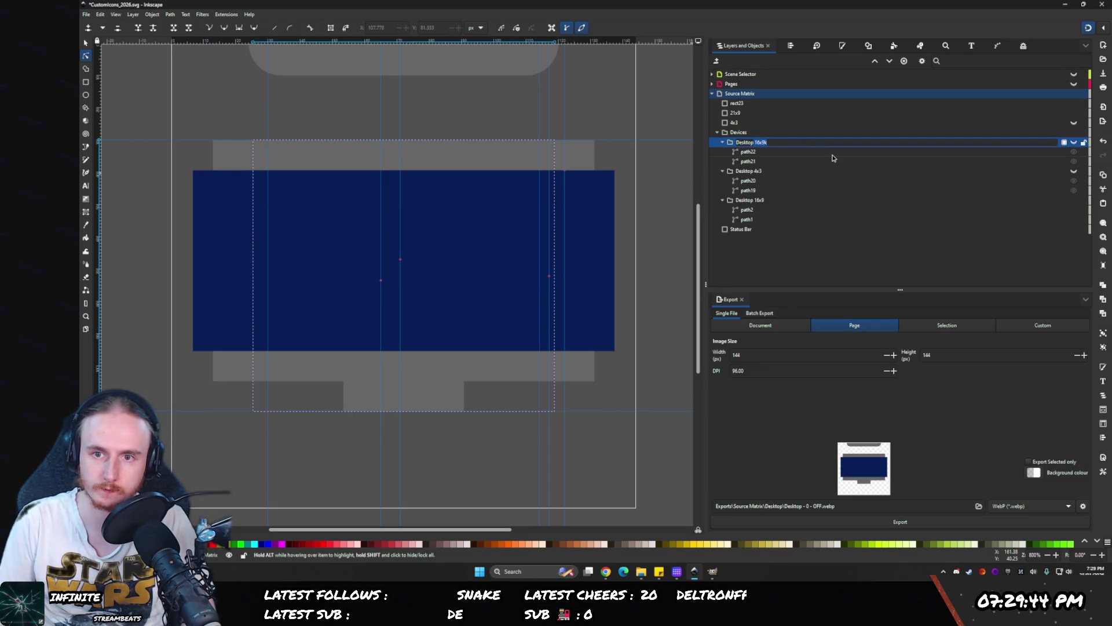
{"action": "type", "text": "2x9"}
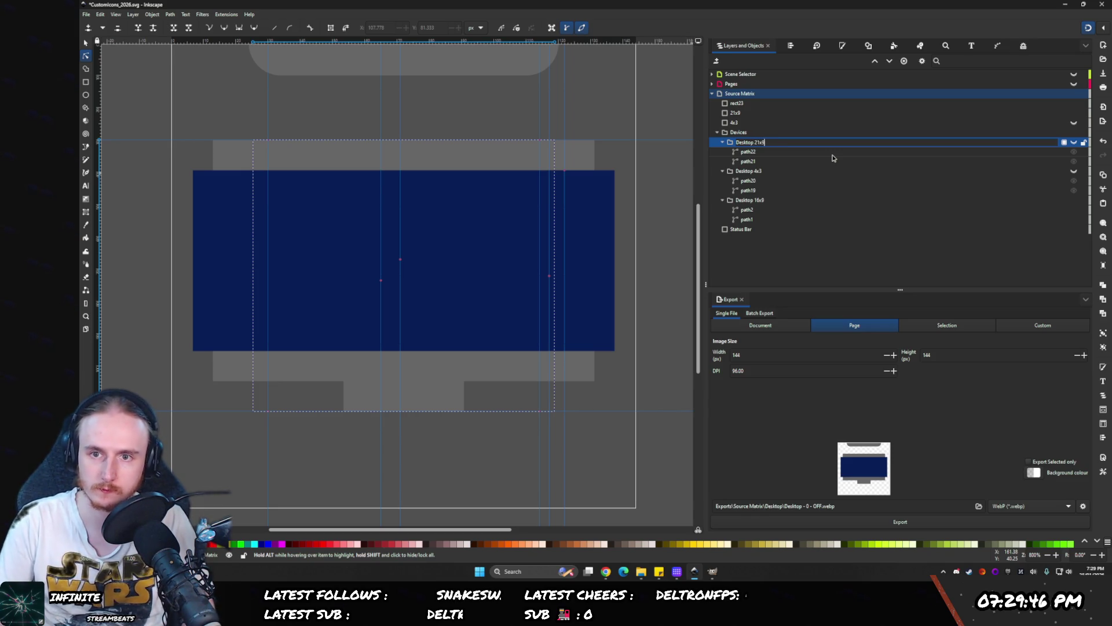
{"action": "key", "text": "Return"}
- Reorder the Desktop groups as 16x9, 4x3, 21x9 and hide the 21x9 rectangle
{"action": "mouse_move", "coordinate": [731, 202]}
{"action": "left_mouse_down"}
{"action": "mouse_move", "coordinate": [756, 165]}
{"action": "mouse_move", "coordinate": [752, 139]}
{"action": "left_mouse_up"}
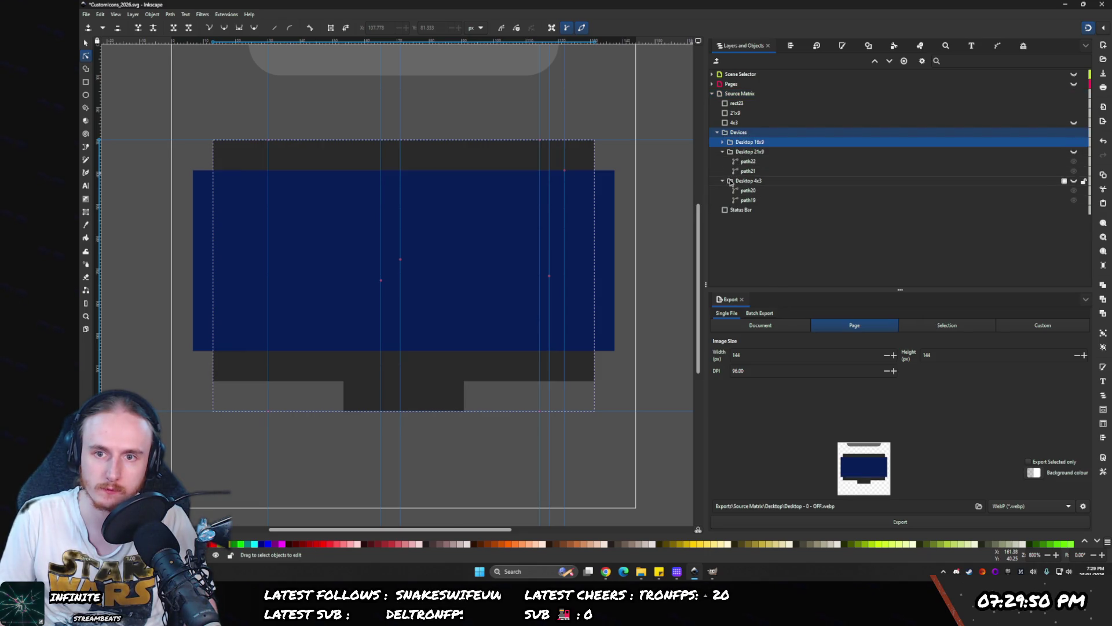
{"action": "left_click_drag", "start_coordinate": [731, 181], "coordinate": [751, 154]}
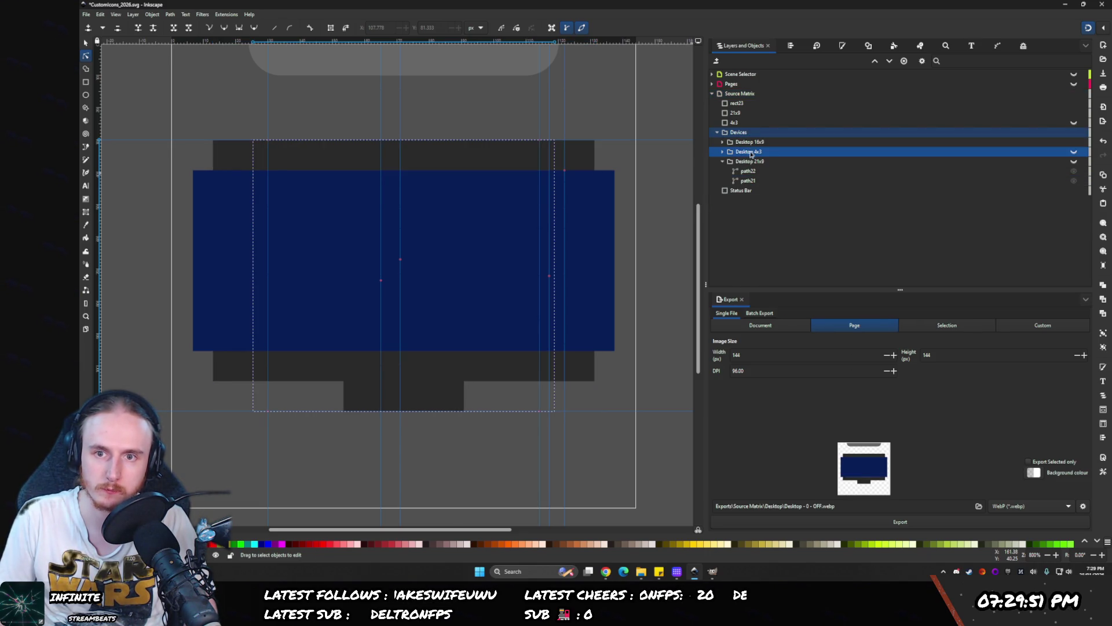
{"action": "left_click", "coordinate": [723, 164]}
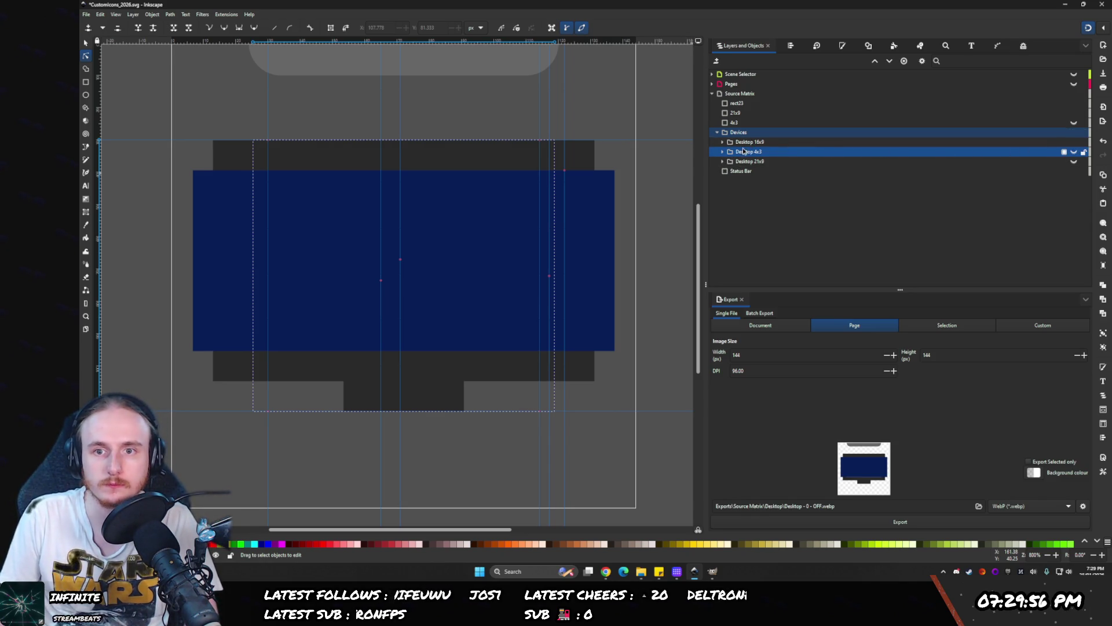
{"action": "left_click", "coordinate": [1074, 113]}
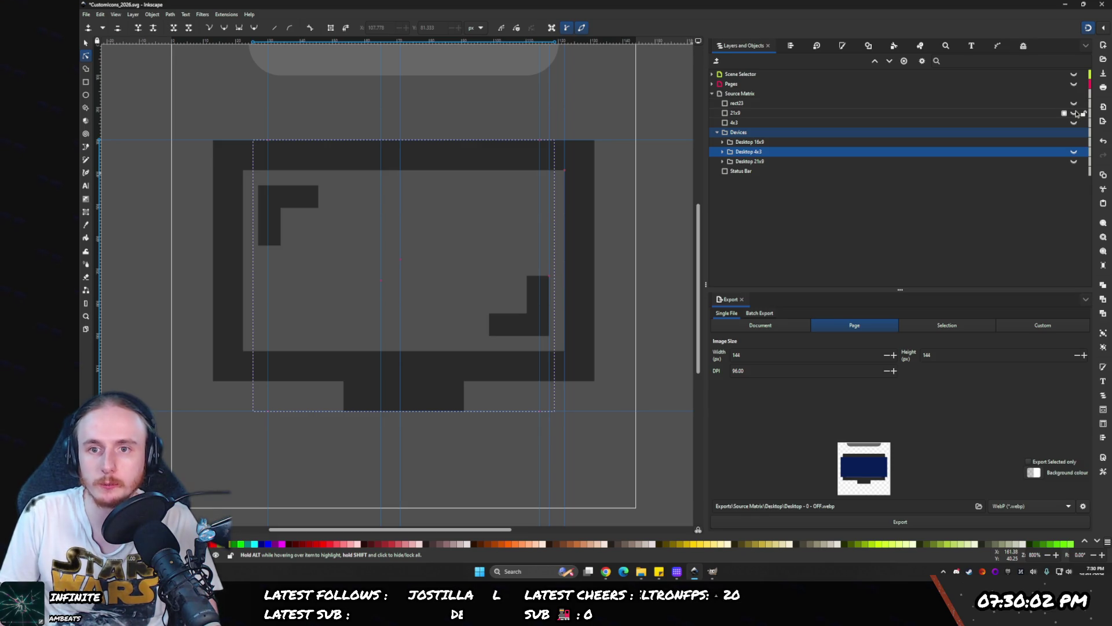
- Move the 4x3 rectangle into Desktop 4x3, make it visible, and hide Desktop 16x9
{"action": "left_click", "coordinate": [723, 152]}
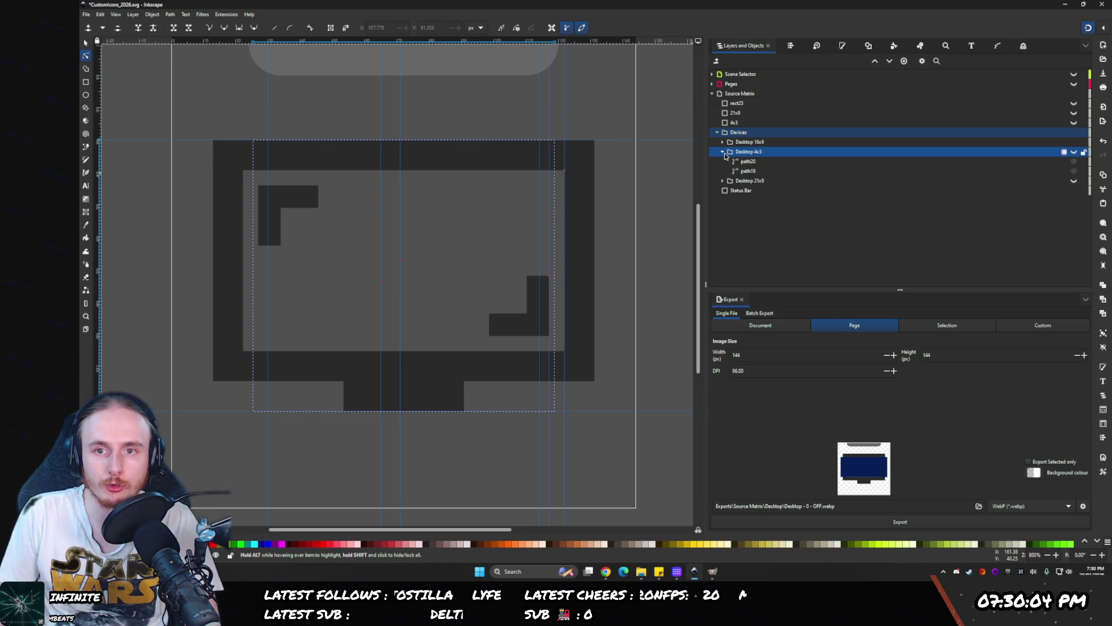
{"action": "mouse_move", "coordinate": [725, 123]}
{"action": "left_mouse_down"}
{"action": "mouse_move", "coordinate": [774, 169]}
{"action": "mouse_move", "coordinate": [762, 167]}
{"action": "left_mouse_up"}
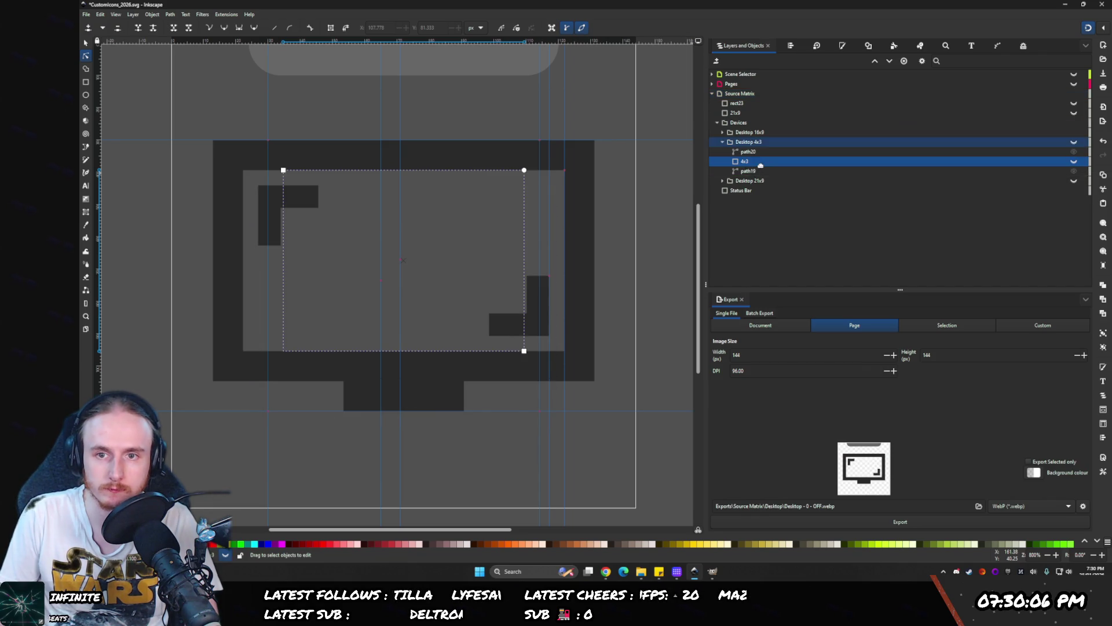
{"action": "left_click", "coordinate": [1075, 162]}
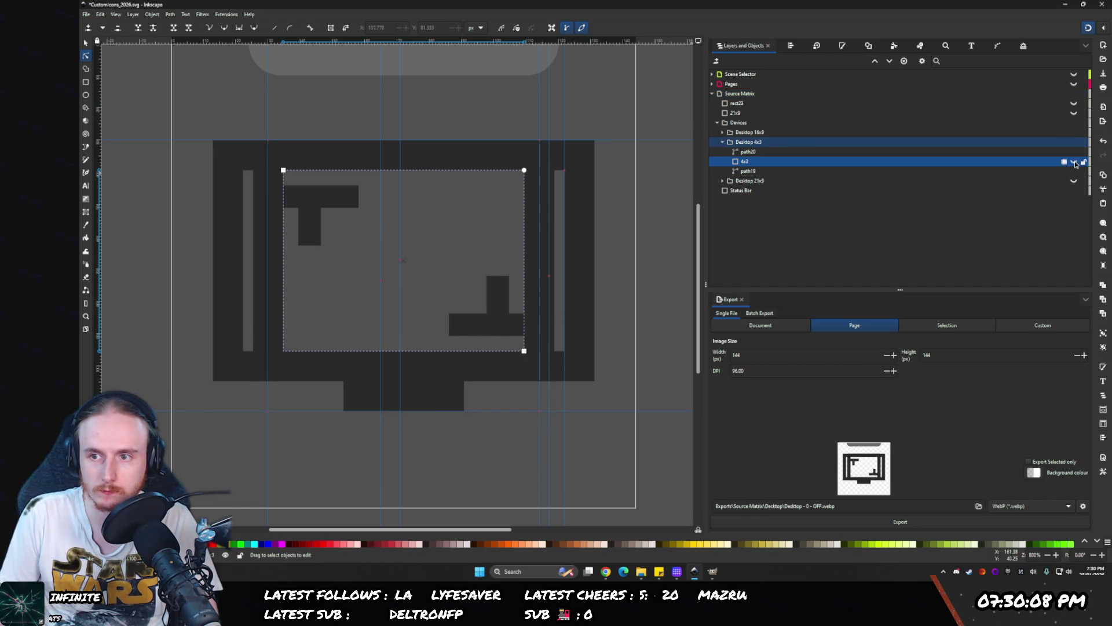
{"action": "left_click", "coordinate": [909, 182]}
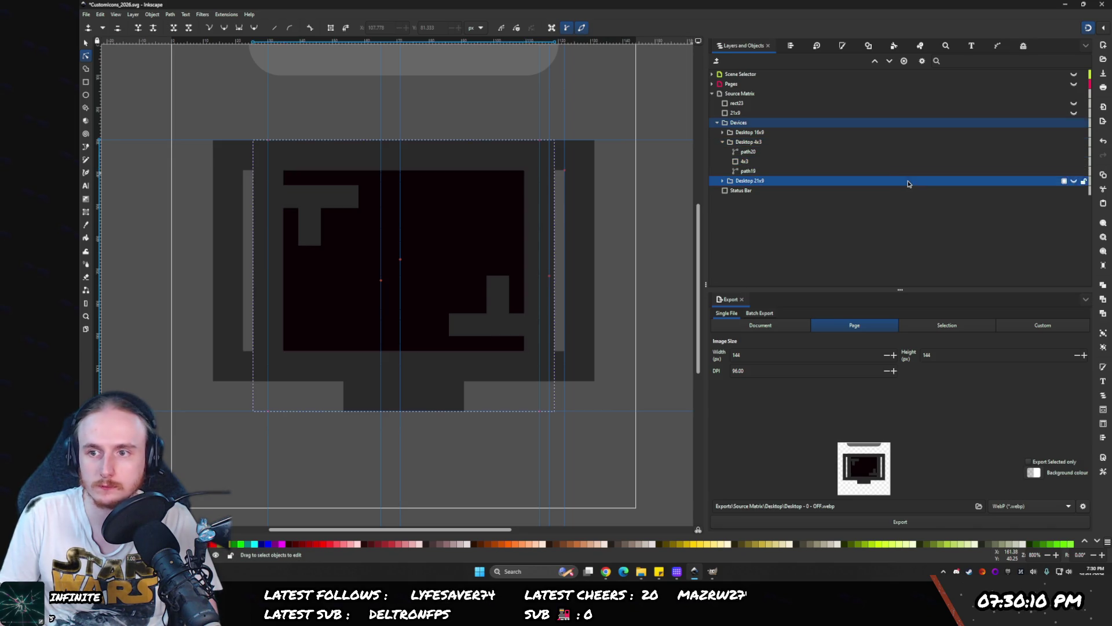
{"action": "left_click", "coordinate": [1074, 132]}
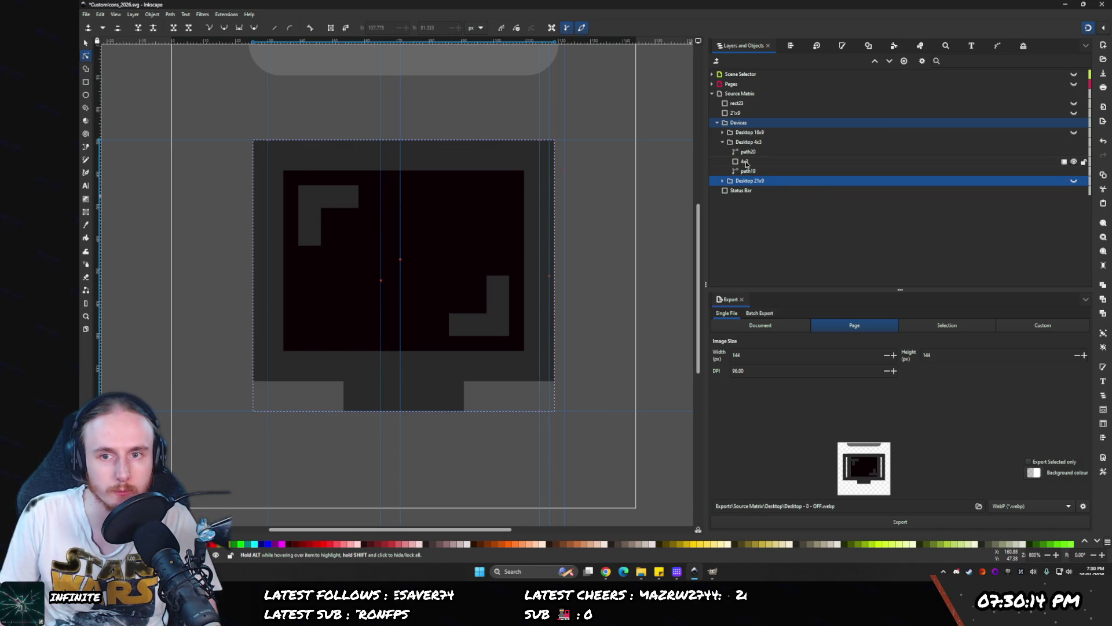
{"action": "left_click", "coordinate": [799, 161]}
{"action": "left_click", "coordinate": [843, 45]}
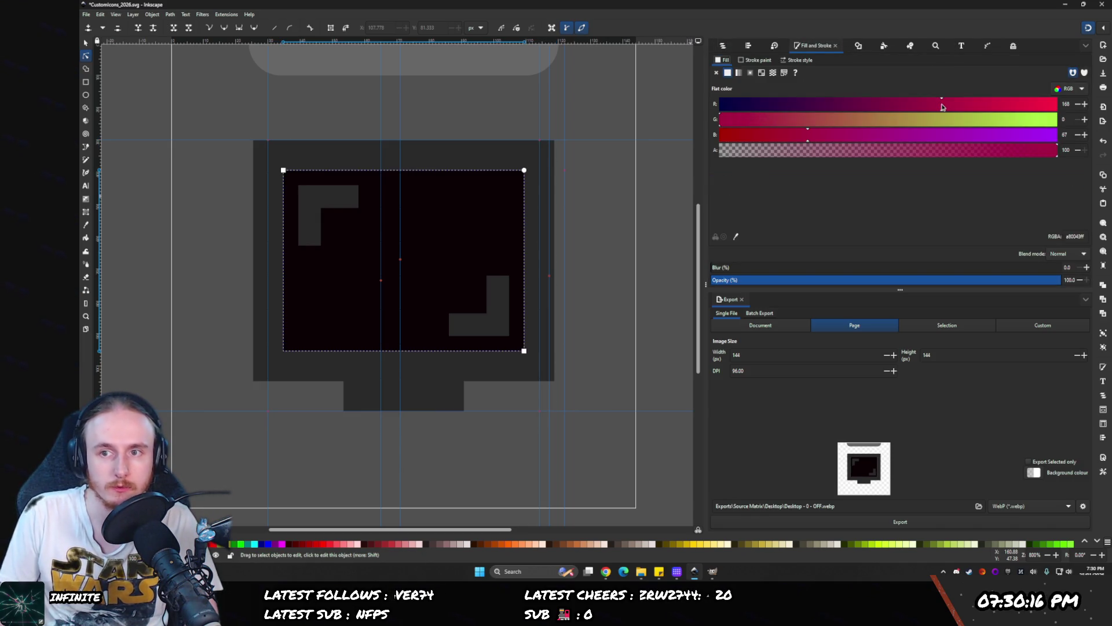
- Inspect the Colour Matrix filter and turn off the darkening filter on the Desktop 4x3 group
{"action": "left_click", "coordinate": [724, 46]}
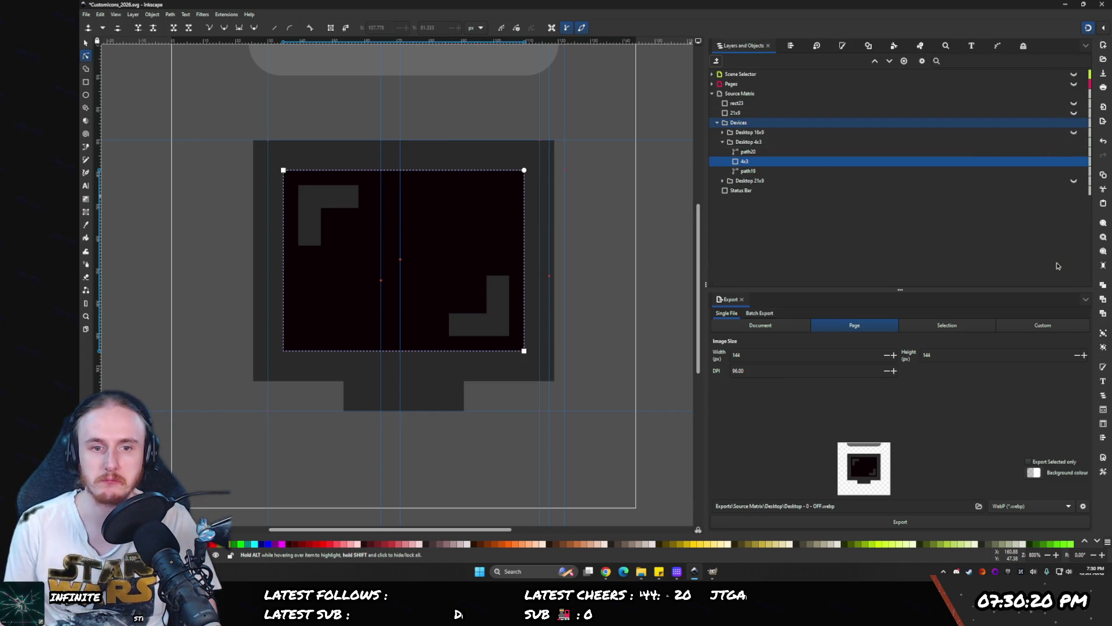
{"action": "left_click", "coordinate": [1021, 49]}
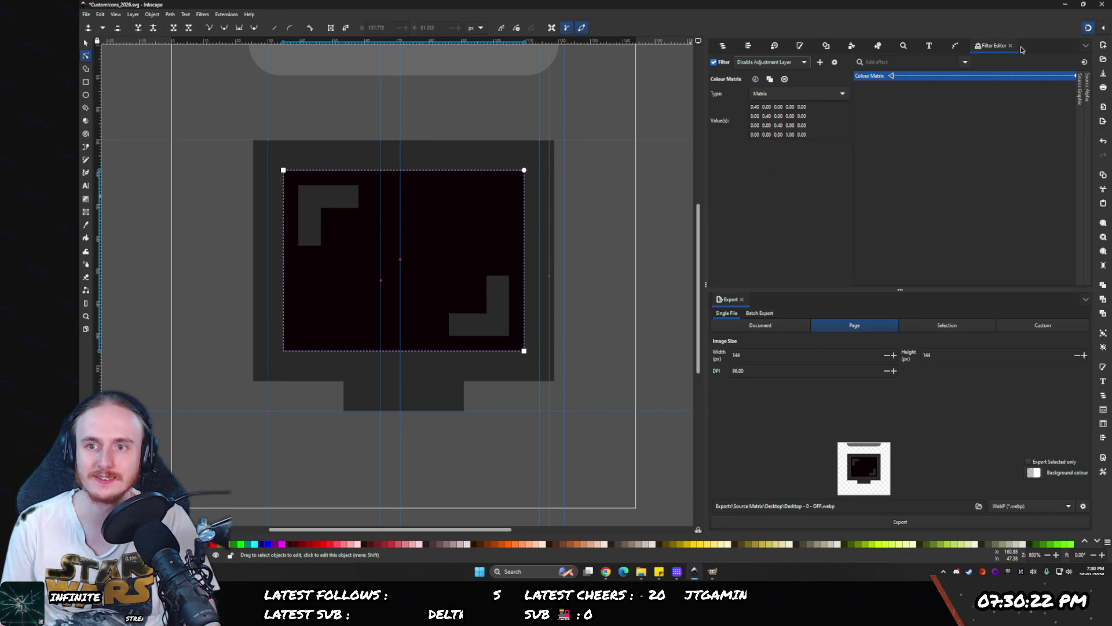
{"action": "left_click", "coordinate": [722, 47]}
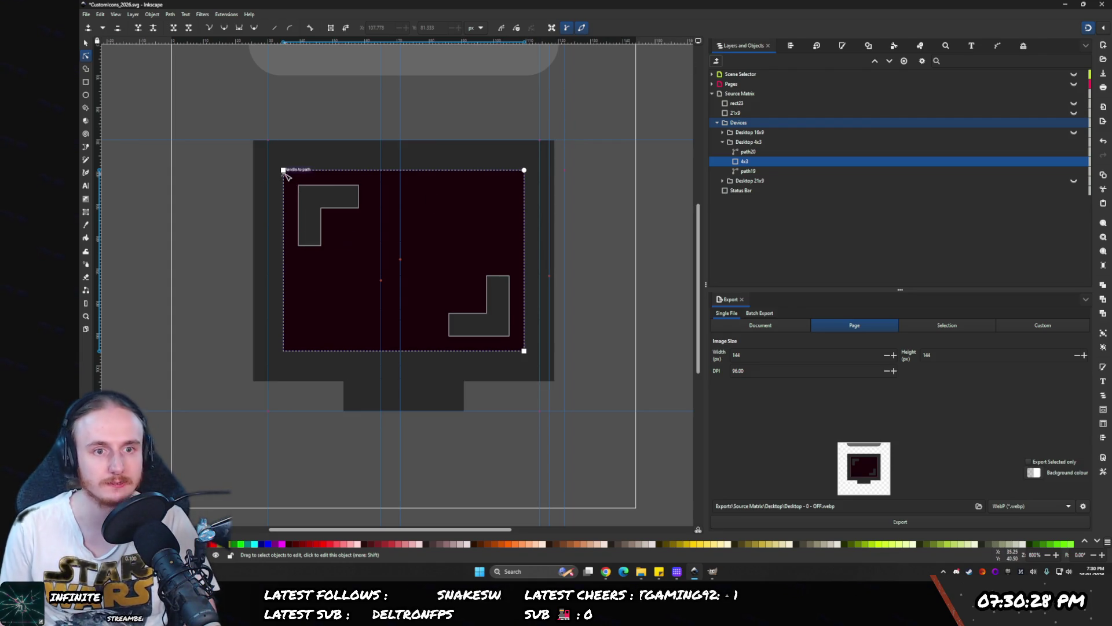
{"action": "scroll", "coordinate": [455, 194], "scroll_direction": "up", "scroll_amount": 1}
{"action": "scroll", "coordinate": [455, 195], "scroll_direction": "left", "scroll_amount": 1}
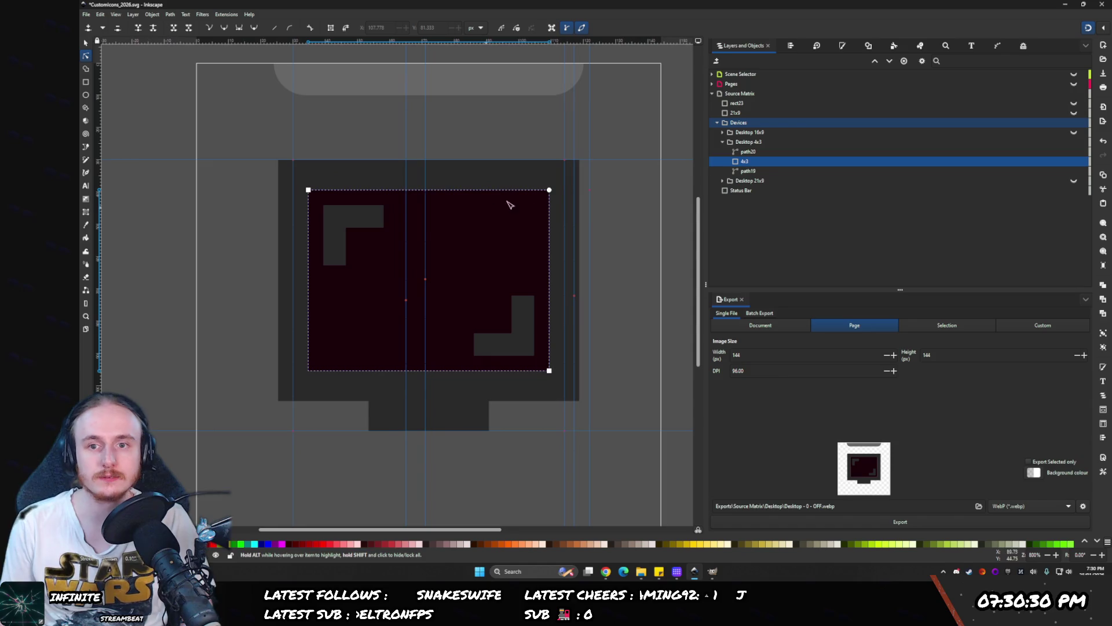
{"action": "left_click", "coordinate": [739, 143]}
{"action": "left_click", "coordinate": [1023, 46]}
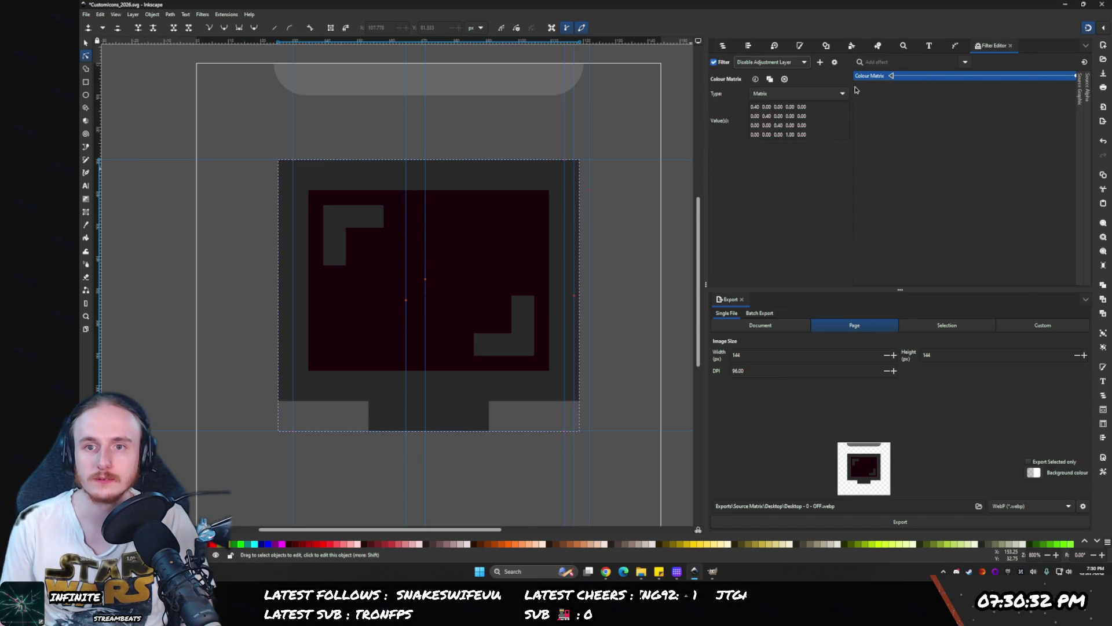
{"action": "left_click", "coordinate": [713, 62]}
{"action": "left_click", "coordinate": [722, 45]}
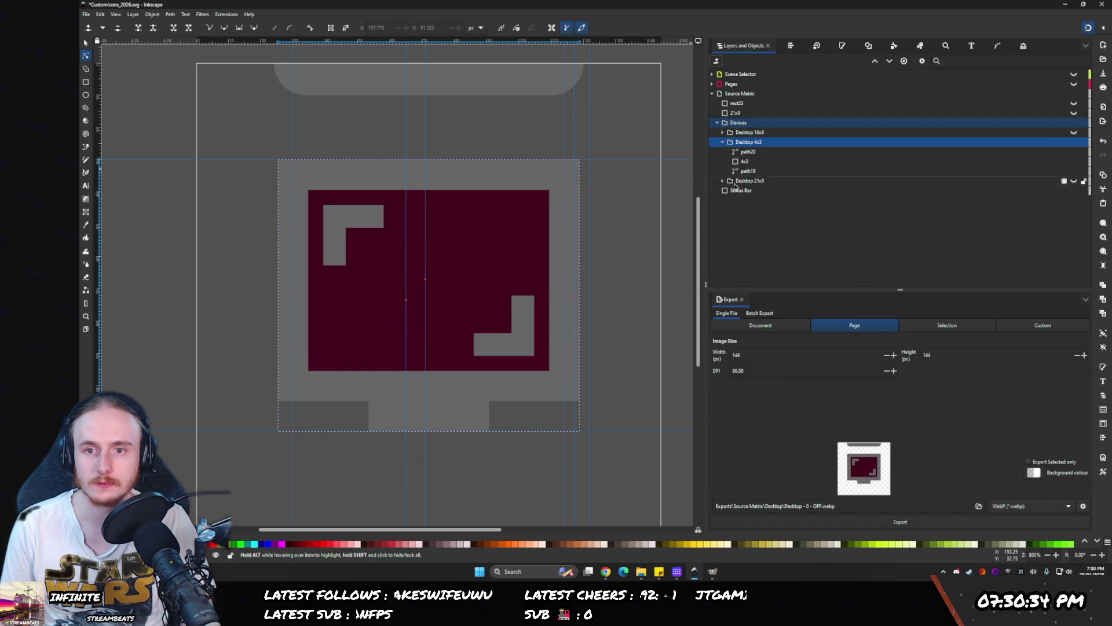
- Check filters on Desktop 21x9, Desktop 16x9, the Status Bar and the Devices layer
{"action": "left_click", "coordinate": [1064, 180]}
{"action": "left_click", "coordinate": [1023, 48]}
{"action": "left_click", "coordinate": [723, 46]}
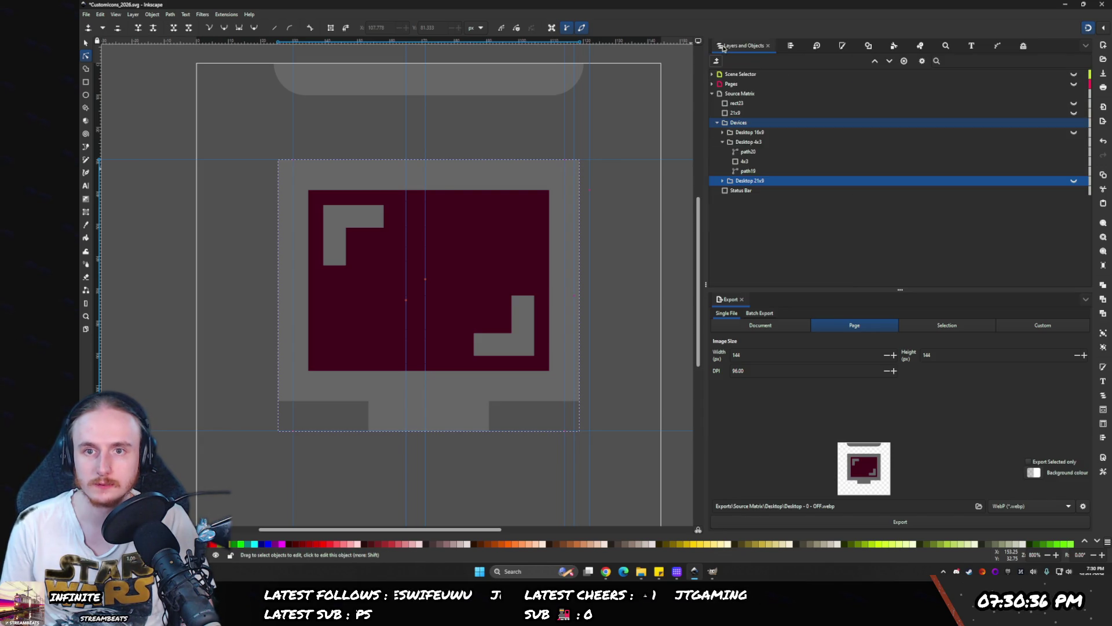
{"action": "left_click", "coordinate": [742, 134]}
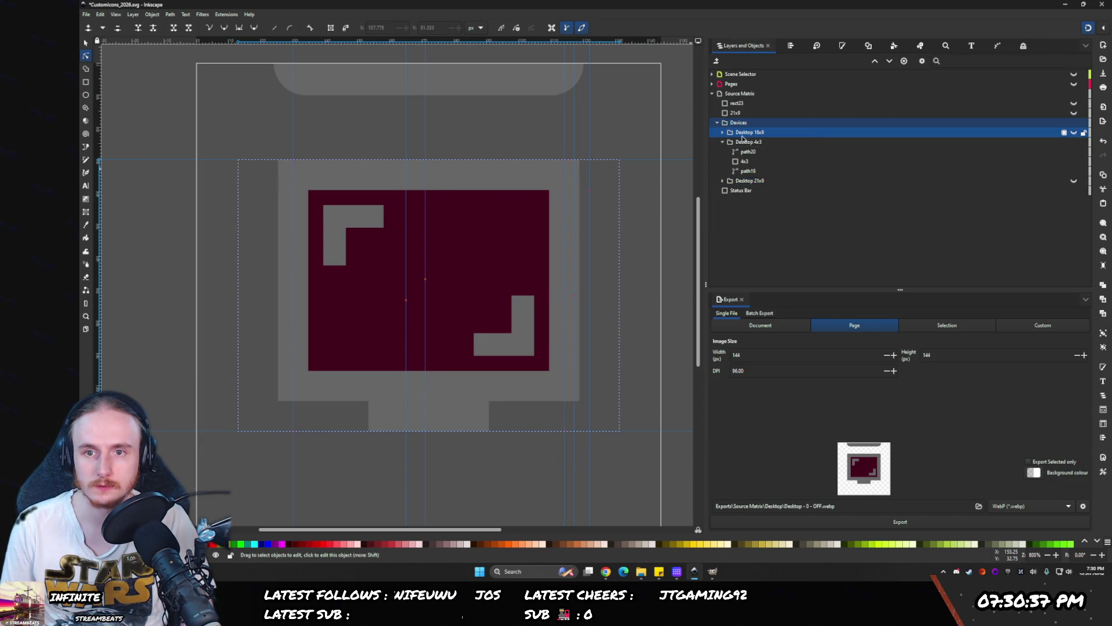
{"action": "left_click", "coordinate": [1023, 47]}
{"action": "left_click", "coordinate": [723, 45]}
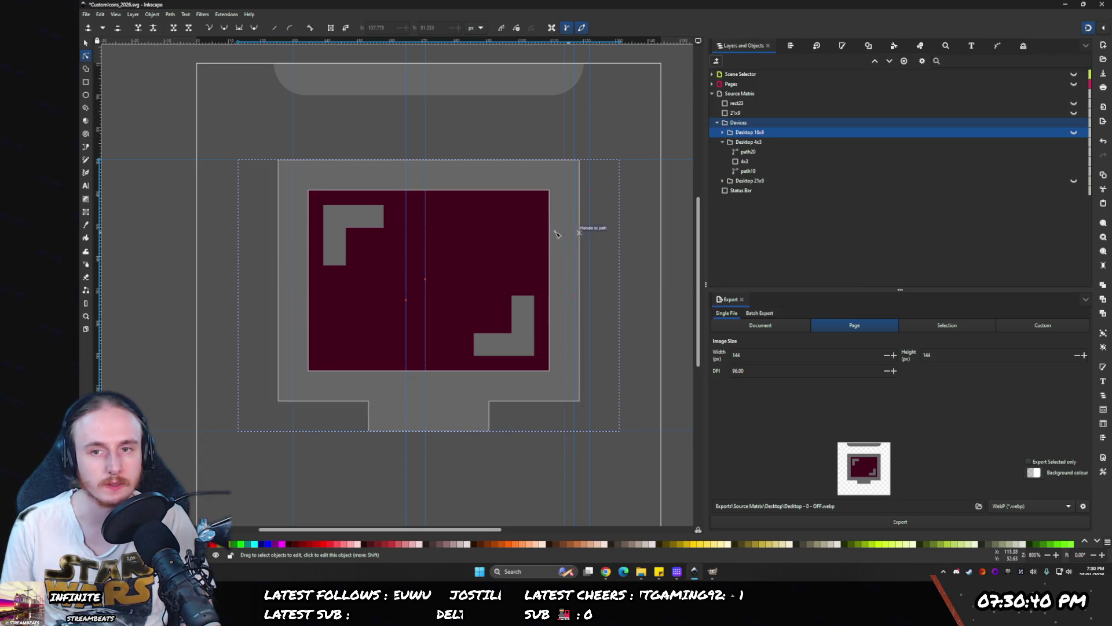
{"action": "left_click", "coordinate": [498, 87]}
{"action": "left_click", "coordinate": [1023, 46]}
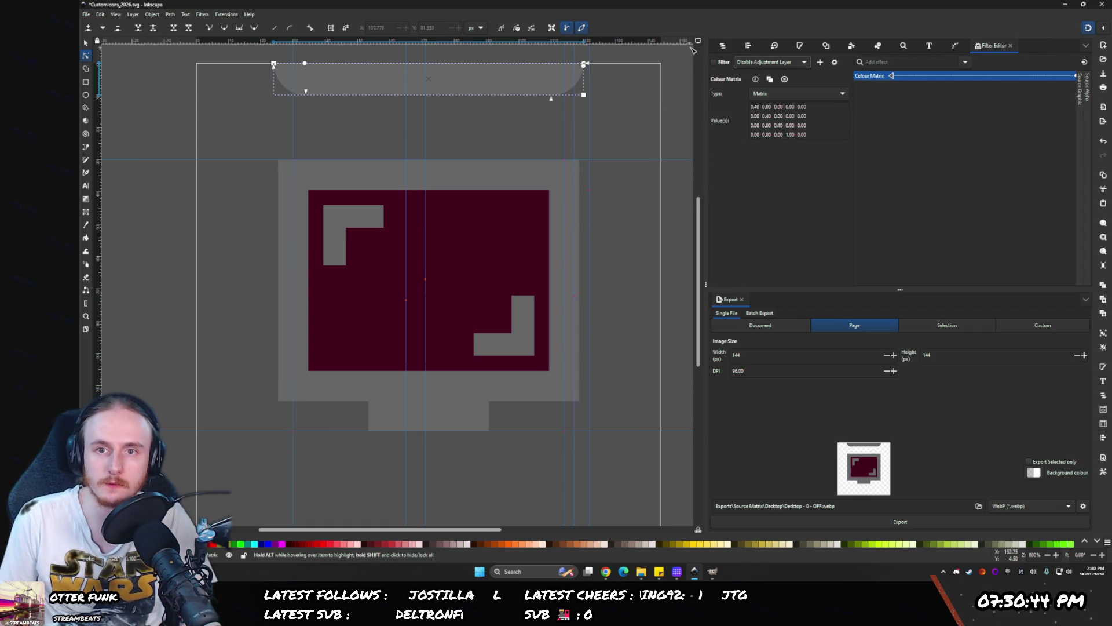
{"action": "left_click", "coordinate": [722, 47]}
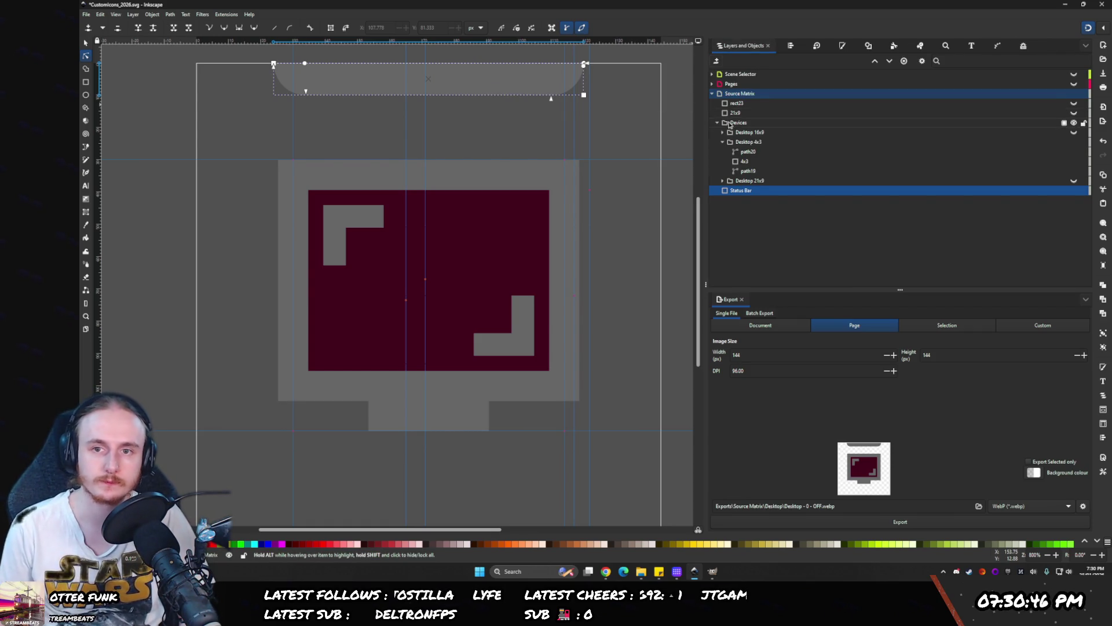
{"action": "left_click", "coordinate": [739, 123]}
{"action": "left_click", "coordinate": [1021, 46]}
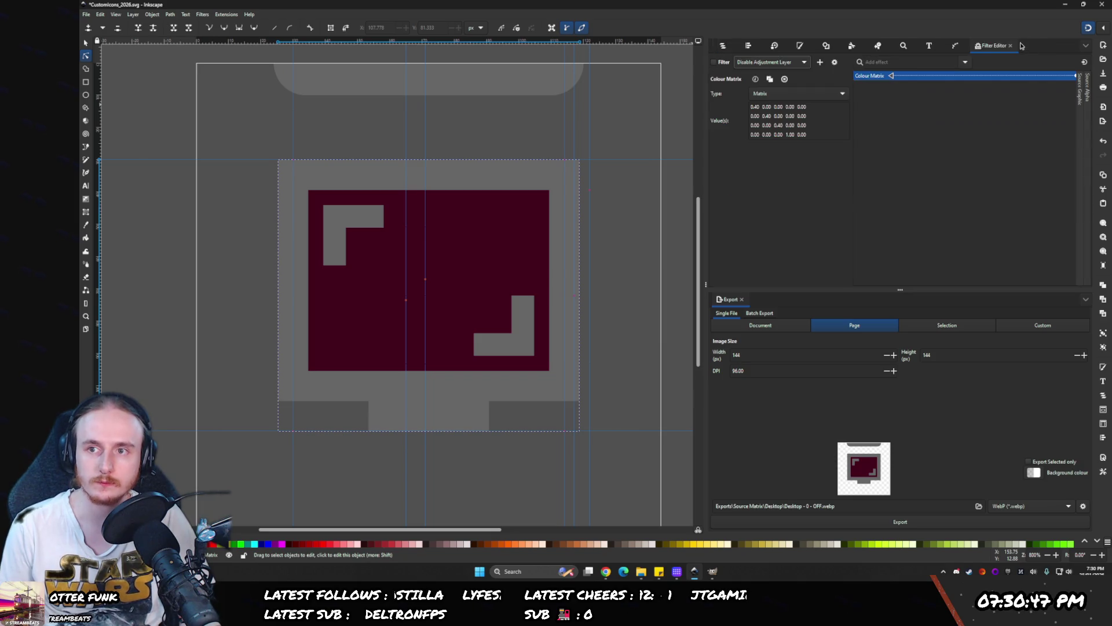
{"action": "left_click", "coordinate": [725, 49]}
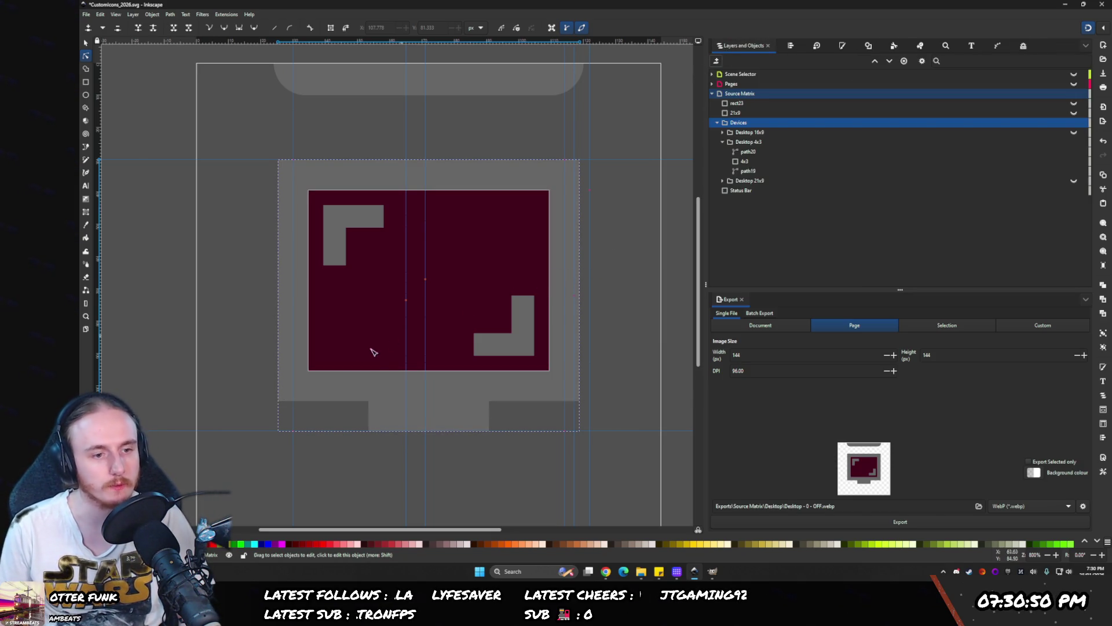
- Identify path19 and the hidden 21x9 rectangle by briefly toggling their visibility
{"action": "left_click_drag", "start_coordinate": [333, 202], "coordinate": [357, 267]}
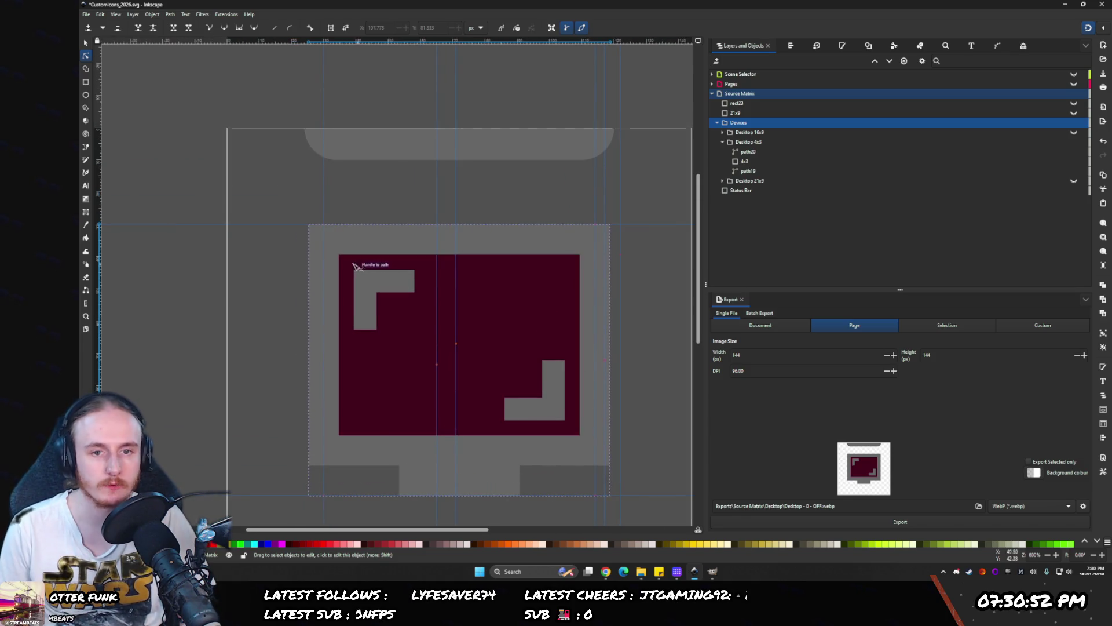
{"action": "left_click", "coordinate": [739, 172]}
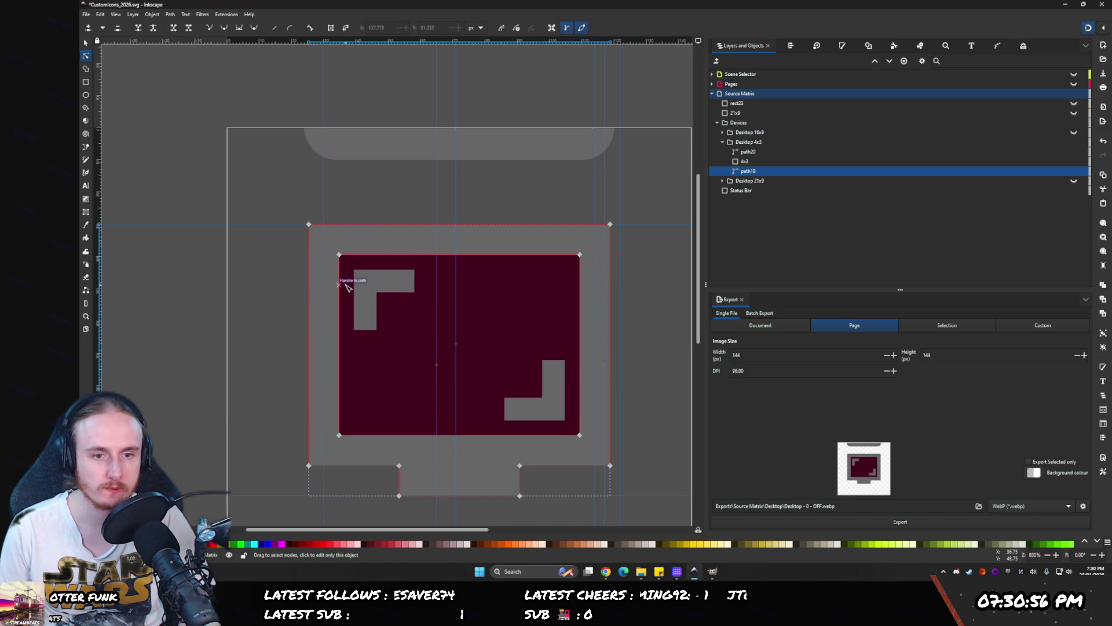
{"action": "left_click", "coordinate": [1074, 171]}
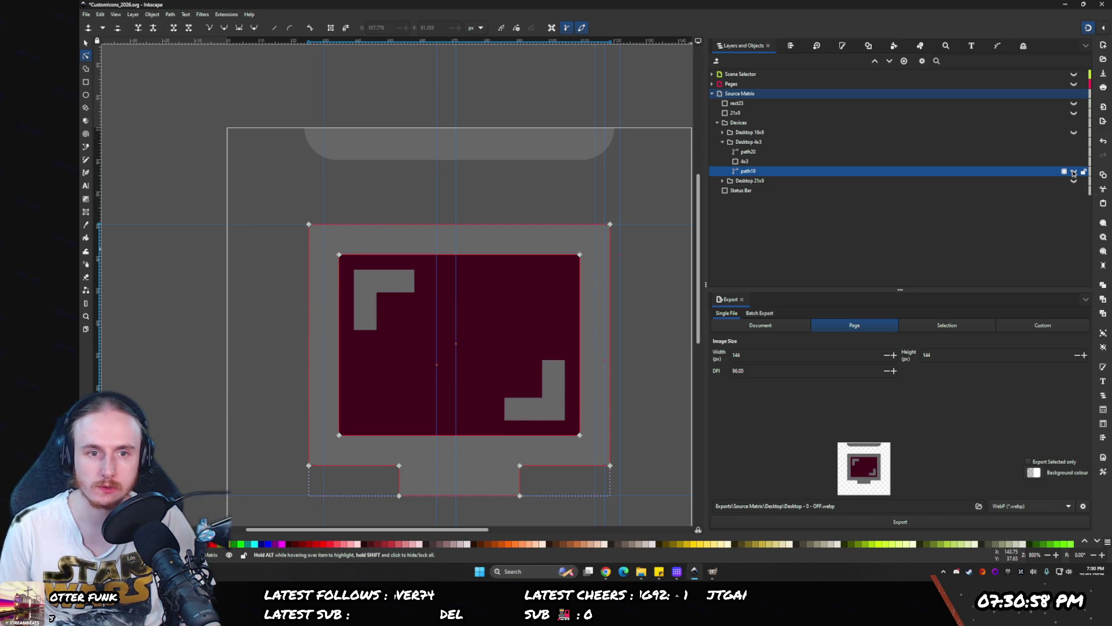
{"action": "left_click", "coordinate": [1075, 172]}
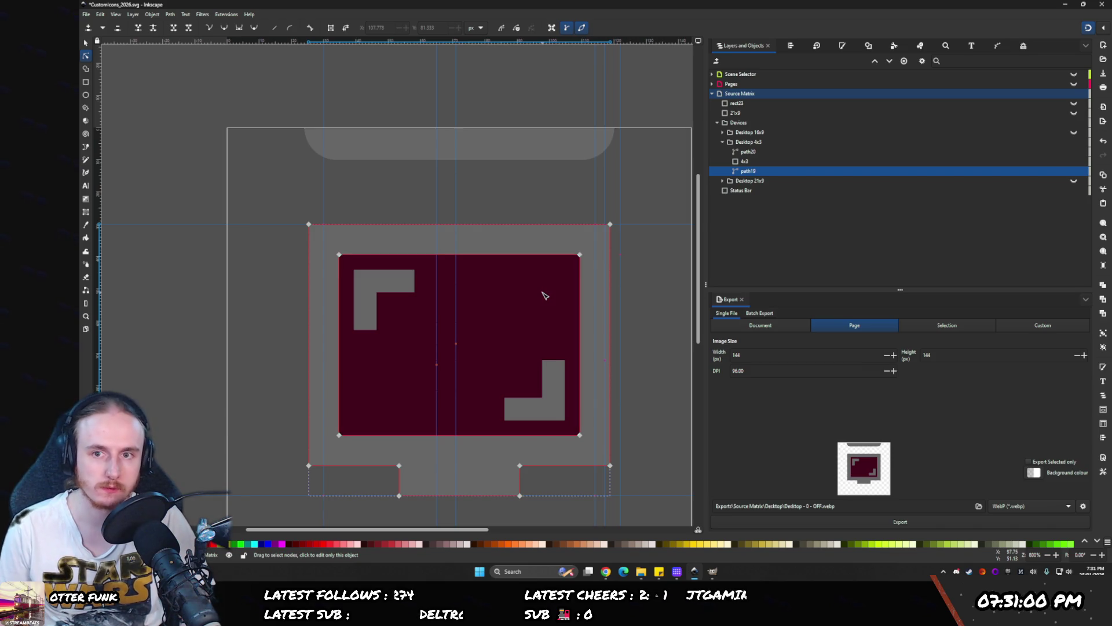
{"action": "left_click", "coordinate": [737, 163]}
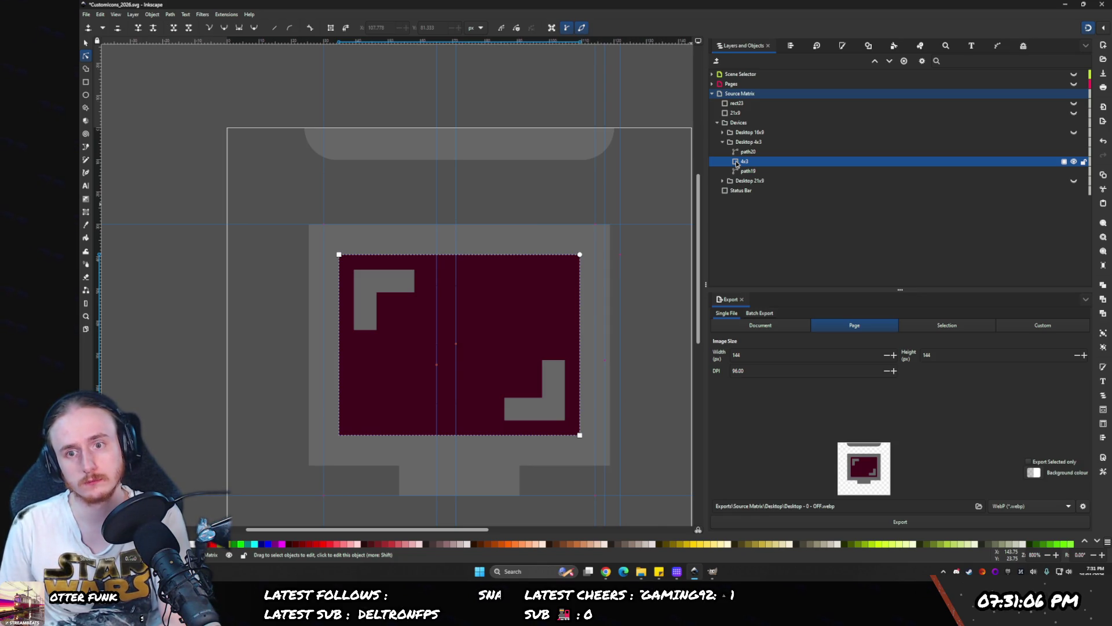
{"action": "left_click", "coordinate": [849, 114]}
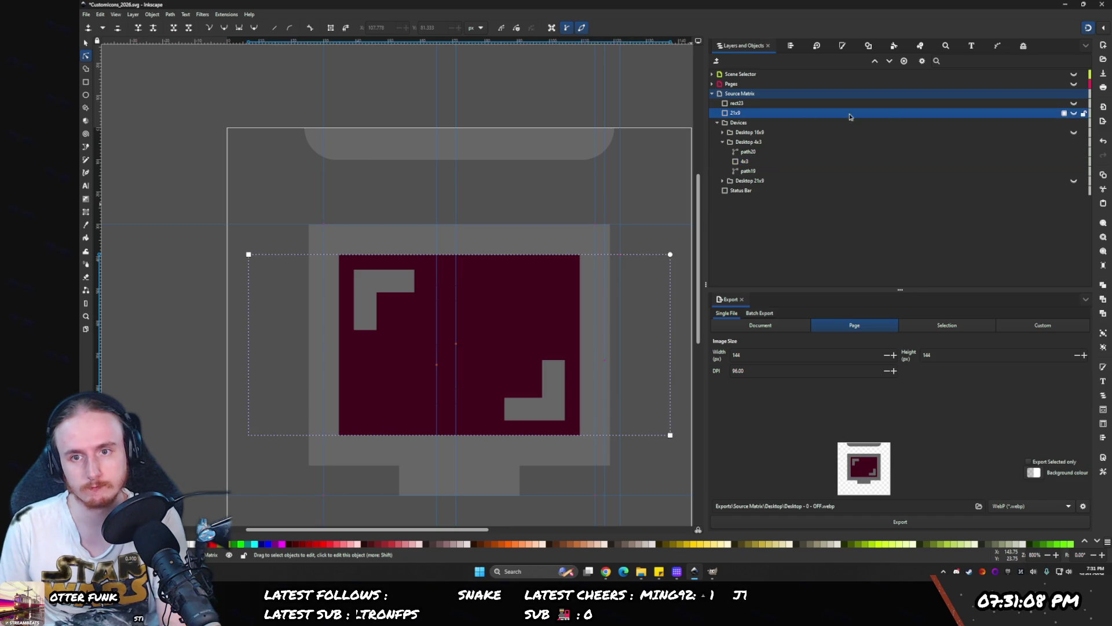
{"action": "left_click", "coordinate": [1075, 115]}
{"action": "left_click", "coordinate": [1074, 115]}
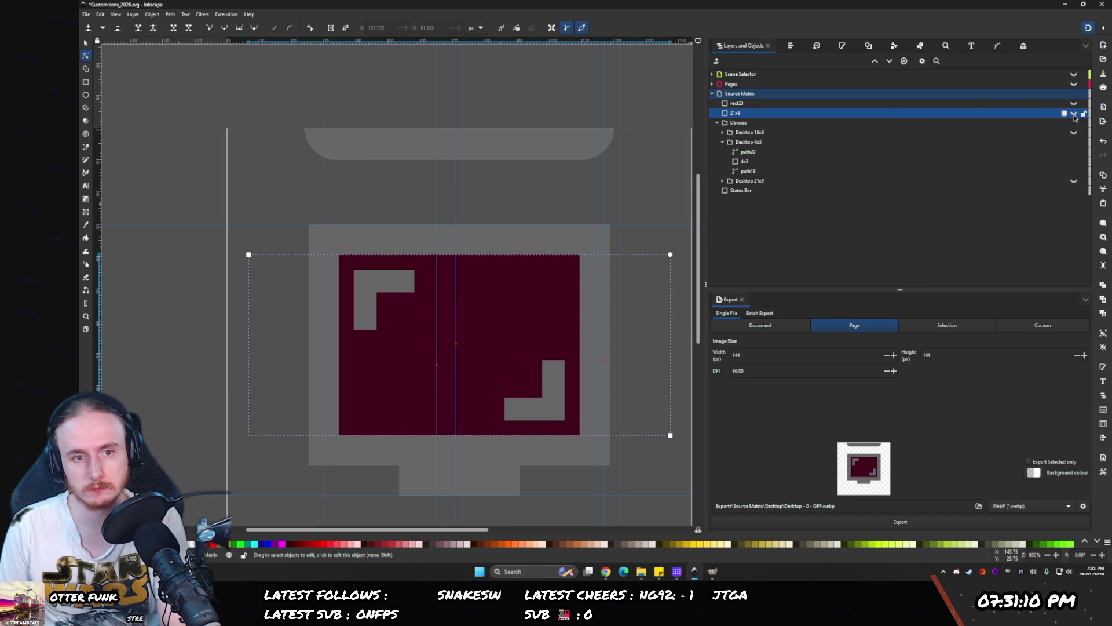
- Move the maroon 4x3 screen out of view and expand only the Desktop 21x9 group
{"action": "left_click", "coordinate": [722, 132]}
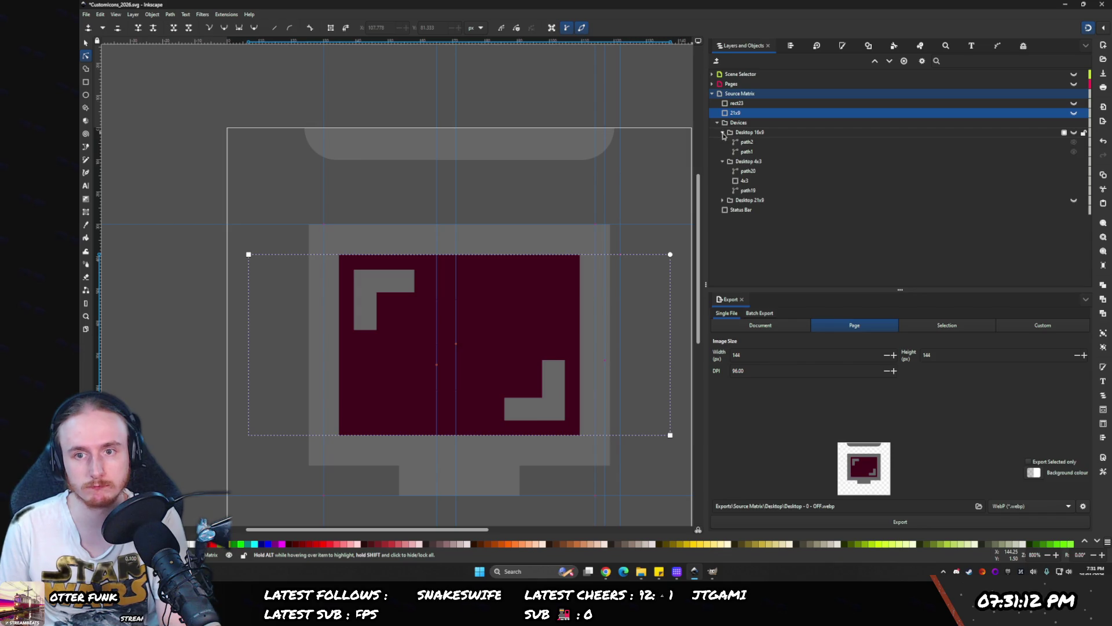
{"action": "left_click_drag", "start_coordinate": [741, 182], "coordinate": [725, 114]}
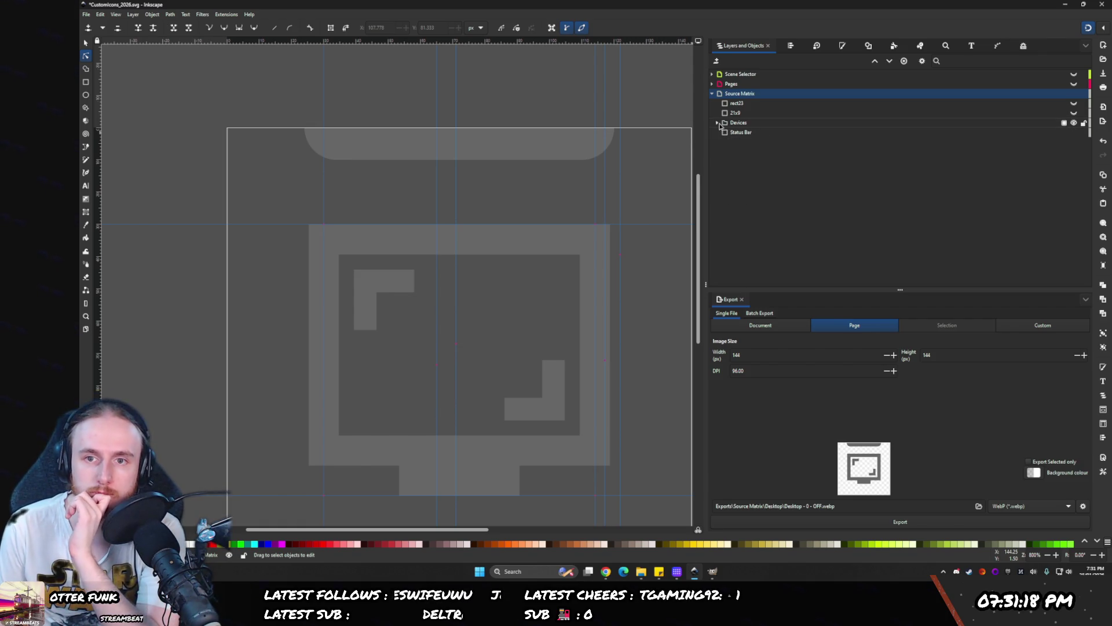
{"action": "left_click", "coordinate": [723, 132]}
{"action": "left_click", "coordinate": [723, 142]}
{"action": "left_click", "coordinate": [723, 152]}
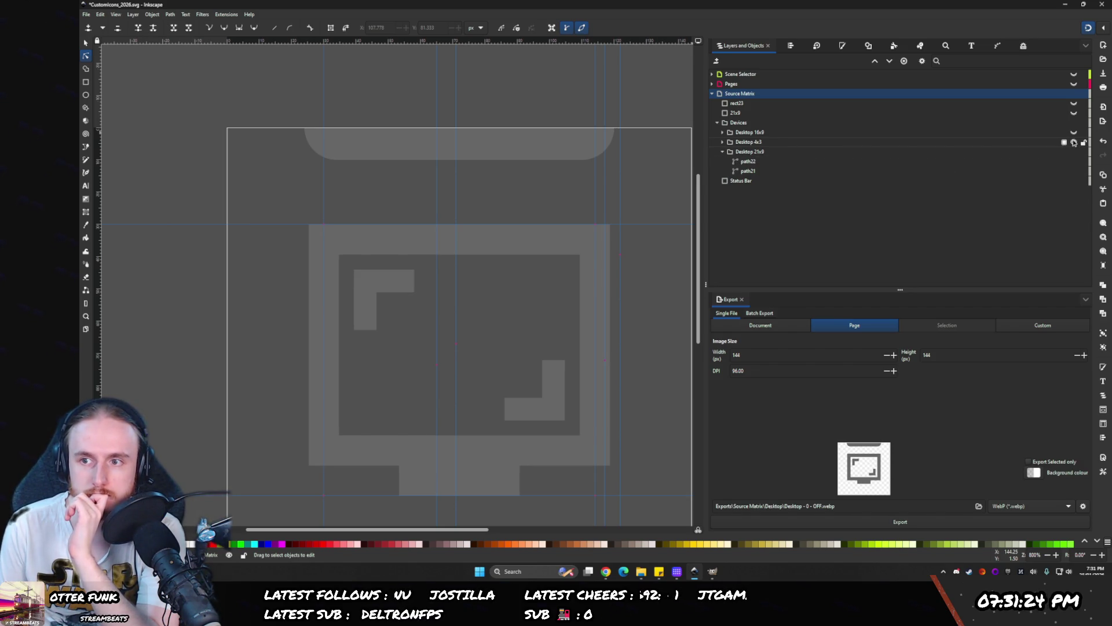
- Drag the 21x9 rectangle into Desktop 21x9 and make its navy screen visible
{"action": "left_click", "coordinate": [878, 115]}
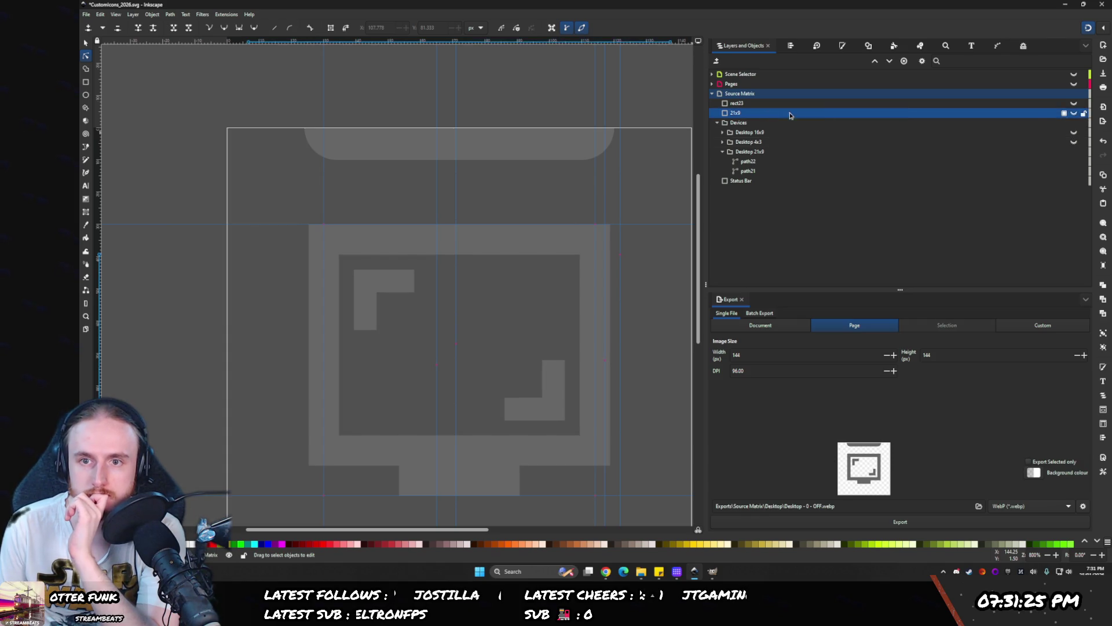
{"action": "left_click", "coordinate": [1075, 114]}
{"action": "left_click", "coordinate": [1075, 113]}
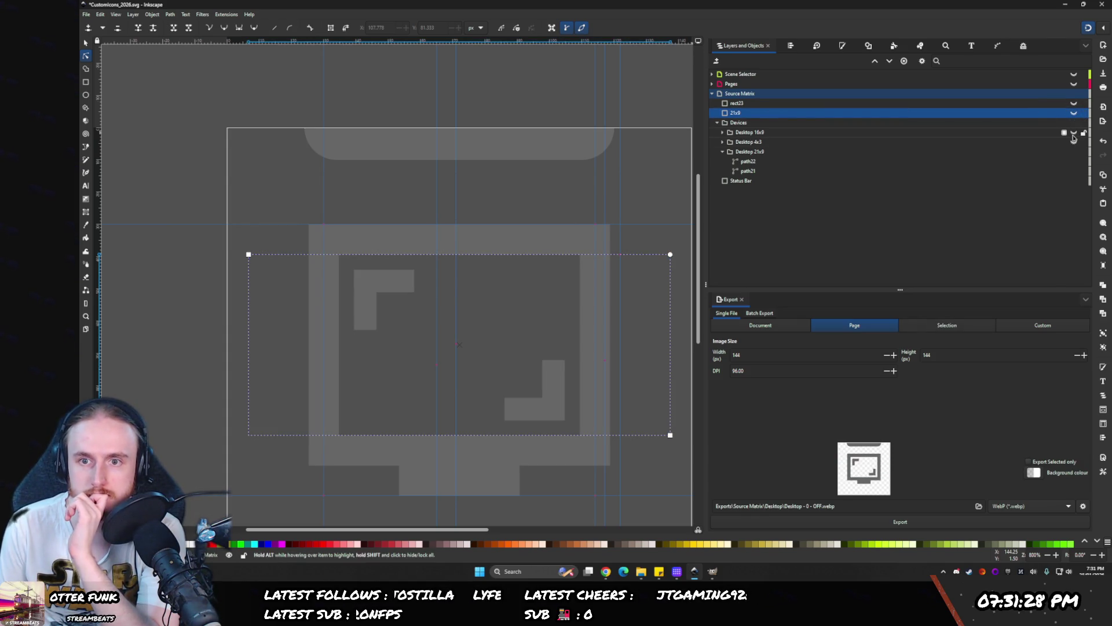
{"action": "left_click", "coordinate": [1074, 134]}
{"action": "left_click", "coordinate": [1076, 134]}
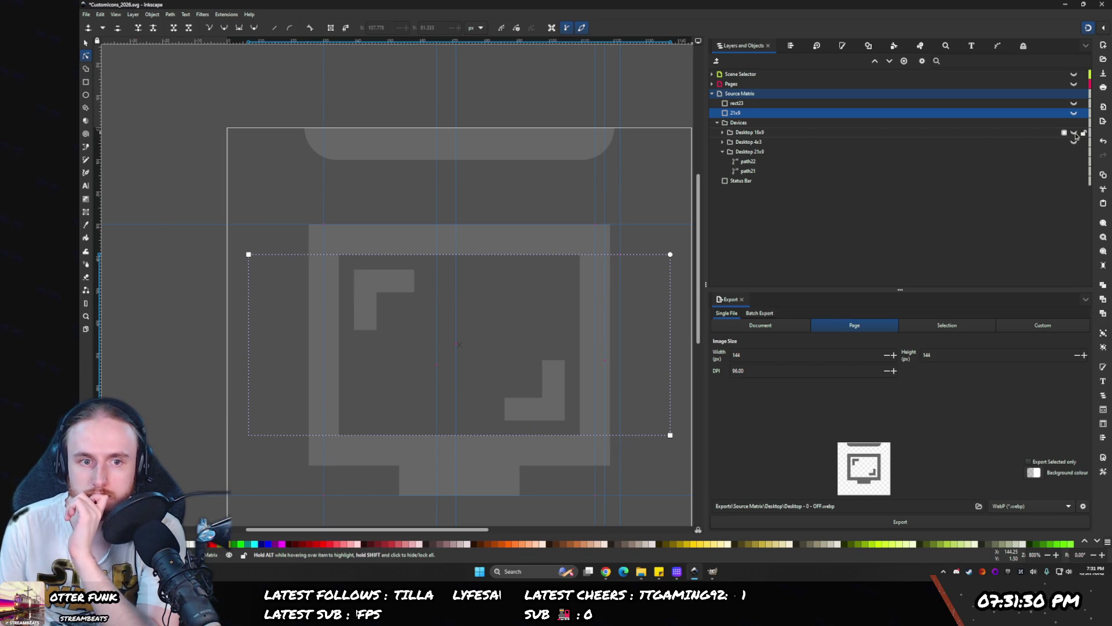
{"action": "left_click_drag", "start_coordinate": [724, 113], "coordinate": [770, 165]}
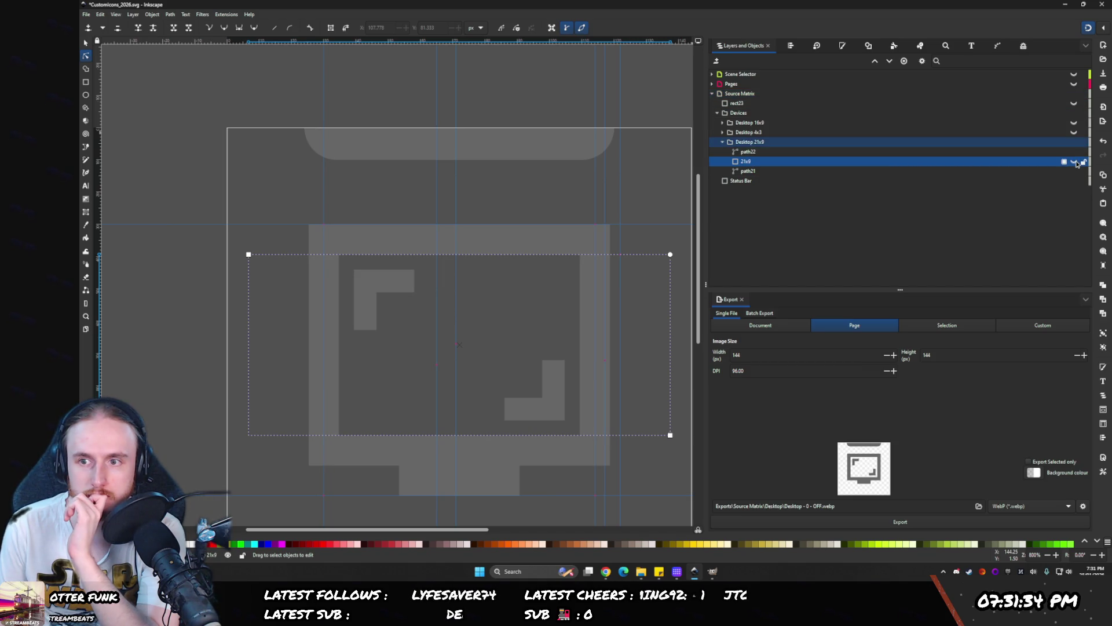
{"action": "left_click", "coordinate": [1075, 162]}
{"action": "left_click", "coordinate": [325, 235]}
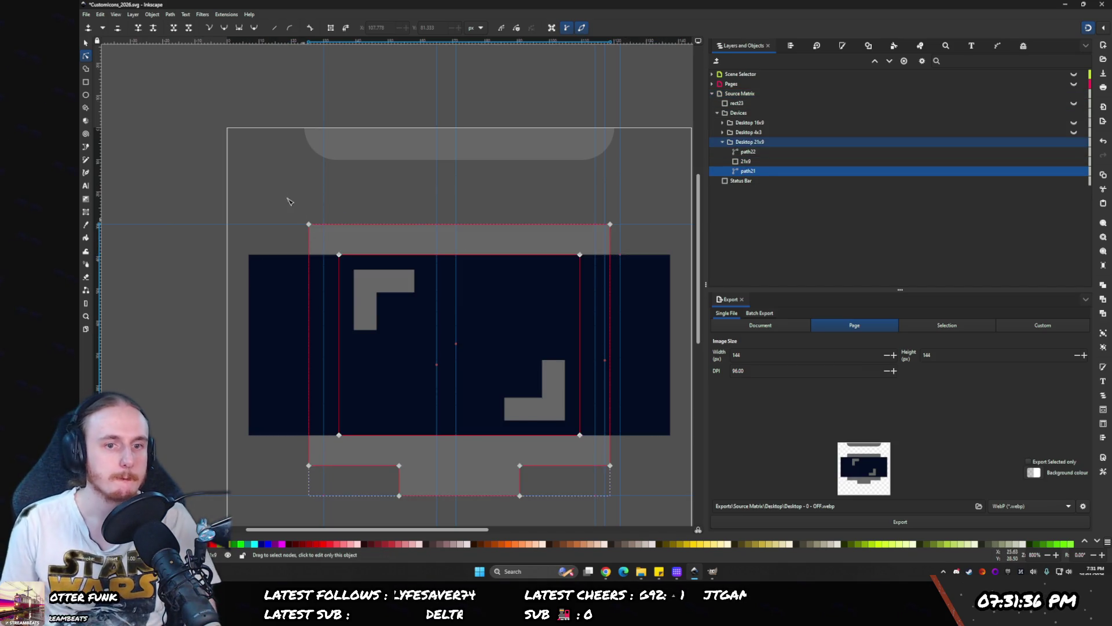
- Place vertical guides at path21's corner nodes and the navy rectangle's corners
{"action": "left_click_drag", "start_coordinate": [376, 221], "coordinate": [293, 469]}
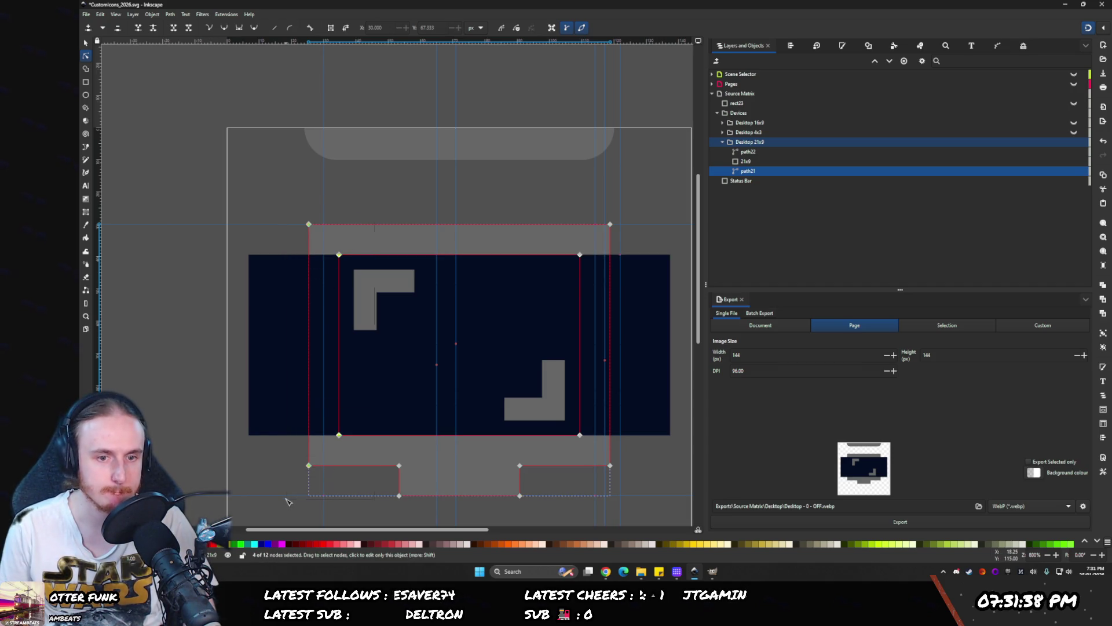
{"action": "left_click_drag", "start_coordinate": [340, 434], "coordinate": [246, 431]}
{"action": "key", "text": "ctrl+z"}
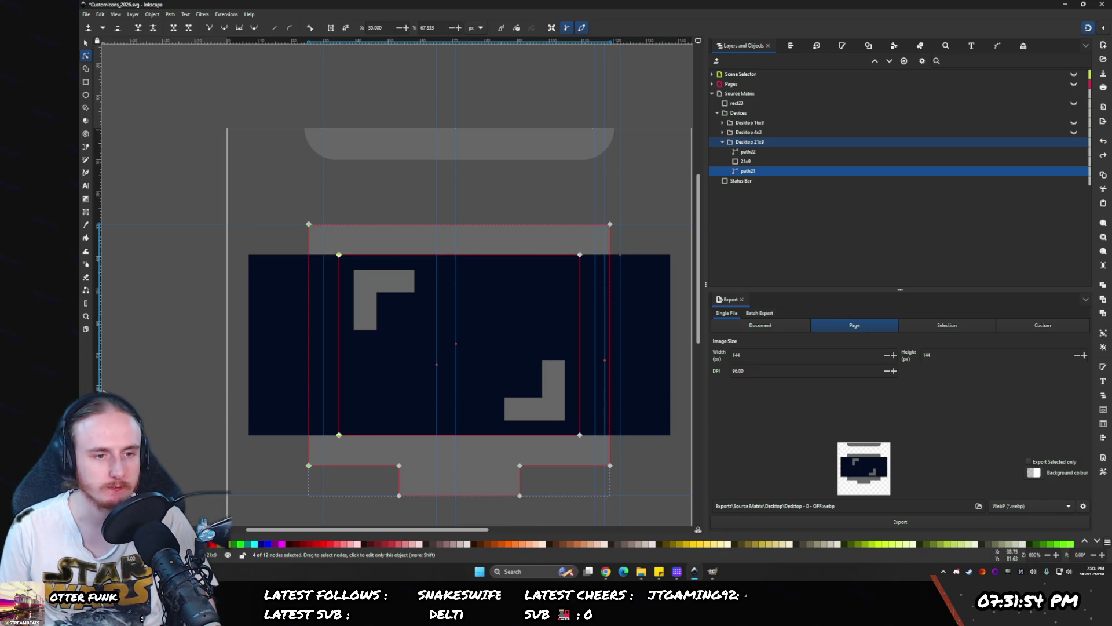
{"action": "mouse_move", "coordinate": [229, 434]}
{"action": "left_mouse_down"}
{"action": "mouse_move", "coordinate": [280, 464]}
{"action": "mouse_move", "coordinate": [399, 495]}
{"action": "left_mouse_up"}
{"action": "left_click_drag", "start_coordinate": [516, 502], "coordinate": [520, 495]}
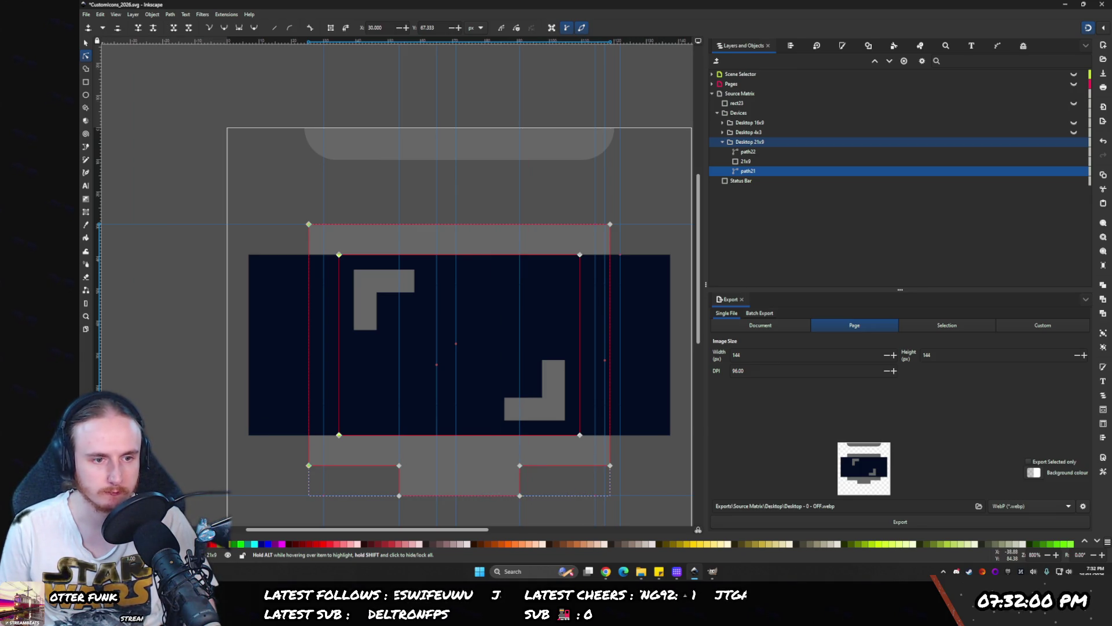
{"action": "left_click_drag", "start_coordinate": [237, 439], "coordinate": [248, 439]}
{"action": "left_click_drag", "start_coordinate": [169, 424], "coordinate": [668, 444]}
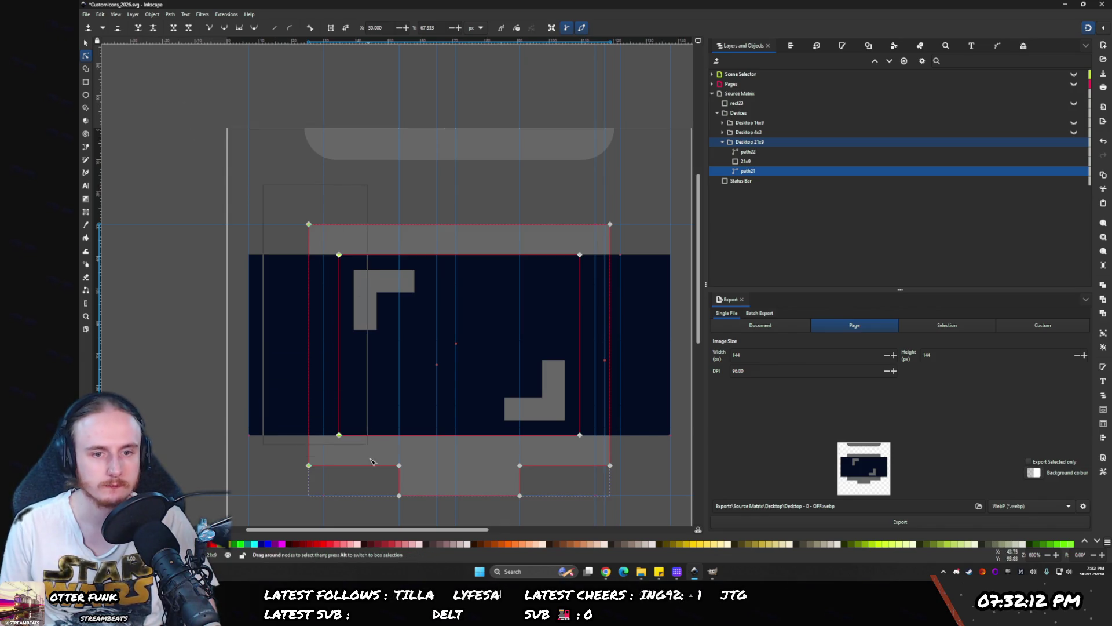
- Add guides at the page corner and extend path21's left side to the page edge
{"action": "left_click_drag", "start_coordinate": [339, 435], "coordinate": [250, 435]}
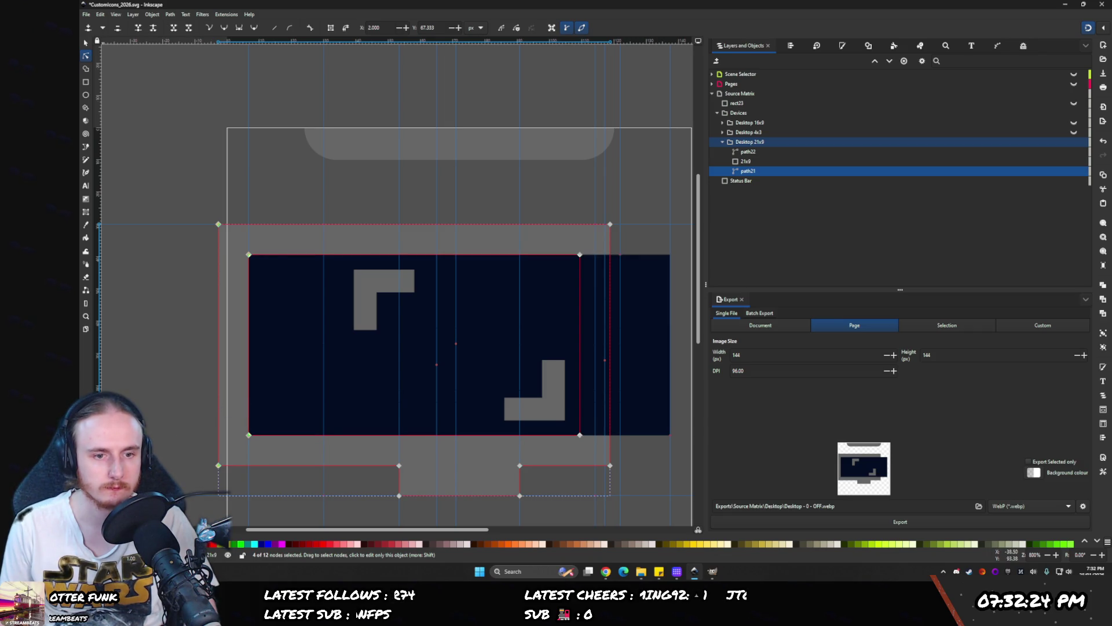
{"action": "key", "text": "shift+Right"}
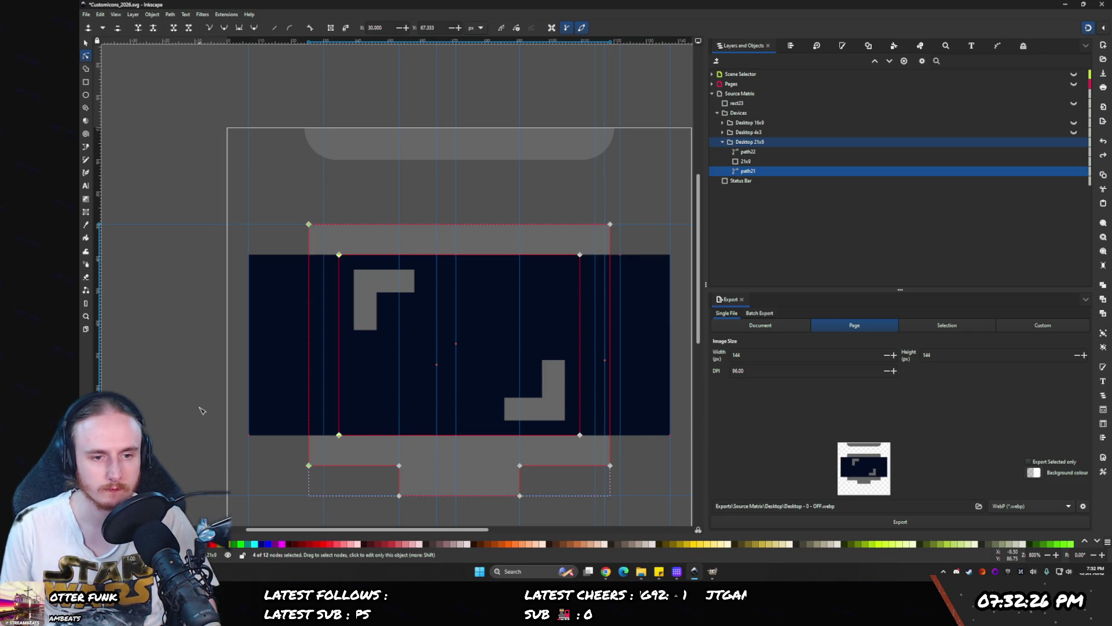
{"action": "scroll", "coordinate": [203, 406], "scroll_direction": "down", "scroll_amount": 1}
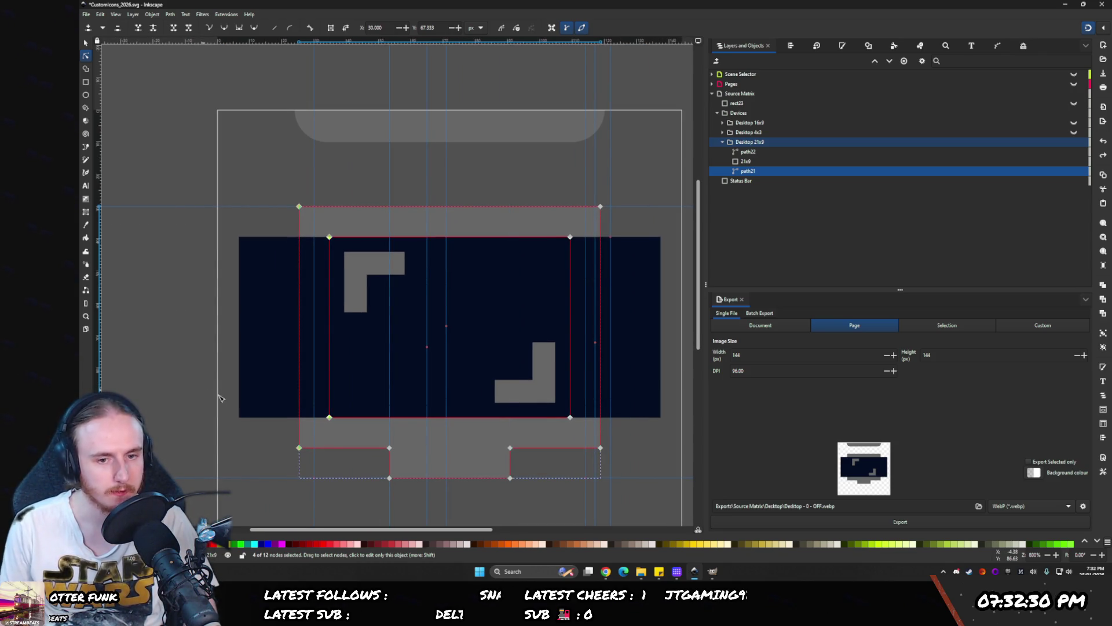
{"action": "mouse_move", "coordinate": [216, 45]}
{"action": "left_mouse_down"}
{"action": "mouse_move", "coordinate": [215, 241]}
{"action": "mouse_move", "coordinate": [232, 397]}
{"action": "mouse_move", "coordinate": [283, 443]}
{"action": "left_mouse_up"}
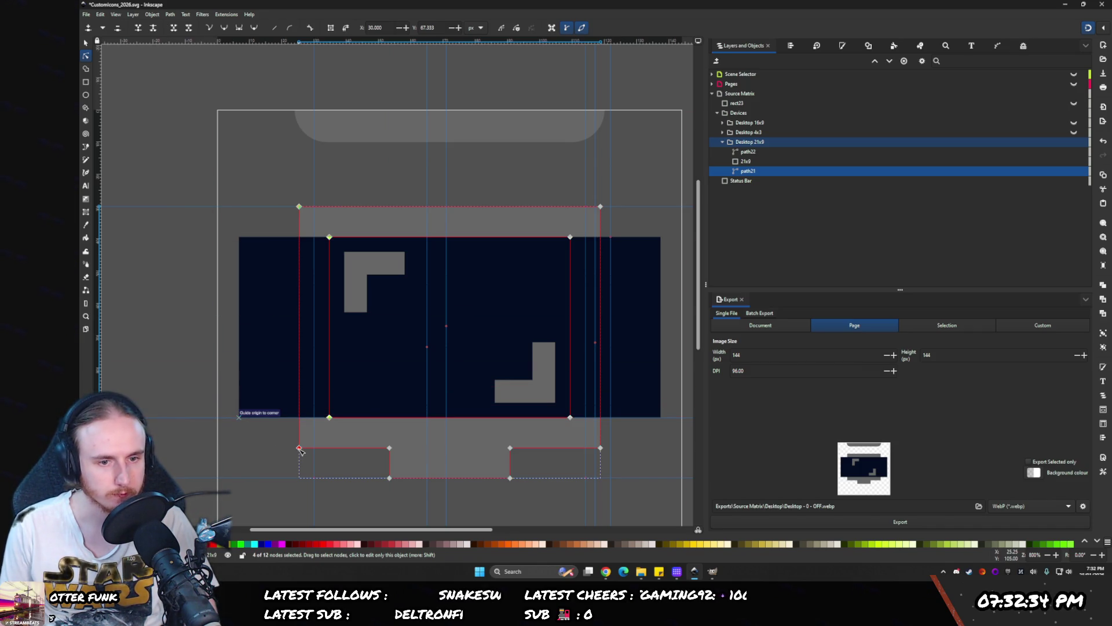
{"action": "mouse_move", "coordinate": [238, 419]}
{"action": "left_mouse_down"}
{"action": "mouse_move", "coordinate": [231, 448]}
{"action": "mouse_move", "coordinate": [301, 451]}
{"action": "left_mouse_up"}
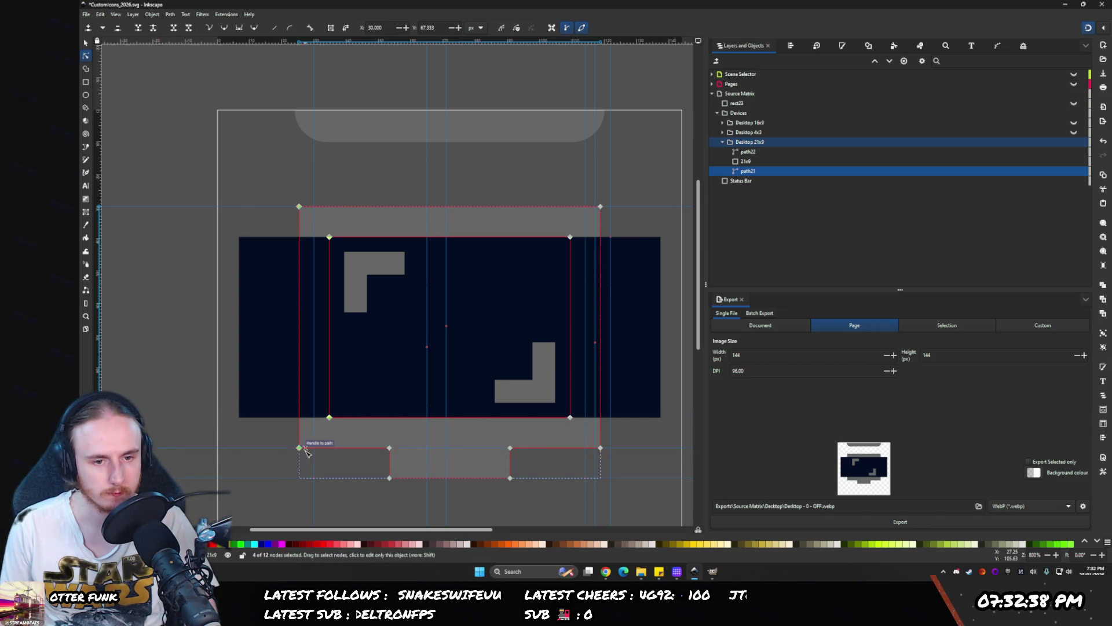
{"action": "mouse_move", "coordinate": [217, 446]}
{"action": "left_mouse_down"}
{"action": "mouse_move", "coordinate": [225, 427]}
{"action": "mouse_move", "coordinate": [176, 174]}
{"action": "left_mouse_up"}
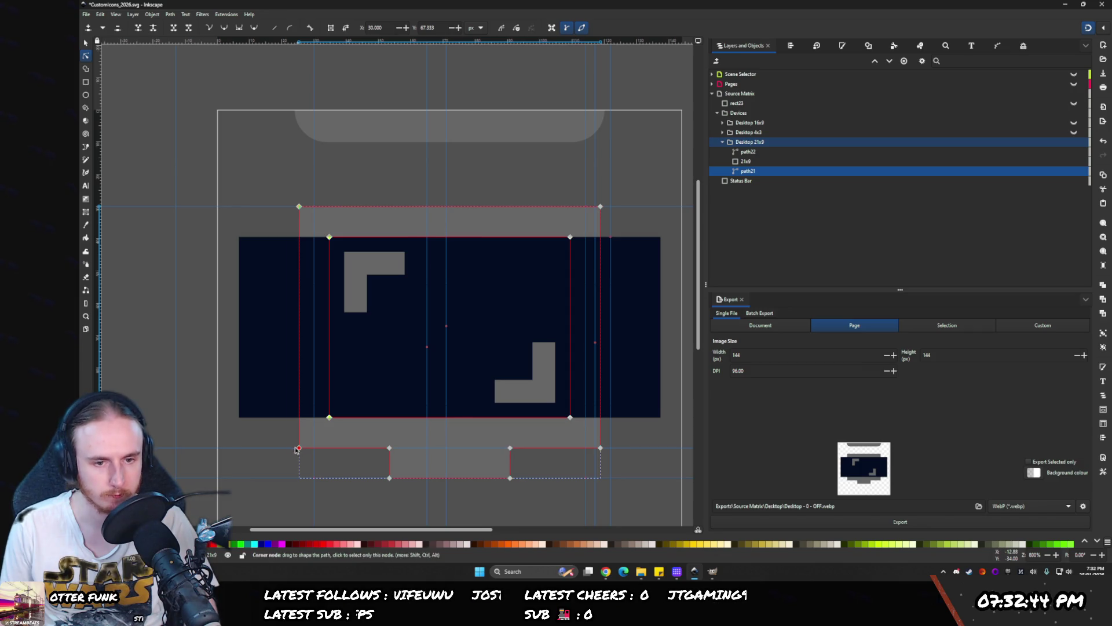
{"action": "left_click_drag", "start_coordinate": [299, 449], "coordinate": [218, 449]}
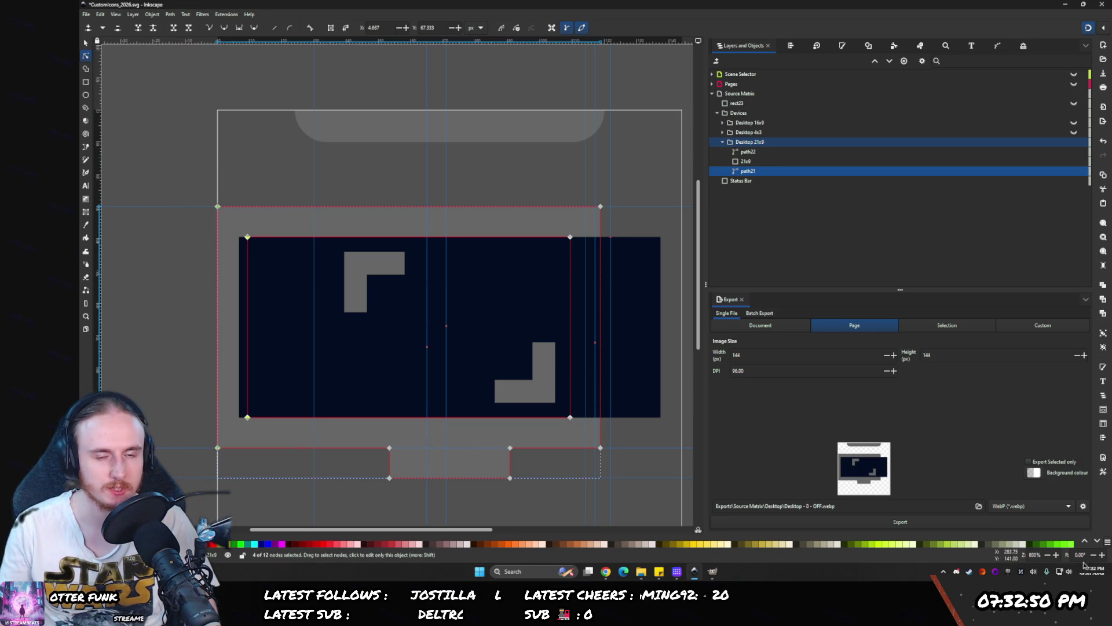
- Select all the right-side nodes of the path21 monitor body
{"action": "scroll", "coordinate": [295, 296], "scroll_direction": "right", "scroll_amount": 5}
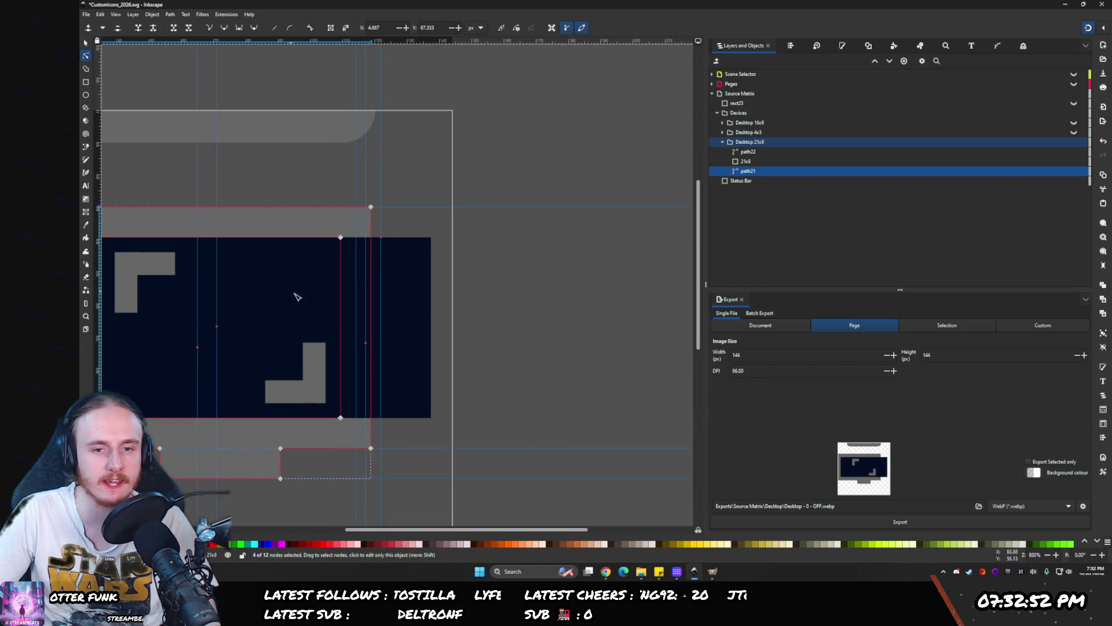
{"action": "mouse_move", "coordinate": [373, 451]}
{"action": "left_mouse_down"}
{"action": "mouse_move", "coordinate": [435, 454]}
{"action": "mouse_move", "coordinate": [370, 449]}
{"action": "left_mouse_up"}
{"action": "mouse_move", "coordinate": [383, 199]}
{"action": "left_mouse_down"}
{"action": "mouse_move", "coordinate": [340, 448]}
{"action": "mouse_move", "coordinate": [322, 431]}
{"action": "mouse_move", "coordinate": [455, 449]}
{"action": "left_mouse_up"}
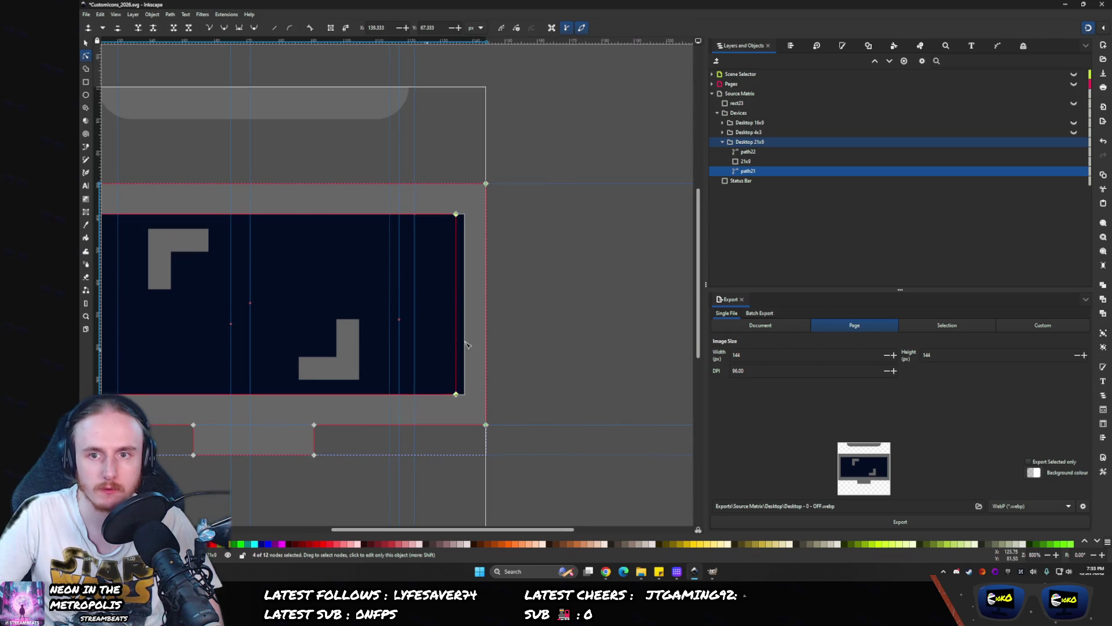
- Drag rect23 right toward the 21x9 screen's edge, then undo that move
{"action": "left_click", "coordinate": [1073, 103]}
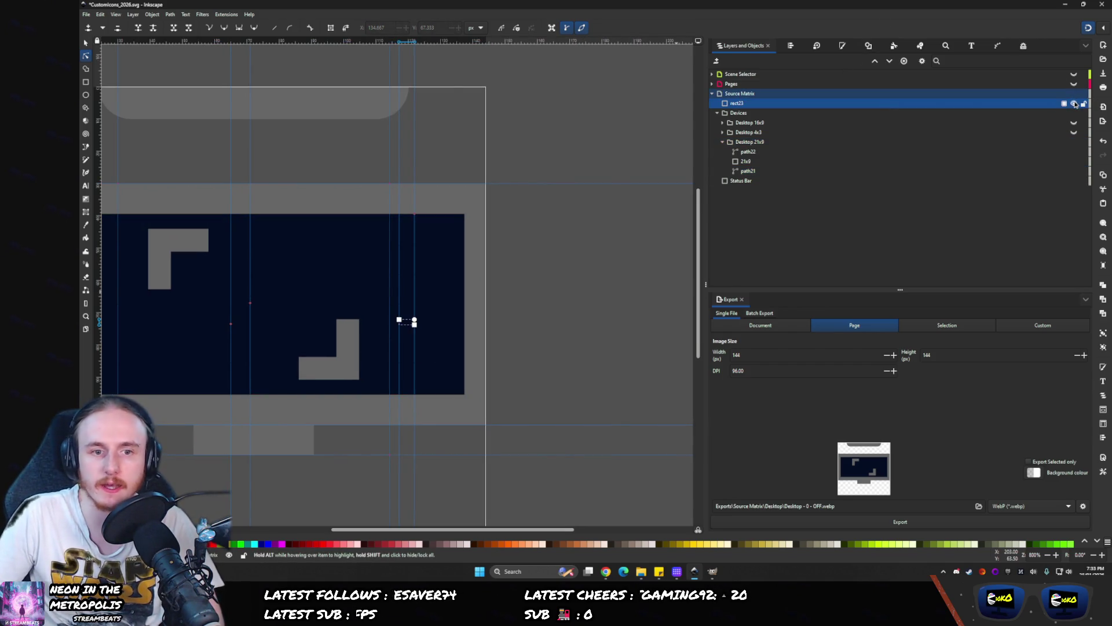
{"action": "scroll", "coordinate": [394, 322], "scroll_direction": "up", "scroll_amount": 3}
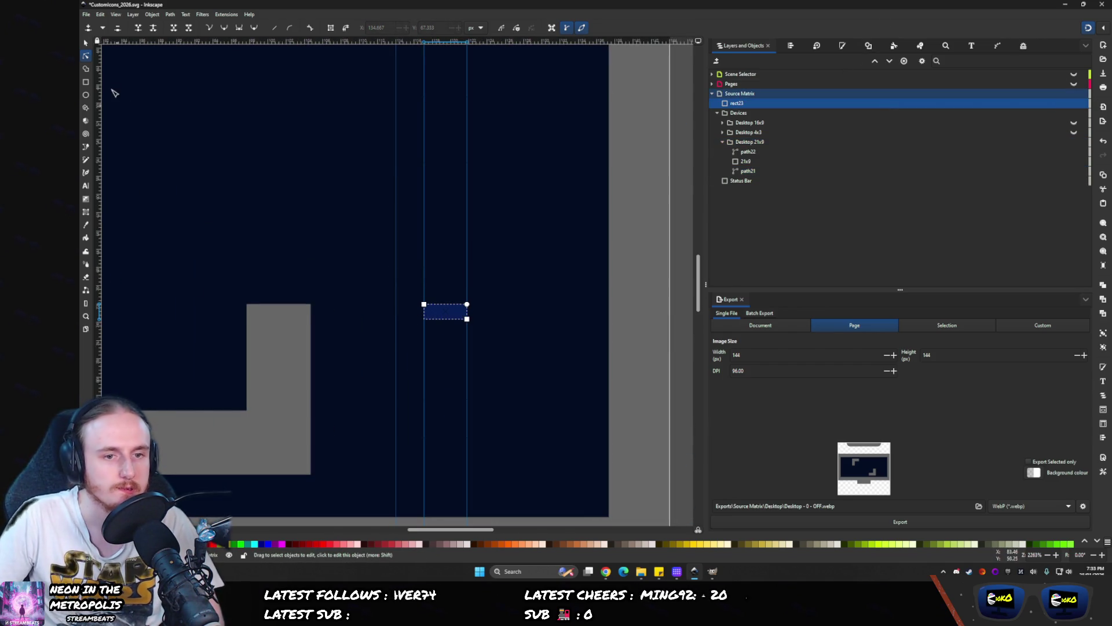
{"action": "left_click", "coordinate": [86, 42]}
{"action": "scroll", "coordinate": [372, 311], "scroll_direction": "right", "scroll_amount": 2}
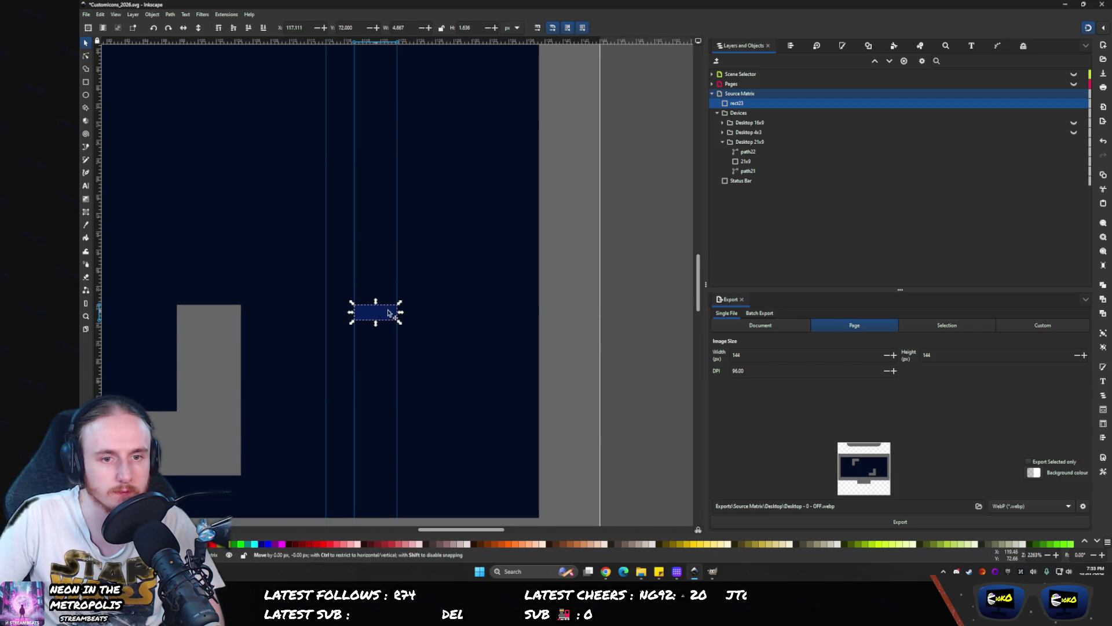
{"action": "mouse_move", "coordinate": [383, 310]}
{"action": "left_mouse_down"}
{"action": "mouse_move", "coordinate": [534, 308]}
{"action": "mouse_move", "coordinate": [525, 308]}
{"action": "left_mouse_up"}
{"action": "scroll", "coordinate": [372, 279], "scroll_direction": "down", "scroll_amount": 4}
{"action": "scroll", "coordinate": [485, 288], "scroll_direction": "up", "scroll_amount": 1}
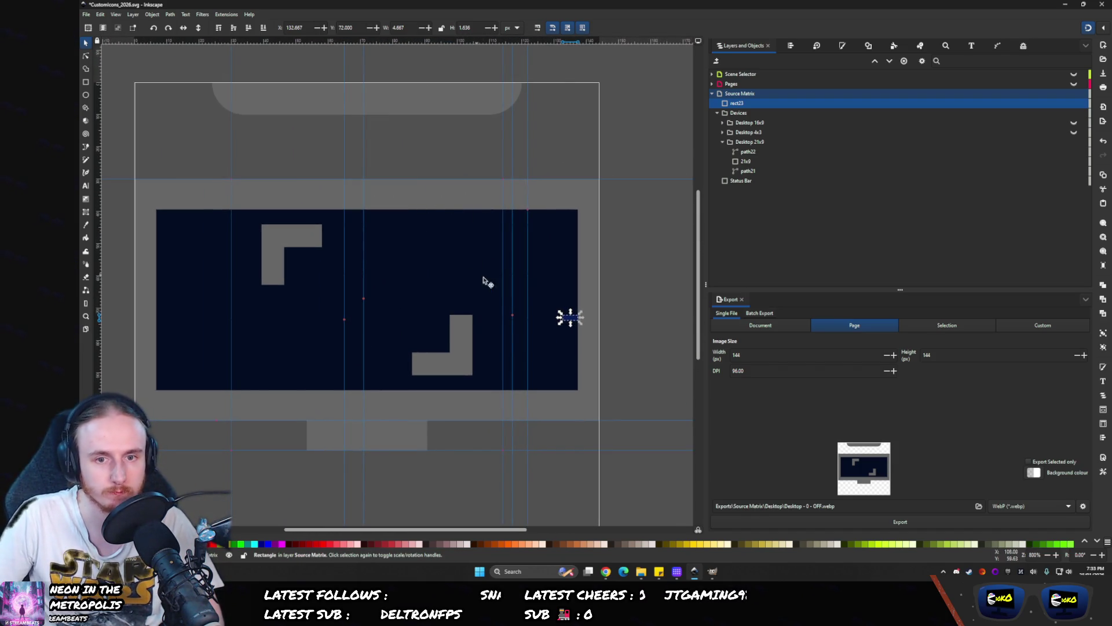
{"action": "key", "text": "ctrl+z"}
- Move rect23 to X 132.333 and place a vertical guide at its corner
{"action": "scroll", "coordinate": [521, 296], "scroll_direction": "up", "scroll_amount": 3}
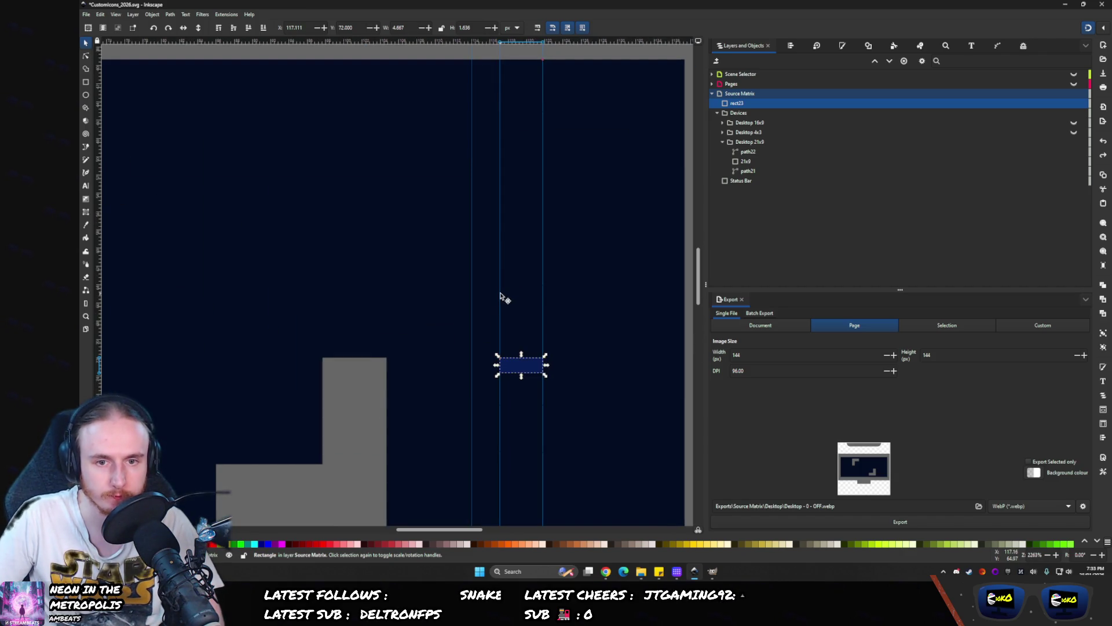
{"action": "scroll", "coordinate": [467, 286], "scroll_direction": "down", "scroll_amount": 4}
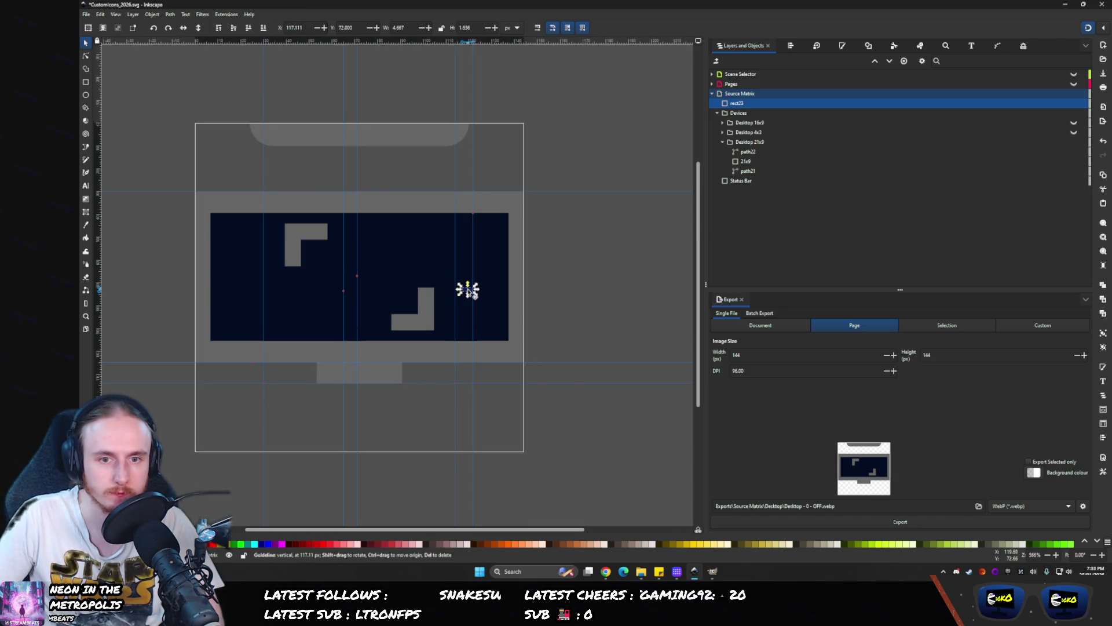
{"action": "mouse_move", "coordinate": [467, 289]}
{"action": "left_mouse_down"}
{"action": "mouse_move", "coordinate": [511, 290]}
{"action": "mouse_move", "coordinate": [502, 291]}
{"action": "left_mouse_up"}
{"action": "scroll", "coordinate": [502, 293], "scroll_direction": "up", "scroll_amount": 3}
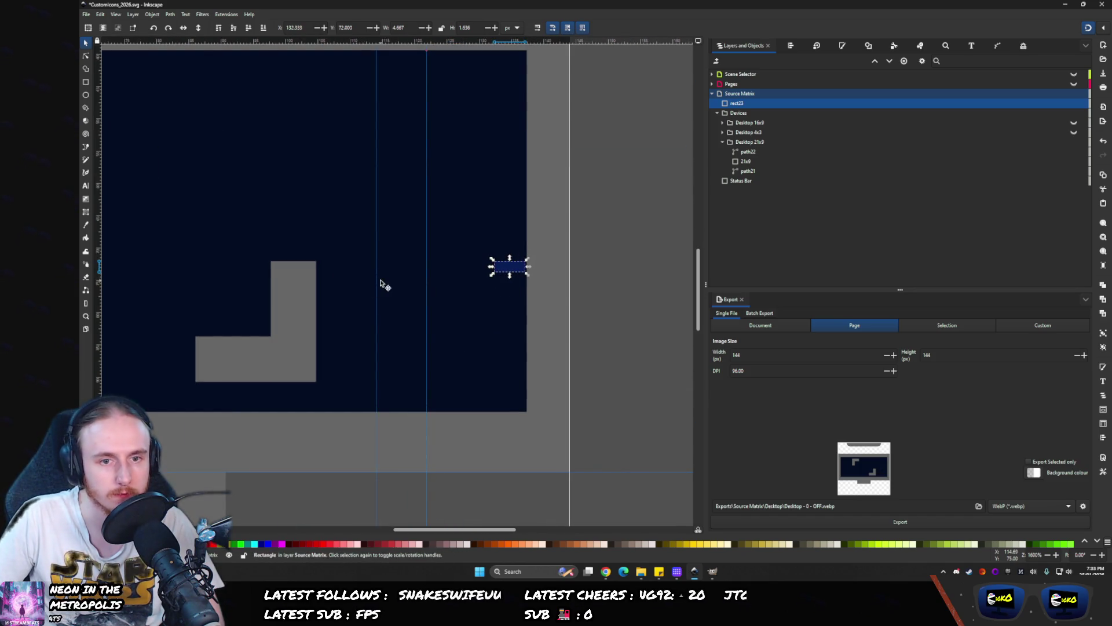
{"action": "mouse_move", "coordinate": [100, 219]}
{"action": "left_mouse_down"}
{"action": "mouse_move", "coordinate": [507, 265]}
{"action": "mouse_move", "coordinate": [493, 263]}
{"action": "left_mouse_up"}
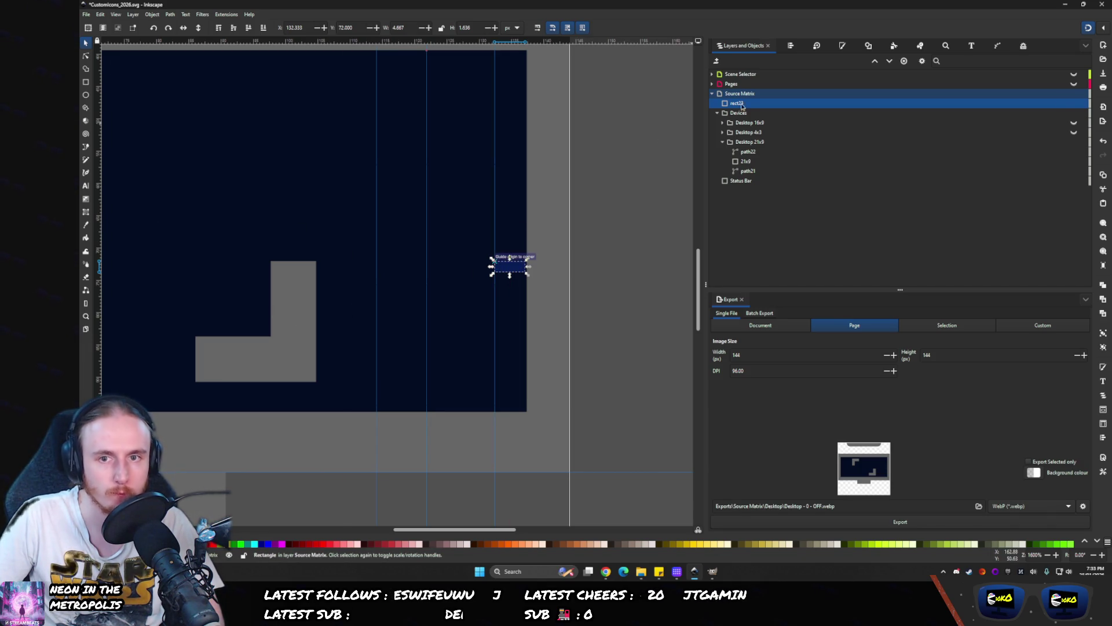
{"action": "left_click", "coordinate": [744, 152]}
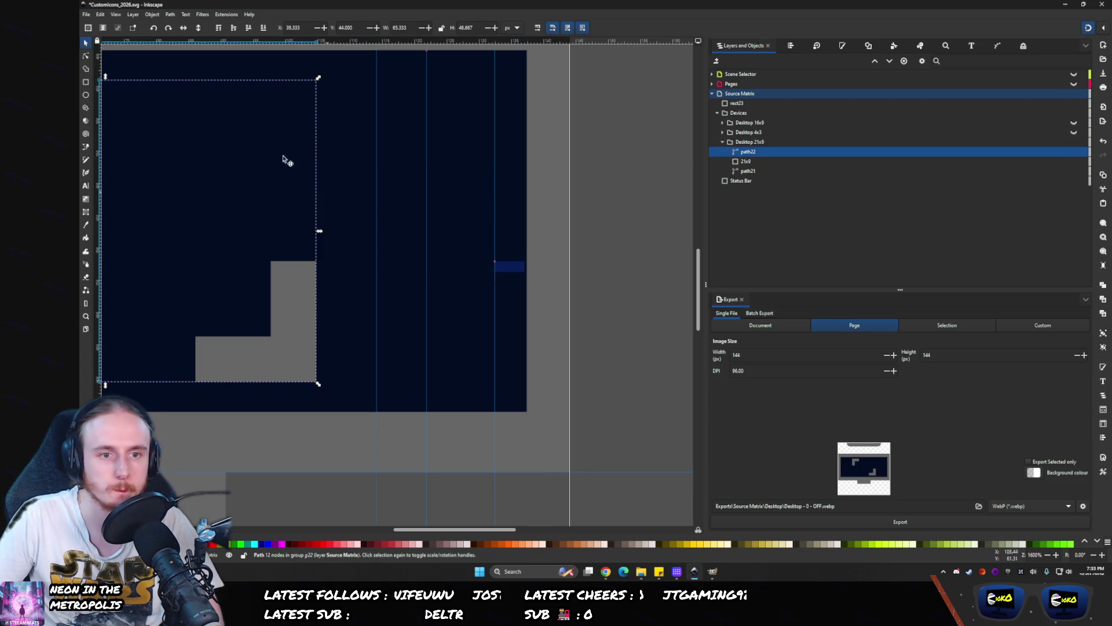
- Drag the lower-right bracket's nodes of path22 right onto the vertical guide
{"action": "left_click", "coordinate": [85, 55]}
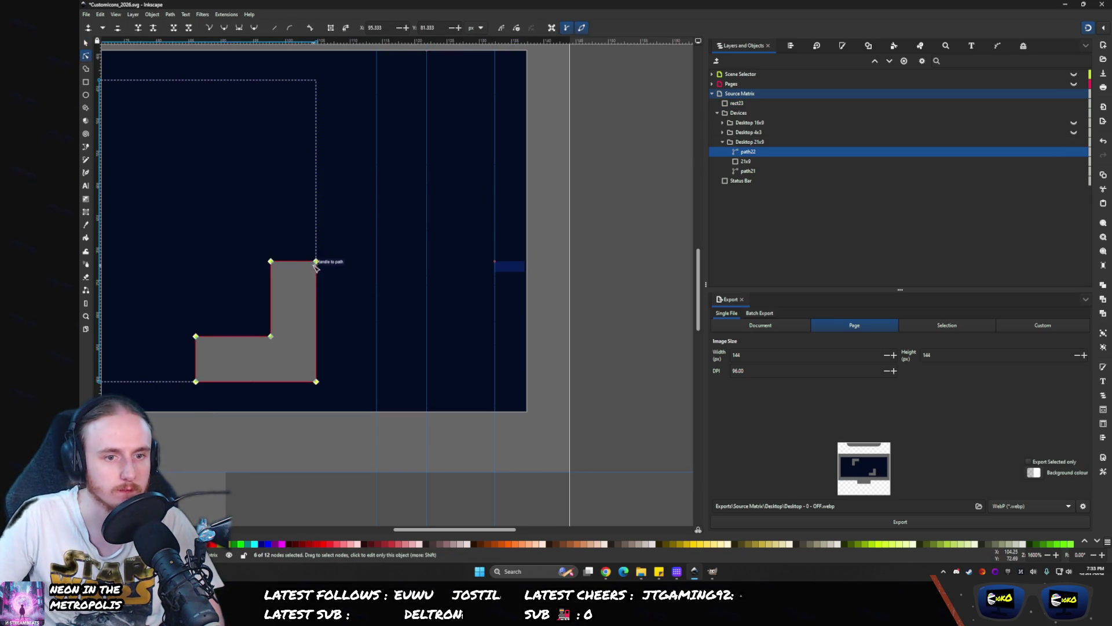
{"action": "left_click_drag", "start_coordinate": [316, 262], "coordinate": [495, 262]}
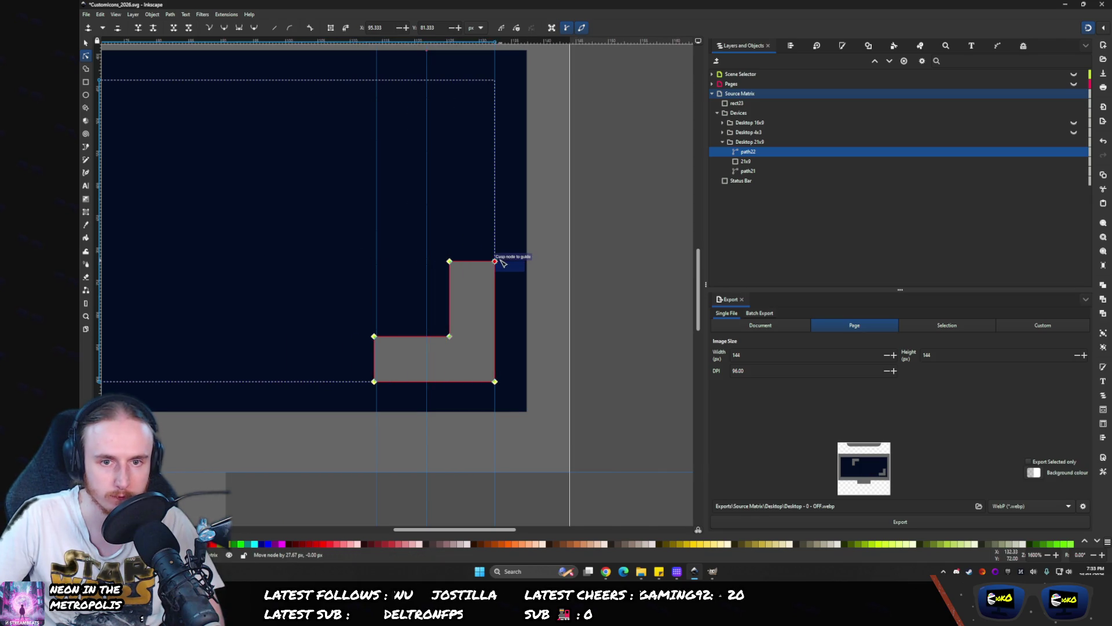
{"action": "scroll", "coordinate": [350, 181], "scroll_direction": "left", "scroll_amount": 2}
{"action": "scroll", "coordinate": [350, 181], "scroll_direction": "up", "scroll_amount": 1}
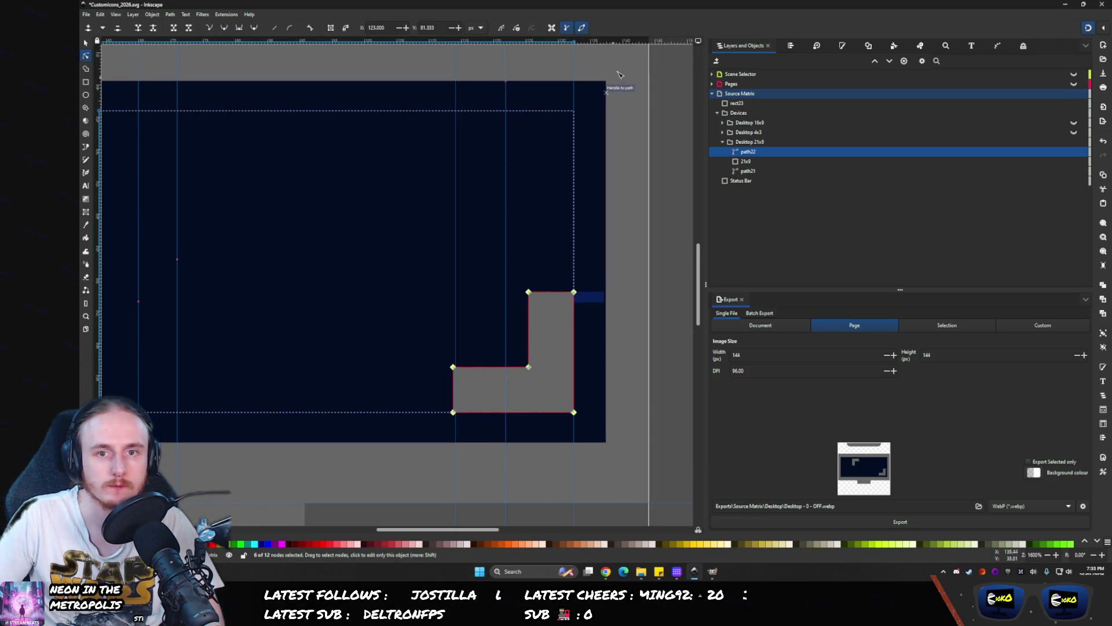
{"action": "scroll", "coordinate": [307, 191], "scroll_direction": "left", "scroll_amount": 3}
{"action": "scroll", "coordinate": [308, 191], "scroll_direction": "up", "scroll_amount": 1}
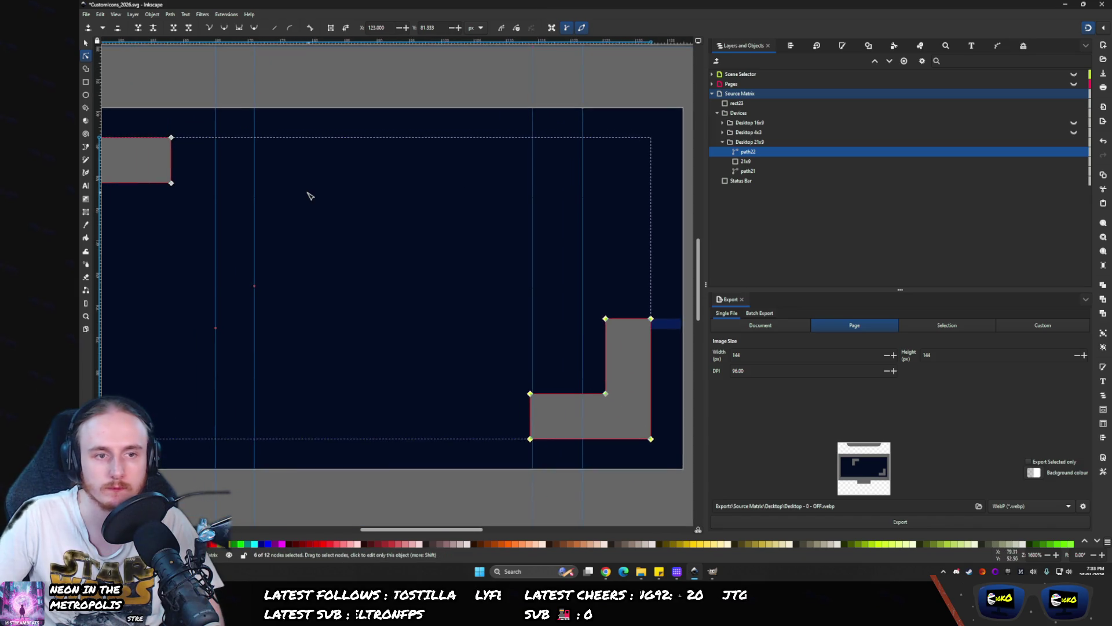
{"action": "scroll", "coordinate": [307, 191], "scroll_direction": "down", "scroll_amount": 2}
{"action": "scroll", "coordinate": [248, 188], "scroll_direction": "left", "scroll_amount": 1}
{"action": "scroll", "coordinate": [248, 188], "scroll_direction": "up", "scroll_amount": 1}
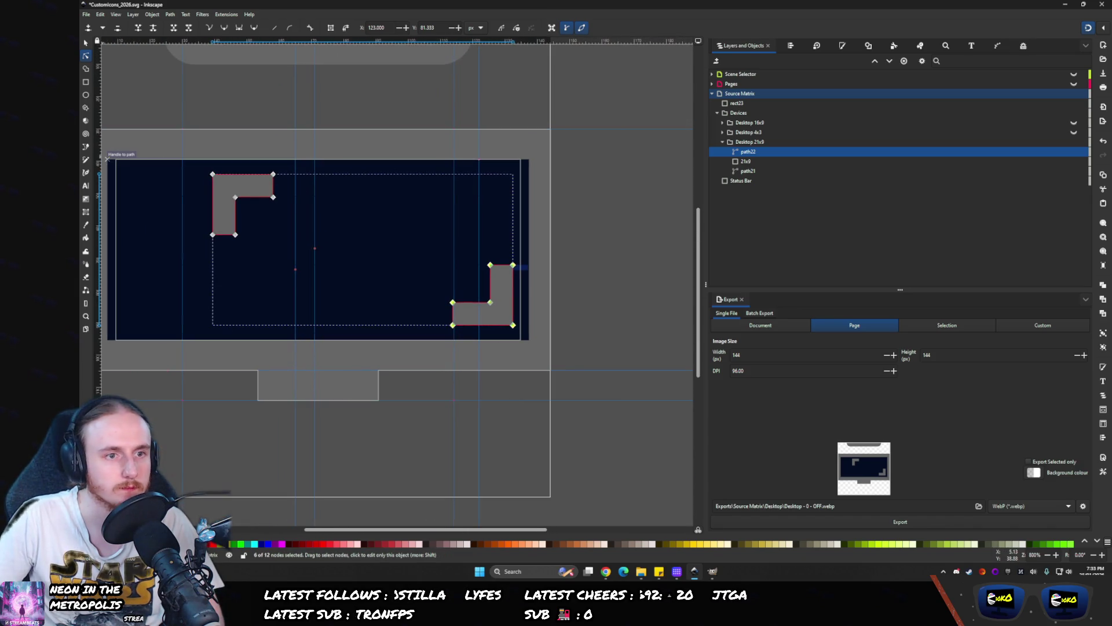
- Move the small marker rectangle to the 21x9 screen's left edge by the upper-left bracket
{"action": "left_click", "coordinate": [88, 43]}
{"action": "left_click", "coordinate": [520, 271]}
{"action": "scroll", "coordinate": [516, 266], "scroll_direction": "left", "scroll_amount": 2}
{"action": "scroll", "coordinate": [516, 266], "scroll_direction": "up", "scroll_amount": 1}
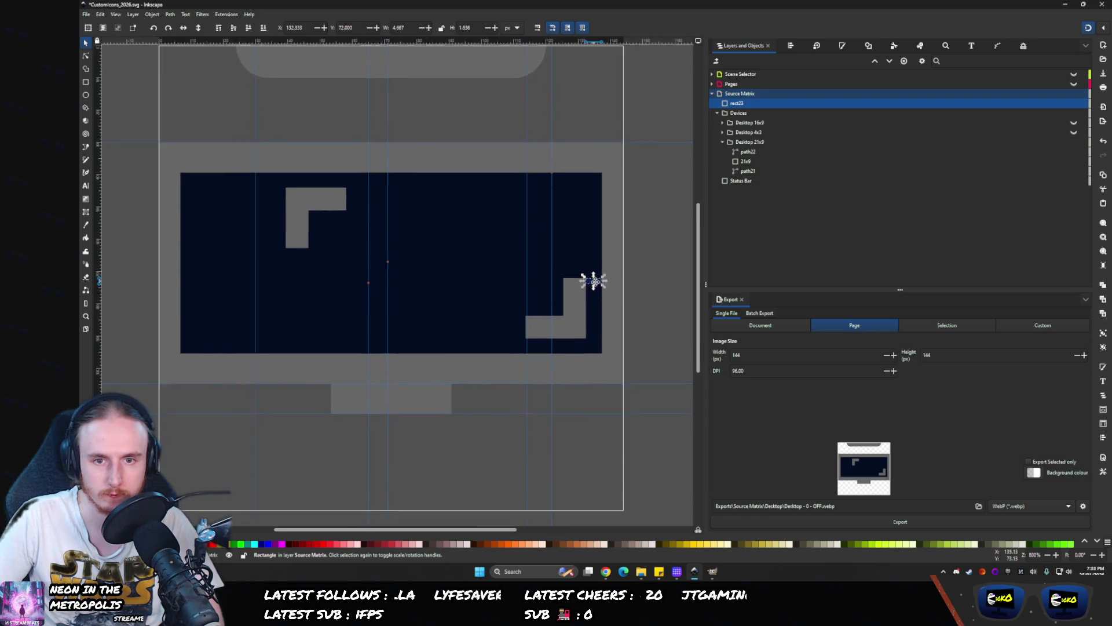
{"action": "mouse_move", "coordinate": [593, 284]}
{"action": "left_mouse_down"}
{"action": "mouse_move", "coordinate": [278, 204]}
{"action": "mouse_move", "coordinate": [278, 192]}
{"action": "mouse_move", "coordinate": [200, 194]}
{"action": "mouse_move", "coordinate": [224, 191]}
{"action": "left_mouse_up"}
{"action": "left_click", "coordinate": [284, 195]}
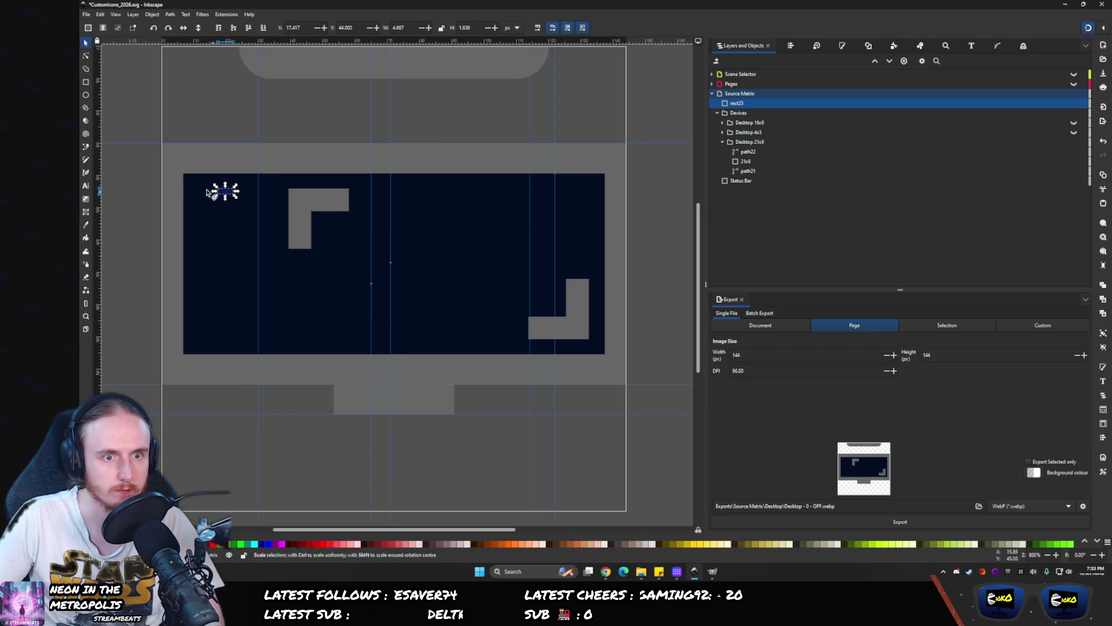
{"action": "scroll", "coordinate": [224, 191], "scroll_direction": "up", "scroll_amount": 4}
{"action": "mouse_move", "coordinate": [317, 199]}
{"action": "left_mouse_down"}
{"action": "mouse_move", "coordinate": [152, 201]}
{"action": "mouse_move", "coordinate": [166, 201]}
{"action": "left_mouse_up"}
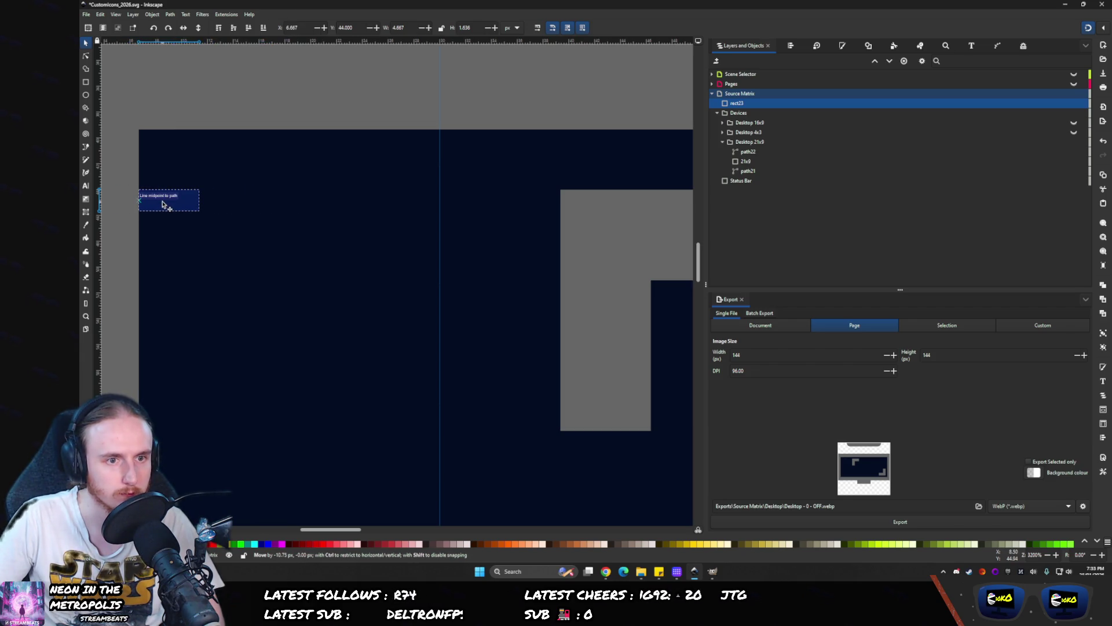
{"action": "scroll", "coordinate": [333, 308], "scroll_direction": "down", "scroll_amount": 2}
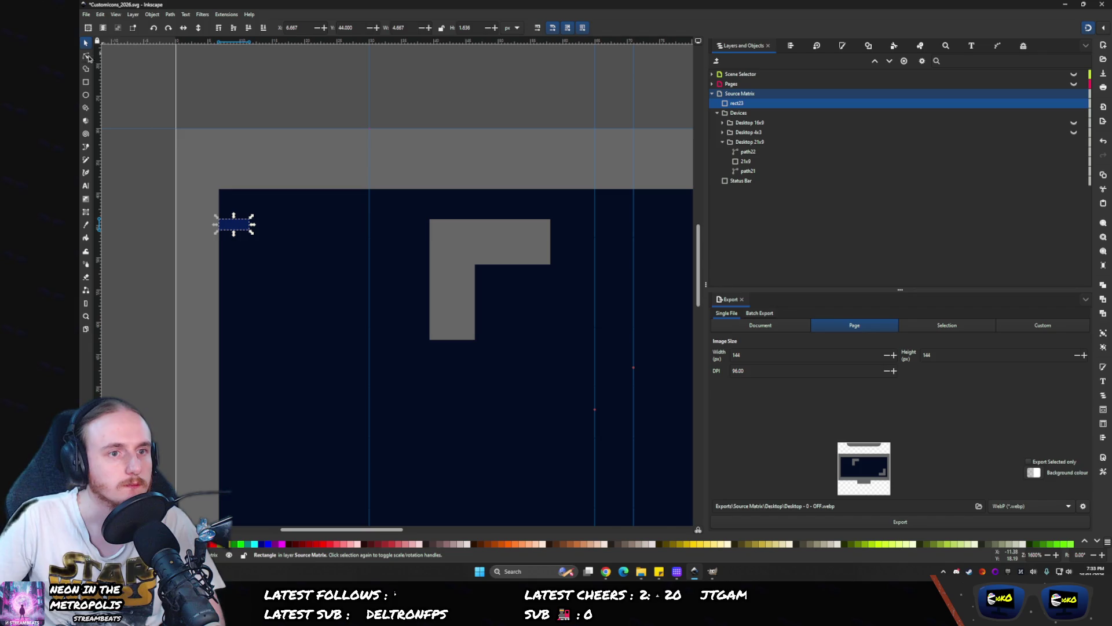
- Shift the upper-left bracket's six nodes 28 px left against the marker
{"action": "left_click", "coordinate": [88, 57]}
{"action": "left_click", "coordinate": [499, 257]}
{"action": "left_click_drag", "start_coordinate": [603, 186], "coordinate": [385, 362]}
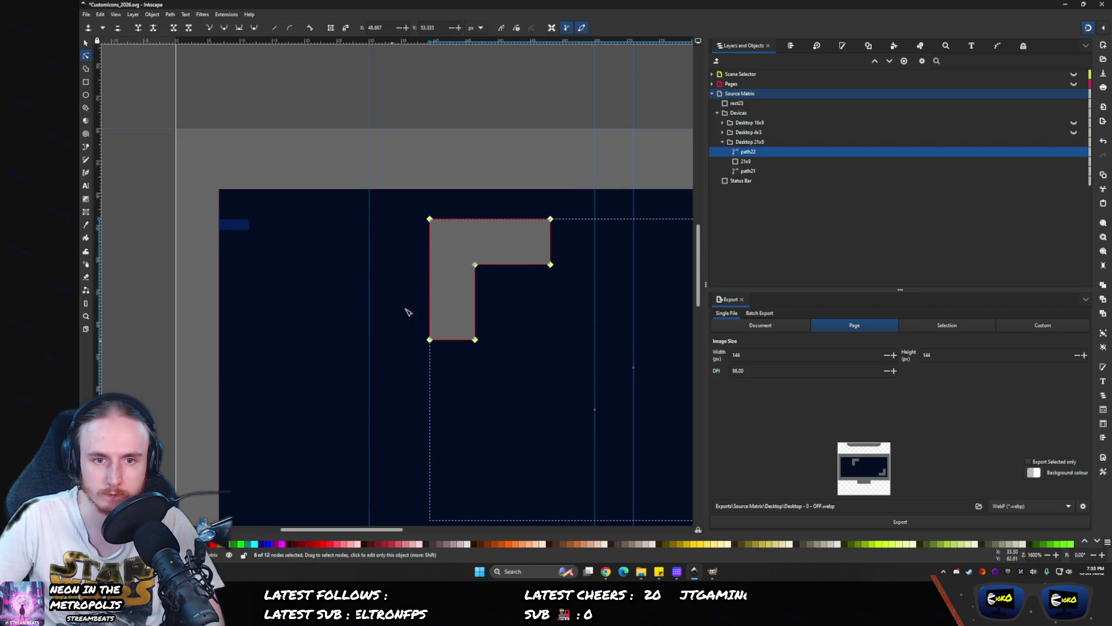
{"action": "left_click_drag", "start_coordinate": [429, 219], "coordinate": [249, 219]}
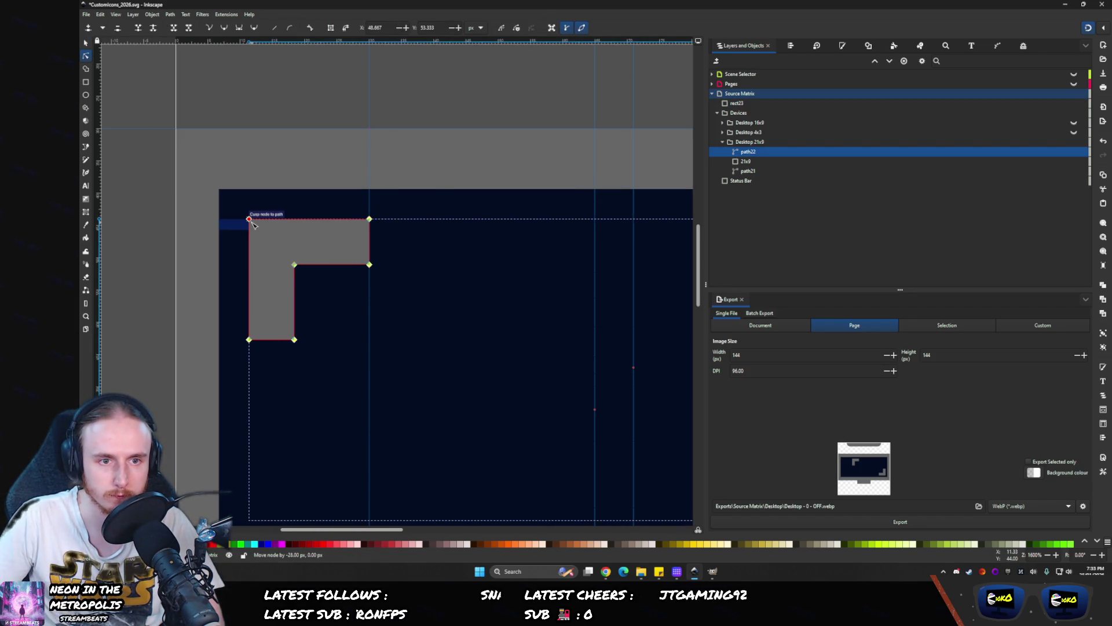
{"action": "key", "text": "Escape"}
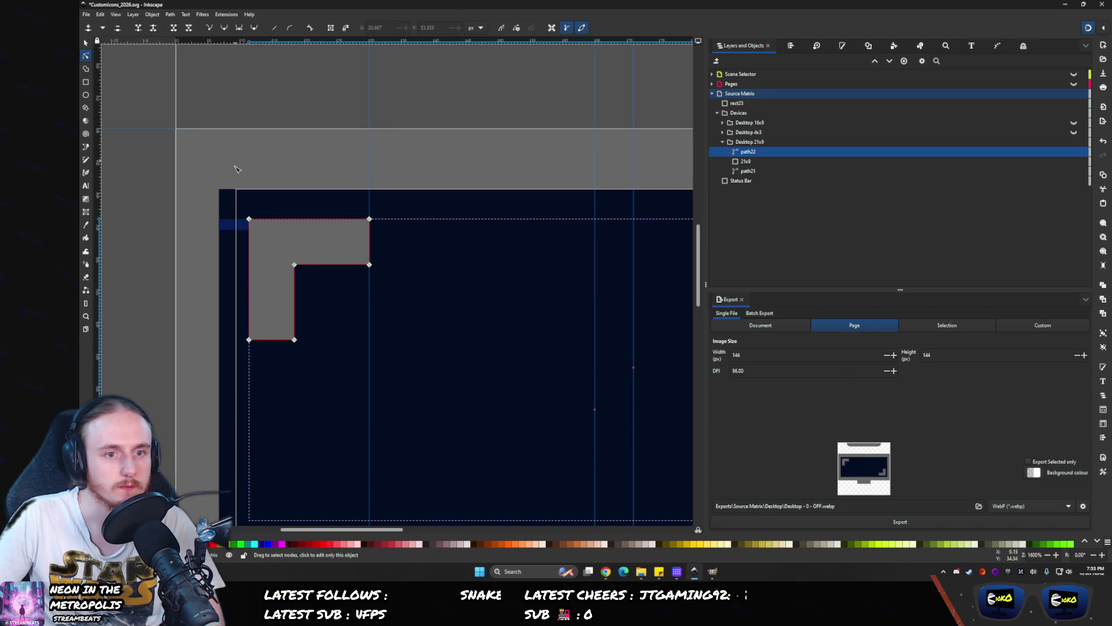
{"action": "key", "text": "Escape"}
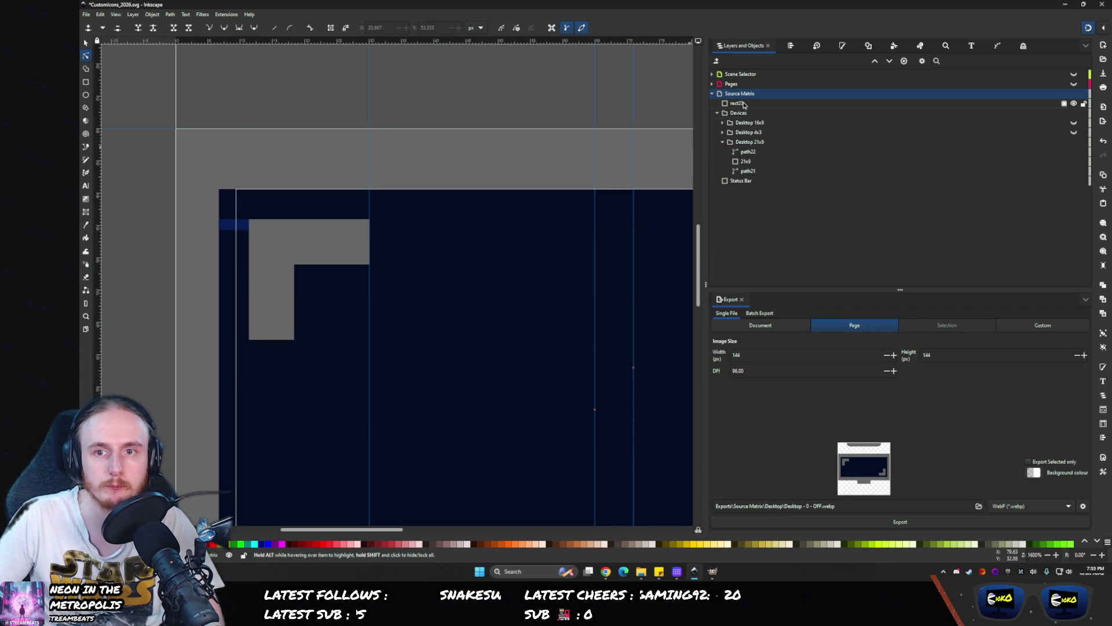
- Delete rect23 and the dark 21x9 screen fill from Layers and Objects
{"action": "left_click", "coordinate": [742, 104]}
{"action": "key", "text": "Delete"}
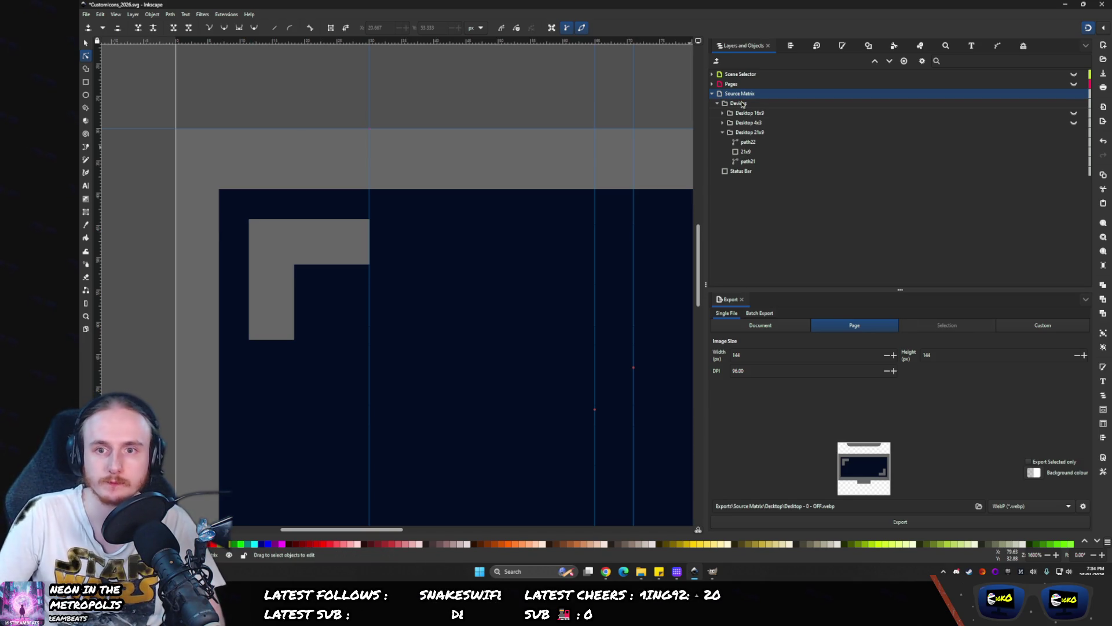
{"action": "left_click", "coordinate": [739, 151]}
{"action": "key", "text": "Delete"}
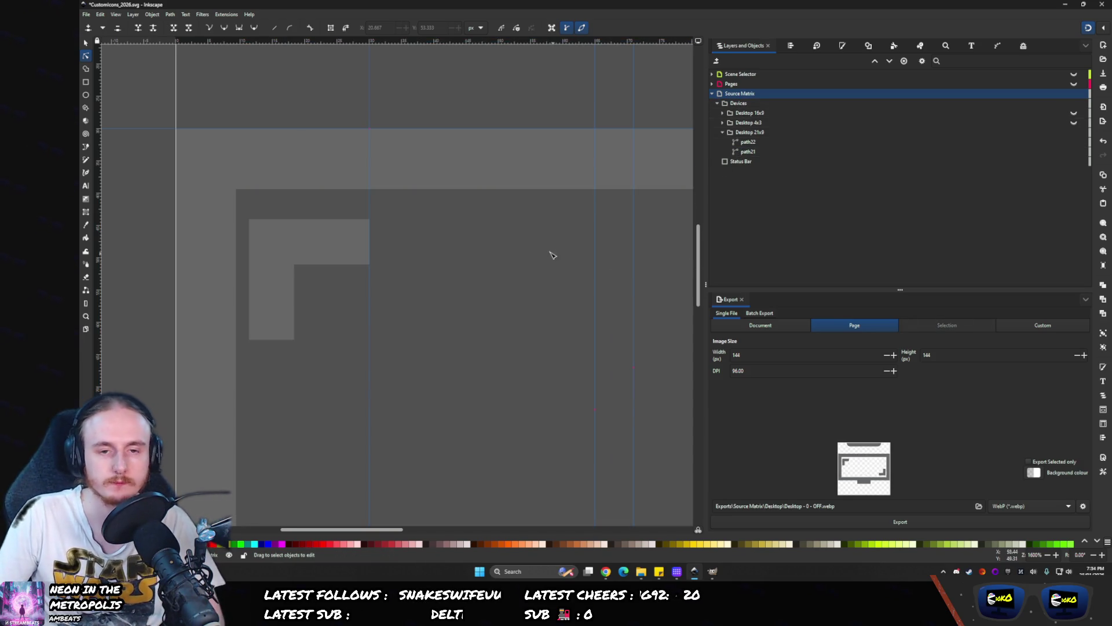
- Remove the two vertical helper guides by dragging them off the canvas
{"action": "scroll", "coordinate": [553, 255], "scroll_direction": "down", "scroll_amount": 5}
{"action": "scroll", "coordinate": [464, 244], "scroll_direction": "right", "scroll_amount": 3}
{"action": "scroll", "coordinate": [382, 231], "scroll_direction": "up", "scroll_amount": 2}
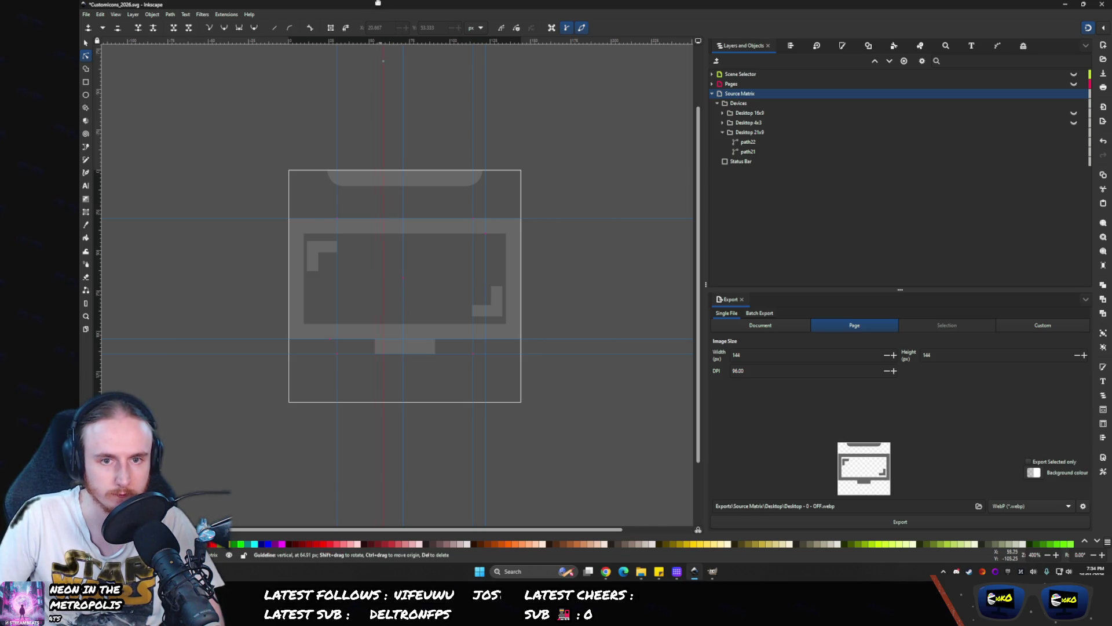
{"action": "left_click_drag", "start_coordinate": [378, 3], "coordinate": [380, 5]}
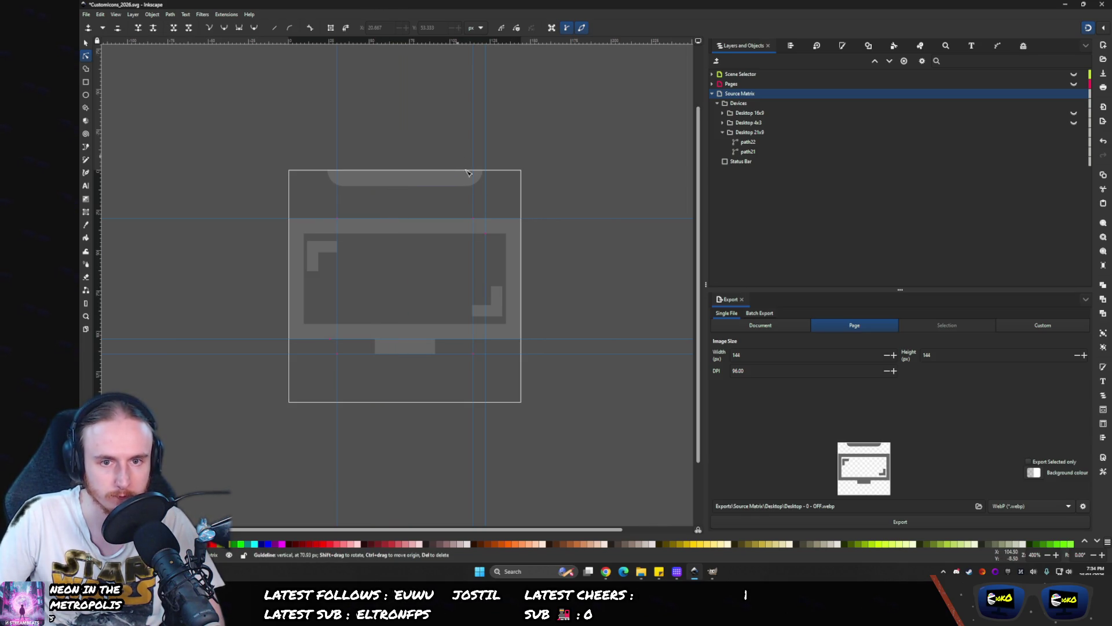
{"action": "left_click_drag", "start_coordinate": [485, 235], "coordinate": [443, 5]}
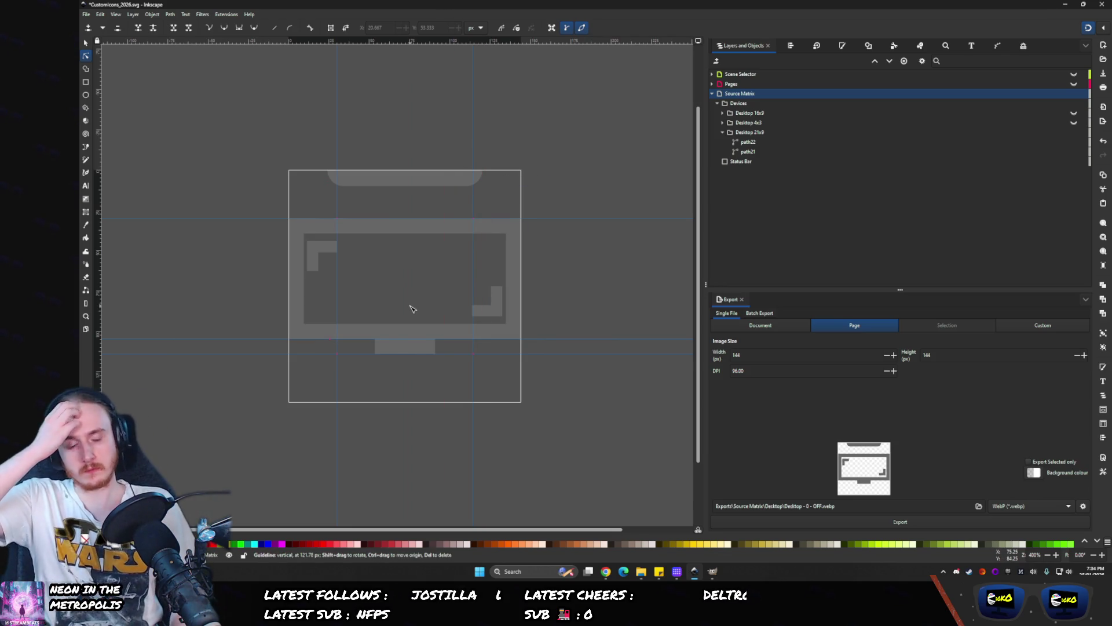
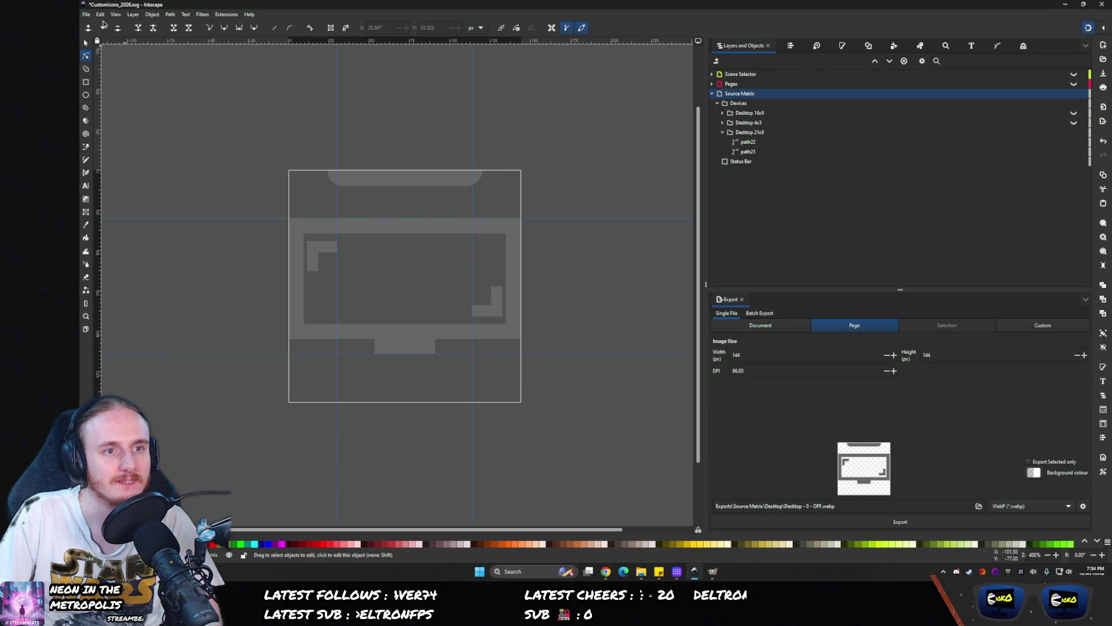
- Save CustomIcons_2026.svg and return to the Selector tool
{"action": "key", "text": "ctrl+s"}
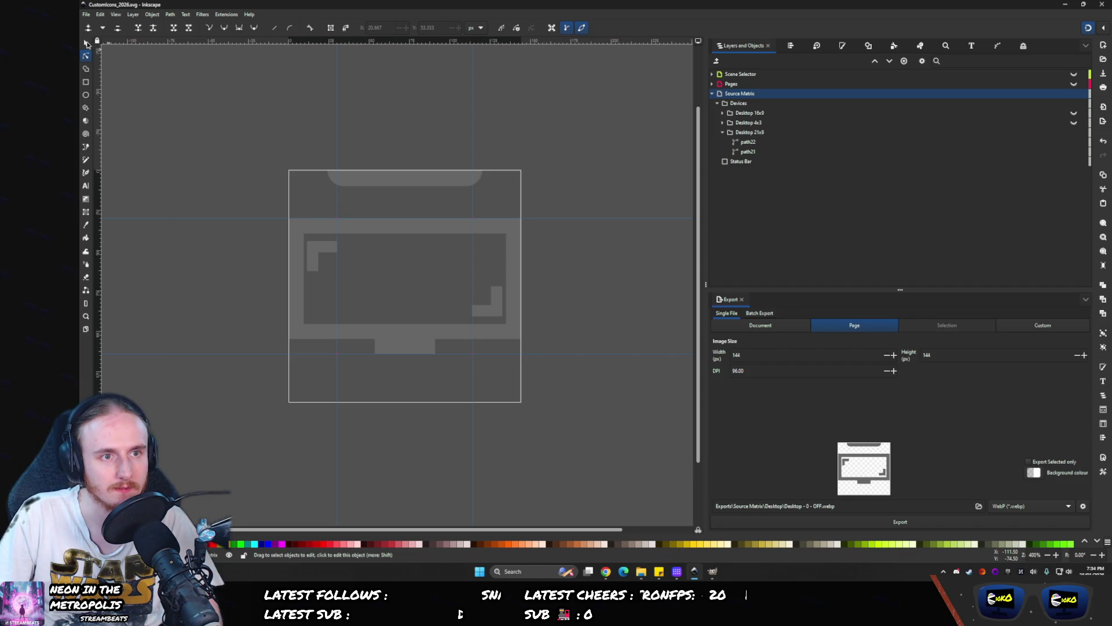
{"action": "key", "text": "super"}
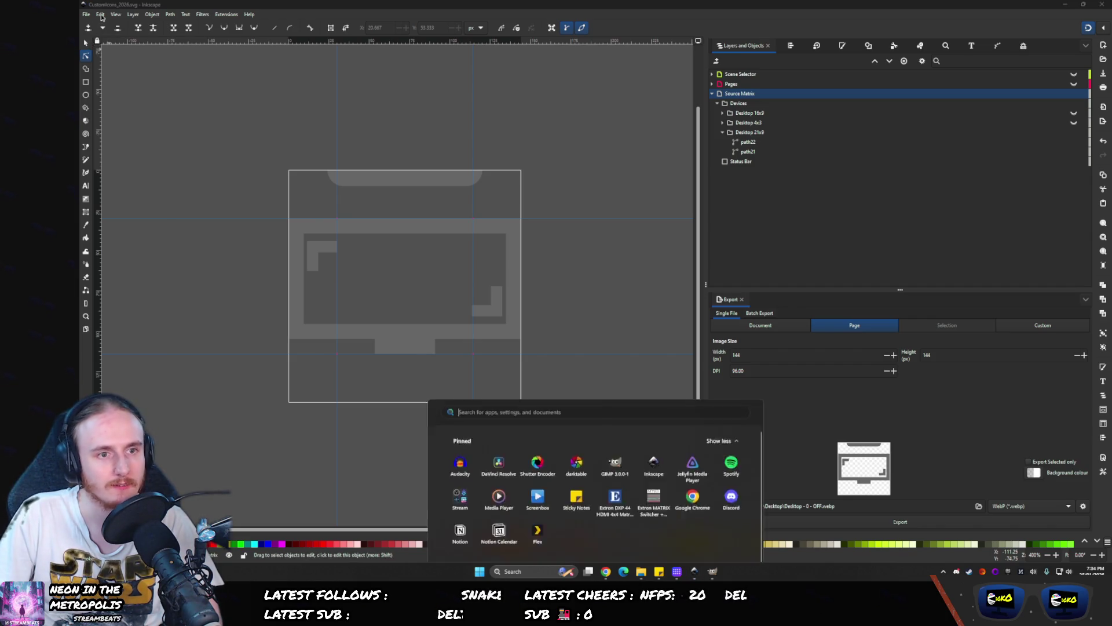
{"action": "key", "text": "super"}
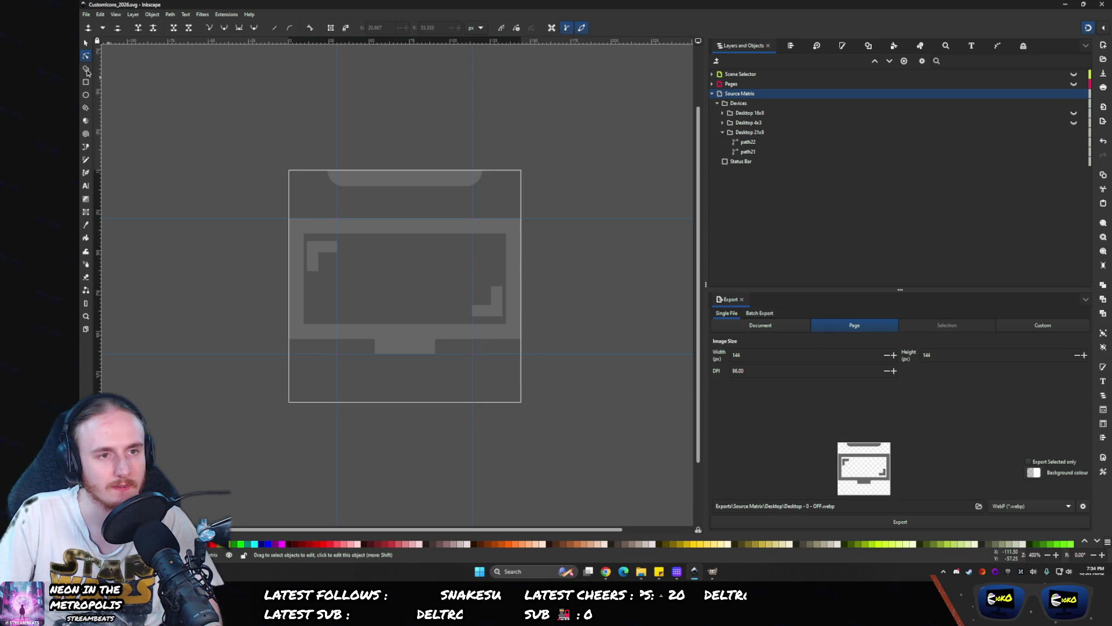
{"action": "key", "text": "a"}
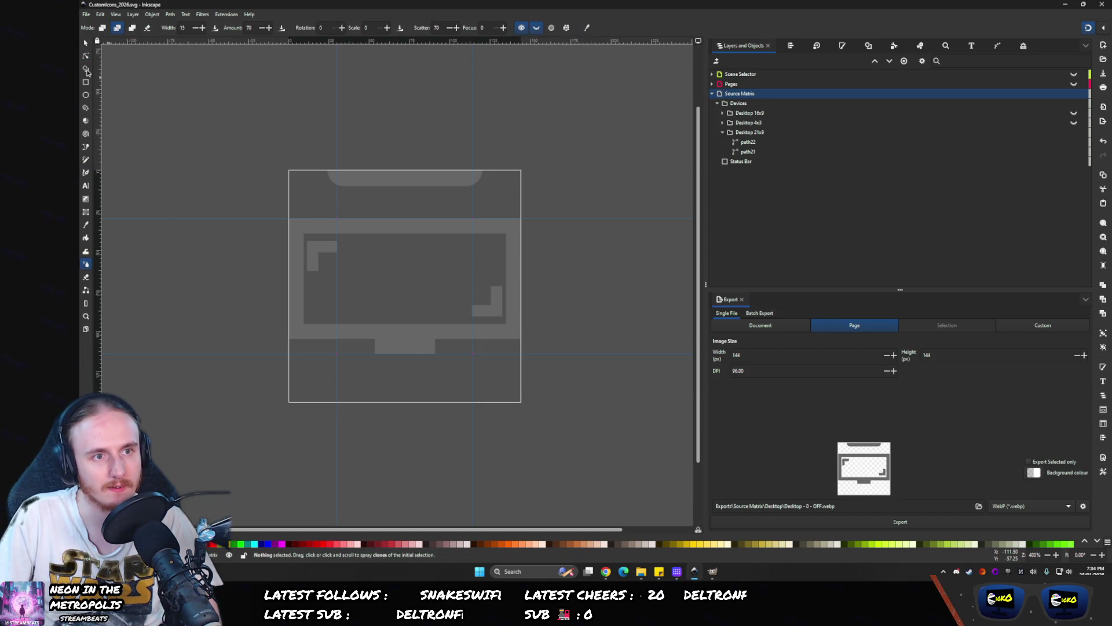
{"action": "left_click", "coordinate": [85, 44]}
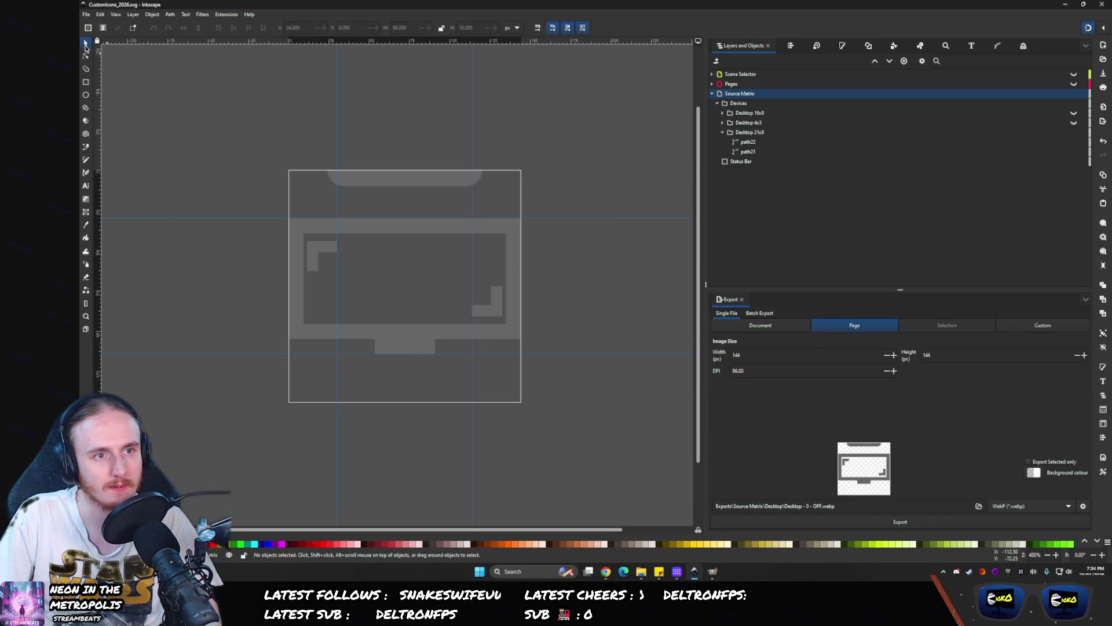
- Make Scene Selector the current layer, select then deselect the monitor, and toggle Desktop 4x3 visibility
{"action": "key", "text": "ctrl+Page_Up"}
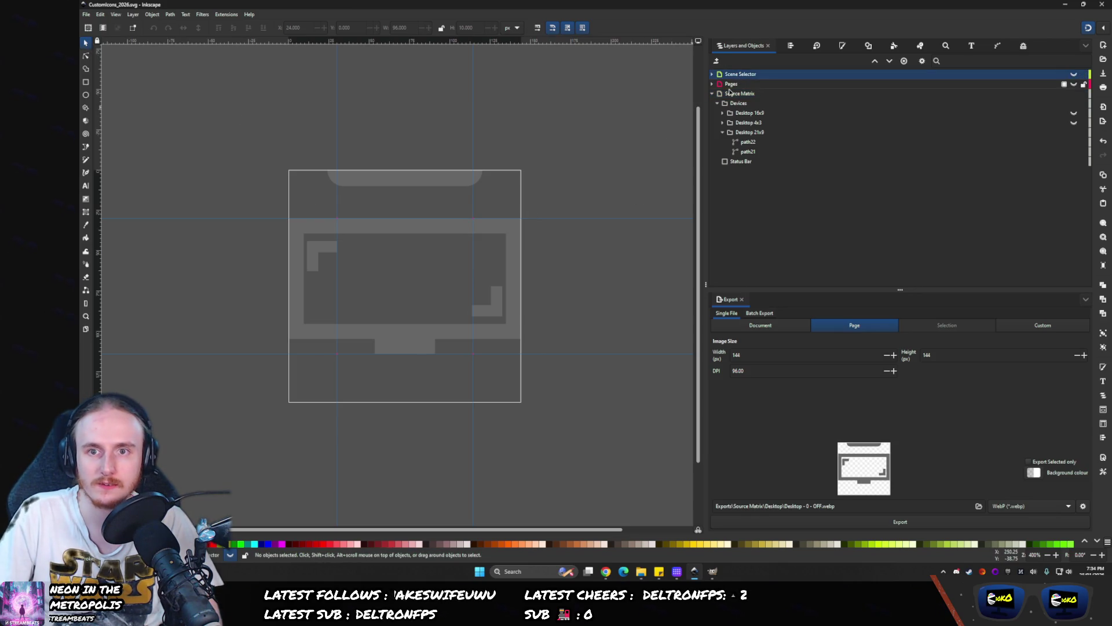
{"action": "left_click", "coordinate": [342, 233]}
{"action": "key", "text": "Escape"}
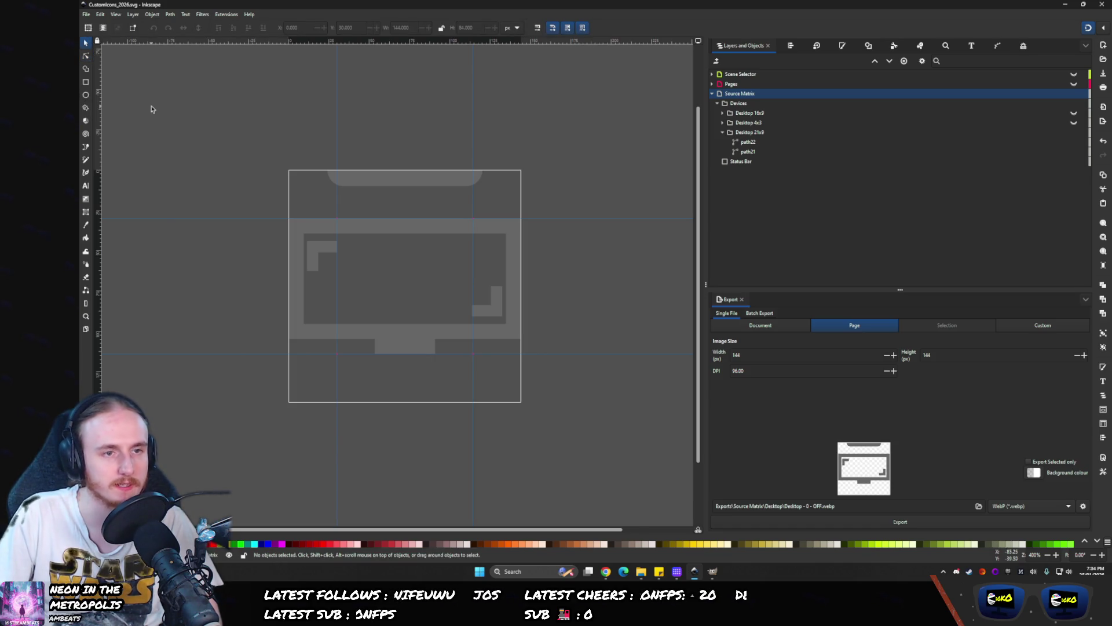
{"action": "scroll", "coordinate": [174, 110], "scroll_direction": "left", "scroll_amount": 1}
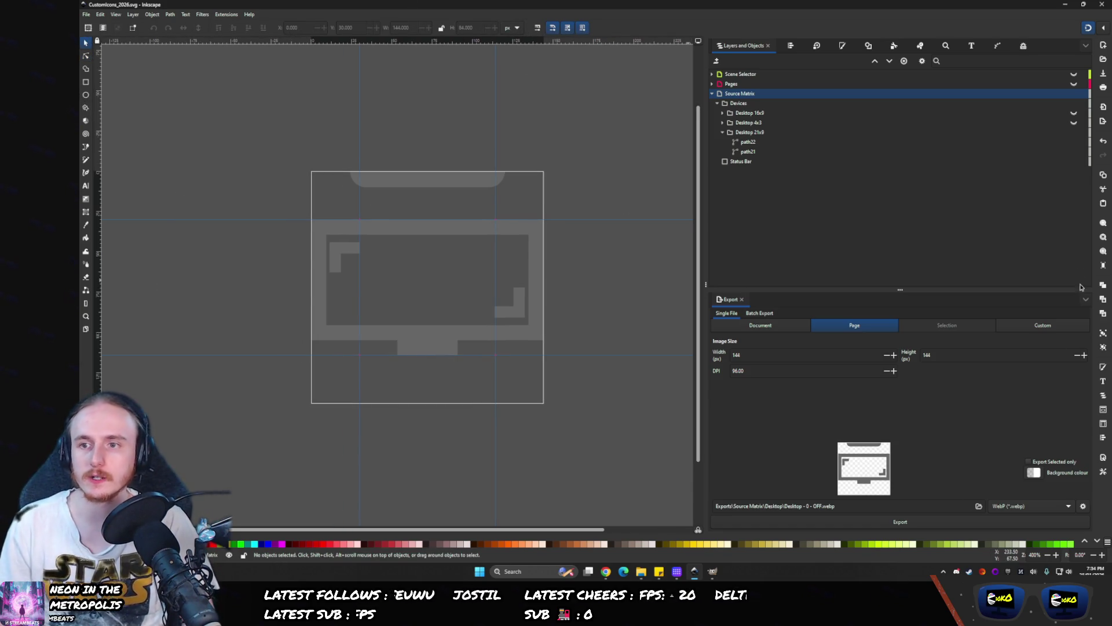
{"action": "left_click", "coordinate": [1073, 124]}
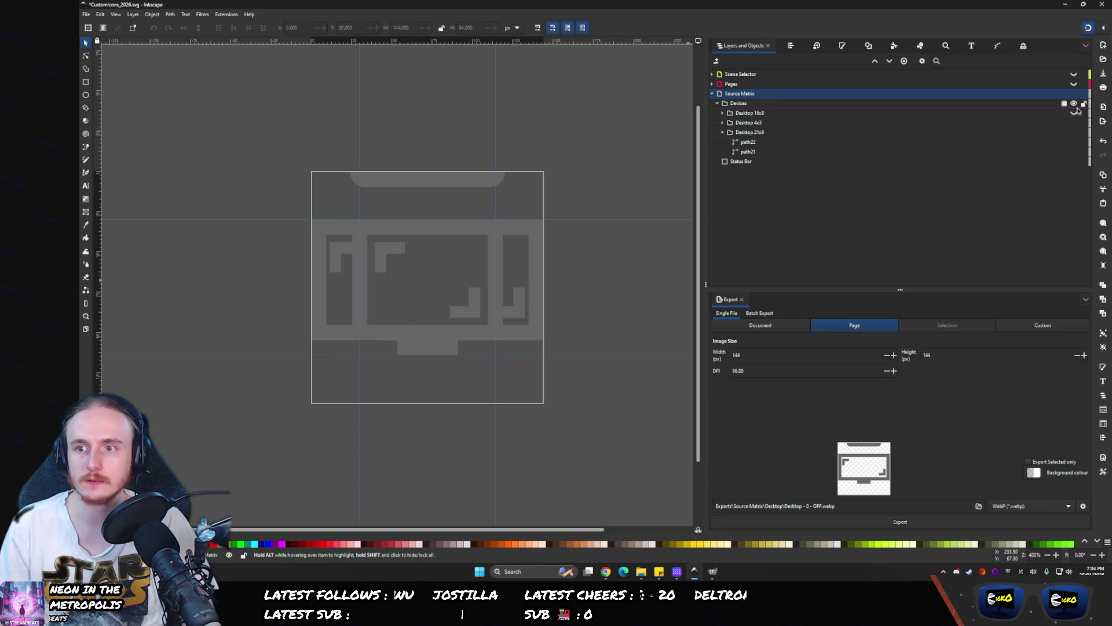
- Set the layer eye icons so only the Desktop 16x9 monitor is visible
{"action": "left_click", "coordinate": [1073, 104]}
{"action": "left_click", "coordinate": [1074, 104]}
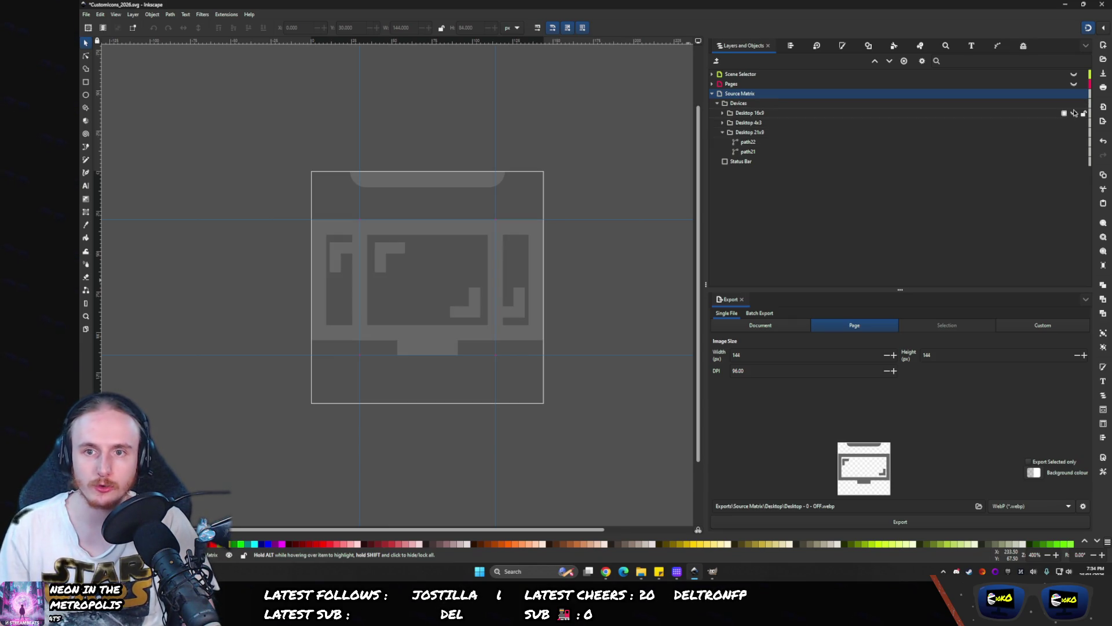
{"action": "left_click", "coordinate": [1074, 113]}
{"action": "left_click", "coordinate": [1074, 114]}
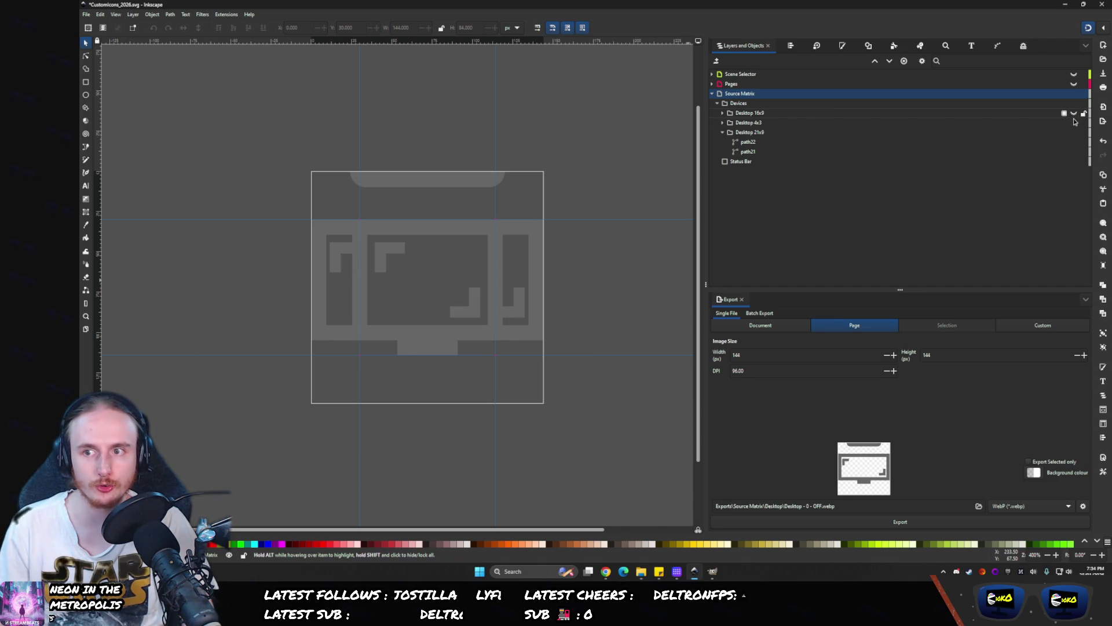
{"action": "left_click", "coordinate": [1074, 123]}
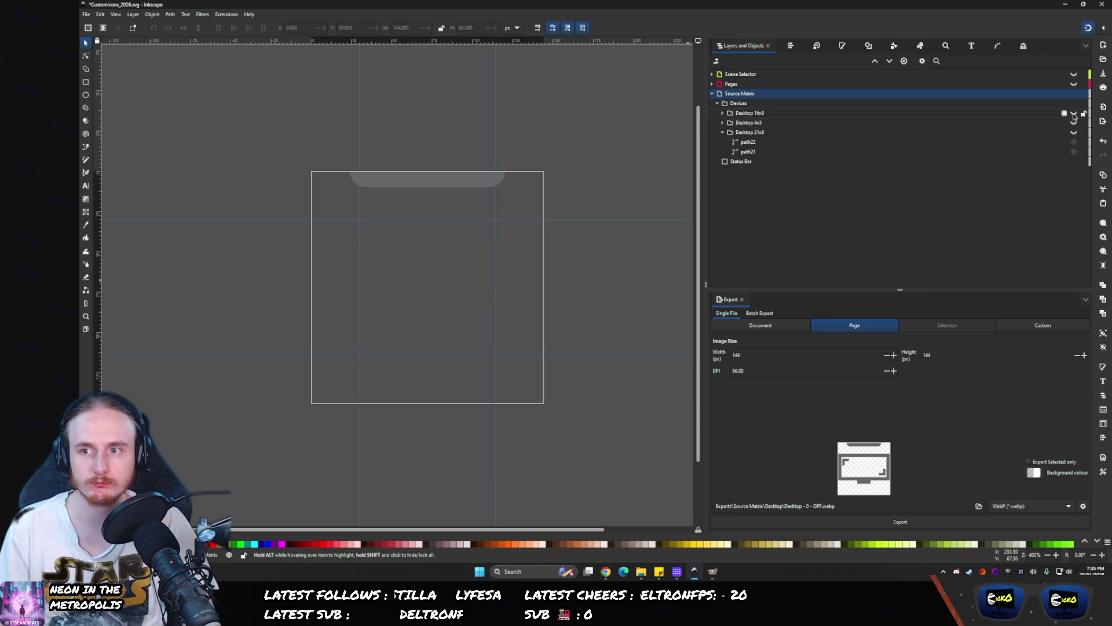
{"action": "left_click", "coordinate": [1074, 113]}
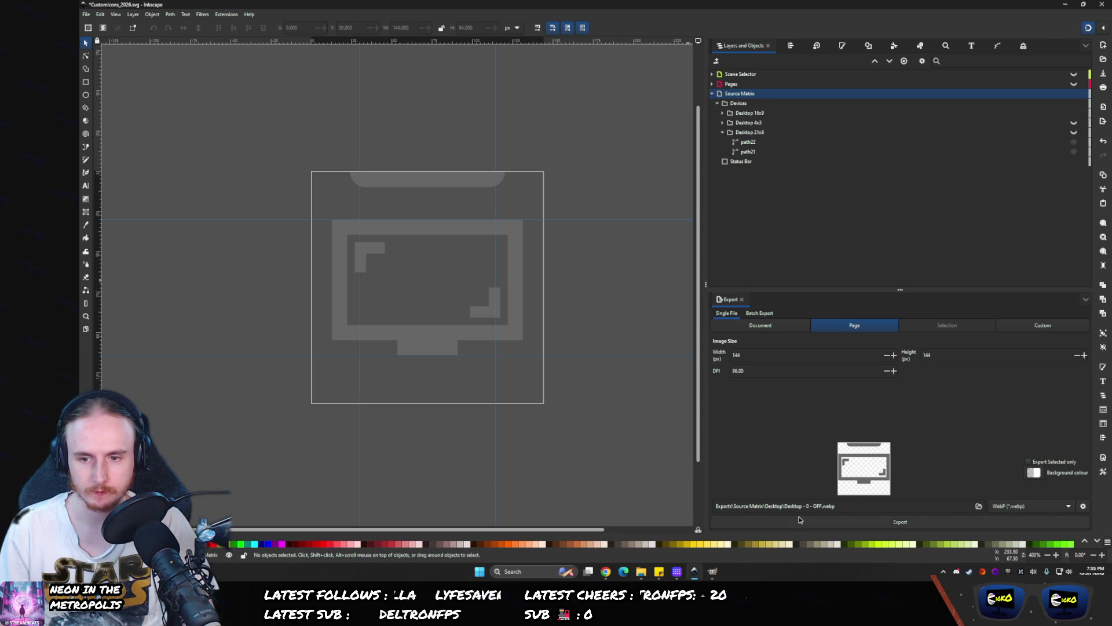
- Name the export 'Desktop 16x9 - 0 - OFF.webp', delete the old WEBP exports, and export it
{"action": "type", "text": "16x9"}
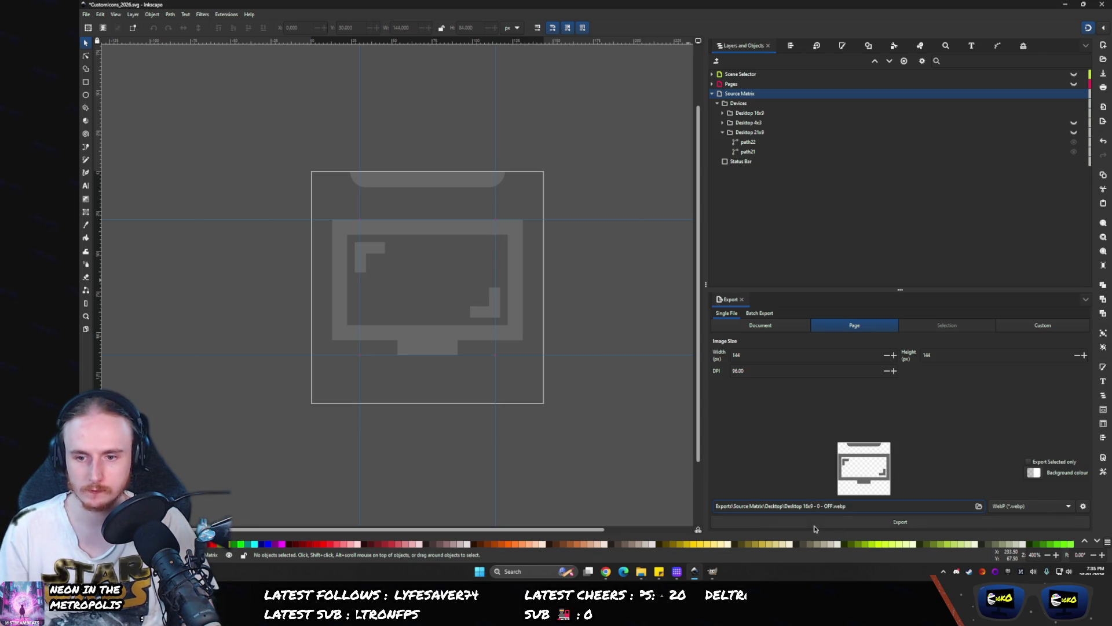
{"action": "left_click", "coordinate": [639, 574]}
{"action": "left_click_drag", "start_coordinate": [318, 146], "coordinate": [206, 97]}
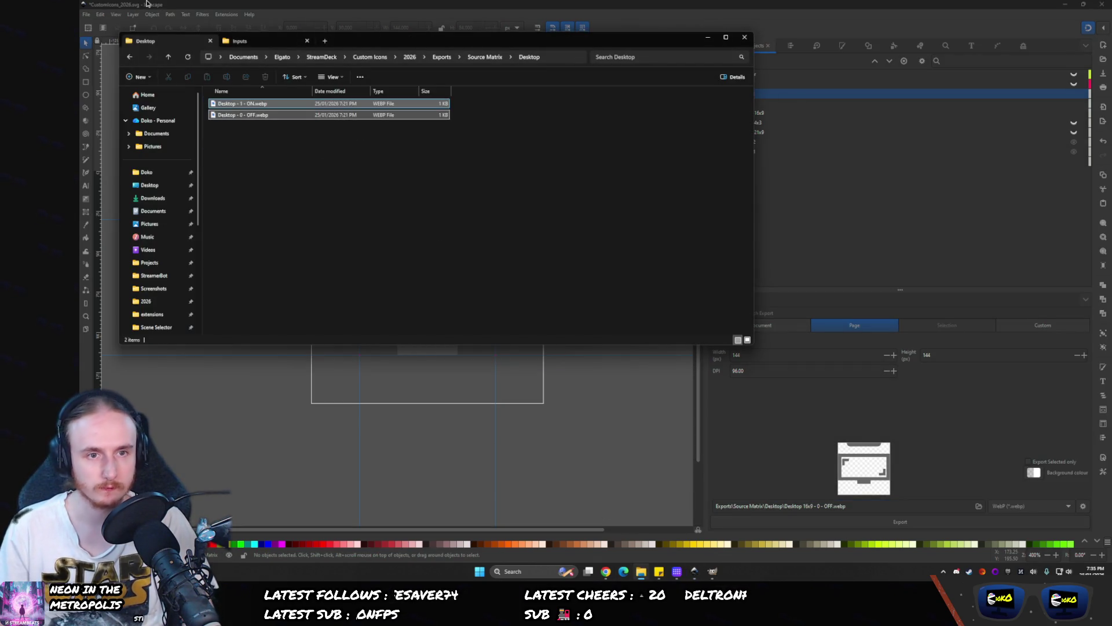
{"action": "key", "text": "Delete"}
{"action": "left_click", "coordinate": [806, 524]}
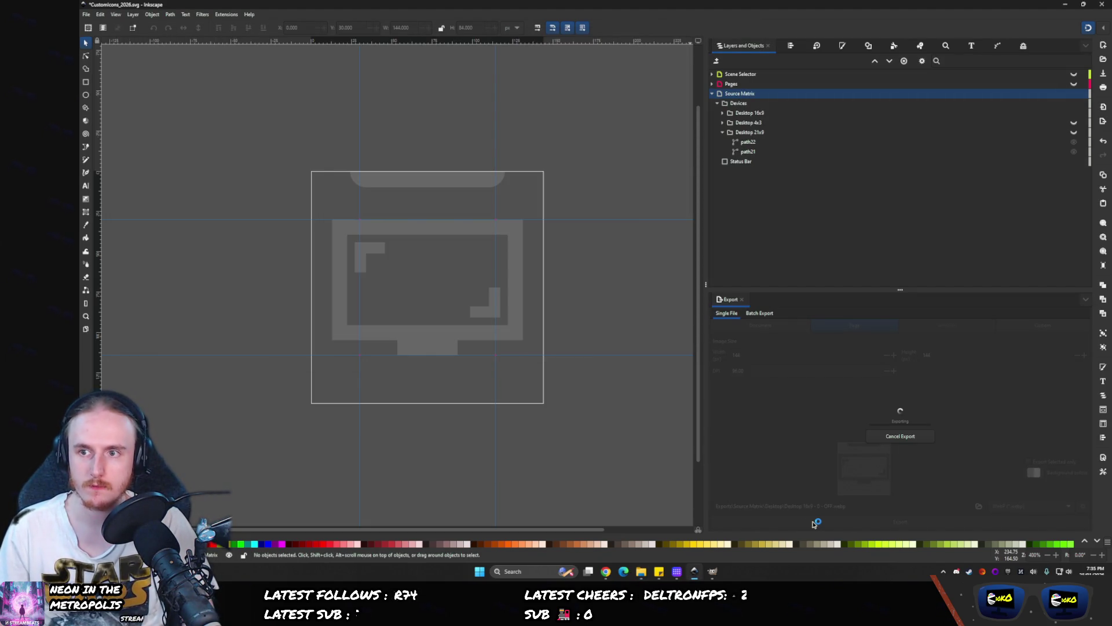
- Switch off the dimming filter on the Source Matrix layer and check the Devices group's filter
{"action": "left_click", "coordinate": [737, 104]}
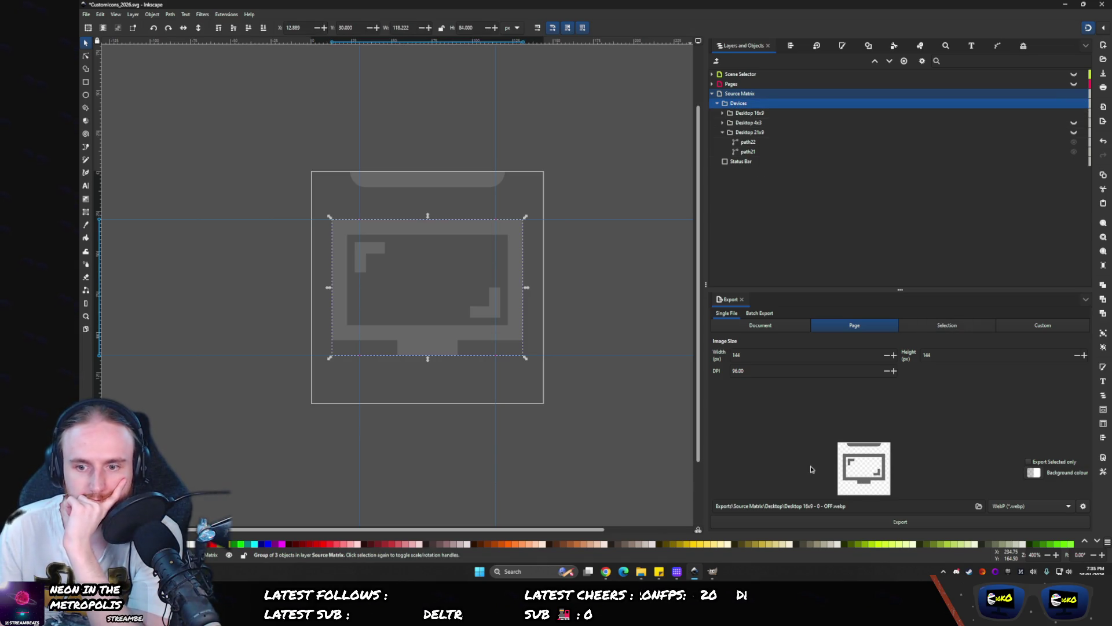
{"action": "left_click", "coordinate": [776, 141]}
{"action": "left_click", "coordinate": [1024, 46]}
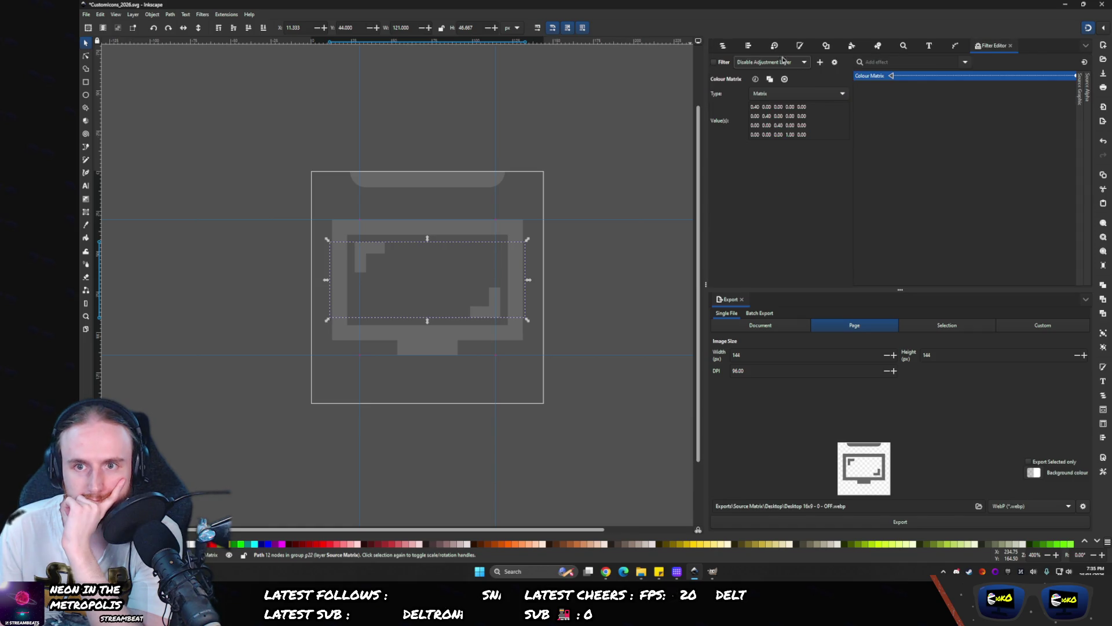
{"action": "left_click", "coordinate": [730, 47]}
{"action": "left_click", "coordinate": [731, 94]}
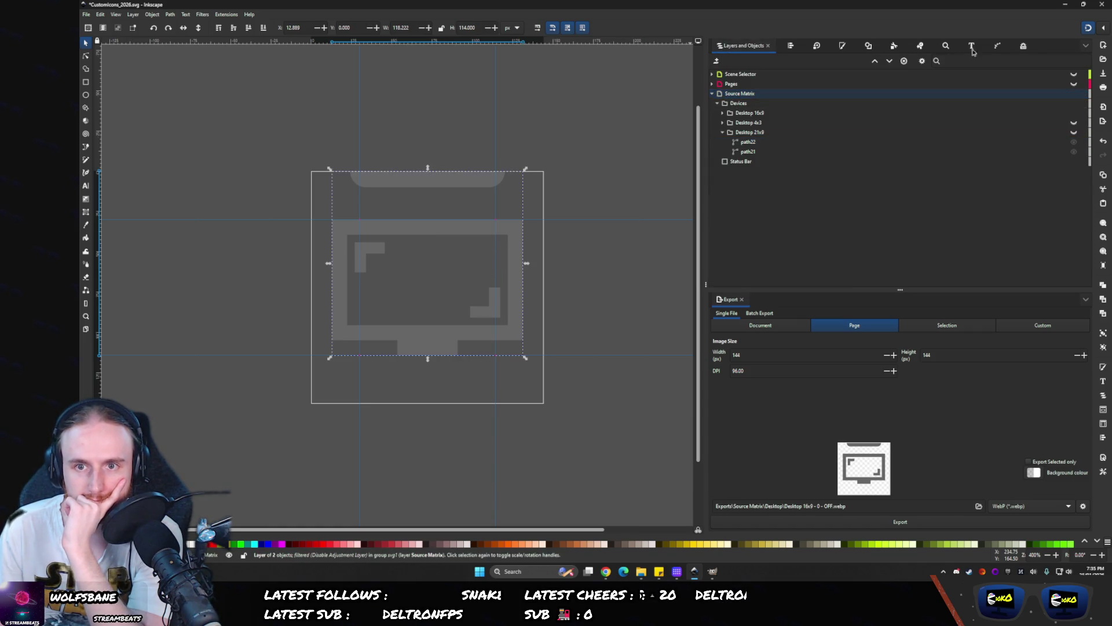
{"action": "key", "text": "ctrl+shift+f"}
{"action": "left_click", "coordinate": [722, 63]}
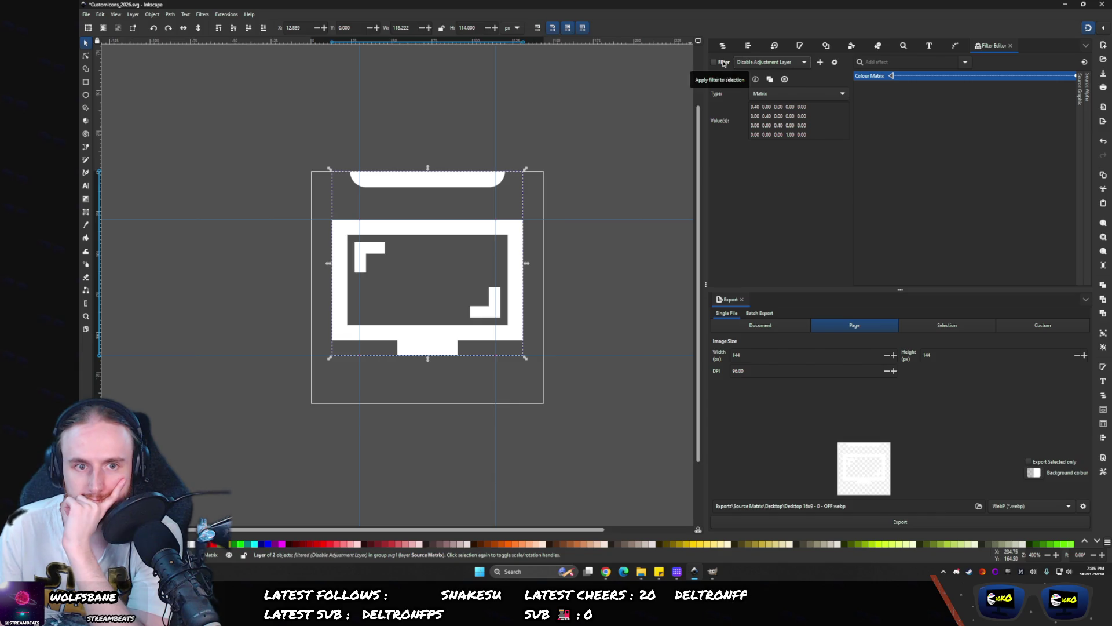
{"action": "left_click", "coordinate": [722, 46]}
{"action": "left_click", "coordinate": [852, 99]}
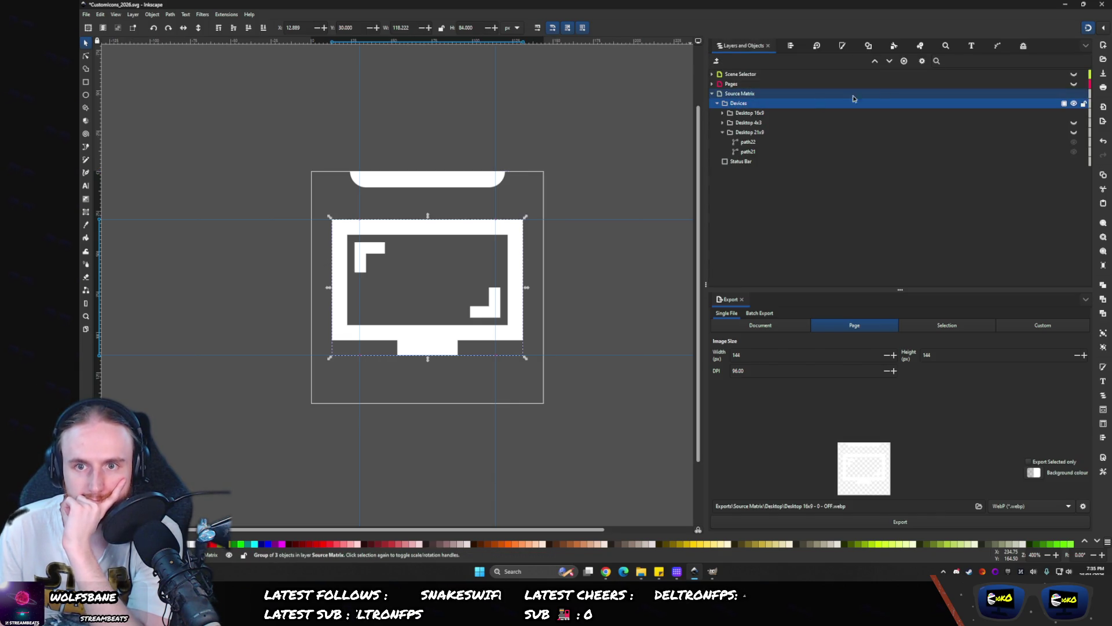
{"action": "left_click", "coordinate": [997, 46]}
{"action": "left_click", "coordinate": [723, 46]}
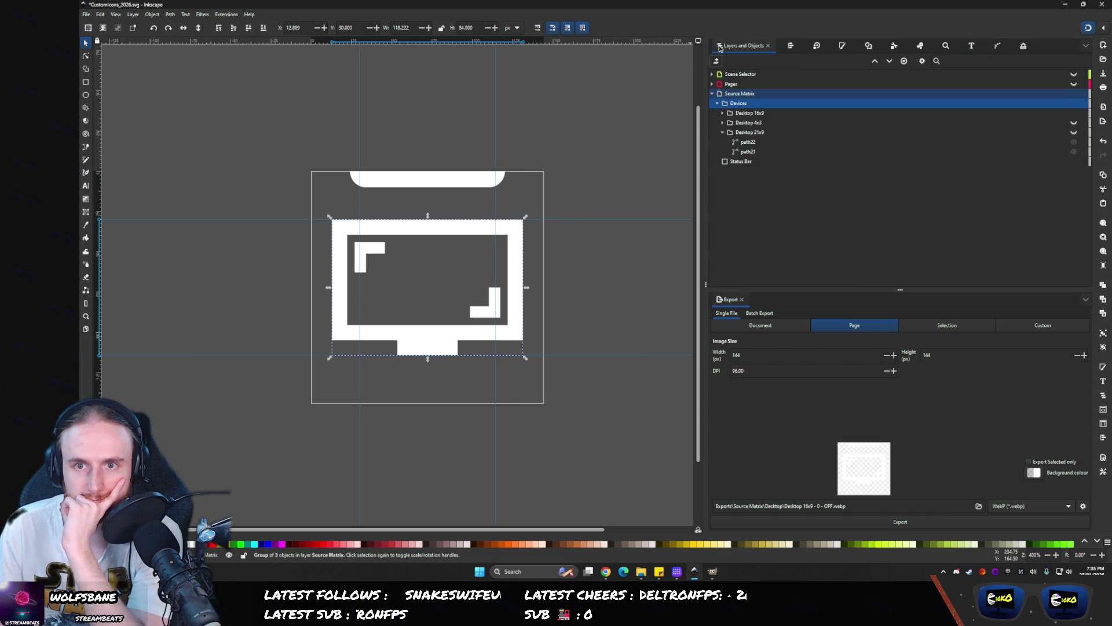
- Expand Desktop 16x9 and 4x3, and inspect the filters on the Desktop 16x9 group and path2
{"action": "left_click", "coordinate": [722, 122]}
{"action": "left_click", "coordinate": [723, 113]}
{"action": "left_click", "coordinate": [748, 122]}
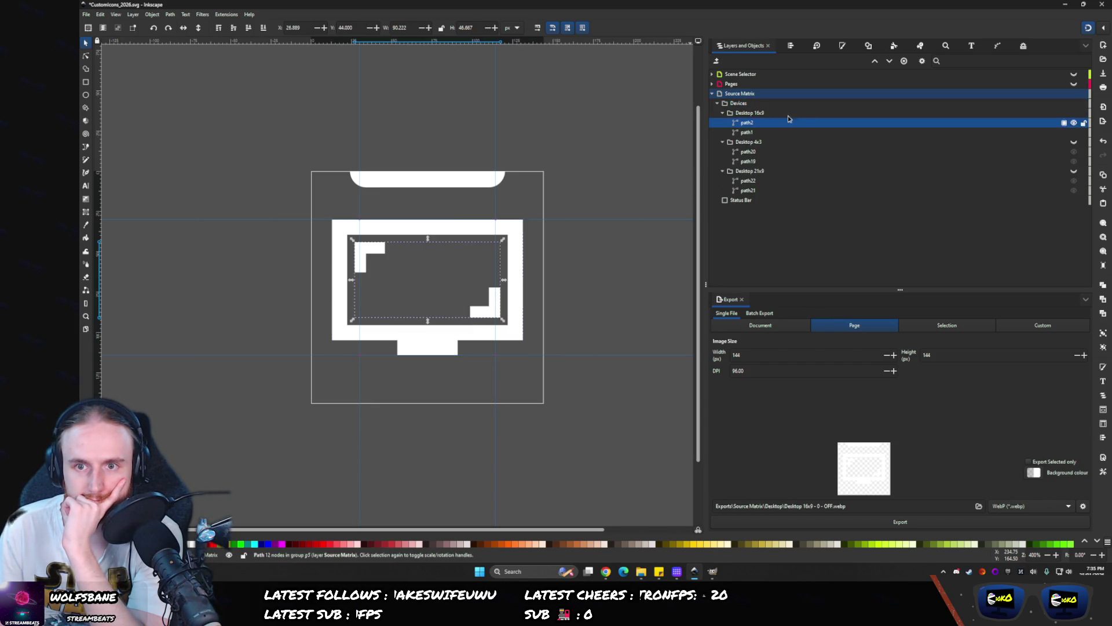
{"action": "left_click", "coordinate": [750, 114]}
{"action": "left_click", "coordinate": [996, 45]}
{"action": "left_click", "coordinate": [722, 46]}
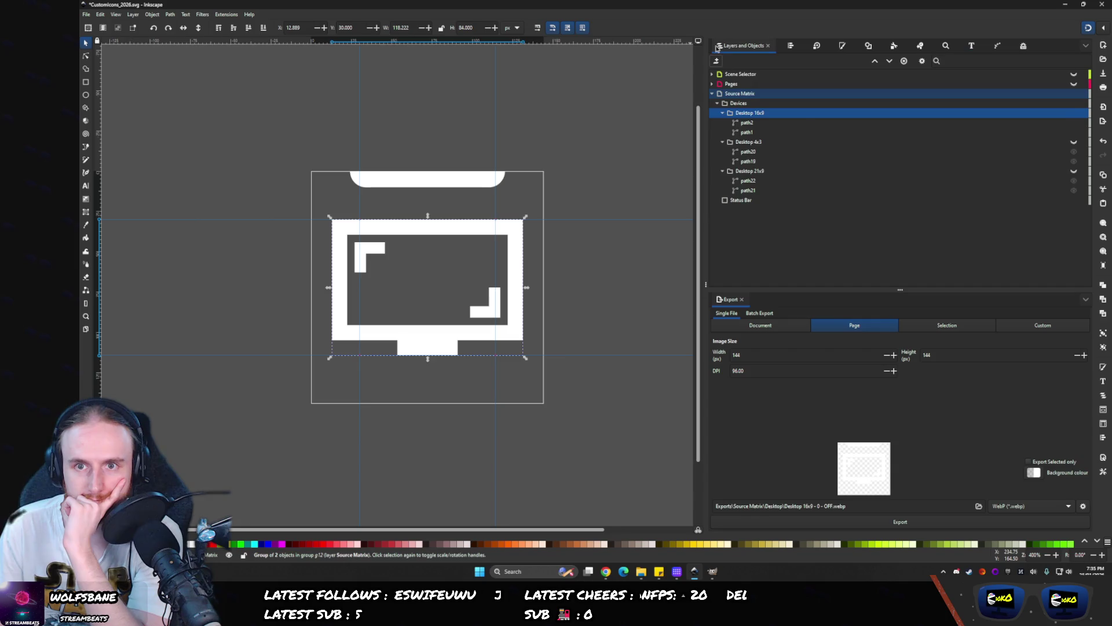
{"action": "left_click", "coordinate": [752, 123]}
{"action": "left_click", "coordinate": [1024, 45]}
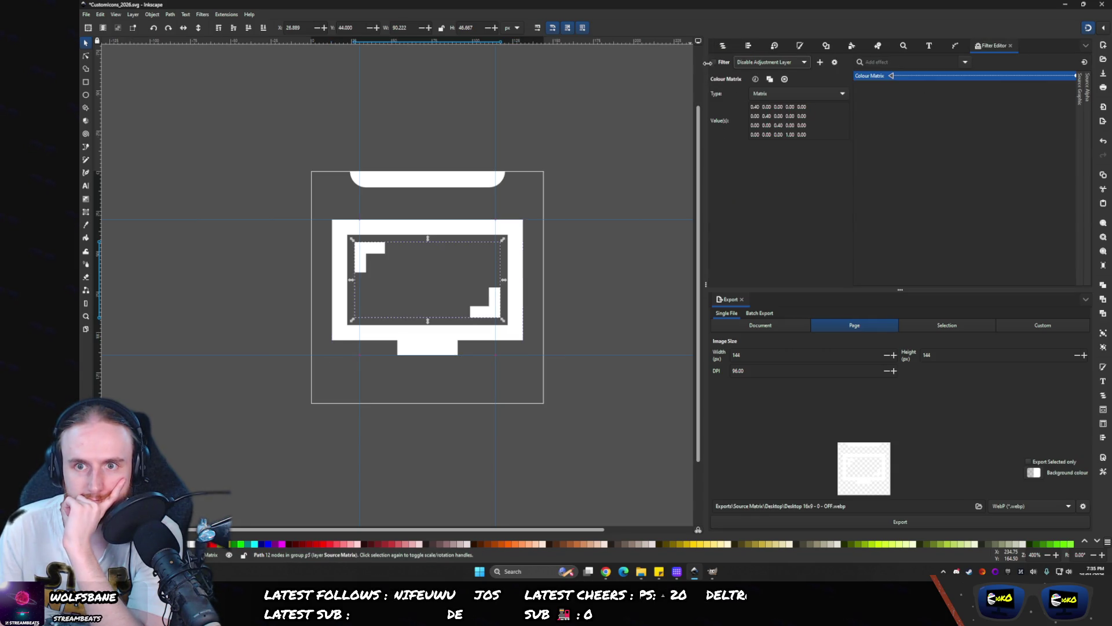
{"action": "left_click", "coordinate": [723, 46]}
{"action": "left_click", "coordinate": [750, 115]}
{"action": "left_click", "coordinate": [1002, 47]}
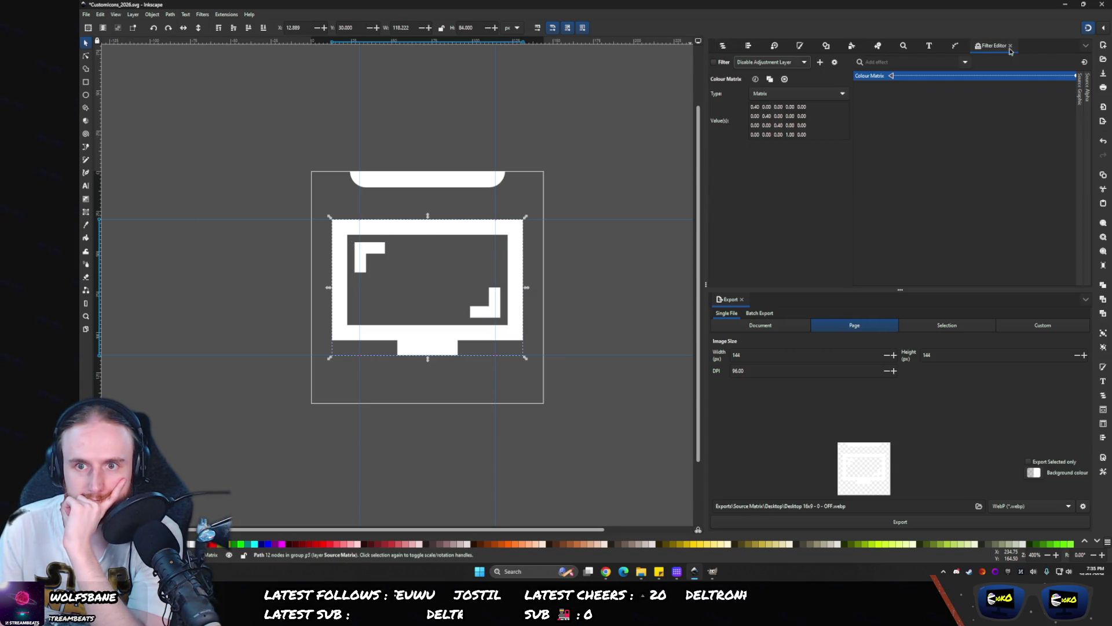
{"action": "left_click", "coordinate": [723, 46]}
- Inspect the filter settings of the Desktop 4x3 group, path20 and path19
{"action": "left_click", "coordinate": [752, 141]}
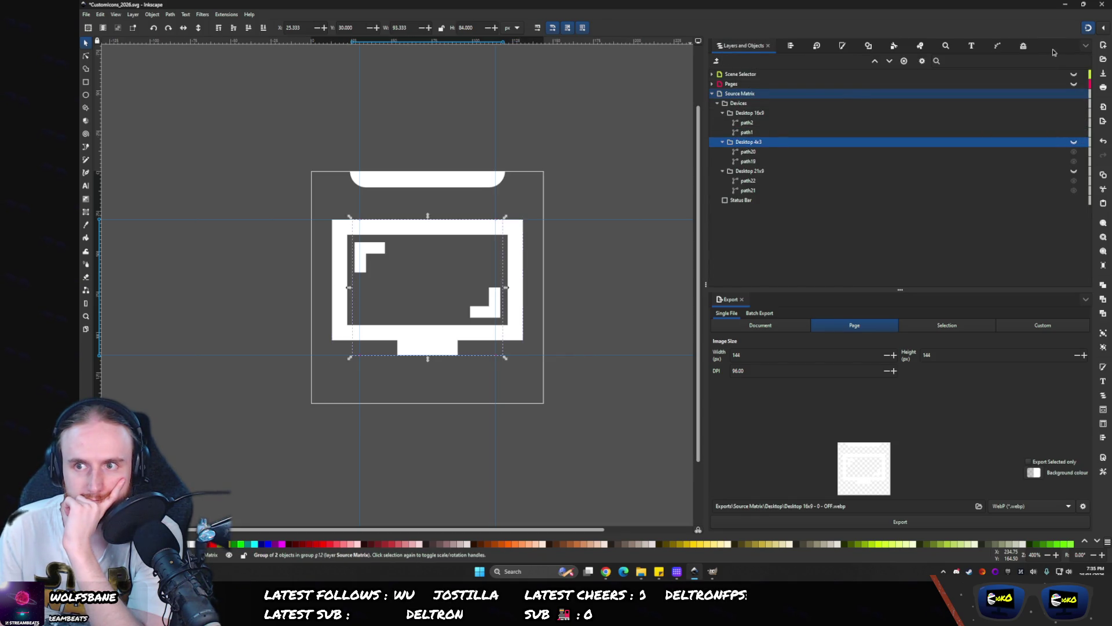
{"action": "left_click", "coordinate": [1024, 45]}
{"action": "left_click", "coordinate": [723, 45]}
{"action": "left_click", "coordinate": [1064, 153]}
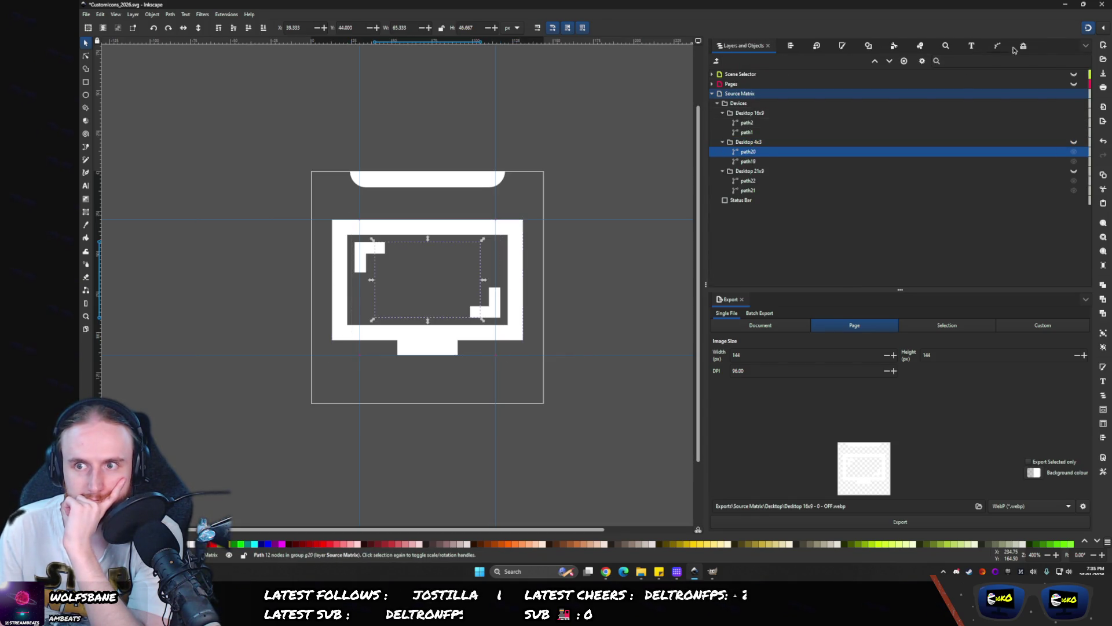
{"action": "left_click", "coordinate": [1014, 47]}
{"action": "left_click", "coordinate": [723, 46]}
{"action": "left_click", "coordinate": [1063, 161]}
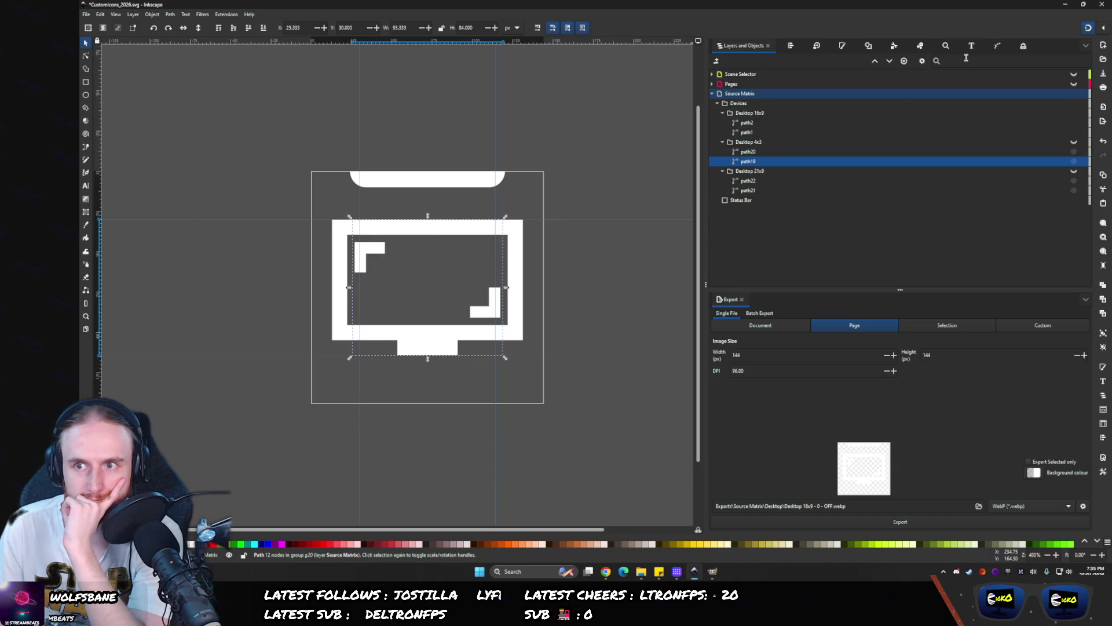
{"action": "left_click", "coordinate": [1024, 46]}
{"action": "left_click", "coordinate": [723, 46]}
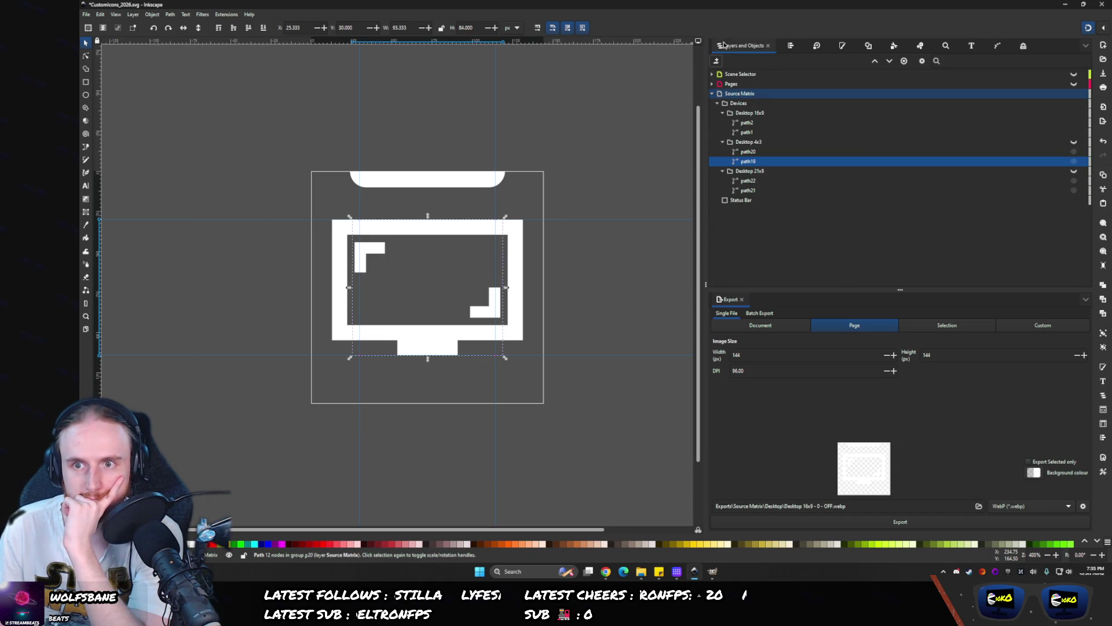
- Inspect the filters on the Desktop 21x9 group, path22, path21 and the rounded top bar
{"action": "left_click", "coordinate": [762, 172]}
{"action": "left_click", "coordinate": [1023, 45]}
{"action": "left_click", "coordinate": [723, 45]}
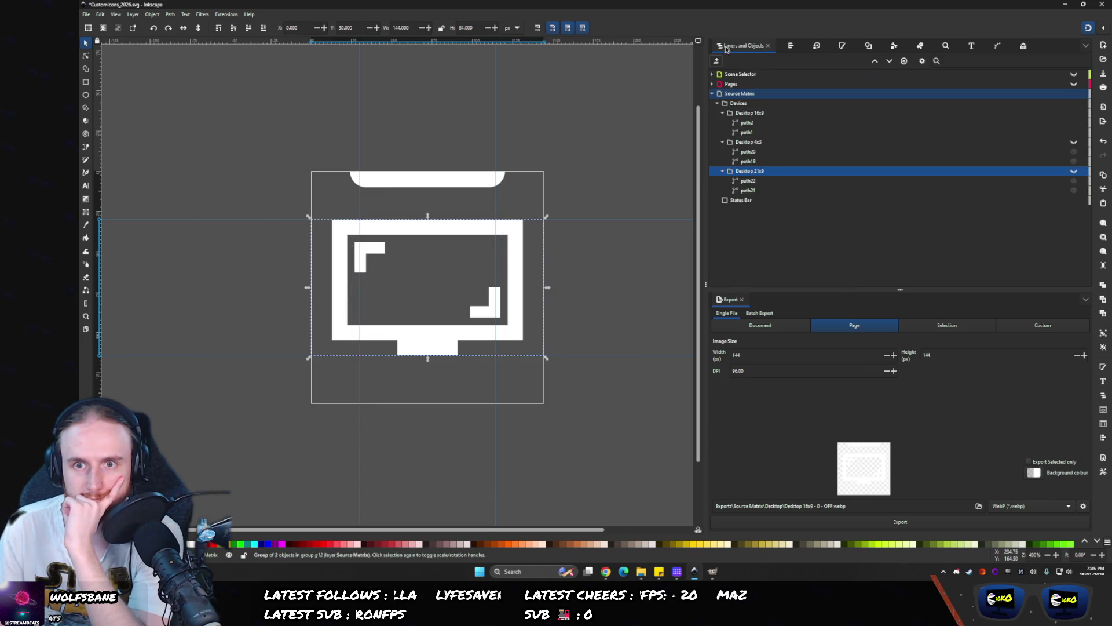
{"action": "left_click", "coordinate": [748, 180]}
{"action": "left_click", "coordinate": [1024, 46]}
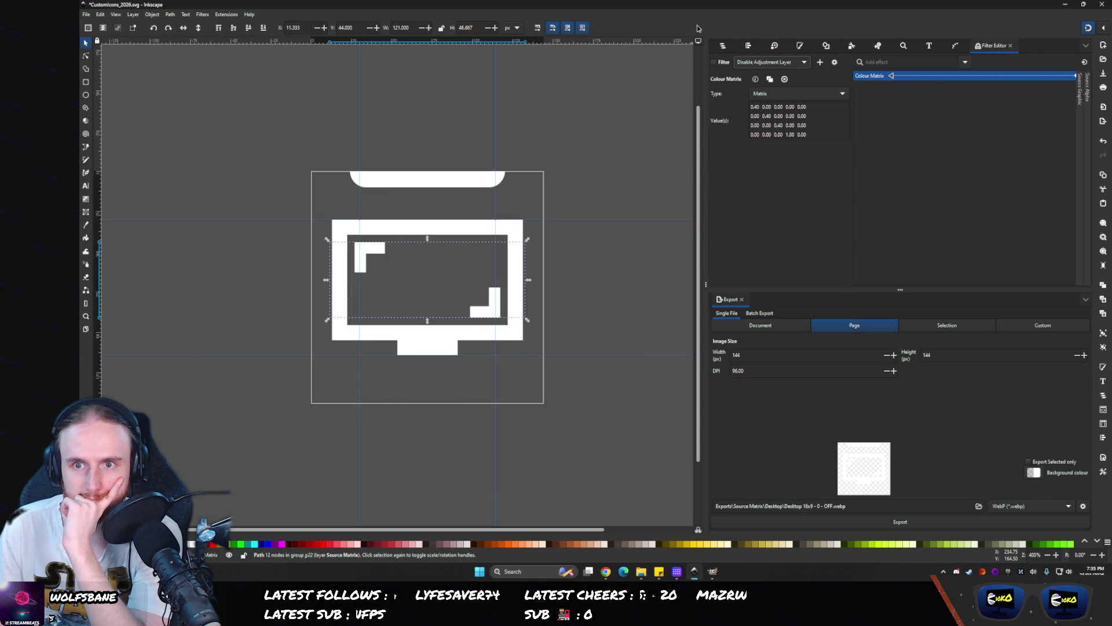
{"action": "left_click", "coordinate": [725, 46]}
{"action": "left_click", "coordinate": [1064, 190]}
{"action": "left_click", "coordinate": [1024, 46]}
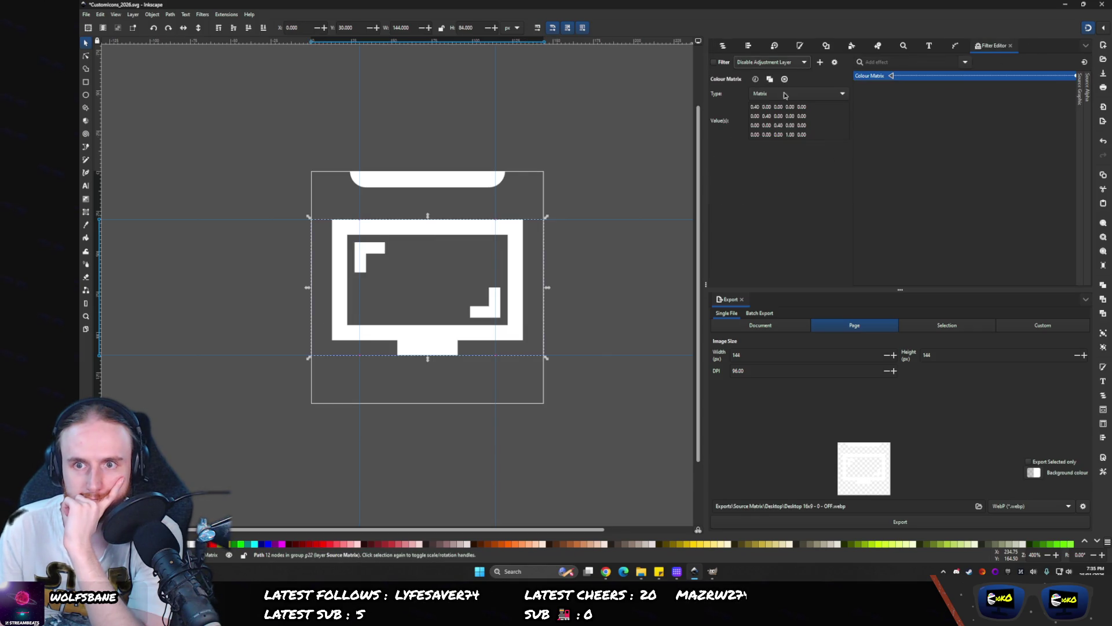
{"action": "left_click", "coordinate": [723, 46]}
{"action": "left_click", "coordinate": [1063, 201]}
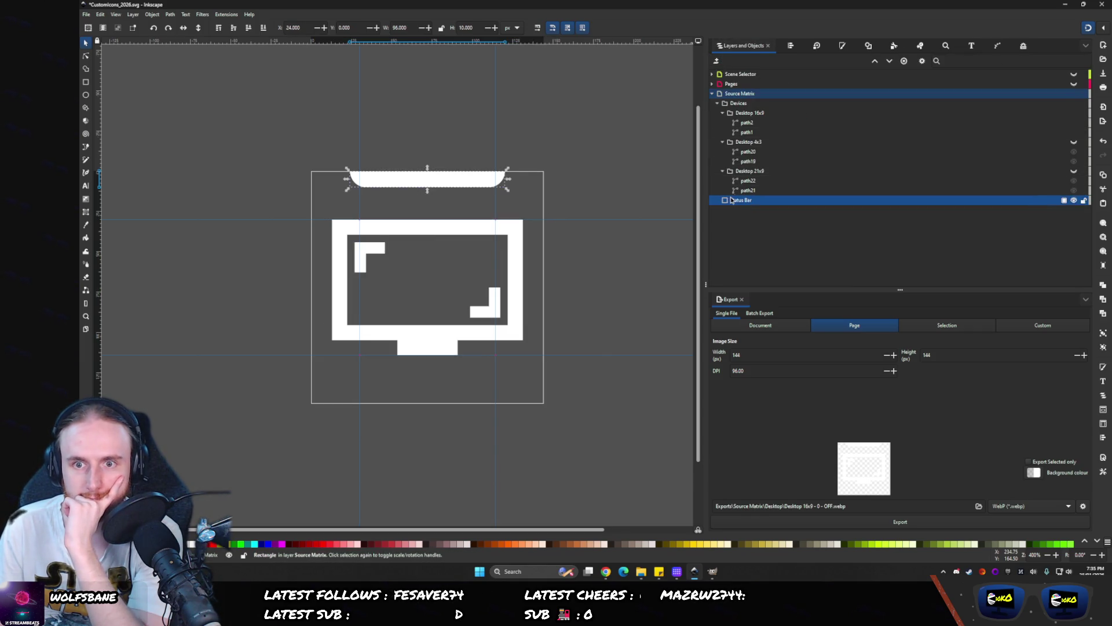
{"action": "left_click", "coordinate": [999, 46]}
{"action": "left_click", "coordinate": [723, 45]}
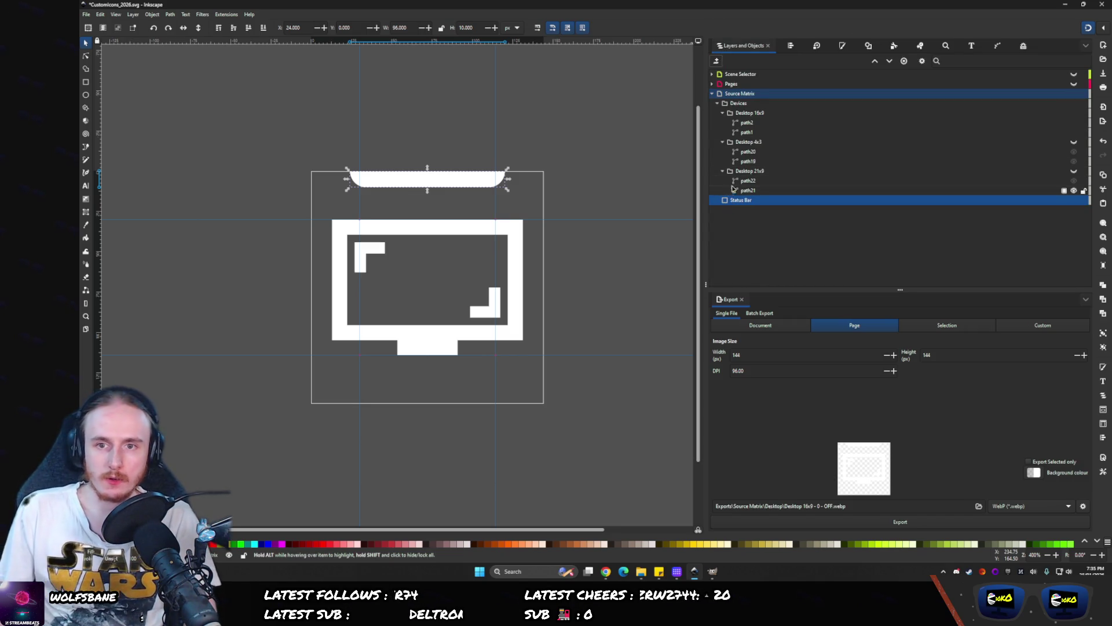
- Collapse the Desktop 21x9, 4x3 and 16x9 groups and select the Devices group
{"action": "left_click", "coordinate": [722, 171]}
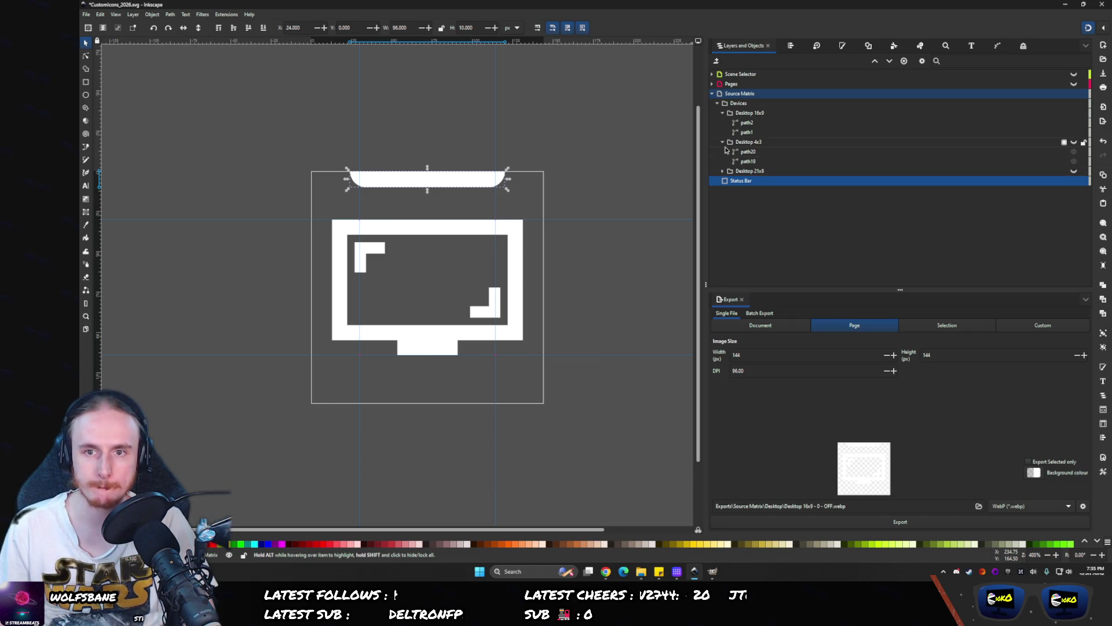
{"action": "left_click", "coordinate": [722, 142]}
{"action": "left_click", "coordinate": [723, 113]}
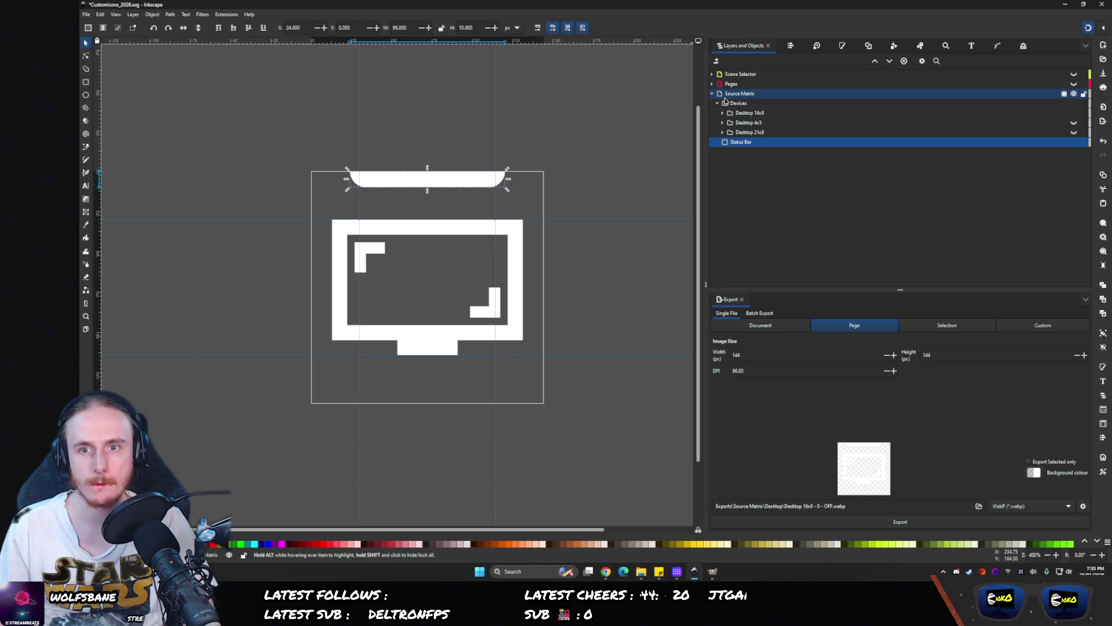
{"action": "left_click", "coordinate": [729, 103]}
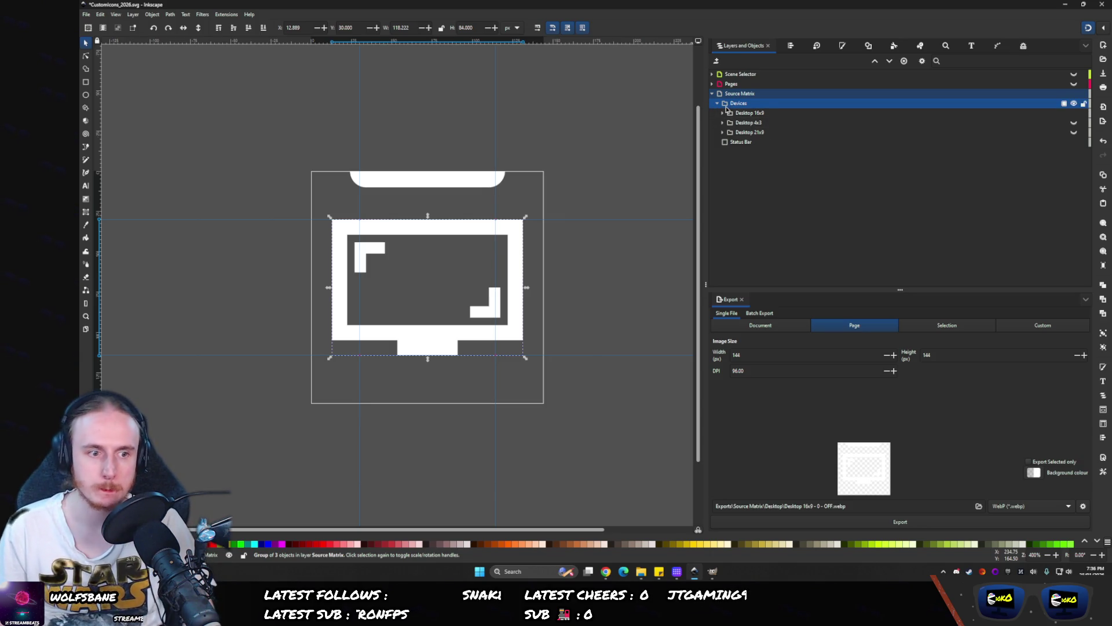
- Export the Desktop 16x9 ON icon as 'Desktop 16x9 - 1 - ON.webp'
{"action": "left_click", "coordinate": [731, 113]}
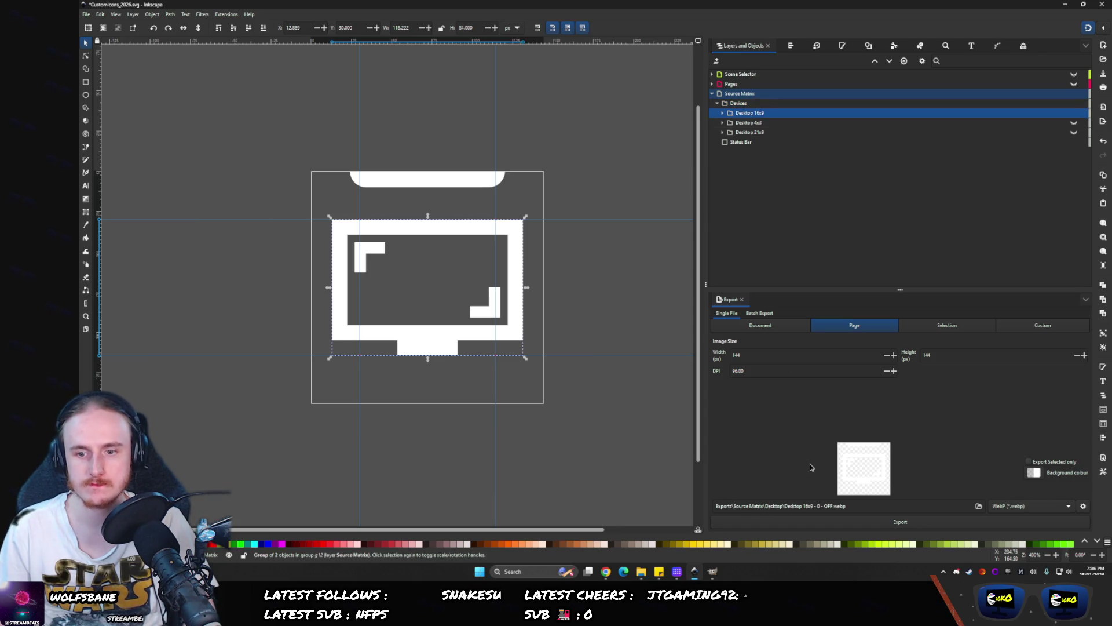
{"action": "left_click", "coordinate": [820, 504]}
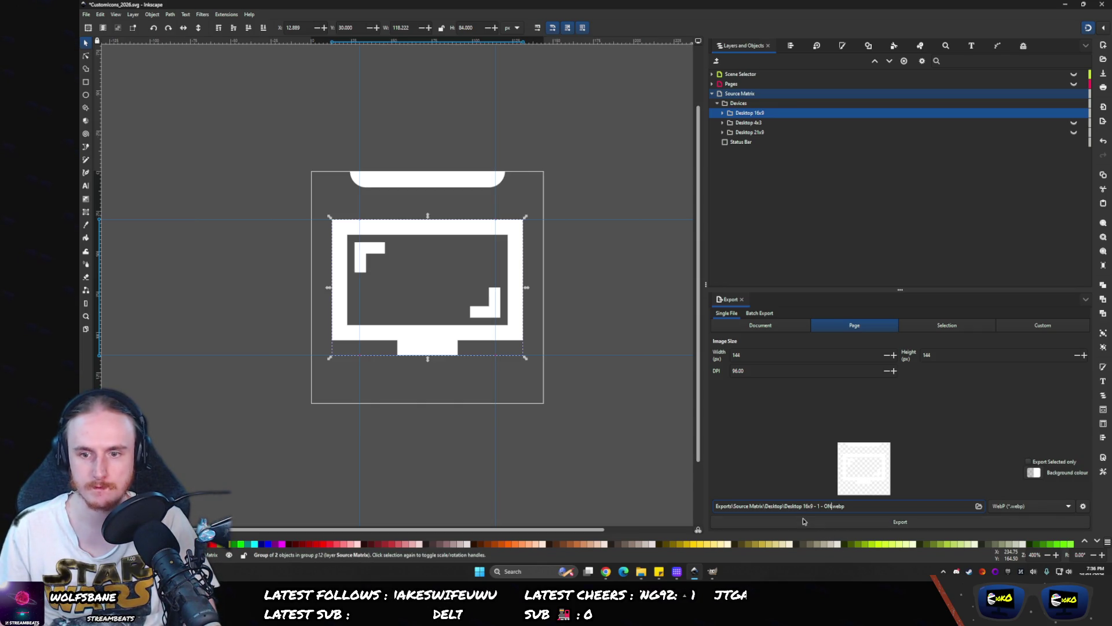
{"action": "left_click", "coordinate": [803, 521]}
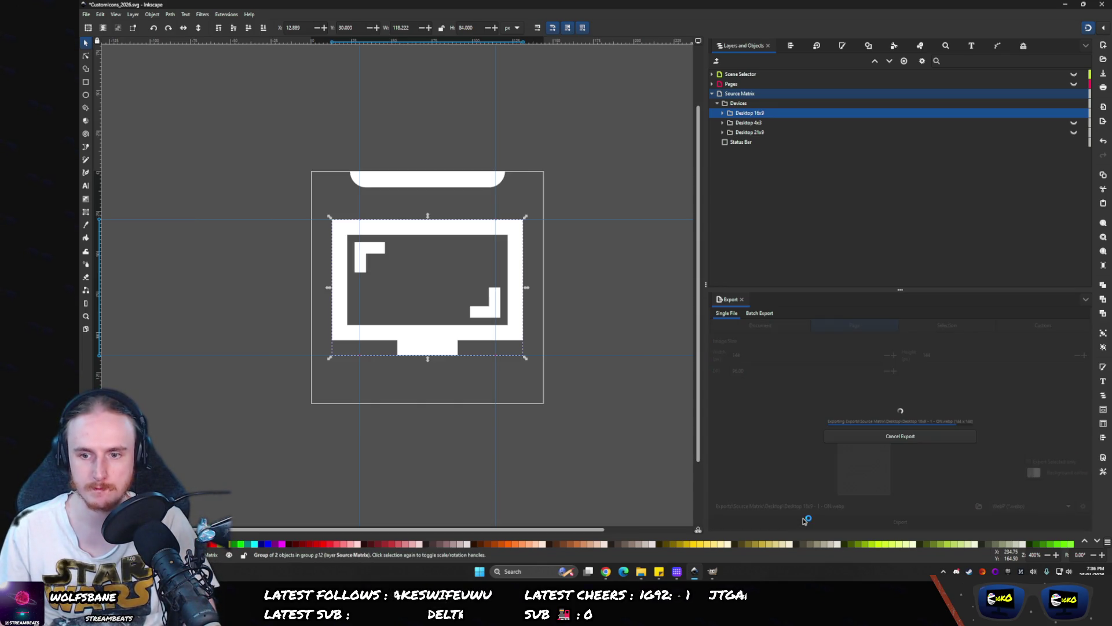
- Show only Desktop 4x3 and export it as 'Desktop 4x3 - 1 - ON.webp'
{"action": "left_click", "coordinate": [1073, 122]}
{"action": "left_click", "coordinate": [1073, 113]}
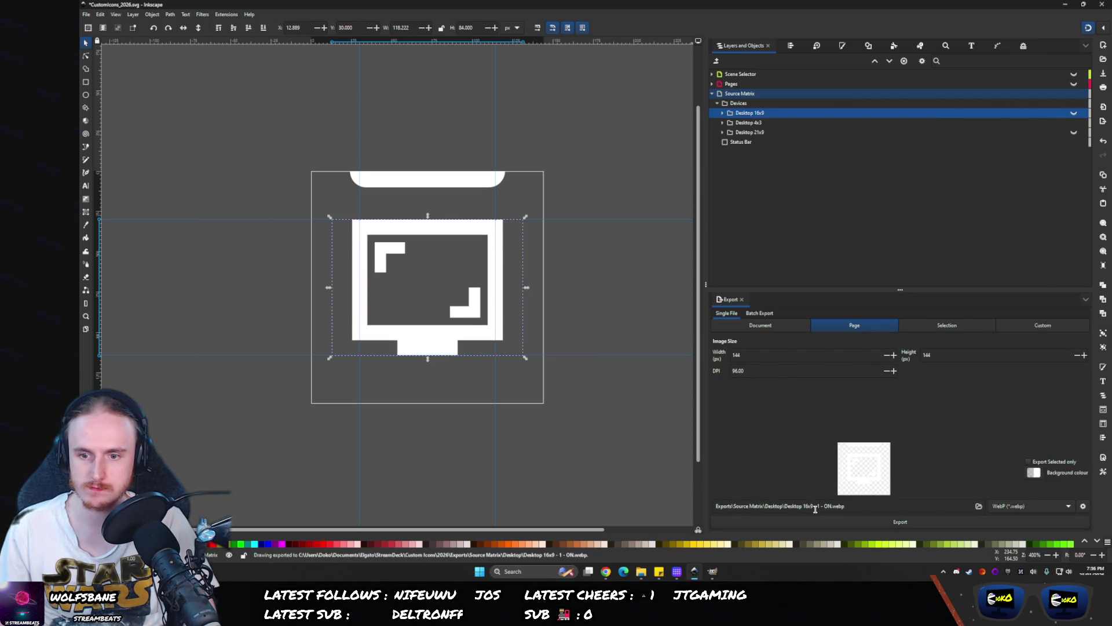
{"action": "key", "text": "BackSpace"}
{"action": "key", "text": "BackSpace"}
{"action": "key", "text": "BackSpace"}
{"action": "type", "text": "4x"}
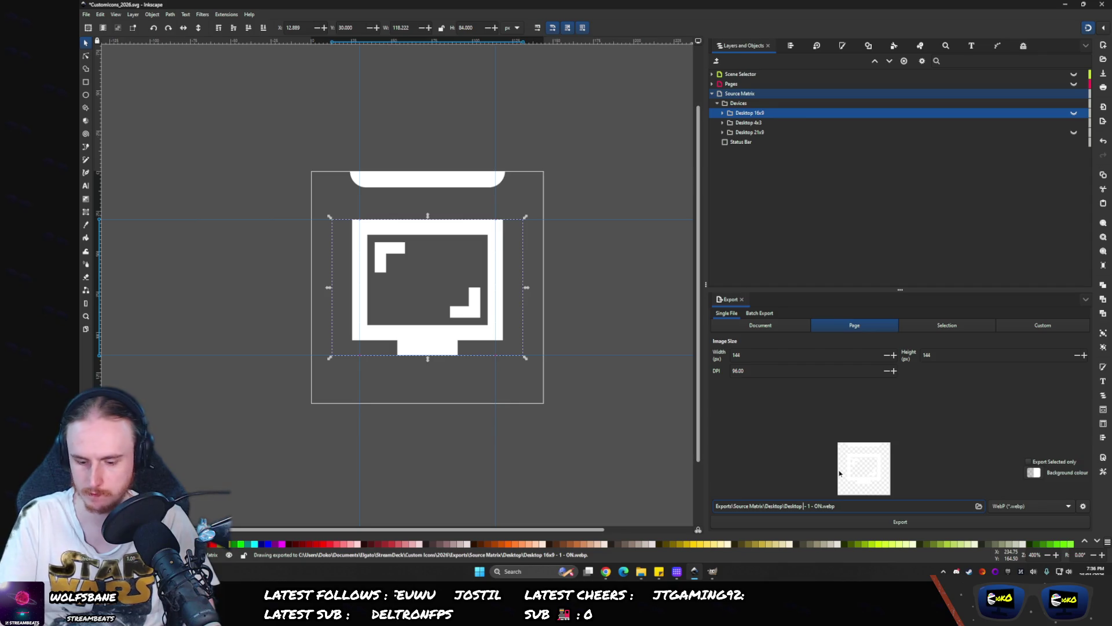
{"action": "type", "text": "3"}
{"action": "key", "text": "Return"}
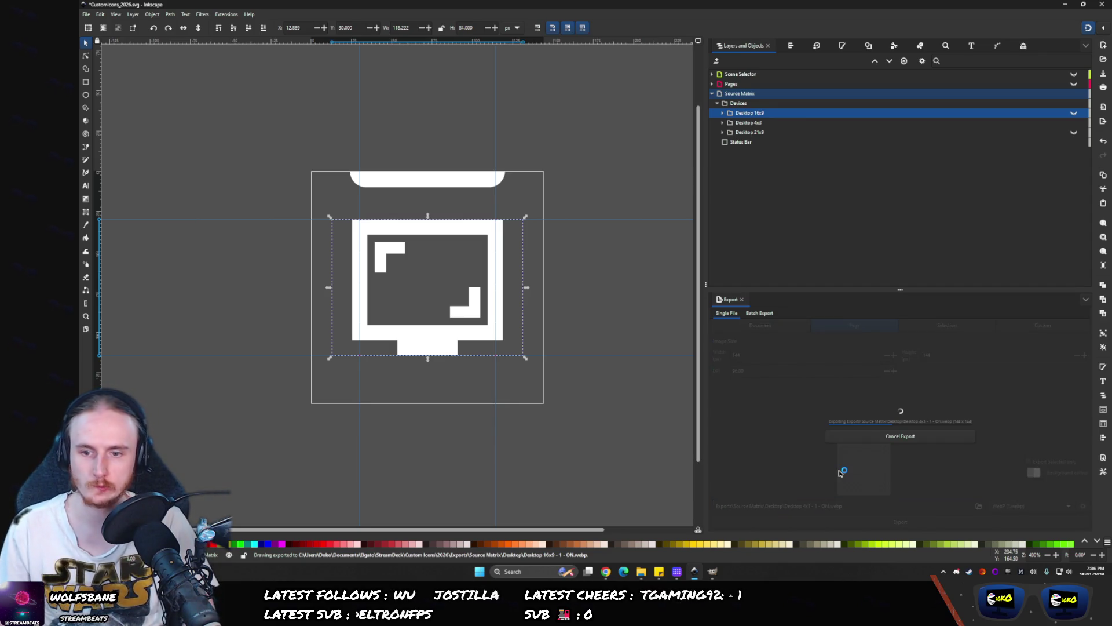
- Show only Desktop 21x9 and export it as 'Desktop 21x9 - 1 - ON.webp'
{"action": "left_click", "coordinate": [1073, 122]}
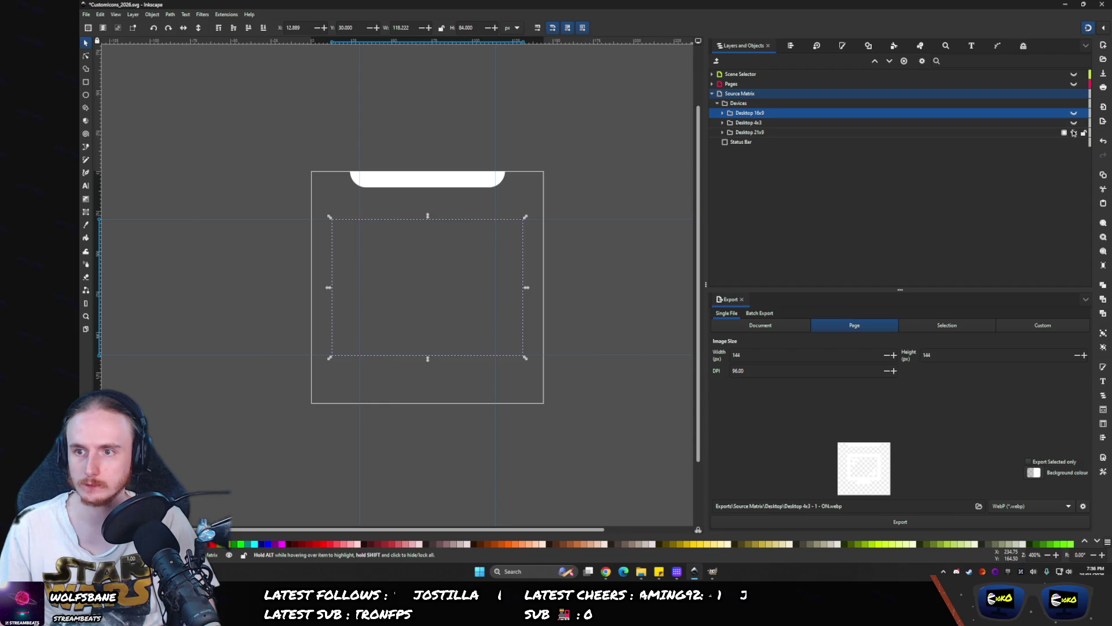
{"action": "left_click", "coordinate": [1073, 132]}
{"action": "left_click", "coordinate": [805, 506]}
{"action": "key", "text": "BackSpace"}
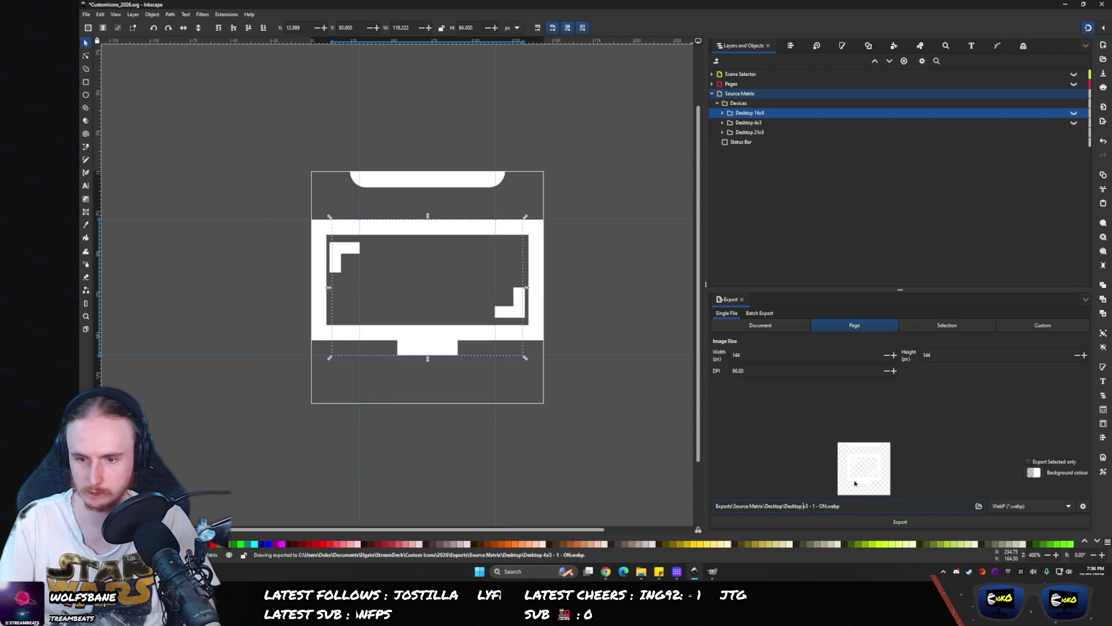
{"action": "type", "text": "21x9"}
{"action": "key", "text": "Return"}
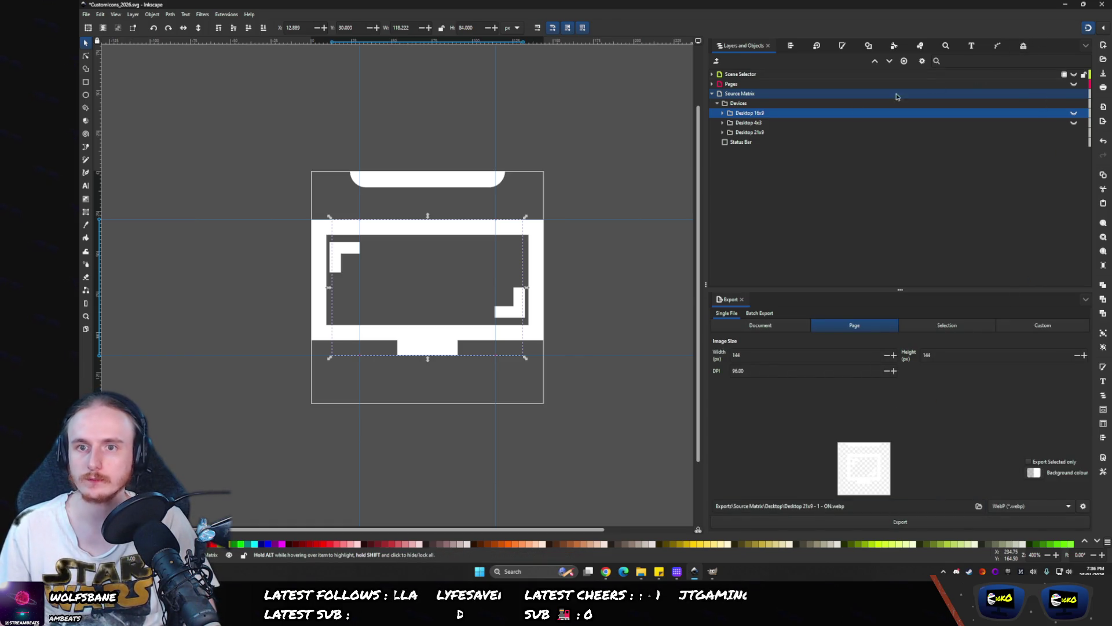
{"action": "left_click", "coordinate": [719, 95]}
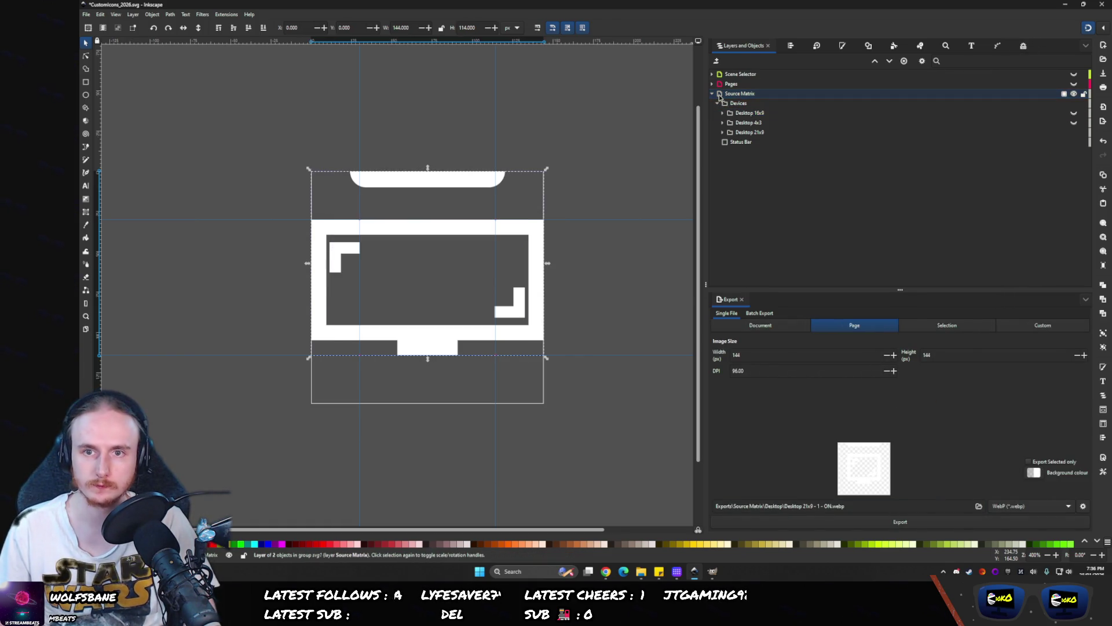
- Turn the dimming colour matrix filter back on for the Source Matrix layer
{"action": "left_click", "coordinate": [1023, 46]}
{"action": "left_click", "coordinate": [714, 62]}
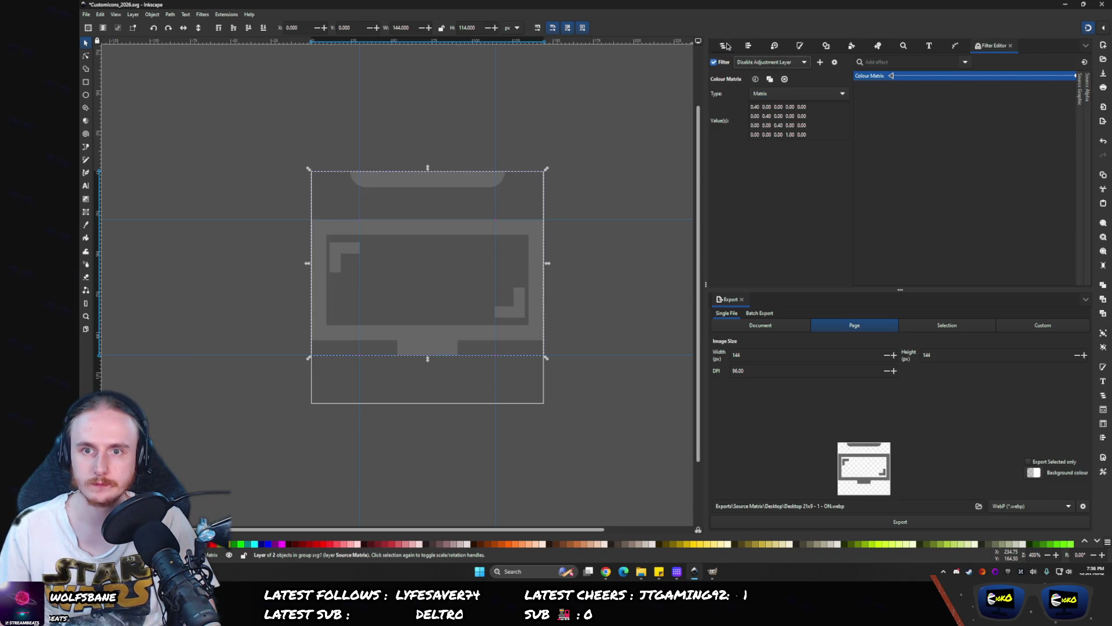
{"action": "key", "text": "ctrl+shift+l"}
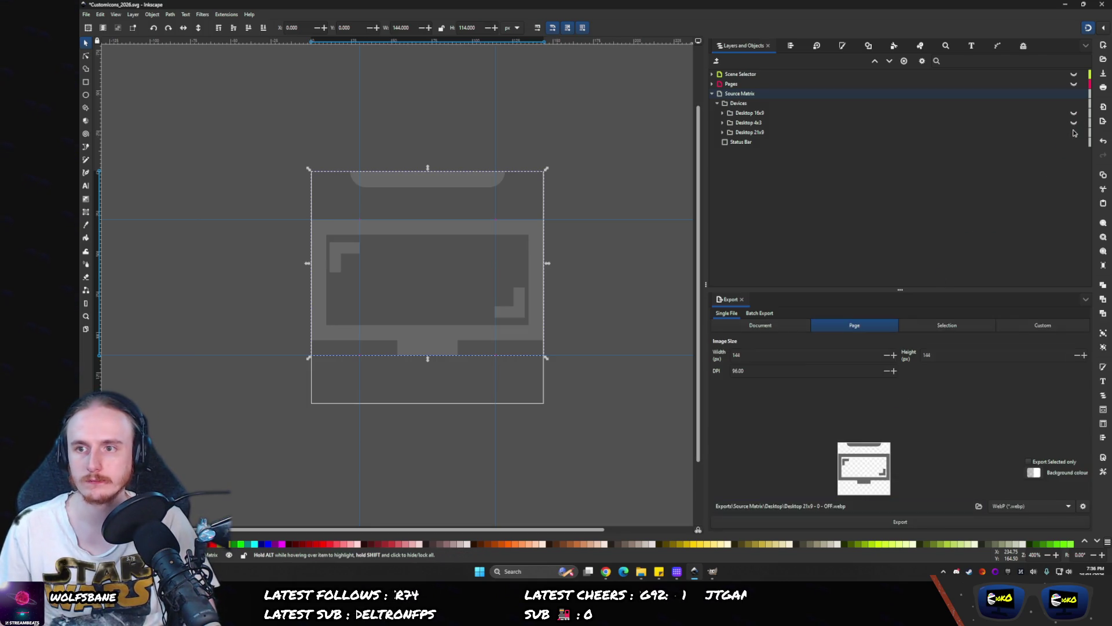
- Show Desktop 4x3 and export its dimmed OFF icon, replacing the existing file
{"action": "left_click", "coordinate": [1073, 132]}
{"action": "left_click", "coordinate": [1074, 122]}
{"action": "left_click", "coordinate": [836, 527]}
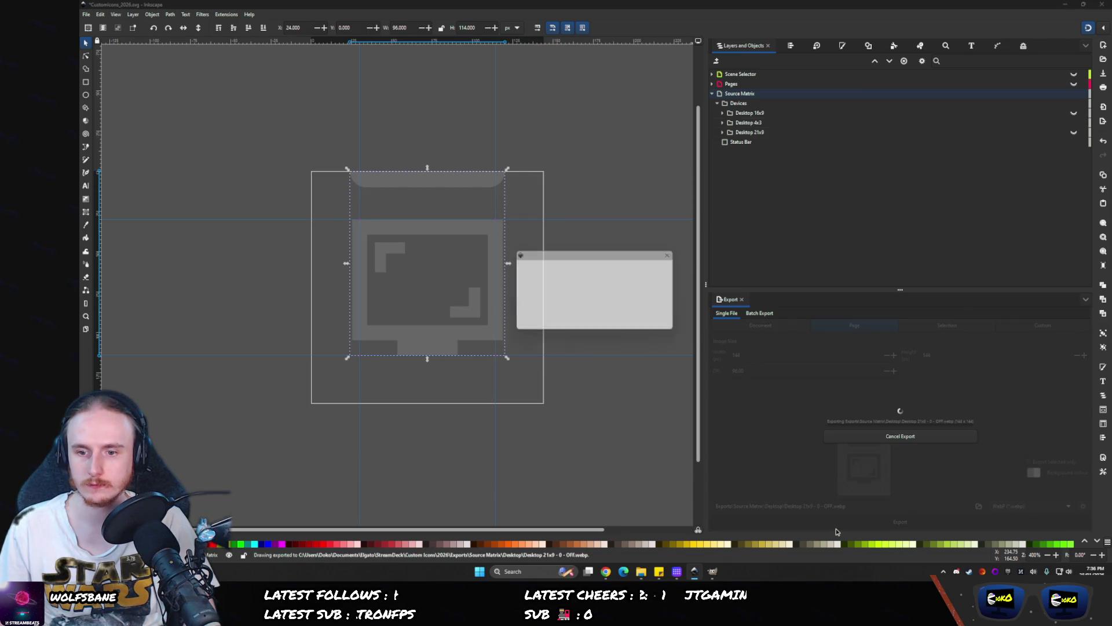
{"action": "left_click", "coordinate": [542, 322]}
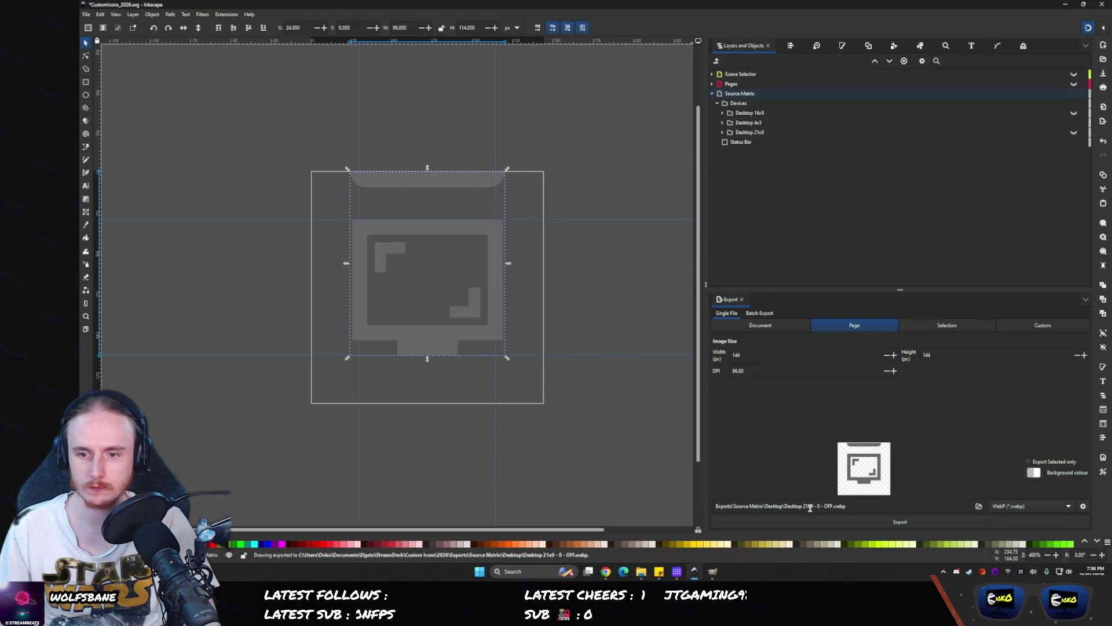
{"action": "left_click", "coordinate": [808, 506]}
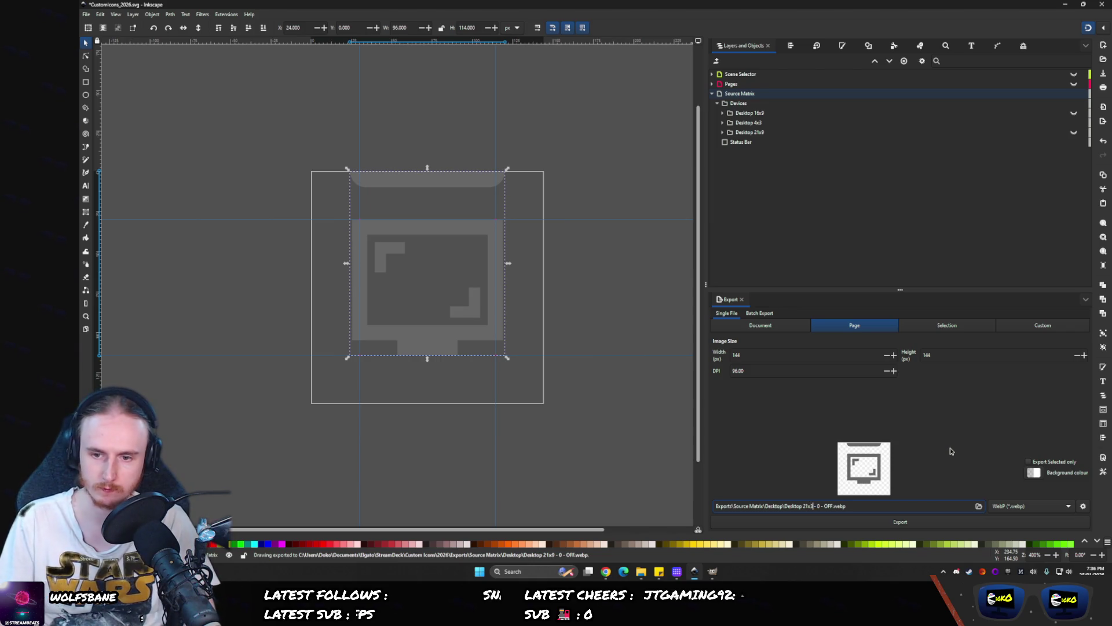
{"action": "key", "text": "BackSpace"}
{"action": "key", "text": "BackSpace"}
{"action": "type", "text": "4x3"}
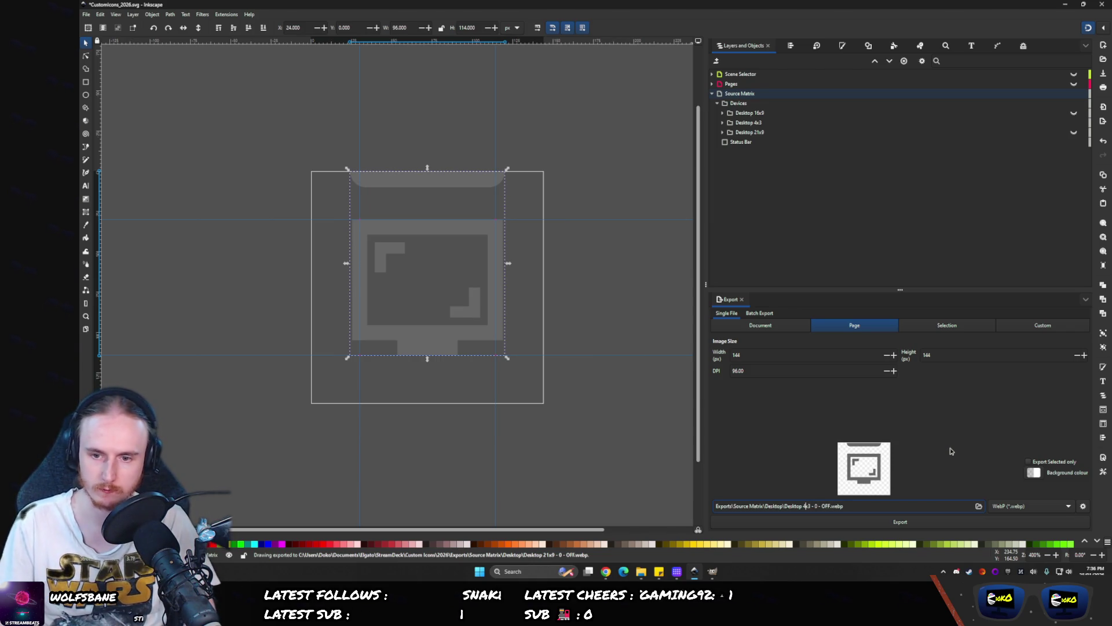
{"action": "key", "text": "Return"}
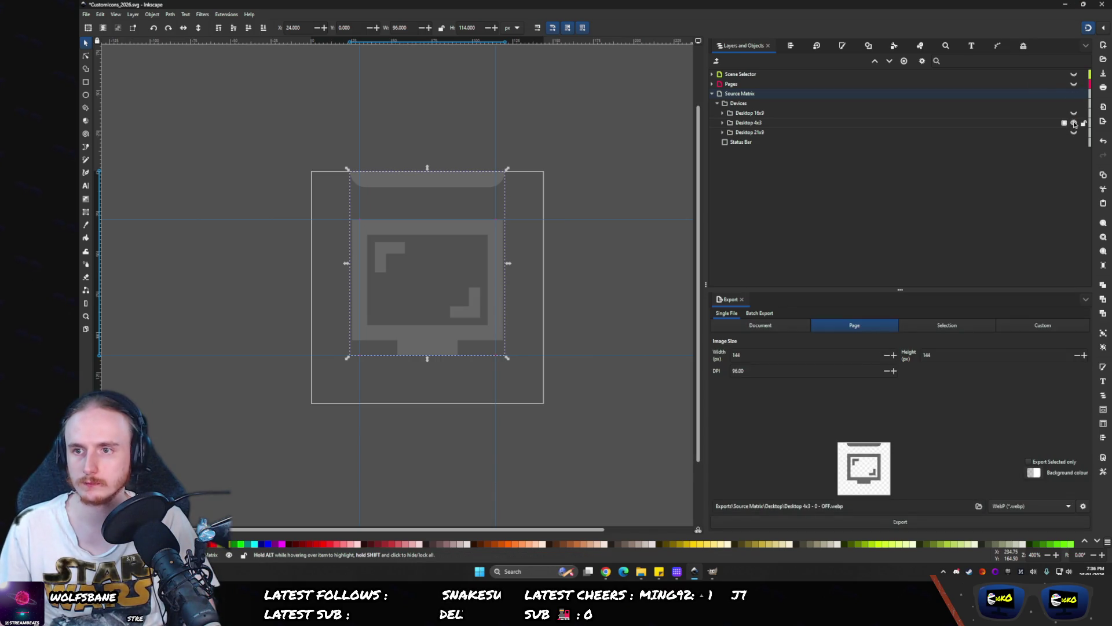
- Show Desktop 16x9 and export its OFF icon, replacing the existing file
{"action": "left_click", "coordinate": [1074, 122]}
{"action": "left_click", "coordinate": [1074, 113]}
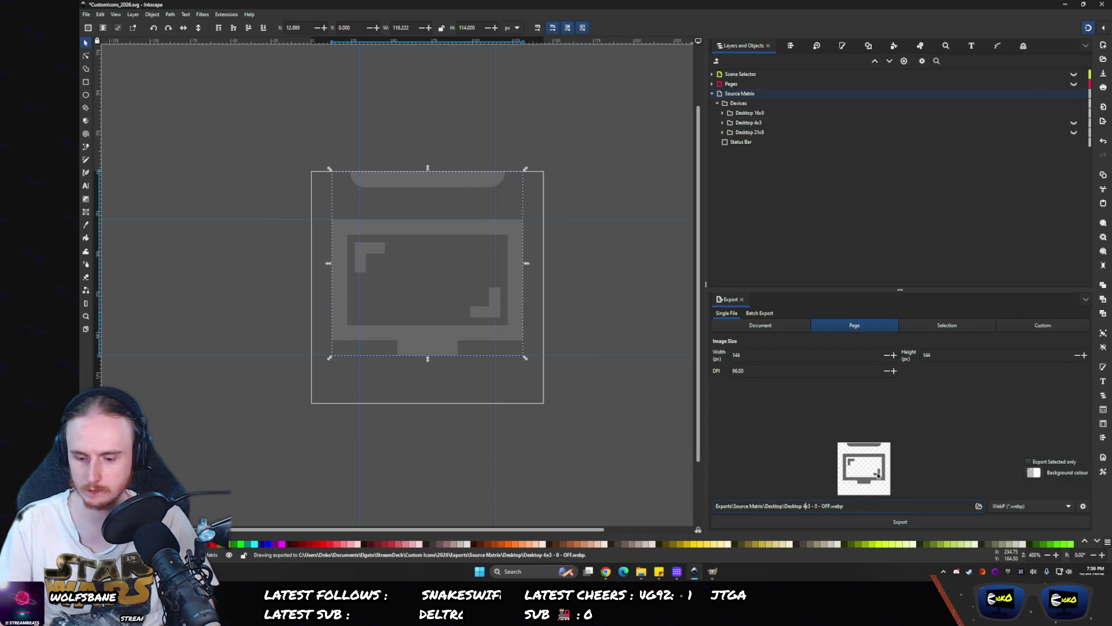
{"action": "key", "text": "BackSpace"}
{"action": "key", "text": "BackSpace"}
{"action": "key", "text": "BackSpace"}
{"action": "type", "text": "16x9"}
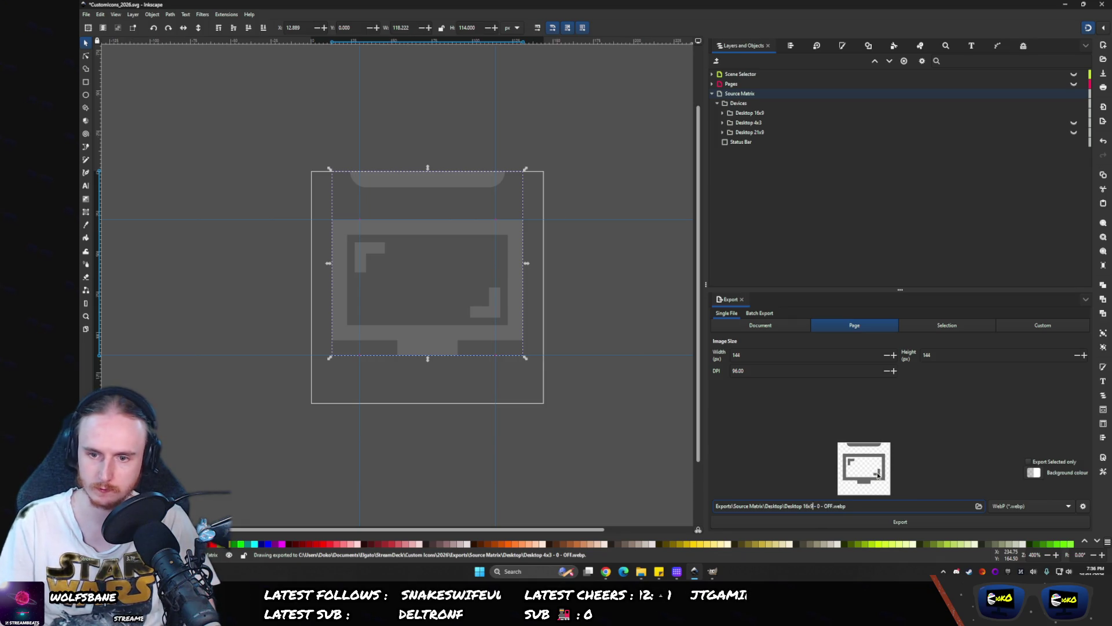
{"action": "key", "text": "Return"}
{"action": "left_click", "coordinate": [640, 328]}
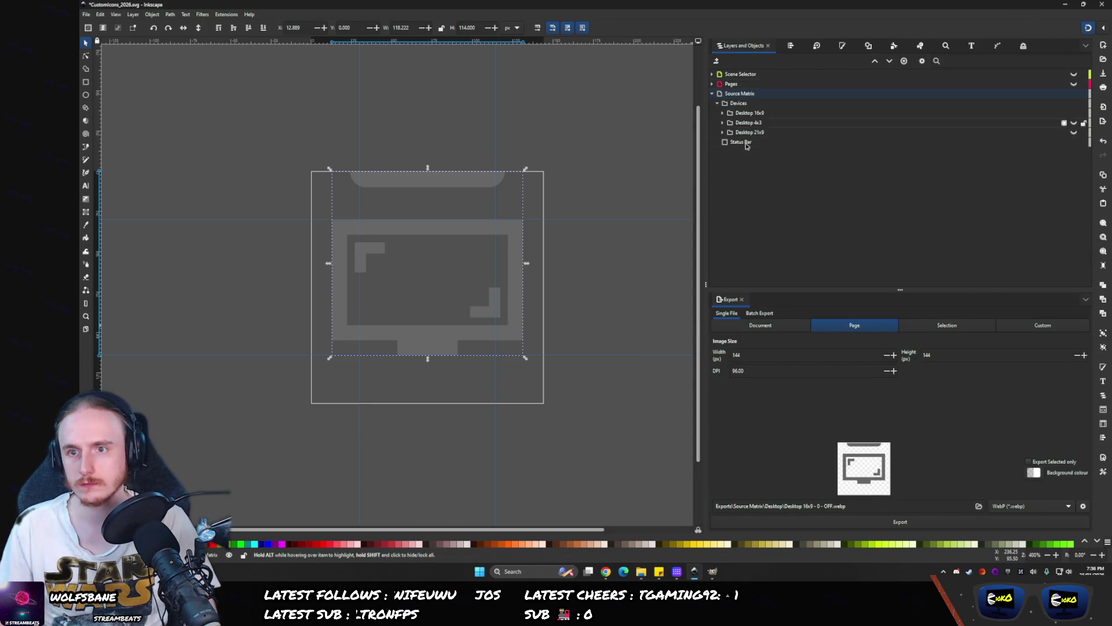
- Turn off the Source Matrix dimming filter, save, and open the exports folder and Stream Deck
{"action": "left_click", "coordinate": [721, 94]}
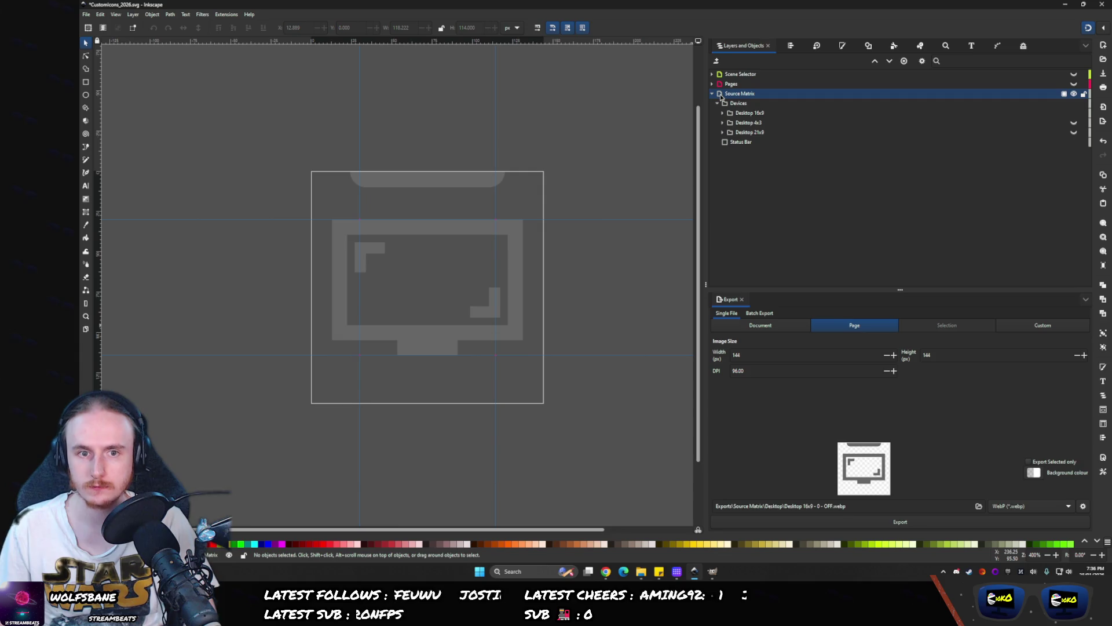
{"action": "left_click", "coordinate": [1024, 46]}
{"action": "left_click", "coordinate": [723, 45]}
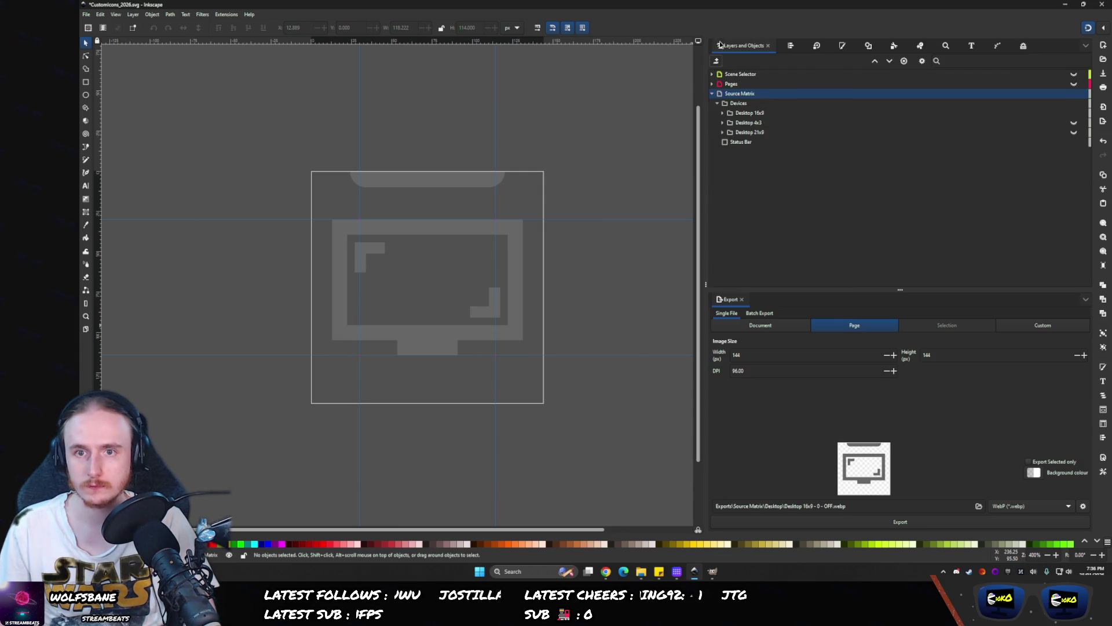
{"action": "left_click", "coordinate": [725, 95]}
{"action": "left_click", "coordinate": [1023, 45]}
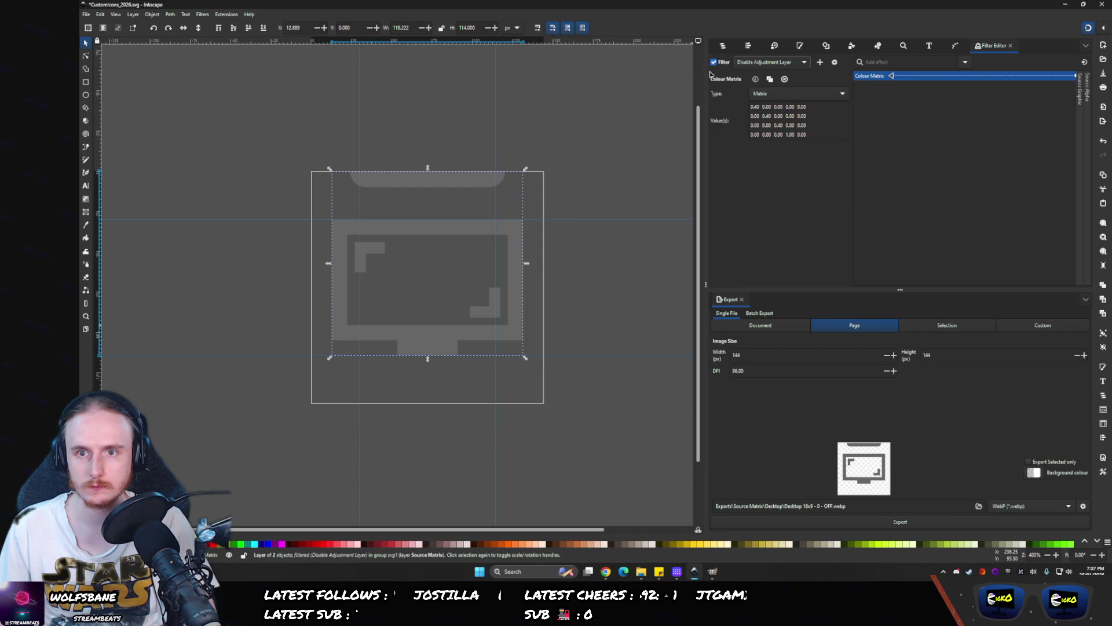
{"action": "left_click", "coordinate": [714, 62]}
{"action": "key", "text": "ctrl+s"}
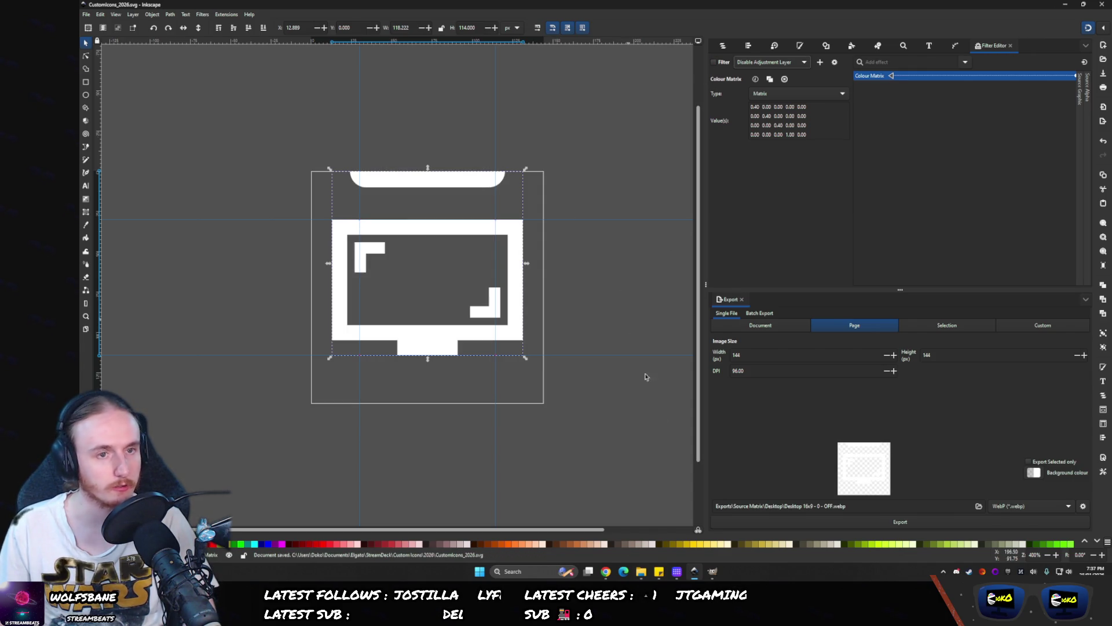
{"action": "left_click", "coordinate": [641, 571]}
{"action": "left_click", "coordinate": [677, 572]}
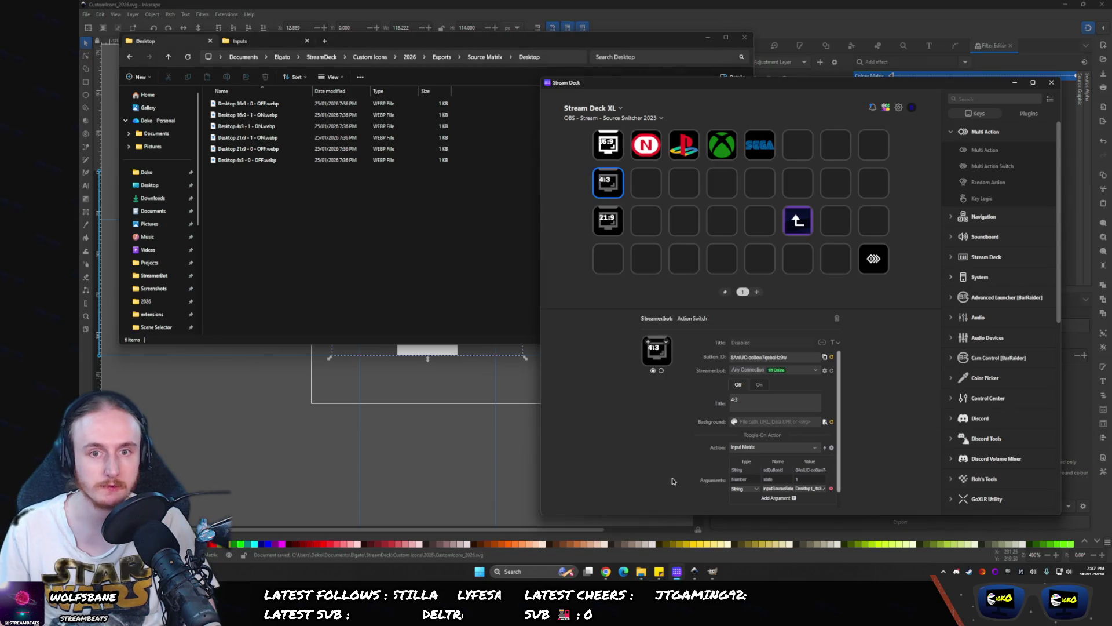
- Give the 16:9 key the Desktop 16x9 ON image and the 4:3 key the 4x3 OFF image
{"action": "left_click", "coordinate": [606, 145]}
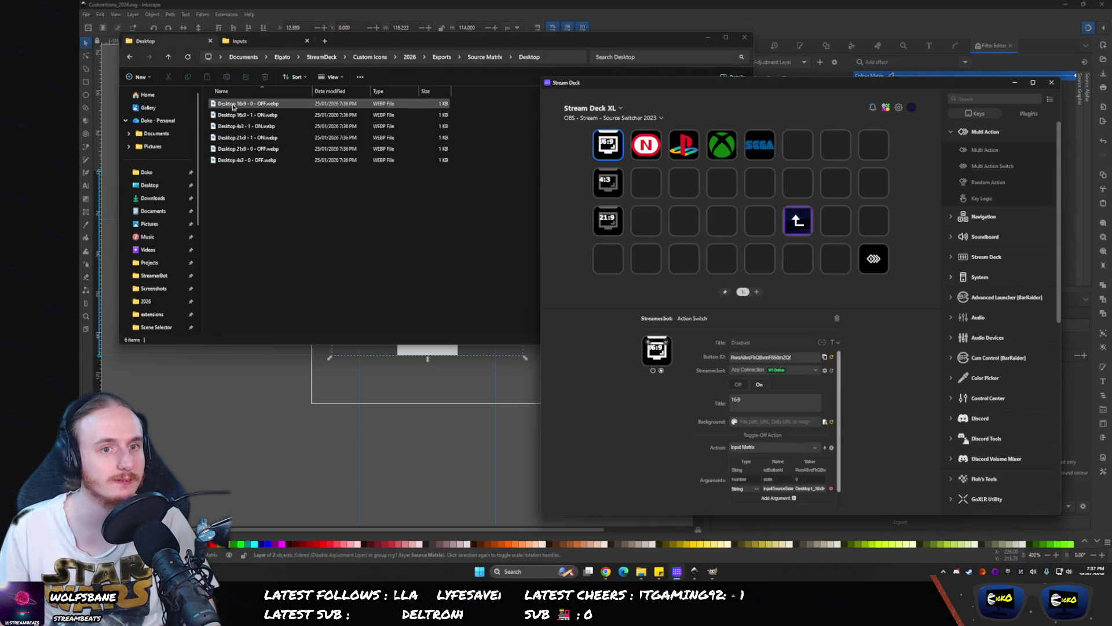
{"action": "mouse_move", "coordinate": [243, 115]}
{"action": "left_mouse_down"}
{"action": "mouse_move", "coordinate": [342, 160]}
{"action": "mouse_move", "coordinate": [656, 350]}
{"action": "left_mouse_up"}
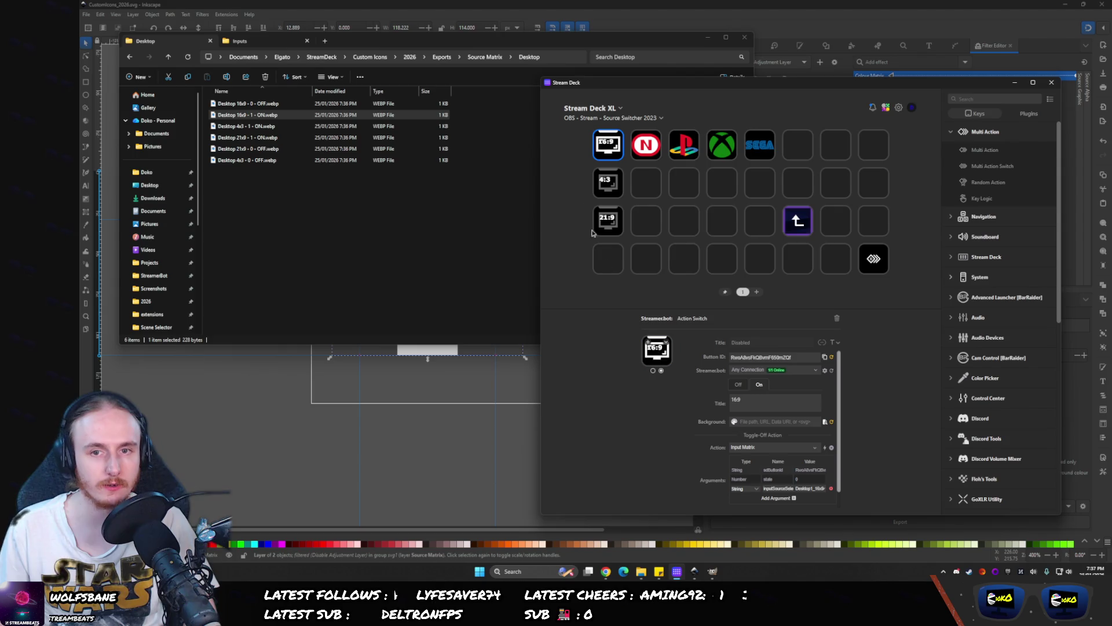
{"action": "left_click", "coordinate": [602, 181]}
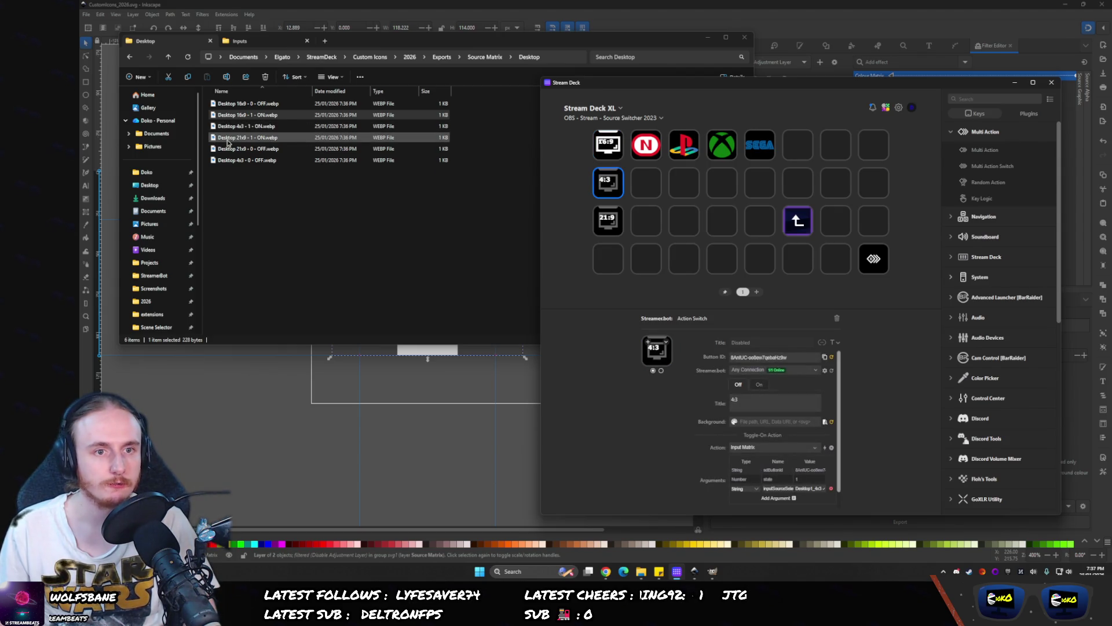
{"action": "left_click", "coordinate": [243, 209]}
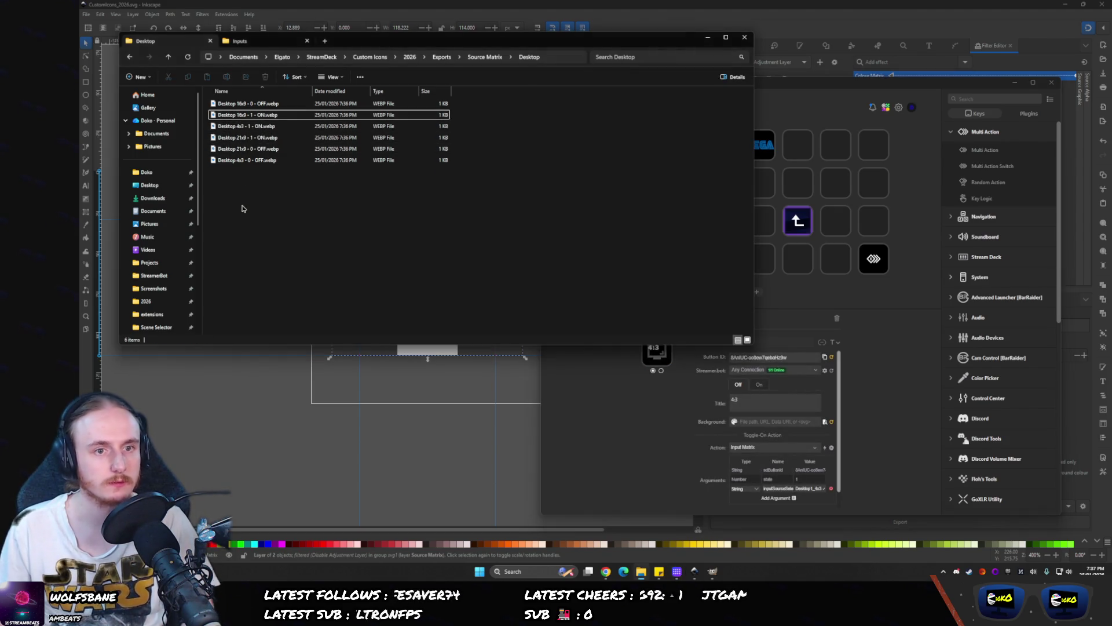
{"action": "key", "text": "ctrl+shift+3"}
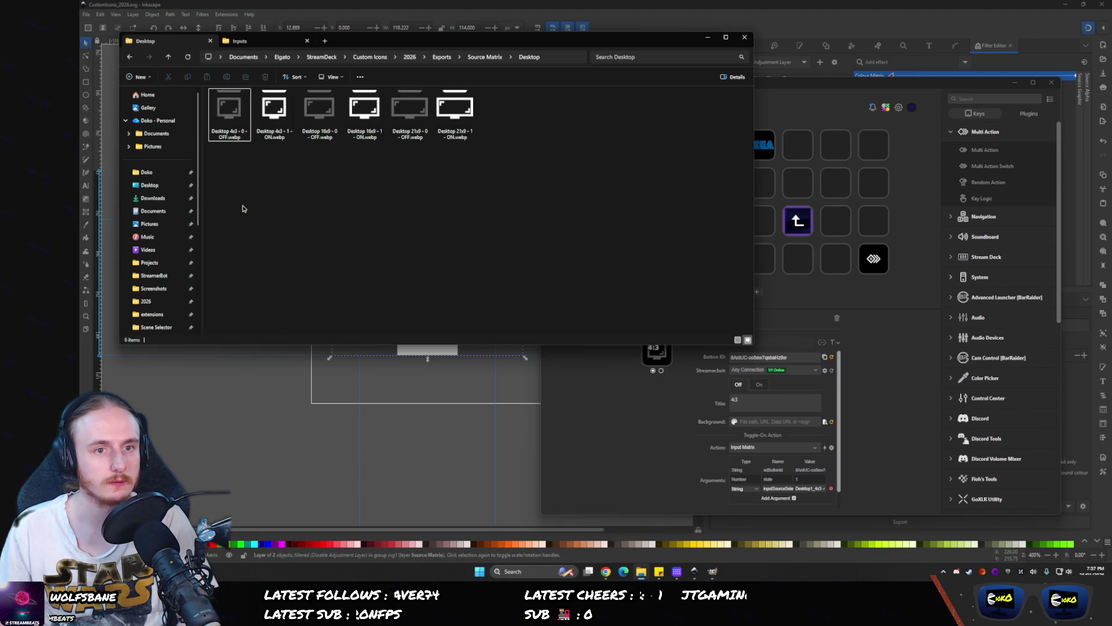
{"action": "left_click", "coordinate": [621, 436]}
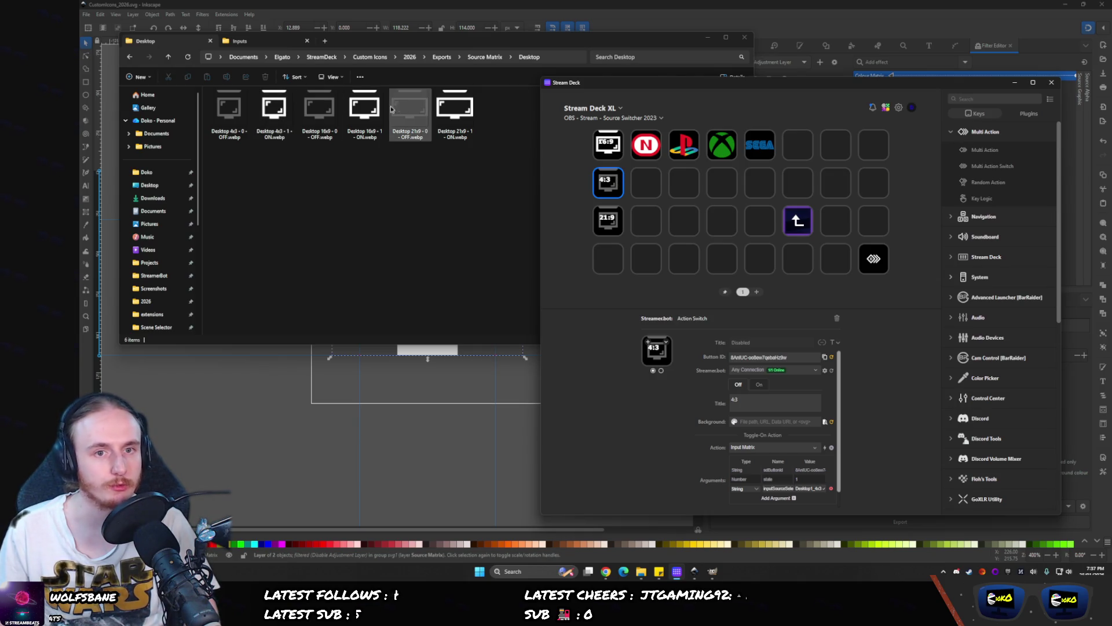
{"action": "mouse_move", "coordinate": [222, 112]}
{"action": "left_mouse_down"}
{"action": "mouse_move", "coordinate": [372, 181]}
{"action": "mouse_move", "coordinate": [656, 348]}
{"action": "mouse_move", "coordinate": [657, 360]}
{"action": "left_mouse_up"}
- Give the 21:9 key its Desktop 21x9 OFF and ON images, then switch the 4:3 key to its second state
{"action": "left_click", "coordinate": [612, 219]}
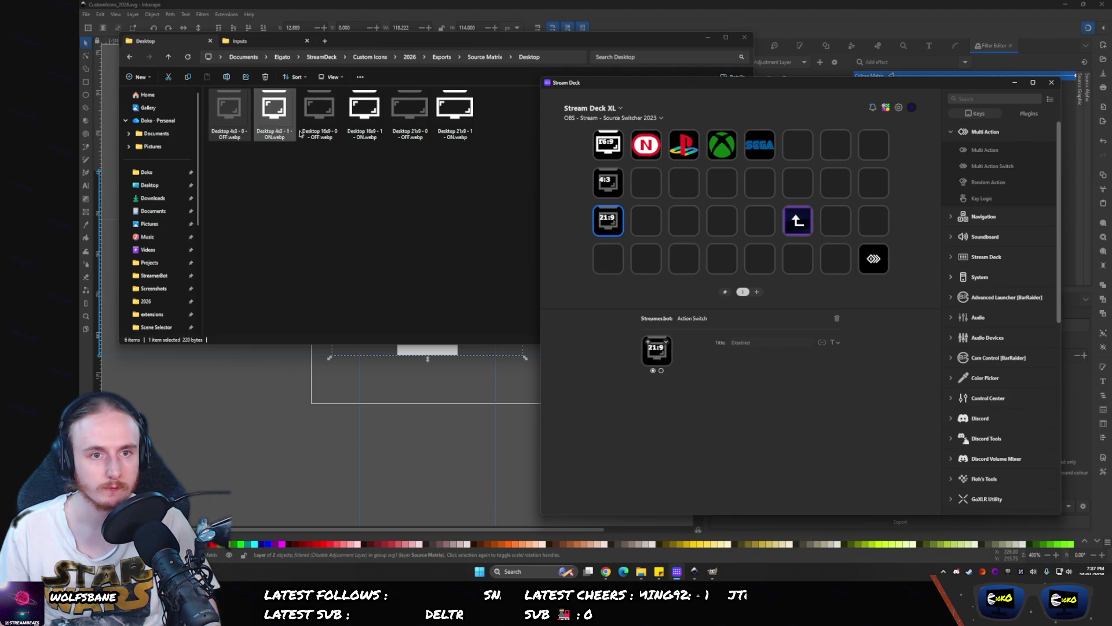
{"action": "left_click_drag", "start_coordinate": [409, 110], "coordinate": [687, 359]}
{"action": "mouse_move", "coordinate": [455, 111]}
{"action": "left_mouse_down"}
{"action": "mouse_move", "coordinate": [550, 260]}
{"action": "mouse_move", "coordinate": [656, 354]}
{"action": "left_mouse_up"}
{"action": "left_click", "coordinate": [606, 184]}
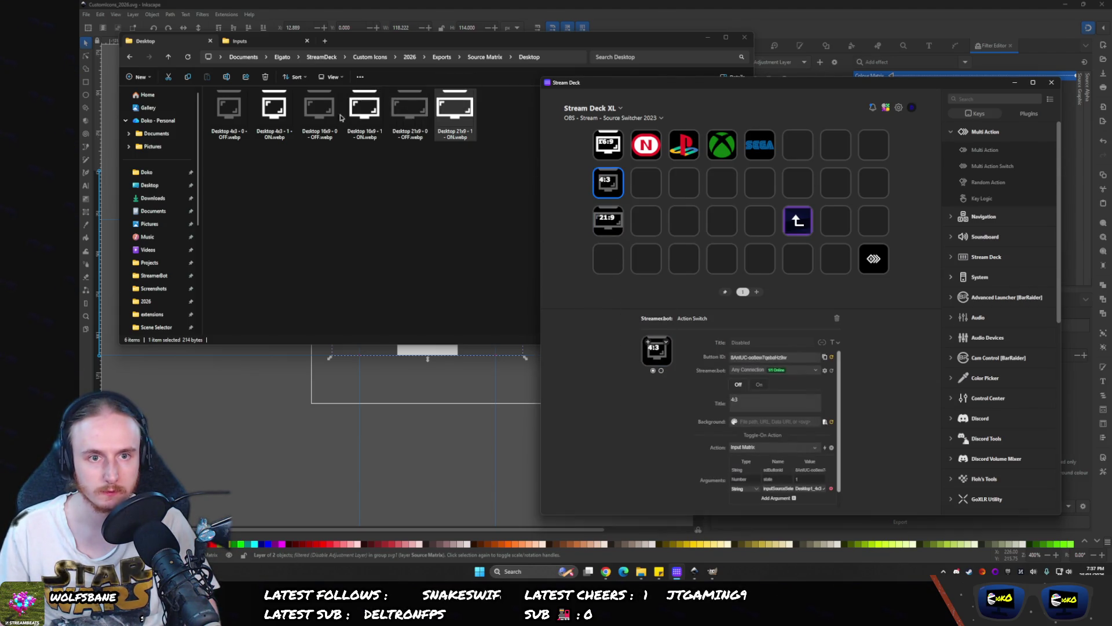
{"action": "left_click", "coordinate": [661, 372]}
{"action": "left_click", "coordinate": [274, 110]}
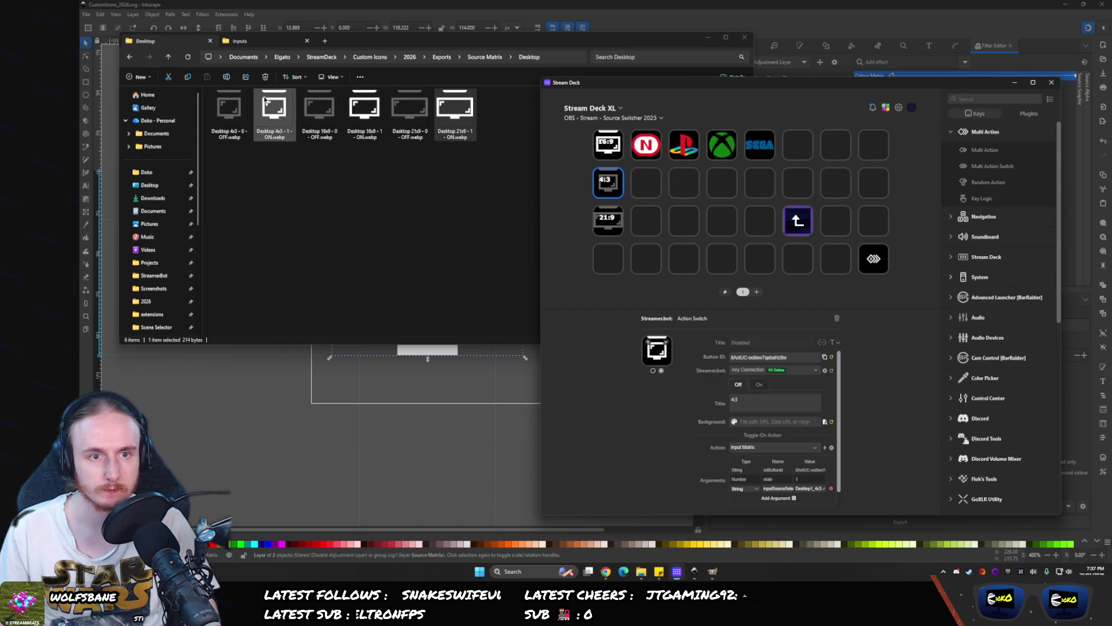
- Set the 4:3 key's second state to the Desktop 4x3 ON image and trim the 16:9 title to one line
{"action": "mouse_move", "coordinate": [274, 110]}
{"action": "left_mouse_down"}
{"action": "mouse_move", "coordinate": [635, 319]}
{"action": "mouse_move", "coordinate": [656, 350]}
{"action": "left_mouse_up"}
{"action": "left_click", "coordinate": [608, 145]}
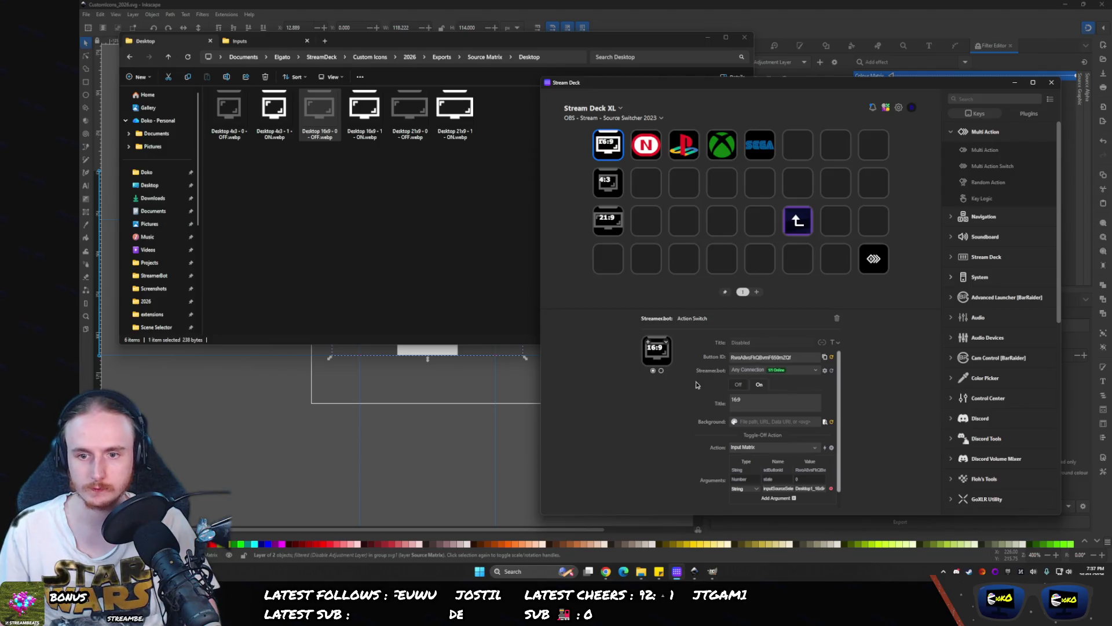
{"action": "key", "text": "BackSpace"}
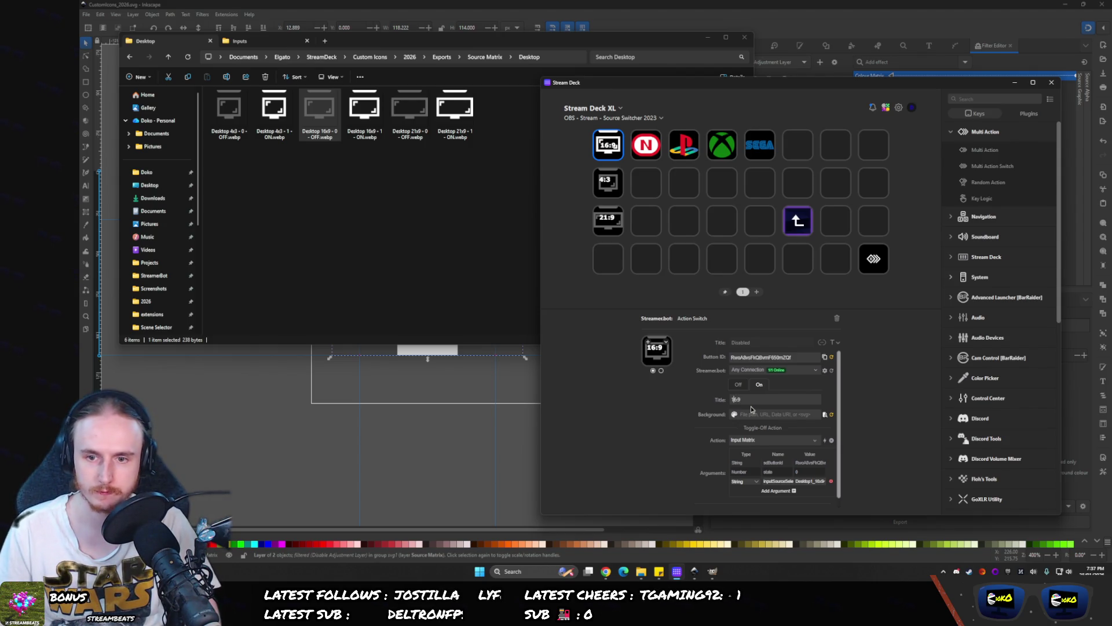
{"action": "left_click", "coordinate": [738, 384]}
{"action": "left_click", "coordinate": [747, 405]}
{"action": "key", "text": "BackSpace"}
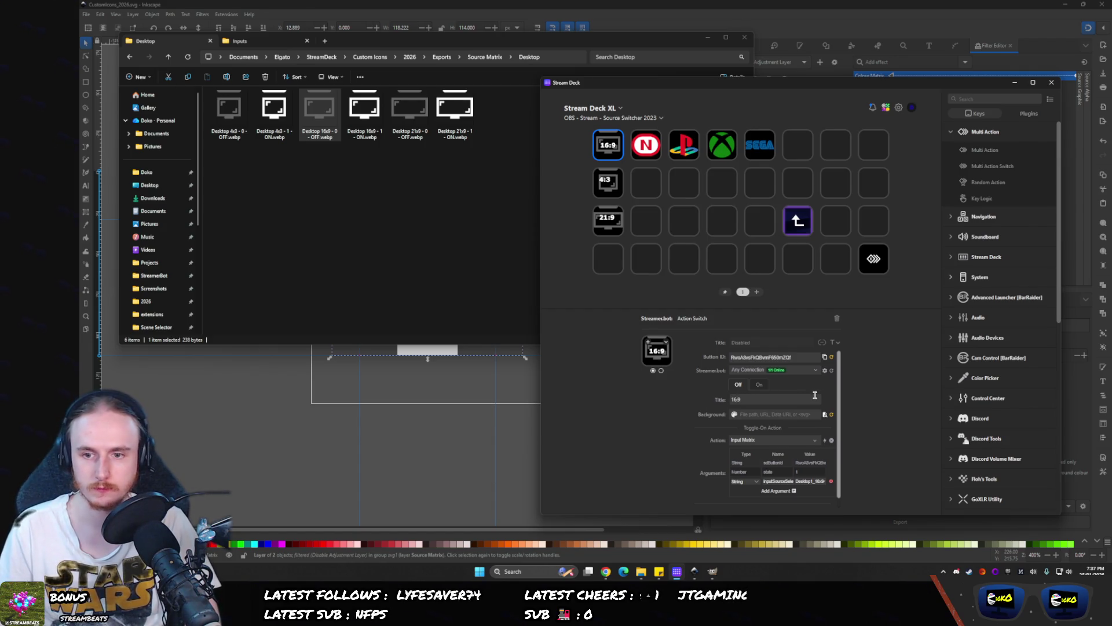
- Align the 16:9 key title to the bottom at 18 px, then clear the title text
{"action": "left_click", "coordinate": [834, 342]}
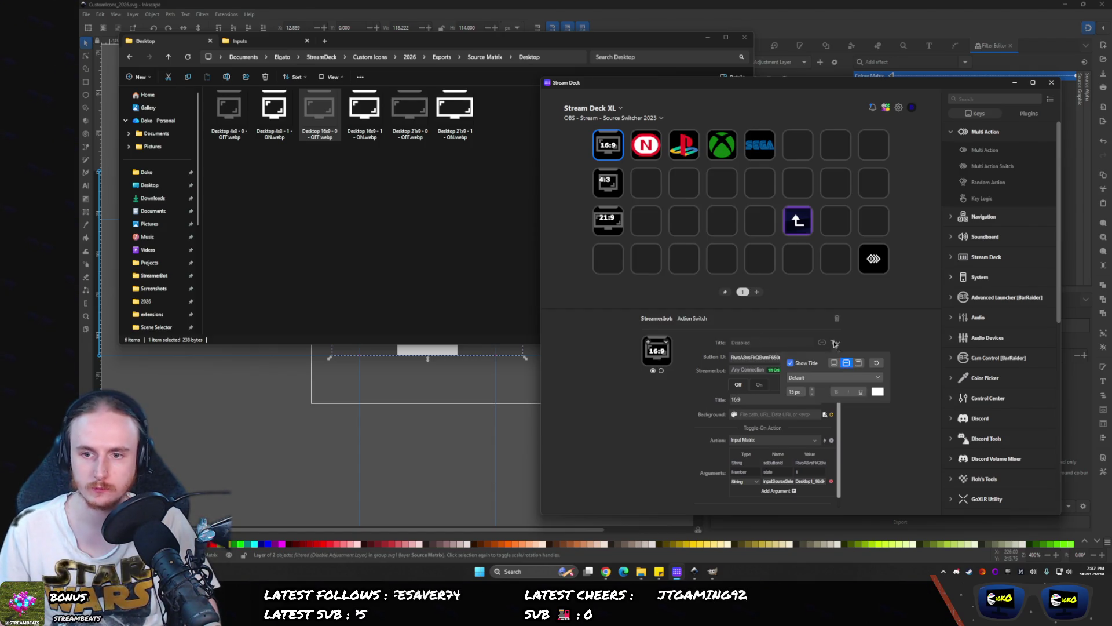
{"action": "left_click", "coordinate": [834, 363]}
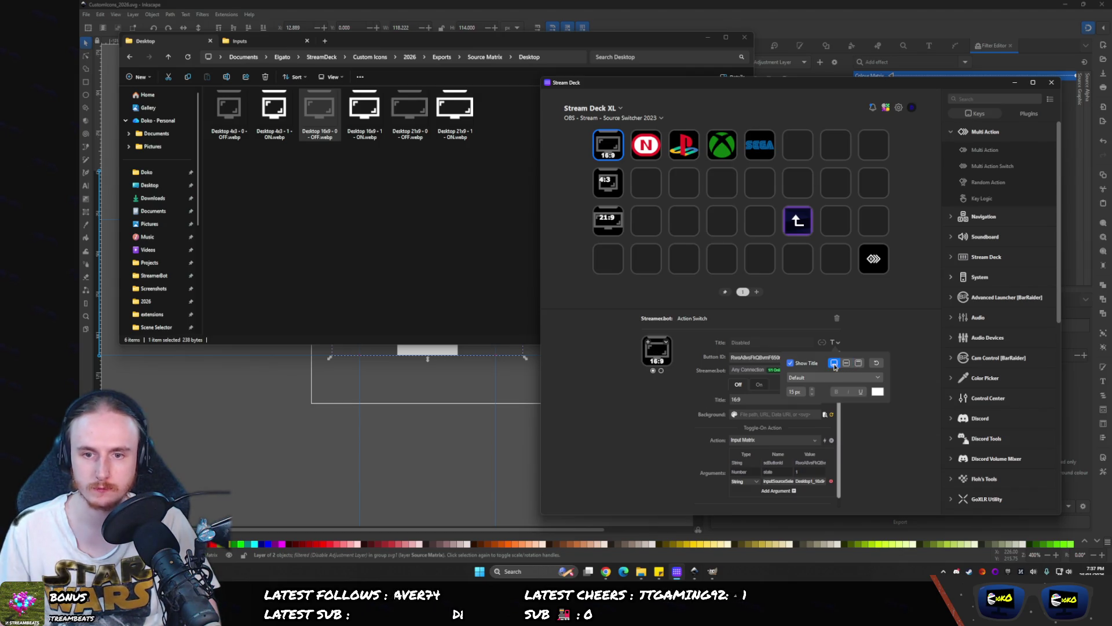
{"action": "left_click", "coordinate": [812, 389]}
{"action": "left_click", "coordinate": [812, 389]}
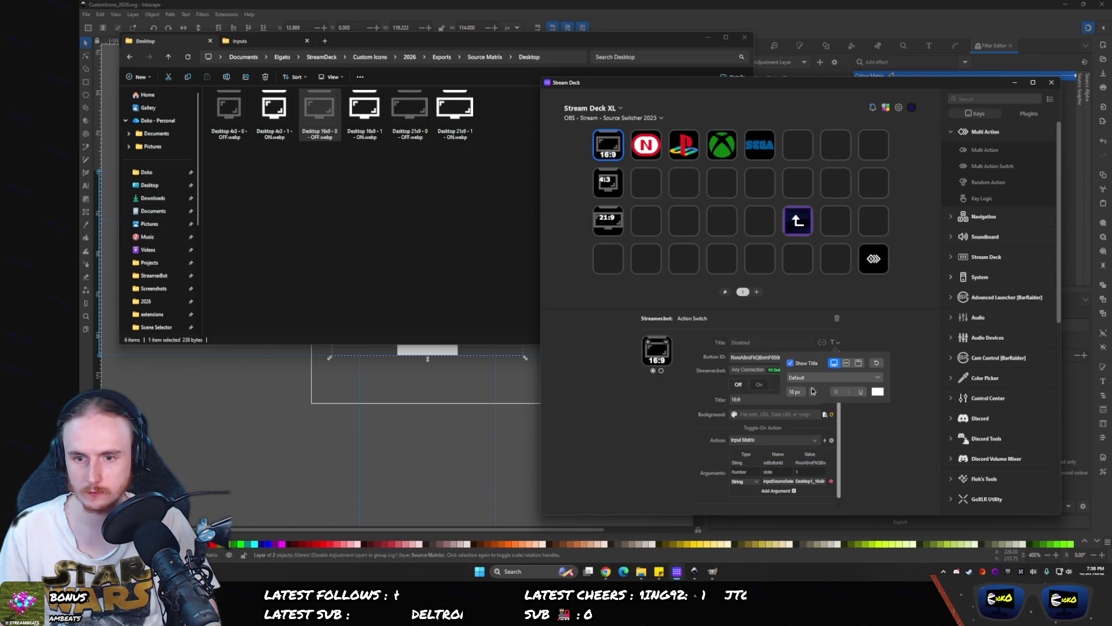
{"action": "left_click", "coordinate": [702, 400]}
{"action": "left_click", "coordinate": [661, 371]}
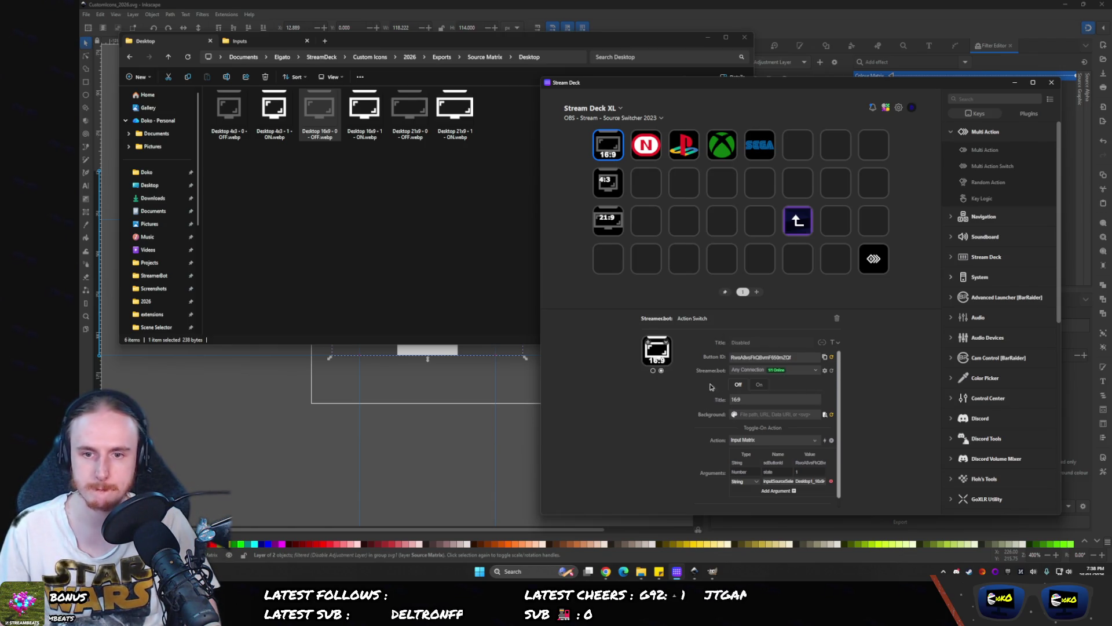
{"action": "key", "text": "BackSpace"}
{"action": "key", "text": "BackSpace"}
{"action": "key", "text": "BackSpace"}
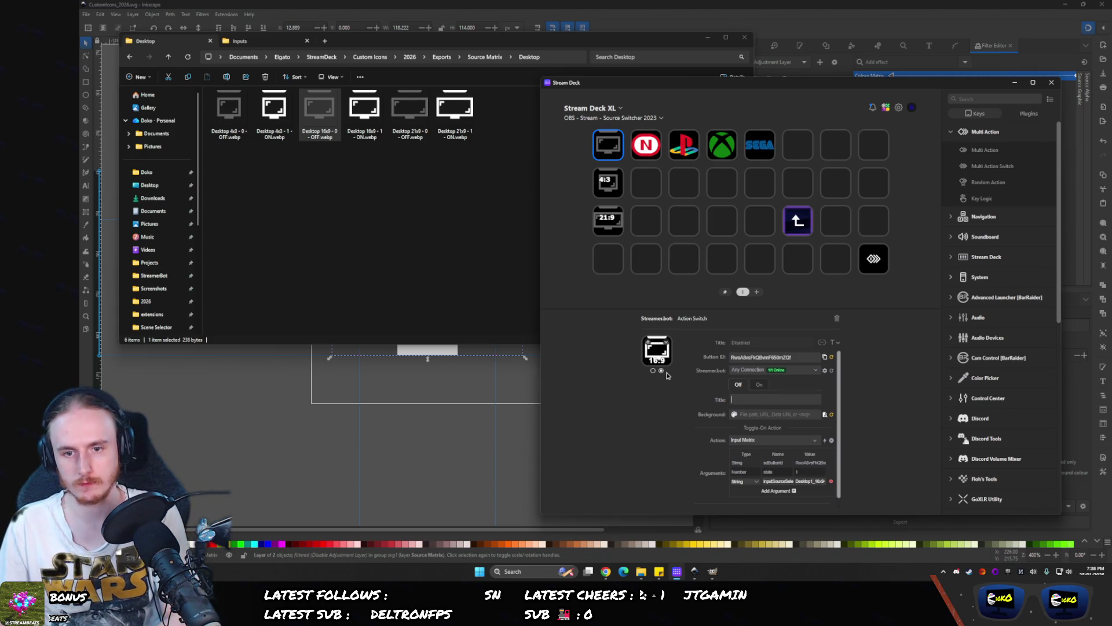
{"action": "left_click", "coordinate": [653, 371]}
- Preview both states of the selected key and test-edit its title to 16:9
{"action": "left_click", "coordinate": [661, 370]}
{"action": "left_click", "coordinate": [654, 371]}
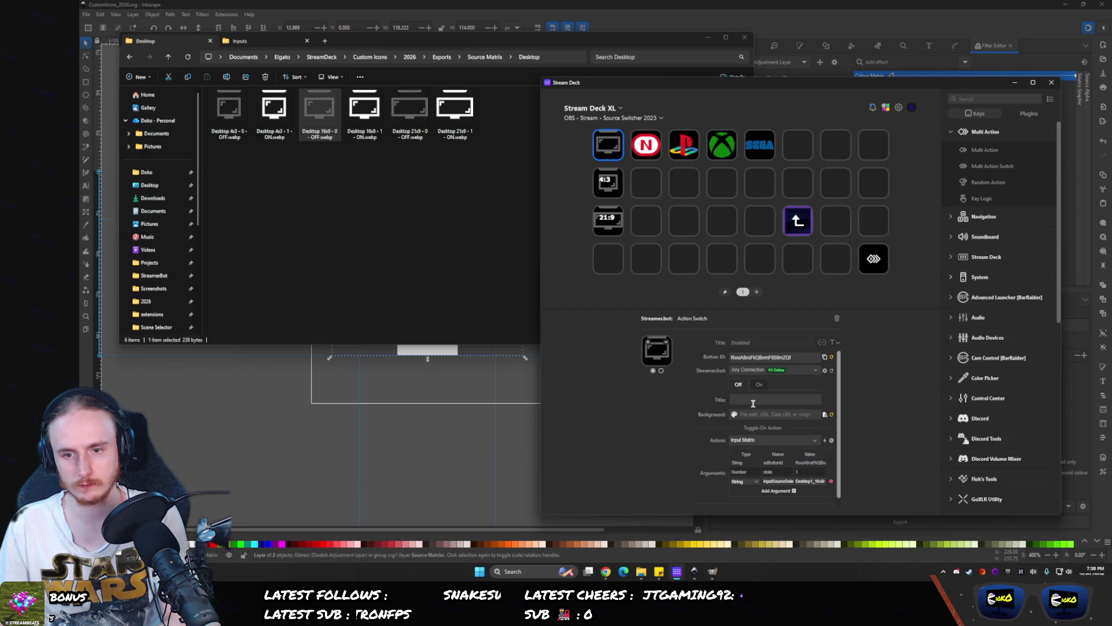
{"action": "left_click", "coordinate": [661, 370]}
{"action": "left_click", "coordinate": [740, 399]}
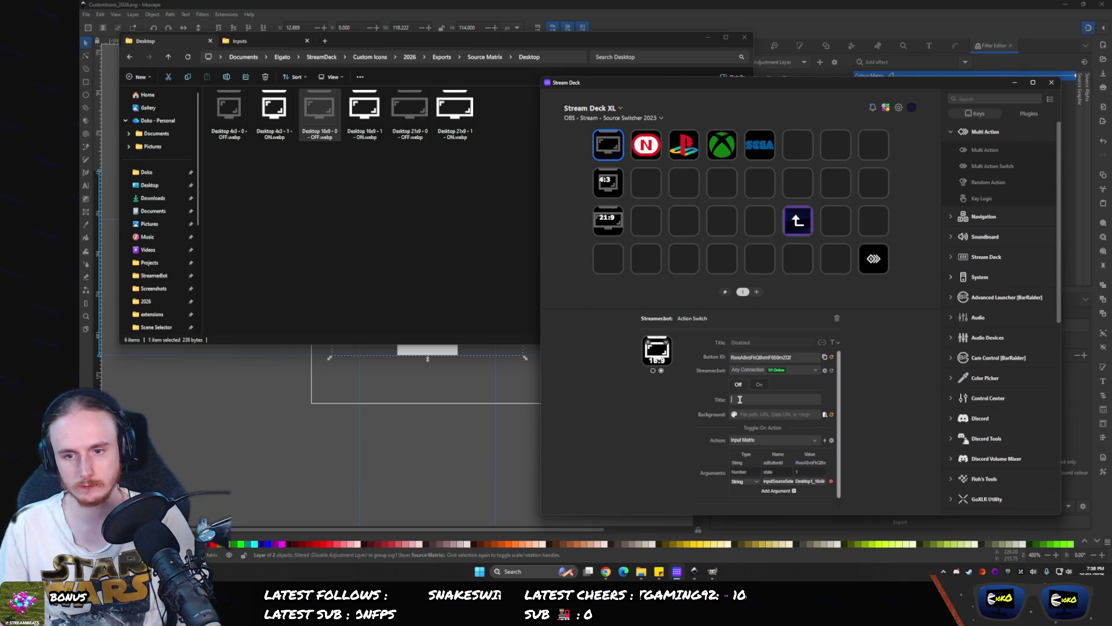
{"action": "left_click", "coordinate": [653, 371]}
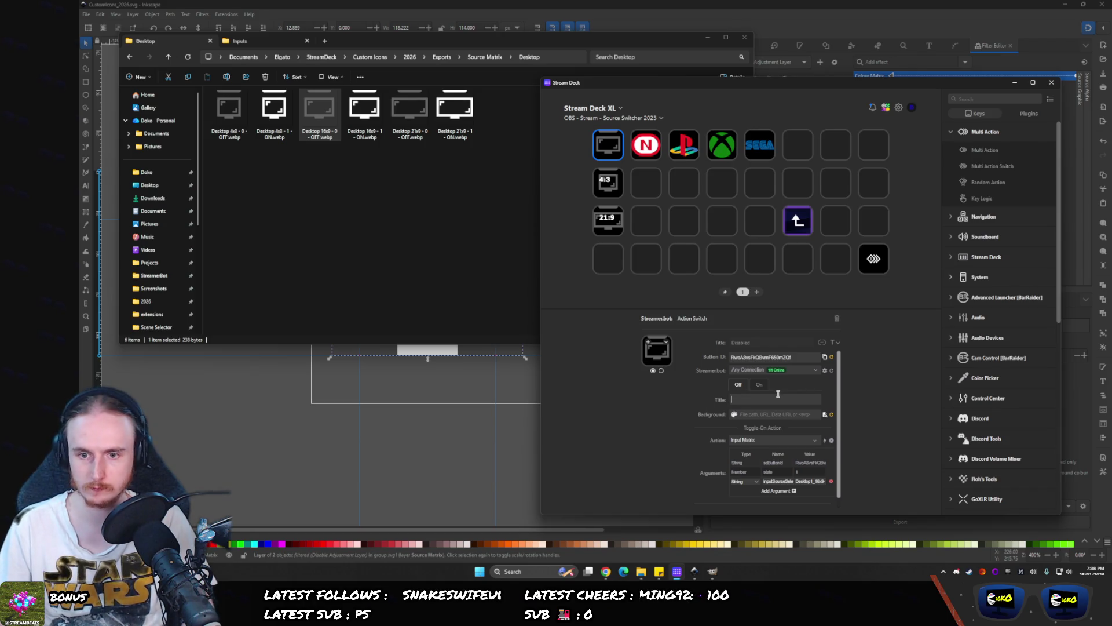
{"action": "type", "text": "16:9"}
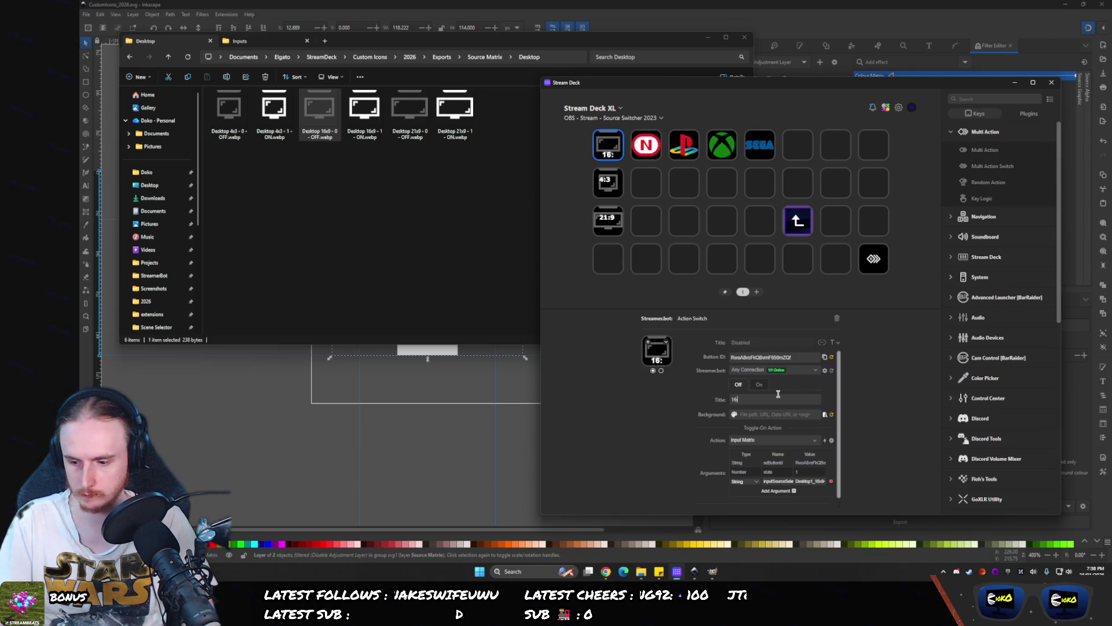
{"action": "left_click", "coordinate": [661, 370]}
{"action": "left_click", "coordinate": [654, 370]}
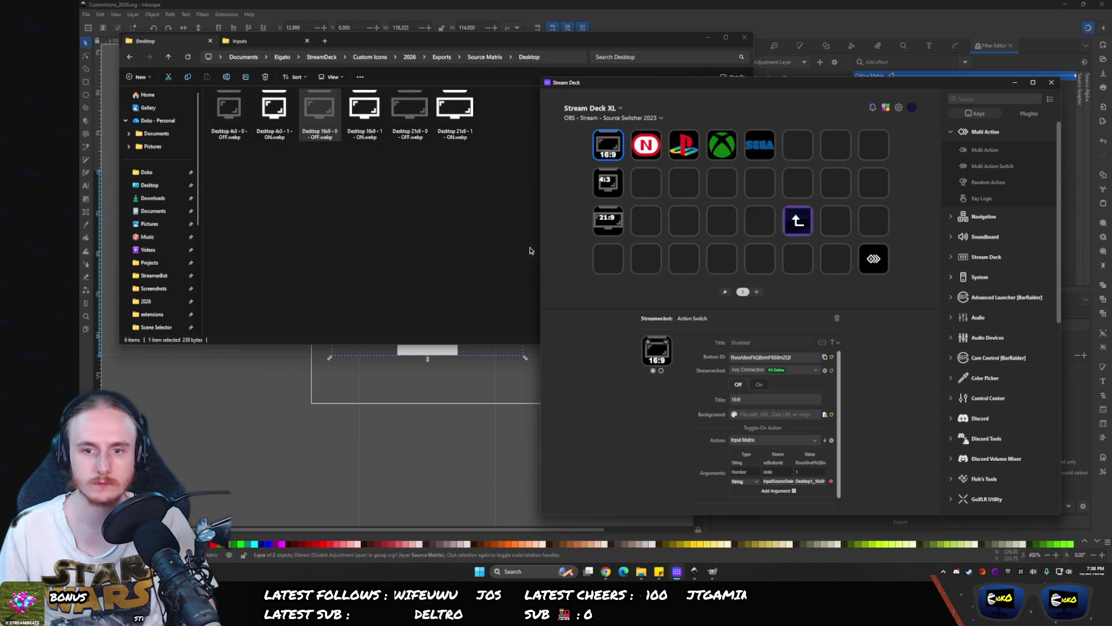
{"action": "double_click", "coordinate": [747, 401]}
{"action": "type", "text": "16"}
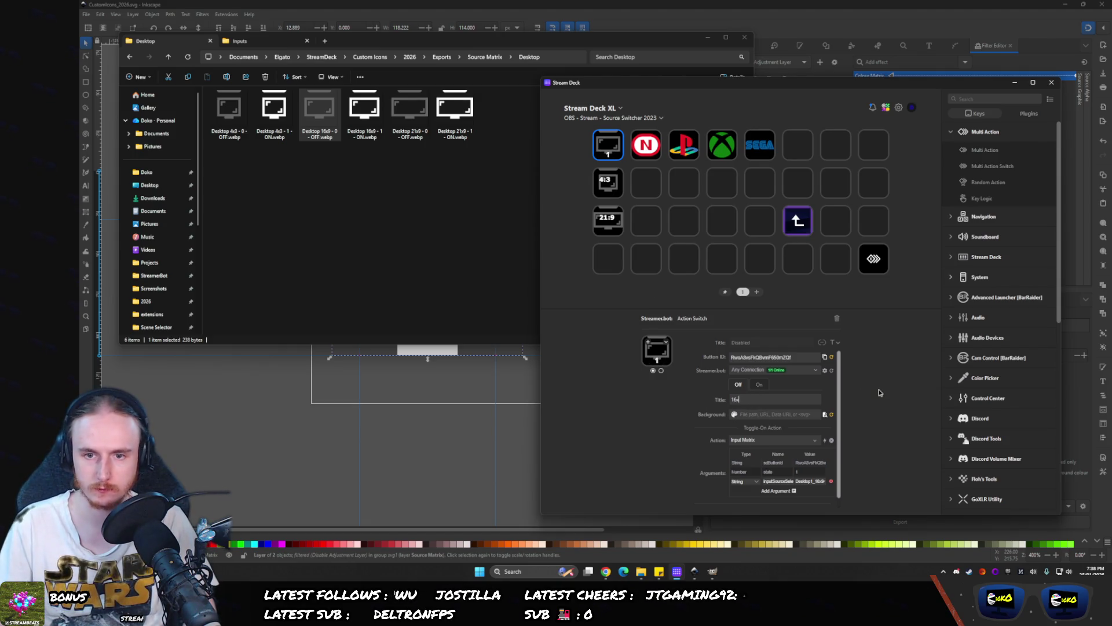
{"action": "type", "text": ":9"}
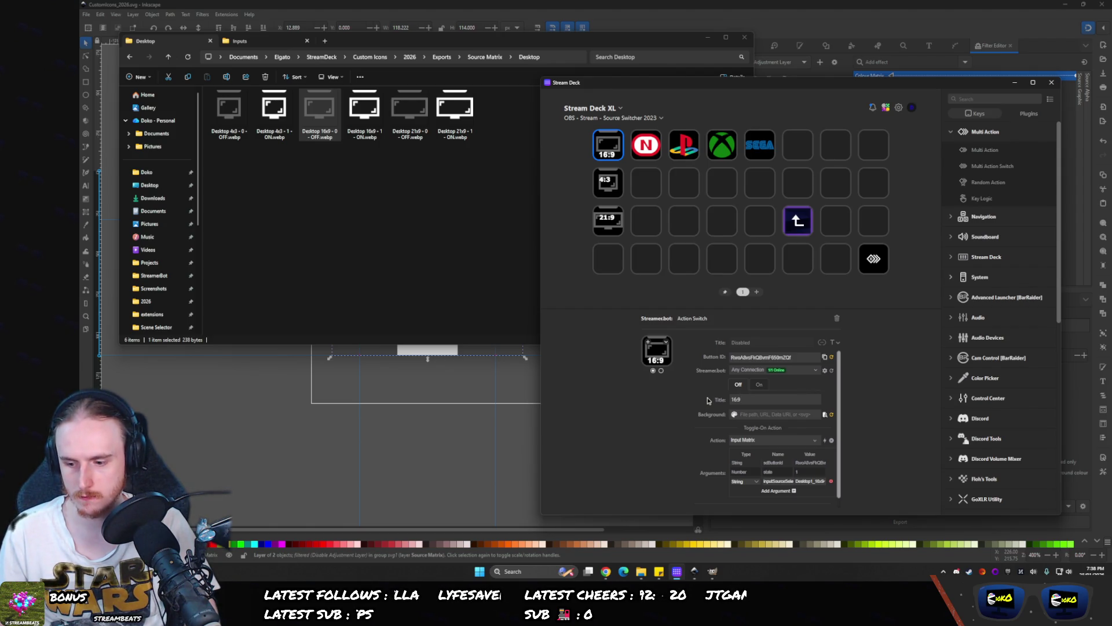
- Title the 4:3 key '4:3' and align the title to the bottom
{"action": "left_click", "coordinate": [596, 174]}
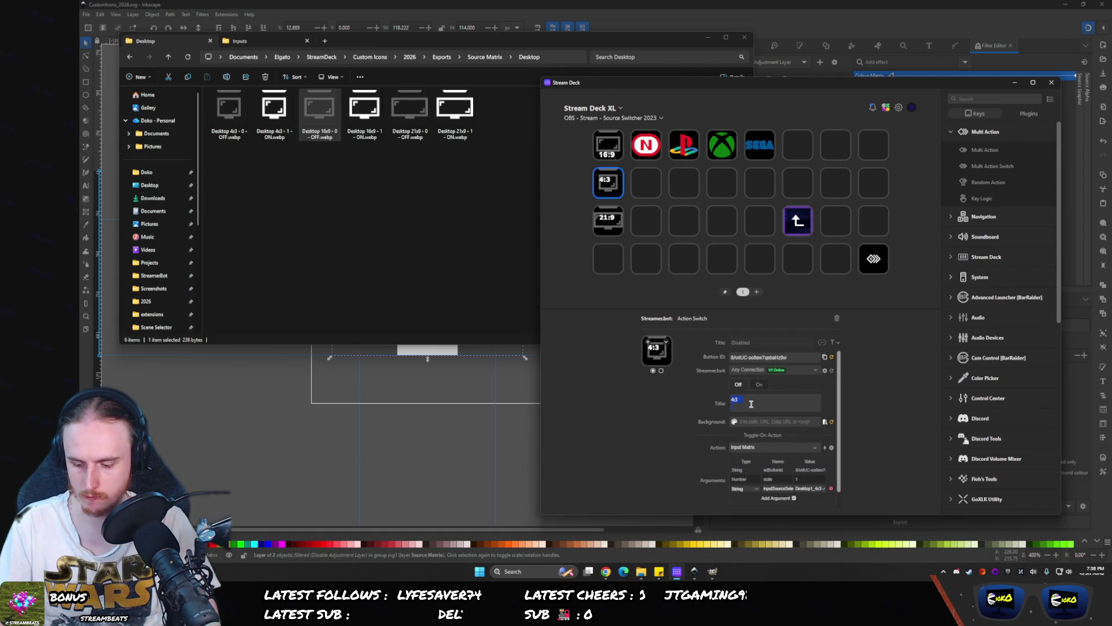
{"action": "type", "text": "4:3"}
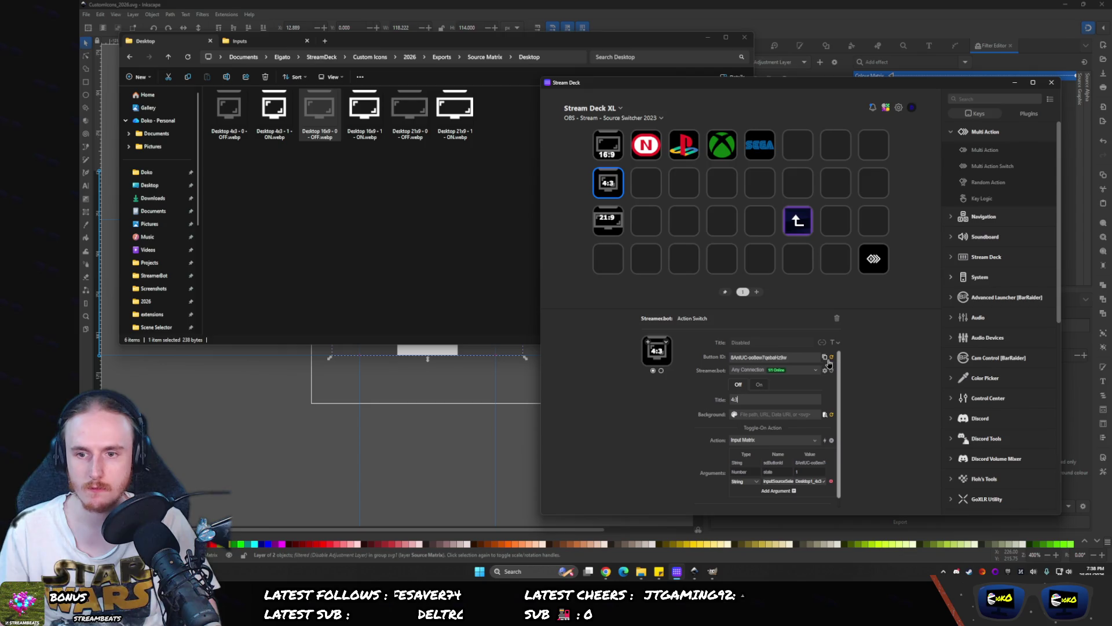
{"action": "left_click", "coordinate": [837, 342]}
{"action": "left_click", "coordinate": [834, 364]}
- Compare the 16:9 and 4:3 keys, previewing both states of the 4:3 key
{"action": "left_click", "coordinate": [611, 150]}
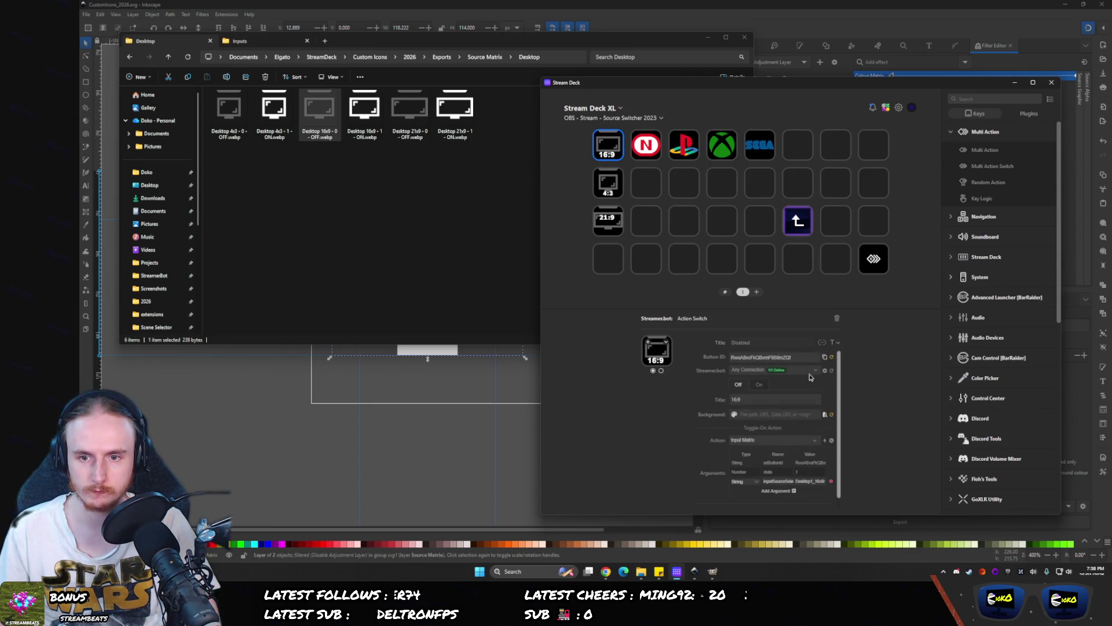
{"action": "left_click", "coordinate": [837, 341]}
{"action": "left_click", "coordinate": [616, 186]}
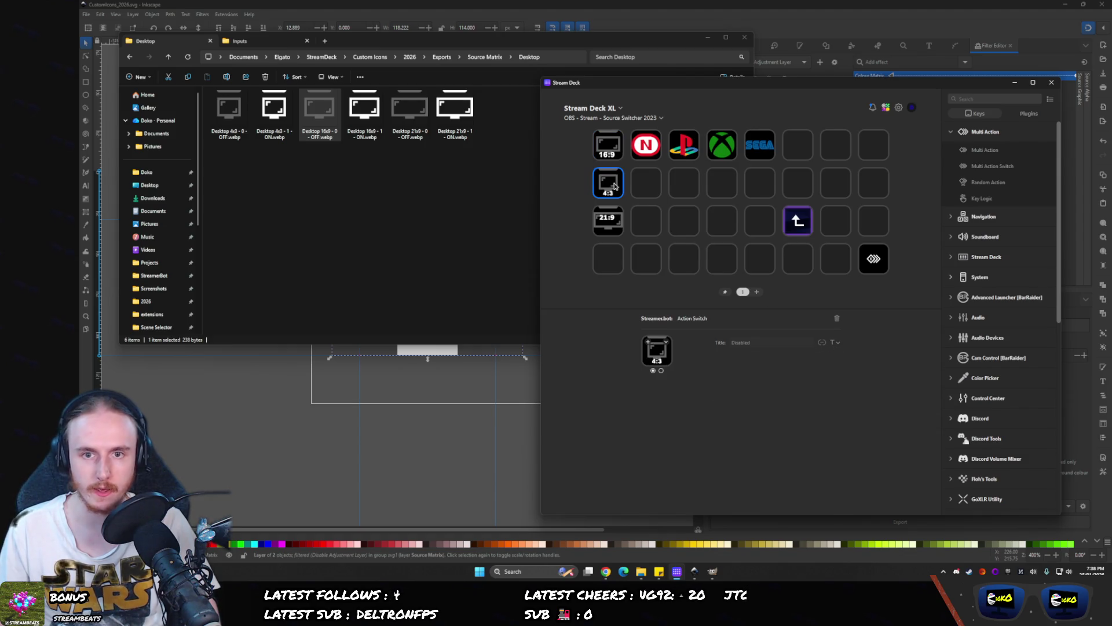
{"action": "left_click", "coordinate": [660, 371]}
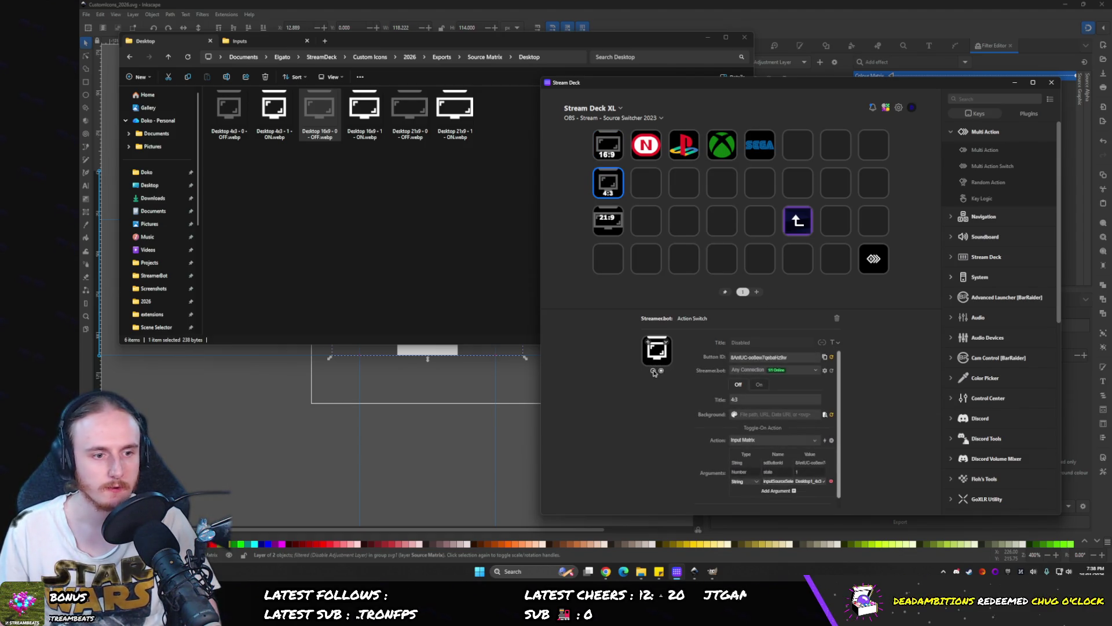
{"action": "left_click", "coordinate": [654, 370]}
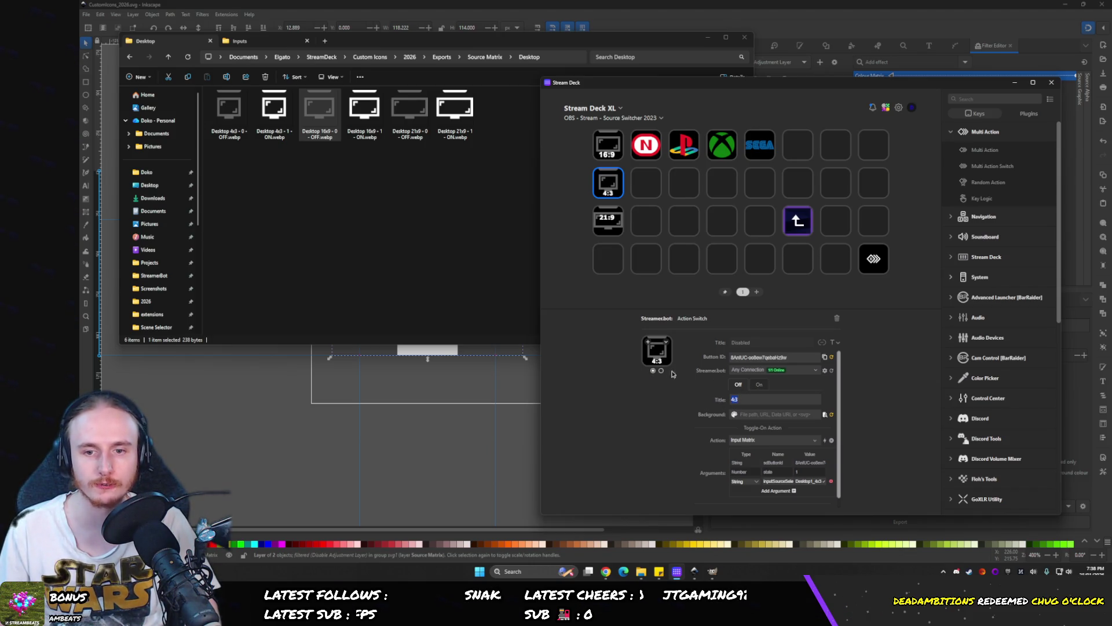
{"action": "left_click", "coordinate": [661, 371]}
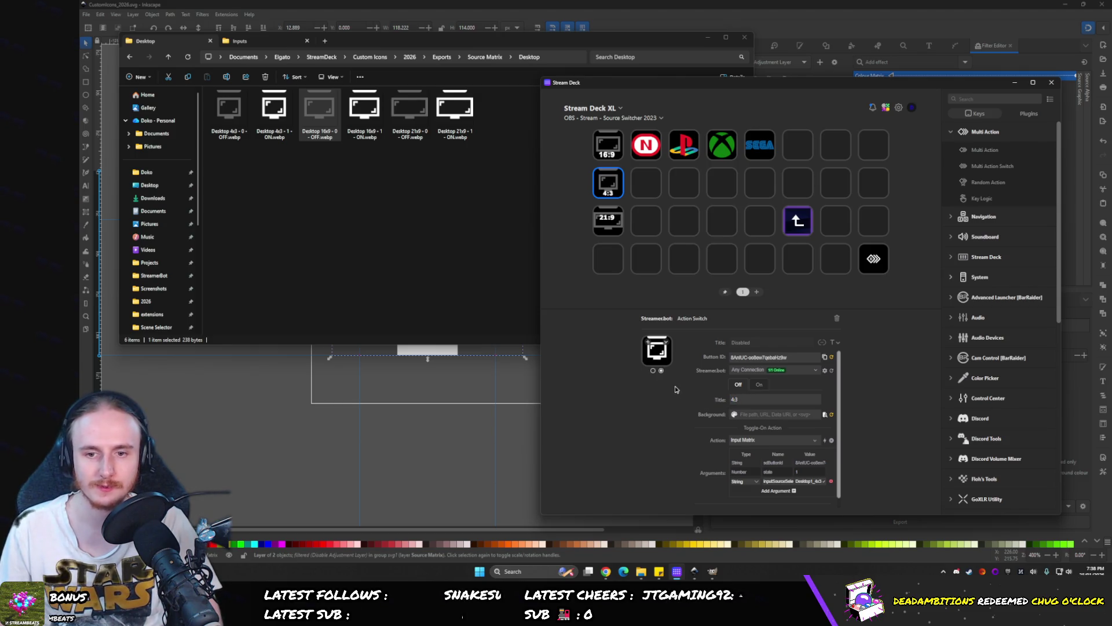
{"action": "left_click", "coordinate": [835, 342]}
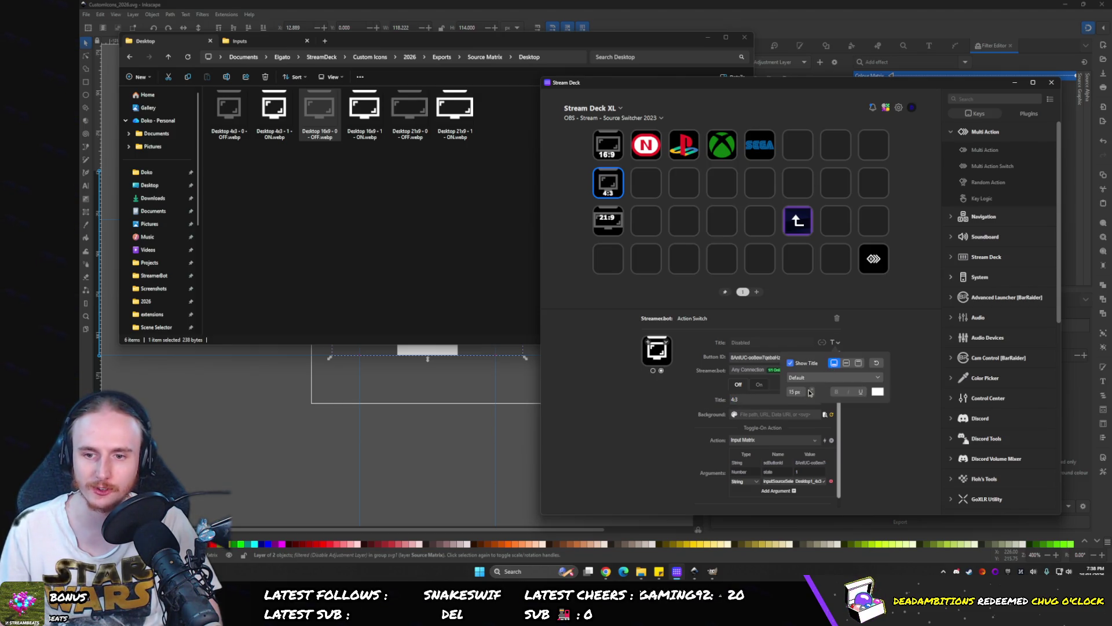
{"action": "left_click", "coordinate": [605, 146]}
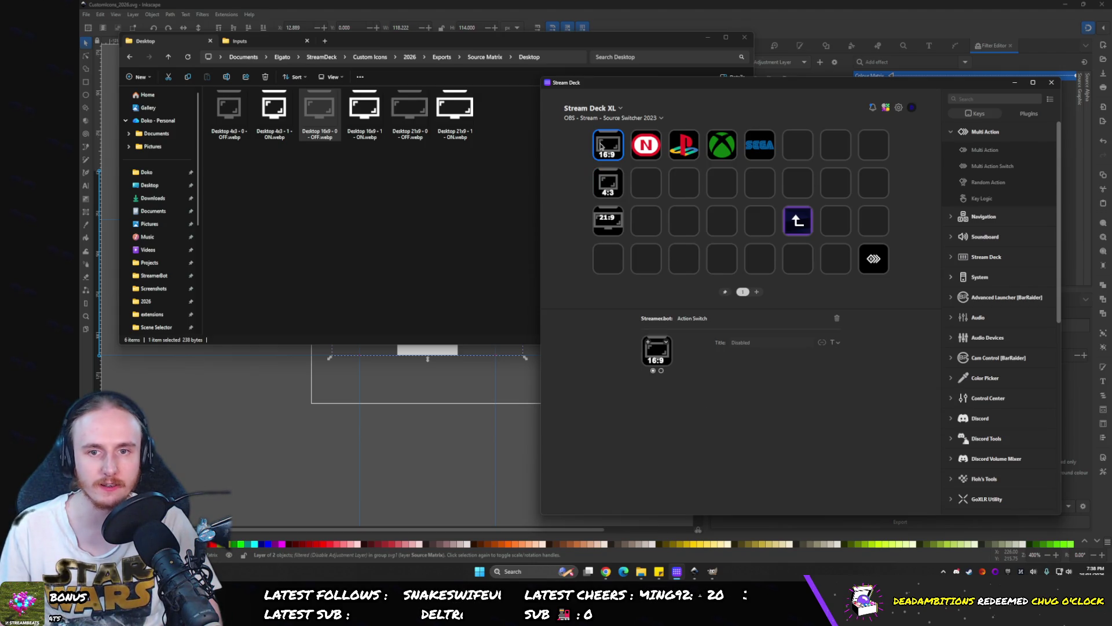
{"action": "left_click", "coordinate": [606, 184]}
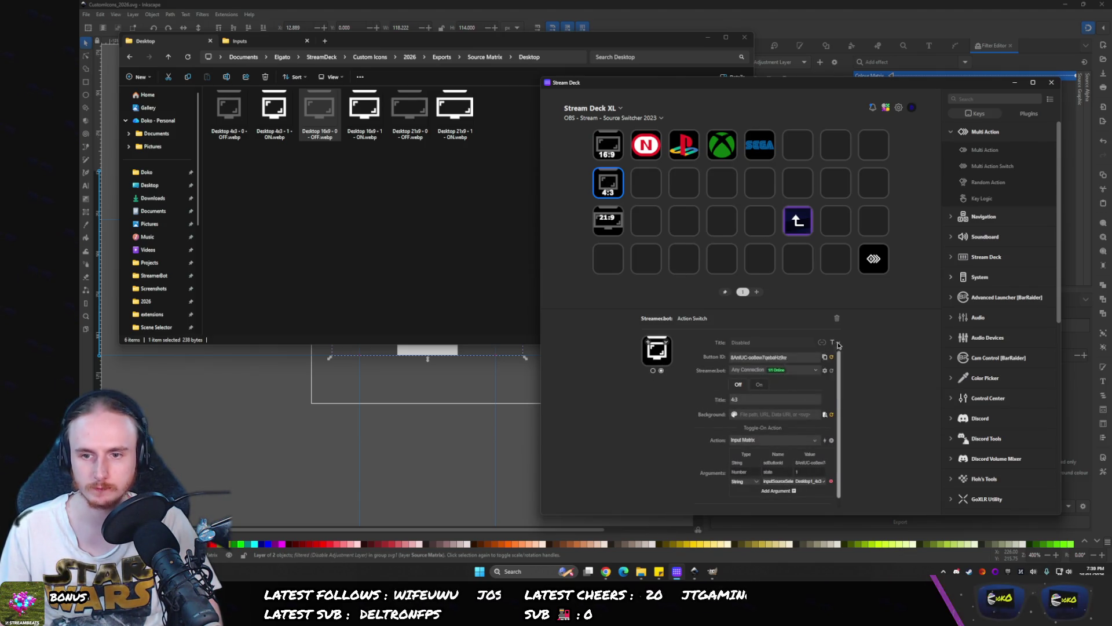
- Replace the test title 'asd' on the 4:3 key with '4:3'
{"action": "left_click", "coordinate": [762, 399]}
{"action": "type", "text": "a"}
{"action": "key", "text": "ctrl+a"}
{"action": "type", "text": "asd"}
{"action": "key", "text": "BackSpace"}
{"action": "key", "text": "BackSpace"}
{"action": "key", "text": "BackSpace"}
{"action": "type", "text": "4:3"}
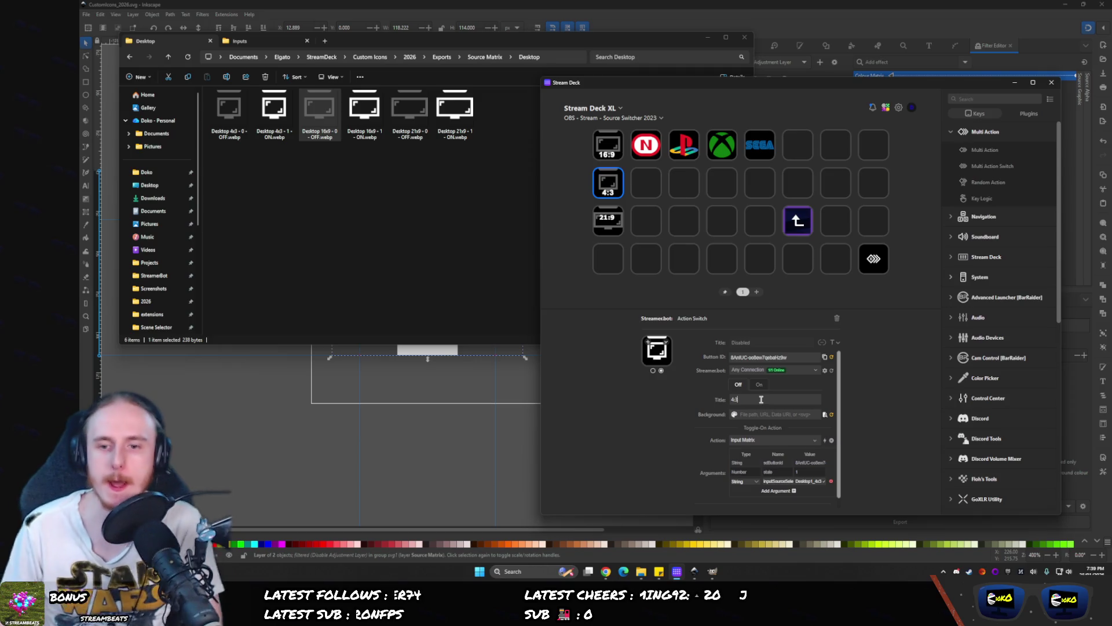
- Give the 4:3 key's on state the title '4:3' and set the 16:9 key's on state
{"action": "left_click", "coordinate": [759, 386]}
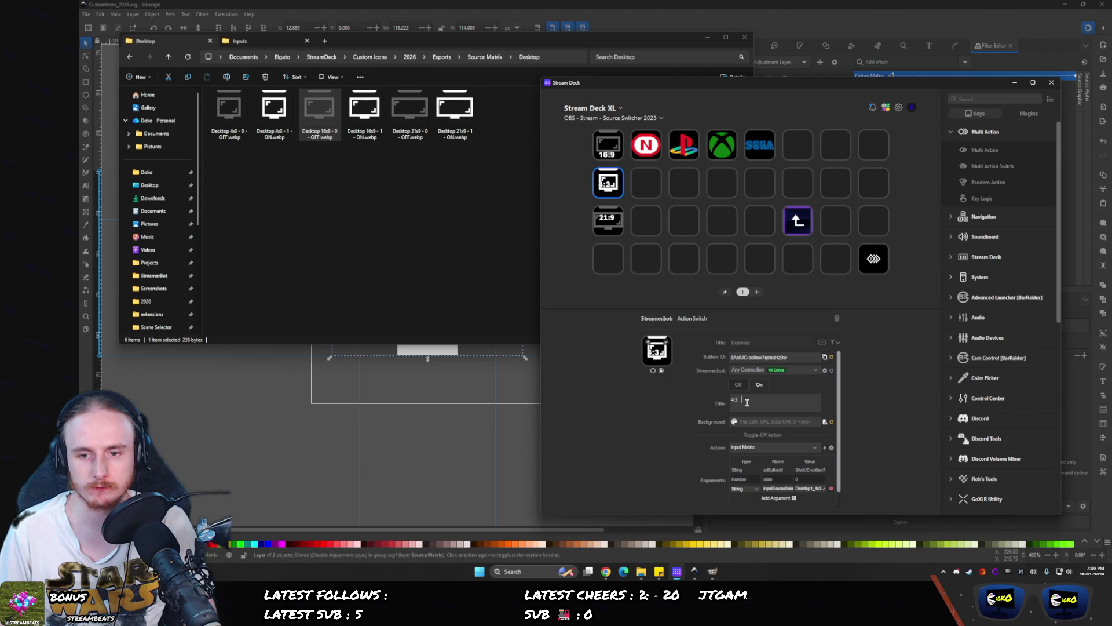
{"action": "type", "text": "4:3"}
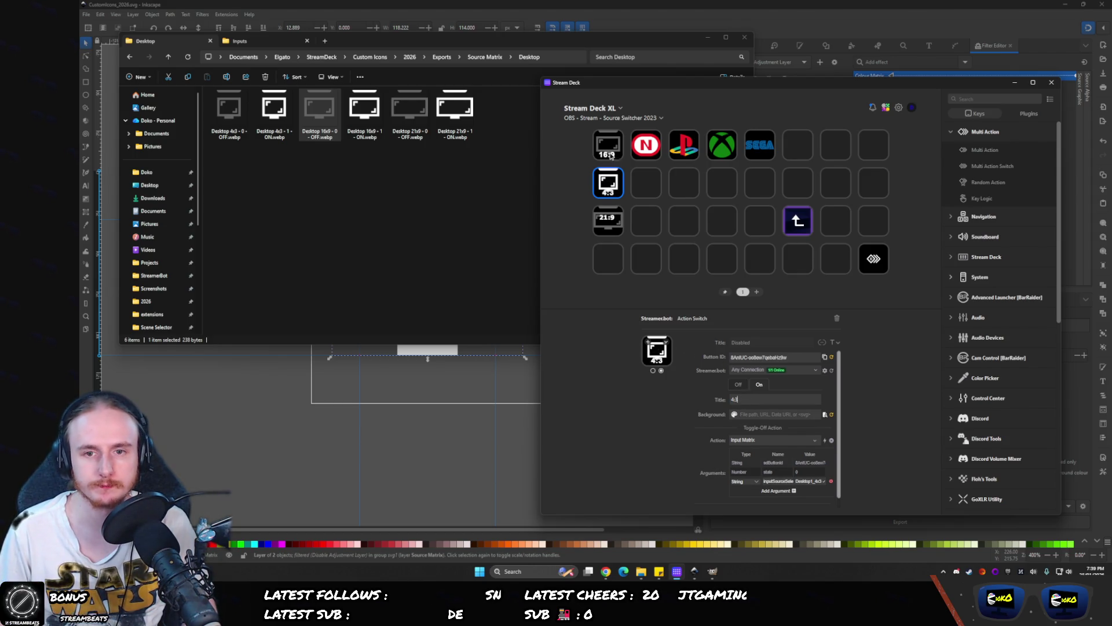
{"action": "left_click", "coordinate": [607, 146]}
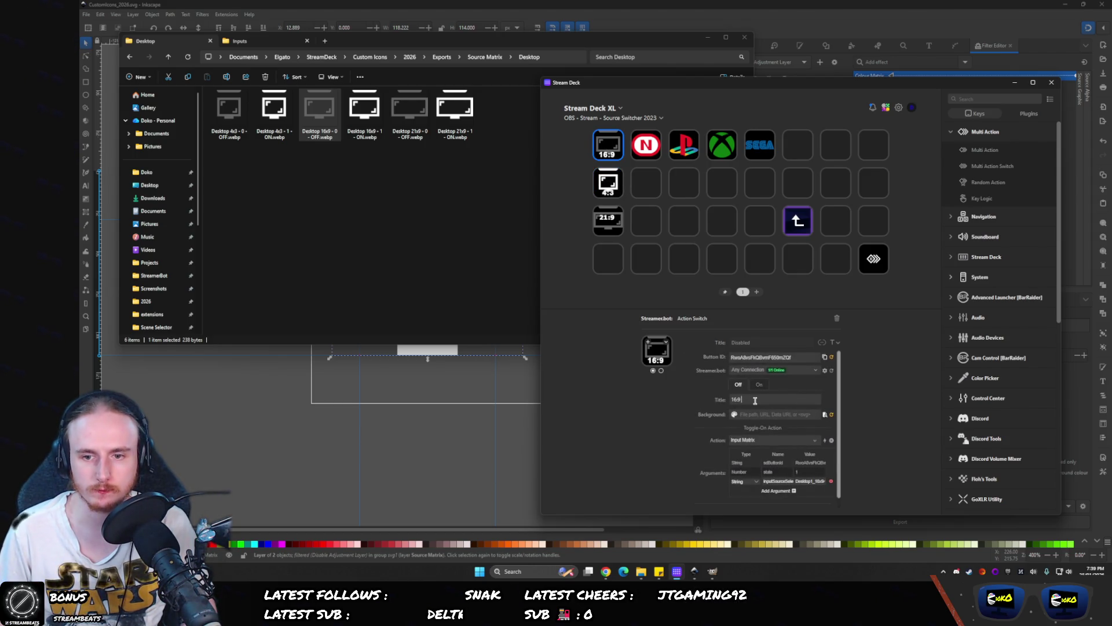
{"action": "left_click", "coordinate": [759, 387]}
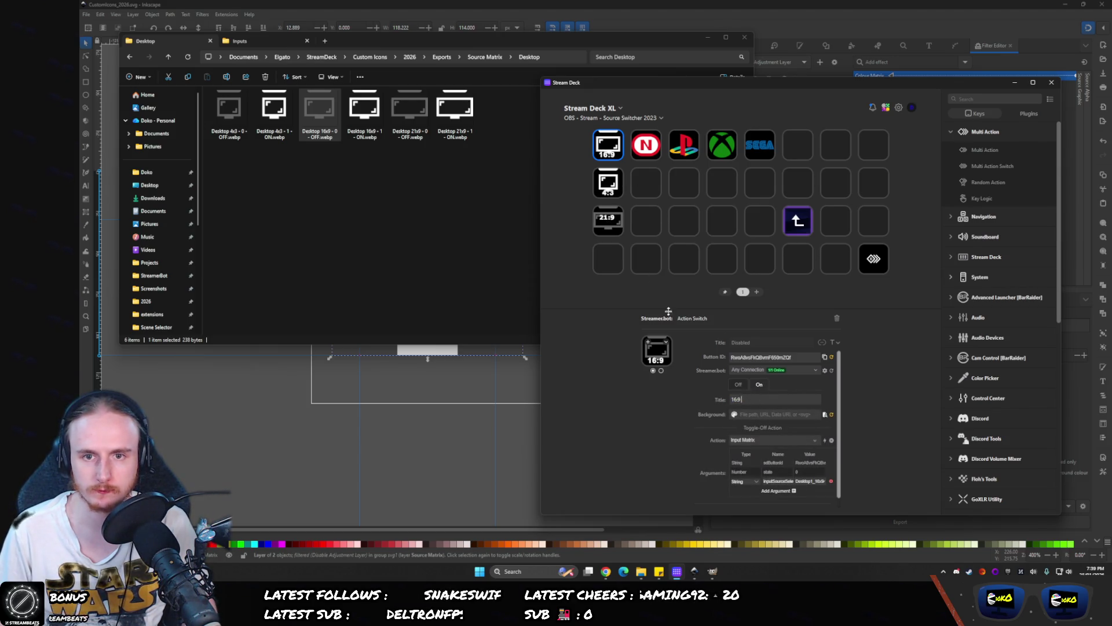
{"action": "left_click", "coordinate": [608, 183]}
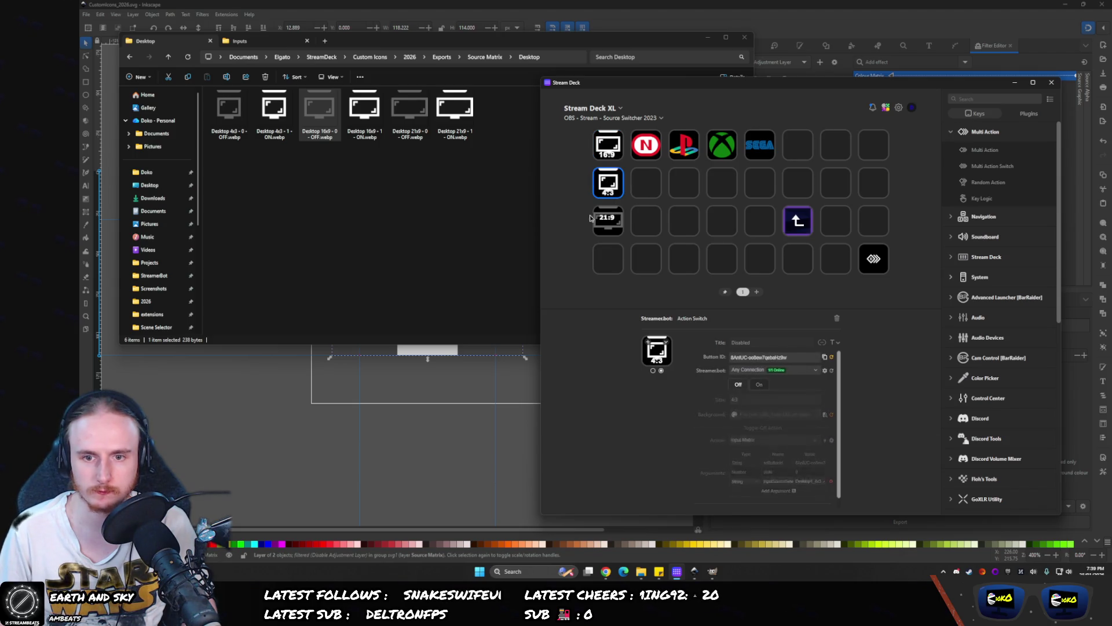
- Make the 21:9 key's on-state title 18 px and bottom-aligned
{"action": "left_click", "coordinate": [613, 229]}
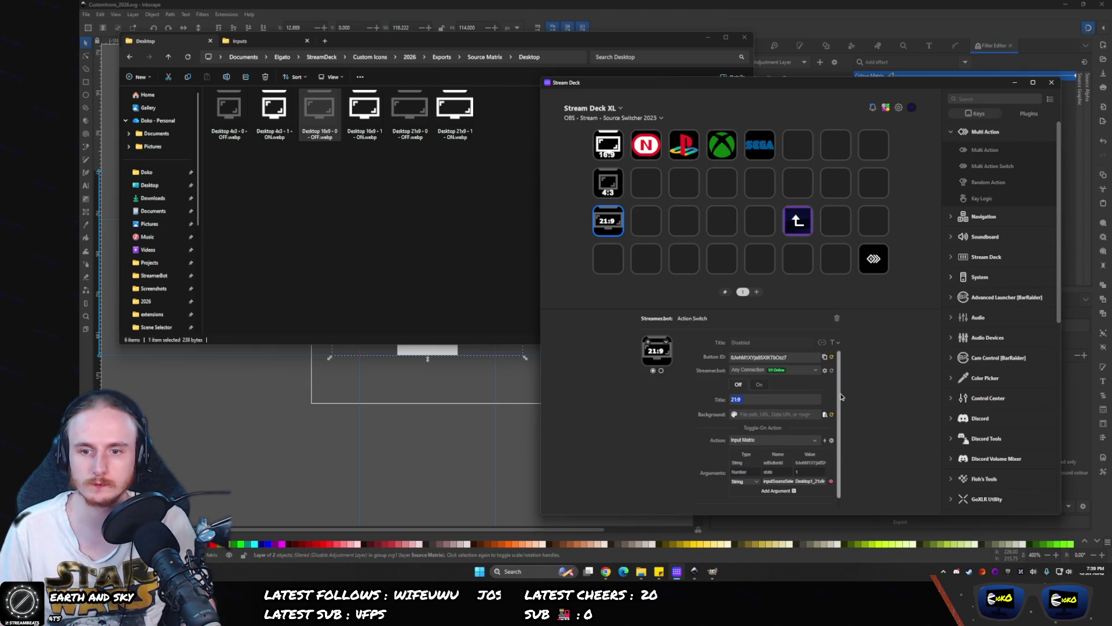
{"action": "left_click", "coordinate": [759, 384]}
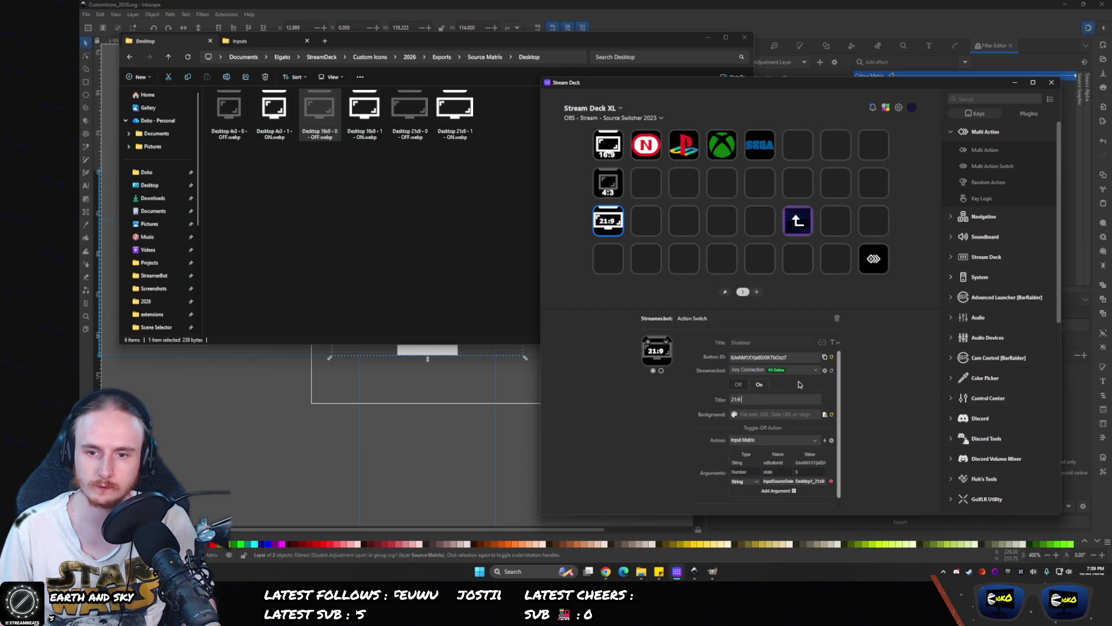
{"action": "left_click", "coordinate": [833, 343]}
{"action": "scroll", "coordinate": [810, 390], "scroll_direction": "up", "scroll_amount": 3}
{"action": "left_click", "coordinate": [834, 363]}
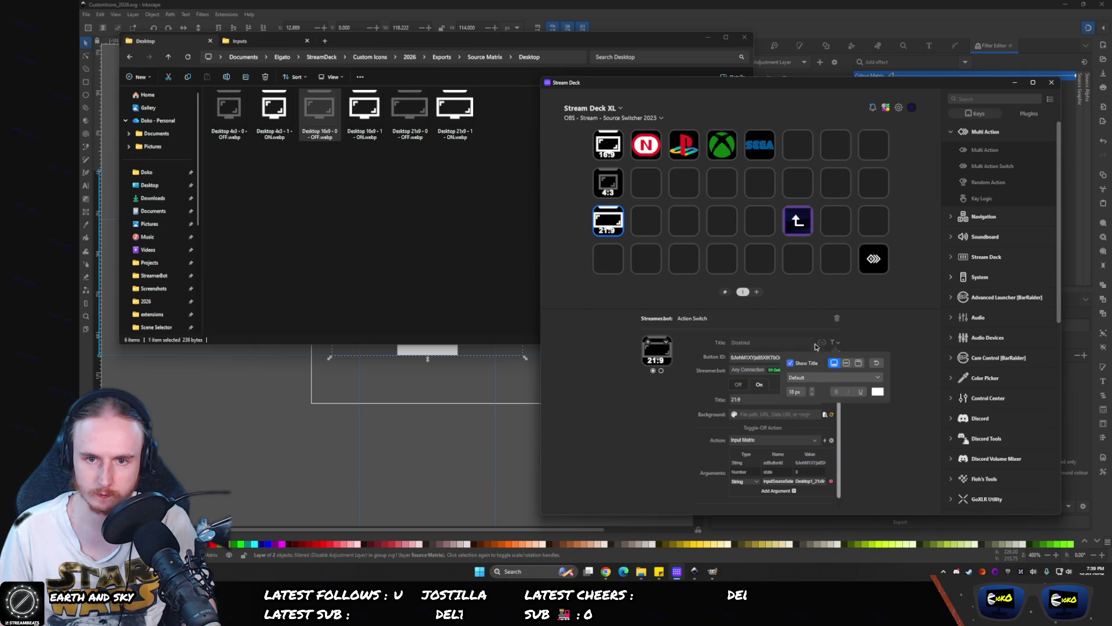
{"action": "left_click", "coordinate": [671, 414]}
{"action": "left_click", "coordinate": [739, 384]}
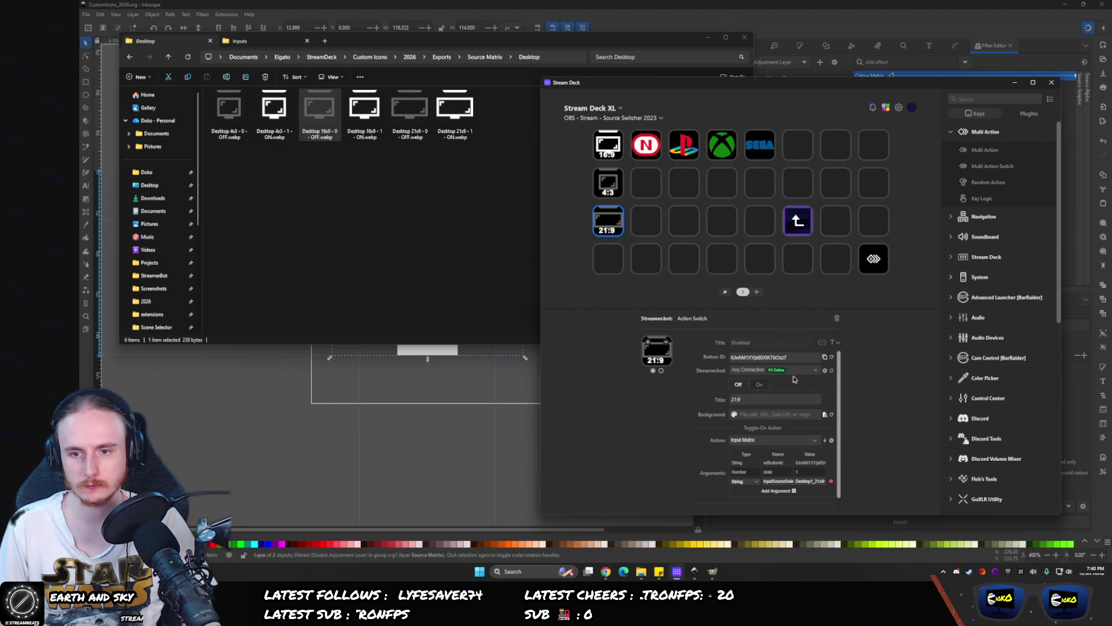
- Centre the 21:9 title vertically on its key
{"action": "left_click", "coordinate": [835, 343]}
{"action": "left_click", "coordinate": [846, 363]}
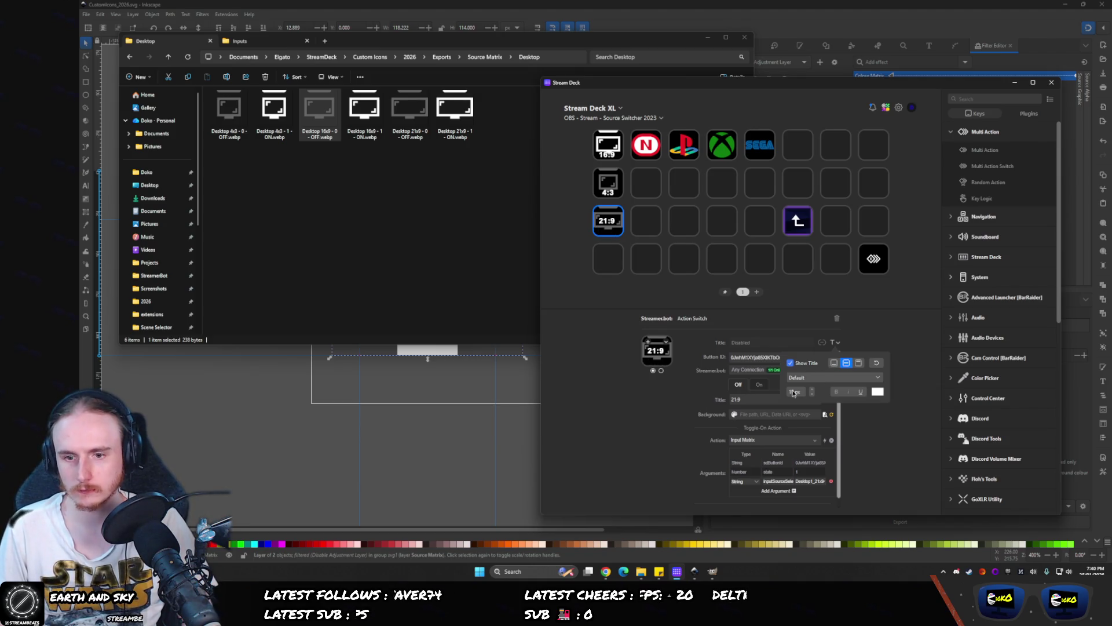
{"action": "scroll", "coordinate": [815, 396], "scroll_direction": "down", "scroll_amount": 6}
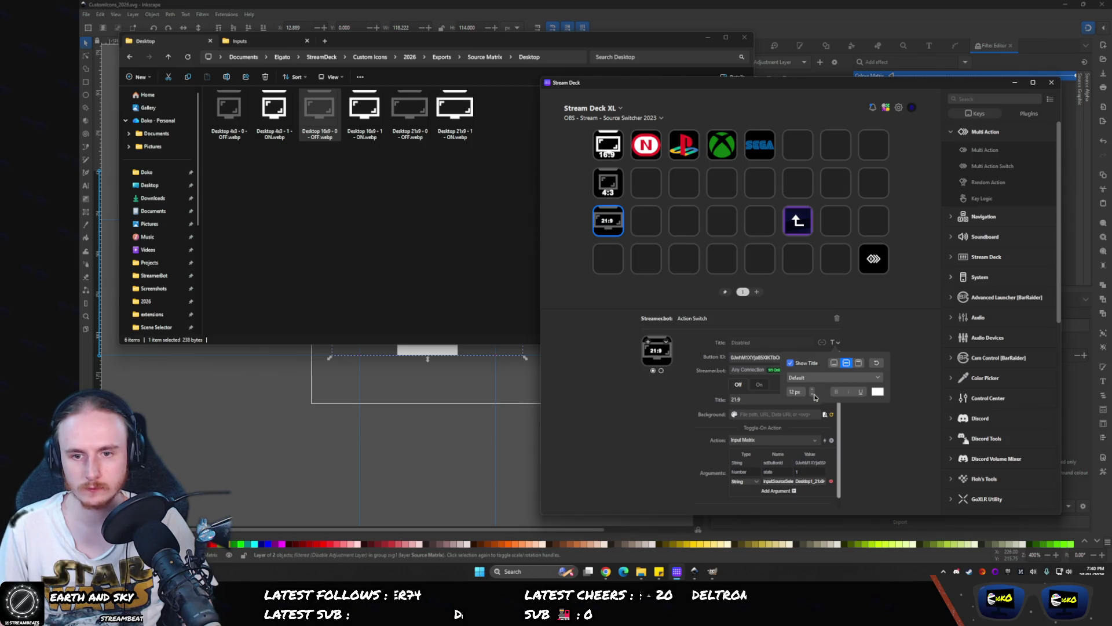
{"action": "scroll", "coordinate": [815, 397], "scroll_direction": "down", "scroll_amount": 1}
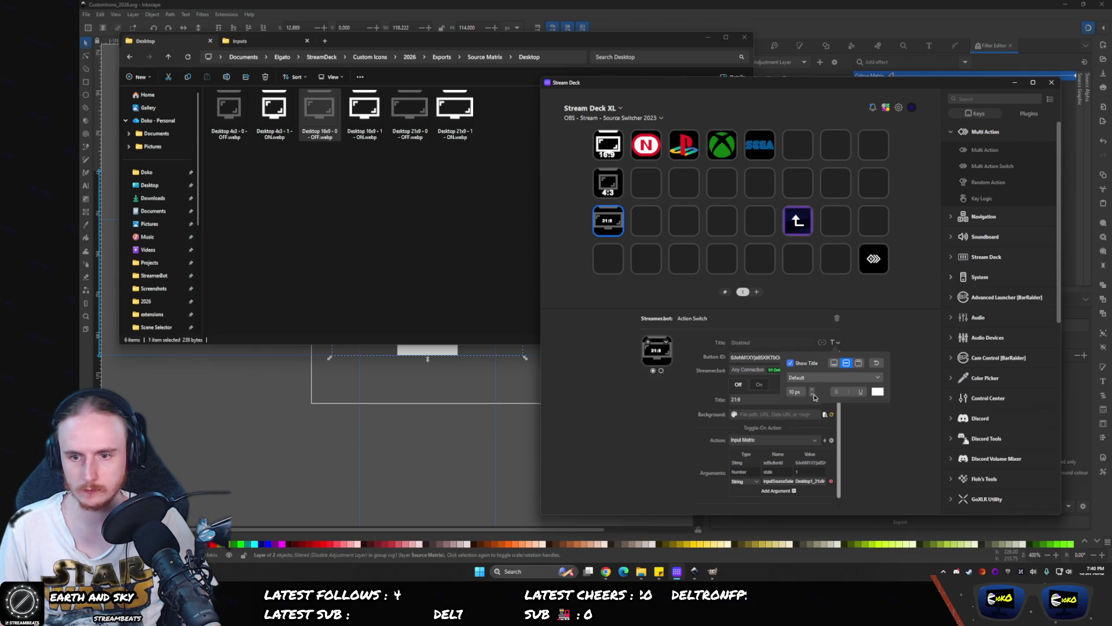
- Try top and blank-line placements for the 4:3 title, ending with it vertically centred
{"action": "left_click", "coordinate": [609, 178]}
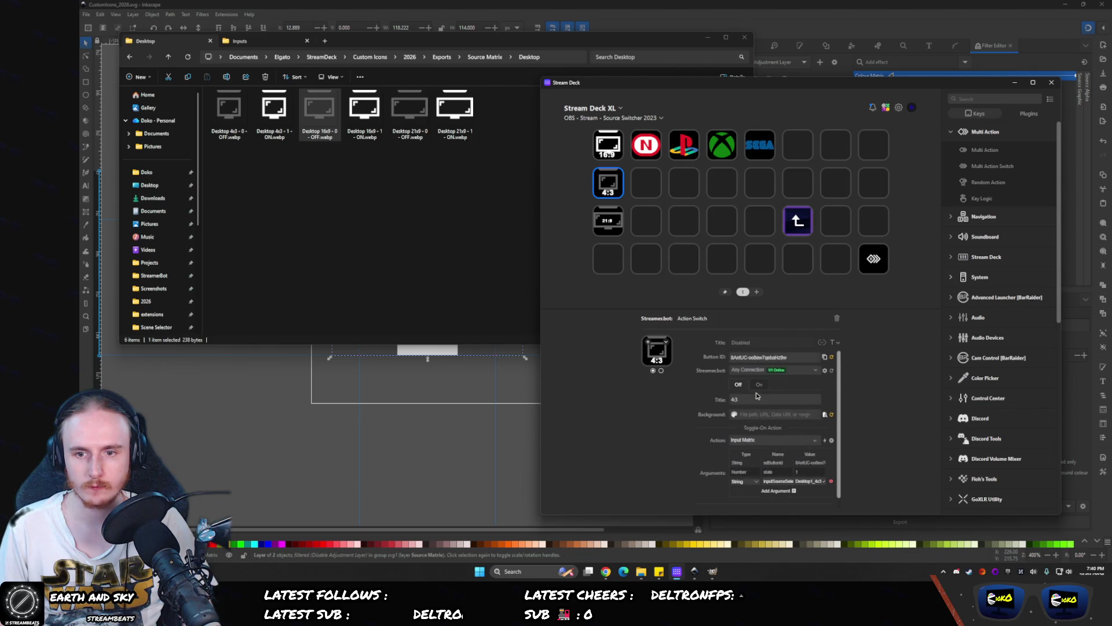
{"action": "left_click", "coordinate": [836, 342]}
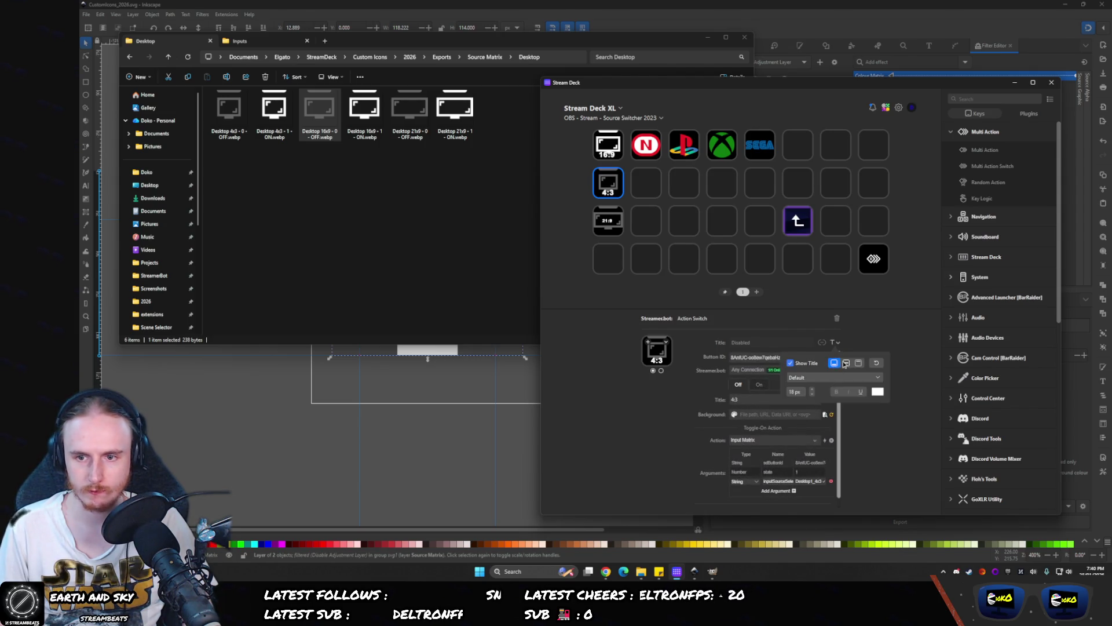
{"action": "left_click", "coordinate": [847, 362]}
{"action": "scroll", "coordinate": [811, 397], "scroll_direction": "down", "scroll_amount": 2}
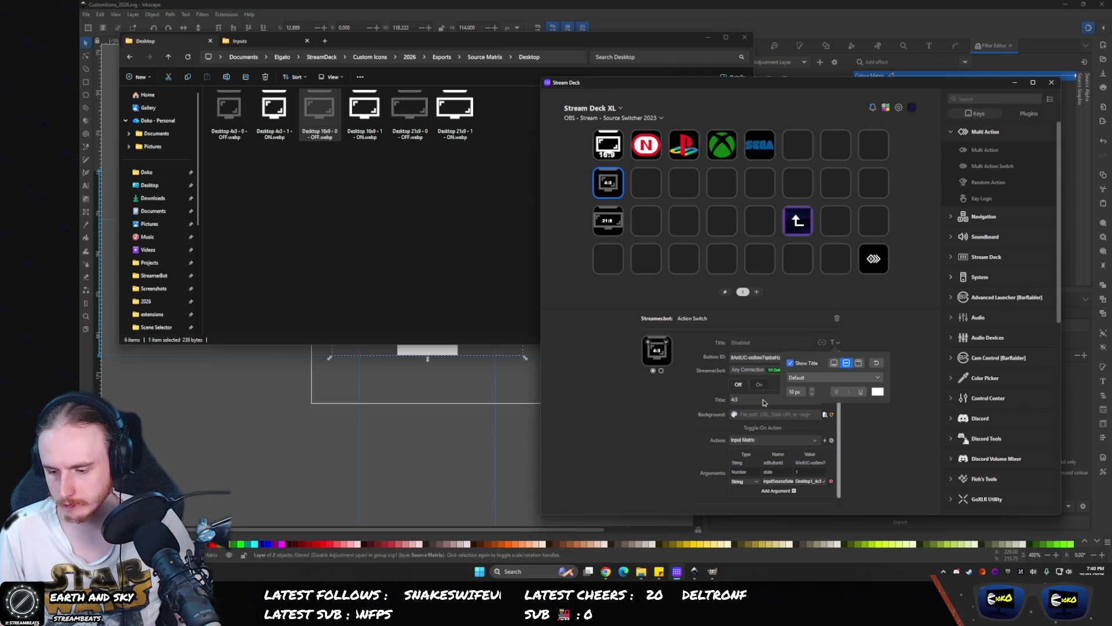
{"action": "left_click", "coordinate": [859, 363]}
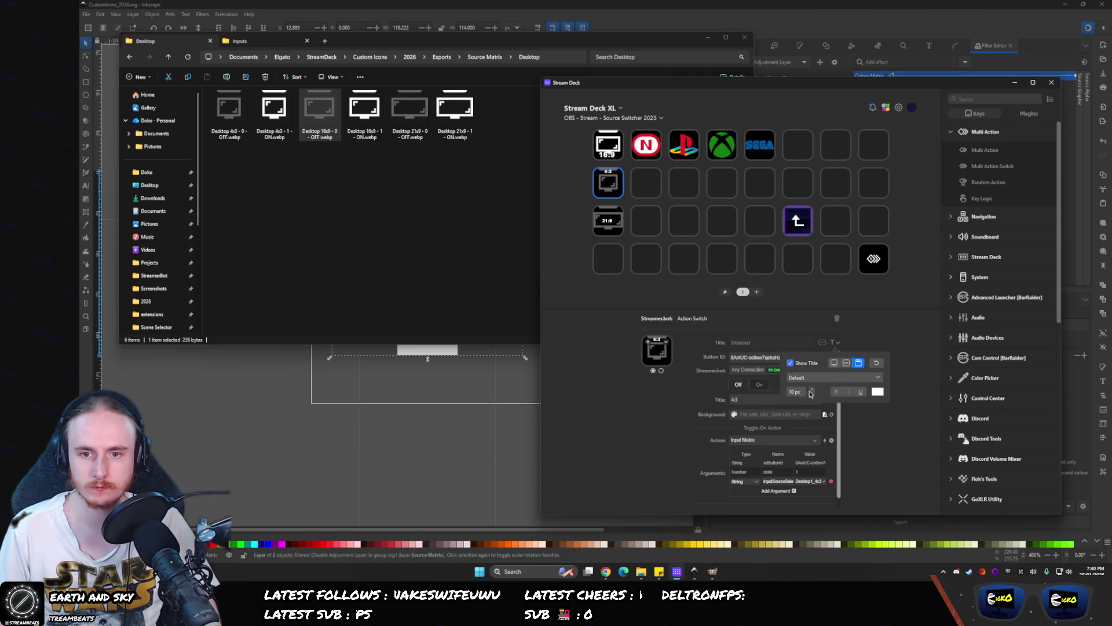
{"action": "left_click", "coordinate": [734, 403]}
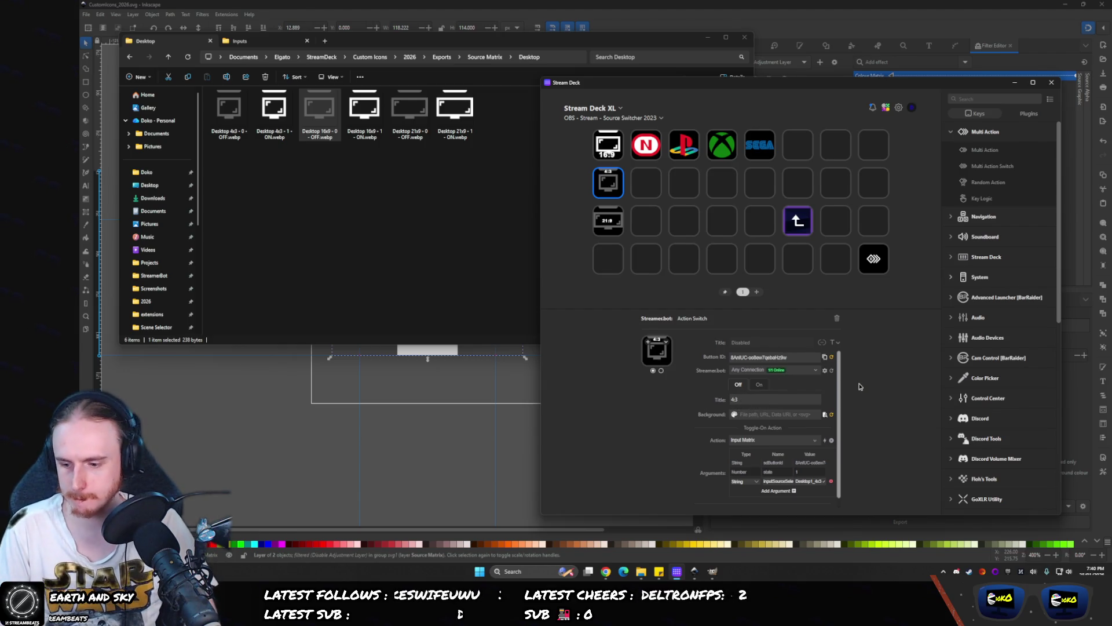
{"action": "key", "text": "Return"}
{"action": "key", "text": "Return"}
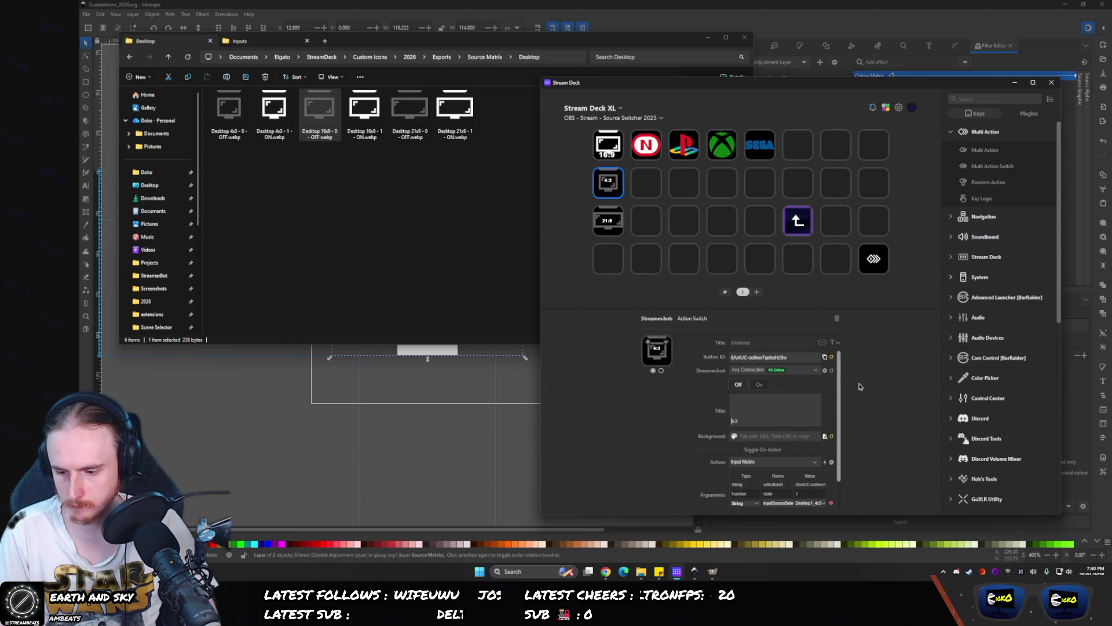
{"action": "key", "text": "BackSpace"}
{"action": "key", "text": "BackSpace"}
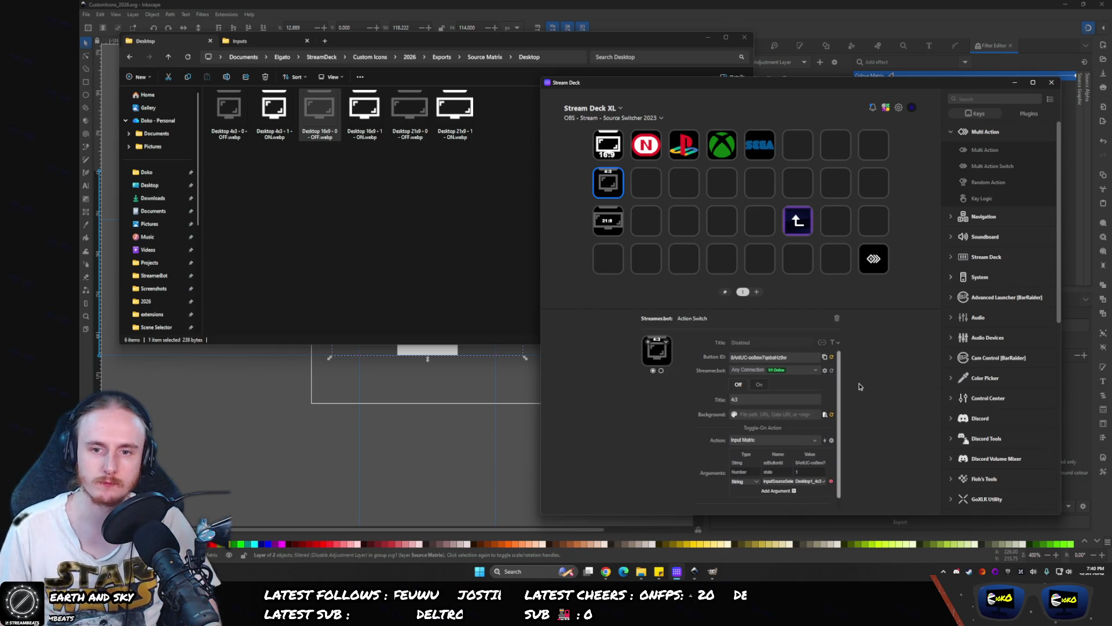
{"action": "left_click", "coordinate": [834, 344]}
{"action": "left_click", "coordinate": [846, 364]}
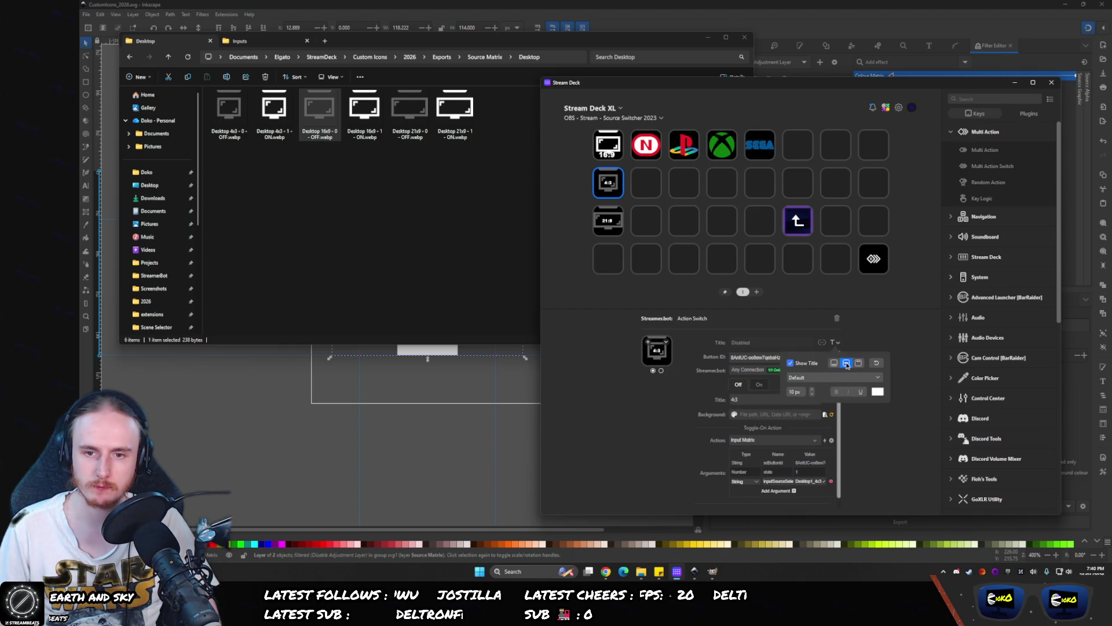
- Make the 16:9 key's on-state title 10 px and vertically centred, rechecking the 4:3 key
{"action": "left_click", "coordinate": [597, 138]}
{"action": "left_click", "coordinate": [759, 384]}
{"action": "double_click", "coordinate": [766, 396]}
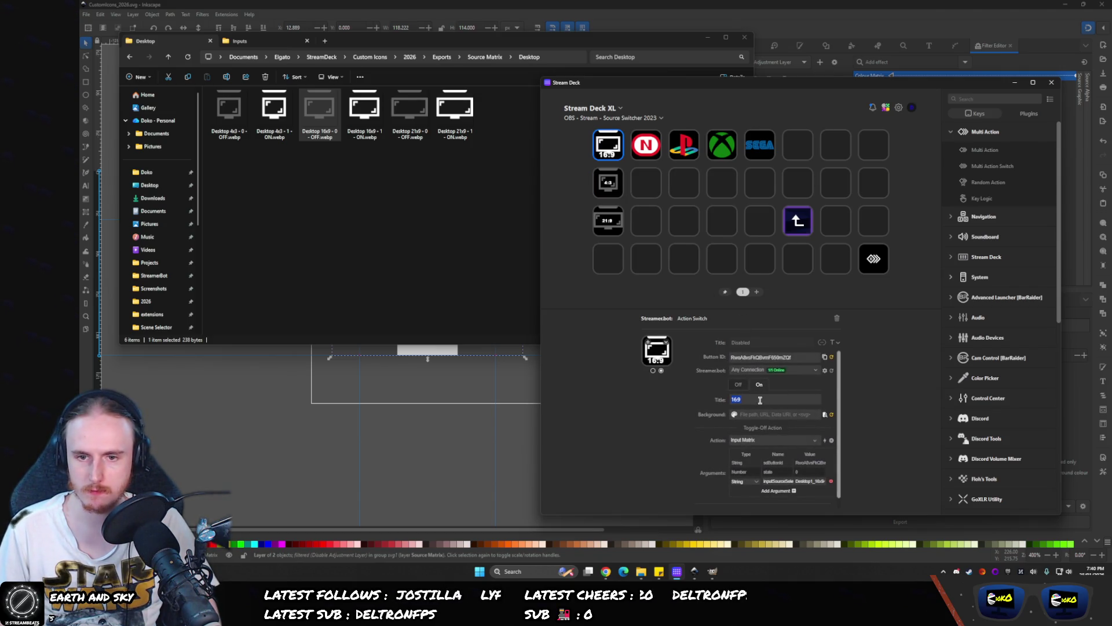
{"action": "left_click", "coordinate": [835, 343]}
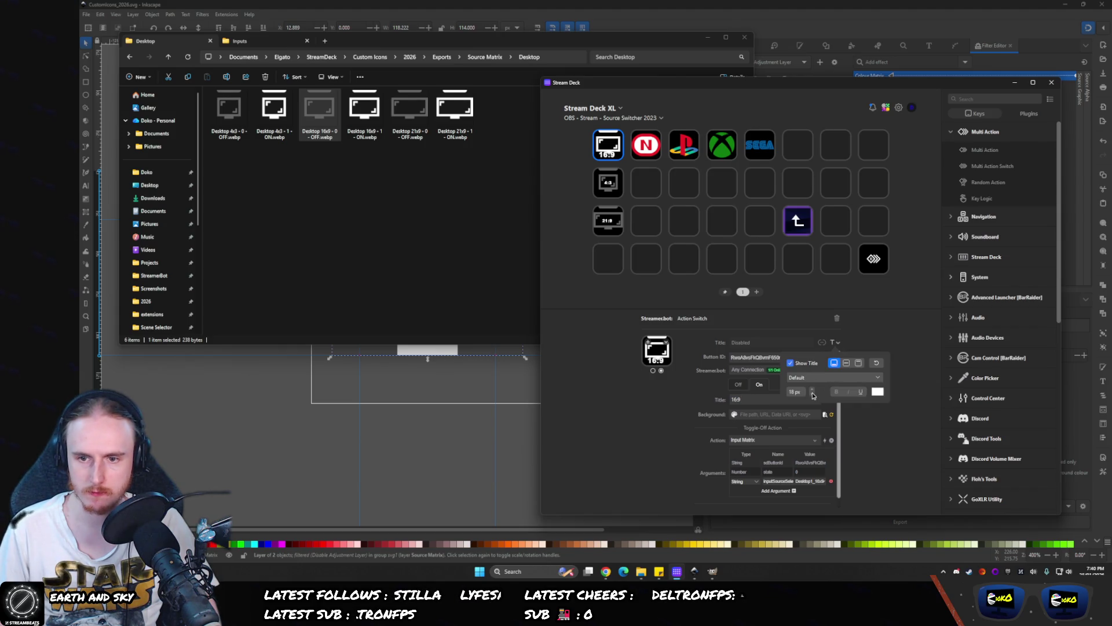
{"action": "scroll", "coordinate": [811, 396], "scroll_direction": "down", "scroll_amount": 7}
{"action": "left_click", "coordinate": [847, 363]}
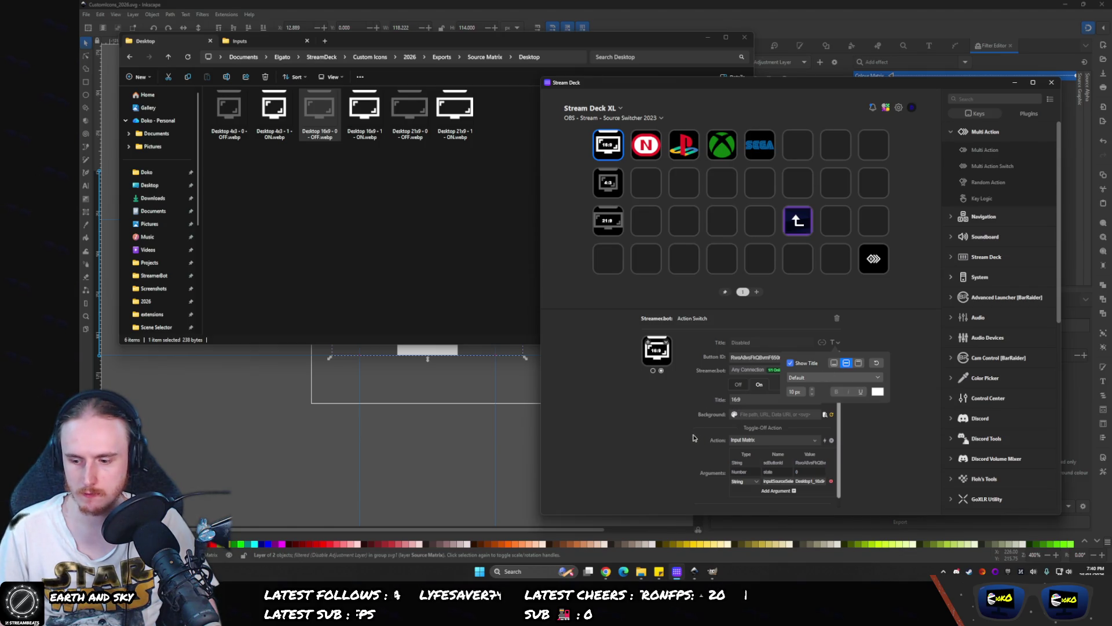
{"action": "left_click", "coordinate": [608, 182]}
{"action": "left_click", "coordinate": [756, 385]}
{"action": "left_click", "coordinate": [608, 146]}
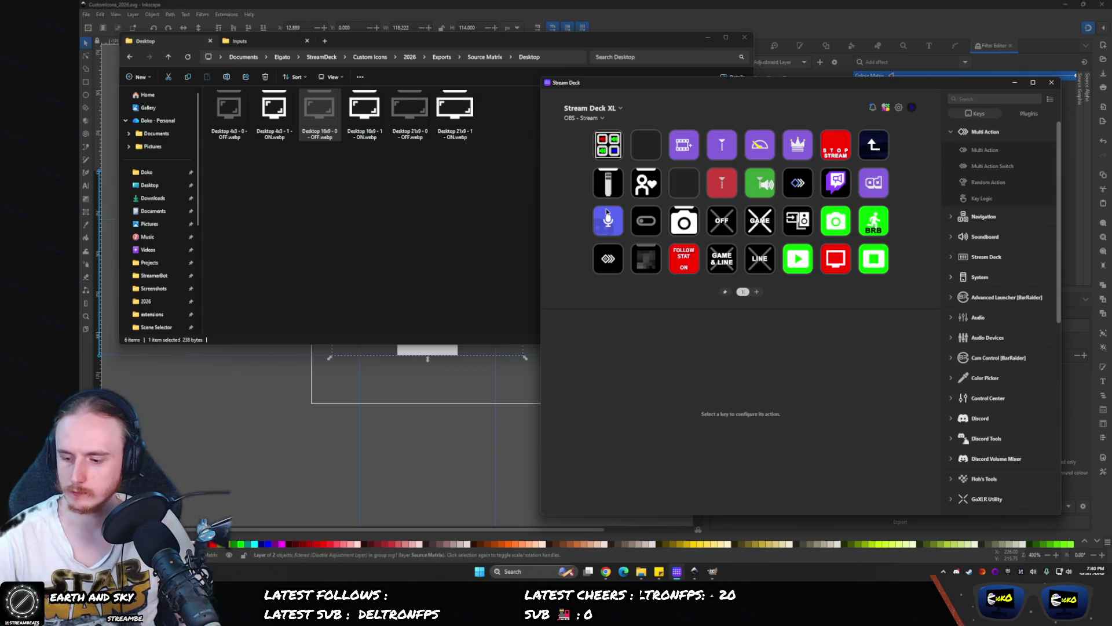
- Open the Media Player folder of keys and bring the Chrome search results forward
{"action": "double_click", "coordinate": [606, 212]}
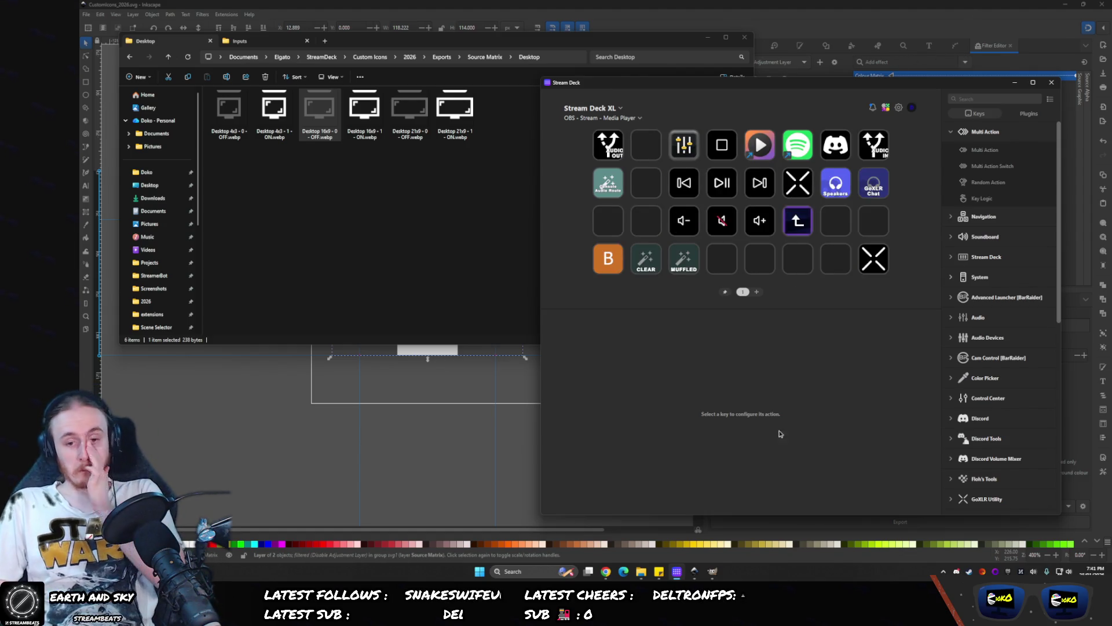
{"action": "left_click", "coordinate": [605, 571]}
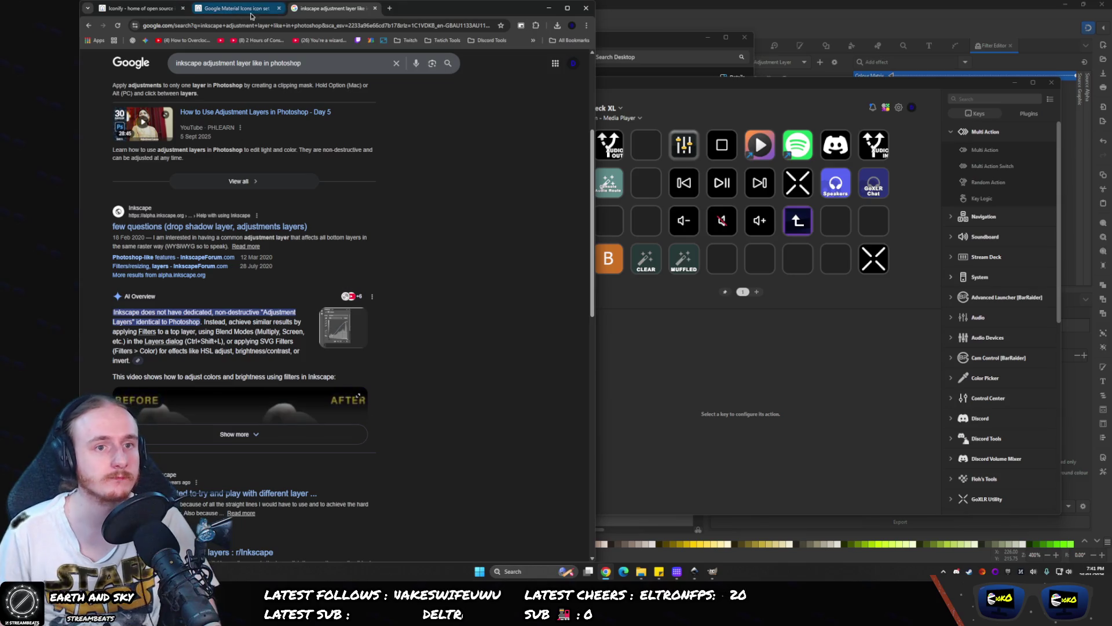
- Filter Iconify for audio, output, sound, speaker, cable and route, comparing the route icon variants
{"action": "middle_click", "coordinate": [325, 8]}
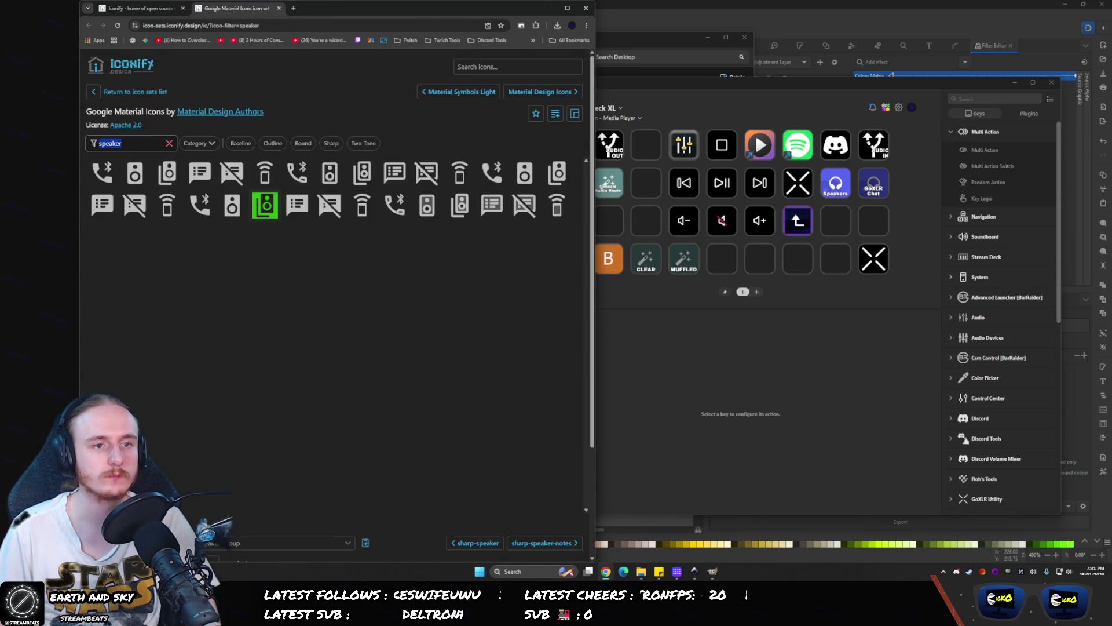
{"action": "type", "text": "audio out"}
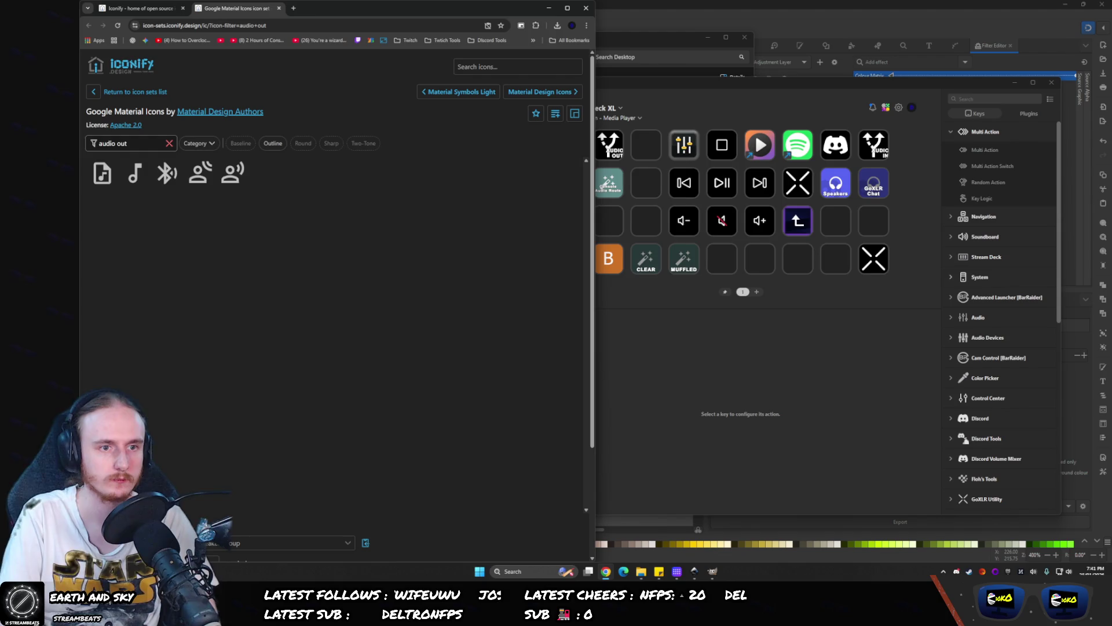
{"action": "type", "text": "output"}
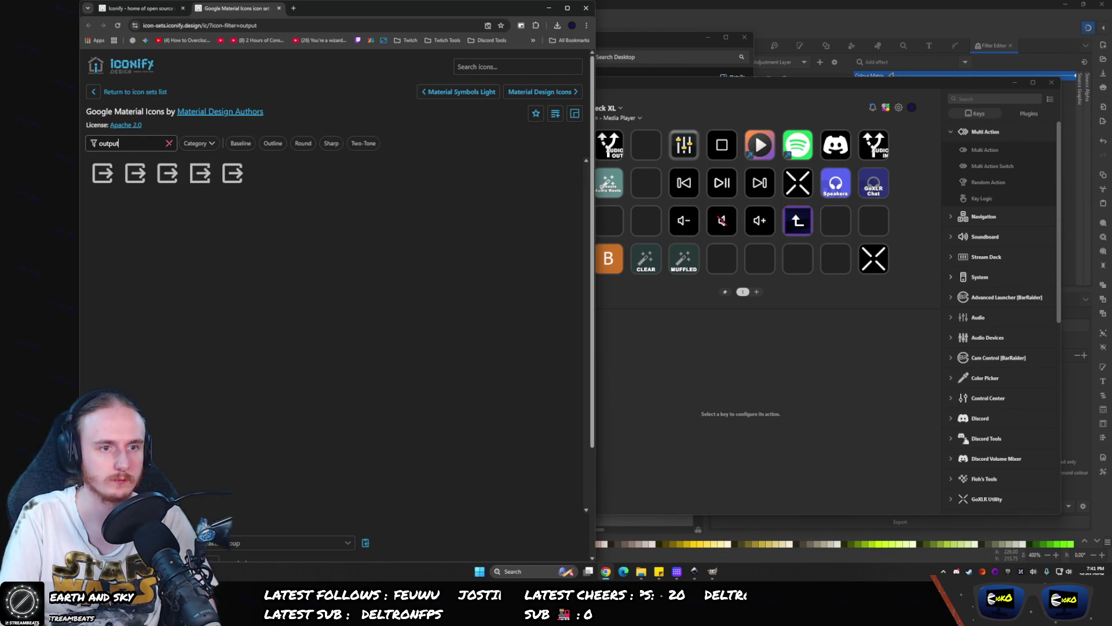
{"action": "type", "text": "sound"}
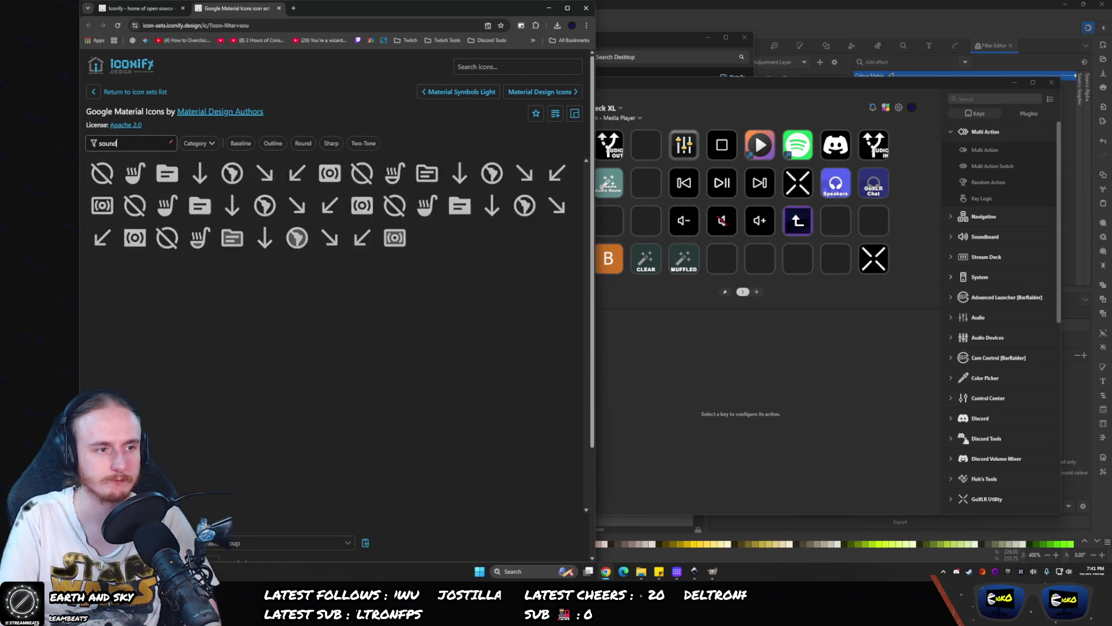
{"action": "type", "text": "speaker"}
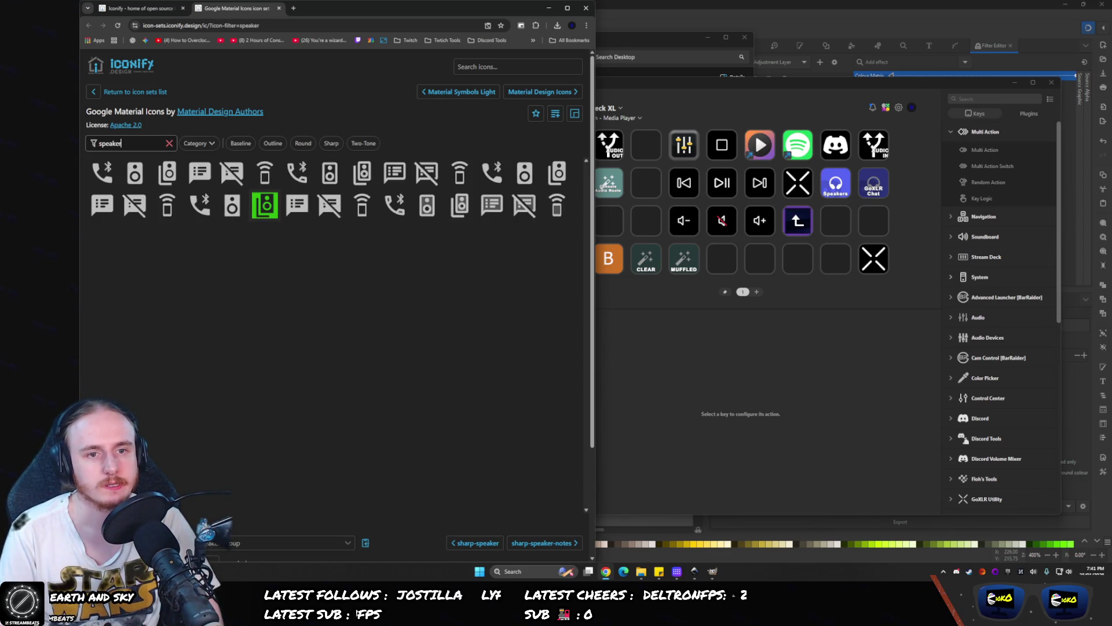
{"action": "type", "text": "cable"}
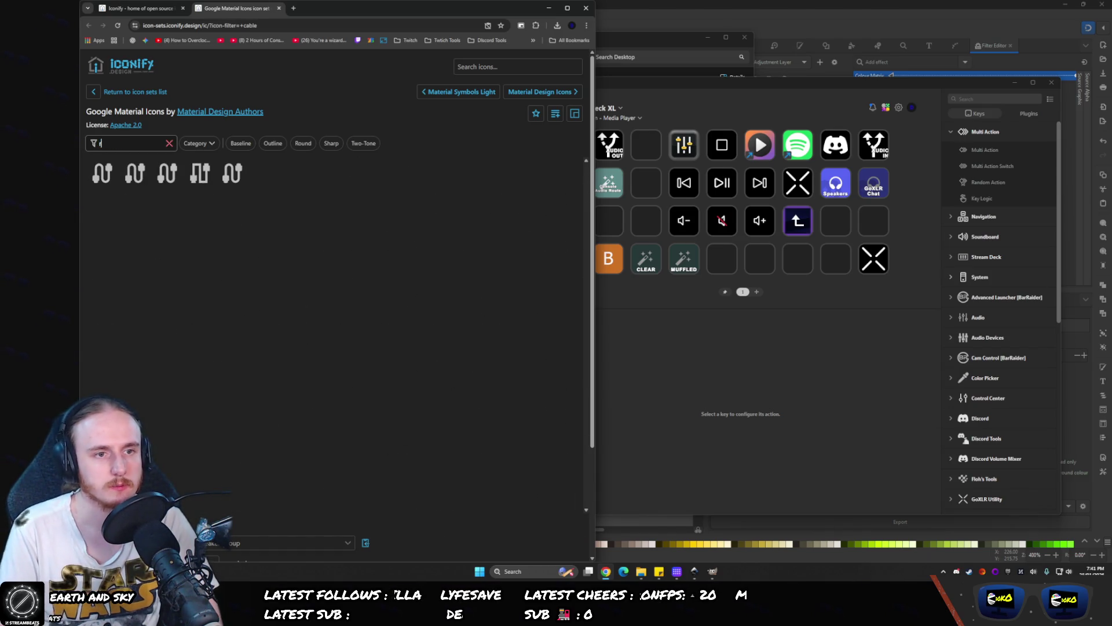
{"action": "type", "text": "oute"}
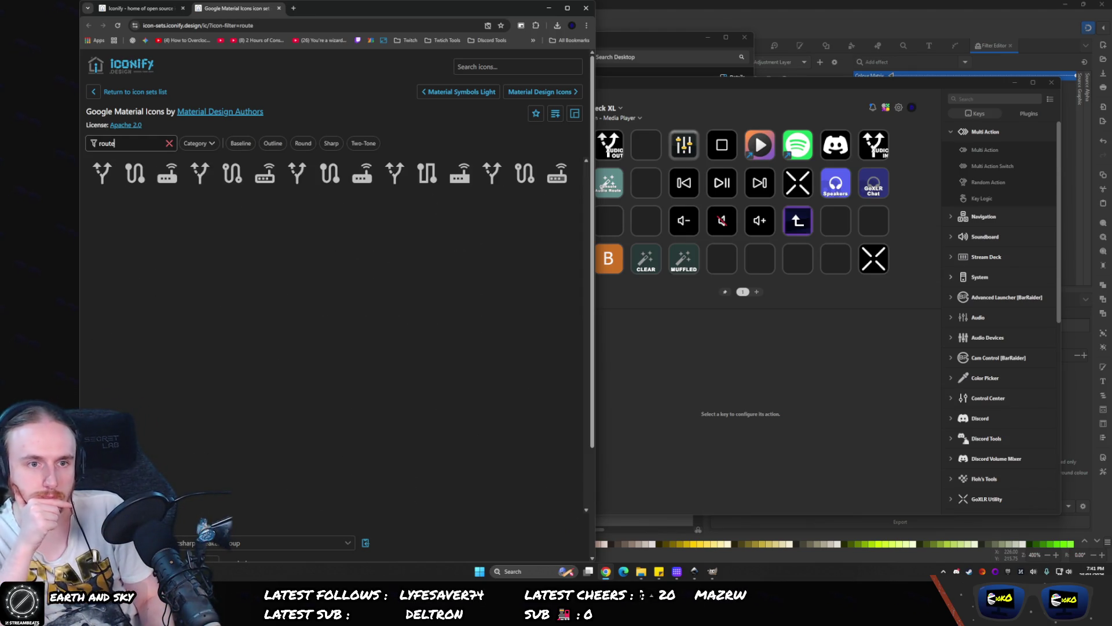
{"action": "left_click", "coordinate": [100, 167]}
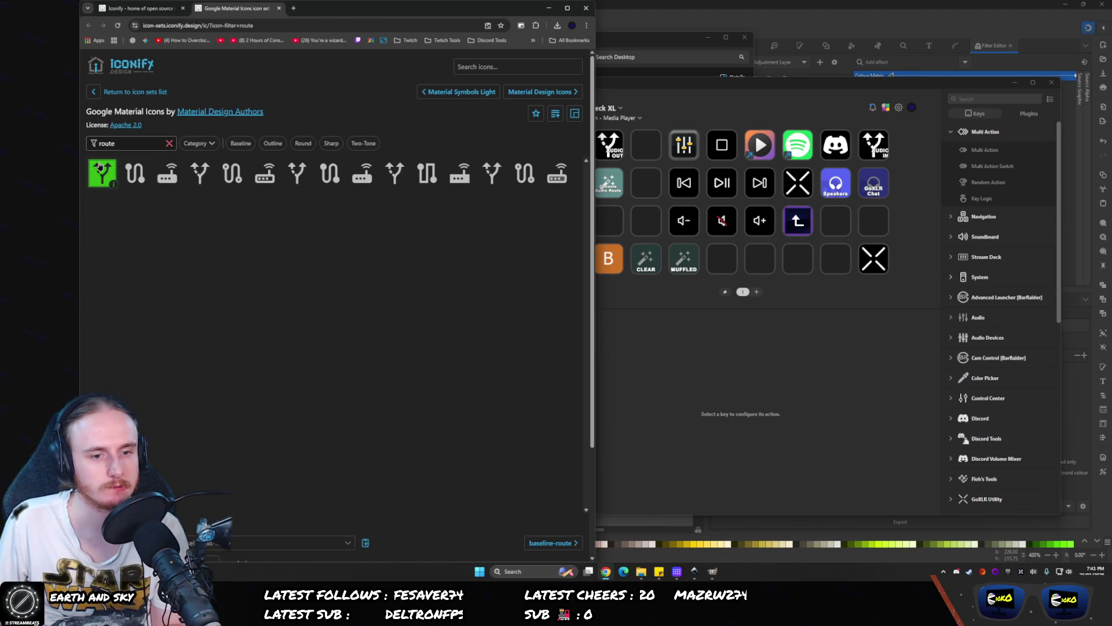
{"action": "left_click", "coordinate": [200, 181]}
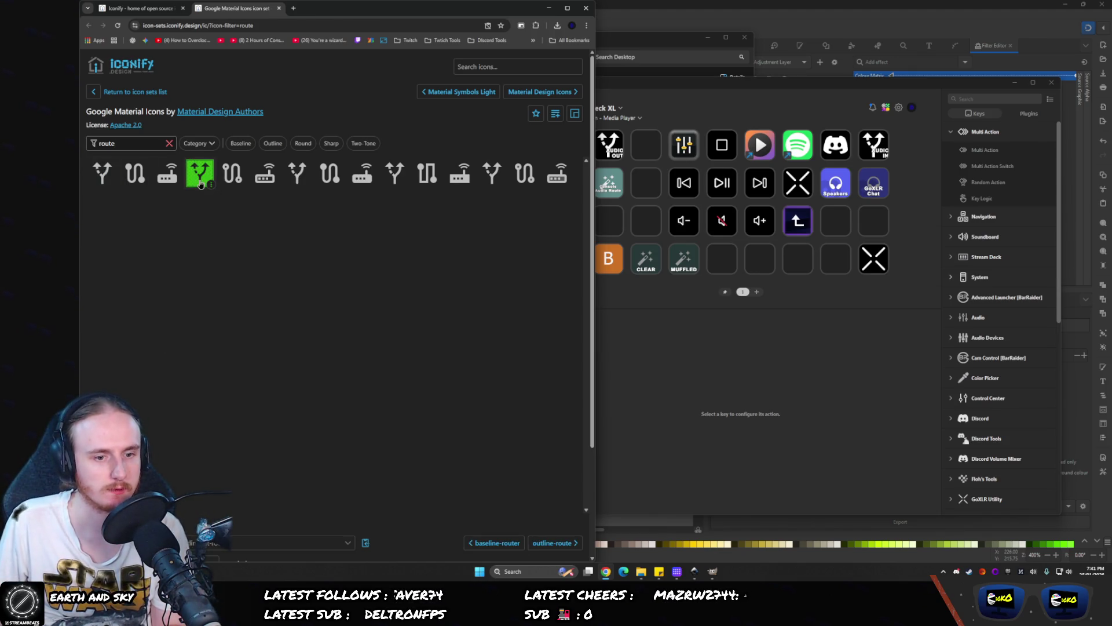
{"action": "left_click", "coordinate": [302, 182]}
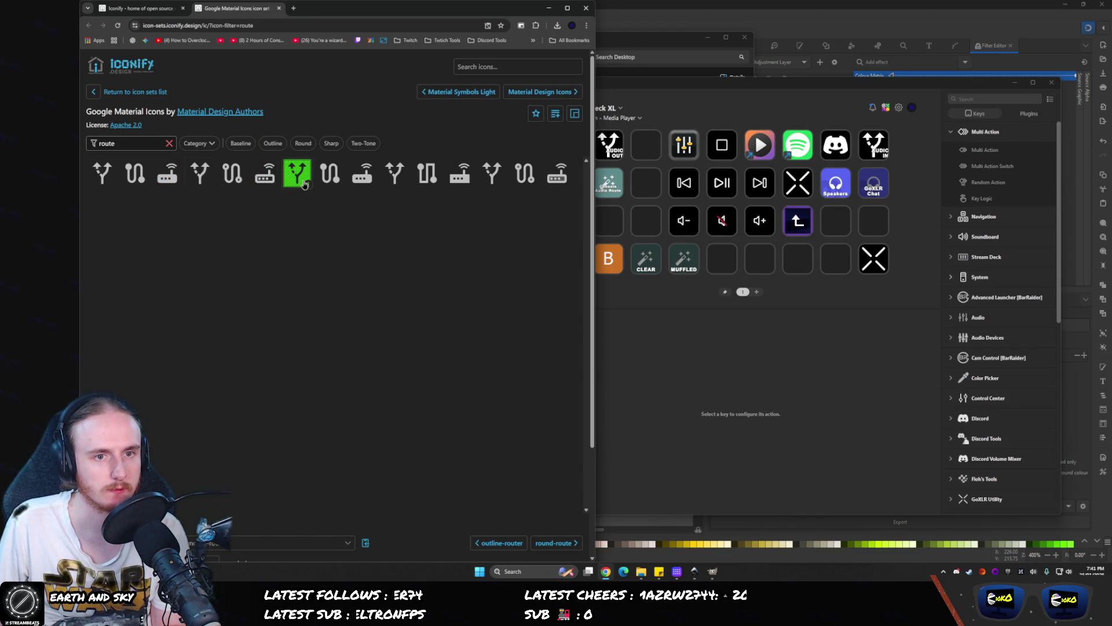
{"action": "left_click", "coordinate": [395, 176]}
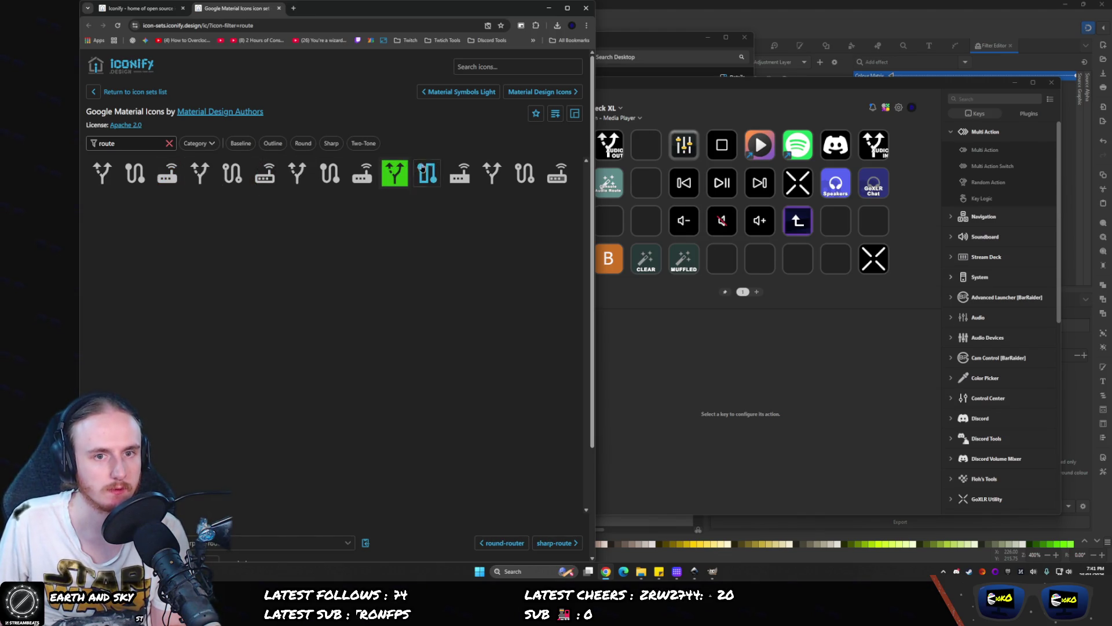
{"action": "left_click", "coordinate": [492, 174]}
{"action": "left_click", "coordinate": [525, 173]}
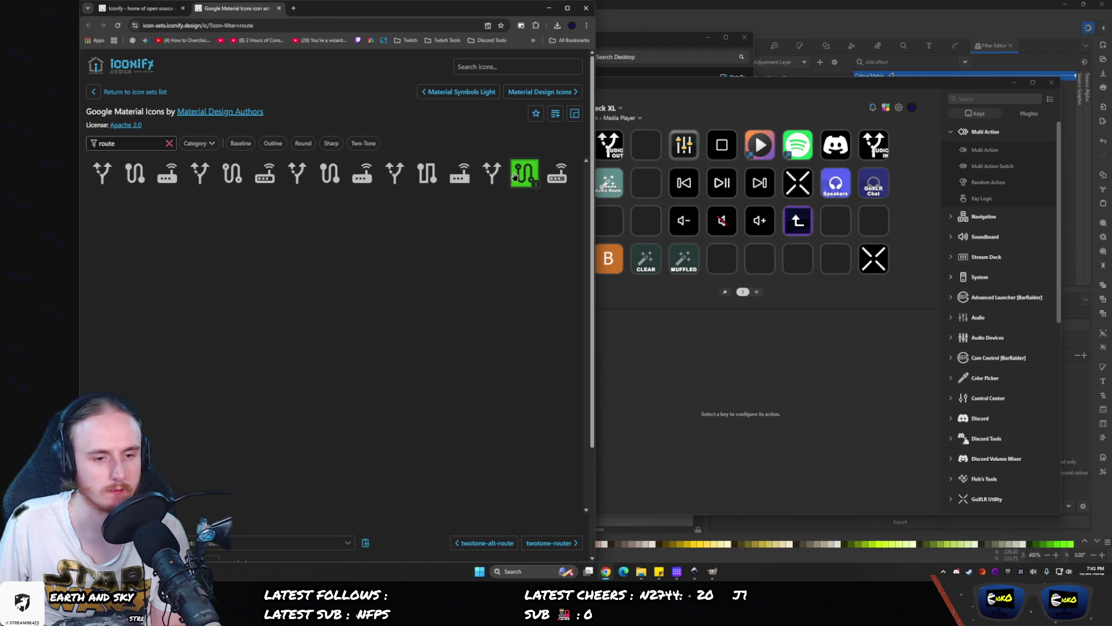
{"action": "left_click", "coordinate": [485, 170]}
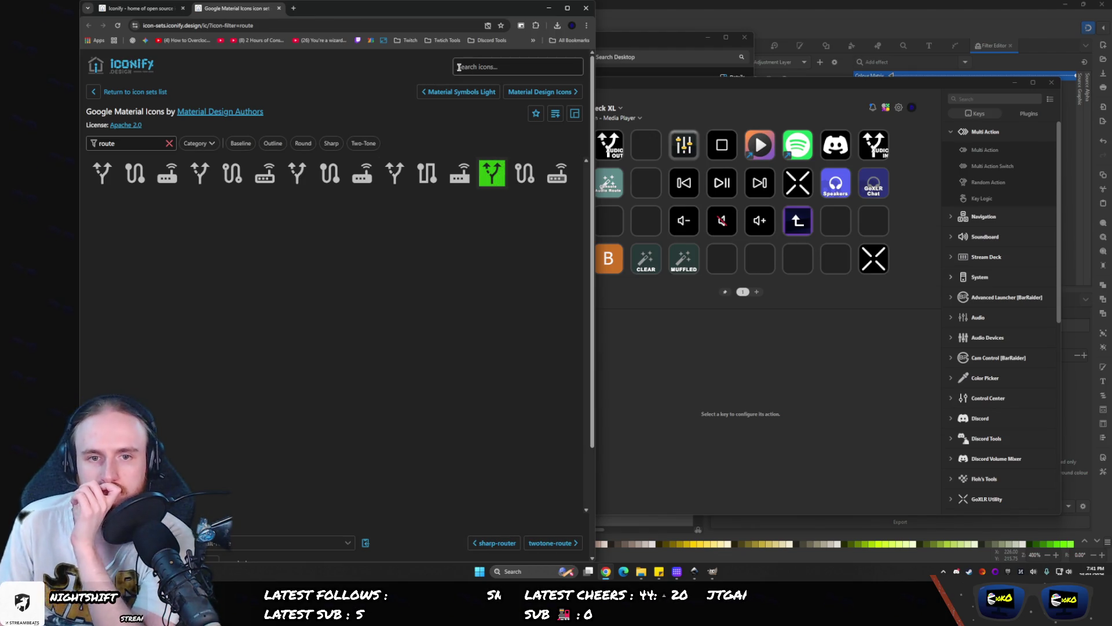
- Try the filters combine, mix, merge and route, then pick the sharp alt-route icon
{"action": "double_click", "coordinate": [106, 143]}
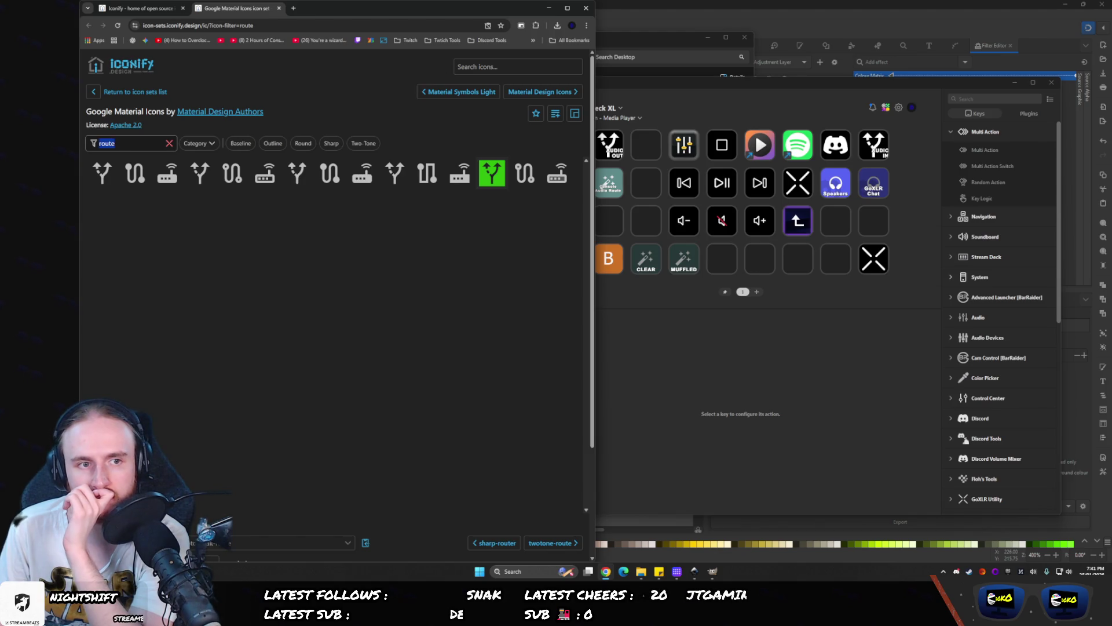
{"action": "type", "text": "combine"}
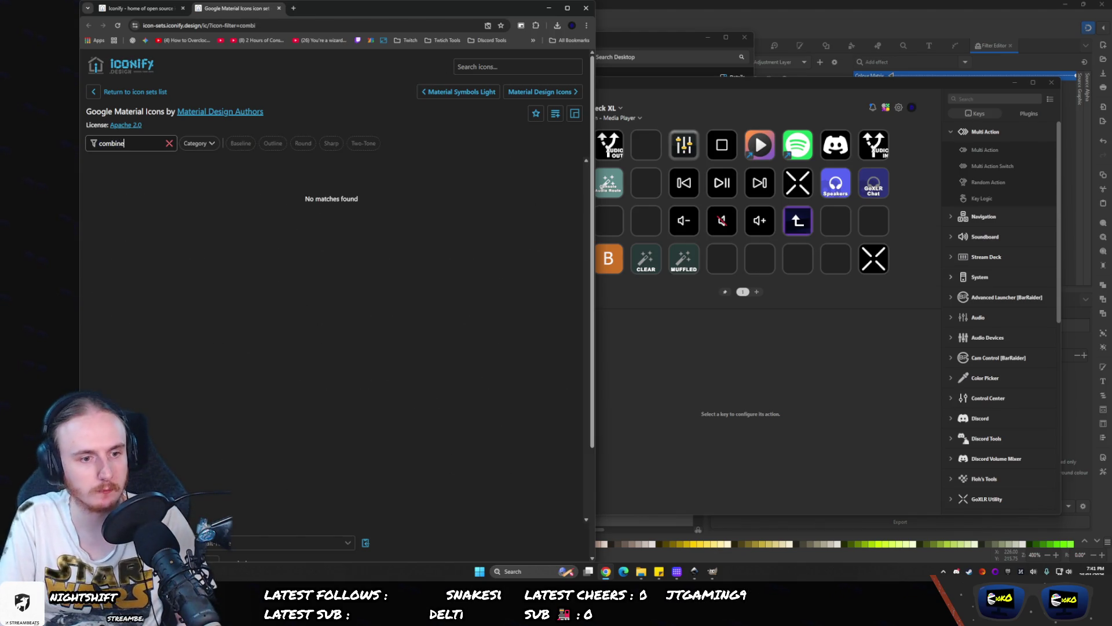
{"action": "key", "text": "ctrl+a"}
{"action": "key", "text": "BackSpace"}
{"action": "type", "text": "mix"}
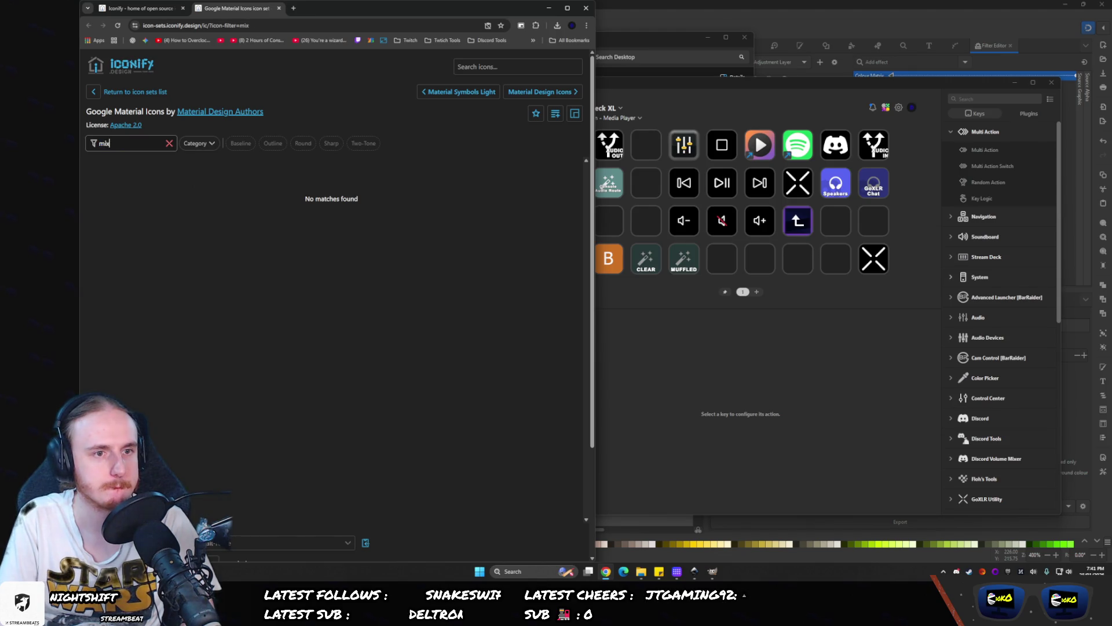
{"action": "key", "text": "ctrl+a"}
{"action": "type", "text": "merge"}
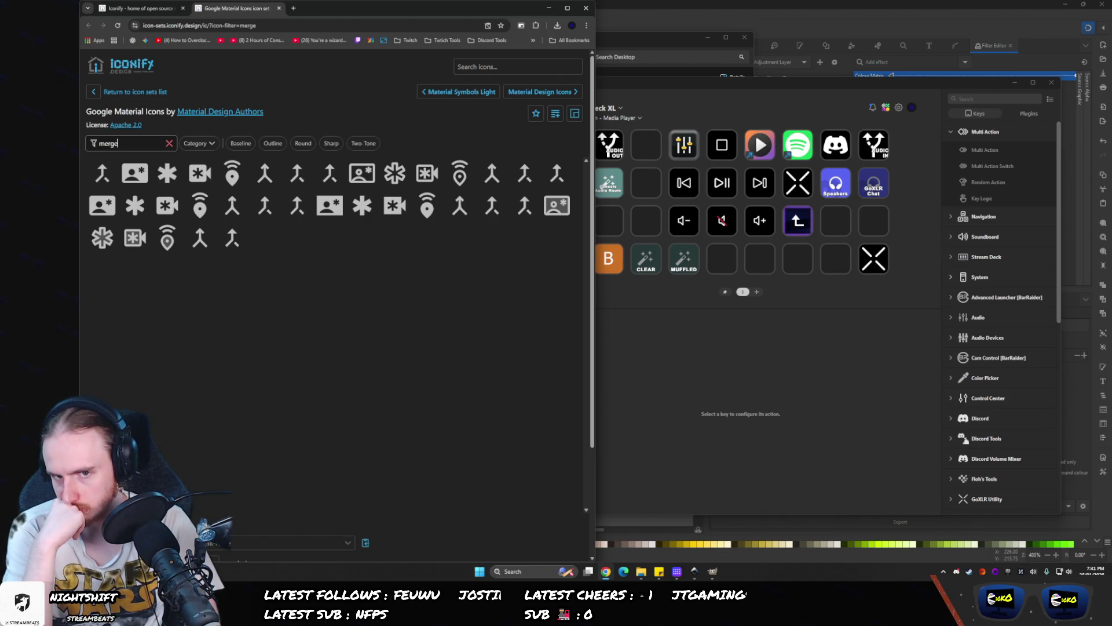
{"action": "key", "text": "super"}
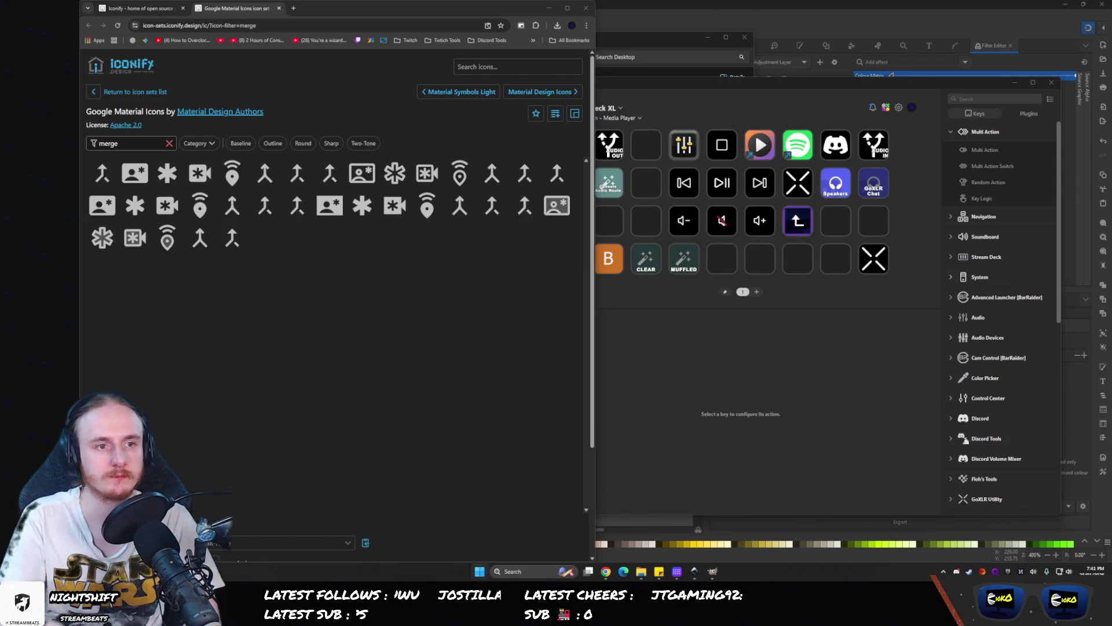
{"action": "key", "text": "Escape"}
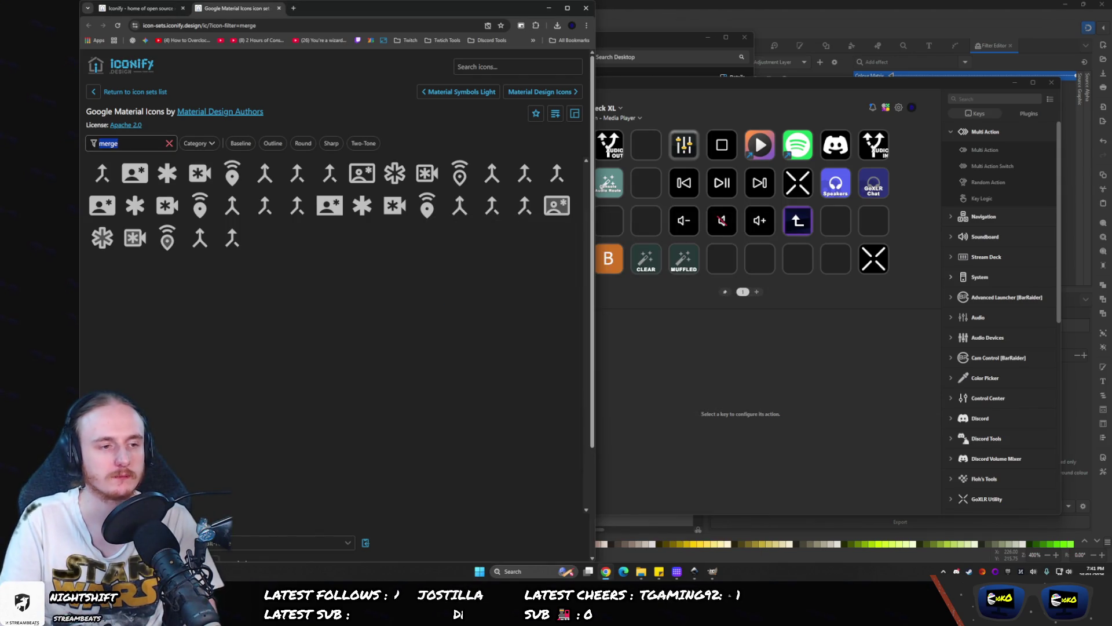
{"action": "type", "text": "route"}
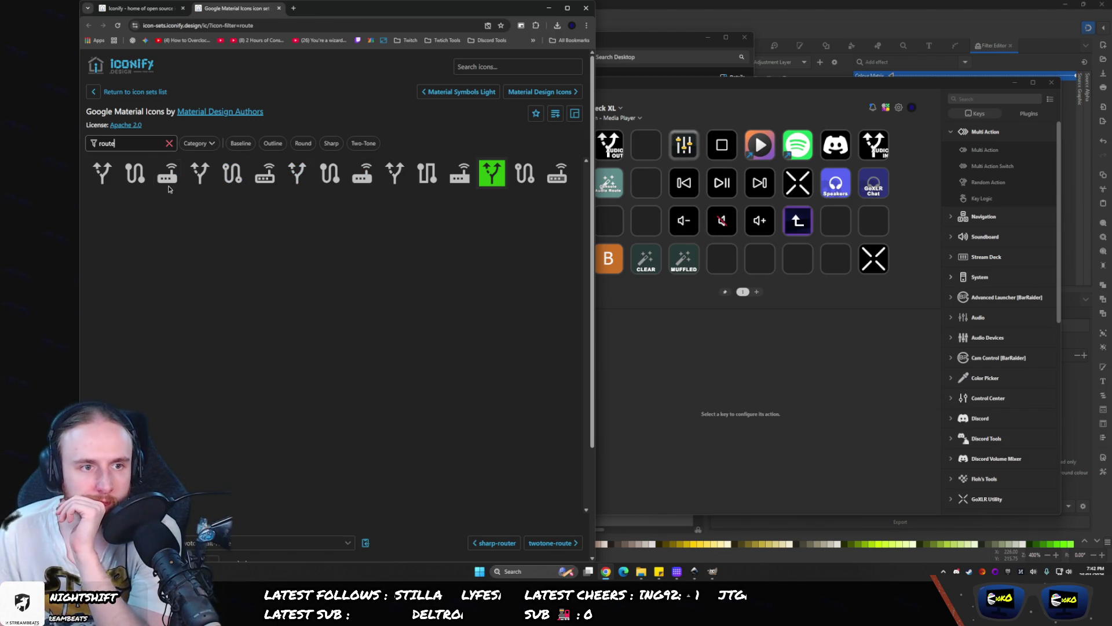
{"action": "left_click", "coordinate": [400, 175]}
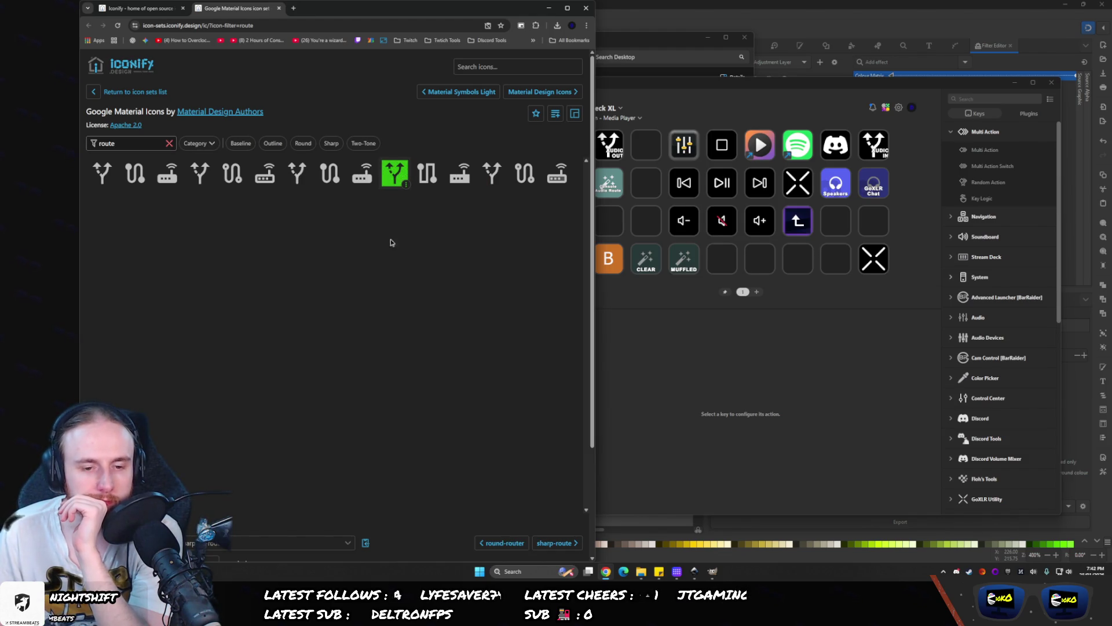
- Download the sharp alt-route icon as an SVG and return to Inkscape's layer tree
{"action": "left_click", "coordinate": [746, 3]}
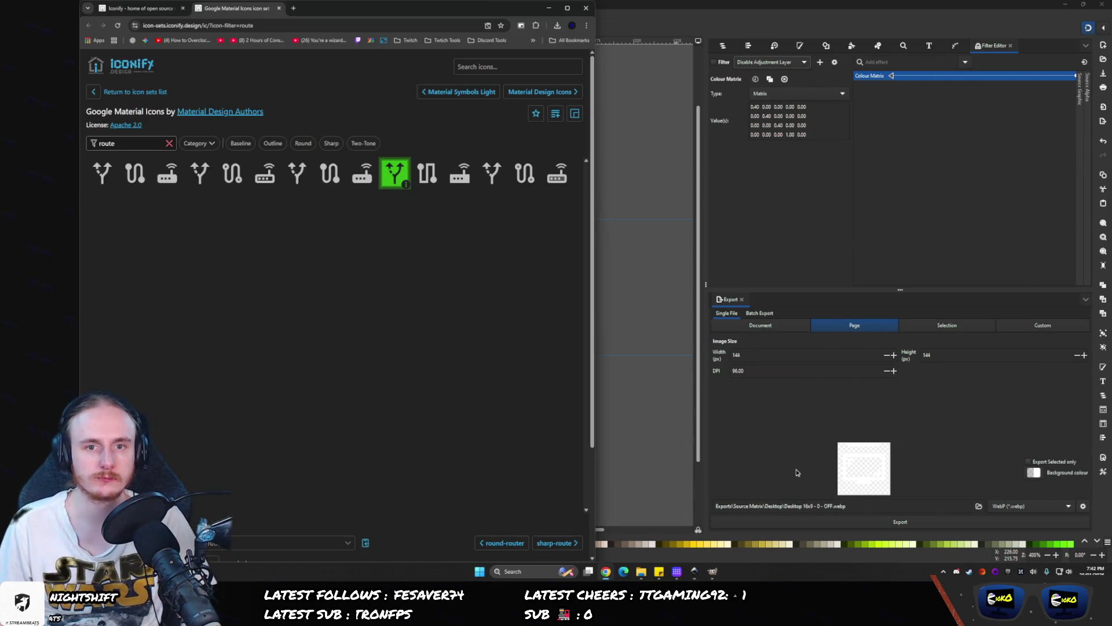
{"action": "left_click", "coordinate": [714, 572]}
{"action": "left_click", "coordinate": [716, 572]}
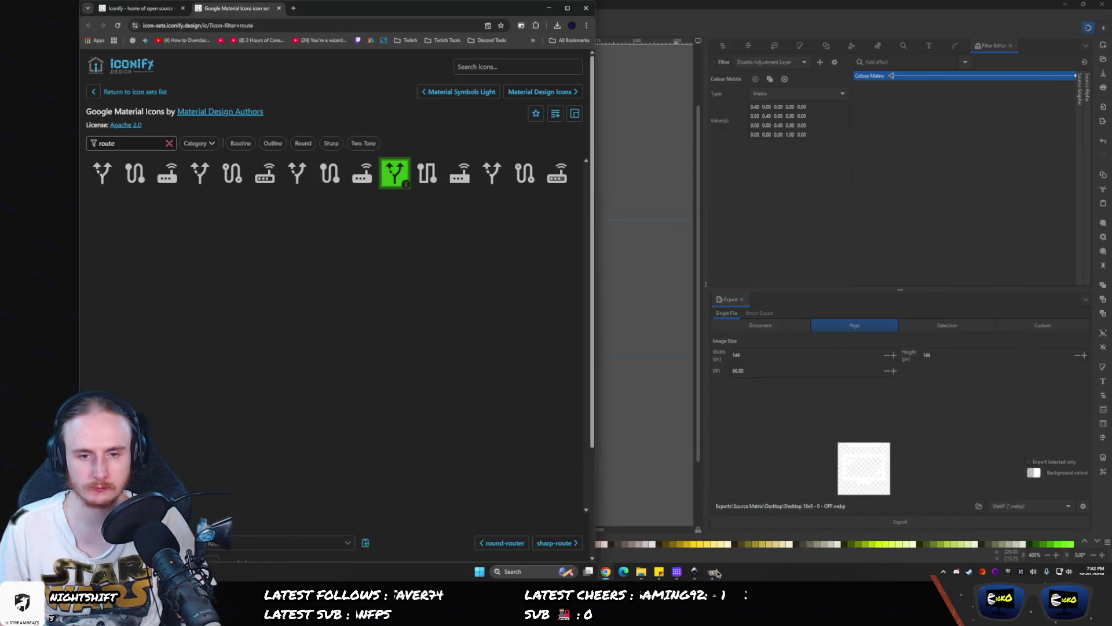
{"action": "left_click", "coordinate": [697, 572]}
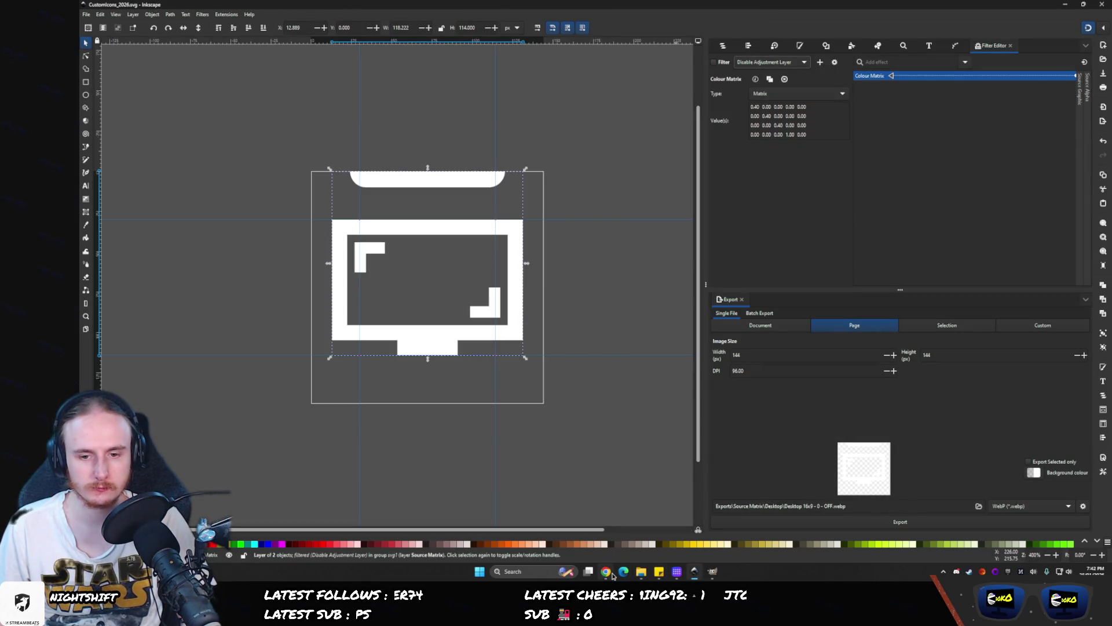
{"action": "left_click", "coordinate": [605, 572]}
{"action": "scroll", "coordinate": [406, 492], "scroll_direction": "down", "scroll_amount": 3}
{"action": "left_click", "coordinate": [520, 509]}
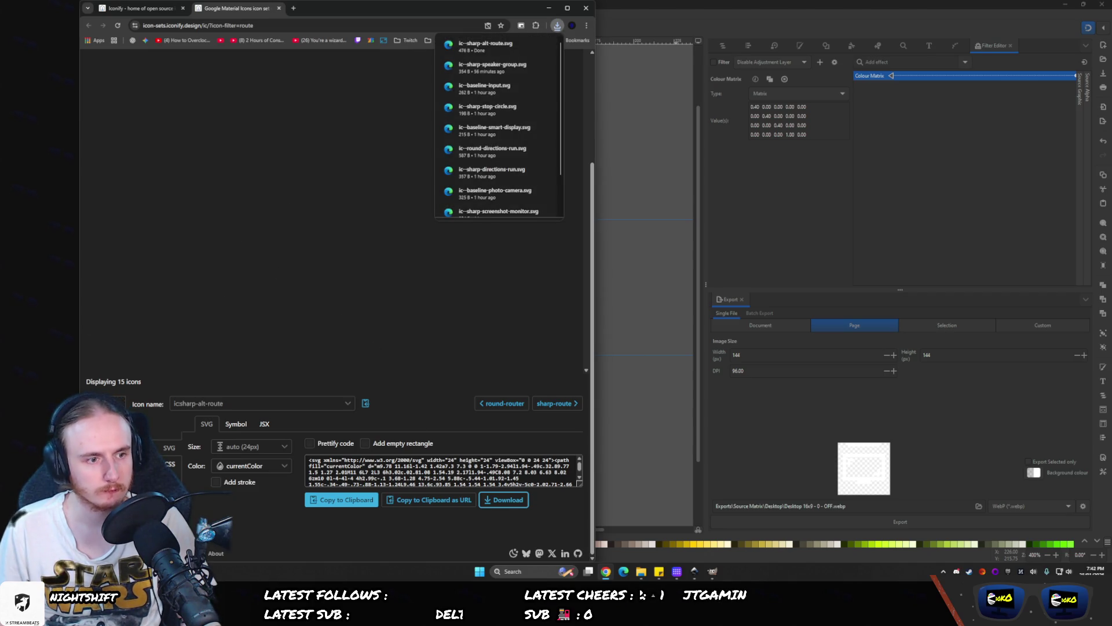
{"action": "left_click", "coordinate": [815, 222]}
{"action": "left_click", "coordinate": [722, 45]}
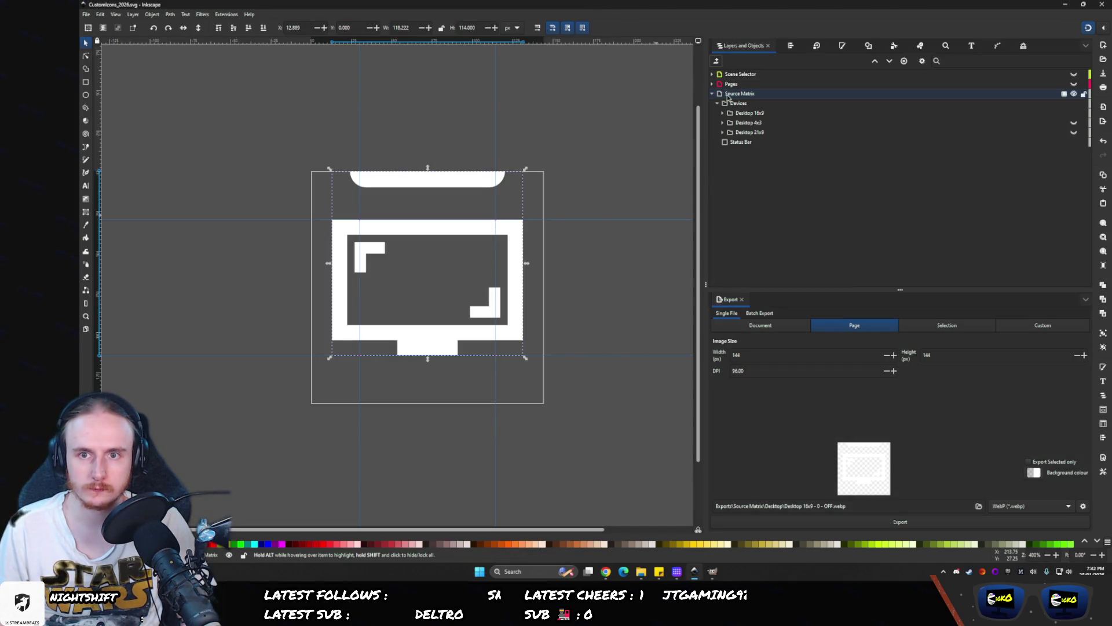
- Expand Pages, rename group g17 to 'Audio/Input Select', and hide the Source Matrix layer
{"action": "left_click", "coordinate": [712, 94]}
{"action": "left_click", "coordinate": [712, 83]}
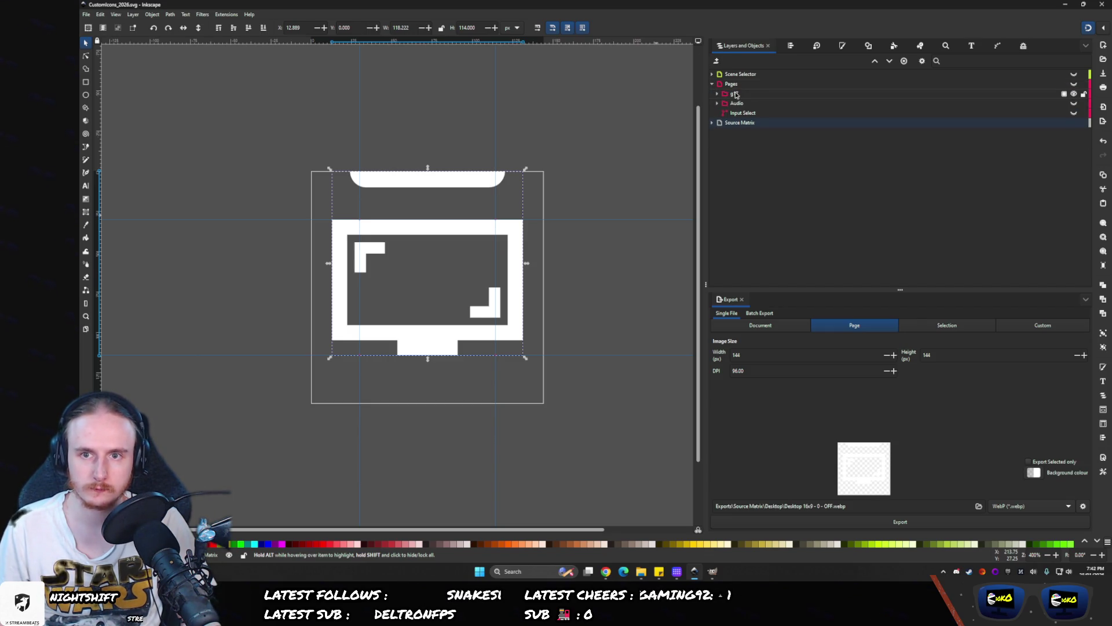
{"action": "left_click", "coordinate": [736, 93]}
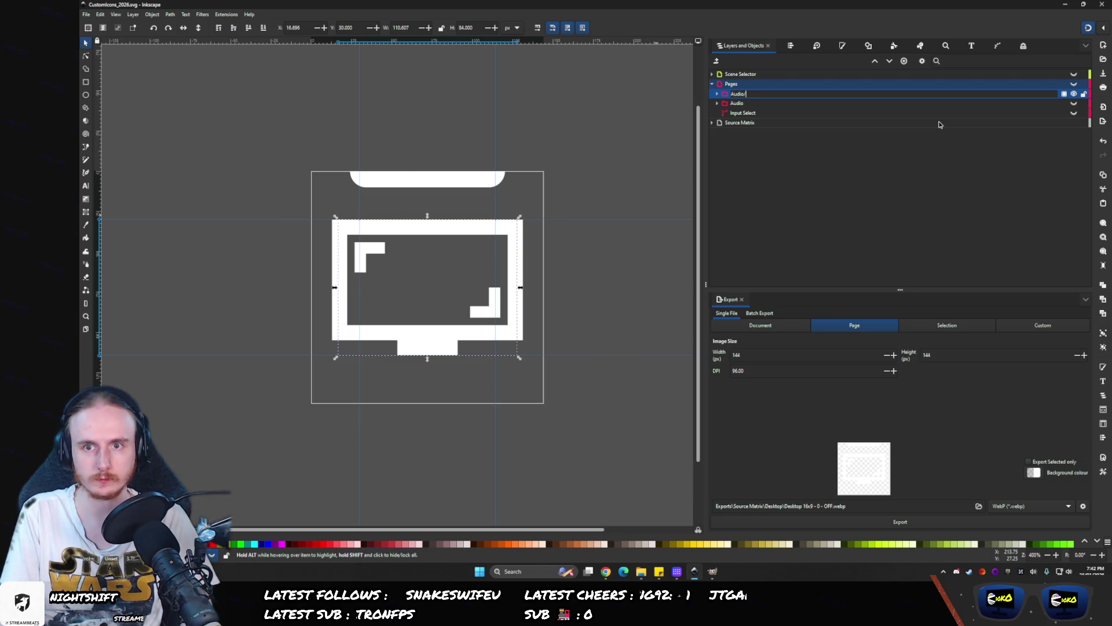
{"action": "type", "text": "Input Selec"}
{"action": "key", "text": "Return"}
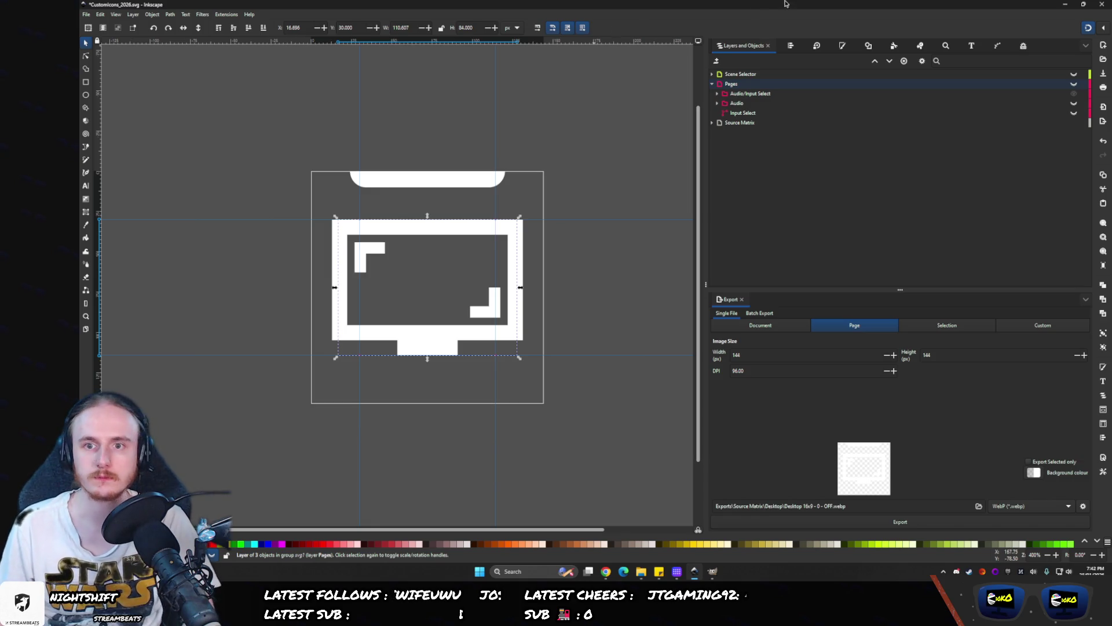
{"action": "left_click", "coordinate": [1043, 122]}
{"action": "left_click", "coordinate": [1073, 122]}
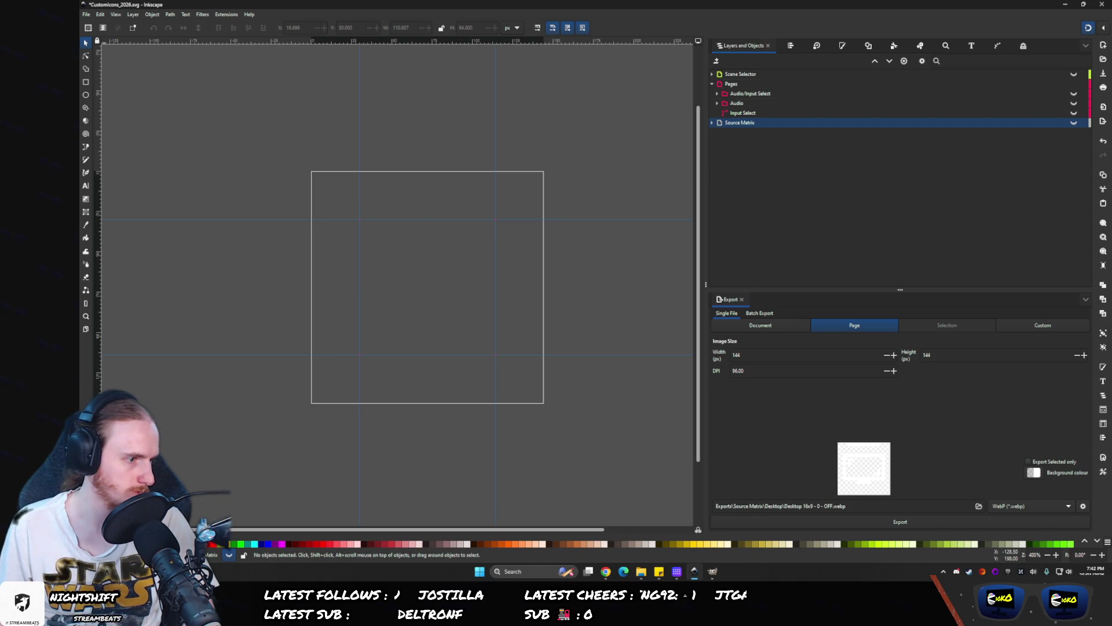
- Import the alt-route SVG, move path1-99 into Pages, unhide it and centre it on the page
{"action": "left_click_drag", "start_coordinate": [81, 348], "coordinate": [256, 355]}
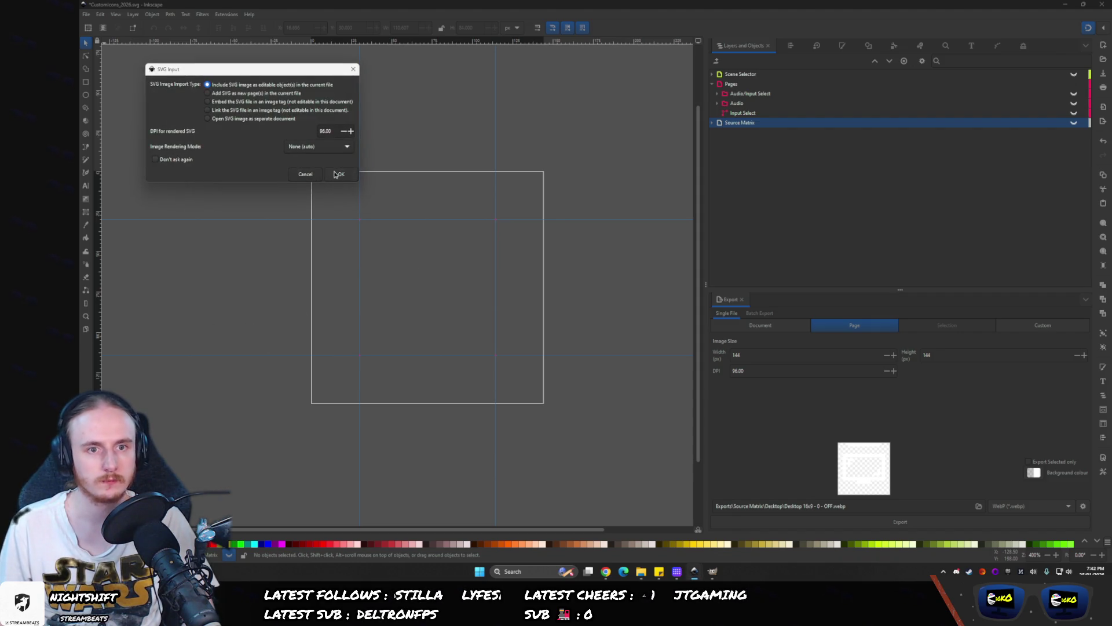
{"action": "left_click", "coordinate": [336, 174]}
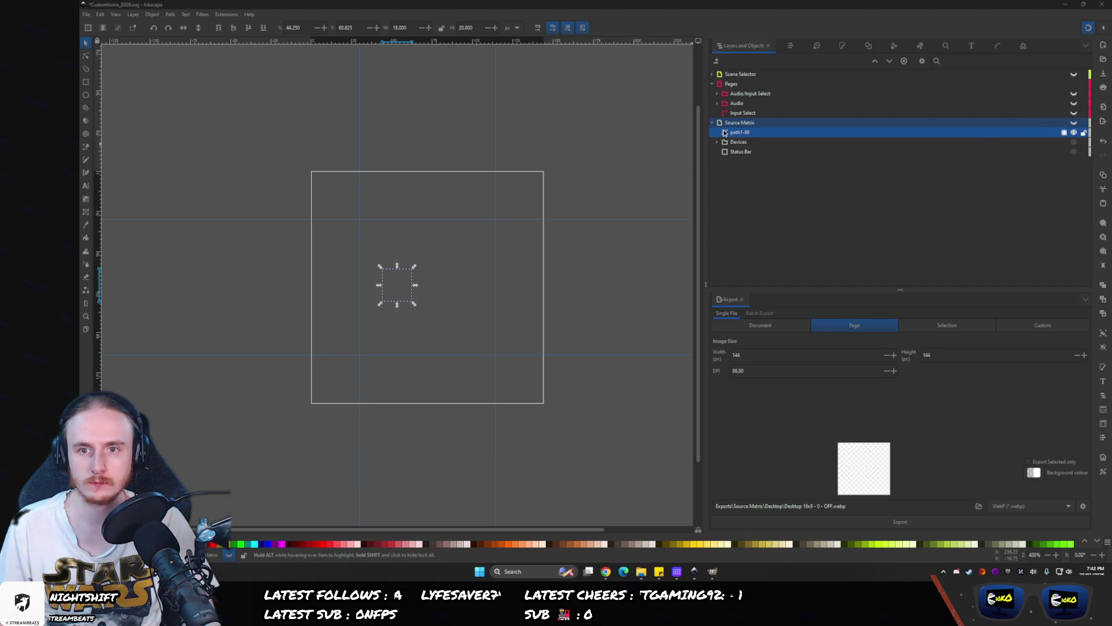
{"action": "mouse_move", "coordinate": [734, 131]}
{"action": "left_mouse_down"}
{"action": "mouse_move", "coordinate": [740, 87]}
{"action": "mouse_move", "coordinate": [749, 92]}
{"action": "left_mouse_up"}
{"action": "left_click", "coordinate": [1073, 95]}
{"action": "left_click", "coordinate": [793, 46]}
{"action": "left_click", "coordinate": [749, 122]}
{"action": "left_click", "coordinate": [749, 136]}
- Remove the Colour Matrix effect from the Disable Adjustment Layer filter and select Source Matrix's contents
{"action": "left_click", "coordinate": [1026, 48]}
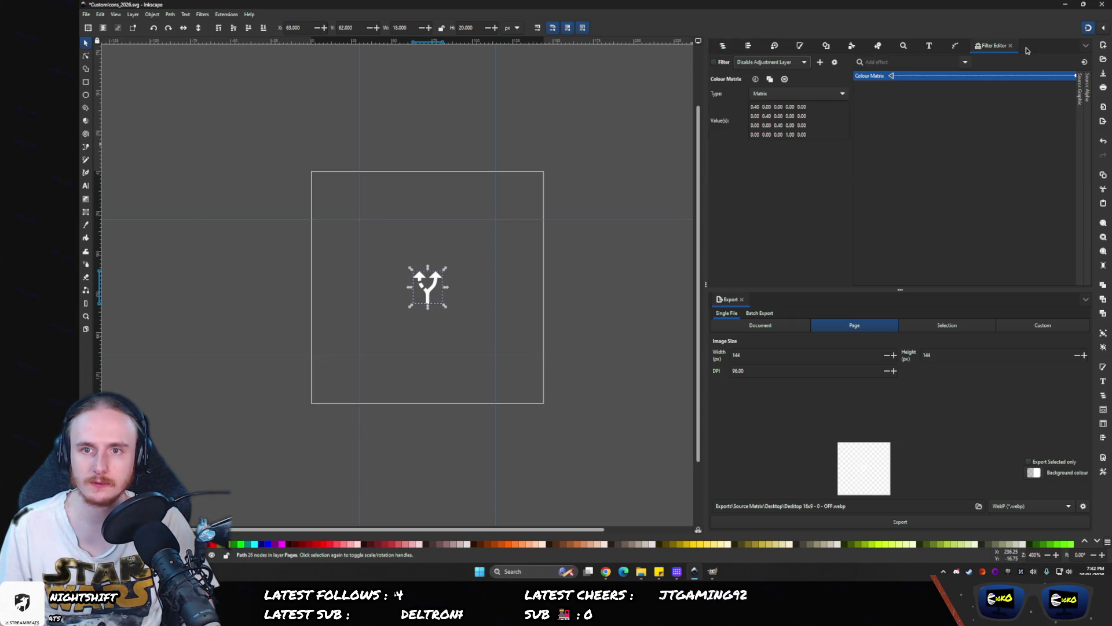
{"action": "left_click", "coordinate": [784, 79]}
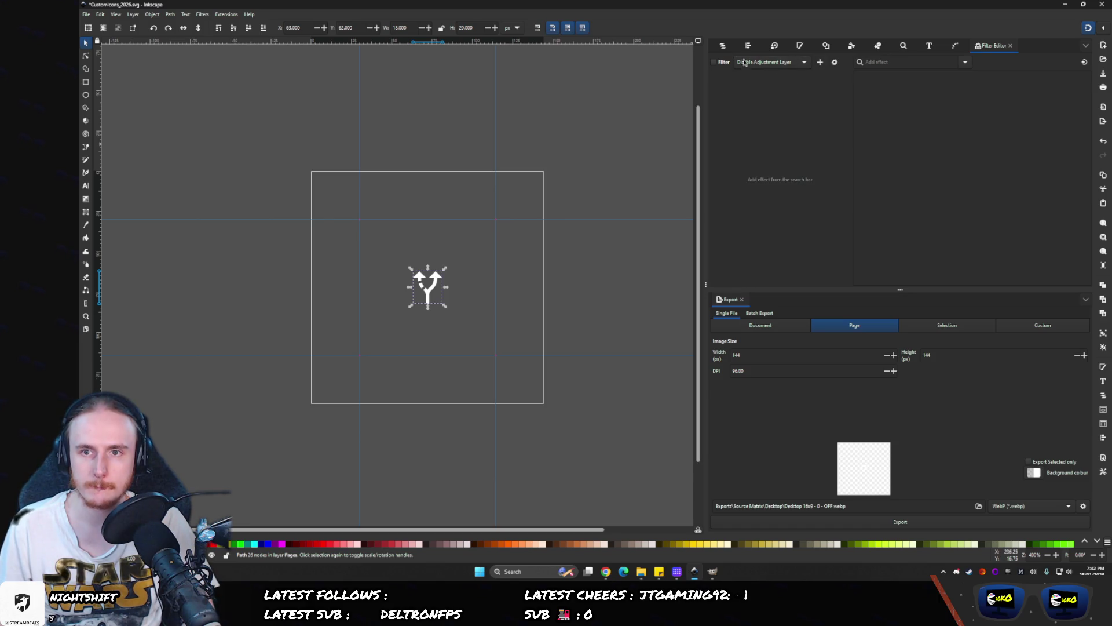
{"action": "left_click", "coordinate": [723, 46]}
{"action": "left_click", "coordinate": [1034, 132]}
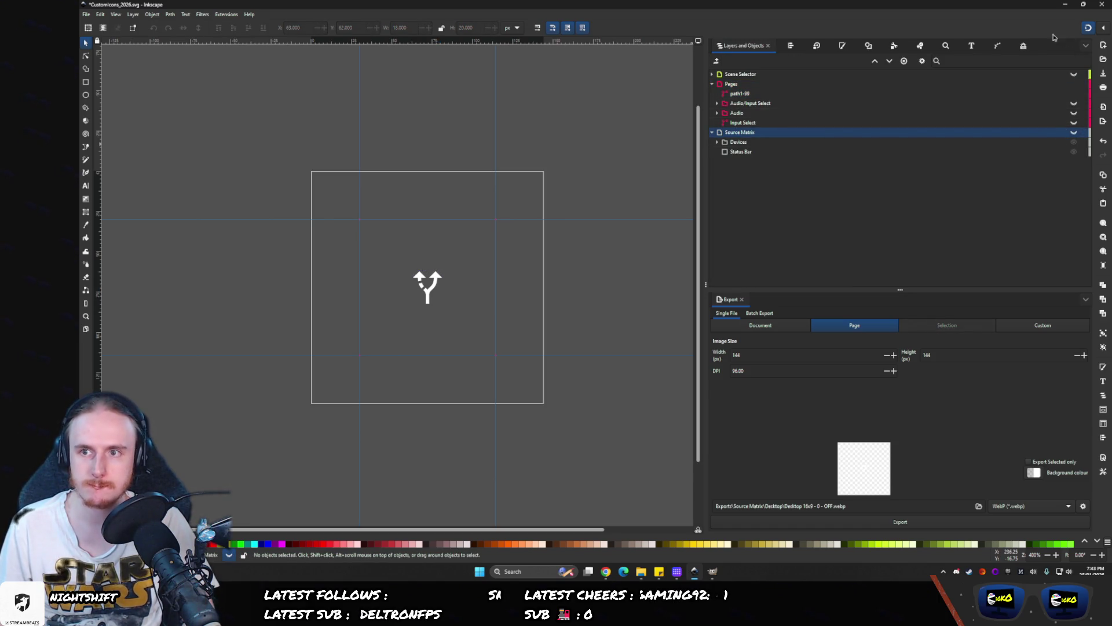
{"action": "left_click", "coordinate": [1024, 46]}
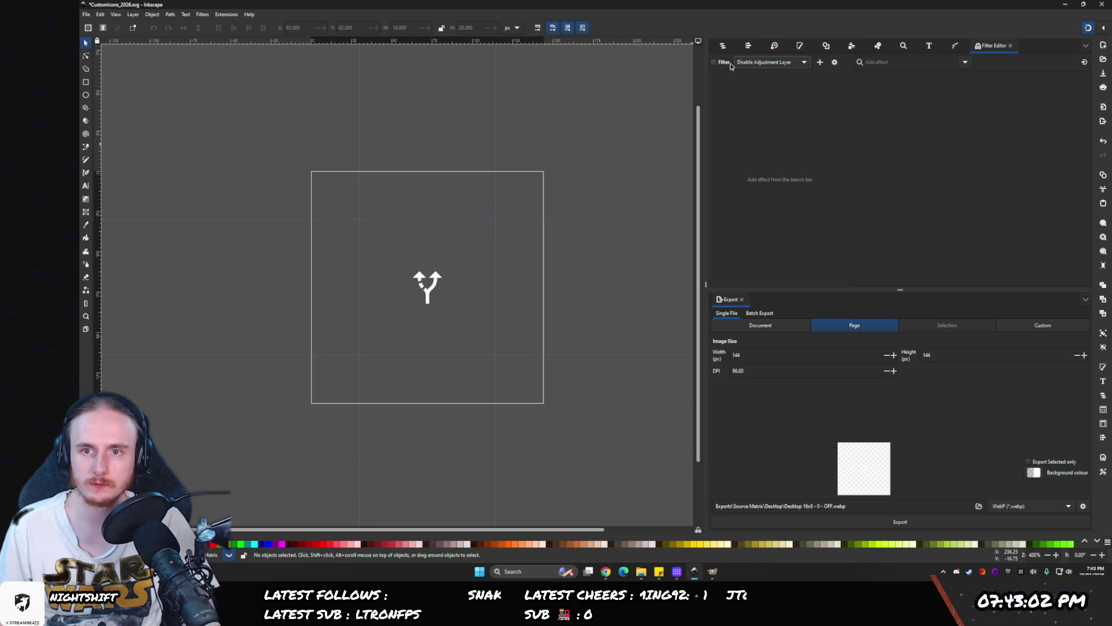
{"action": "left_click", "coordinate": [723, 46]}
{"action": "left_click", "coordinate": [721, 133]}
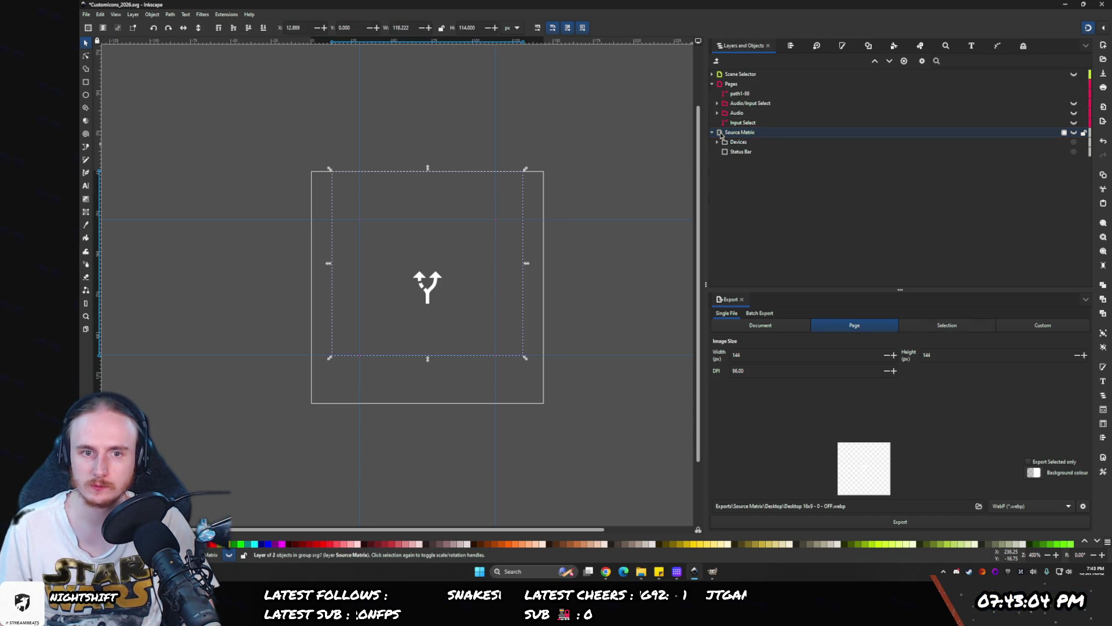
- Unhide Source Matrix and add a Colour Matrix setting red, green and blue to 0.40
{"action": "left_click", "coordinate": [1073, 142]}
{"action": "left_click", "coordinate": [1023, 45]}
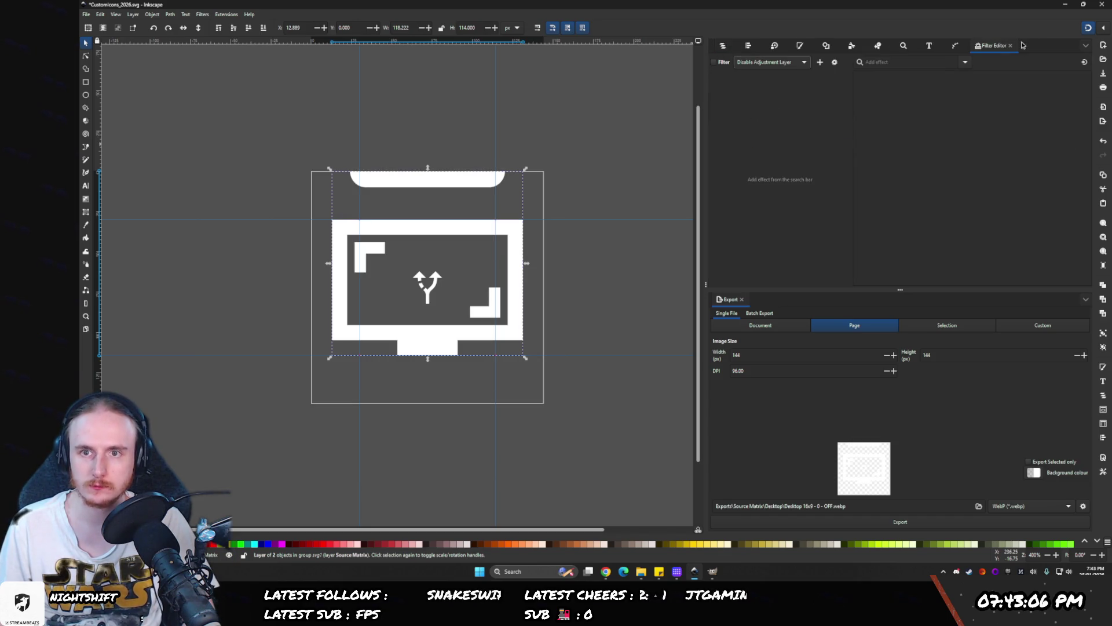
{"action": "left_click", "coordinate": [785, 60]}
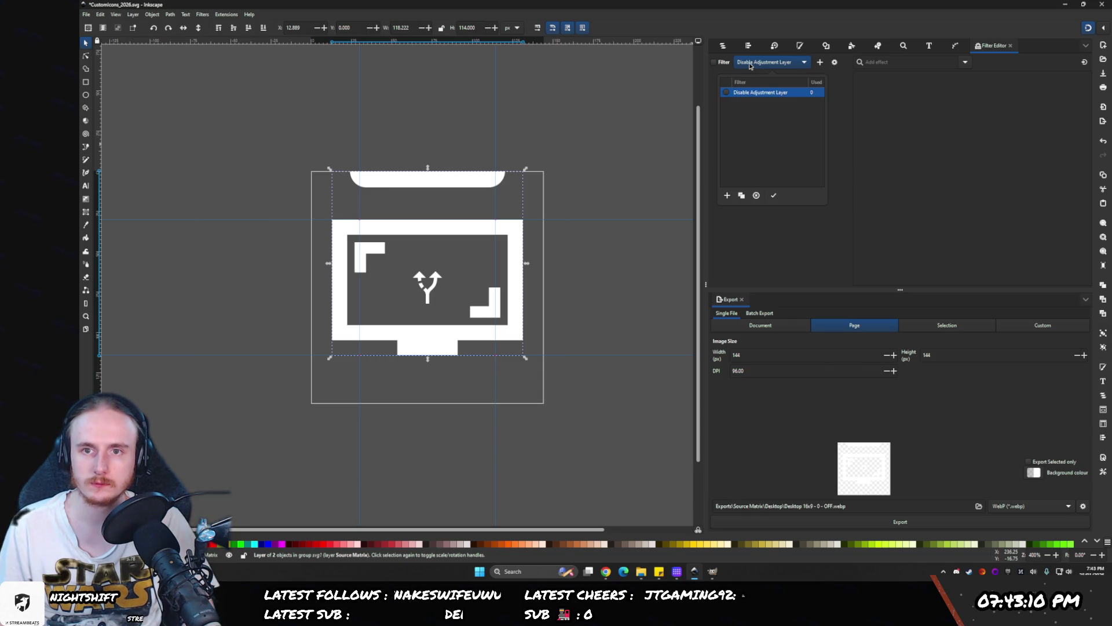
{"action": "left_click", "coordinate": [966, 62]}
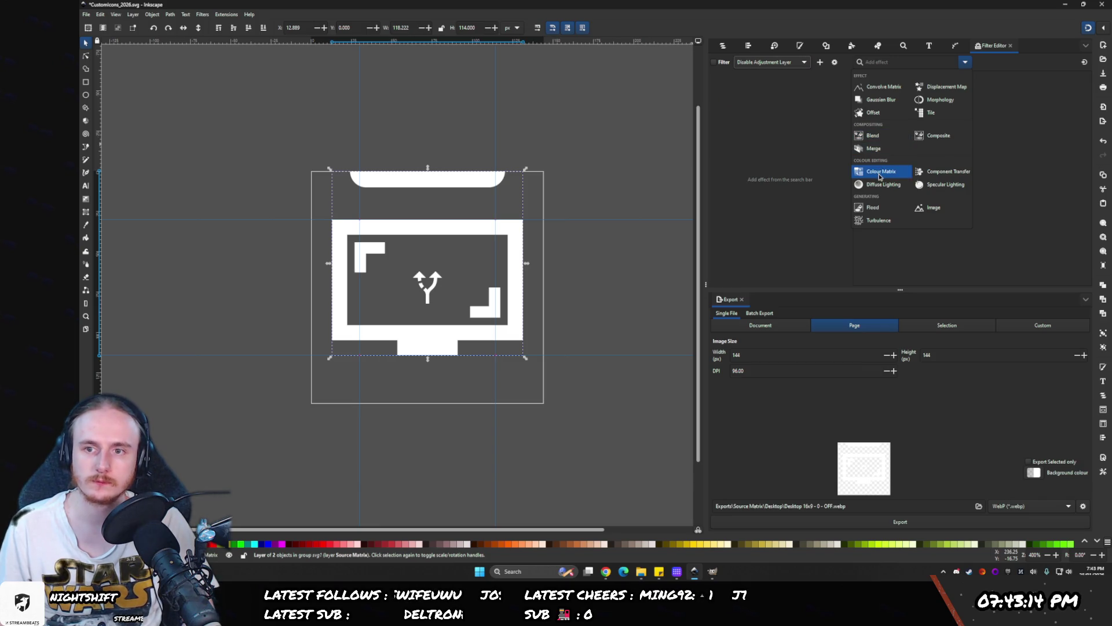
{"action": "left_click", "coordinate": [878, 171]}
{"action": "left_click", "coordinate": [758, 108]}
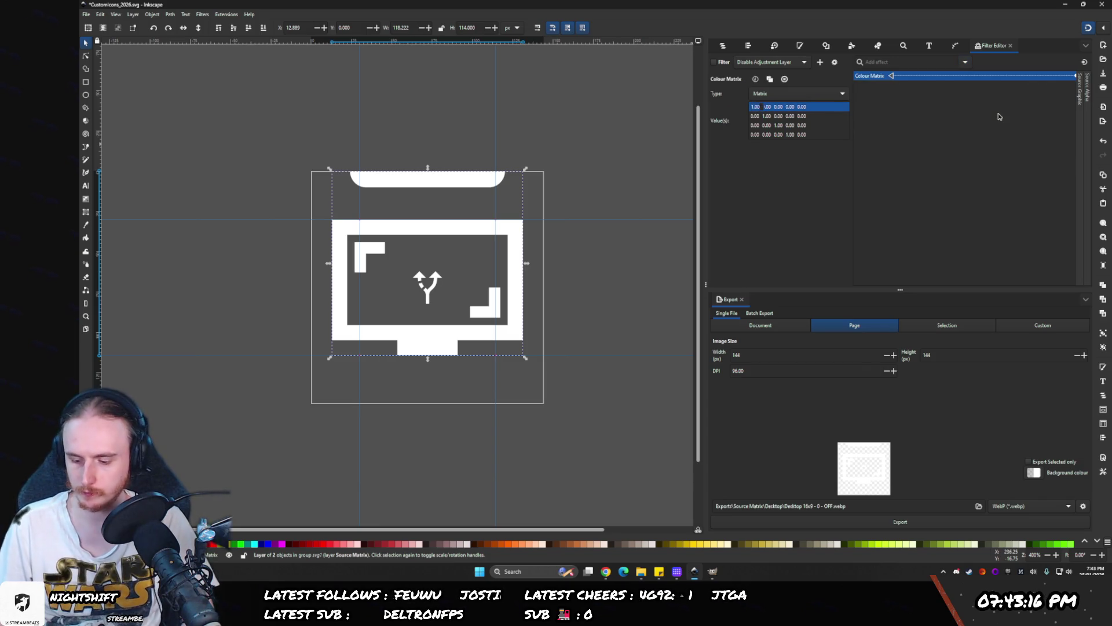
{"action": "type", "text": "0.4"}
{"action": "key", "text": "Return"}
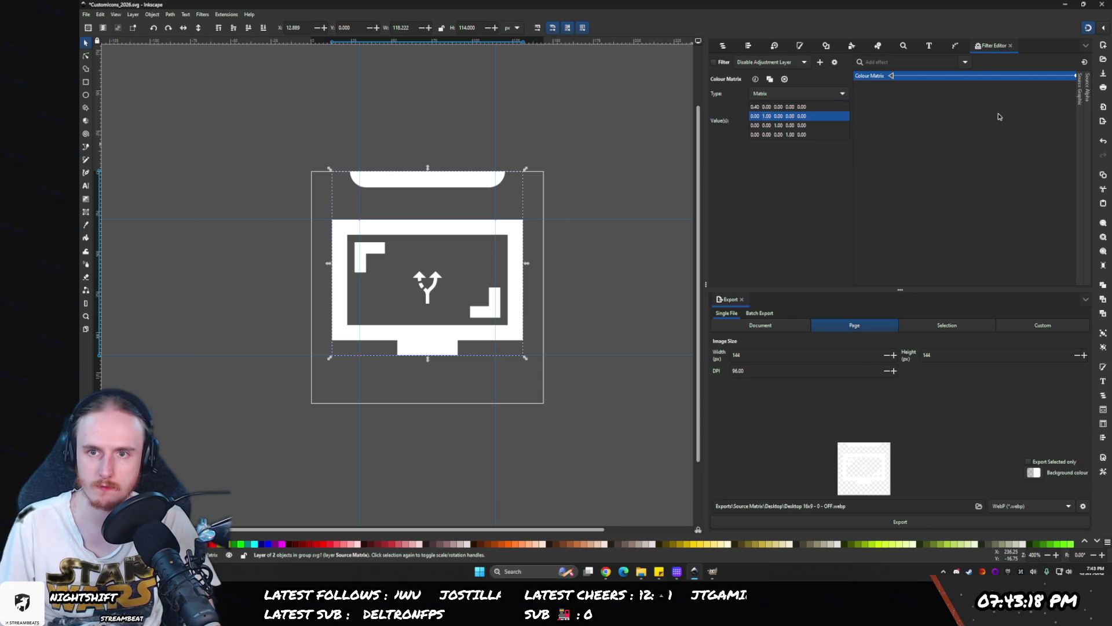
{"action": "type", "text": "0"}
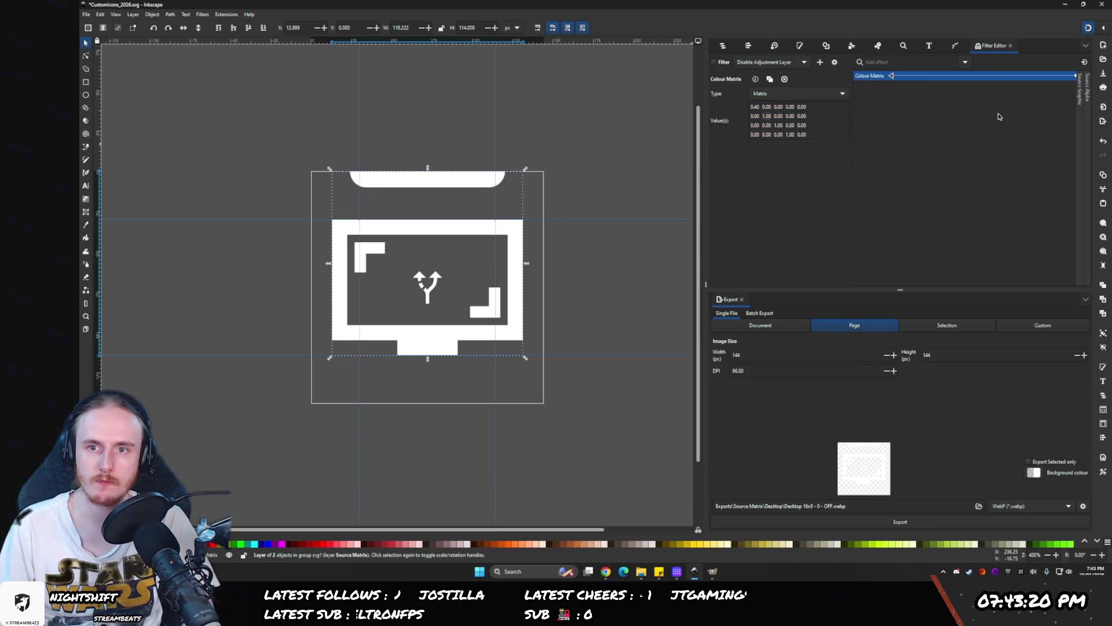
{"action": "type", "text": ".4"}
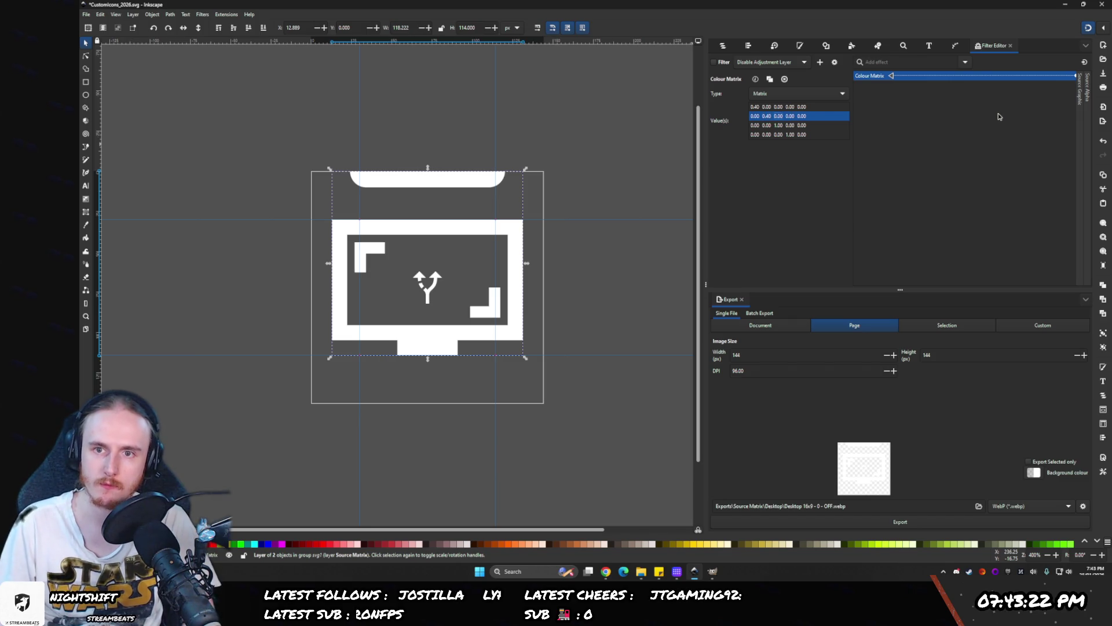
{"action": "key", "text": "Down"}
{"action": "key", "text": "Return"}
{"action": "type", "text": ".4"}
{"action": "key", "text": "Return"}
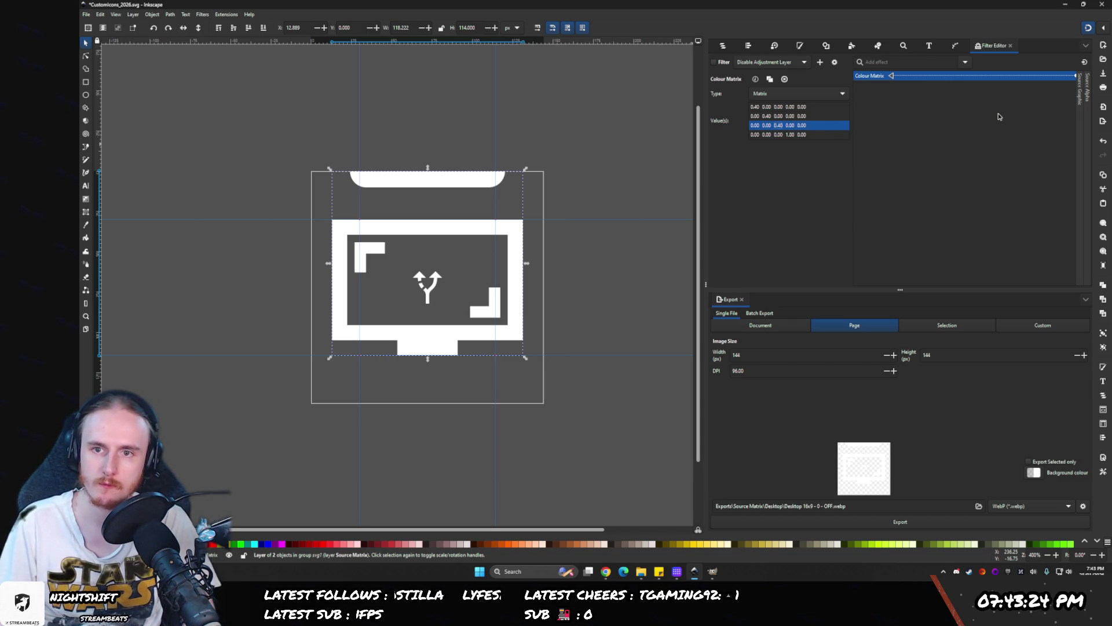
- Preview the dimming filter, then hide the Source Matrix layer and select the arrow path
{"action": "left_click", "coordinate": [717, 64]}
{"action": "left_click", "coordinate": [718, 63]}
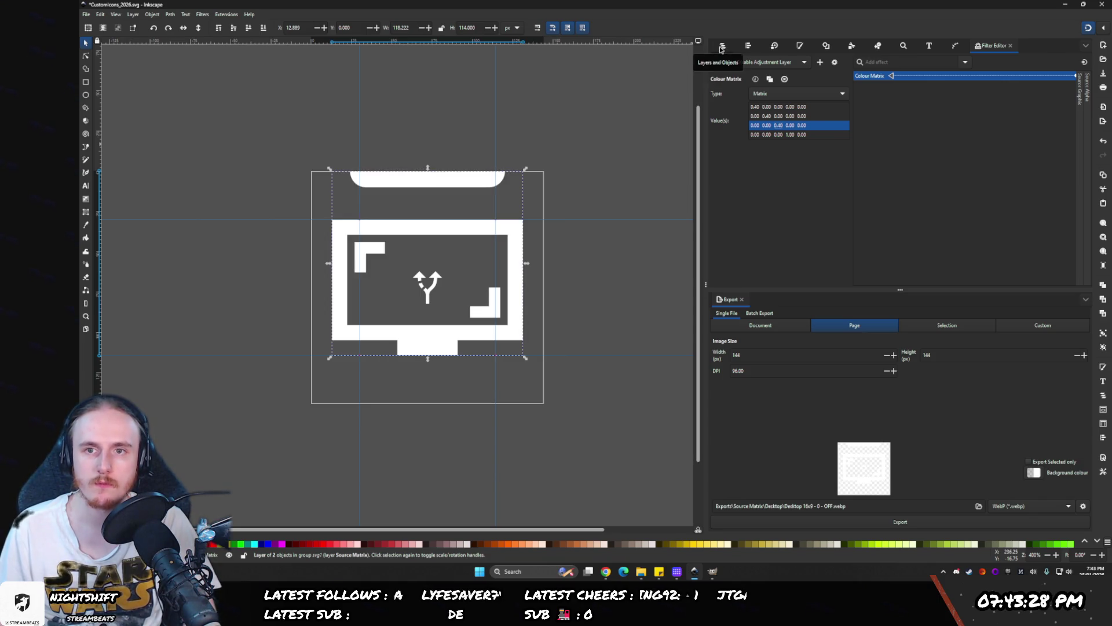
{"action": "left_click", "coordinate": [723, 45]}
{"action": "left_click", "coordinate": [731, 94]}
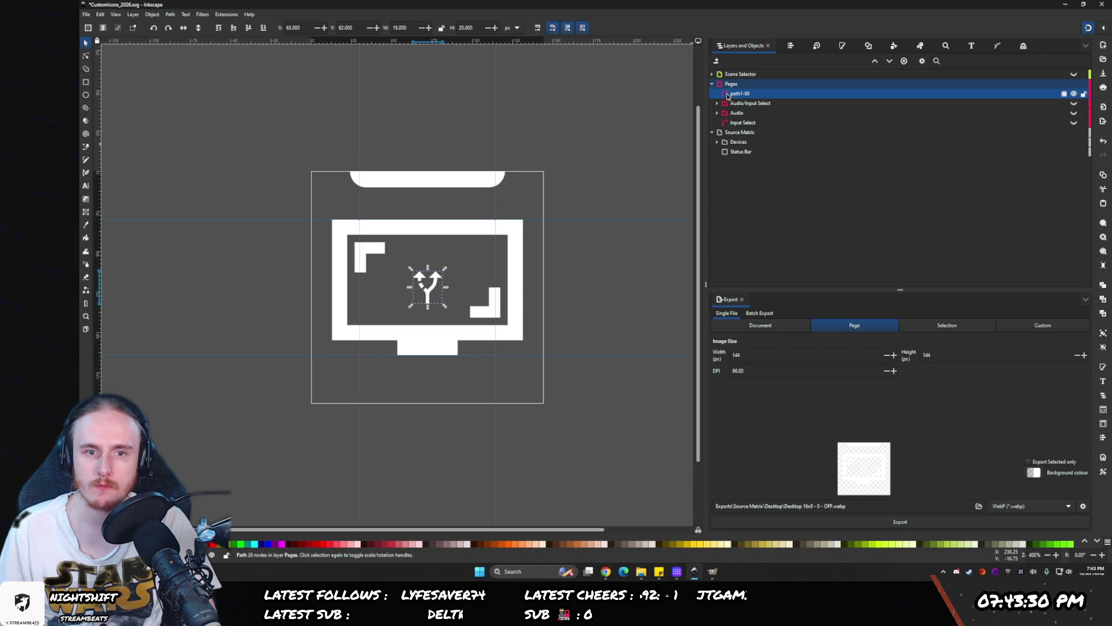
{"action": "left_click", "coordinate": [1023, 47]}
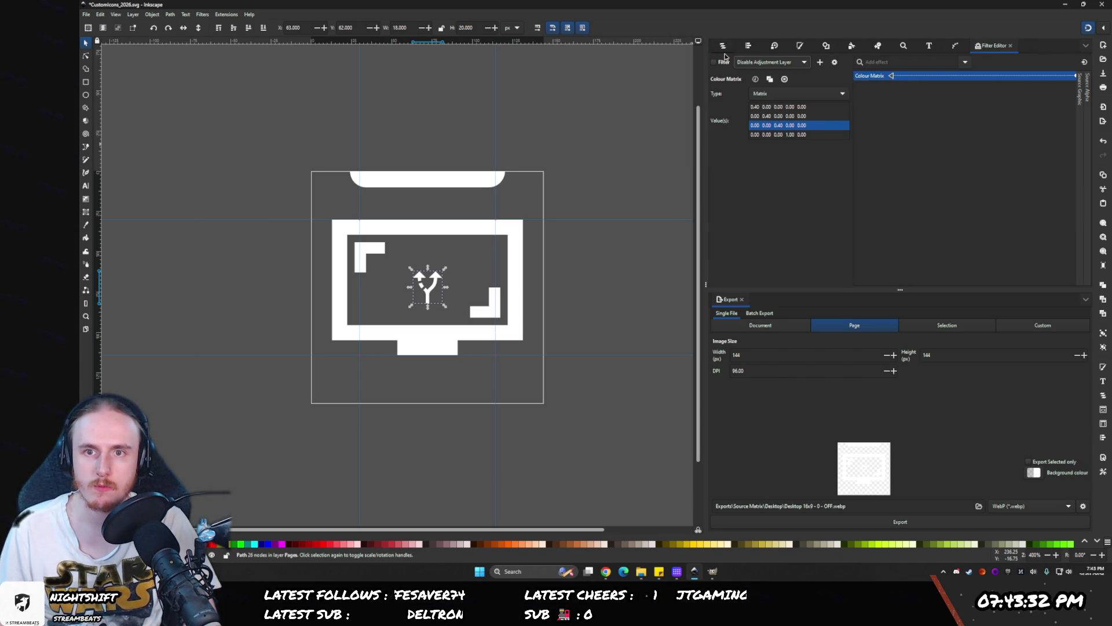
{"action": "left_click", "coordinate": [722, 47]}
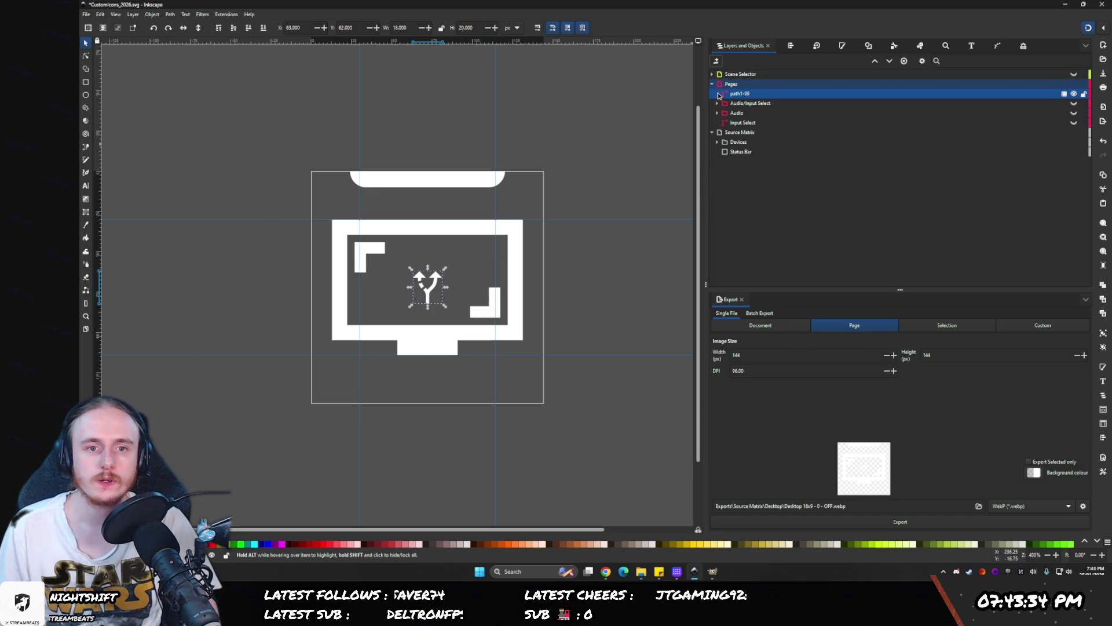
{"action": "left_click", "coordinate": [749, 133]}
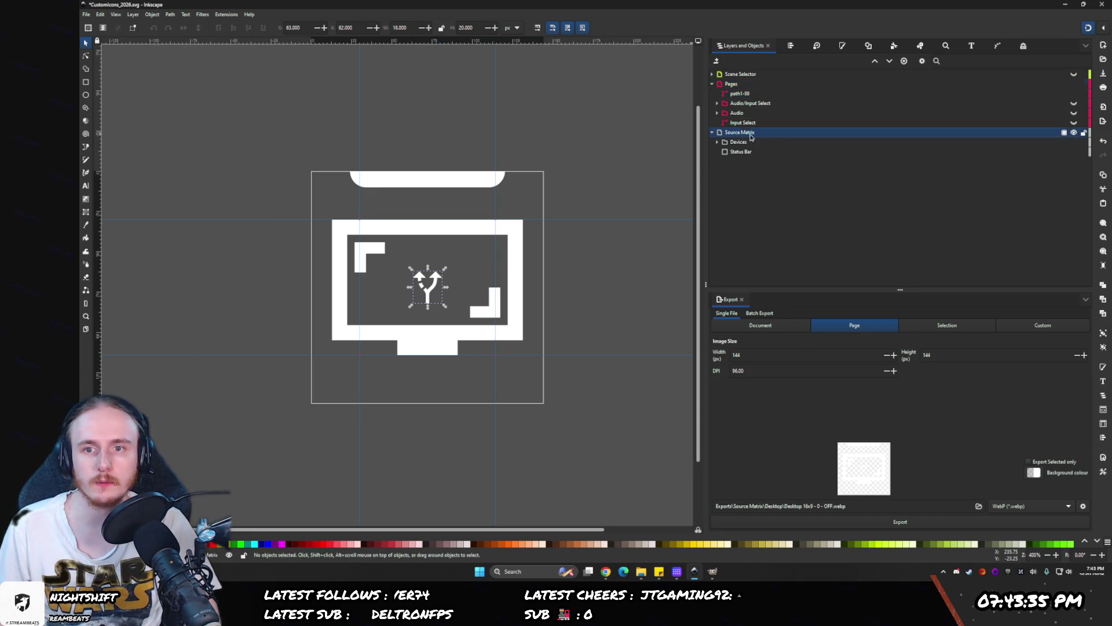
{"action": "left_click", "coordinate": [1074, 132]}
{"action": "left_click", "coordinate": [726, 96]}
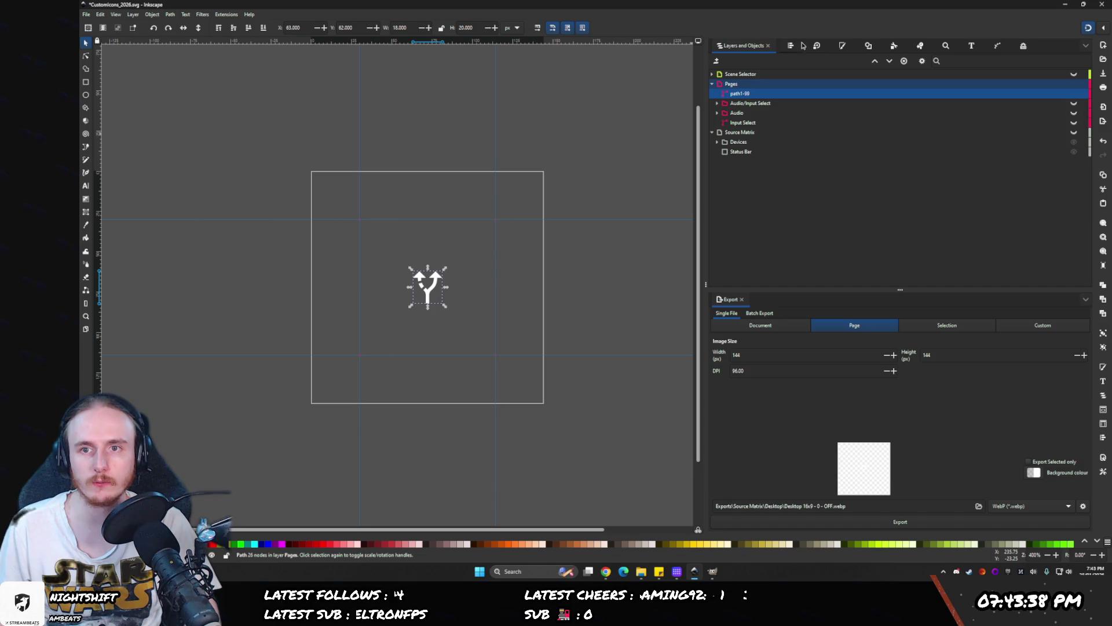
- Nudge the speaker icon slightly lower so it sits beside the alt-route arrow
{"action": "left_click", "coordinate": [790, 46]}
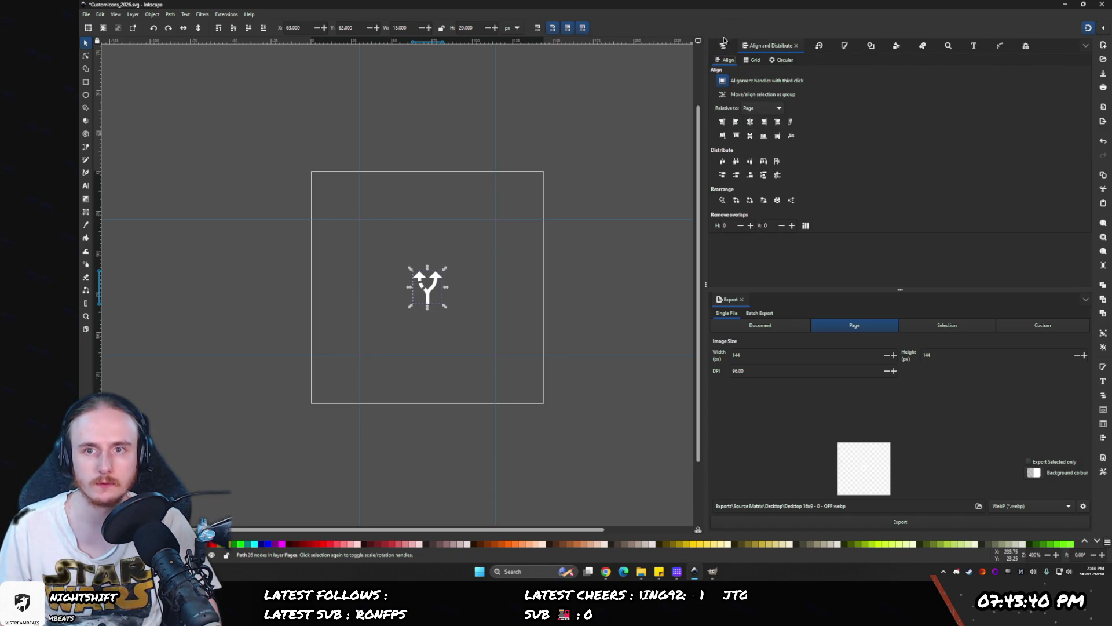
{"action": "left_click", "coordinate": [722, 46]}
{"action": "mouse_move", "coordinate": [704, 132]}
{"action": "left_mouse_down"}
{"action": "mouse_move", "coordinate": [1045, 123]}
{"action": "mouse_move", "coordinate": [730, 116]}
{"action": "mouse_move", "coordinate": [777, 110]}
{"action": "mouse_move", "coordinate": [767, 108]}
{"action": "left_mouse_up"}
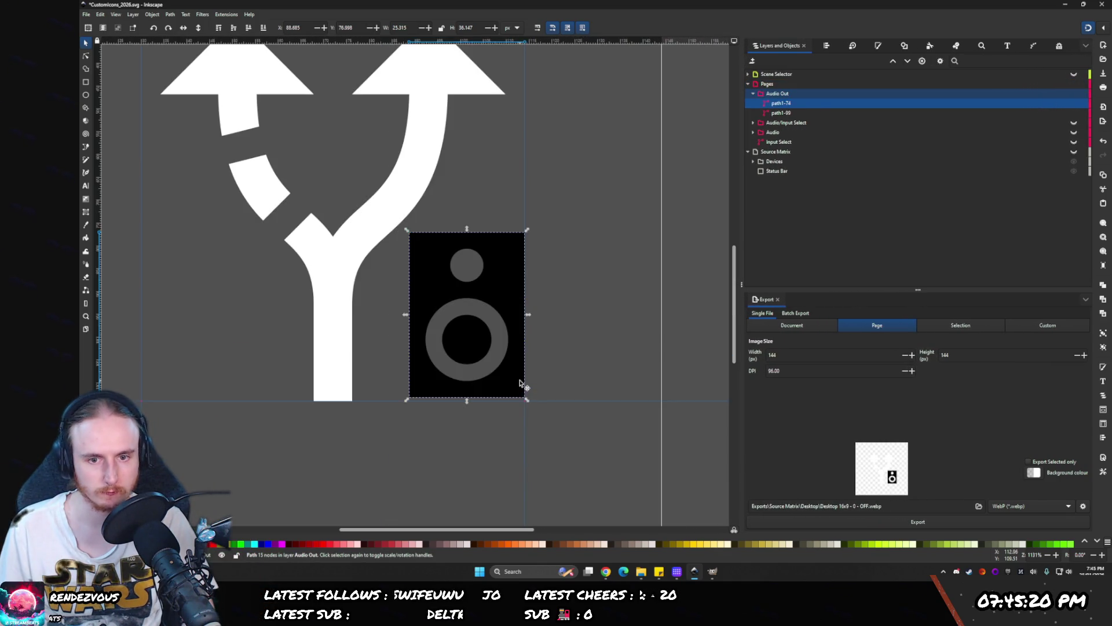
{"action": "left_click_drag", "start_coordinate": [522, 384], "coordinate": [520, 390]}
{"action": "scroll", "coordinate": [520, 390], "scroll_direction": "up", "scroll_amount": 3}
{"action": "scroll", "coordinate": [524, 397], "scroll_direction": "down", "scroll_amount": 5}
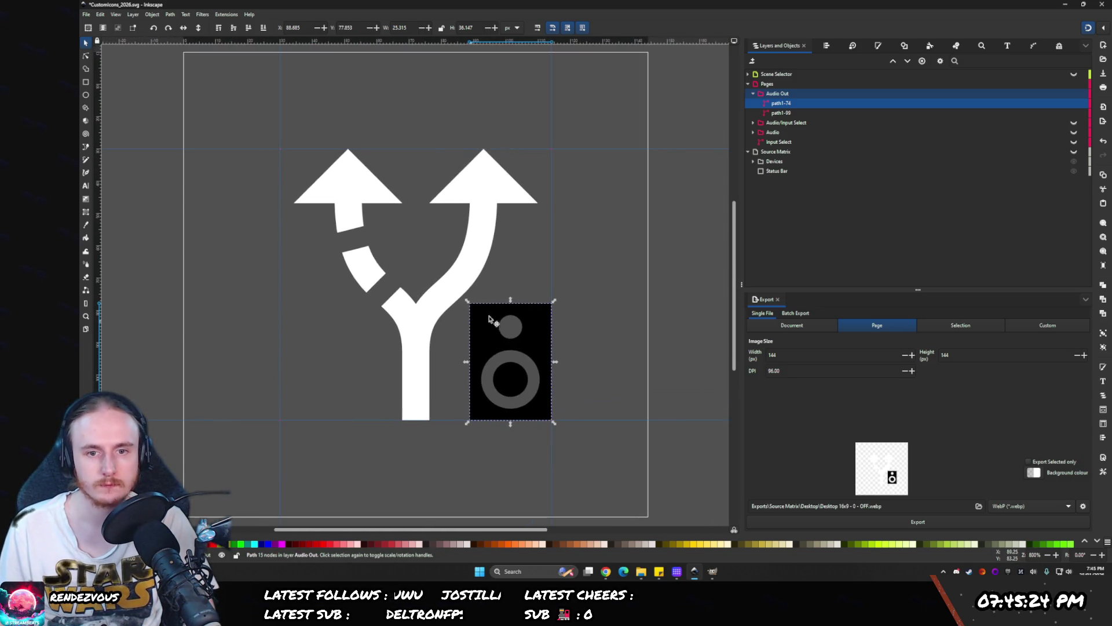
- Give the speaker shape a white fill using HSL sliders, then deselect and view the page
{"action": "left_click", "coordinate": [874, 46]}
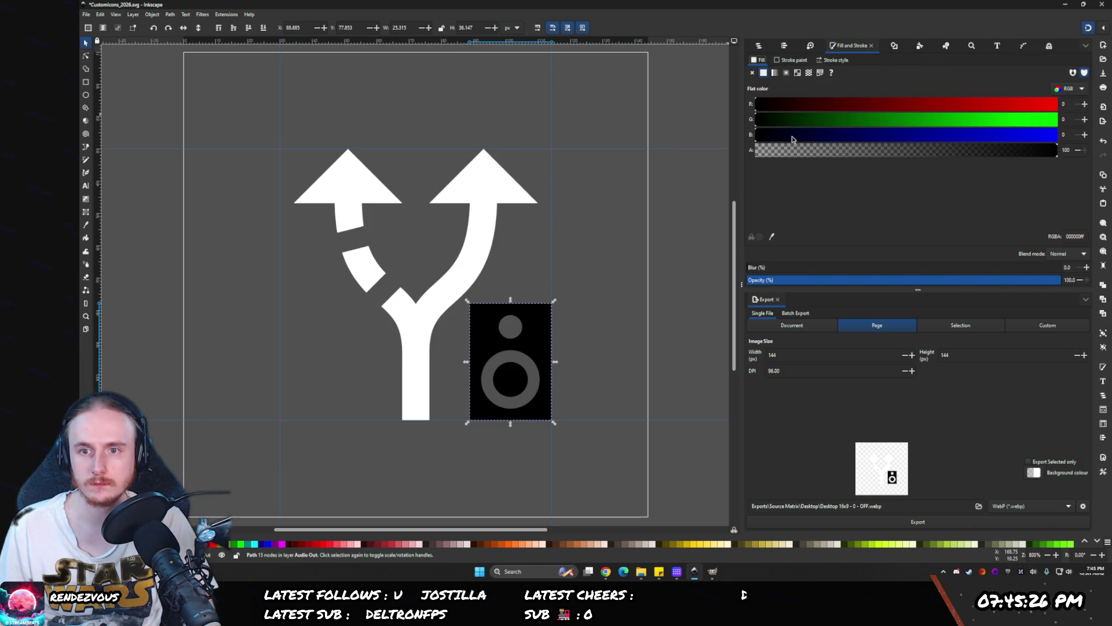
{"action": "left_click", "coordinate": [1076, 88]}
{"action": "left_click", "coordinate": [1069, 102]}
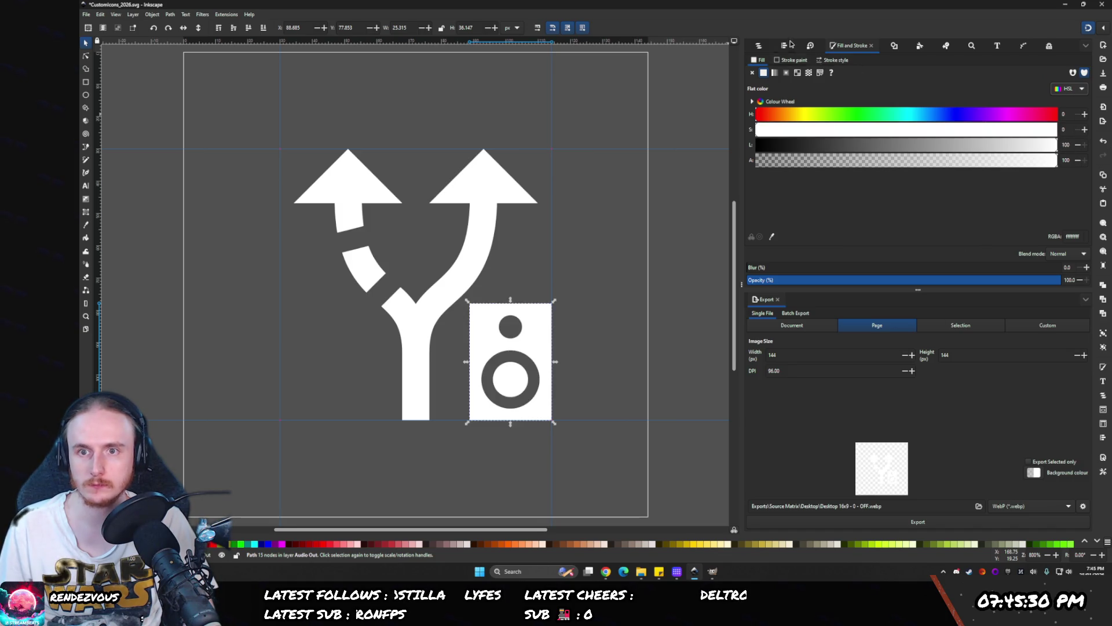
{"action": "left_click", "coordinate": [760, 45]}
{"action": "left_click_drag", "start_coordinate": [405, 203], "coordinate": [458, 217]}
{"action": "left_click", "coordinate": [458, 218]}
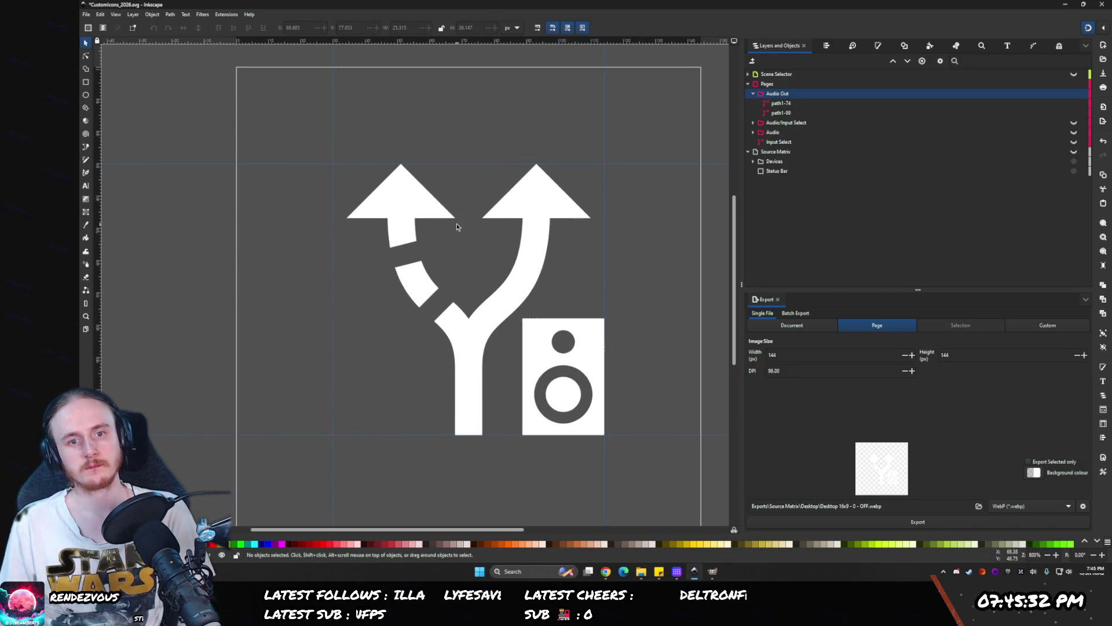
{"action": "scroll", "coordinate": [459, 223], "scroll_direction": "down", "scroll_amount": 5}
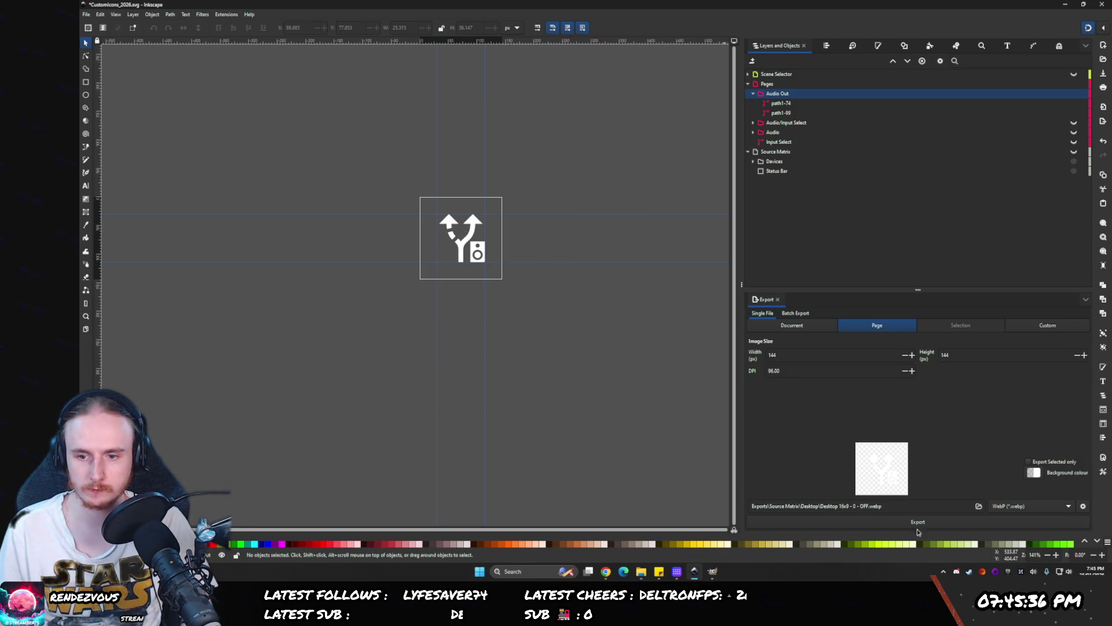
- Find the Exports Pages folder in Explorer and copy its full path
{"action": "left_click", "coordinate": [641, 572]}
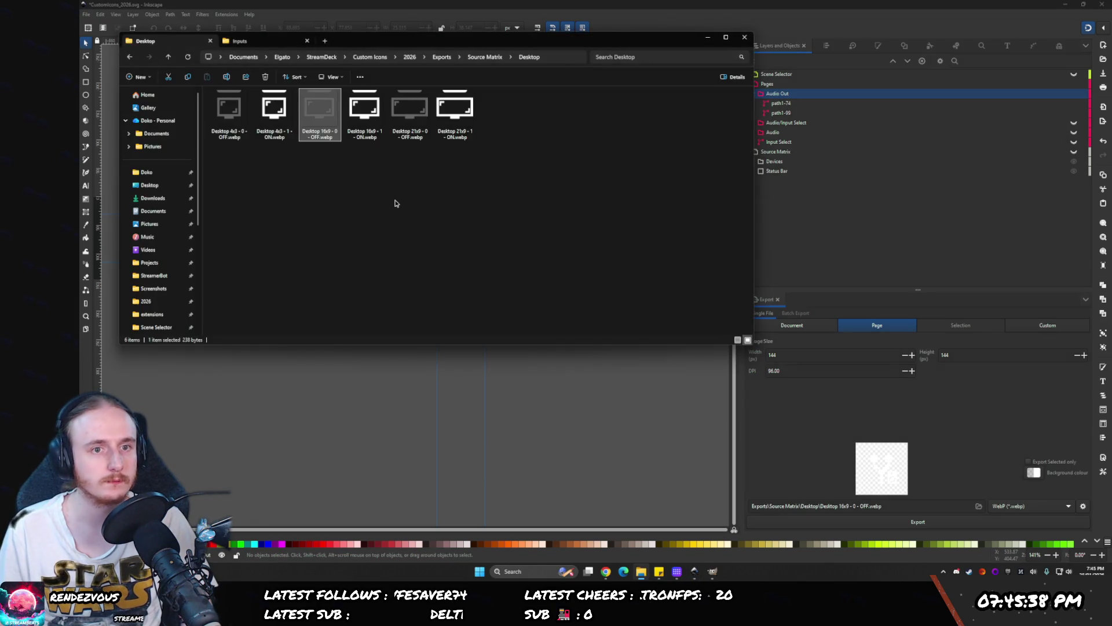
{"action": "key", "text": "alt+Up"}
{"action": "key", "text": "alt+Up"}
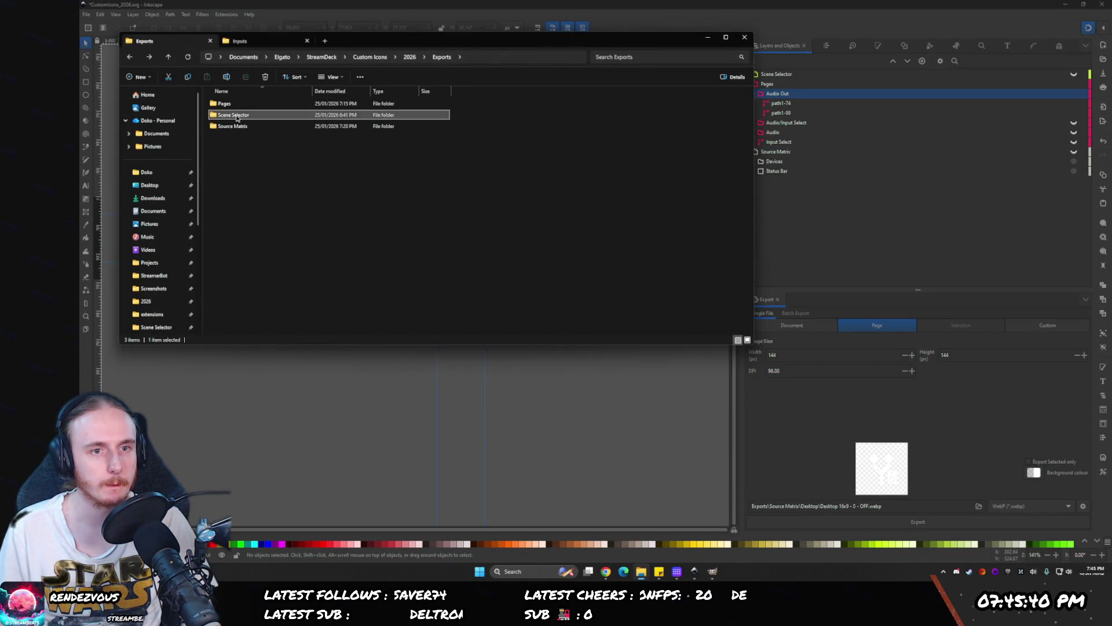
{"action": "double_click", "coordinate": [235, 103]}
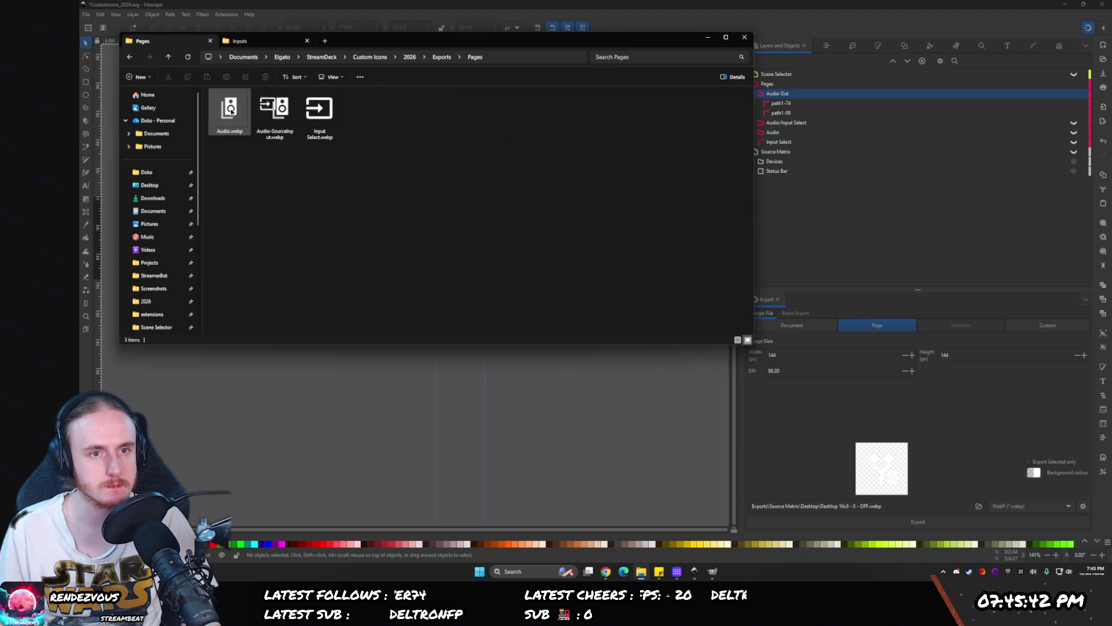
{"action": "left_click", "coordinate": [523, 60]}
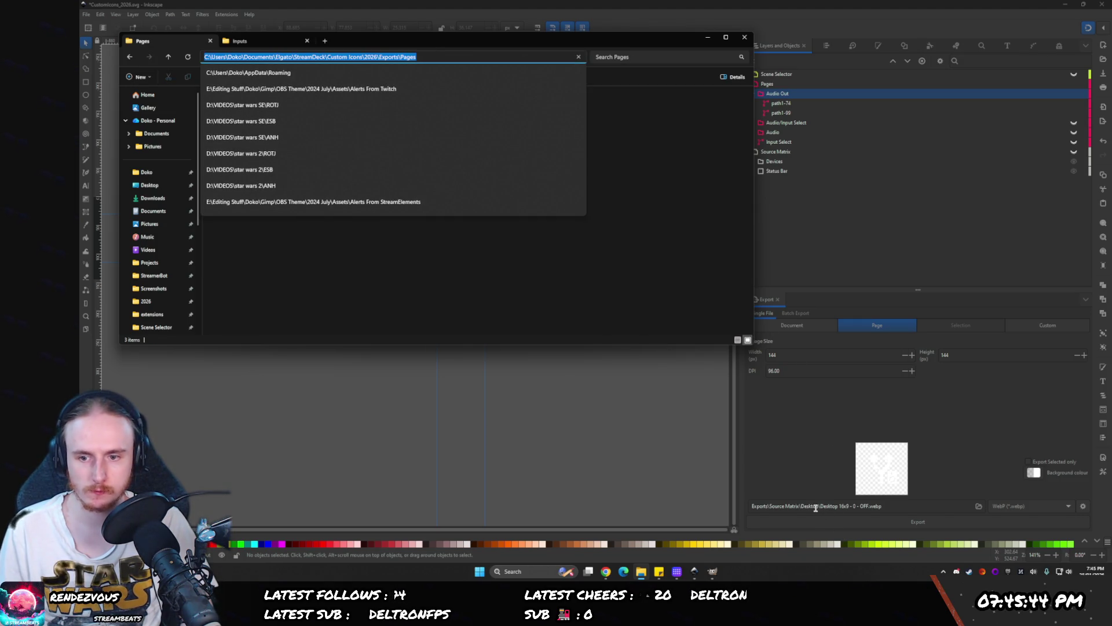
- Export the page as Audio Out.webp into the Pages folder and check the exported file
{"action": "left_click", "coordinate": [814, 507]}
{"action": "type", "text": "C:\\Users\\Doko\\Documents\\Elgato\\StreamDeck\\Custom Icons\\2026\\Exports\\Pages"}
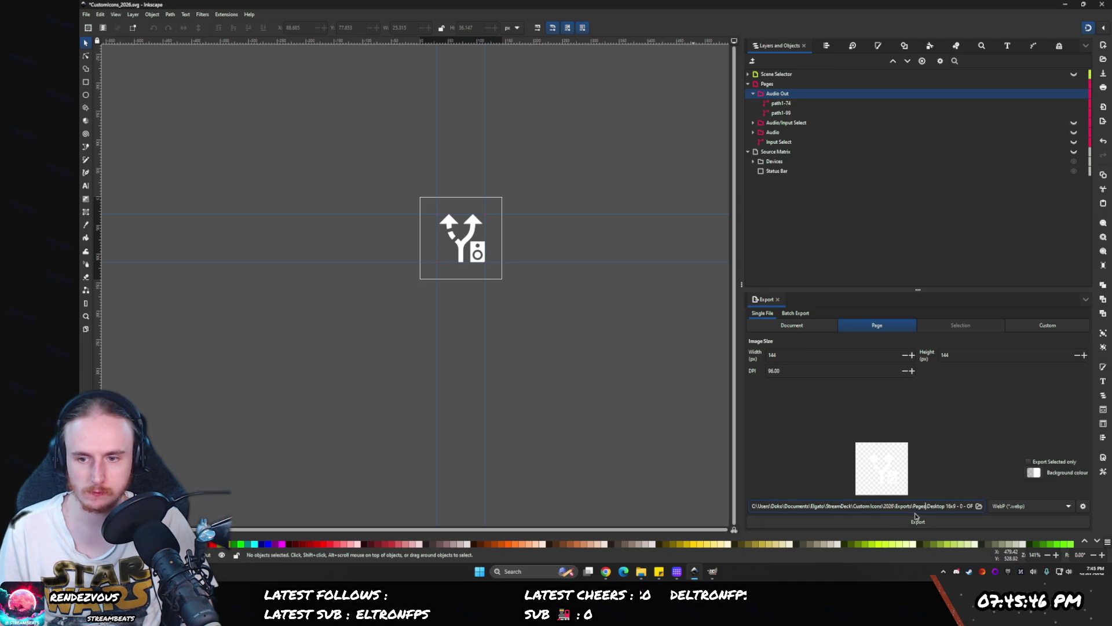
{"action": "key", "text": "shift+End"}
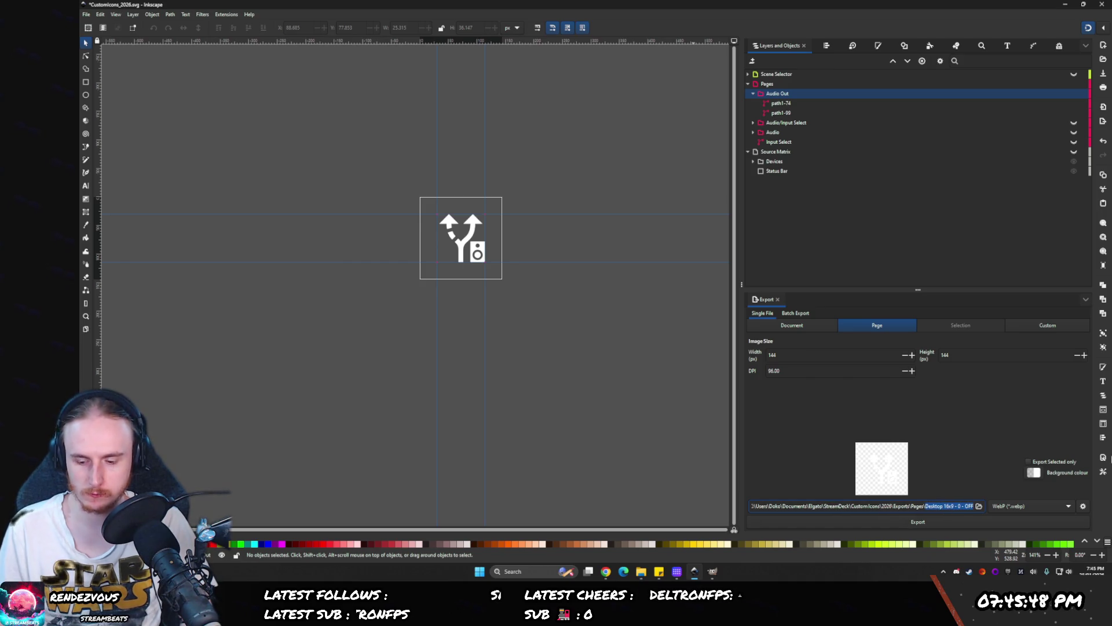
{"action": "key", "text": "Delete"}
{"action": "type", "text": "A"}
{"action": "type", "text": "o Out."}
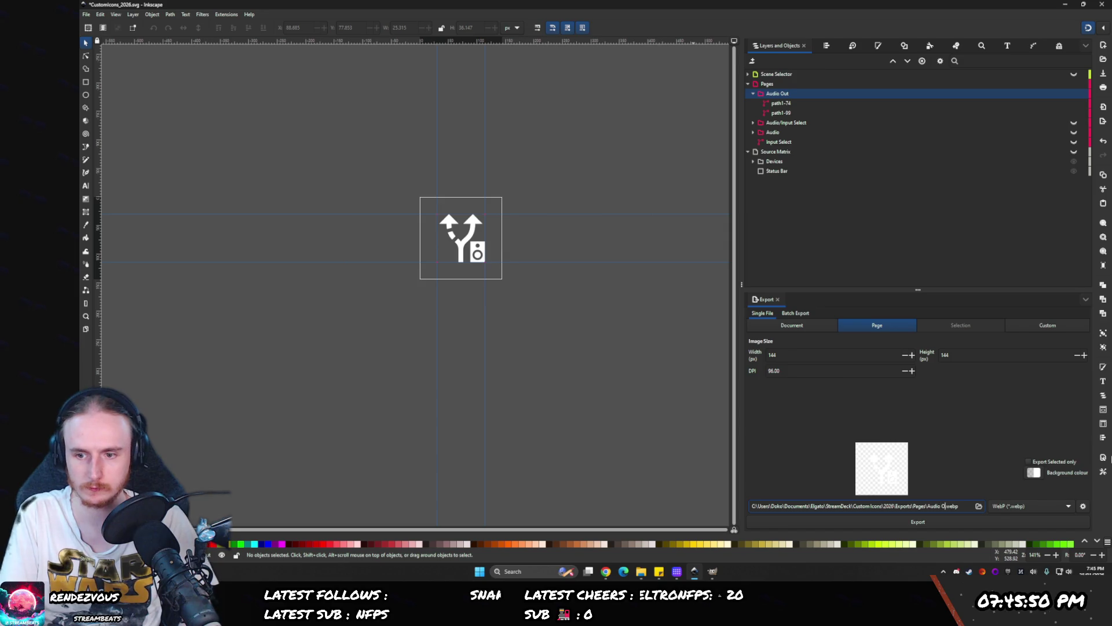
{"action": "key", "text": "Return"}
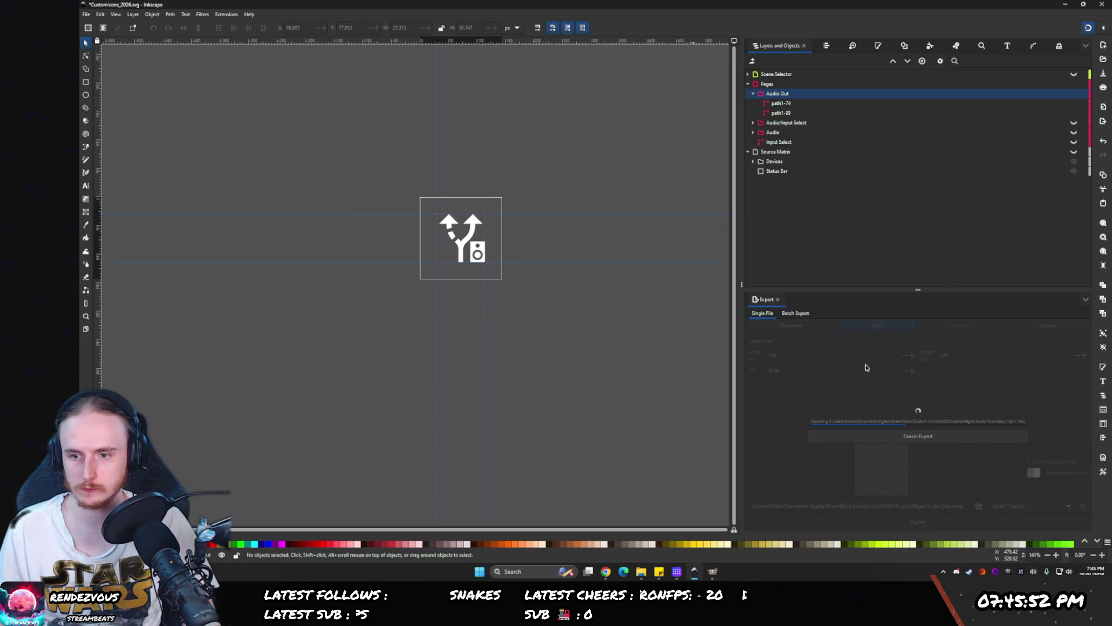
{"action": "left_click", "coordinate": [642, 572]}
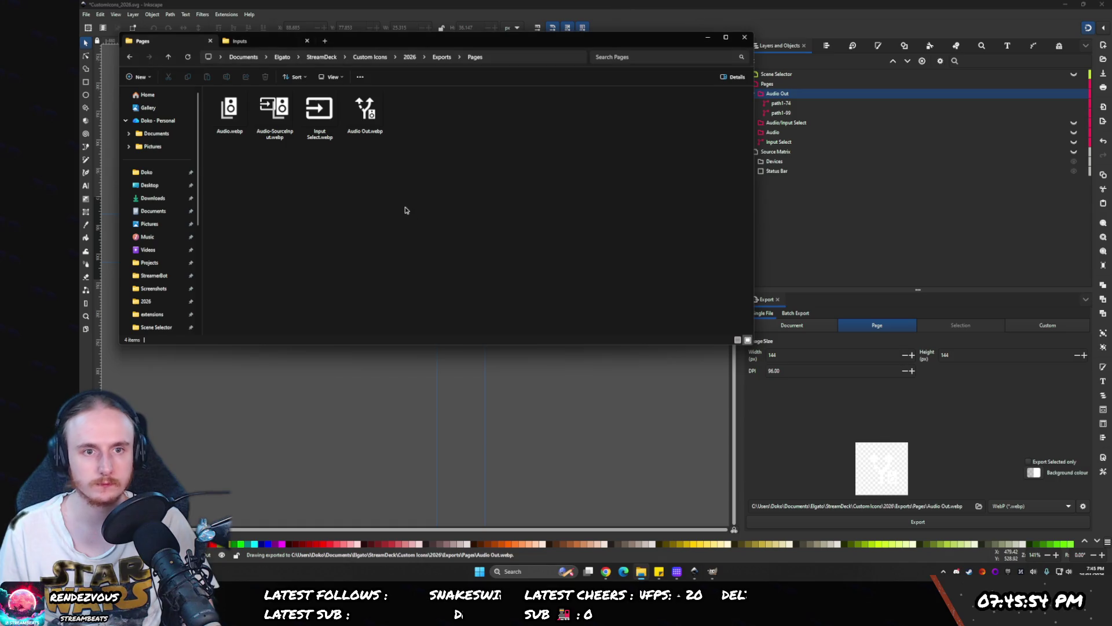
{"action": "left_click", "coordinate": [694, 572]}
{"action": "left_click", "coordinate": [677, 572]}
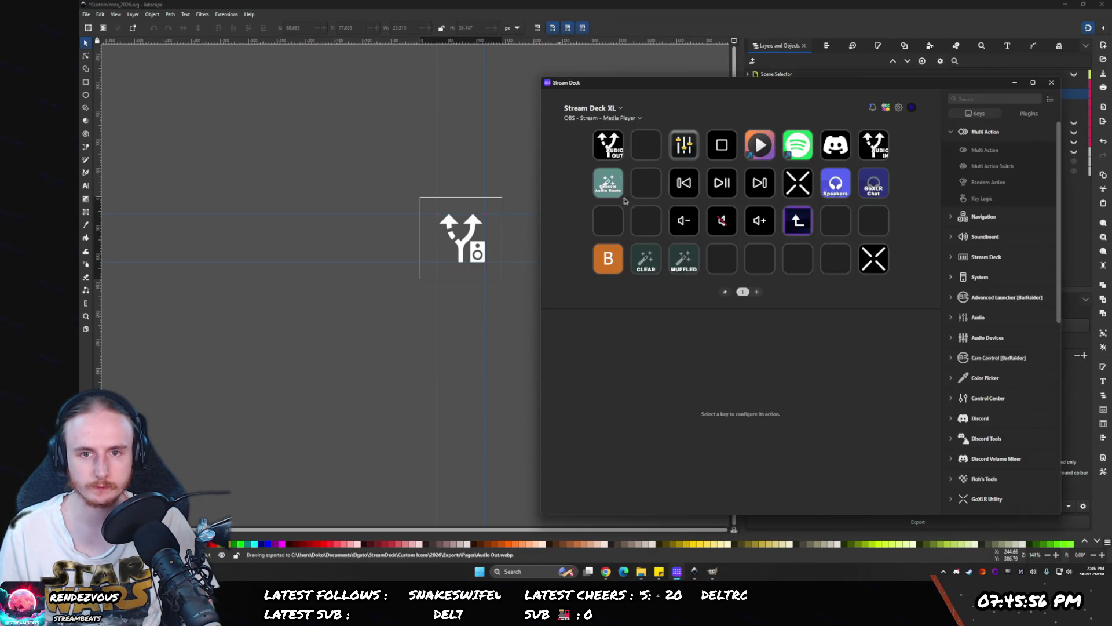
- Clear the AUDIO OUT title from the Stream Deck key
{"action": "key", "text": "ctrl+a"}
{"action": "key", "text": "BackSpace"}
{"action": "left_click", "coordinate": [839, 343]}
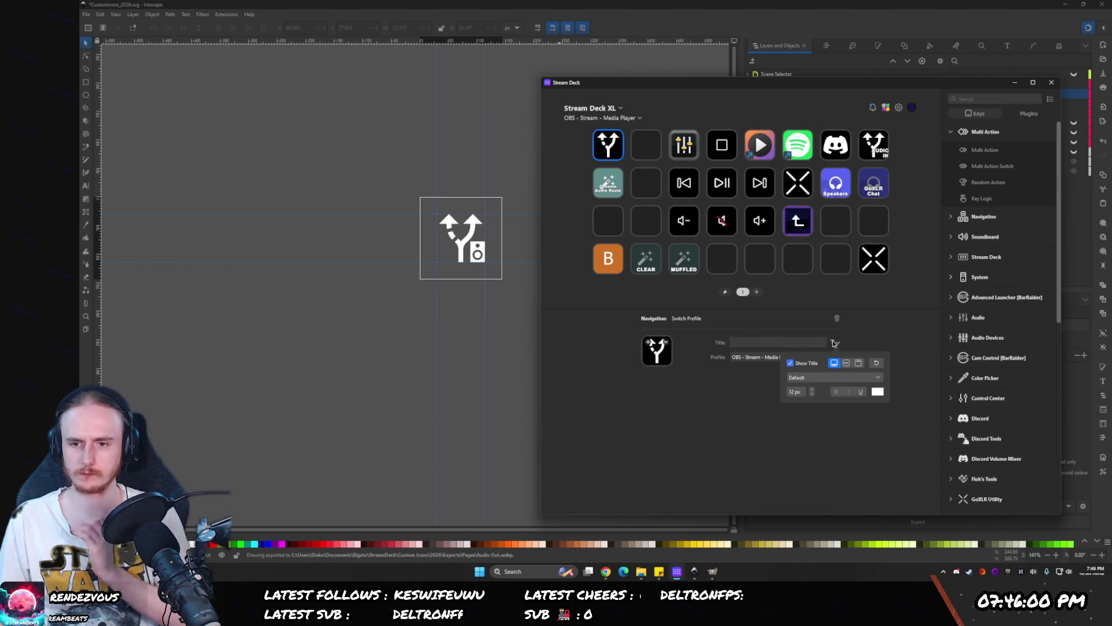
{"action": "left_click", "coordinate": [680, 427]}
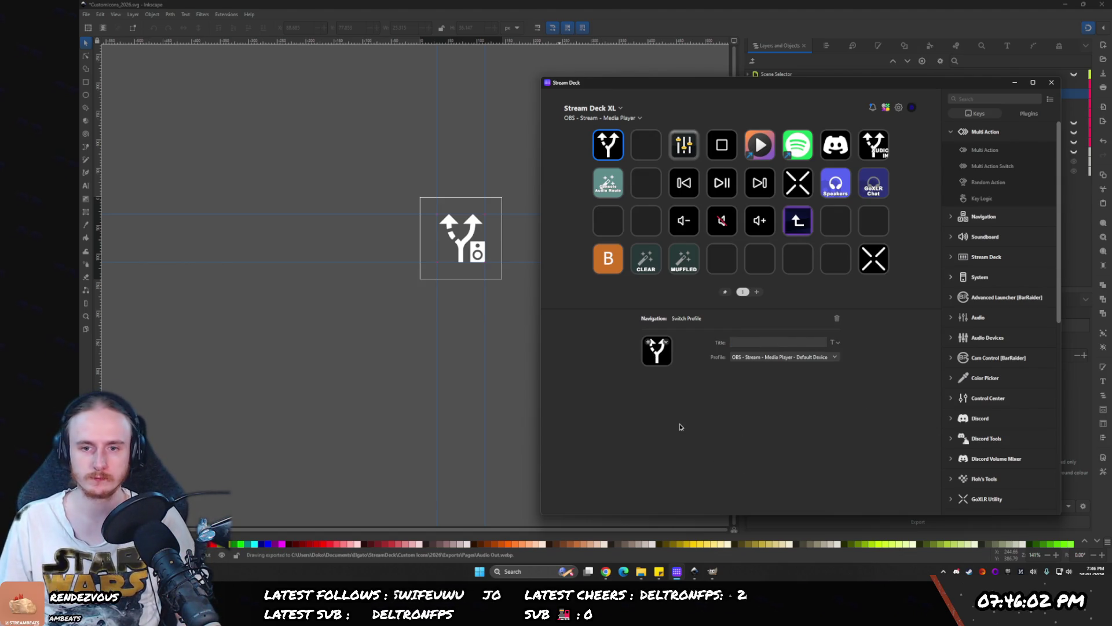
- Set Audio Out.webp from the Pages folder as the key's image
{"action": "left_click", "coordinate": [642, 571]}
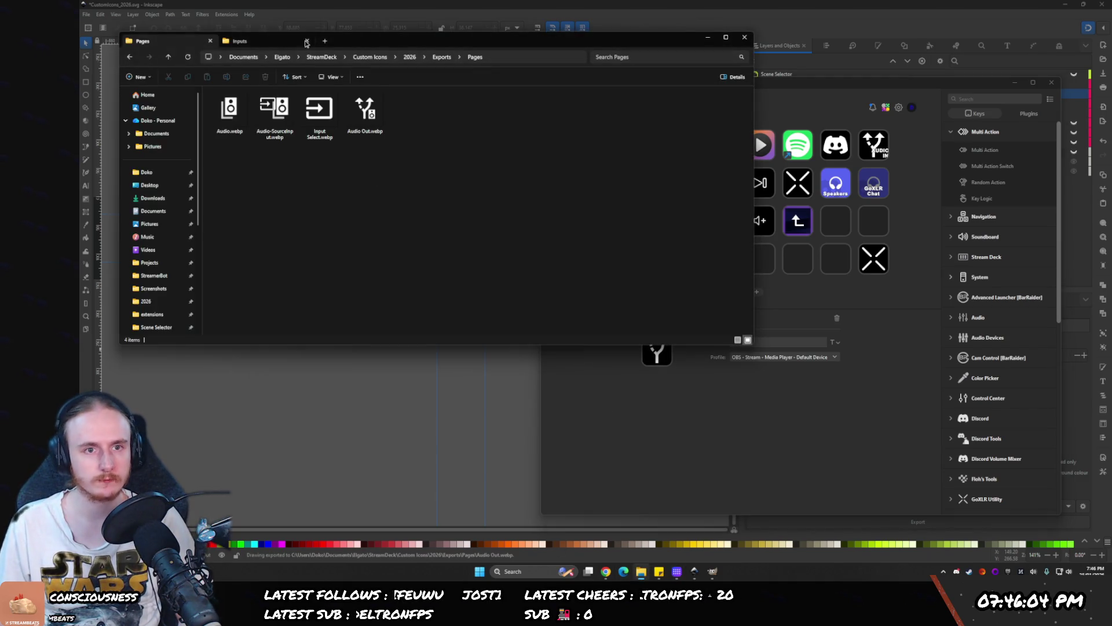
{"action": "left_click", "coordinate": [782, 89]}
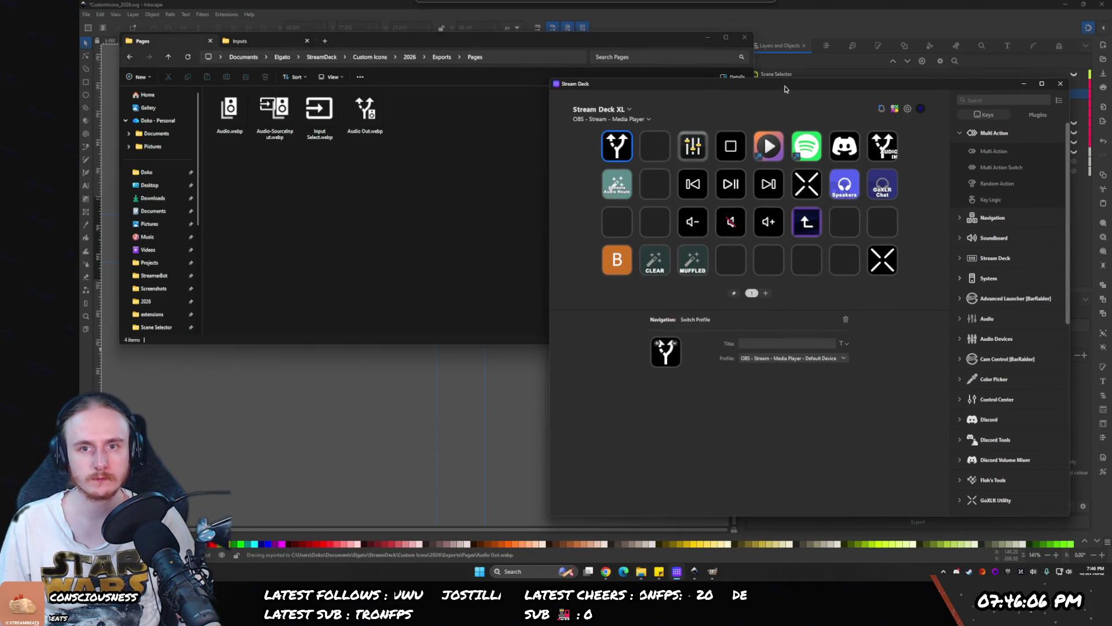
{"action": "mouse_move", "coordinate": [365, 110]}
{"action": "left_mouse_down"}
{"action": "mouse_move", "coordinate": [605, 150]}
{"action": "mouse_move", "coordinate": [678, 348]}
{"action": "left_mouse_up"}
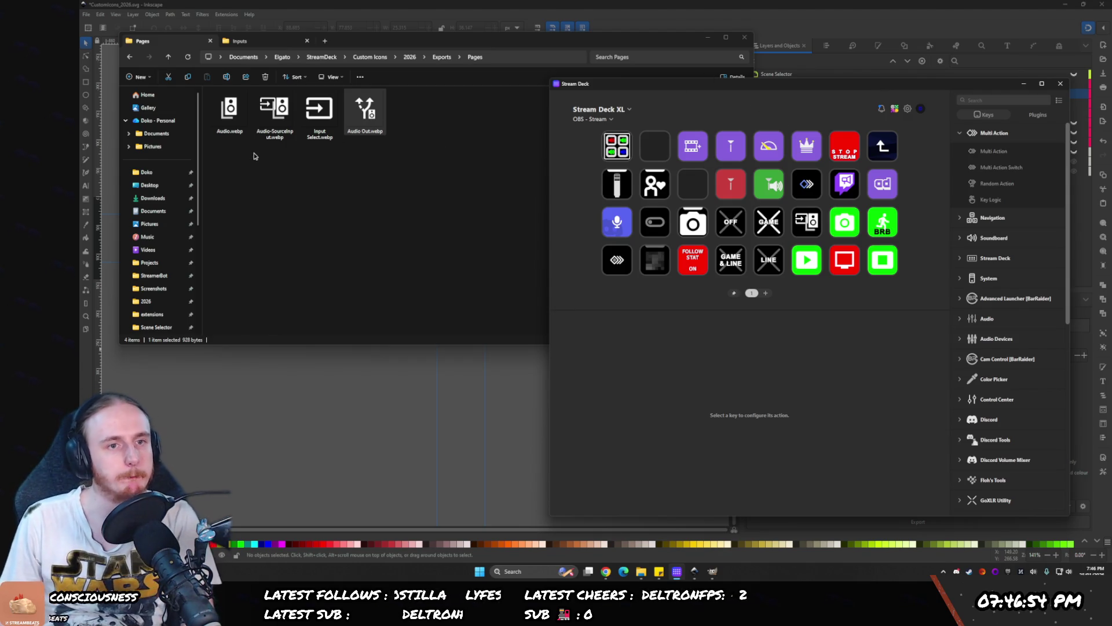
- Copy ContentBlur_1_ON.png from the old OBS Inputs folder and paste it into Inkscape
{"action": "left_click", "coordinate": [239, 41]}
{"action": "left_click", "coordinate": [501, 120]}
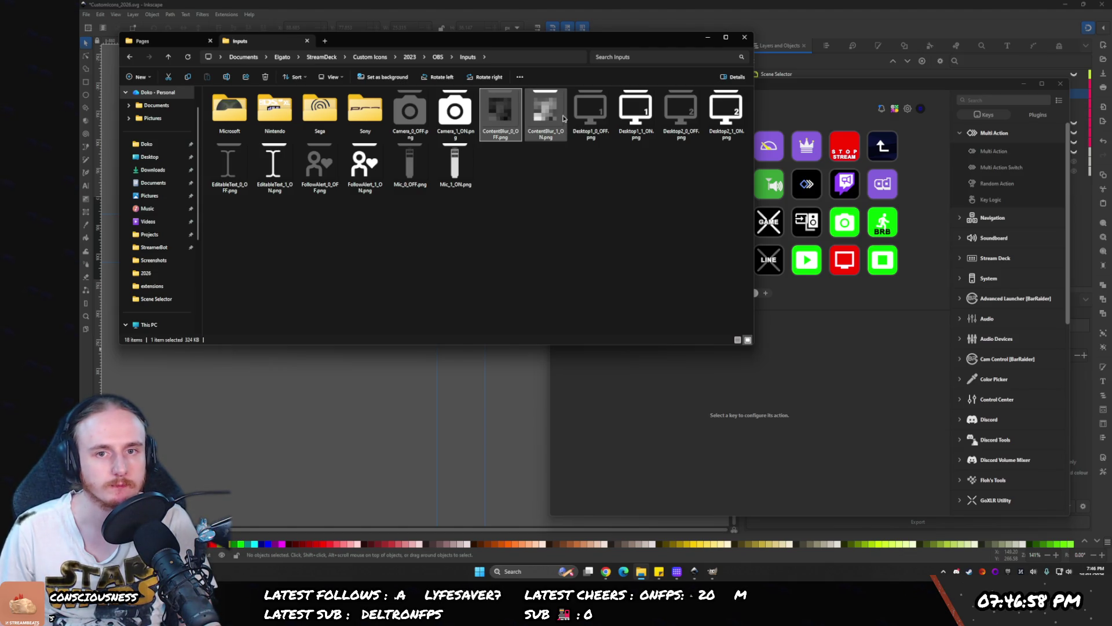
{"action": "left_click", "coordinate": [547, 119]}
{"action": "key", "text": "alt+Left"}
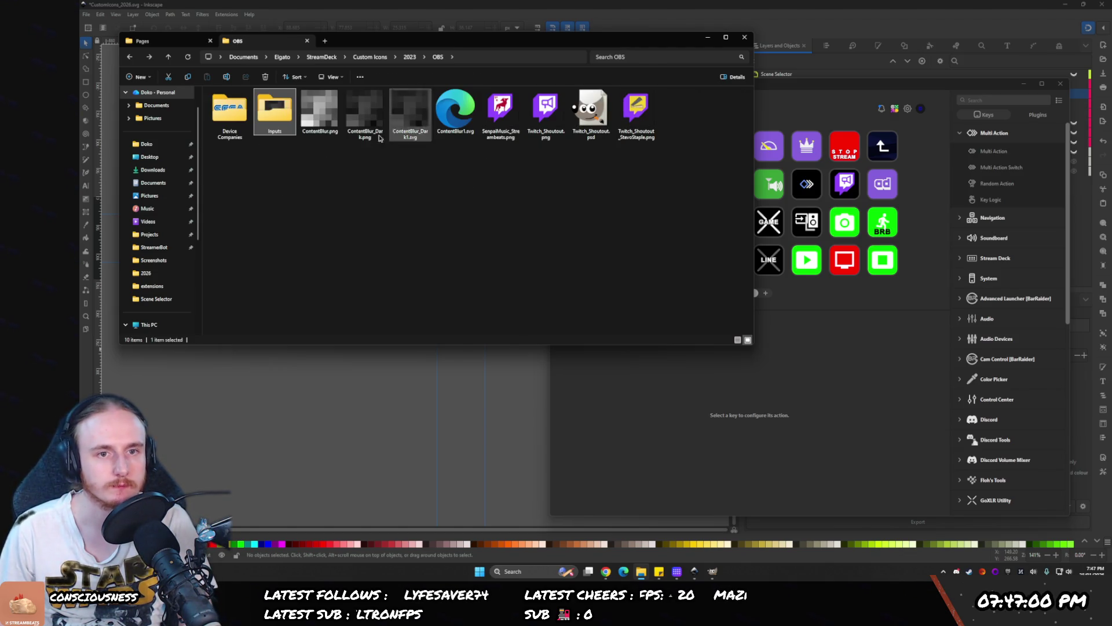
{"action": "left_click", "coordinate": [321, 116]}
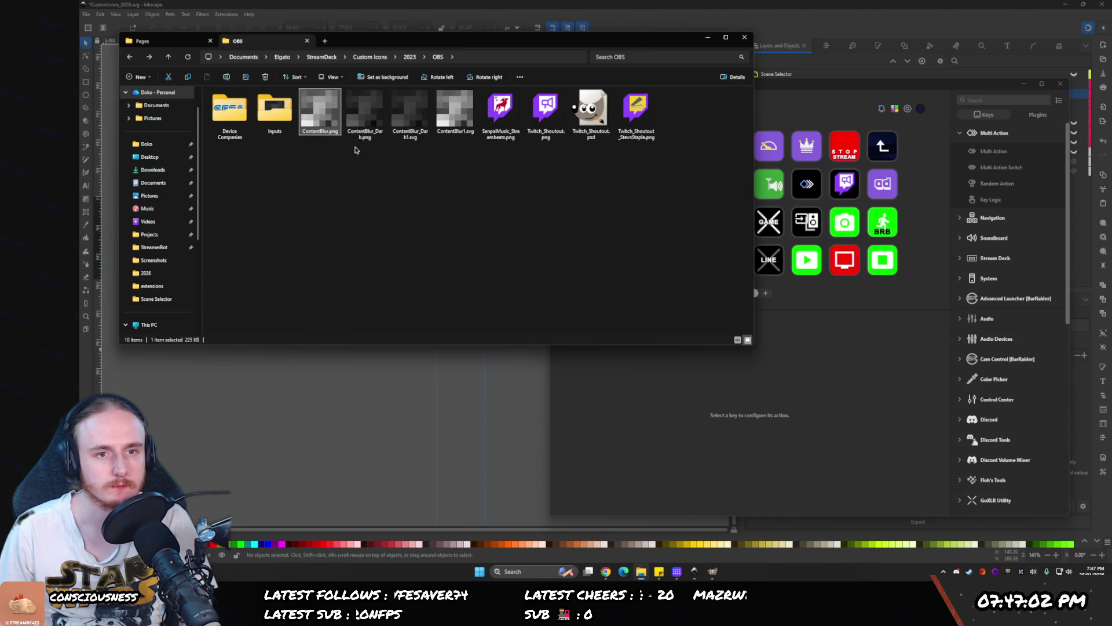
{"action": "key", "text": "alt+Right"}
{"action": "left_click", "coordinate": [546, 103]}
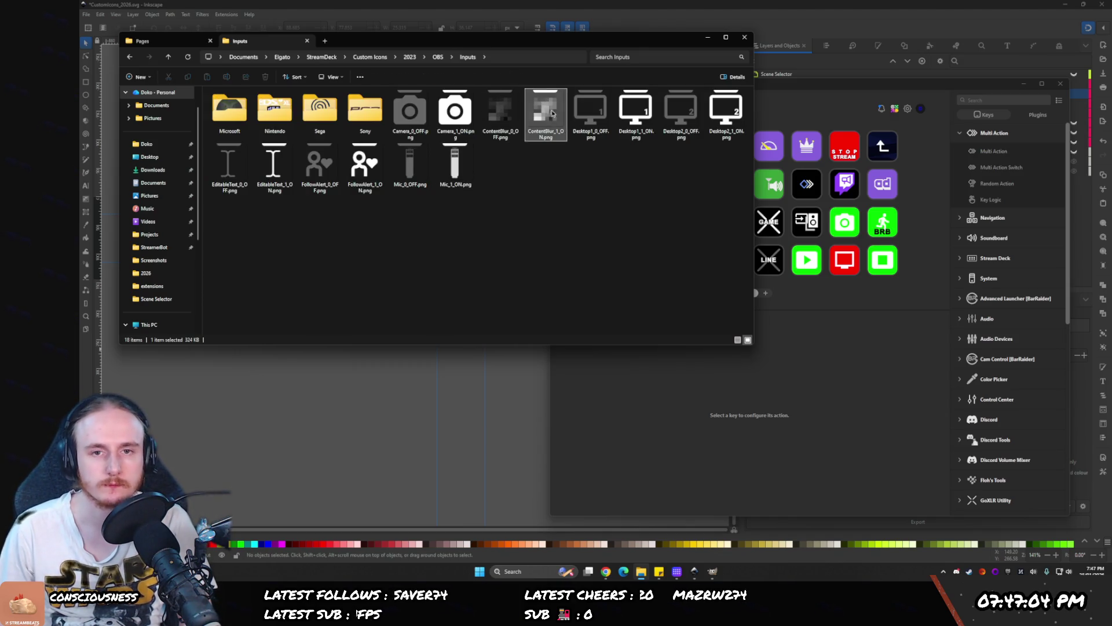
{"action": "key", "text": "alt+Tab"}
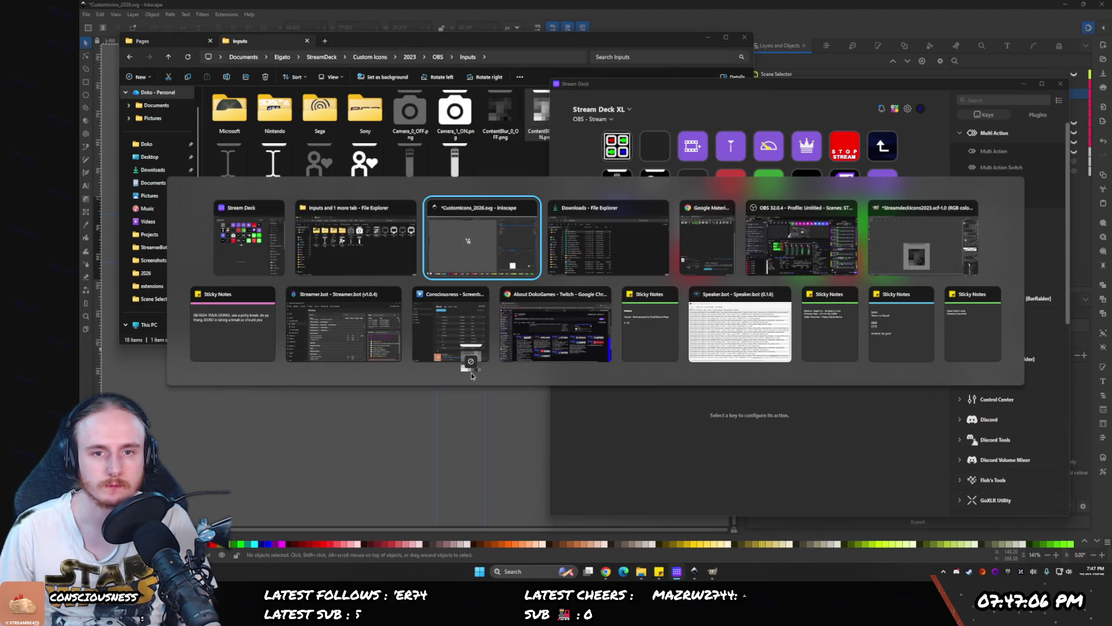
{"action": "key", "text": "ctrl+v"}
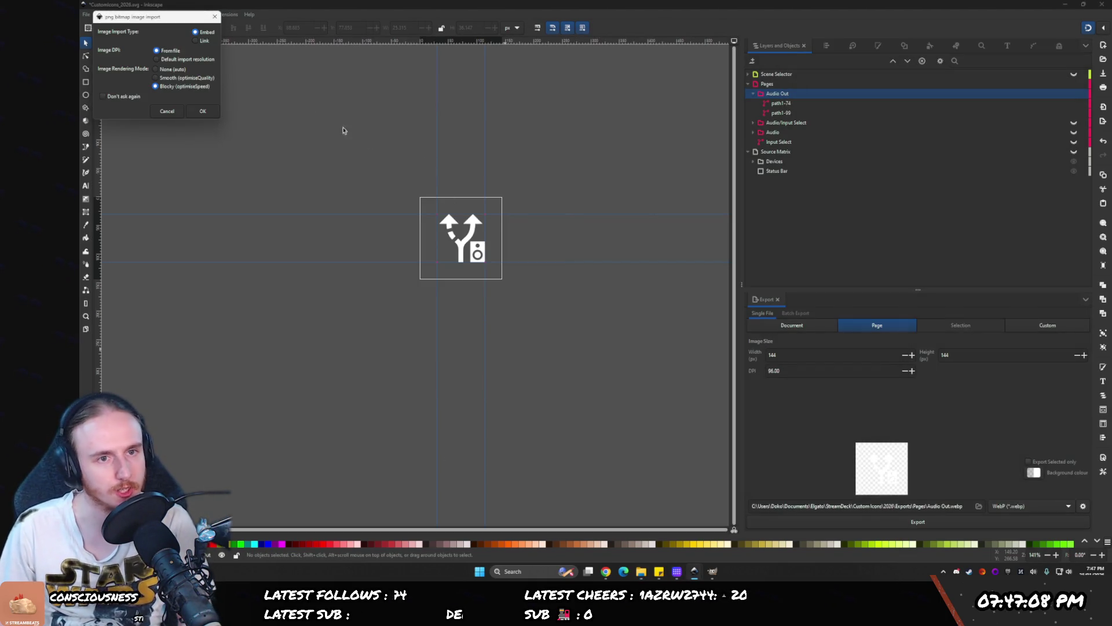
- Embed the pasted ContentBlur image and centre it horizontally and vertically on the page
{"action": "left_click", "coordinate": [204, 114]}
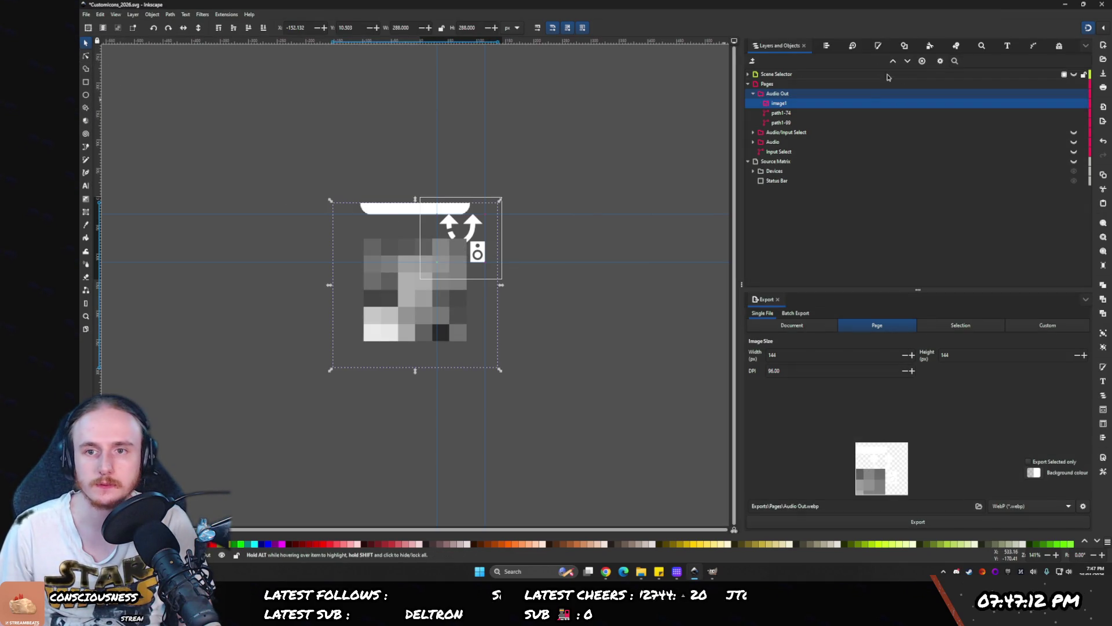
{"action": "left_click", "coordinate": [826, 45]}
{"action": "left_click", "coordinate": [785, 124]}
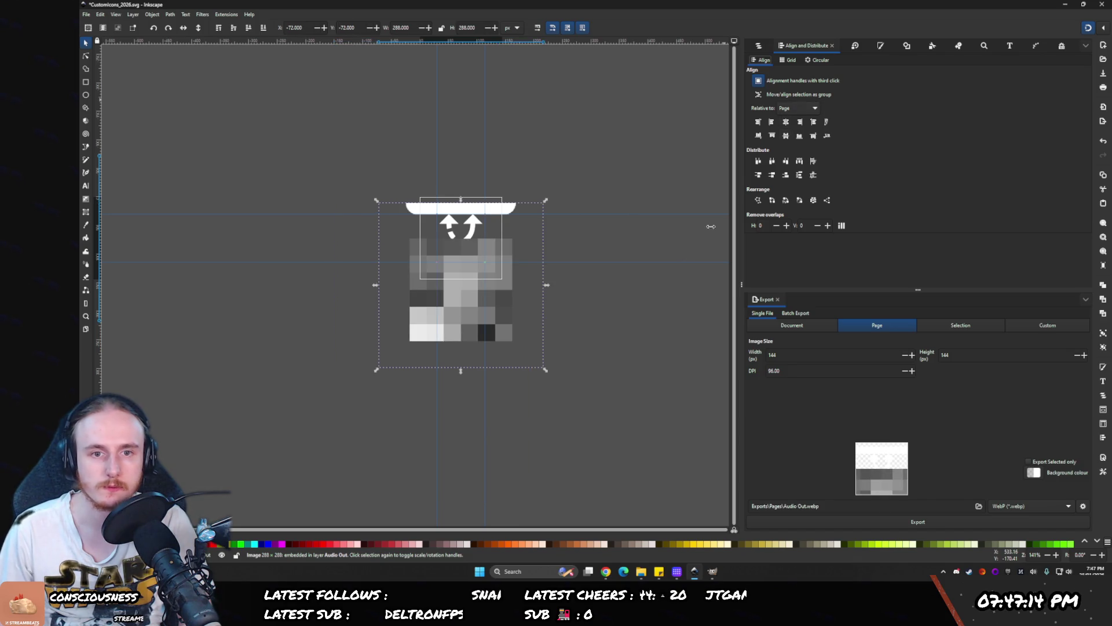
{"action": "left_click", "coordinate": [785, 135]}
- Scale the image down to fill the 144×144 px page
{"action": "left_click_drag", "start_coordinate": [543, 320], "coordinate": [501, 242]}
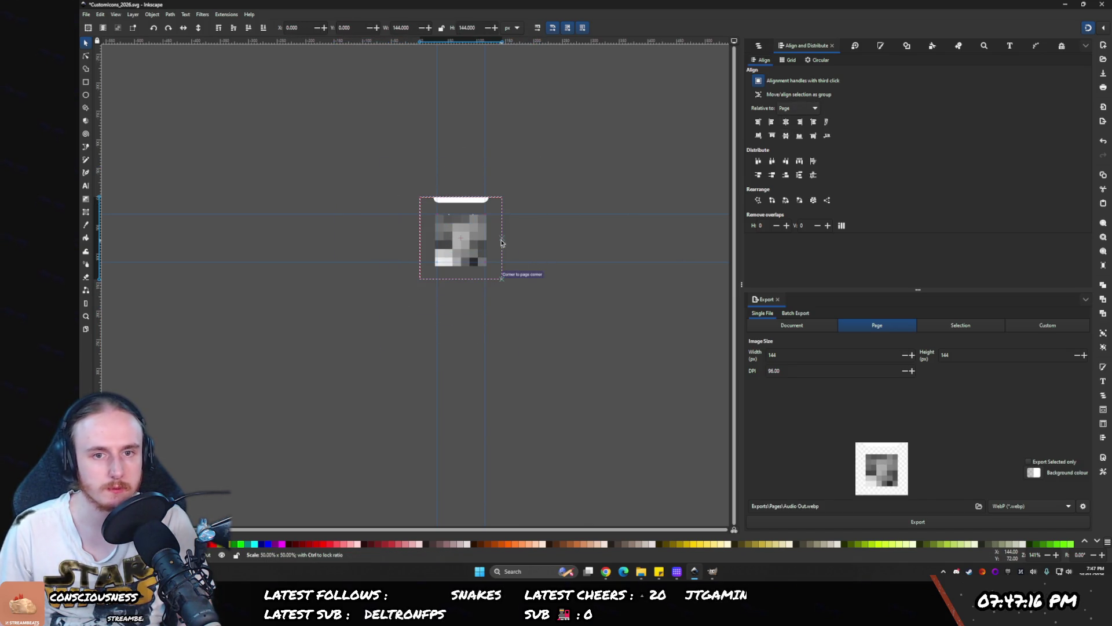
{"action": "scroll", "coordinate": [241, 129], "scroll_direction": "up", "scroll_amount": 6}
{"action": "scroll", "coordinate": [335, 165], "scroll_direction": "down", "scroll_amount": 1}
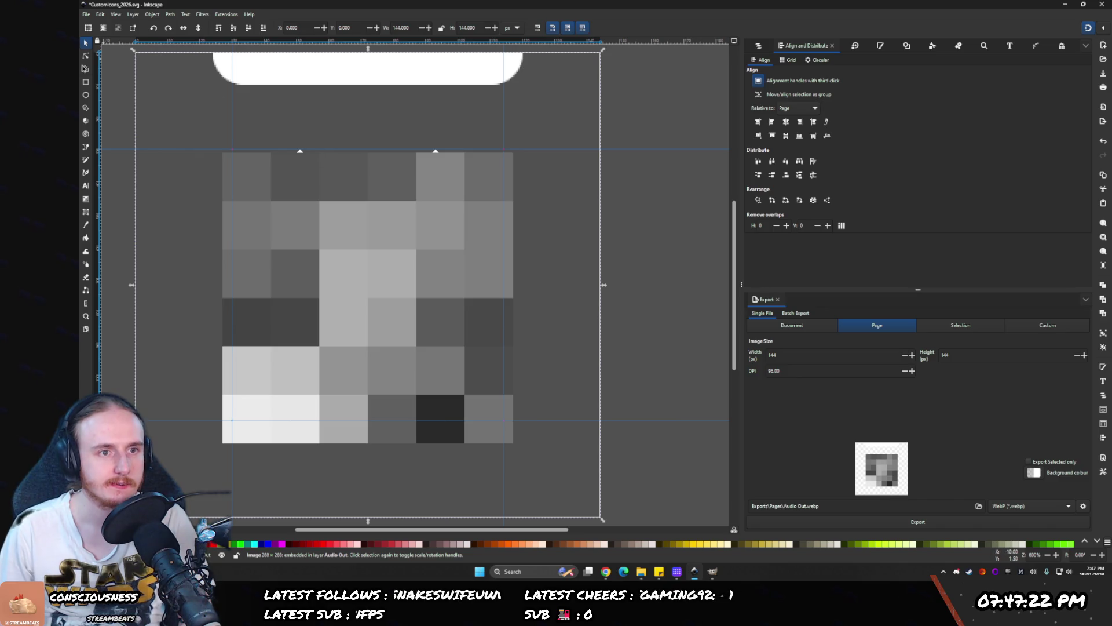
{"action": "left_click", "coordinate": [86, 70]}
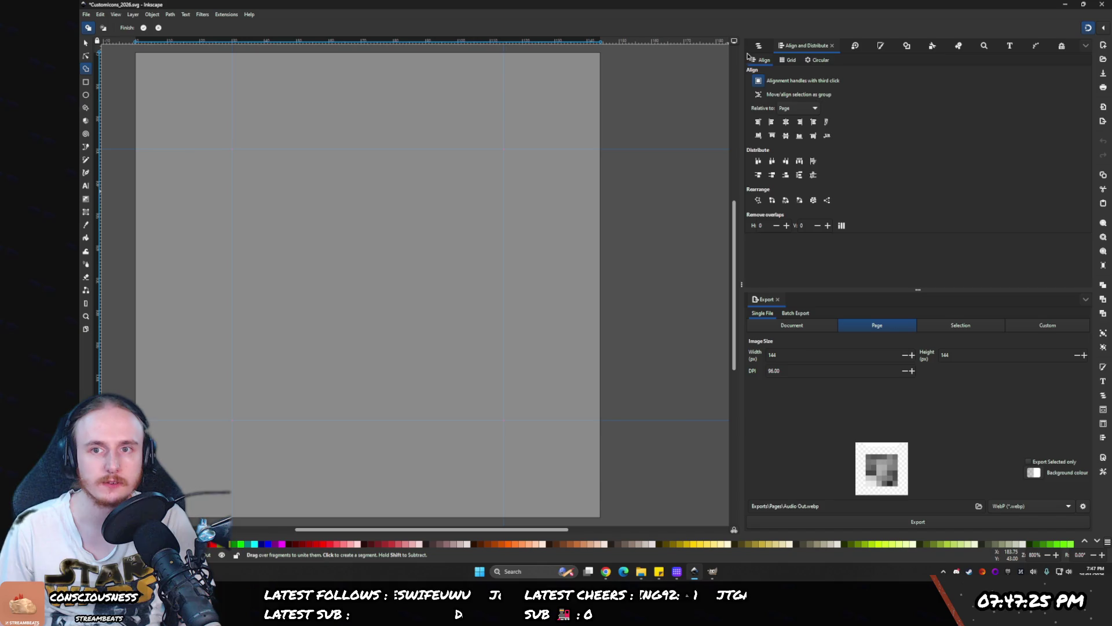
- Leave shape building and select the pixelated image in the layers list
{"action": "left_click", "coordinate": [758, 46]}
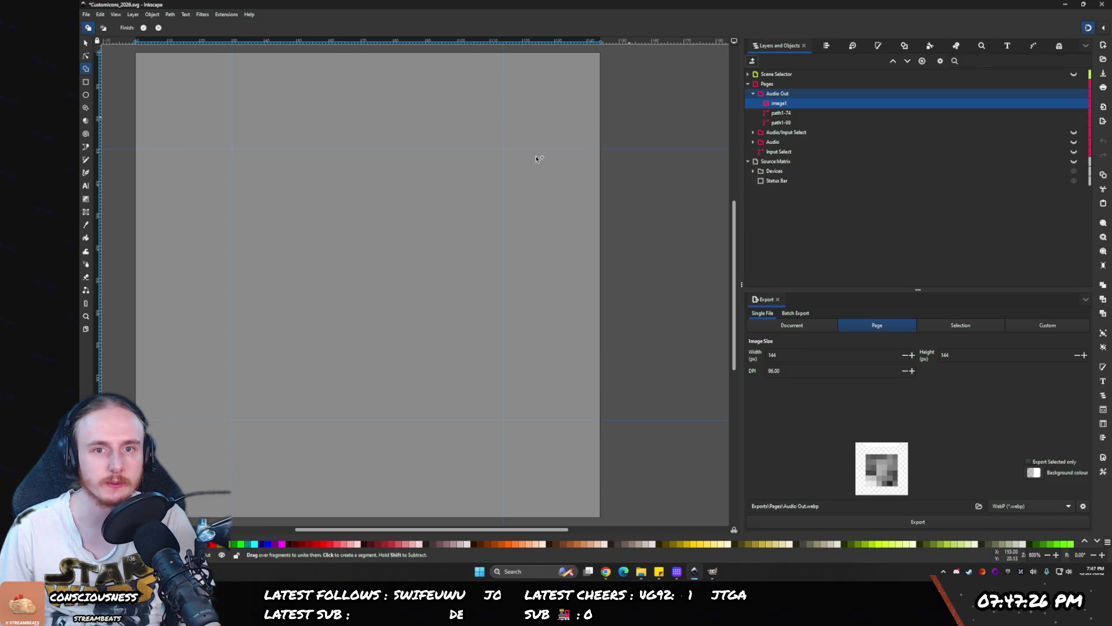
{"action": "scroll", "coordinate": [444, 185], "scroll_direction": "down", "scroll_amount": 3}
{"action": "left_click_drag", "start_coordinate": [296, 114], "coordinate": [338, 147]}
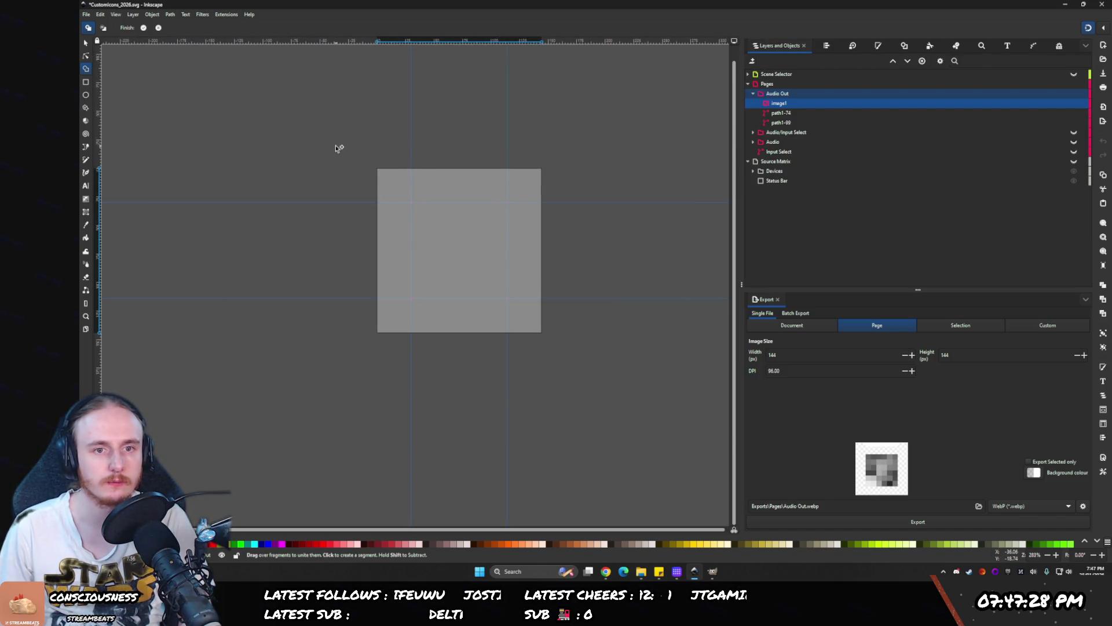
{"action": "key", "text": "Escape"}
{"action": "scroll", "coordinate": [521, 139], "scroll_direction": "right", "scroll_amount": 1}
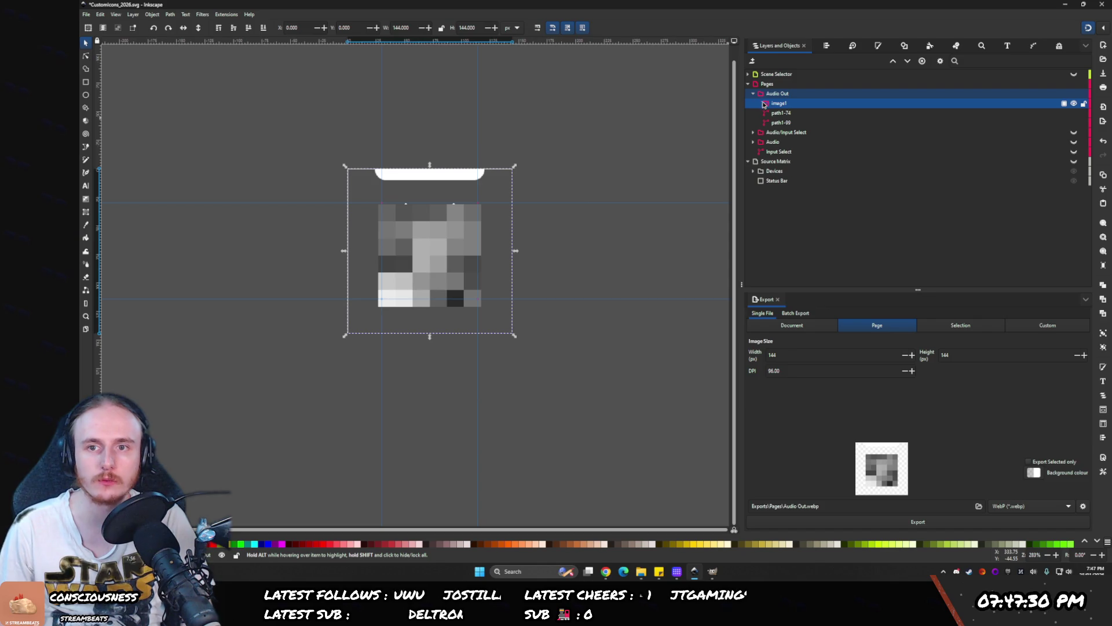
{"action": "left_click", "coordinate": [768, 113]}
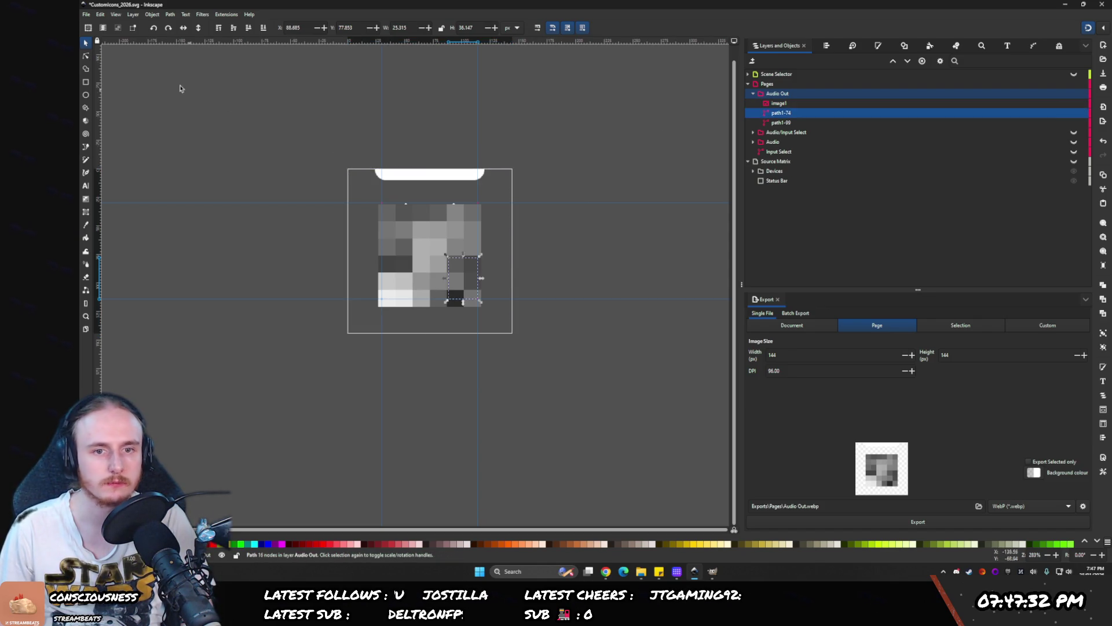
{"action": "key", "text": "Tab"}
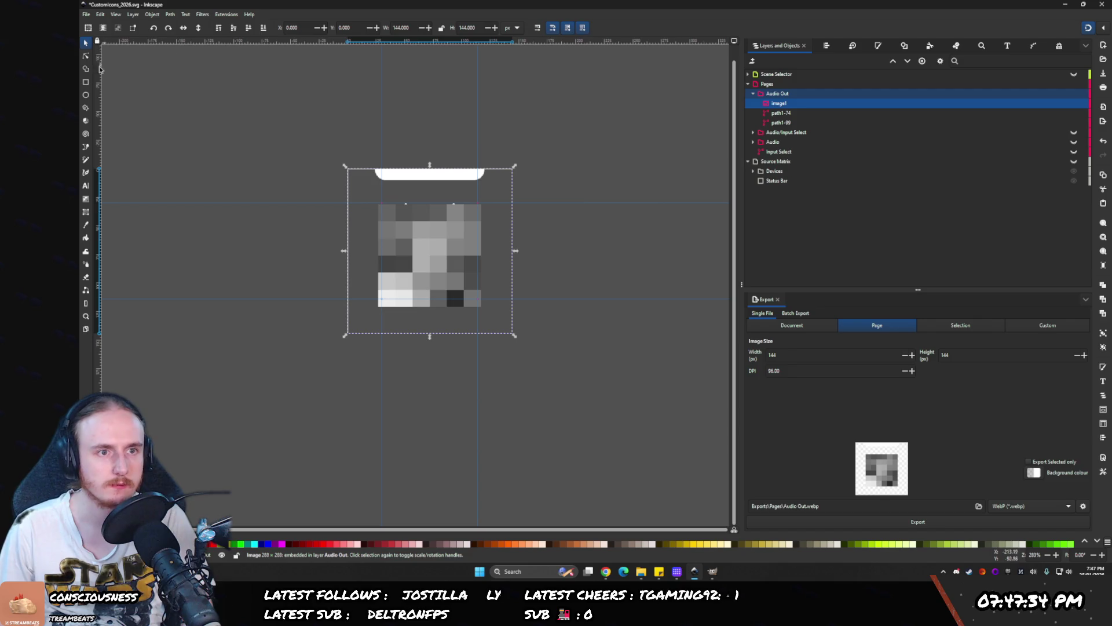
- Draw a new white rectangle over the blurred image
{"action": "left_click", "coordinate": [85, 82]}
{"action": "scroll", "coordinate": [367, 191], "scroll_direction": "up", "scroll_amount": 15}
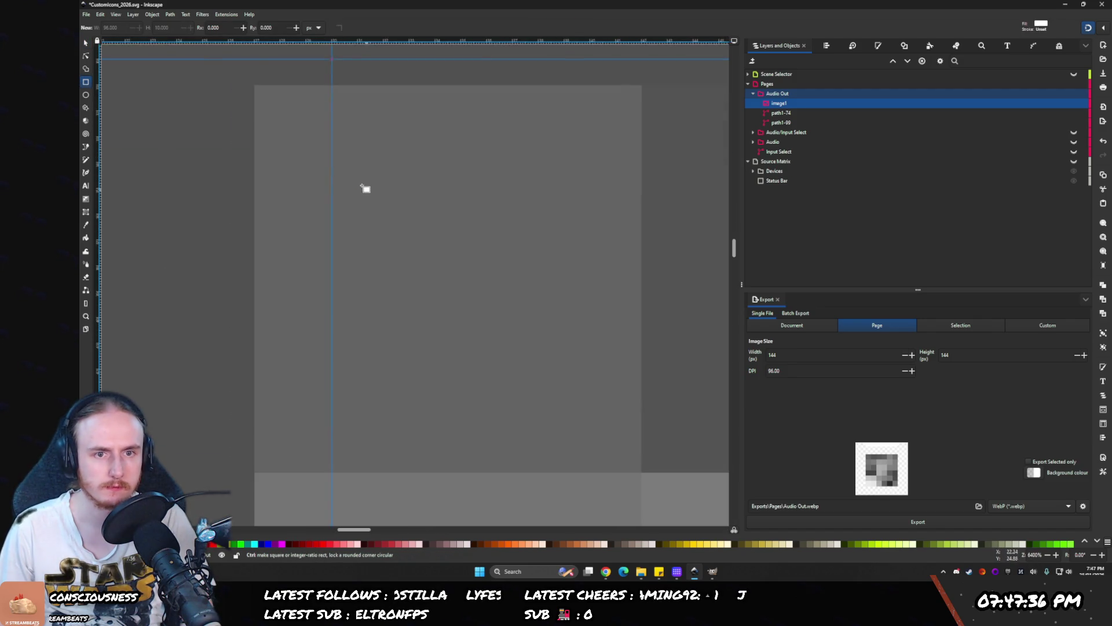
{"action": "scroll", "coordinate": [253, 77], "scroll_direction": "up", "scroll_amount": 1}
{"action": "left_click_drag", "start_coordinate": [268, 114], "coordinate": [602, 327]}
{"action": "scroll", "coordinate": [602, 327], "scroll_direction": "down", "scroll_amount": 15}
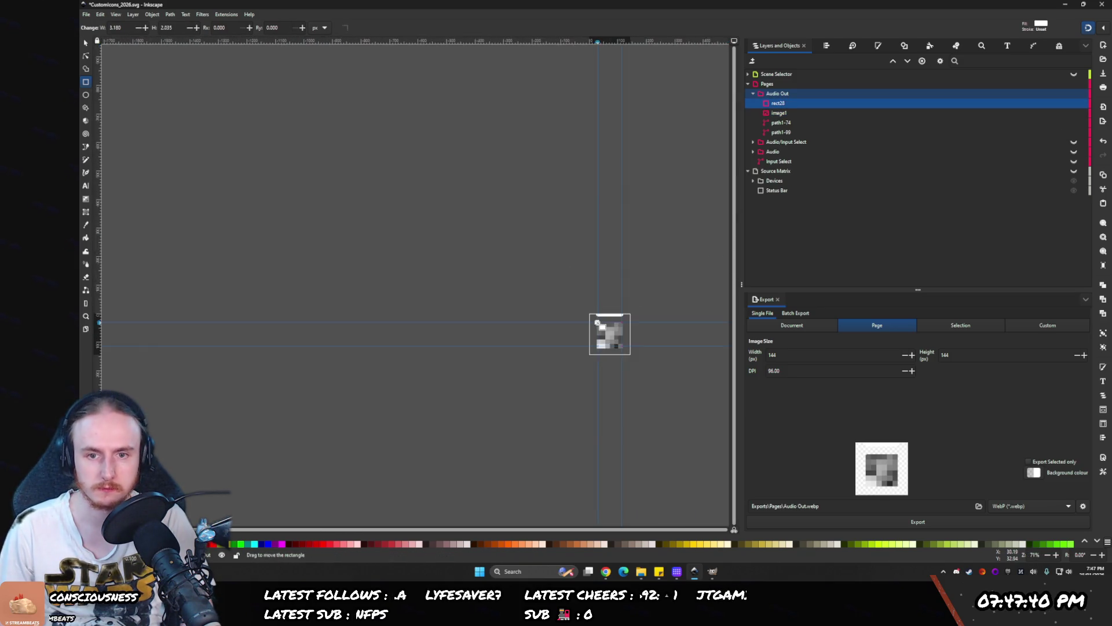
{"action": "scroll", "coordinate": [608, 329], "scroll_direction": "down", "scroll_amount": 7}
{"action": "scroll", "coordinate": [608, 329], "scroll_direction": "right", "scroll_amount": 13}
- Enlarge the white rectangle into a square of roughly 90 px
{"action": "left_click_drag", "start_coordinate": [230, 113], "coordinate": [617, 517]}
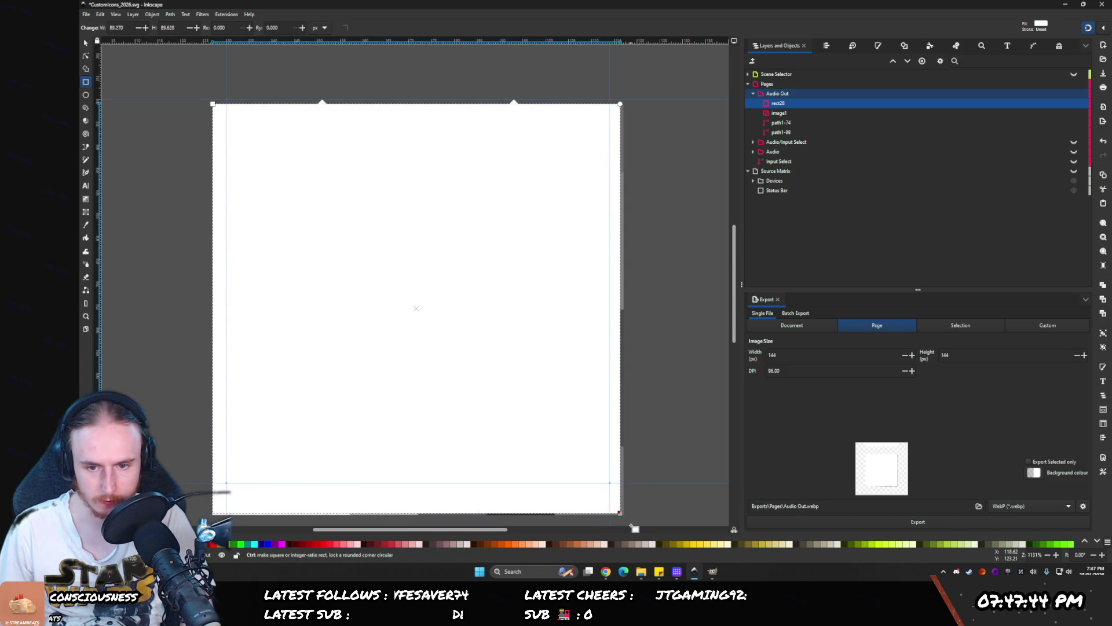
{"action": "scroll", "coordinate": [617, 489], "scroll_direction": "up", "scroll_amount": 15}
{"action": "scroll", "coordinate": [574, 458], "scroll_direction": "up", "scroll_amount": 1}
{"action": "left_click_drag", "start_coordinate": [469, 425], "coordinate": [539, 458]}
{"action": "scroll", "coordinate": [412, 318], "scroll_direction": "down", "scroll_amount": 14}
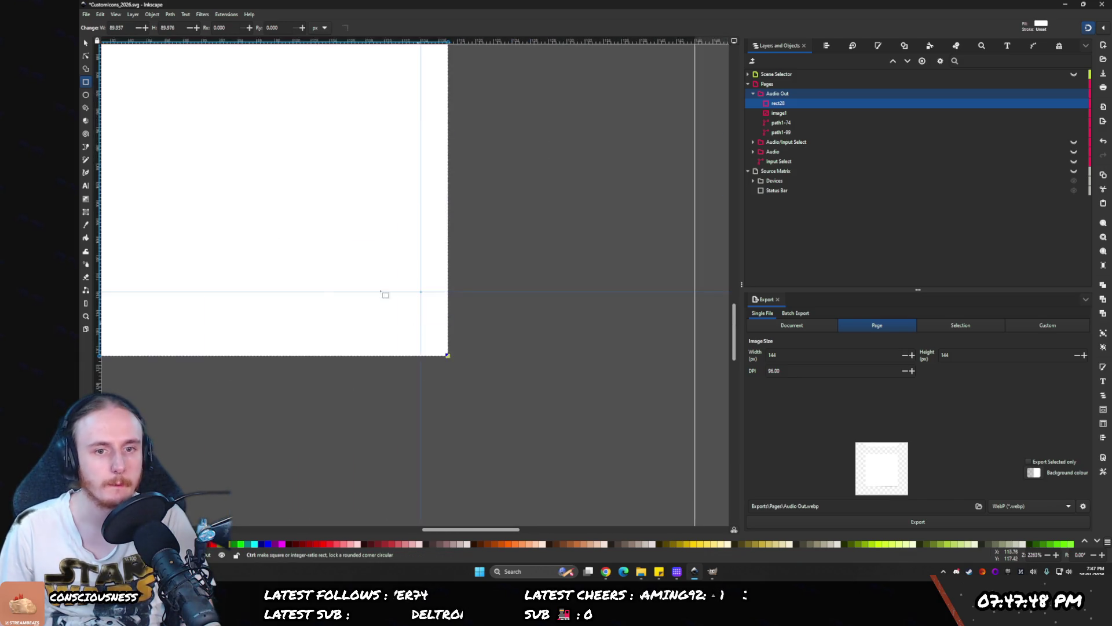
{"action": "scroll", "coordinate": [394, 151], "scroll_direction": "up", "scroll_amount": 5}
{"action": "scroll", "coordinate": [386, 90], "scroll_direction": "left", "scroll_amount": 5}
{"action": "key", "text": "s"}
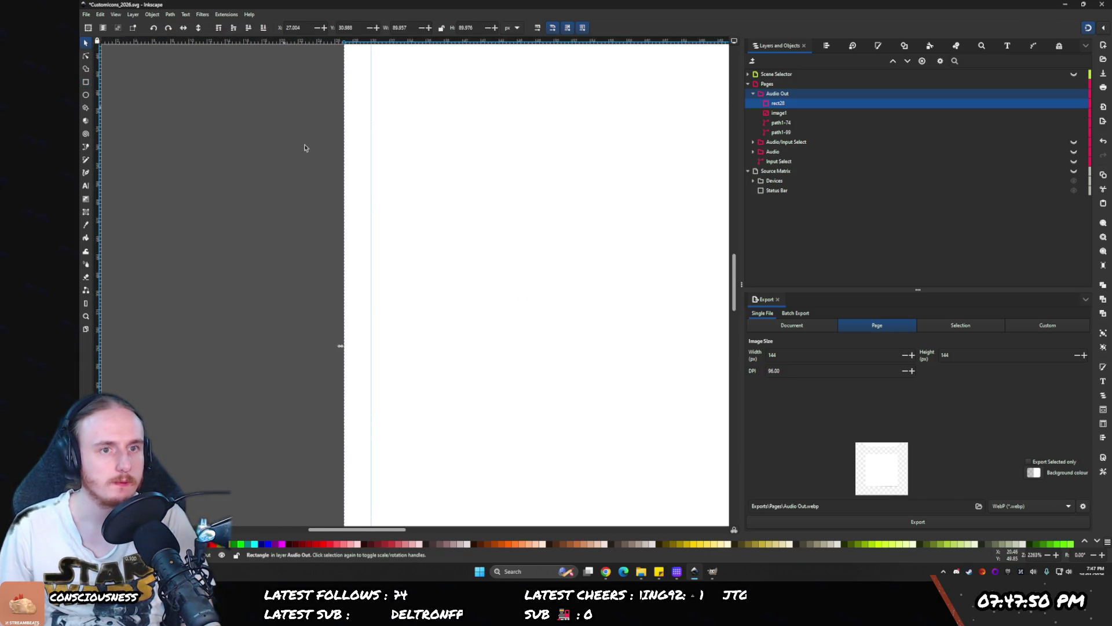
{"action": "scroll", "coordinate": [367, 322], "scroll_direction": "up", "scroll_amount": 12}
{"action": "mouse_move", "coordinate": [355, 223]}
{"action": "left_mouse_down"}
{"action": "mouse_move", "coordinate": [342, 260]}
{"action": "mouse_move", "coordinate": [323, 263]}
{"action": "left_mouse_up"}
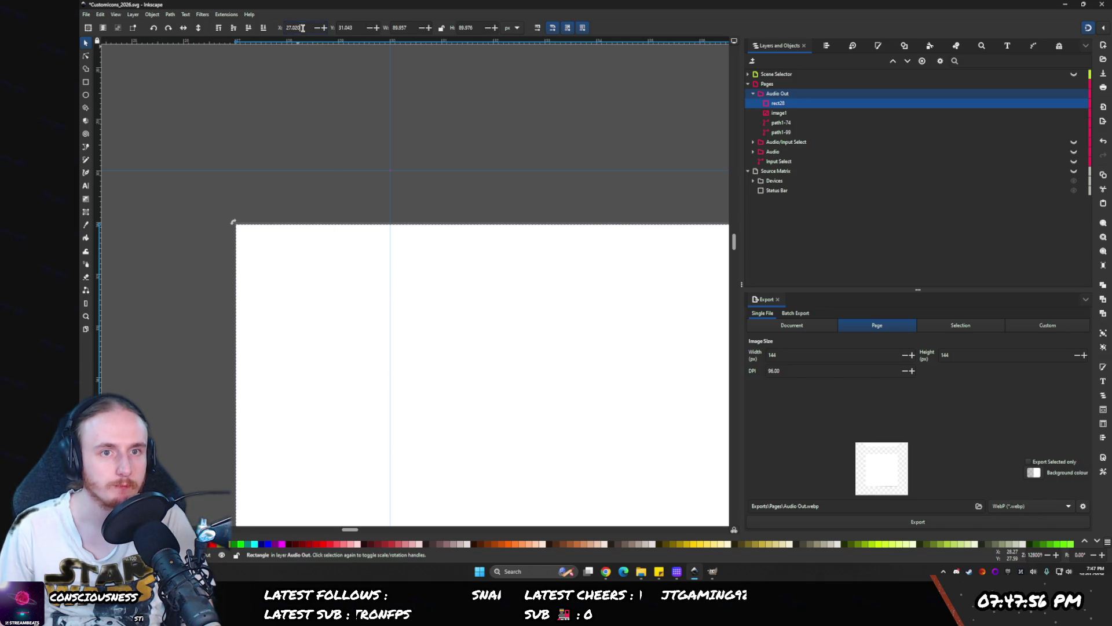
- Position the white square at X 27, Y 31
{"action": "type", "text": "27"}
{"action": "key", "text": "Tab"}
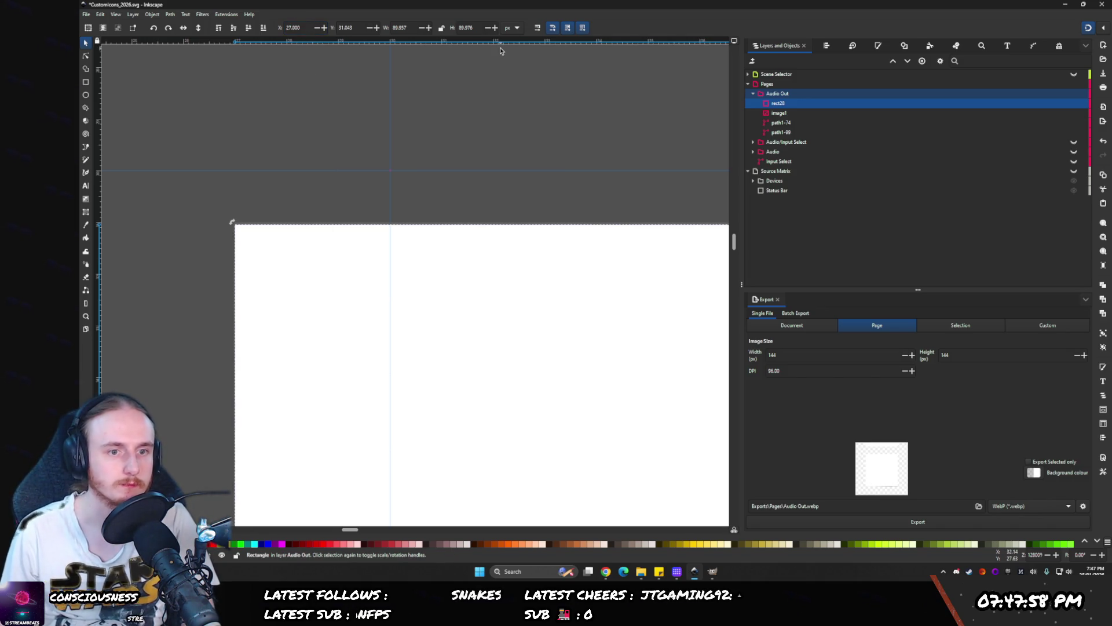
{"action": "type", "text": "31"}
{"action": "key", "text": "Return"}
{"action": "scroll", "coordinate": [373, 231], "scroll_direction": "down", "scroll_amount": 8}
{"action": "scroll", "coordinate": [373, 231], "scroll_direction": "up", "scroll_amount": 5}
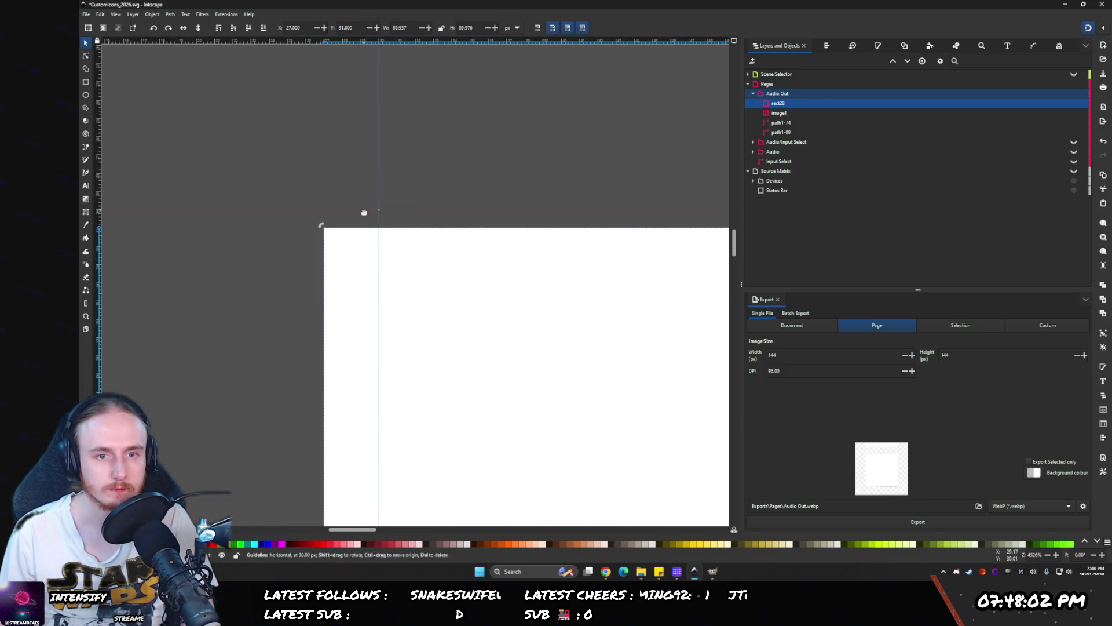
- Snap vertical and horizontal guides to the white square's top, right and bottom edges
{"action": "left_click_drag", "start_coordinate": [379, 212], "coordinate": [323, 224]}
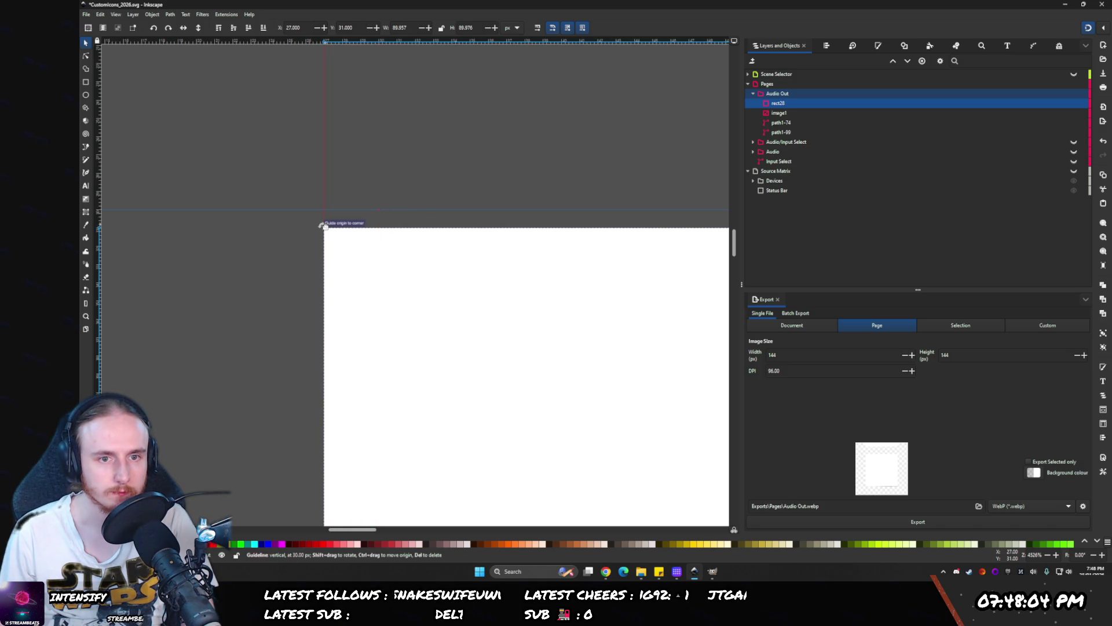
{"action": "scroll", "coordinate": [325, 225], "scroll_direction": "down", "scroll_amount": 6}
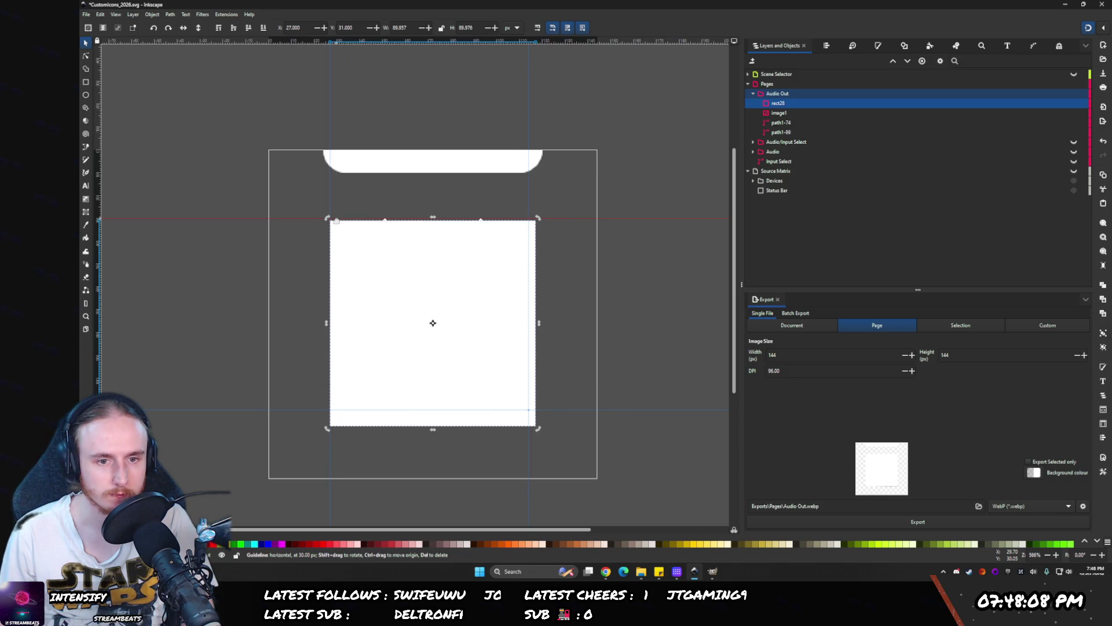
{"action": "left_click_drag", "start_coordinate": [336, 220], "coordinate": [329, 223]}
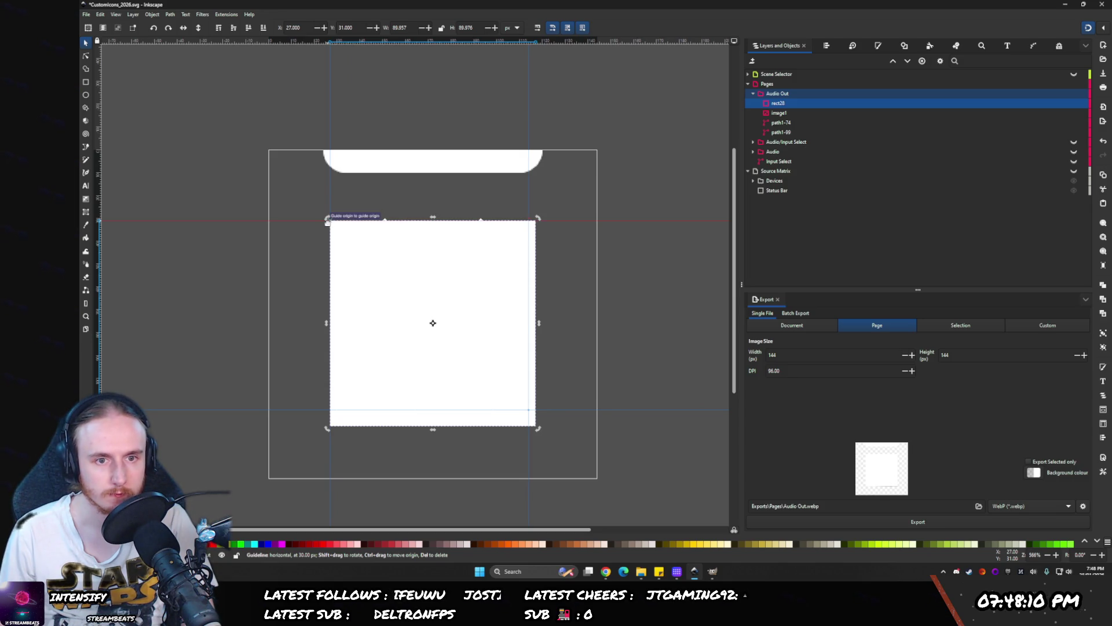
{"action": "left_click_drag", "start_coordinate": [529, 223], "coordinate": [536, 221]}
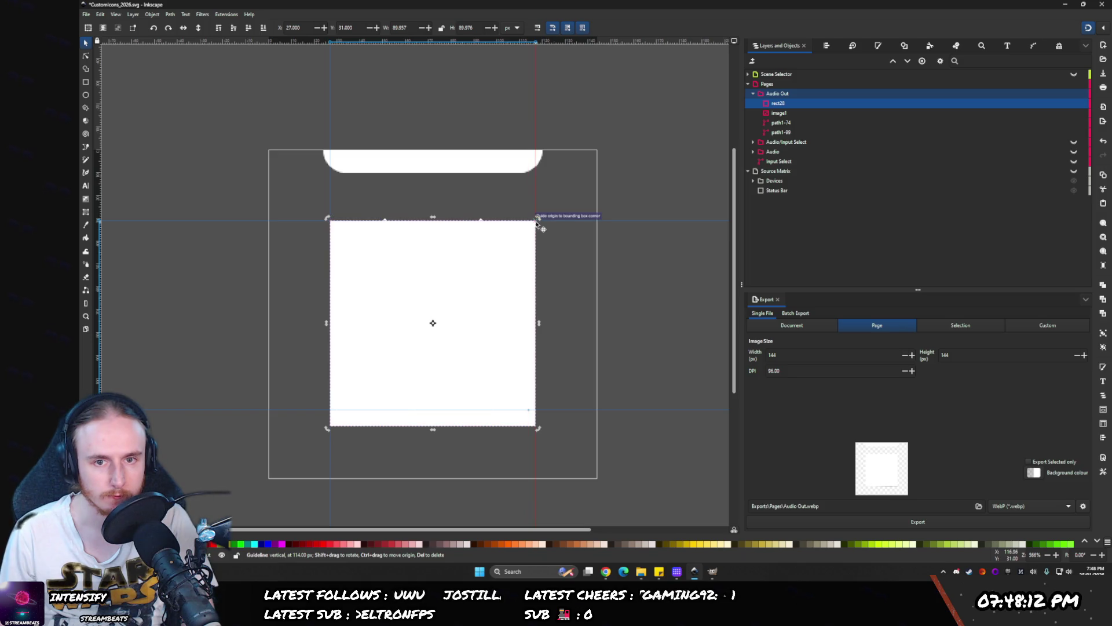
{"action": "left_click_drag", "start_coordinate": [530, 410], "coordinate": [399, 435]}
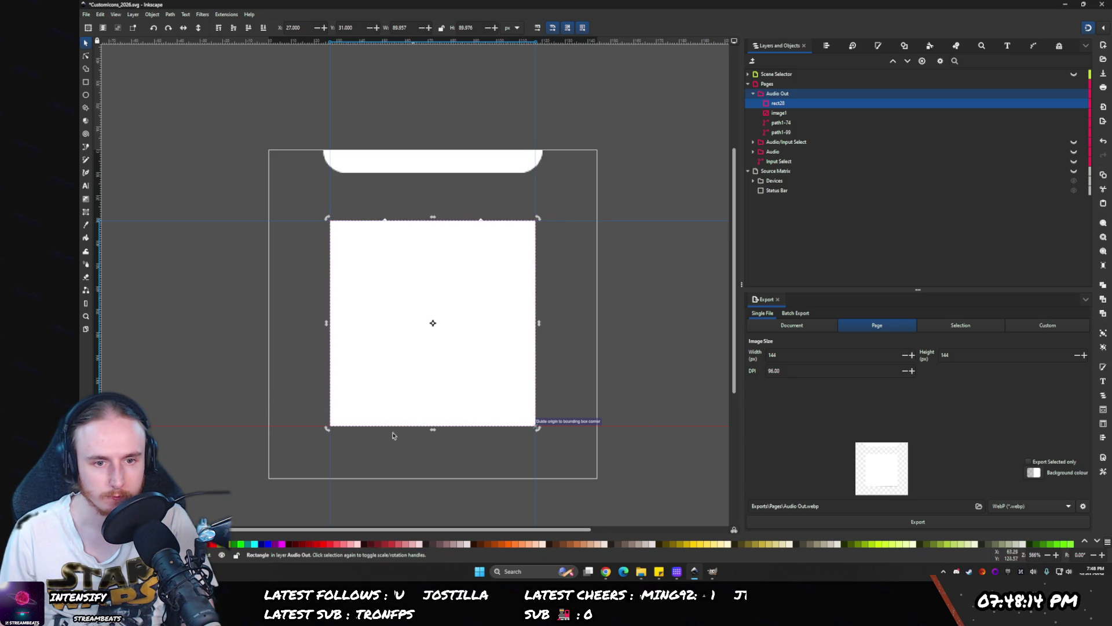
{"action": "mouse_move", "coordinate": [330, 221]}
{"action": "left_mouse_down"}
{"action": "mouse_move", "coordinate": [353, 422]}
{"action": "mouse_move", "coordinate": [312, 390]}
{"action": "mouse_move", "coordinate": [281, 3]}
{"action": "left_mouse_up"}
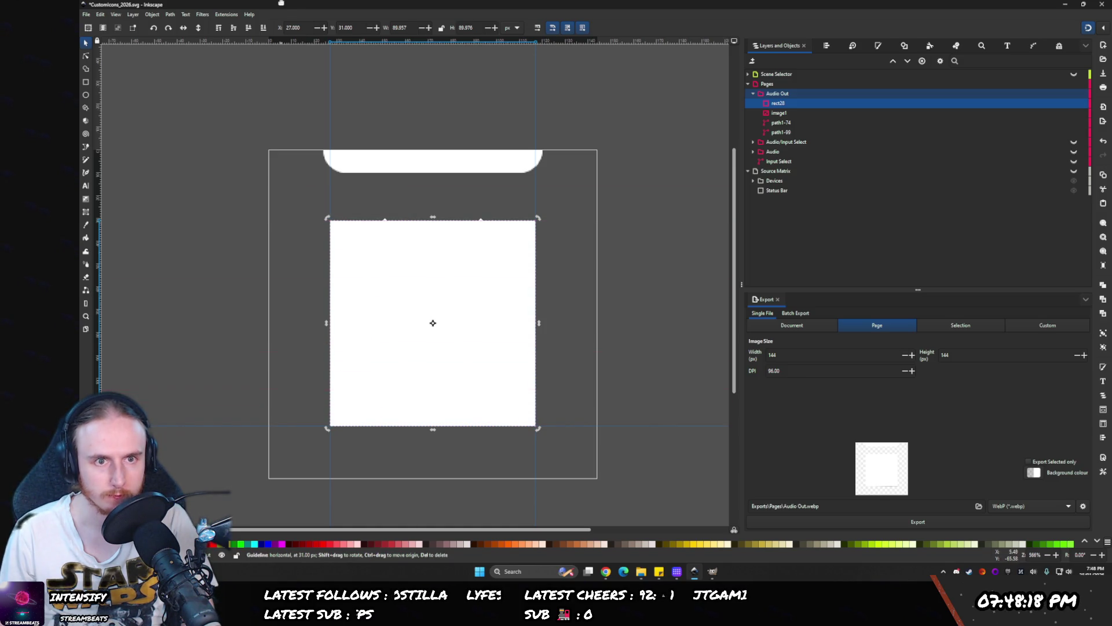
{"action": "left_click", "coordinate": [316, 431]}
{"action": "left_click_drag", "start_coordinate": [303, 428], "coordinate": [340, 430]}
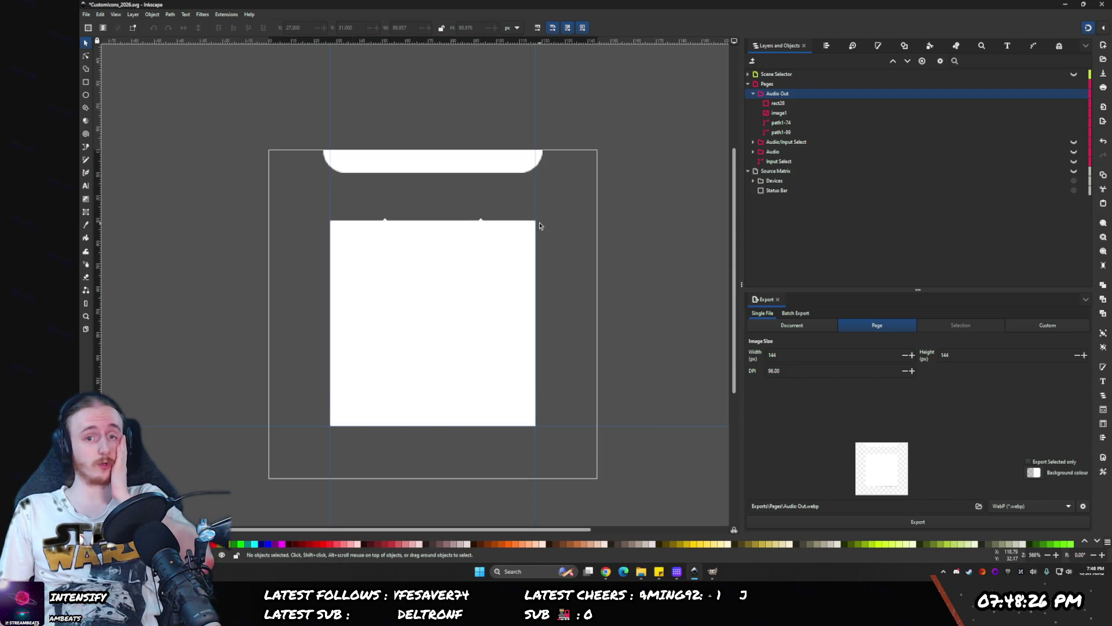
{"action": "left_click_drag", "start_coordinate": [536, 223], "coordinate": [541, 430]}
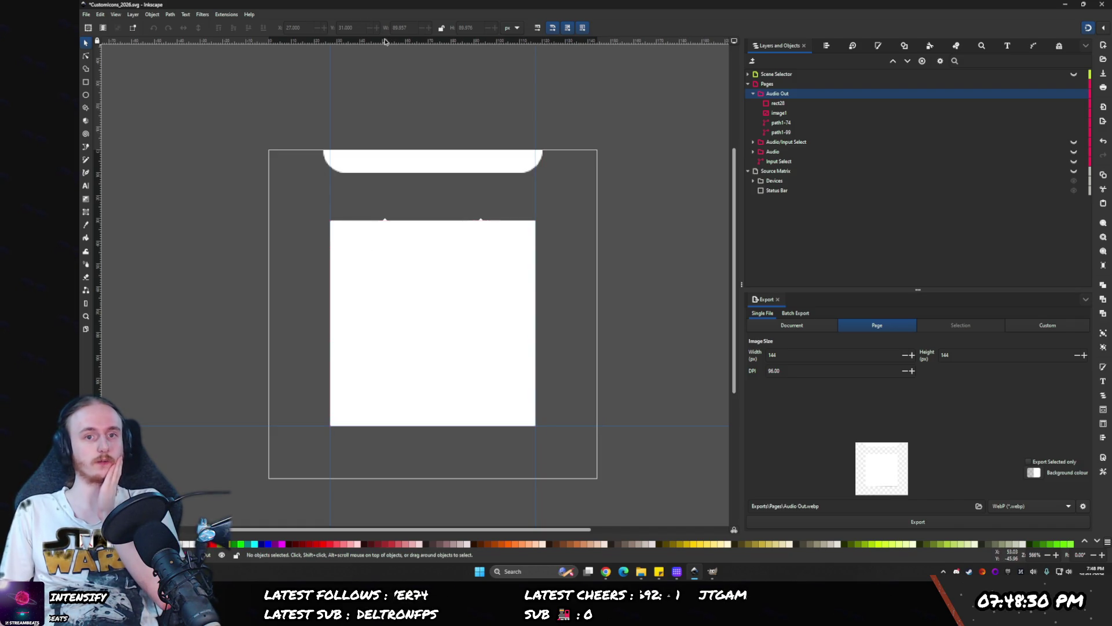
{"action": "left_click_drag", "start_coordinate": [494, 197], "coordinate": [539, 228]}
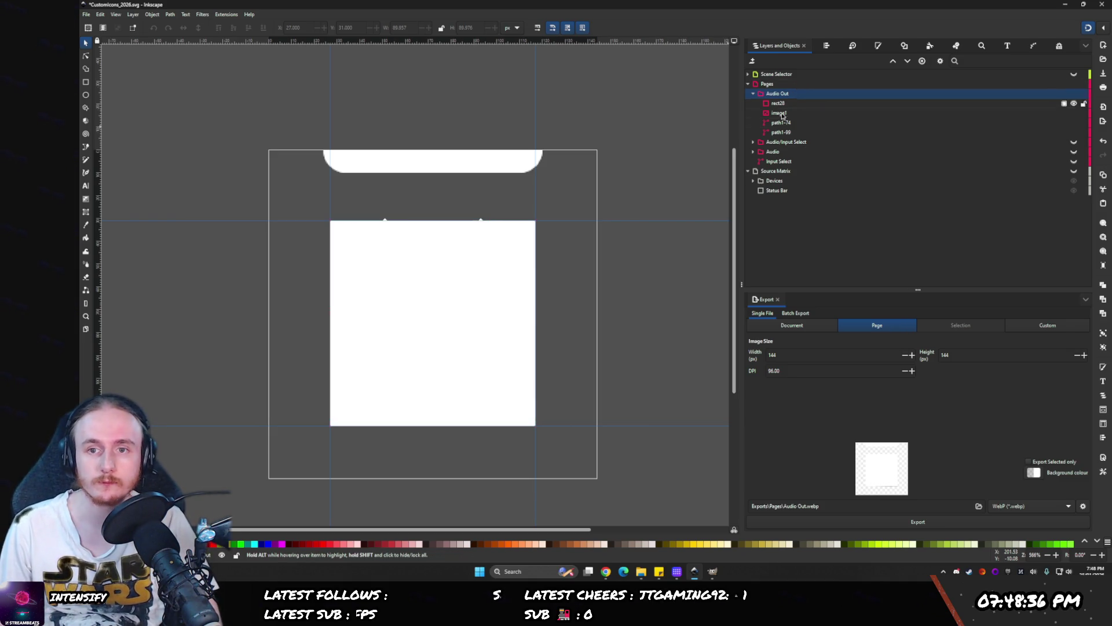
{"action": "left_click", "coordinate": [432, 292]}
- Delete the white rectangle and the pixelated image
{"action": "key", "text": "Delete"}
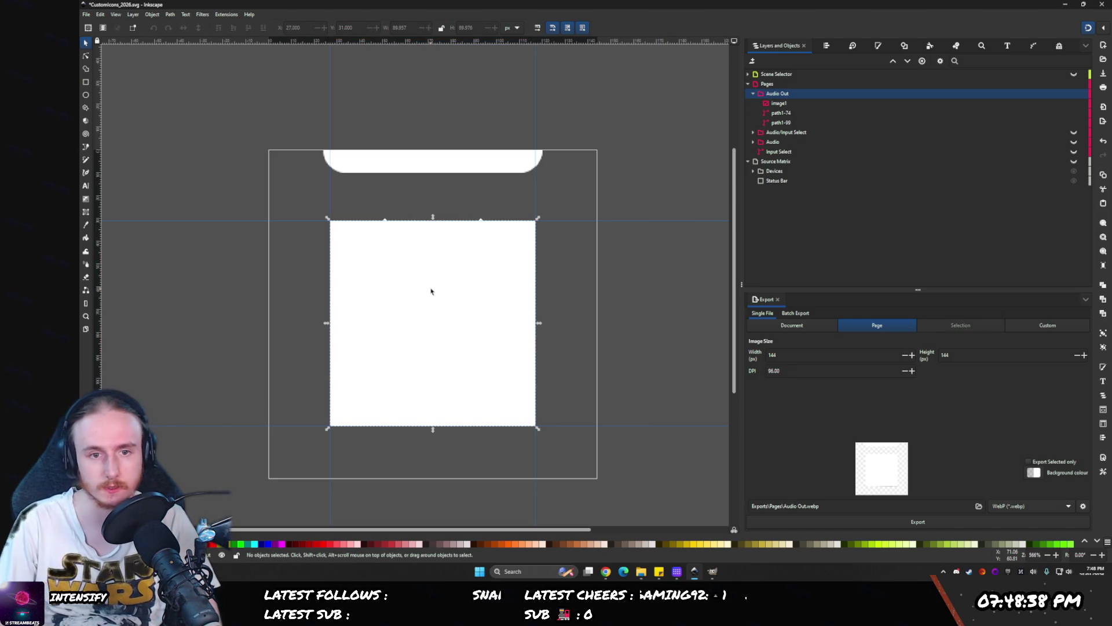
{"action": "key", "text": "Delete"}
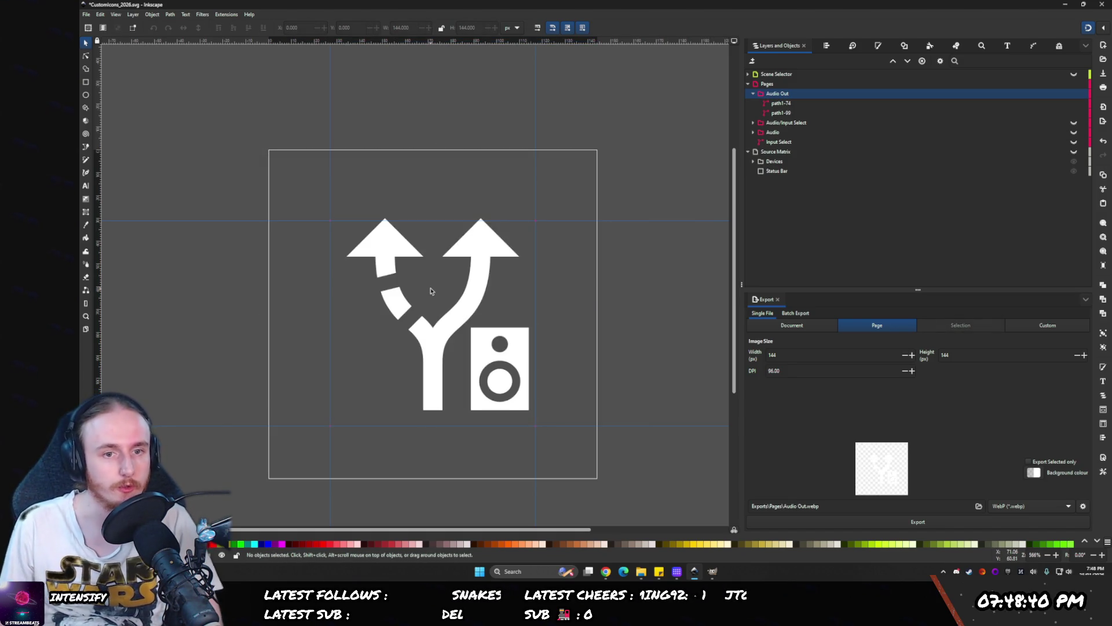
{"action": "scroll", "coordinate": [430, 325], "scroll_direction": "down", "scroll_amount": 1, "text": "ctrl"}
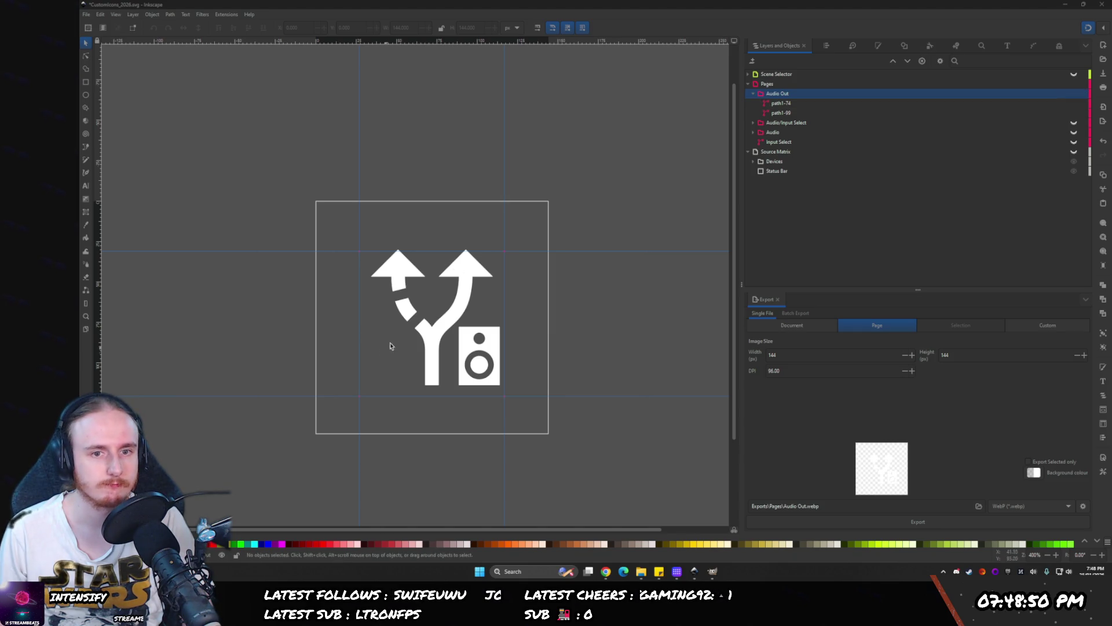
- Select the arrow-and-speaker icon path and bring up Align and Distribute
{"action": "left_click", "coordinate": [421, 322]}
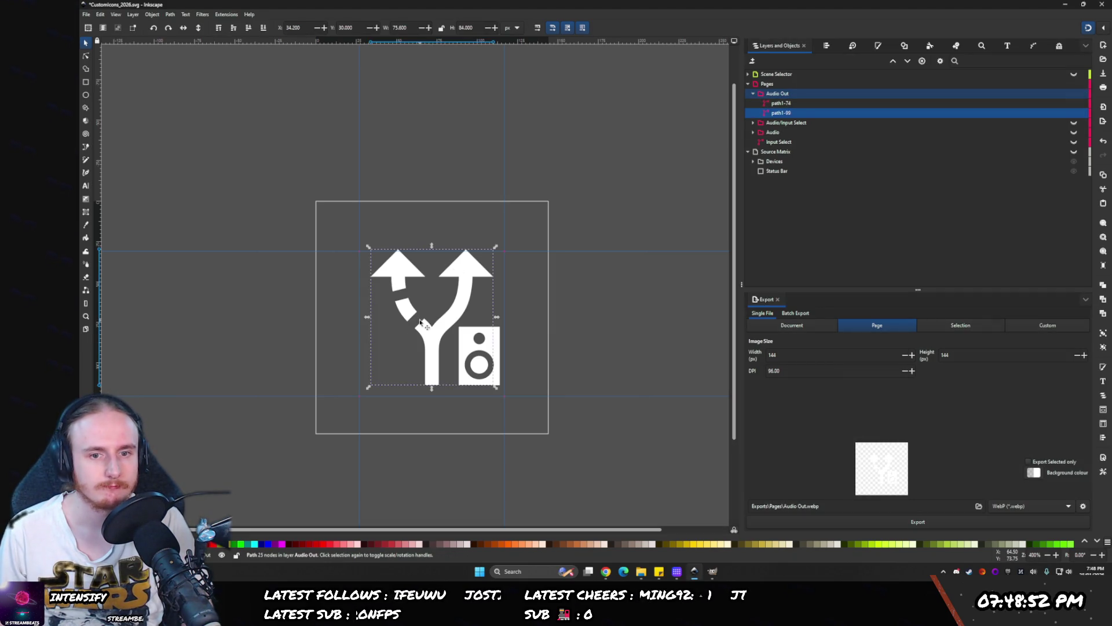
{"action": "left_click", "coordinate": [433, 347]}
{"action": "left_click", "coordinate": [433, 356]}
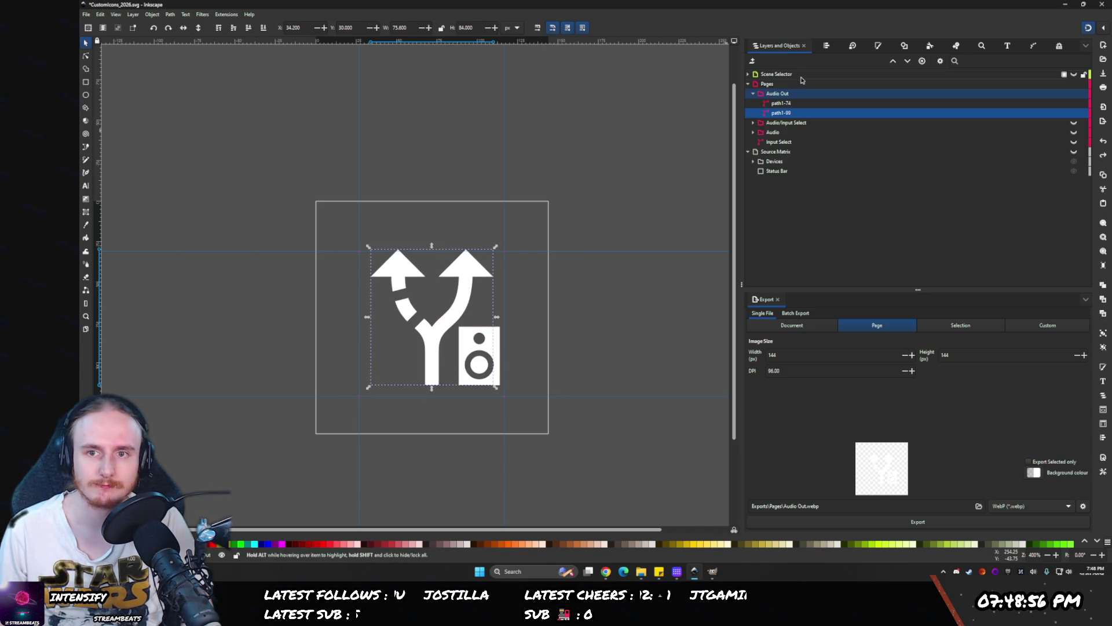
{"action": "left_click", "coordinate": [830, 42]}
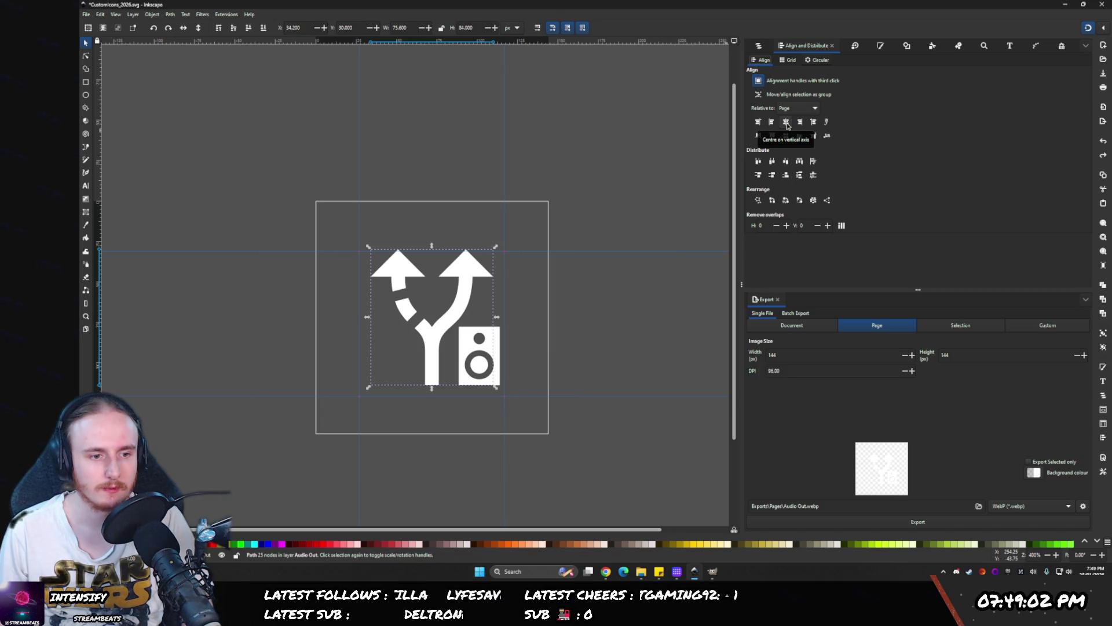
{"action": "scroll", "coordinate": [337, 330], "scroll_direction": "up", "scroll_amount": 1, "text": "ctrl"}
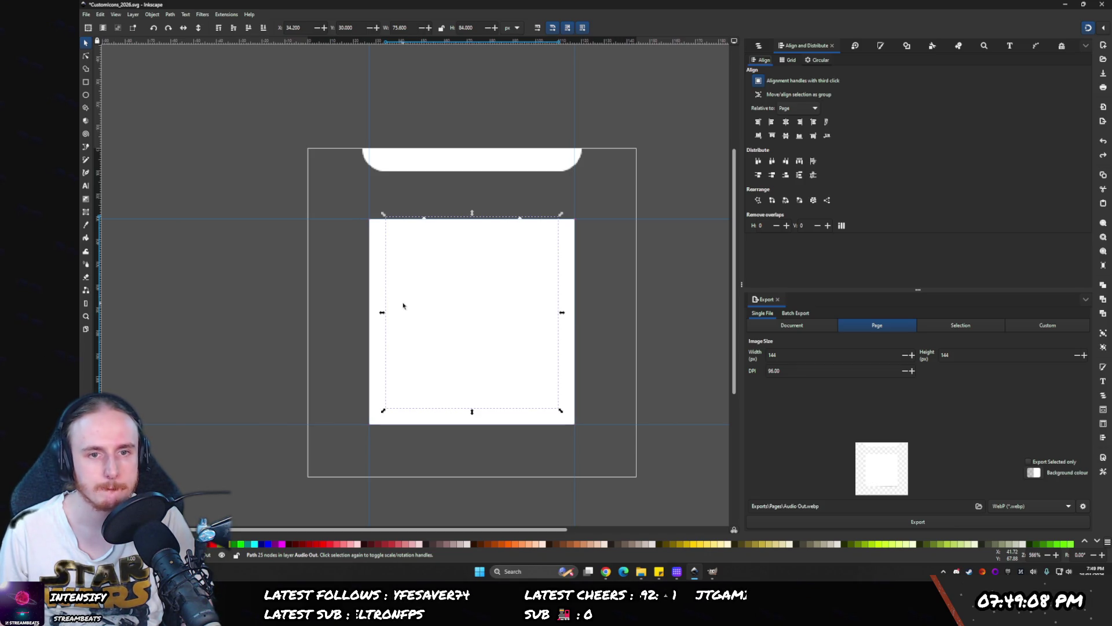
- Centre the white square horizontally and snap a vertical and horizontal guide to its corner
{"action": "left_click", "coordinate": [374, 291]}
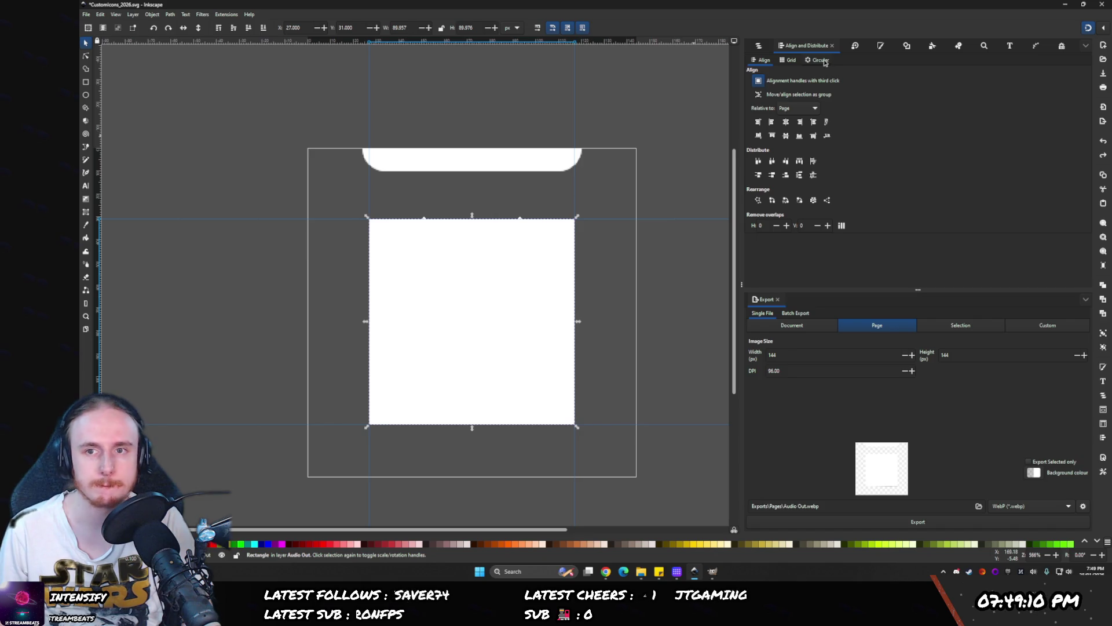
{"action": "left_click", "coordinate": [789, 122]}
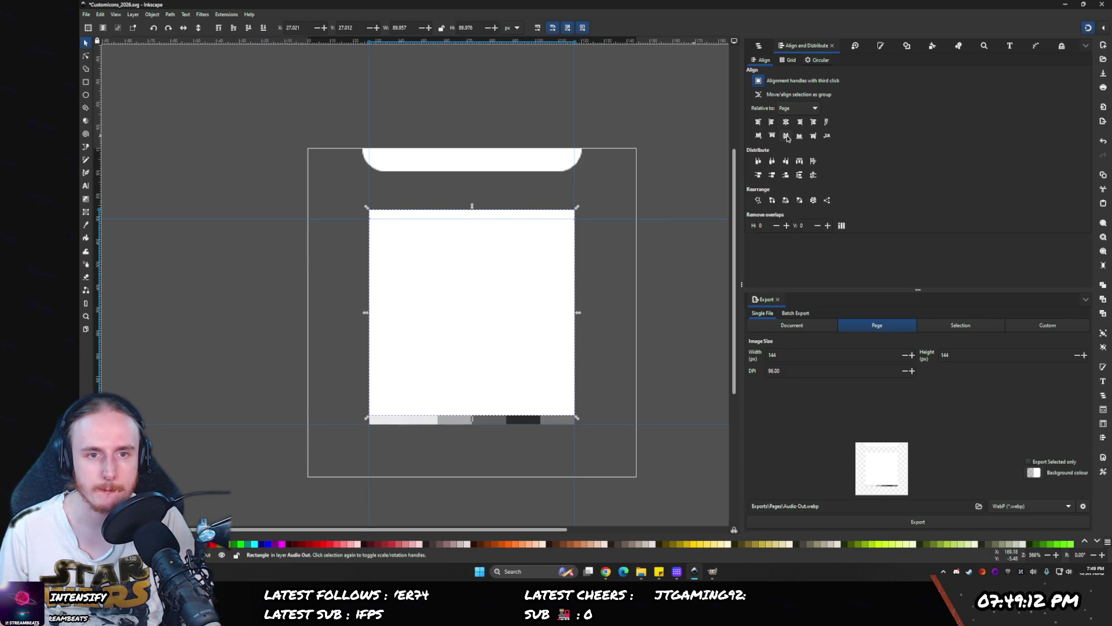
{"action": "scroll", "coordinate": [375, 222], "scroll_direction": "up", "scroll_amount": 7}
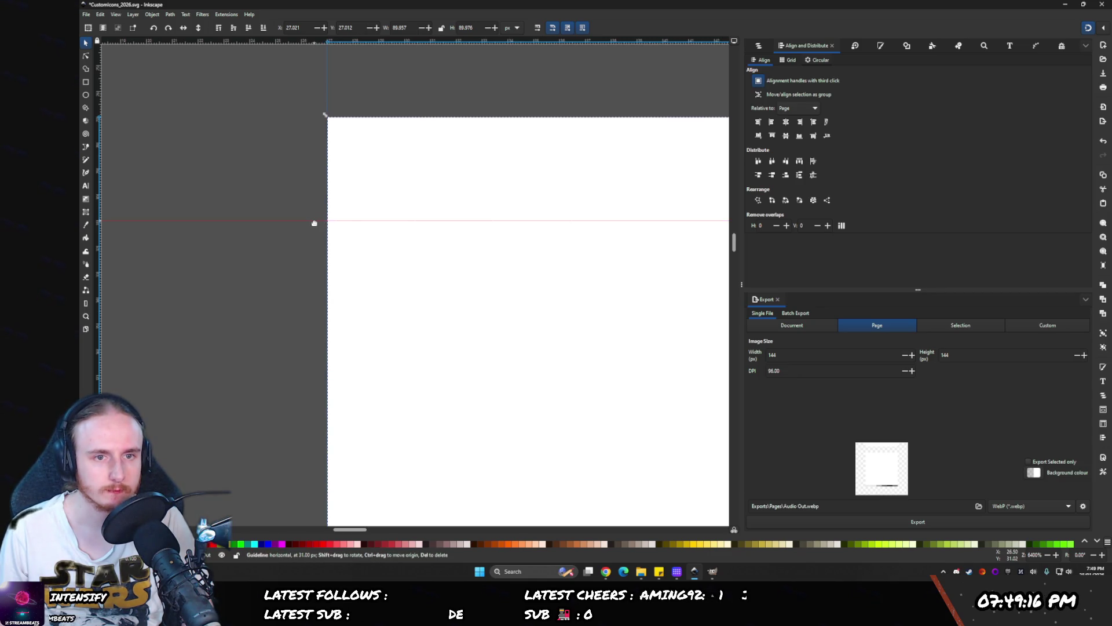
{"action": "left_click_drag", "start_coordinate": [326, 182], "coordinate": [325, 115]}
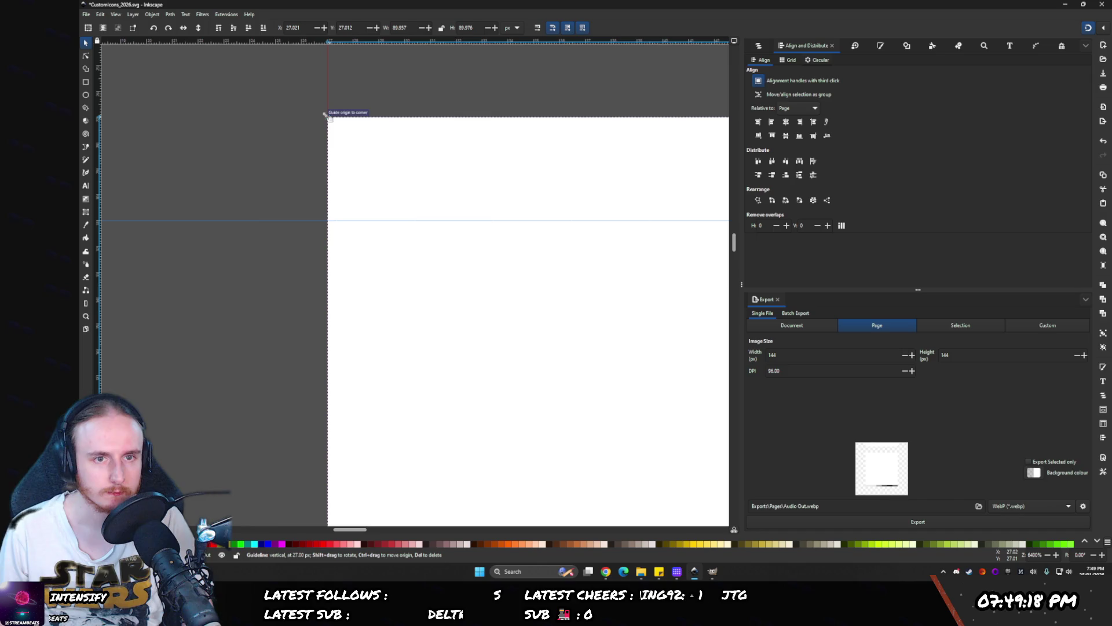
{"action": "scroll", "coordinate": [340, 119], "scroll_direction": "down", "scroll_amount": 5}
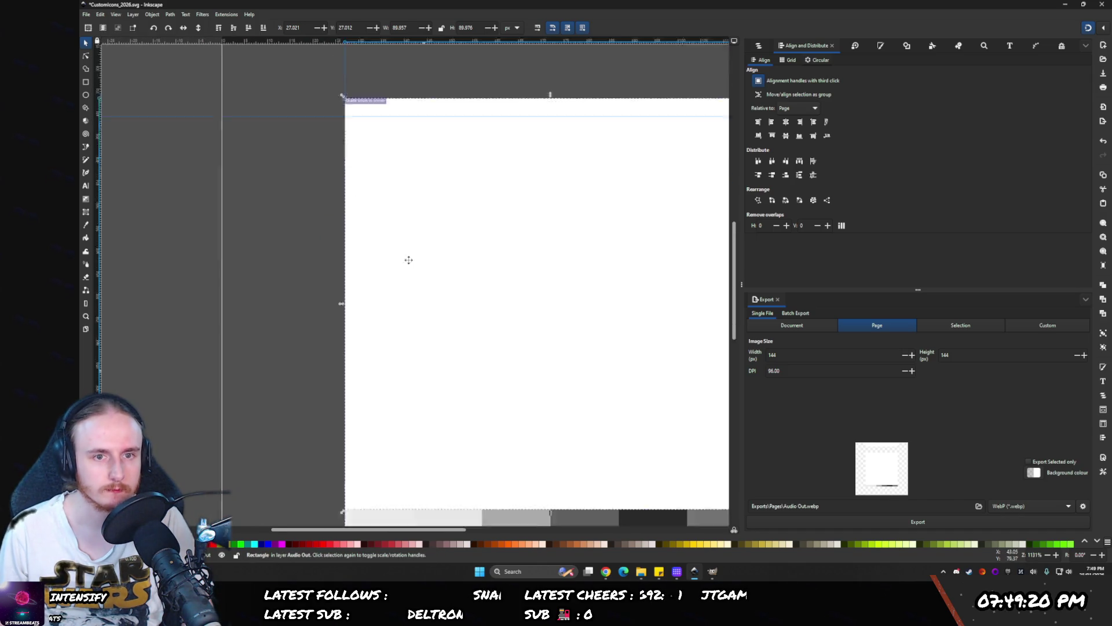
{"action": "left_click_drag", "start_coordinate": [297, 307], "coordinate": [326, 291]}
{"action": "scroll", "coordinate": [530, 193], "scroll_direction": "down", "scroll_amount": 3}
{"action": "scroll", "coordinate": [457, 231], "scroll_direction": "right", "scroll_amount": 3}
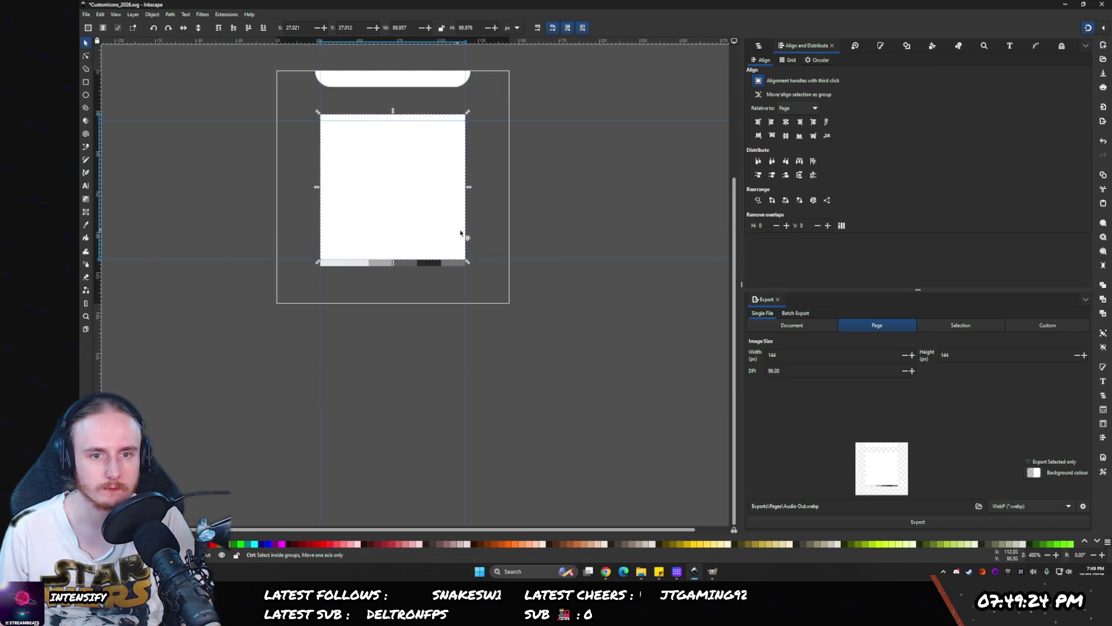
{"action": "scroll", "coordinate": [461, 231], "scroll_direction": "up", "scroll_amount": 1}
{"action": "scroll", "coordinate": [463, 231], "scroll_direction": "up", "scroll_amount": 3}
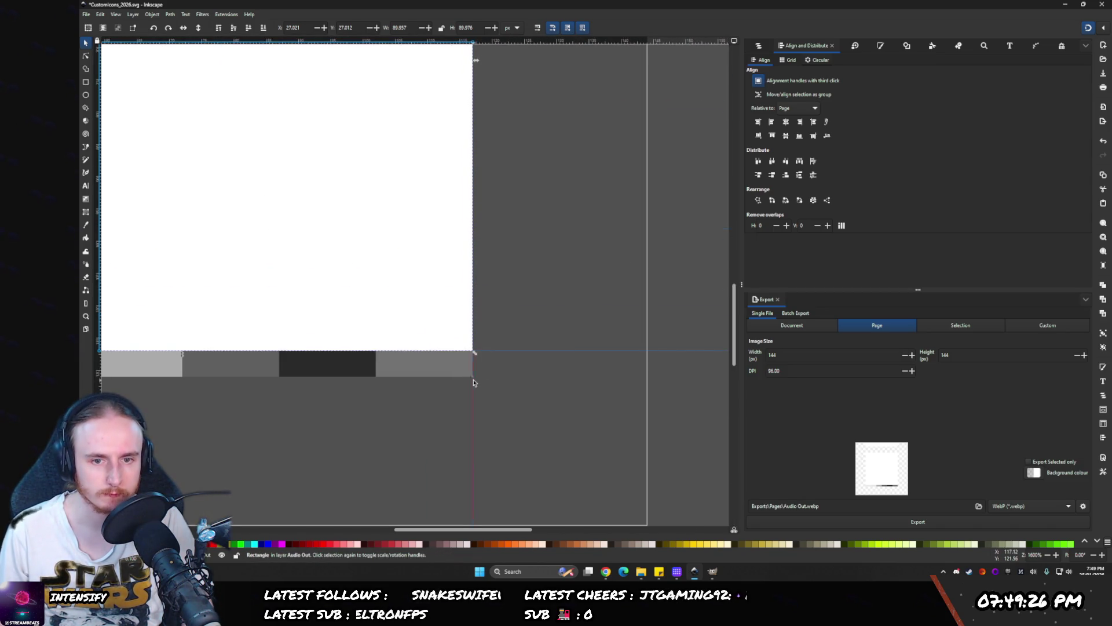
- Snap the vertical and horizontal guide origins to the page corners
{"action": "left_click_drag", "start_coordinate": [473, 373], "coordinate": [478, 355]}
{"action": "scroll", "coordinate": [487, 176], "scroll_direction": "up", "scroll_amount": 3}
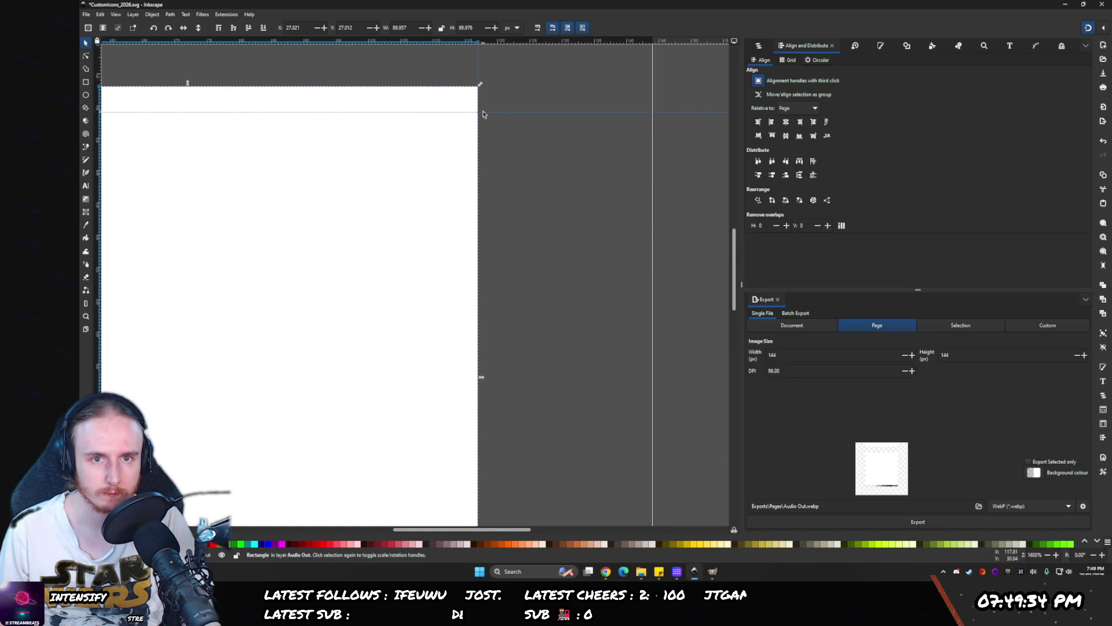
{"action": "left_click_drag", "start_coordinate": [480, 113], "coordinate": [479, 85]}
{"action": "scroll", "coordinate": [430, 144], "scroll_direction": "down", "scroll_amount": 4}
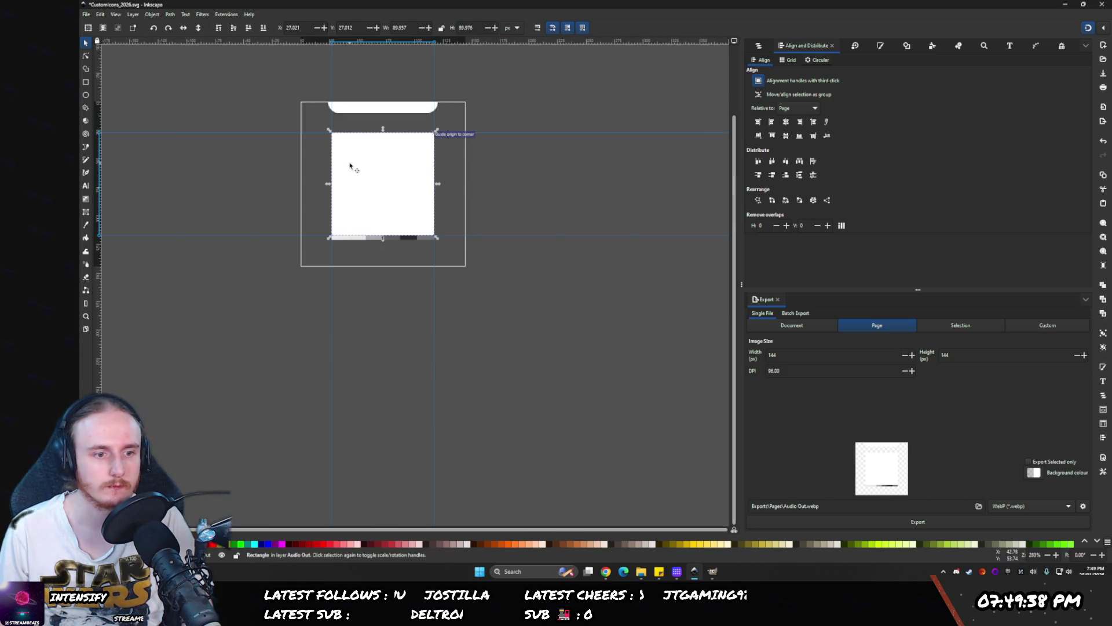
{"action": "scroll", "coordinate": [445, 222], "scroll_direction": "up", "scroll_amount": 4}
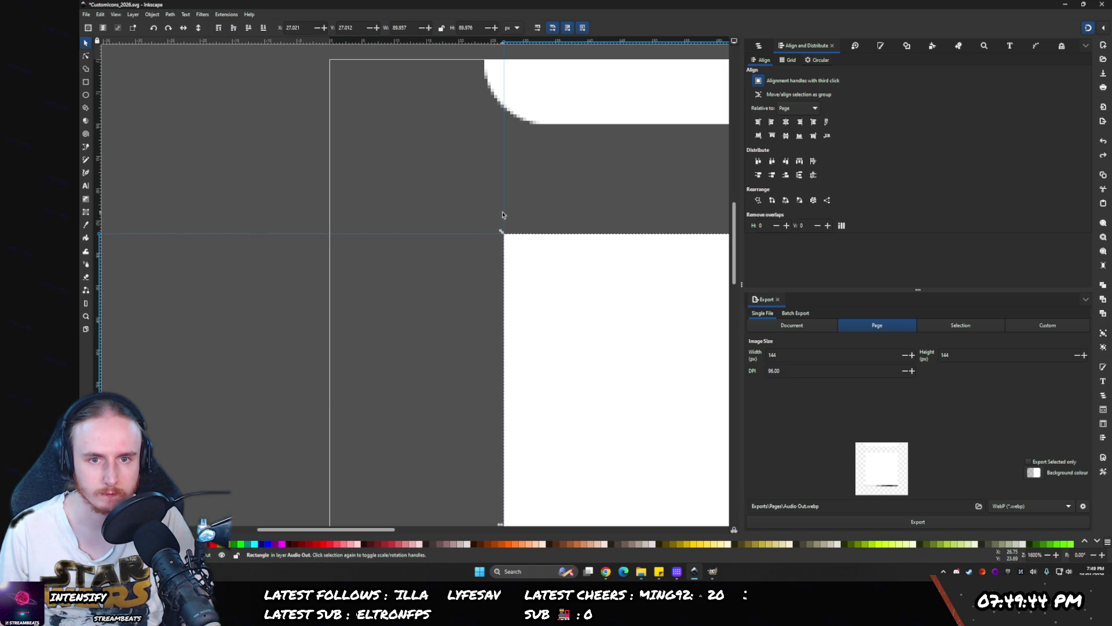
- Move a guide onto the square's corner and shift the horizontal guide down to 118
{"action": "left_click_drag", "start_coordinate": [484, 217], "coordinate": [500, 232]}
{"action": "scroll", "coordinate": [495, 371], "scroll_direction": "down", "scroll_amount": 10}
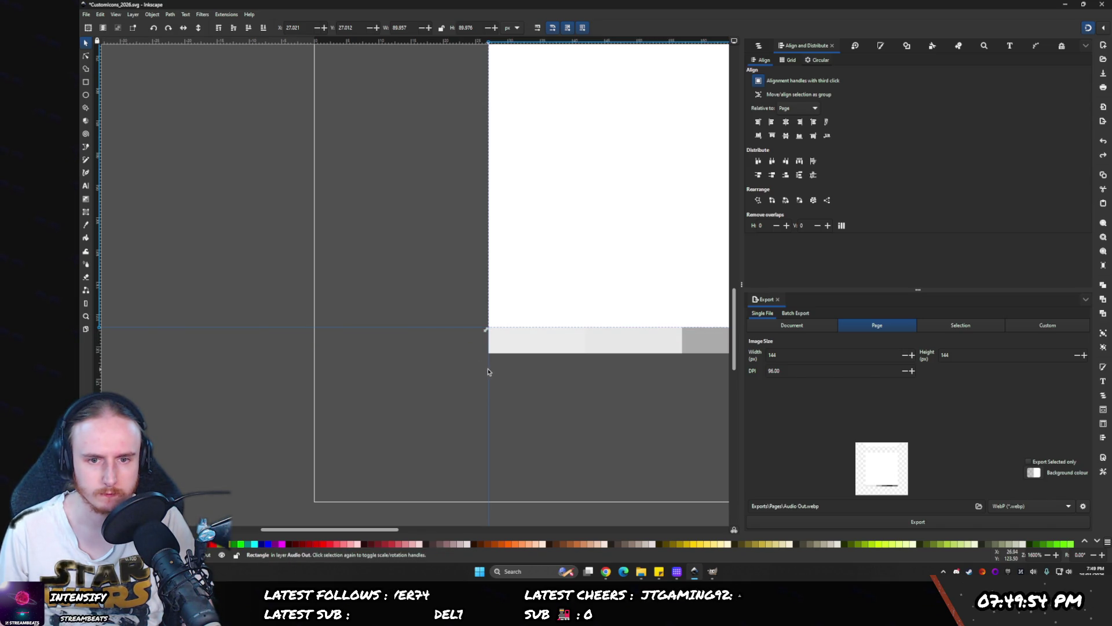
{"action": "key", "text": "Escape"}
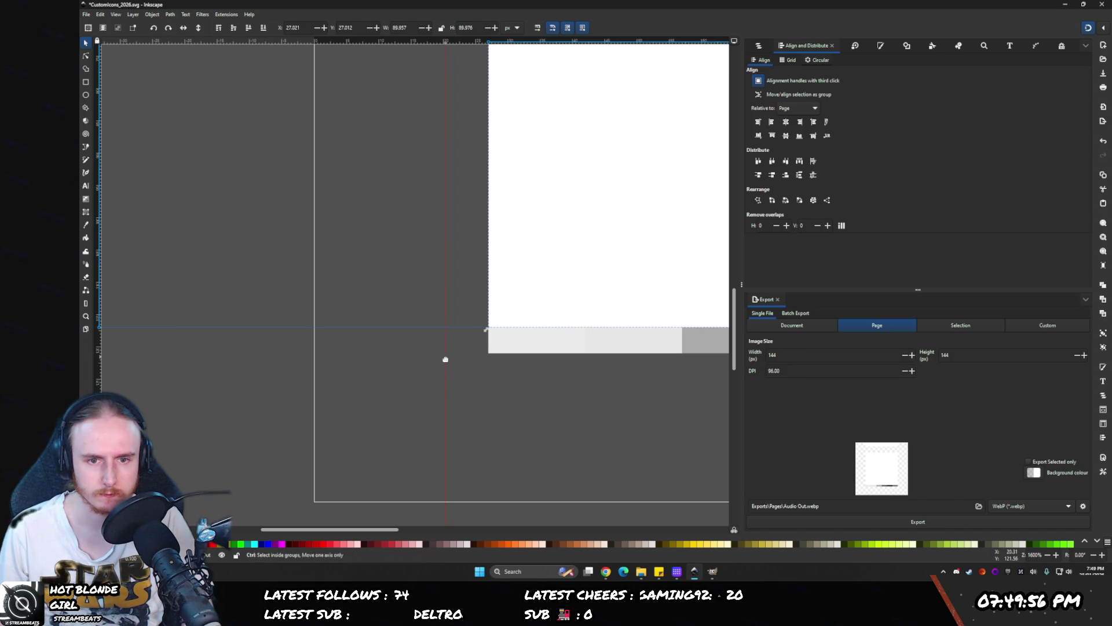
{"action": "mouse_move", "coordinate": [461, 331]}
{"action": "left_mouse_down"}
{"action": "mouse_move", "coordinate": [471, 340]}
{"action": "mouse_move", "coordinate": [480, 326]}
{"action": "left_mouse_up"}
{"action": "scroll", "coordinate": [529, 355], "scroll_direction": "down", "scroll_amount": 5}
{"action": "left_click", "coordinate": [438, 319]}
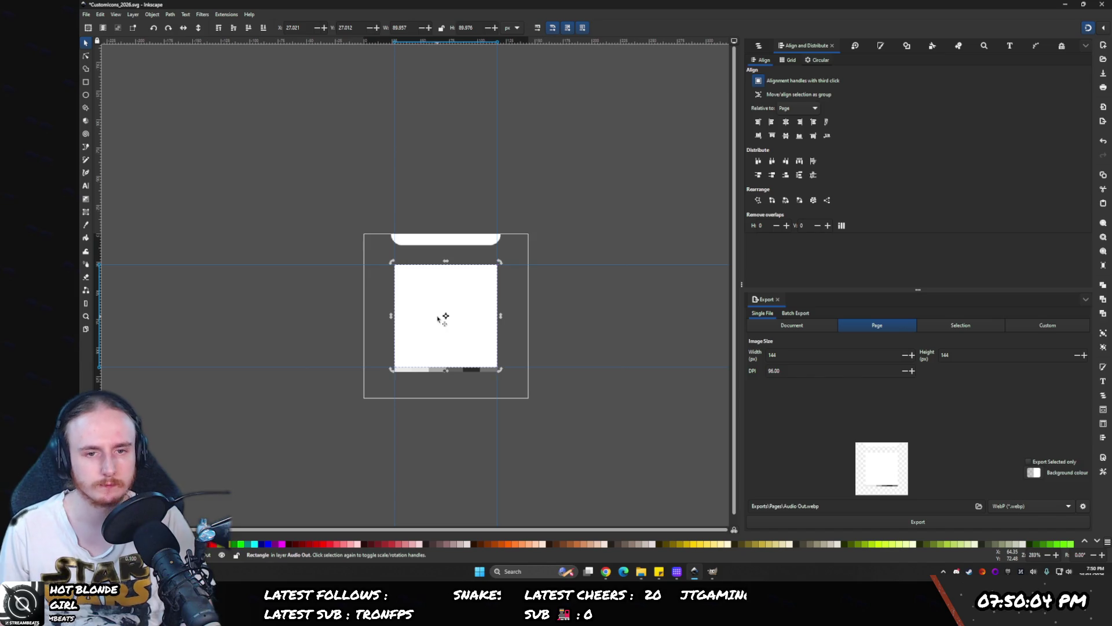
- Delete the white cover rectangle and the pixelated image1
{"action": "key", "text": "Delete"}
{"action": "left_click", "coordinate": [758, 45]}
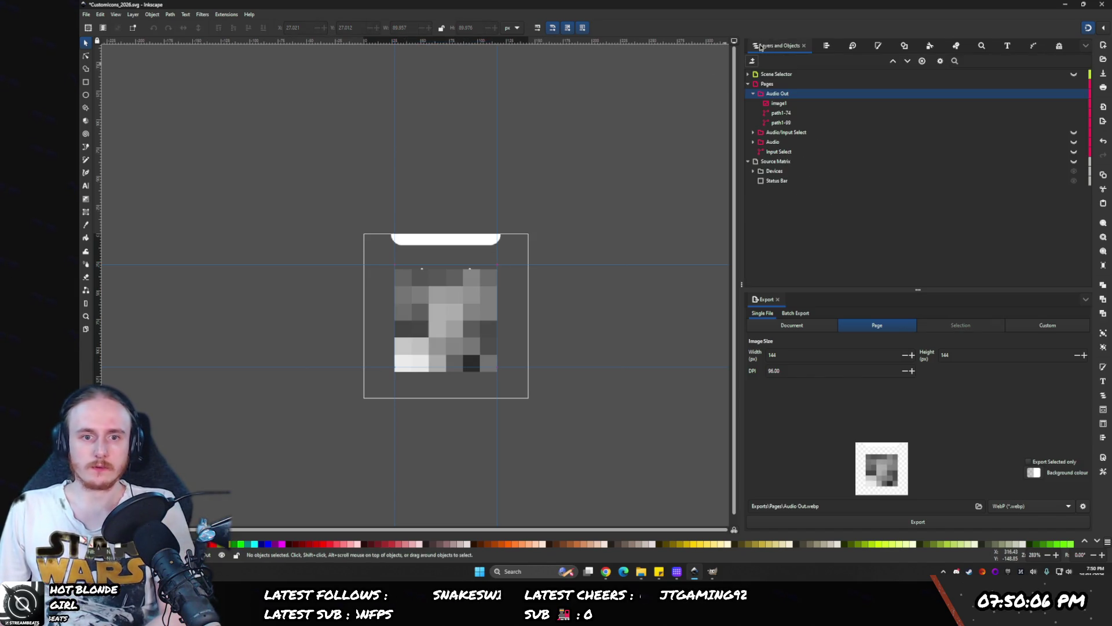
{"action": "left_click", "coordinate": [777, 103]}
{"action": "key", "text": "Delete"}
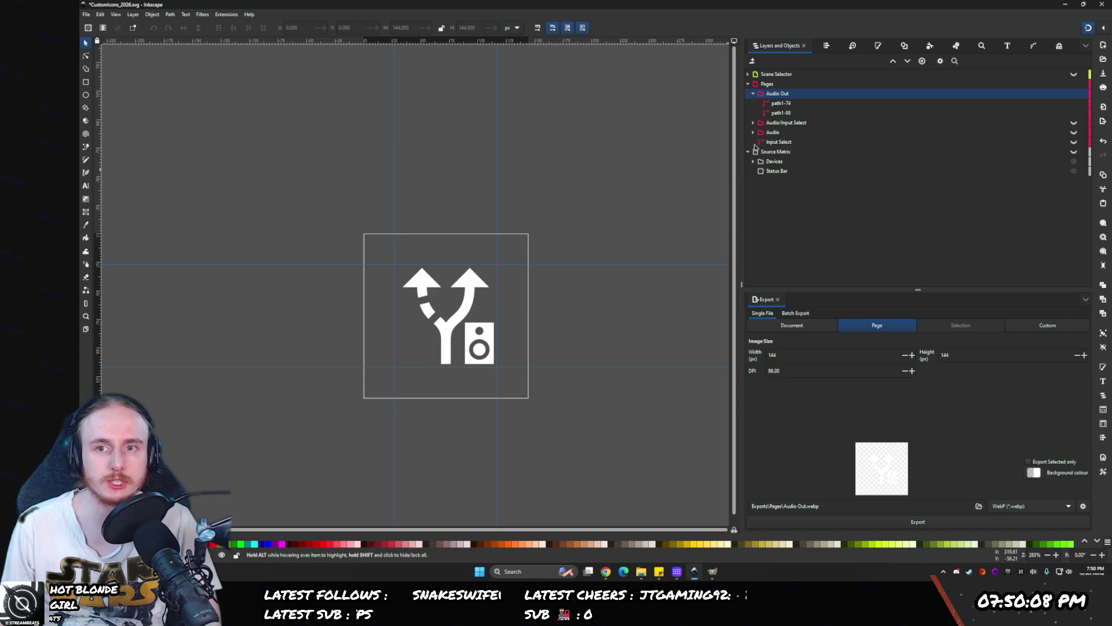
- Make the Audio, Source Matrix and Desktop 21x9 layers visible
{"action": "left_click", "coordinate": [754, 93]}
{"action": "left_click", "coordinate": [1067, 104]}
{"action": "left_click", "coordinate": [1074, 113]}
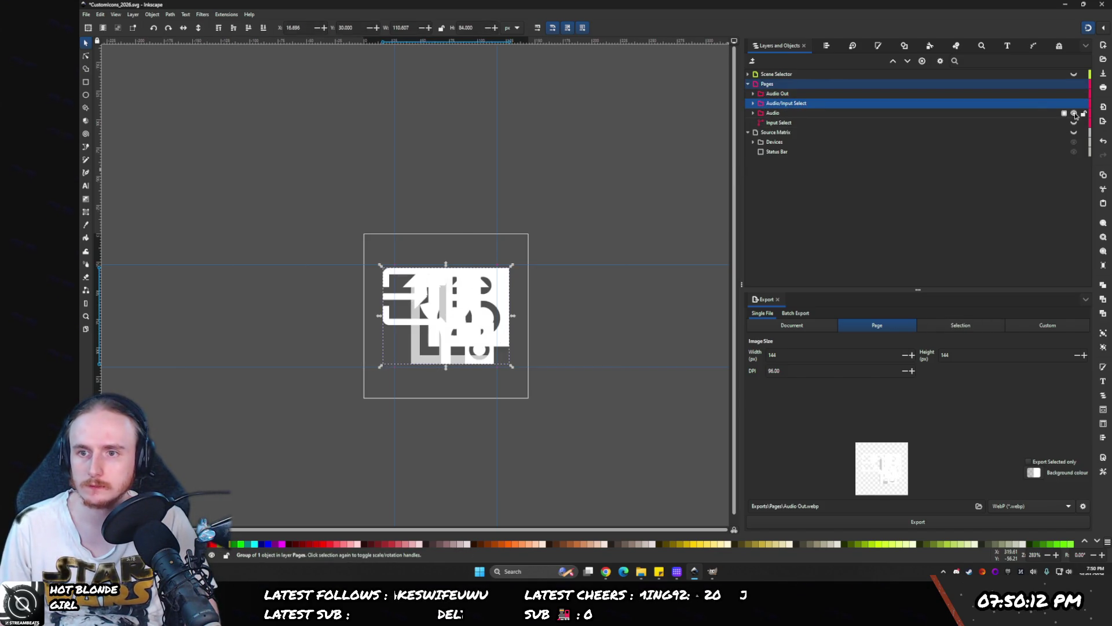
{"action": "left_click", "coordinate": [775, 133]}
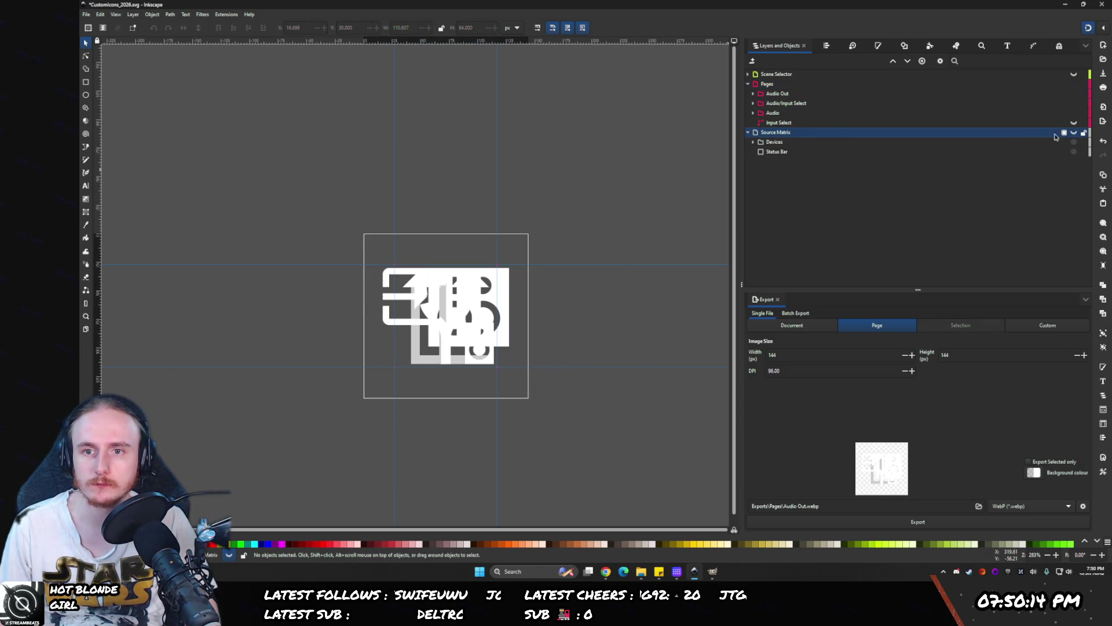
{"action": "left_click", "coordinate": [1075, 133]}
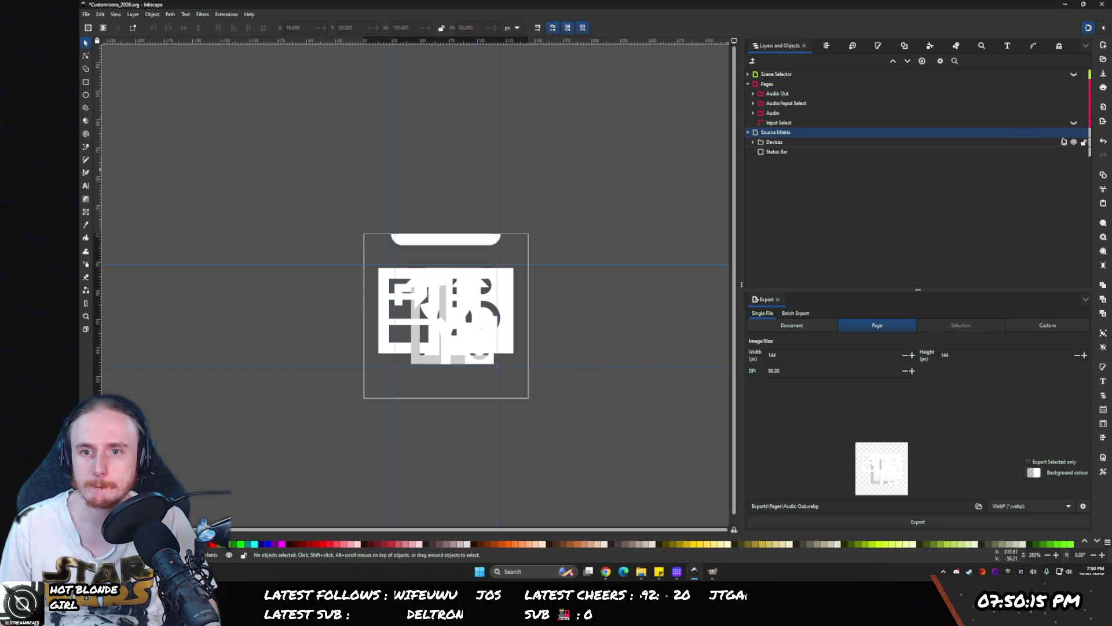
{"action": "left_click", "coordinate": [754, 142]}
{"action": "left_click", "coordinate": [775, 161]}
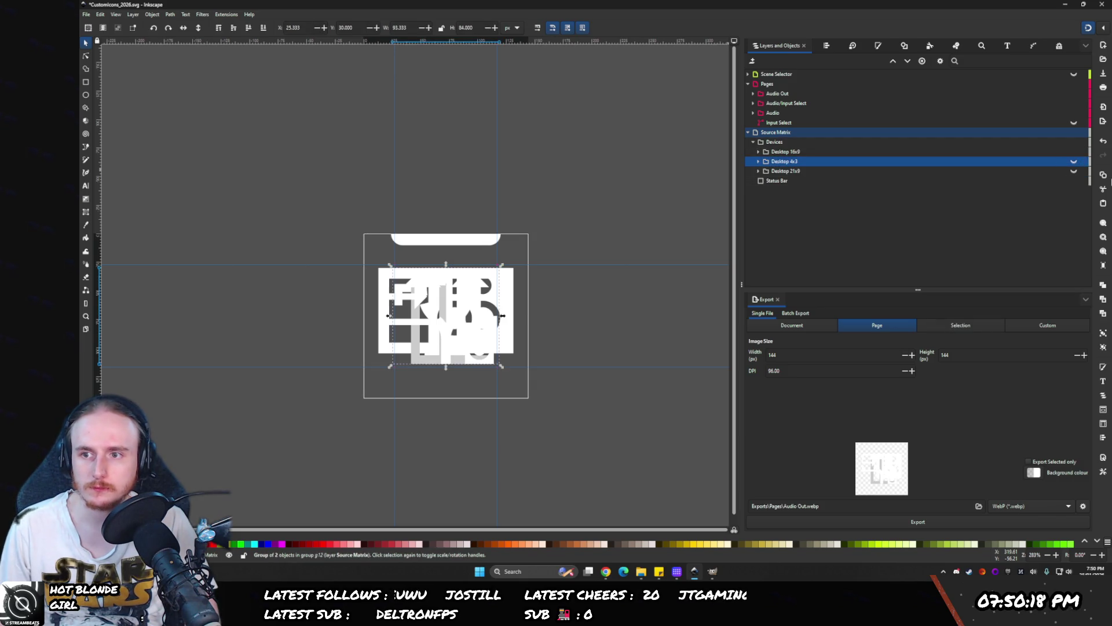
{"action": "left_click", "coordinate": [1074, 172]}
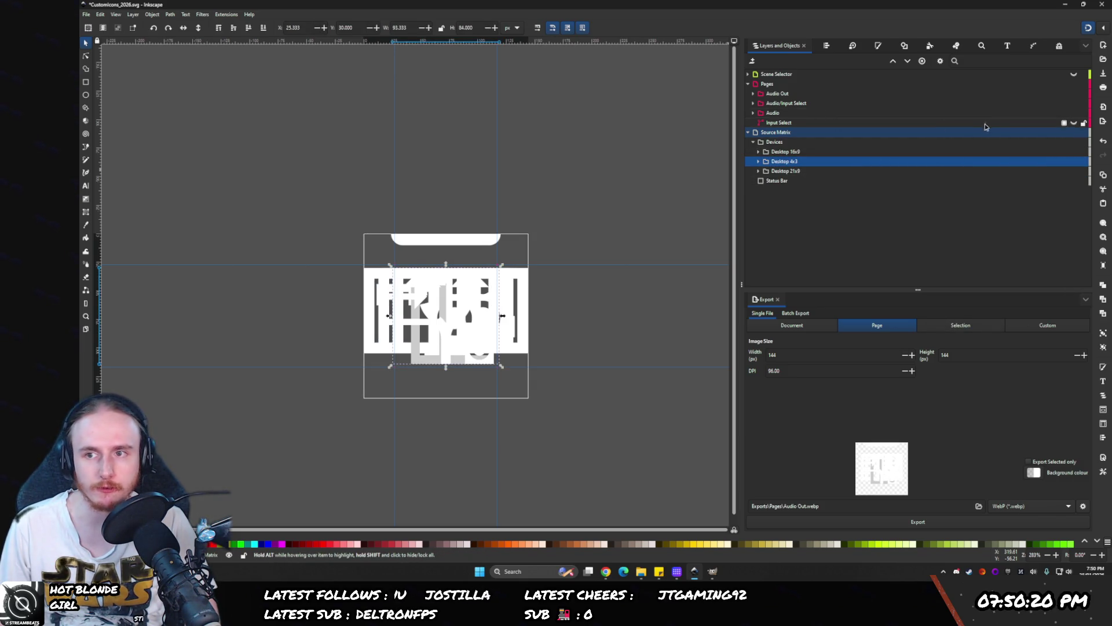
- Expand the Scene Selector layer and show the red BRB icon
{"action": "left_click", "coordinate": [748, 74]}
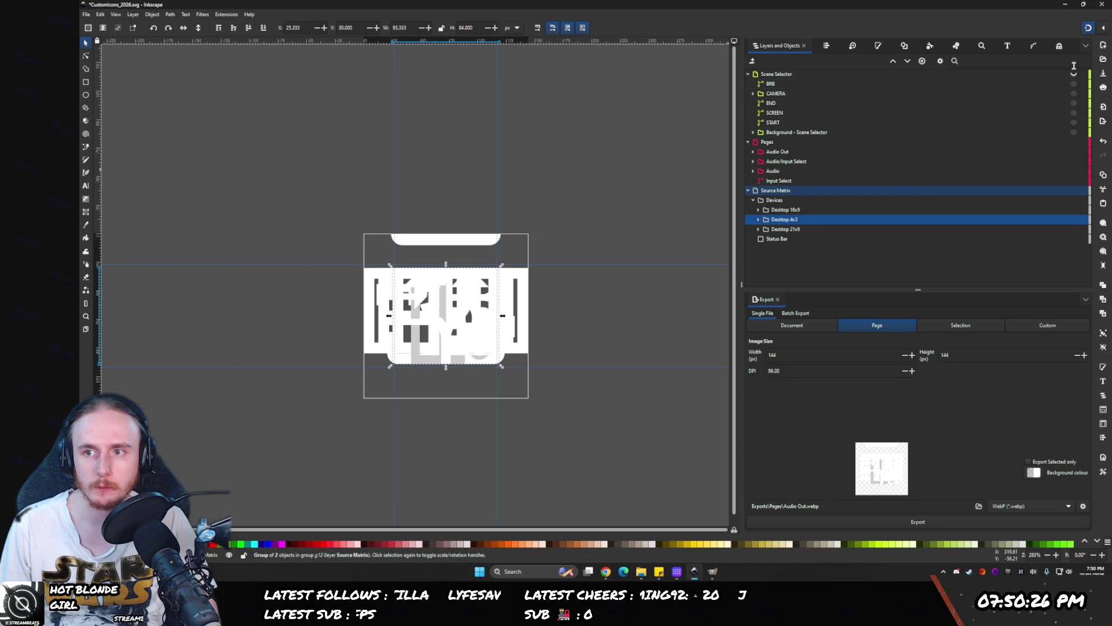
{"action": "left_click", "coordinate": [1074, 83]}
{"action": "left_click", "coordinate": [936, 83]}
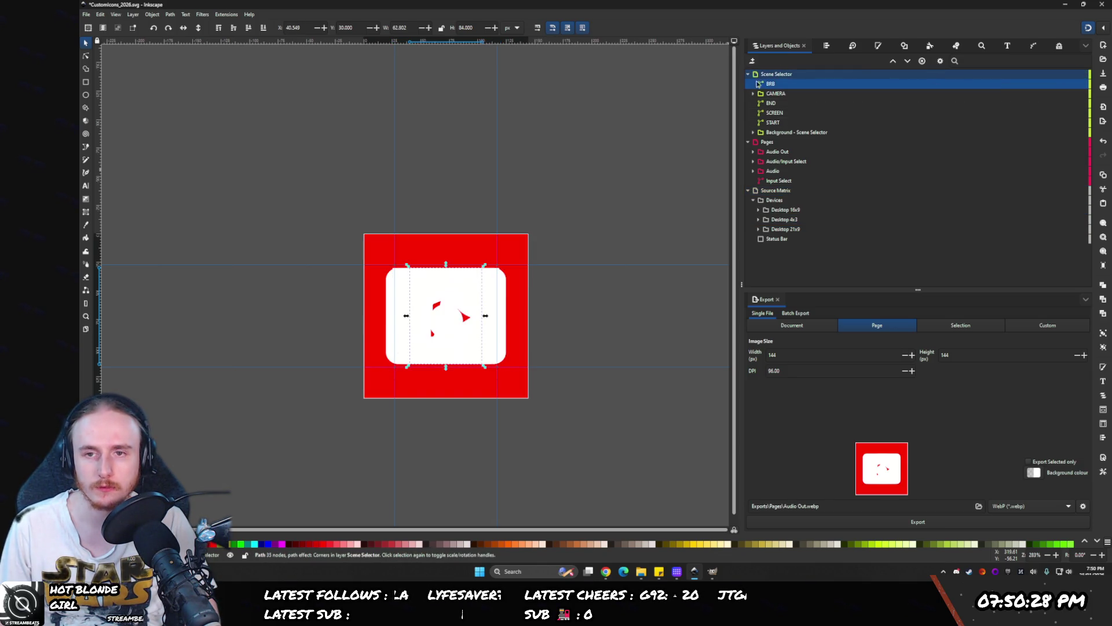
- Move Background - Scene Selector and Status Bar above Scene Selector, hiding the background layer
{"action": "left_click_drag", "start_coordinate": [763, 134], "coordinate": [789, 74]}
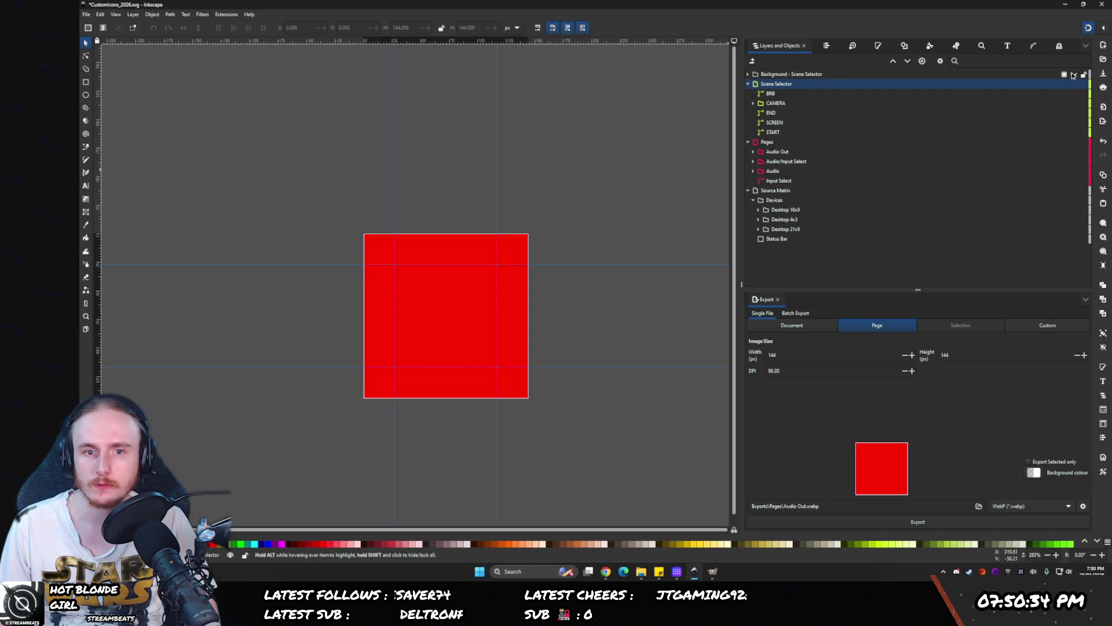
{"action": "left_click", "coordinate": [1073, 74]}
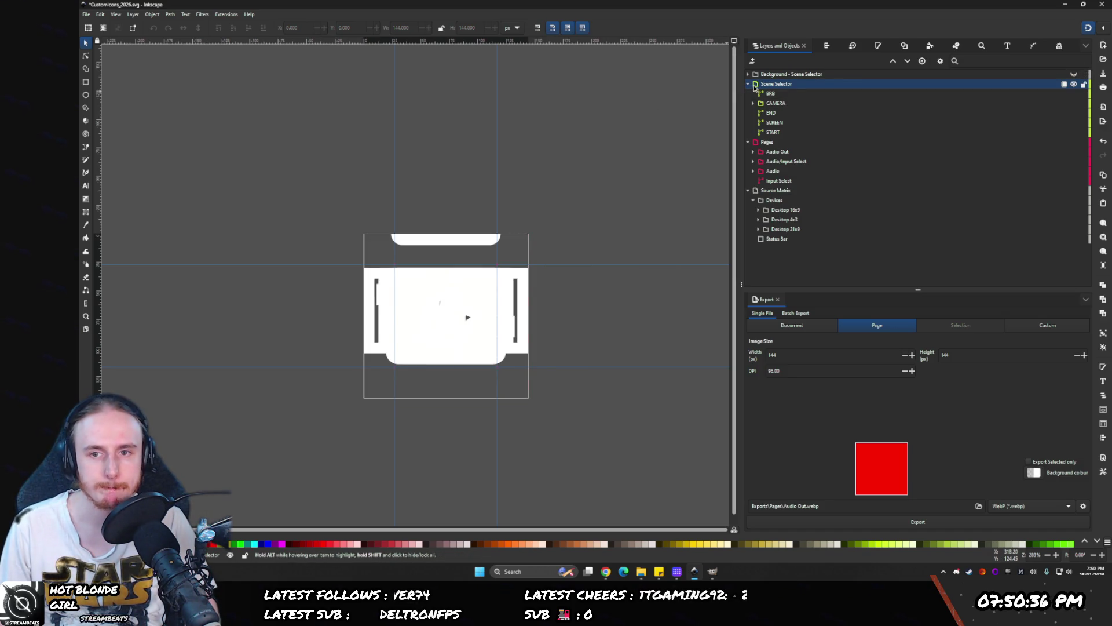
{"action": "mouse_move", "coordinate": [776, 238]}
{"action": "left_mouse_down"}
{"action": "mouse_move", "coordinate": [808, 121]}
{"action": "mouse_move", "coordinate": [795, 80]}
{"action": "mouse_move", "coordinate": [779, 84]}
{"action": "left_mouse_up"}
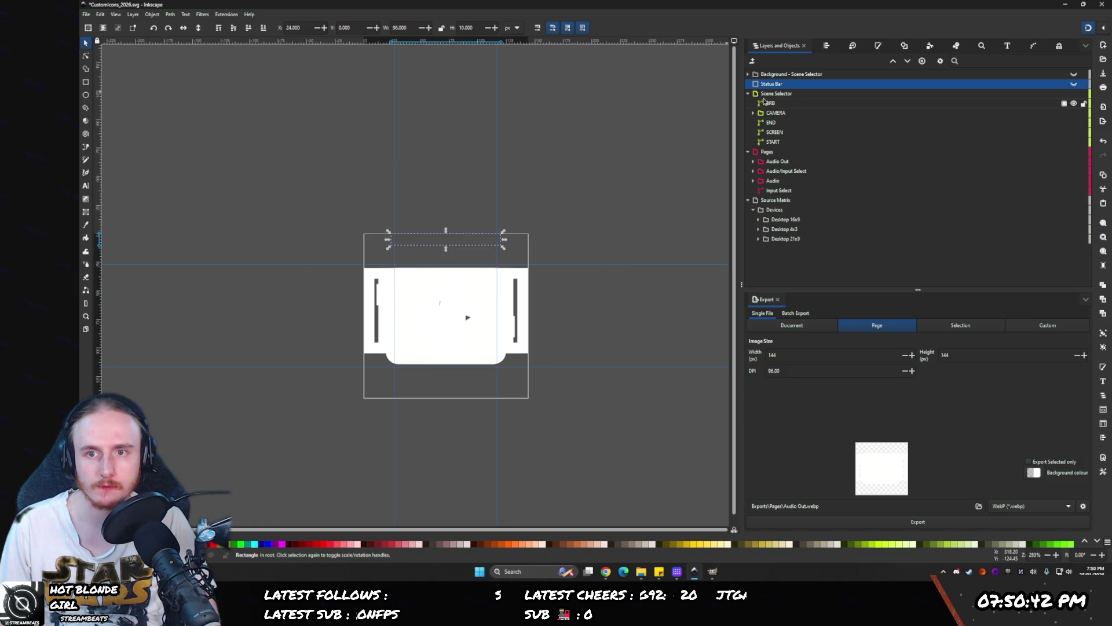
{"action": "left_click", "coordinate": [759, 94]}
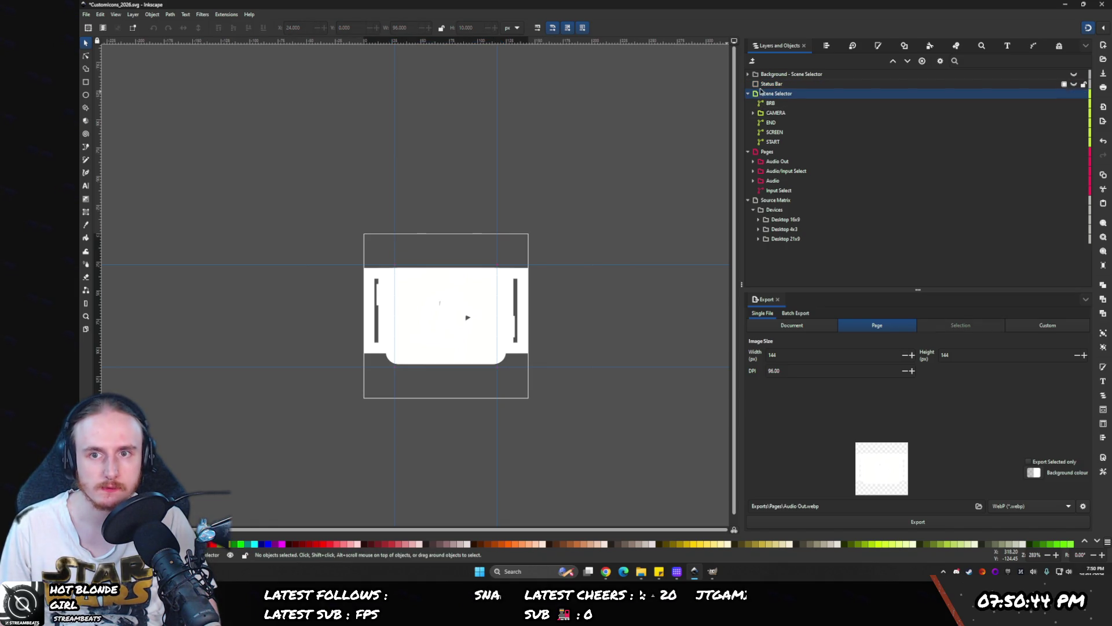
{"action": "left_click", "coordinate": [751, 96]}
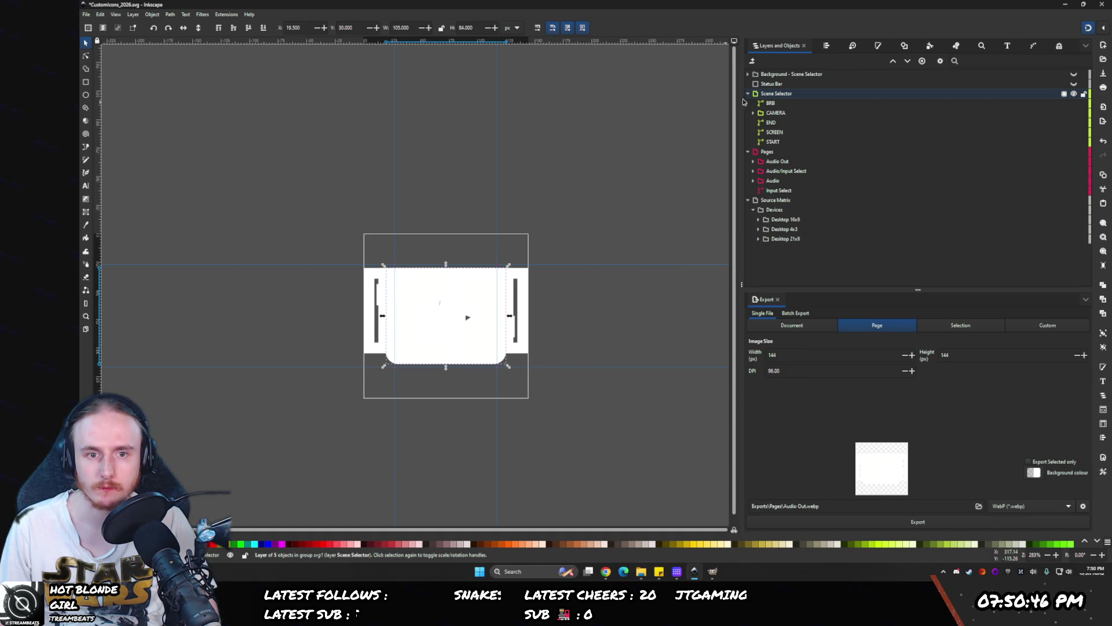
- Collapse the Pages and Source Matrix layers, hide Source Matrix, and reselect the Scene Selector objects
{"action": "scroll", "coordinate": [426, 309], "scroll_direction": "up", "scroll_amount": 3, "text": "ctrl"}
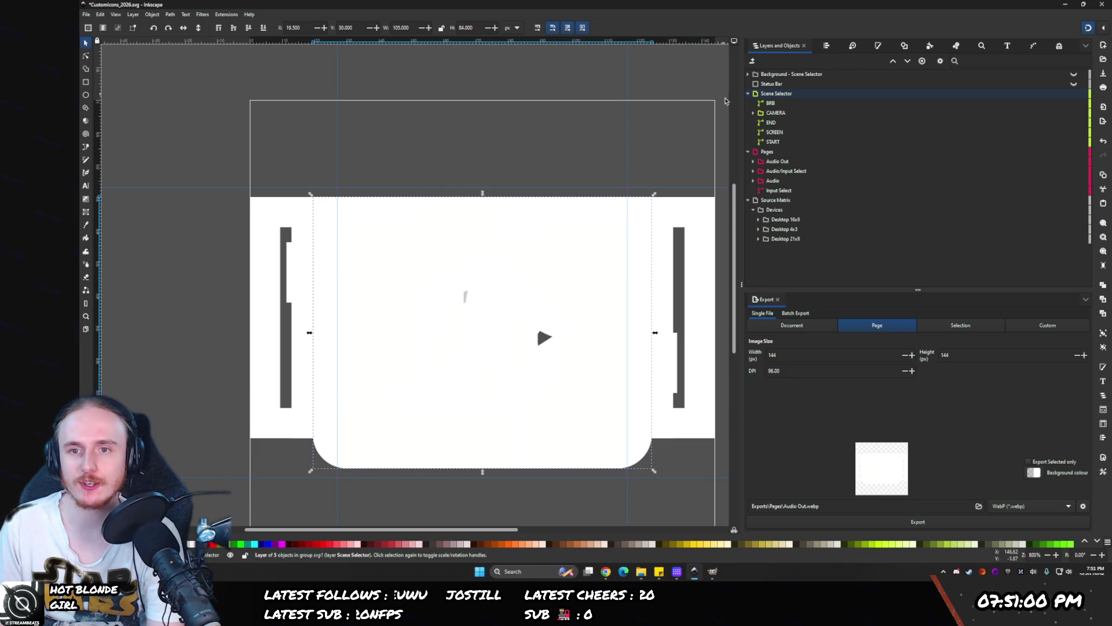
{"action": "left_click", "coordinate": [752, 153]}
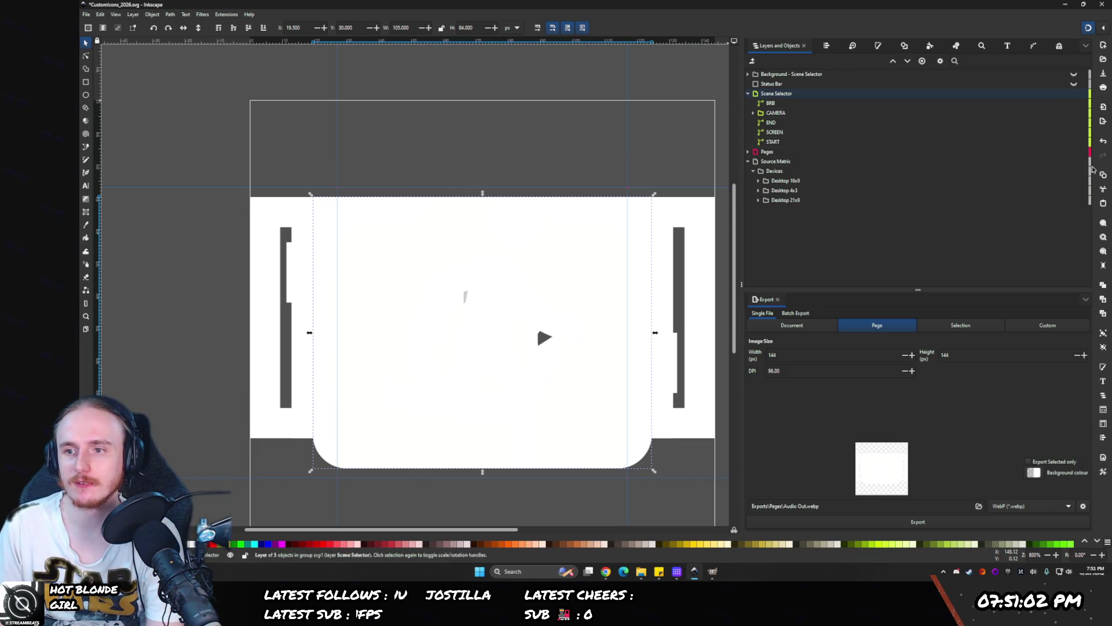
{"action": "left_click", "coordinate": [753, 164]}
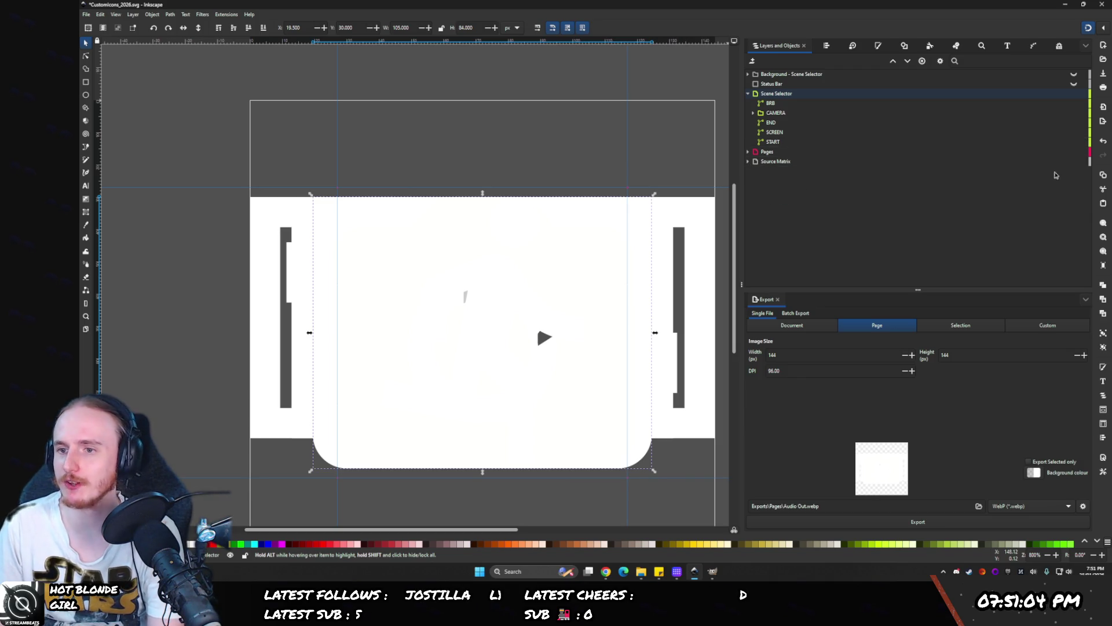
{"action": "left_click", "coordinate": [1075, 162]}
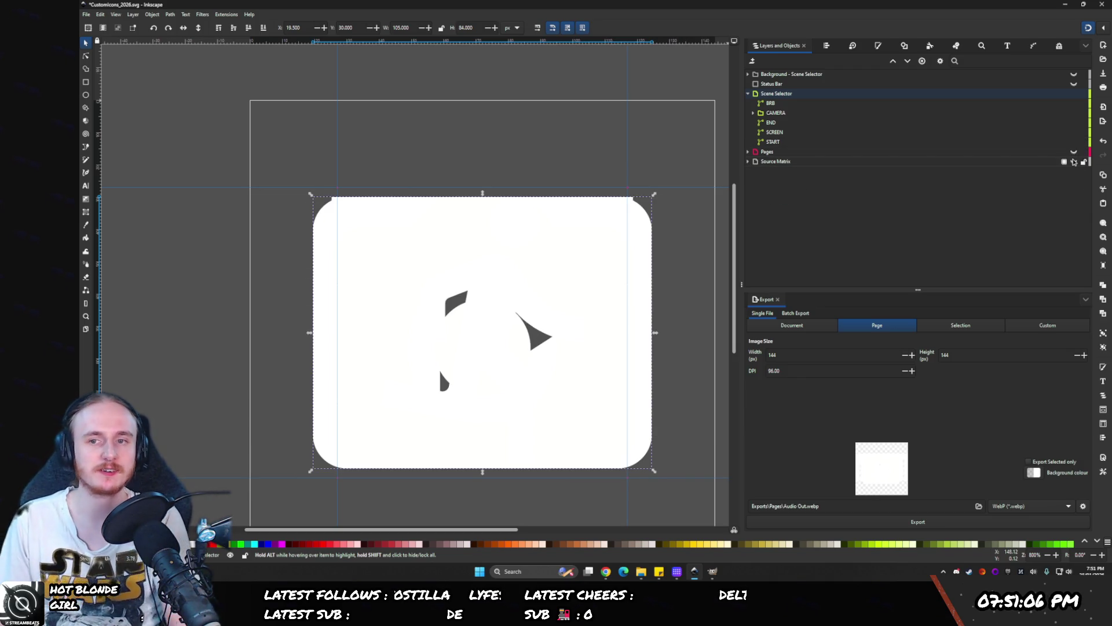
{"action": "left_click", "coordinate": [756, 96]}
{"action": "left_click", "coordinate": [759, 94]}
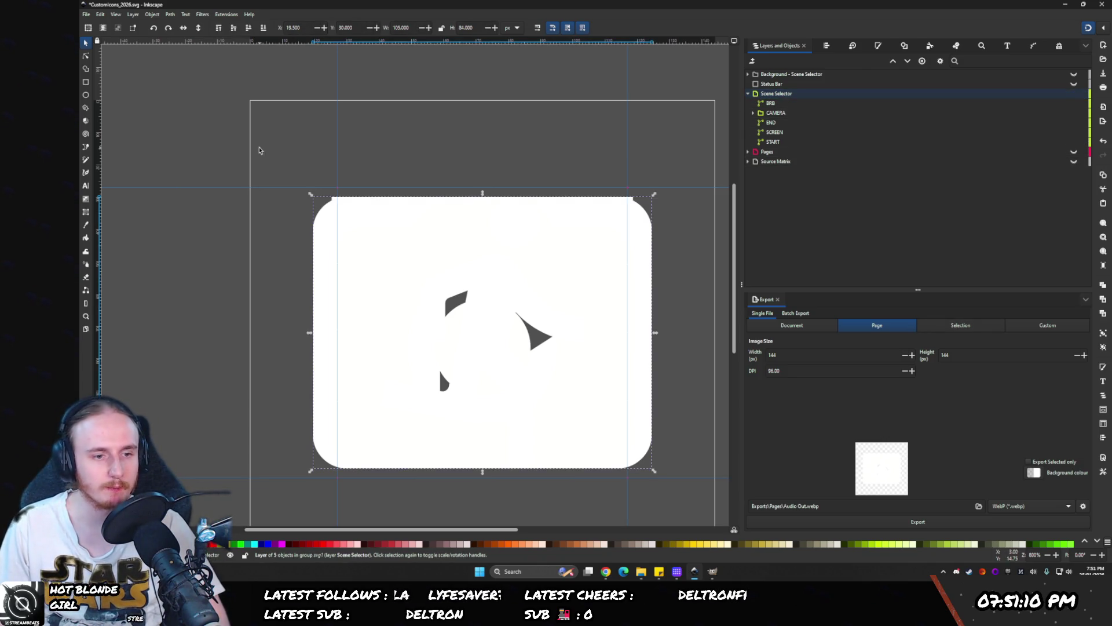